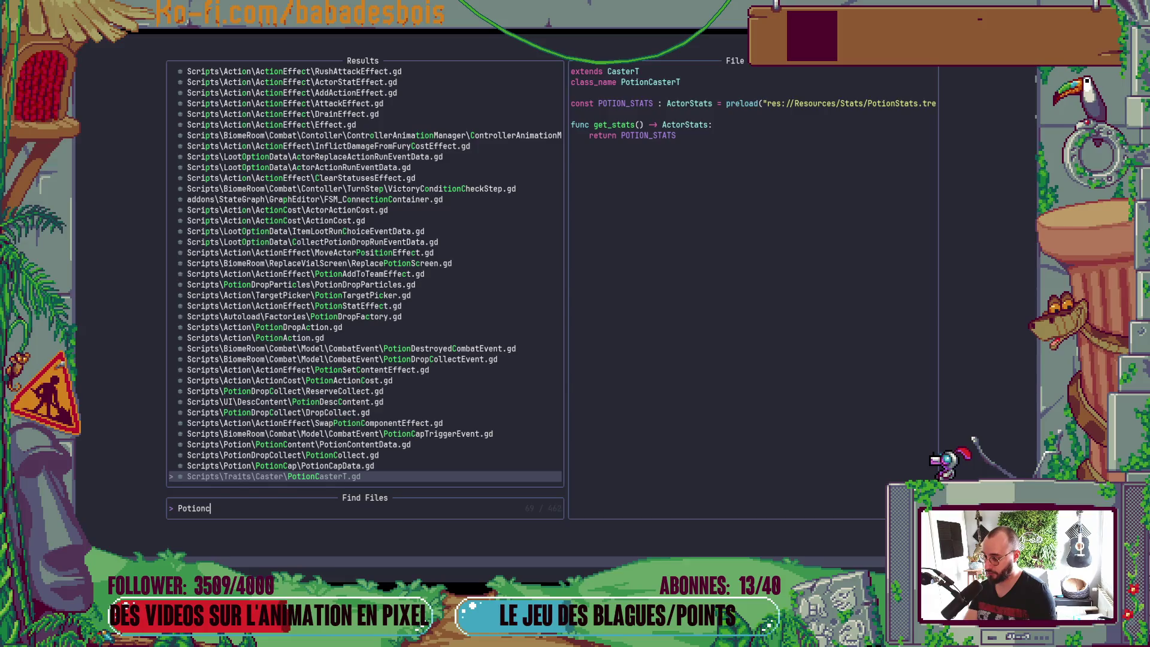
Open PotionCapData.gd in Neovim from the 'Cap' file search, then return to Godot
{"action": "type", "text": "Cap"}
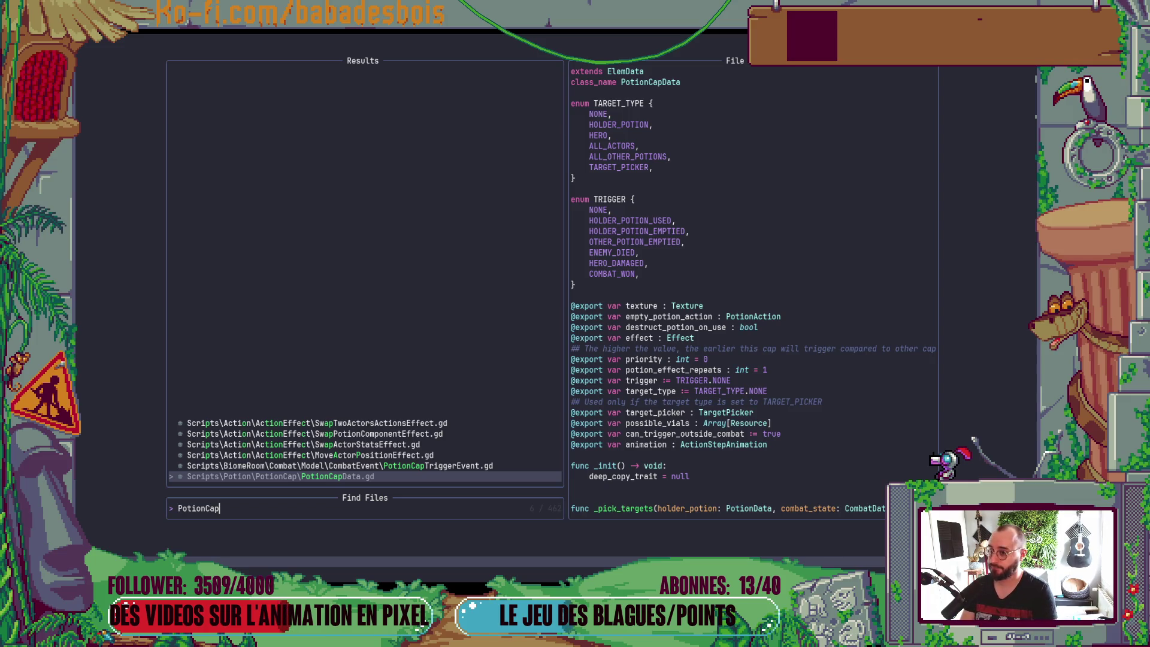
{"action": "key", "text": "Return"}
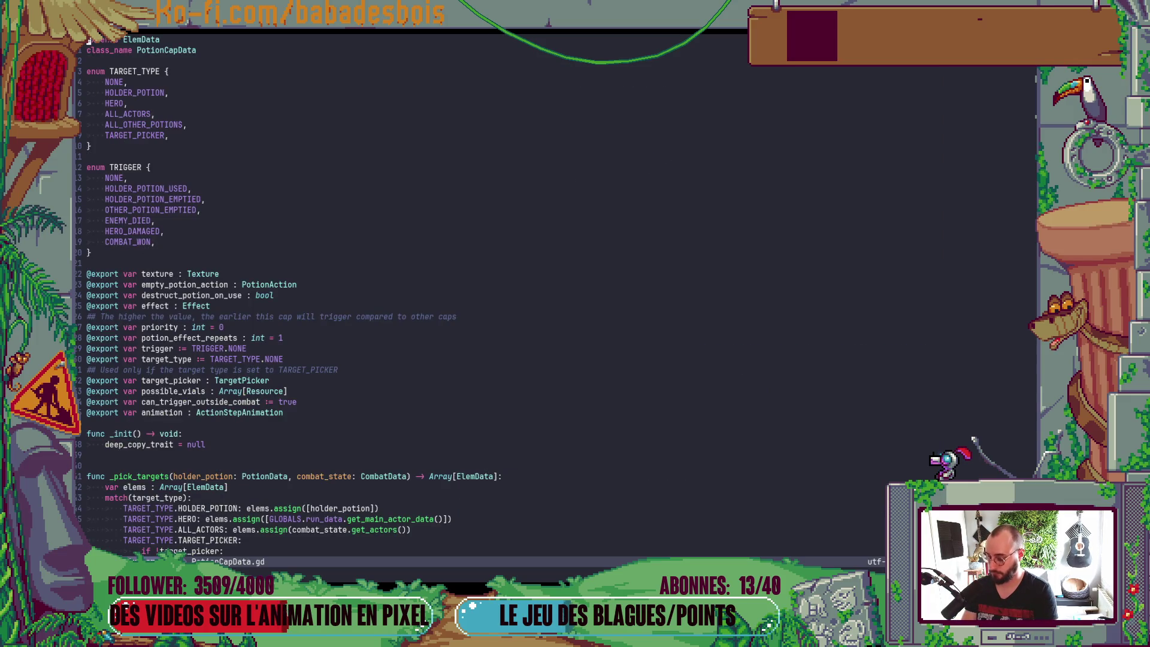
{"action": "key", "text": "alt+Tab"}
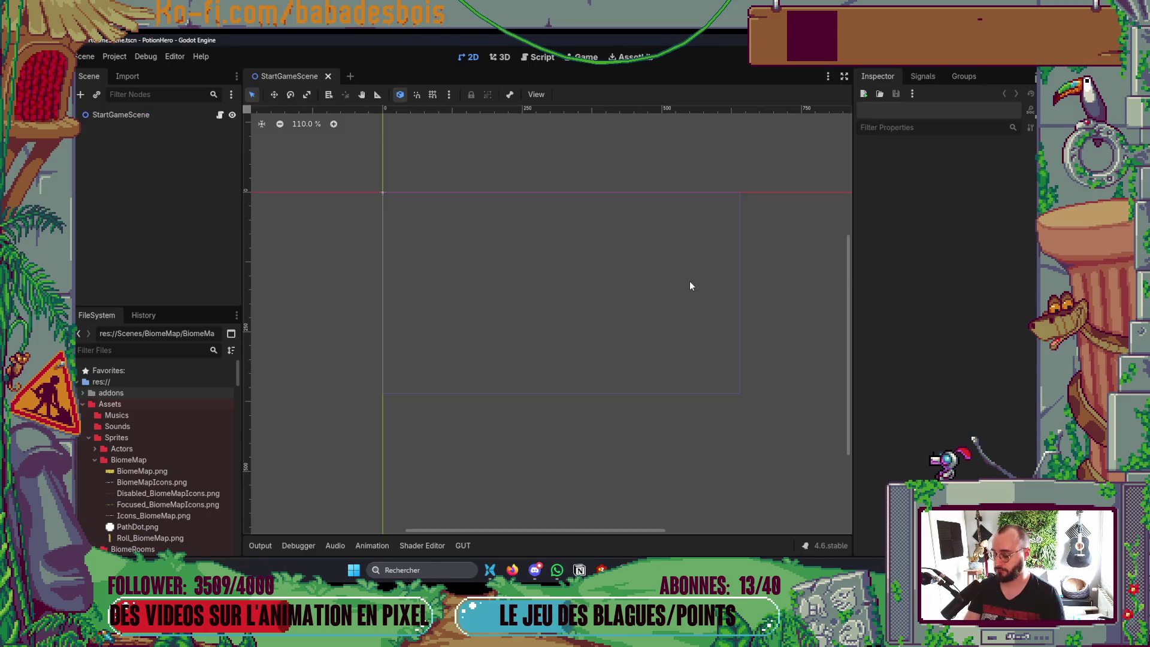
Open BiomeMapVue.tscn, show the Output log, and lower MarkLine's Mark Count to 9
{"action": "key", "text": "ctrl+shift+o"}
{"action": "type", "text": "BiomeMap"}
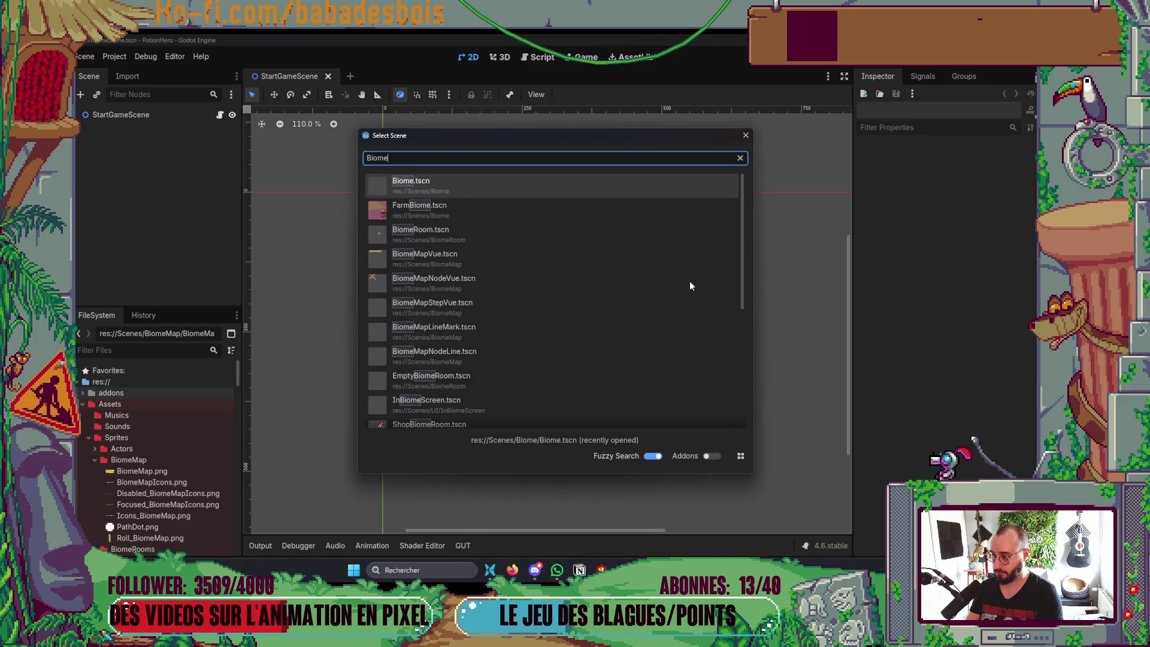
{"action": "key", "text": "Return"}
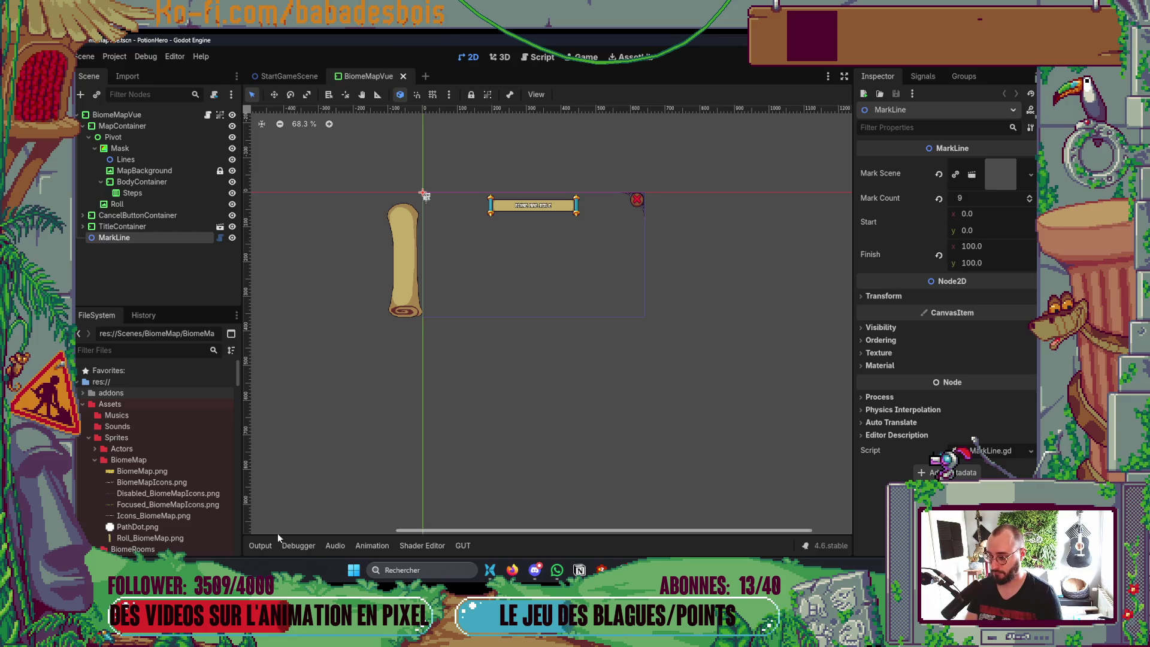
{"action": "left_click", "coordinate": [261, 544]}
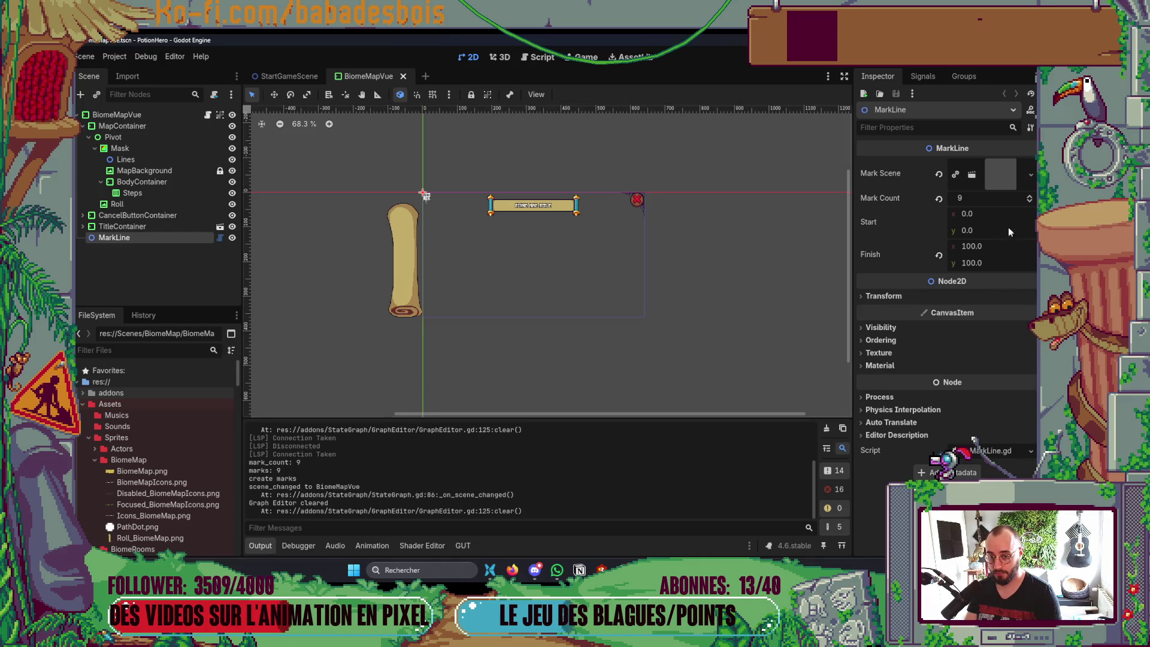
{"action": "left_click", "coordinate": [1030, 202]}
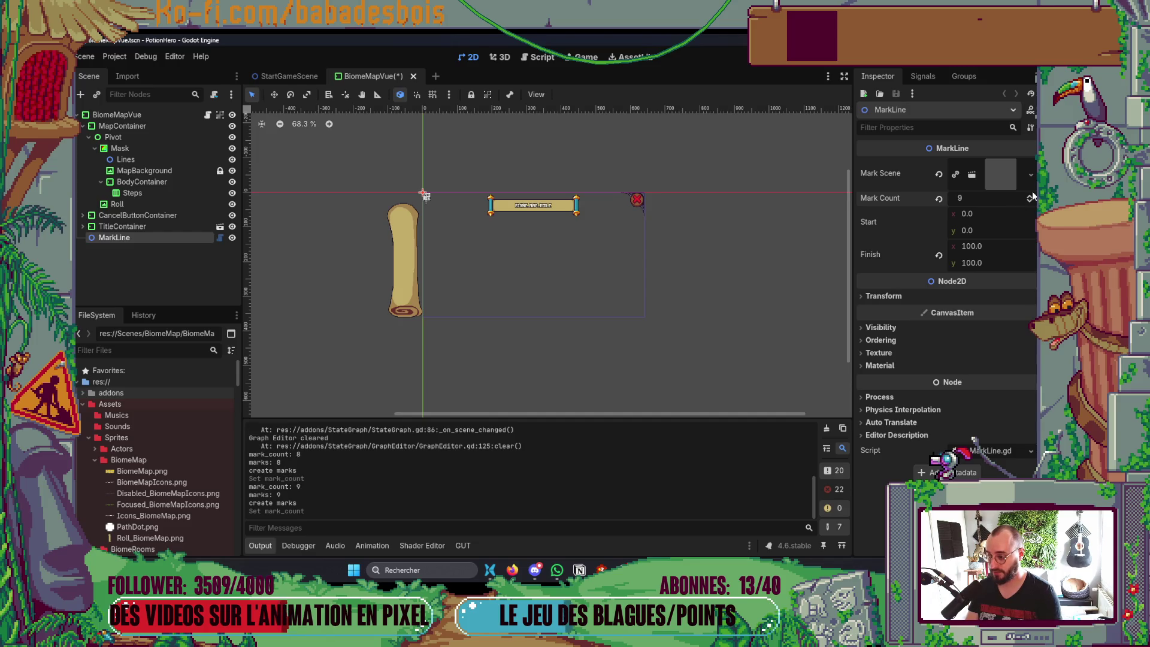
{"action": "key", "text": "alt+Tab"}
{"action": "scroll", "coordinate": [334, 374], "scroll_direction": "down", "scroll_amount": 3}
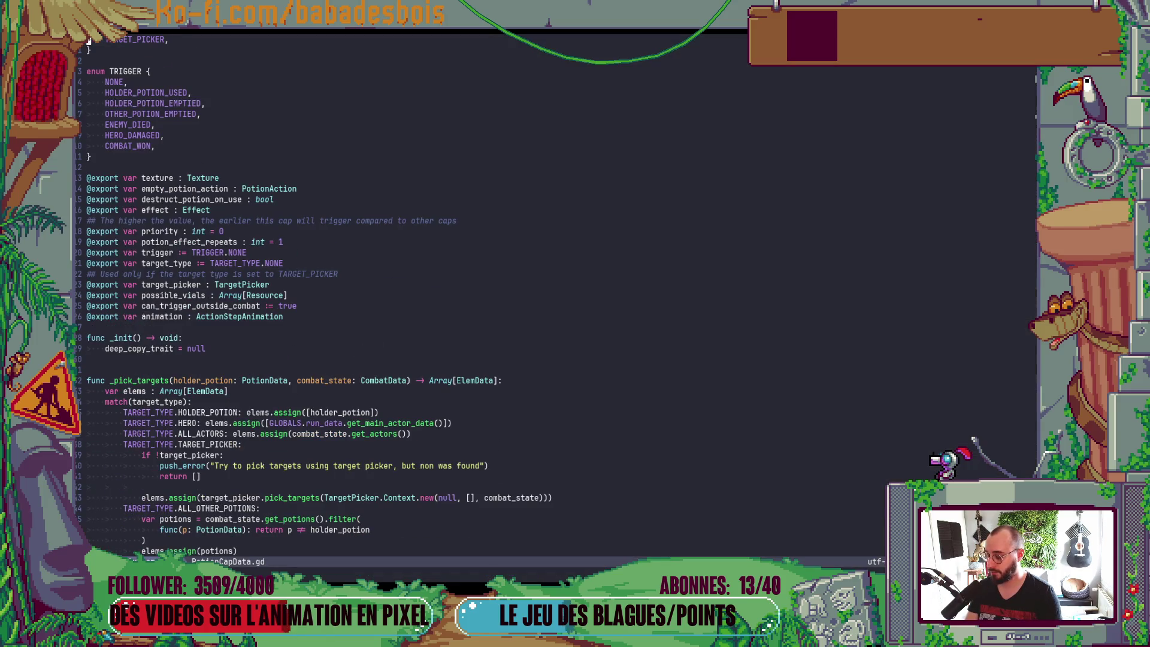
Open MarkLine.gd in Neovim from the 'markline' file search
{"action": "key", "text": "space"}
{"action": "key", "text": "f"}
{"action": "key", "text": "f"}
{"action": "type", "text": "markline"}
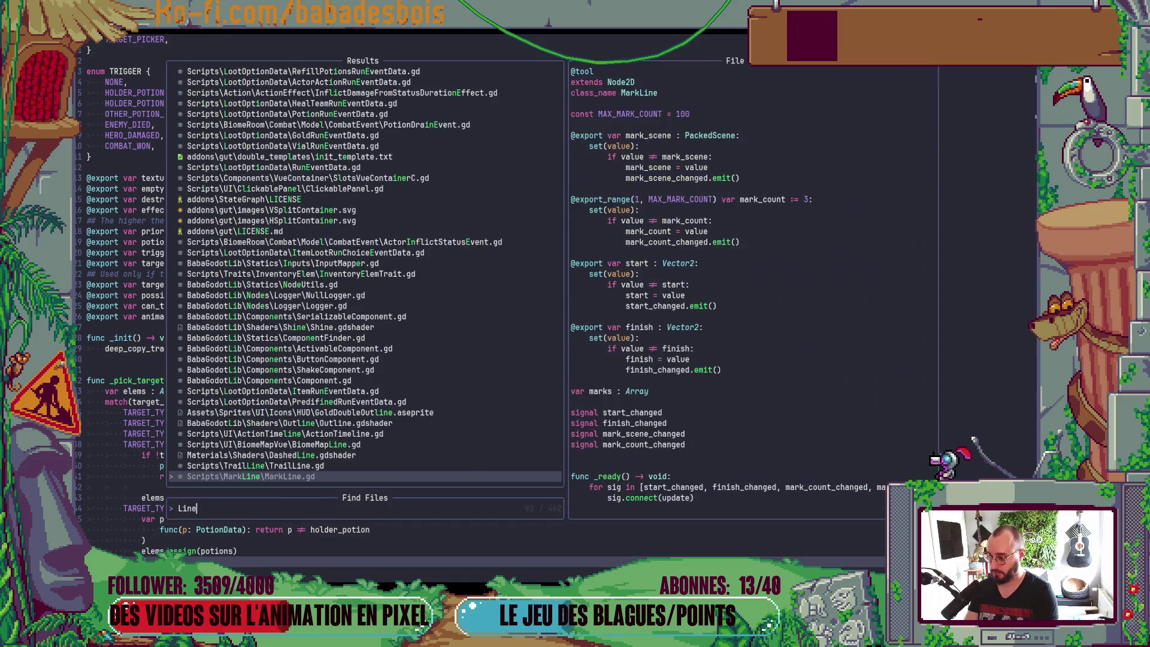
{"action": "key", "text": "Return"}
Jump down to the create_marks for loop and select it for review
{"action": "key", "text": "ctrl+d"}
{"action": "key", "text": "ctrl+d"}
{"action": "key", "text": "ctrl+d"}
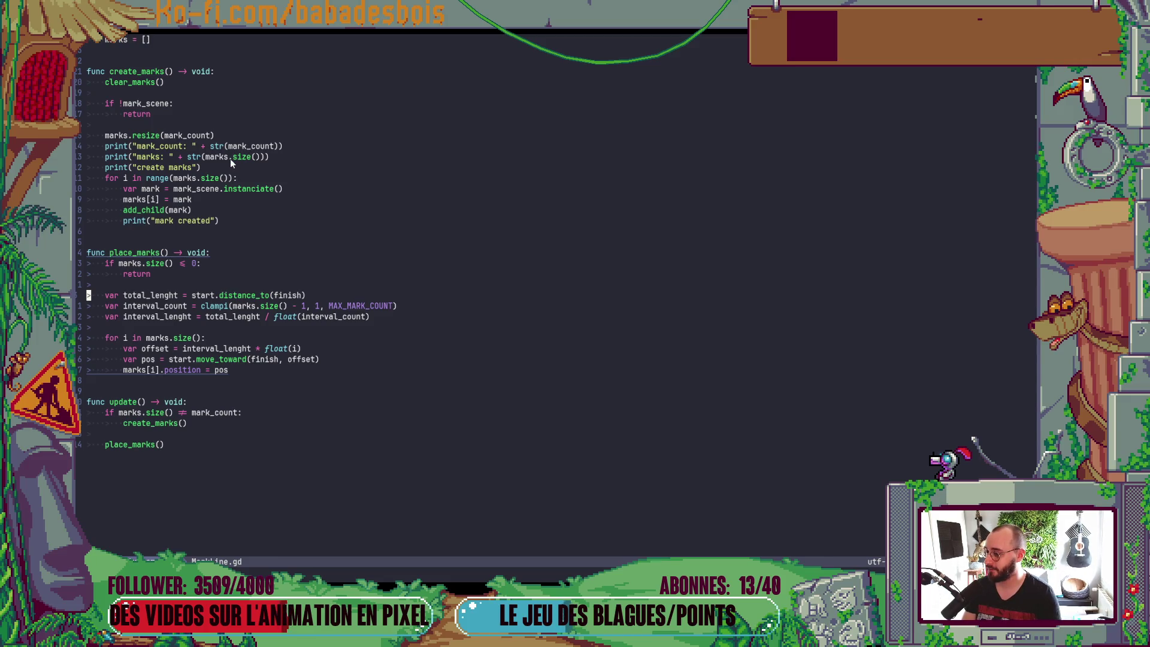
{"action": "left_click", "coordinate": [238, 178]}
{"action": "left_click_drag", "start_coordinate": [239, 178], "coordinate": [232, 220]}
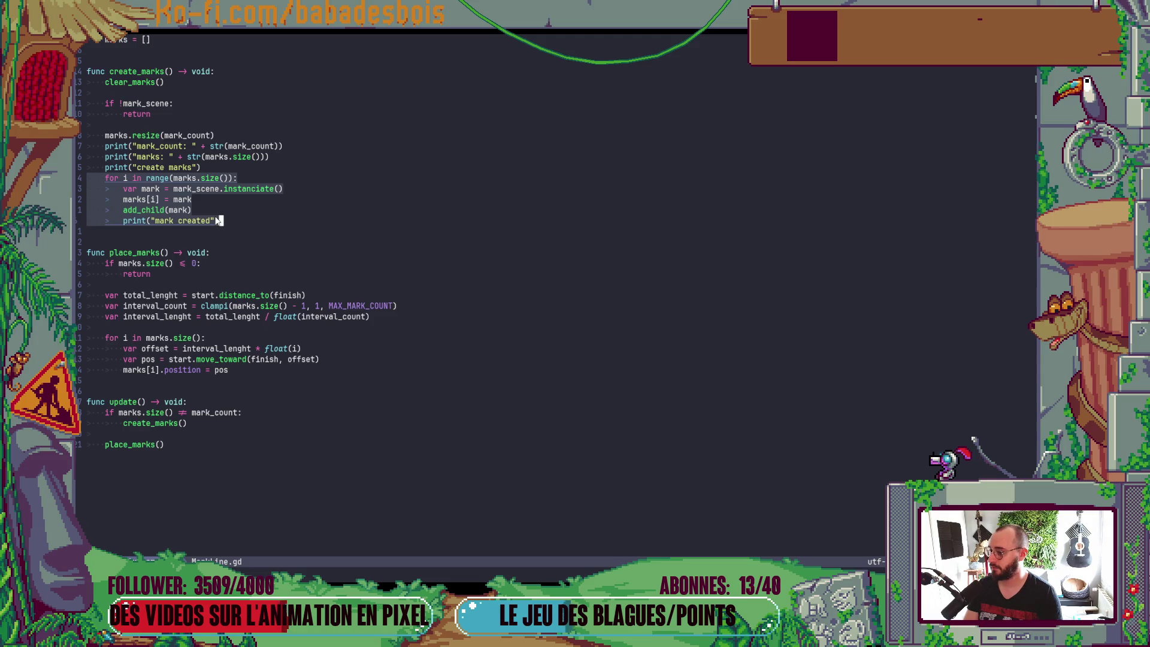
{"action": "left_click", "coordinate": [220, 220]}
{"action": "key", "text": "alt+Tab"}
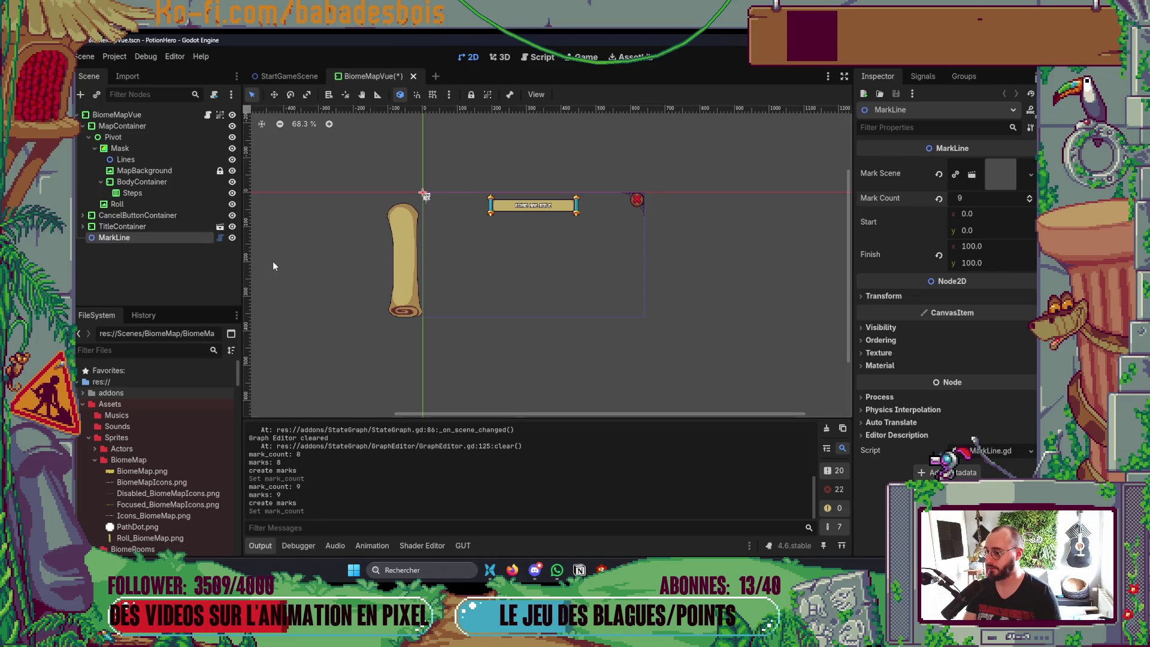
Save and run BiomeMapVue, revealing the 'SpriteLine' parse error in _generate_line
{"action": "key", "text": "ctrl+s"}
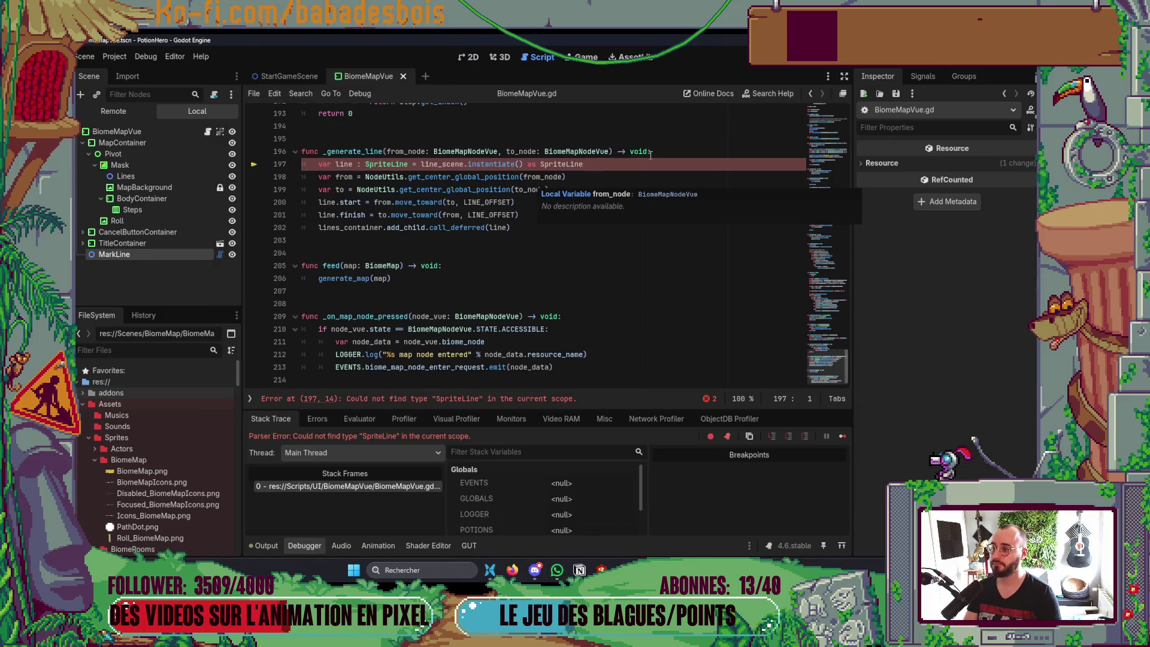
{"action": "key", "text": "alt+Tab"}
{"action": "key", "text": "alt+Tab"}
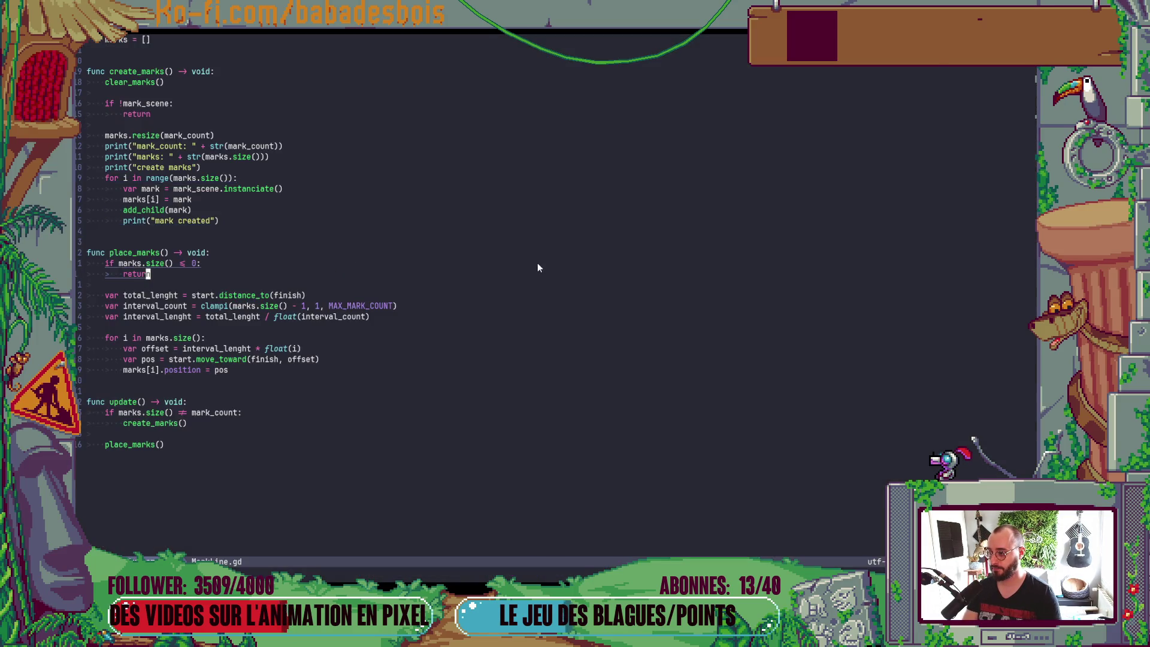
Search the project files and open BiomeMap.gd to look through it
{"action": "key", "text": "space"}
{"action": "key", "text": "f"}
{"action": "key", "text": "f"}
{"action": "type", "text": "gener"}
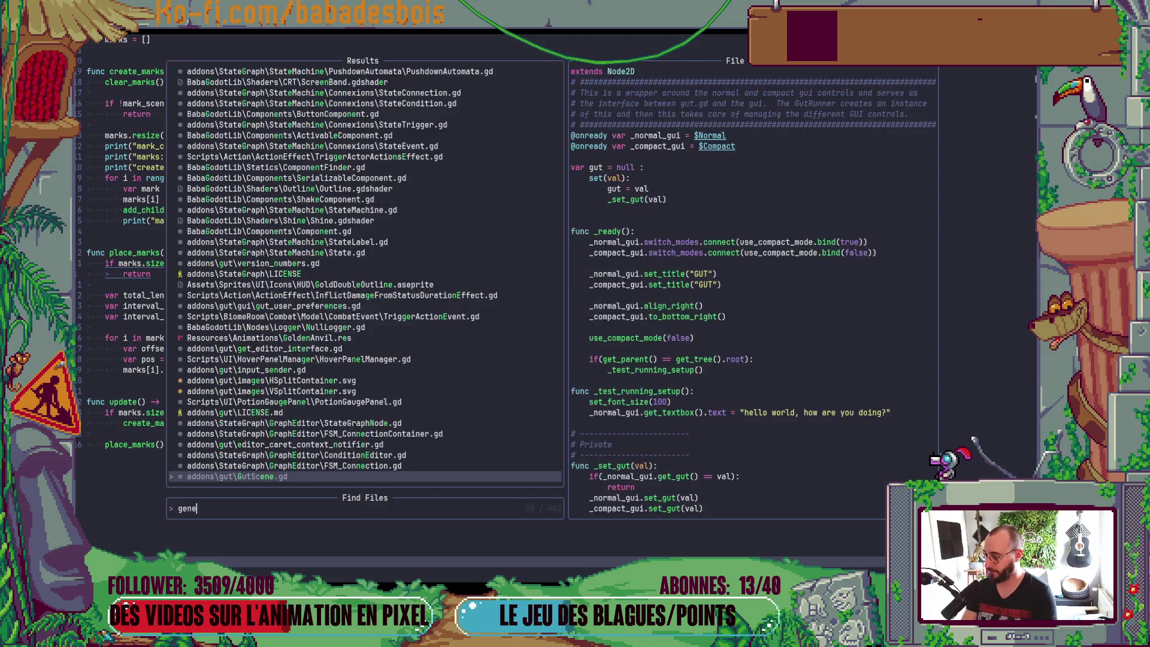
{"action": "key", "text": "Escape"}
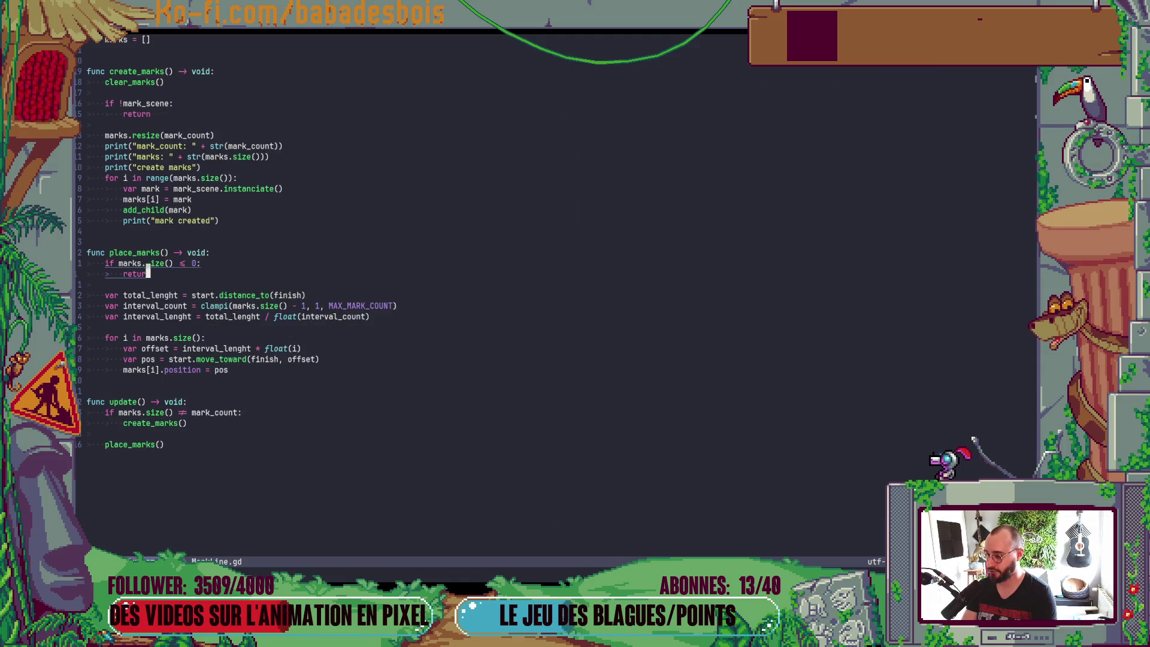
{"action": "key", "text": "space"}
{"action": "key", "text": "f"}
{"action": "key", "text": "f"}
{"action": "type", "text": "gene"}
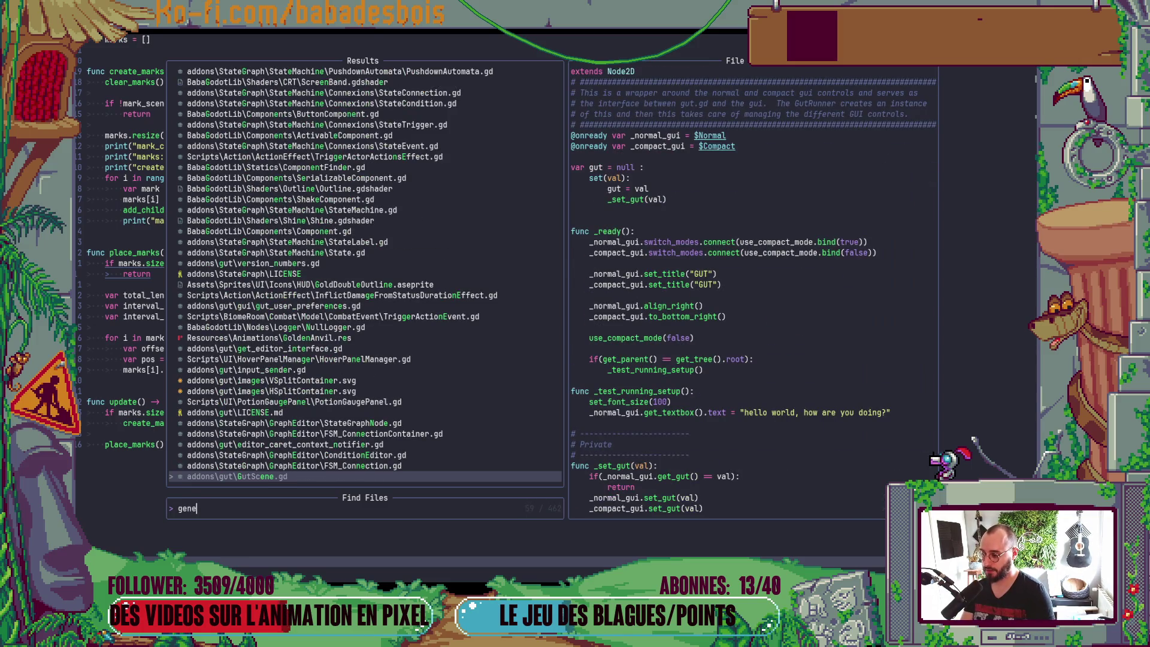
{"action": "key", "text": "BackSpace"}
{"action": "key", "text": "BackSpace"}
{"action": "key", "text": "BackSpace"}
{"action": "type", "text": "BiomeM"}
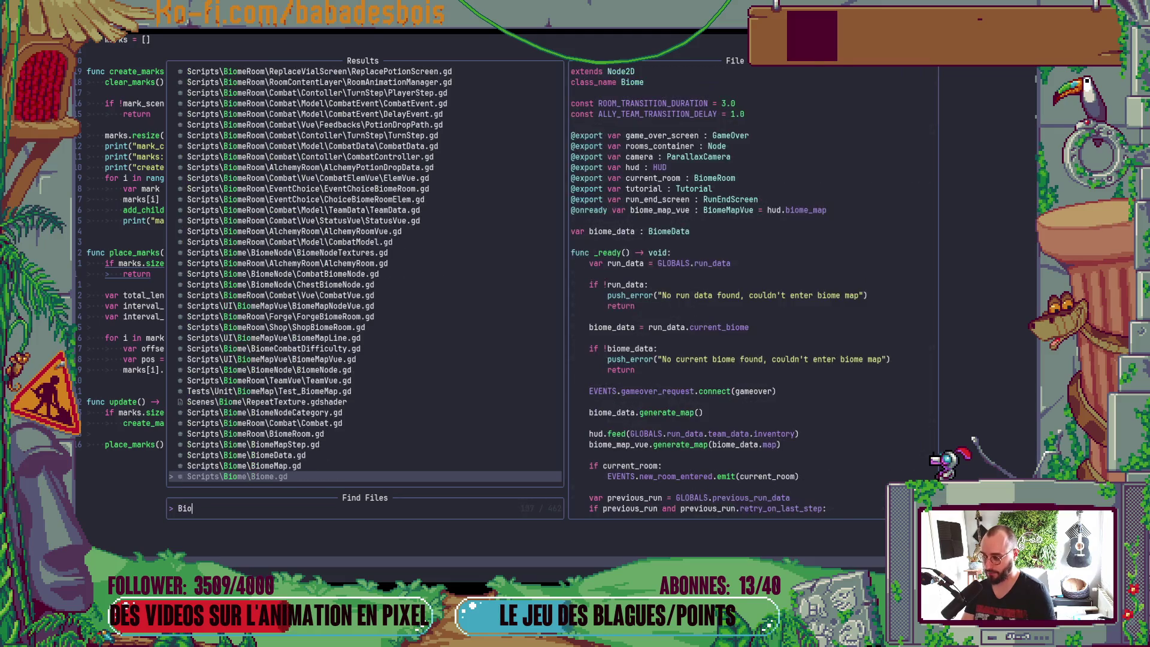
{"action": "type", "text": "ap"}
{"action": "key", "text": "Return"}
{"action": "key", "text": "ctrl+d"}
{"action": "key", "text": "ctrl+d"}
{"action": "key", "text": "ctrl+d"}
{"action": "key", "text": "ctrl+d"}
{"action": "key", "text": "ctrl+d"}
{"action": "key", "text": "ctrl+d"}
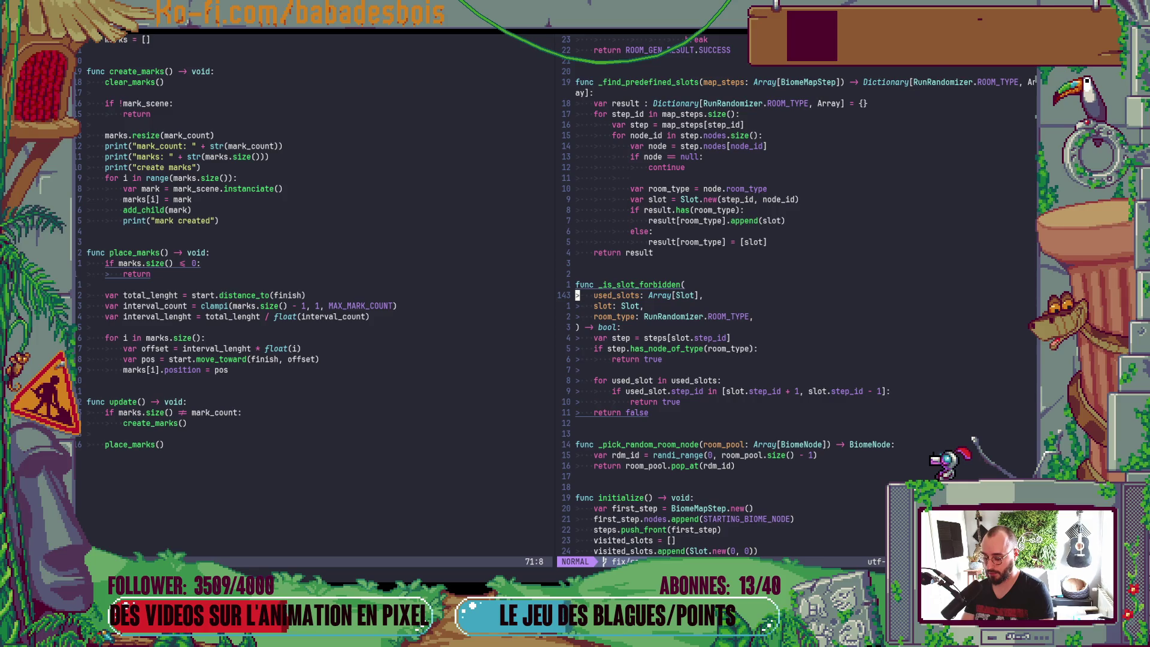
Open BiomeMapVue.gd from the 'BiomeMapVue' file search
{"action": "key", "text": "space"}
{"action": "type", "text": "fBiomeMap"}
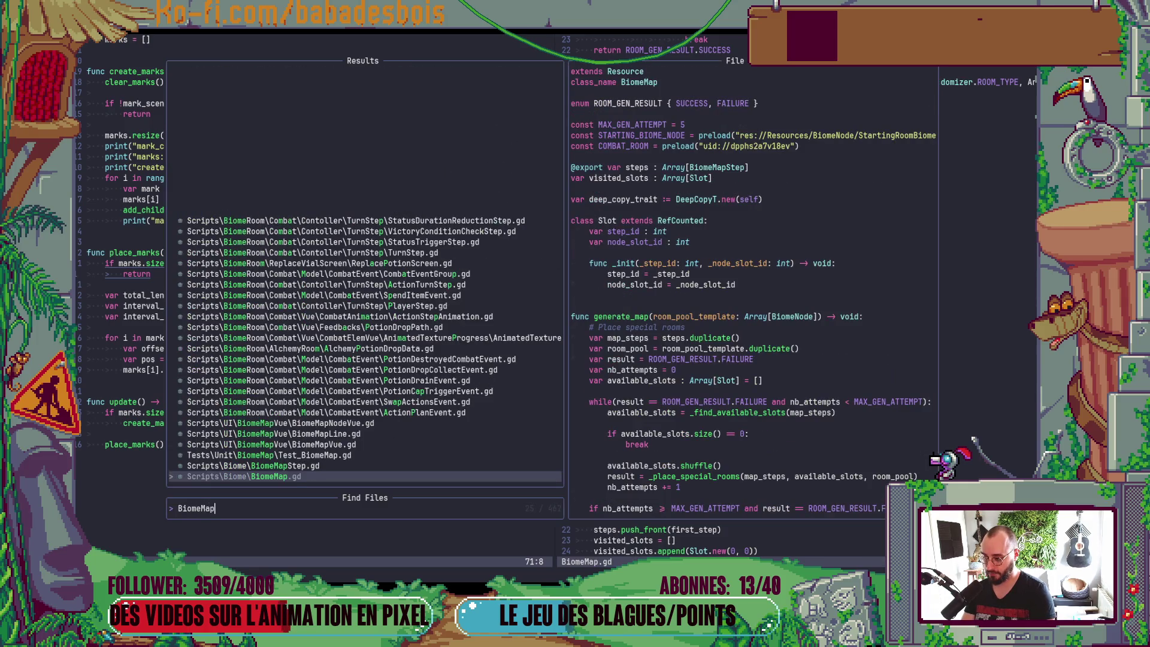
{"action": "type", "text": "Vue"}
{"action": "key", "text": "Return"}
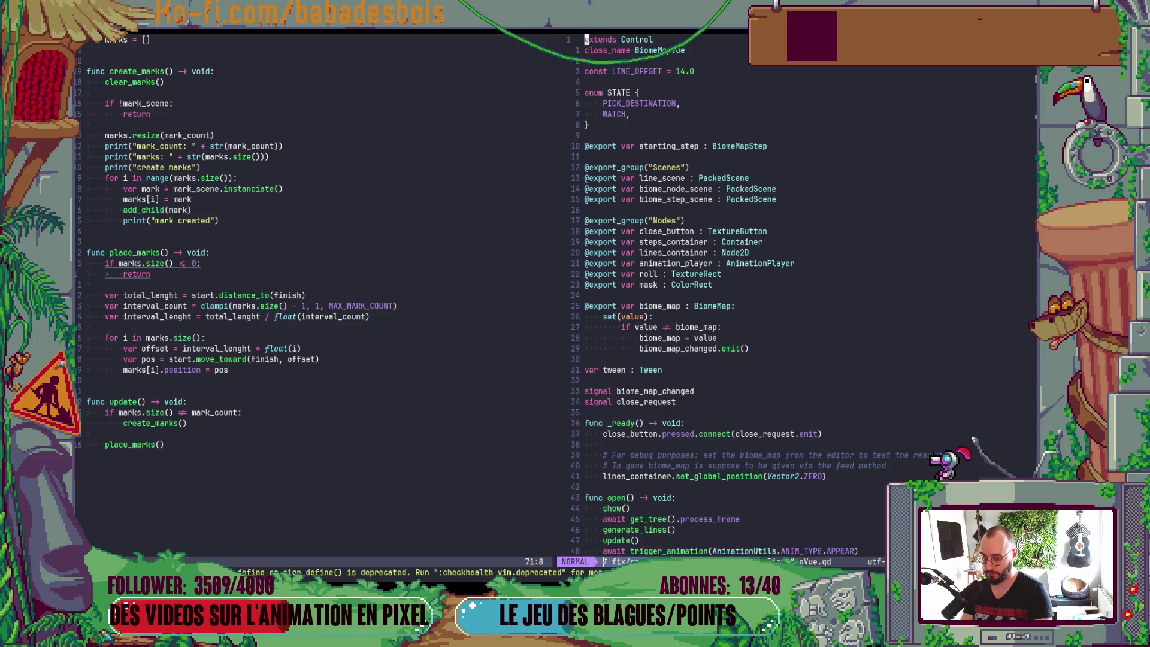
Delete the ' as SpriteLine' cast on line 197 and add an early 'return' above it
{"action": "key", "text": "bracketright"}
{"action": "key", "text": "d"}
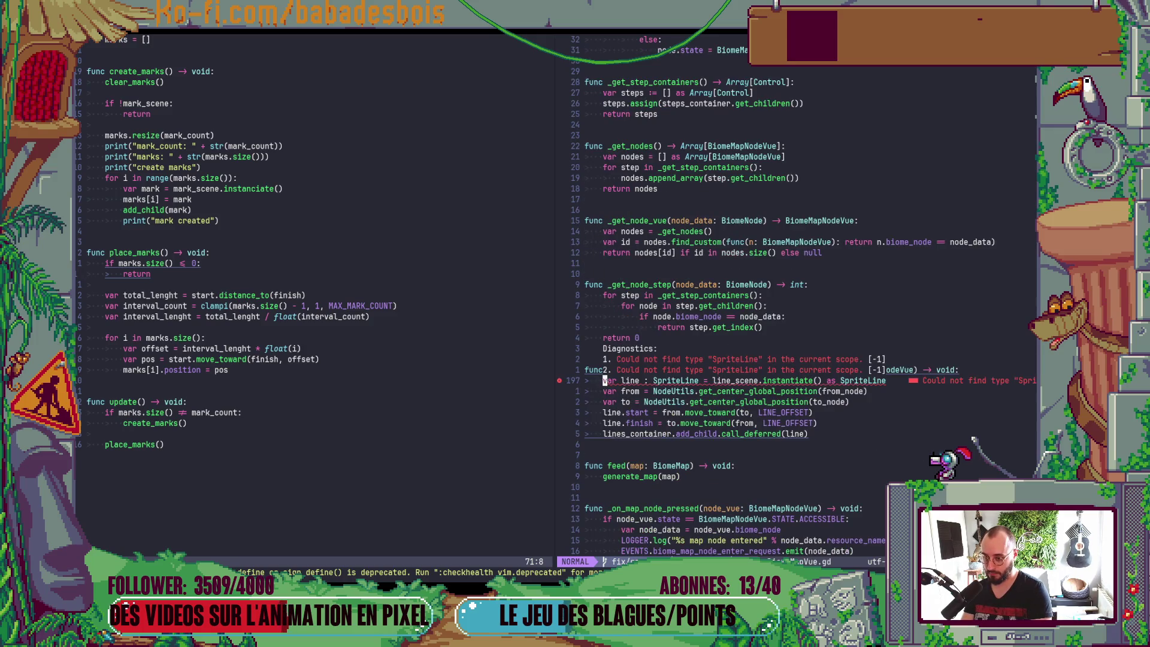
{"action": "key", "text": "dollar"}
{"action": "key", "text": "b"}
{"action": "key", "text": "b"}
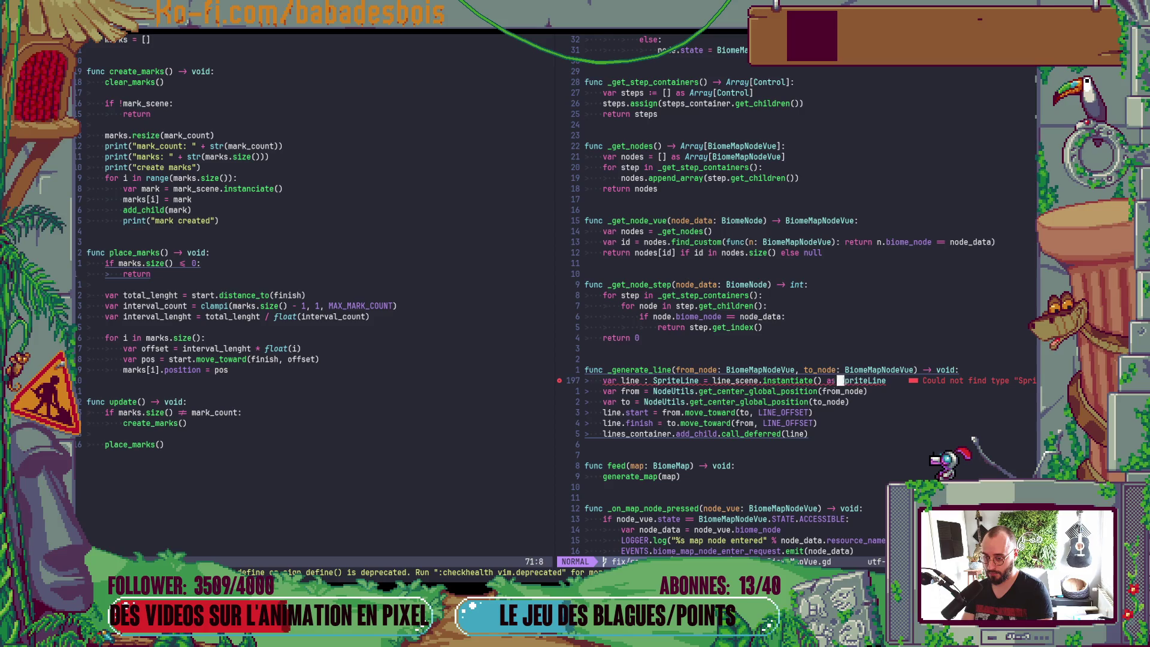
{"action": "key", "text": "h"}
{"action": "key", "text": "D"}
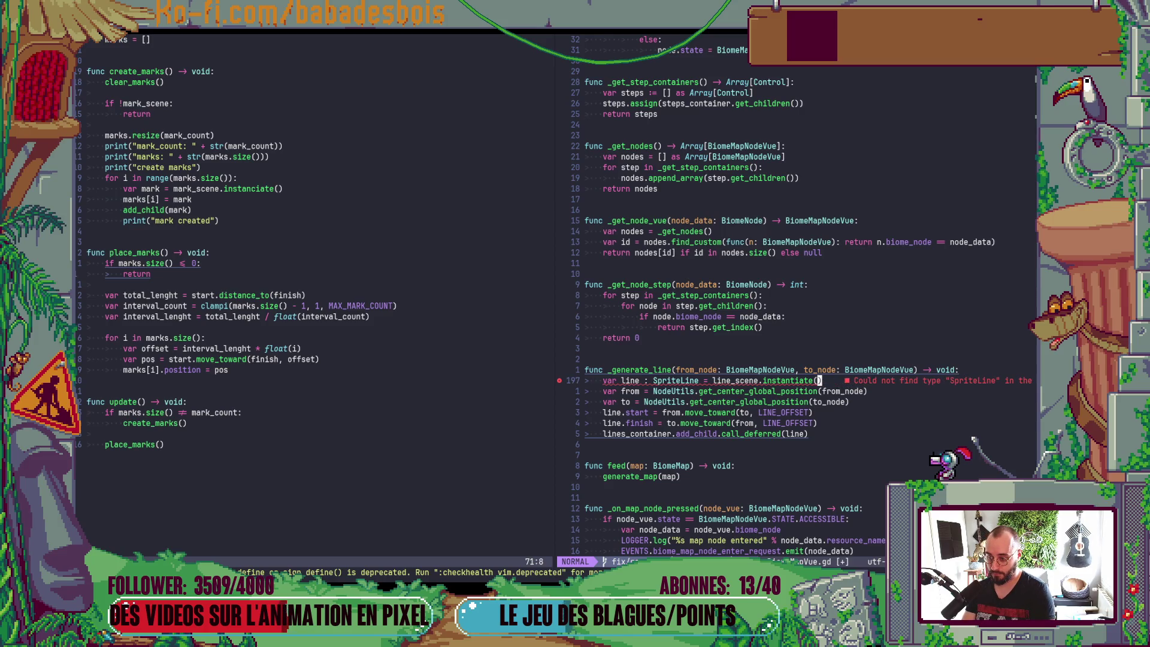
{"action": "key", "text": "O"}
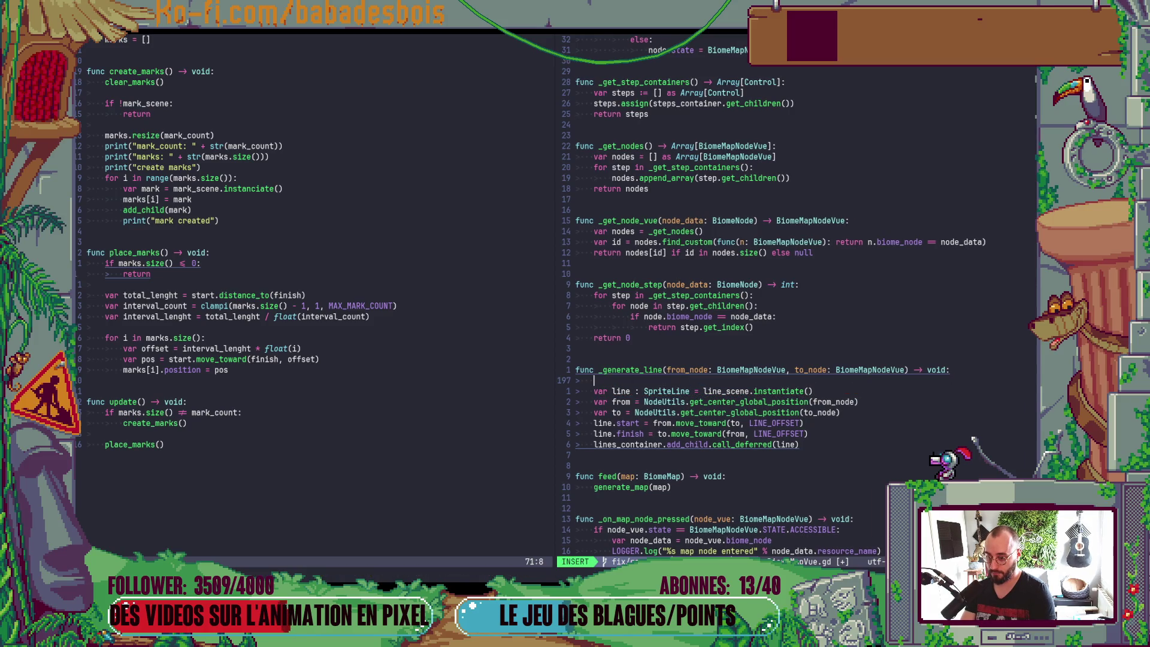
{"action": "type", "text": "return"}
{"action": "key", "text": "Escape"}
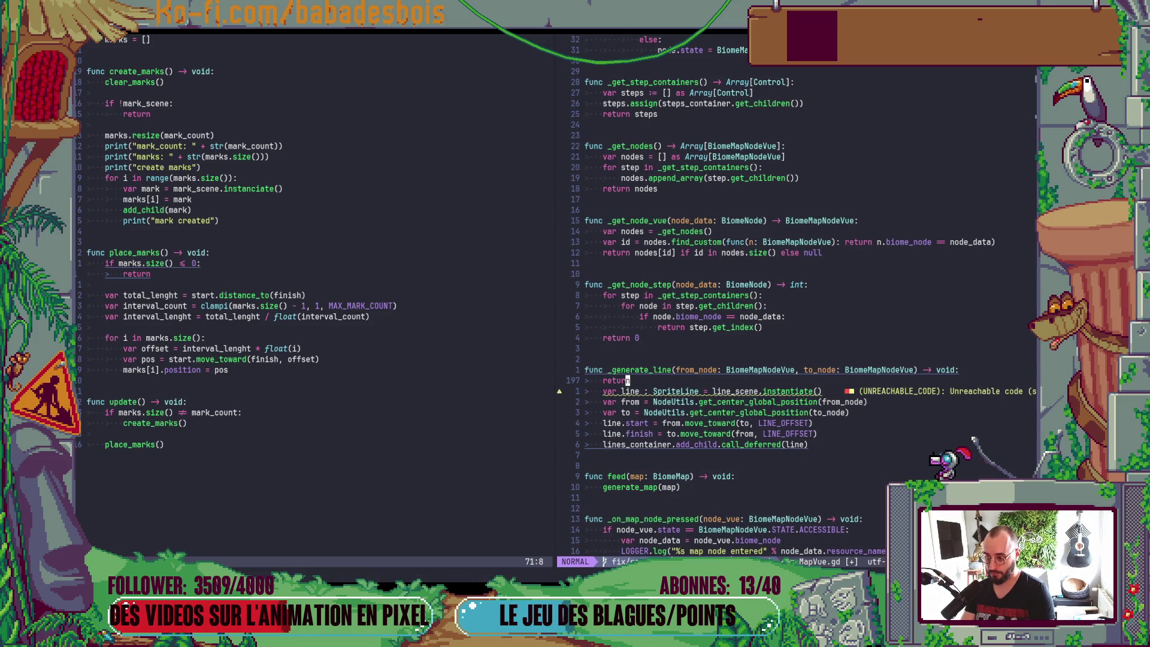
Comment out the function body with the s/\(\S\)/#\1 substitution and save
{"action": "key", "text": "j"}
{"action": "key", "text": "asciicircum"}
{"action": "key", "text": "ctrl+v"}
{"action": "key", "text": "j"}
{"action": "key", "text": "j"}
{"action": "key", "text": "j"}
{"action": "key", "text": "j"}
{"action": "key", "text": "colon"}
{"action": "type", "text": "s/\\(\\S\\)/#\\1"}
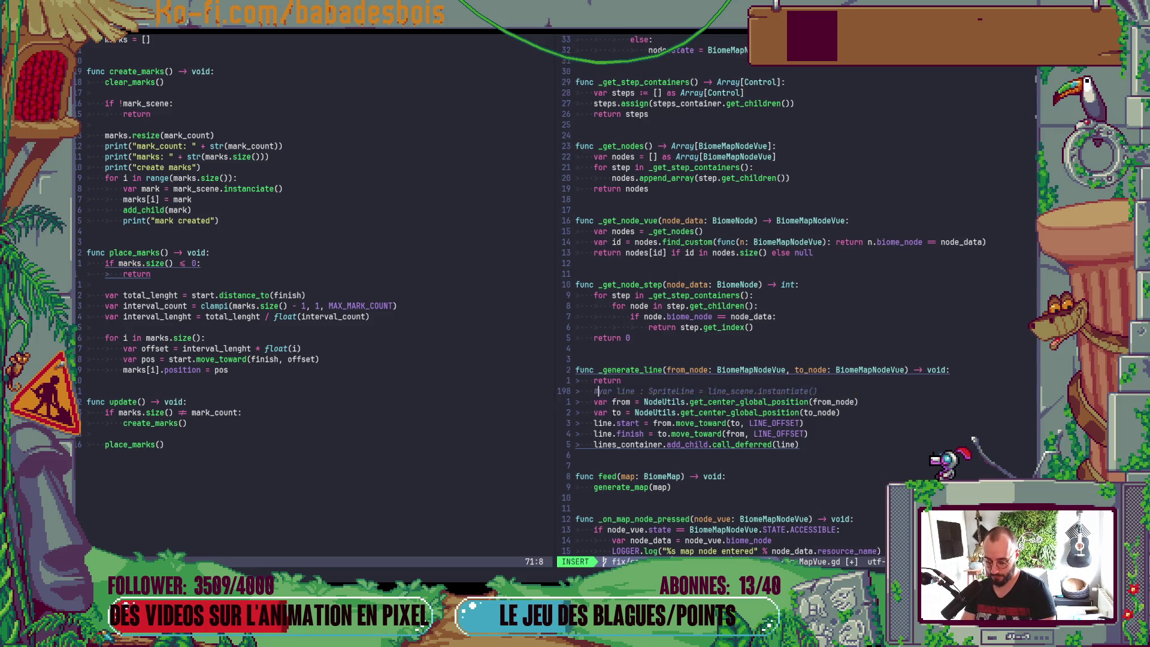
{"action": "key", "text": "Return"}
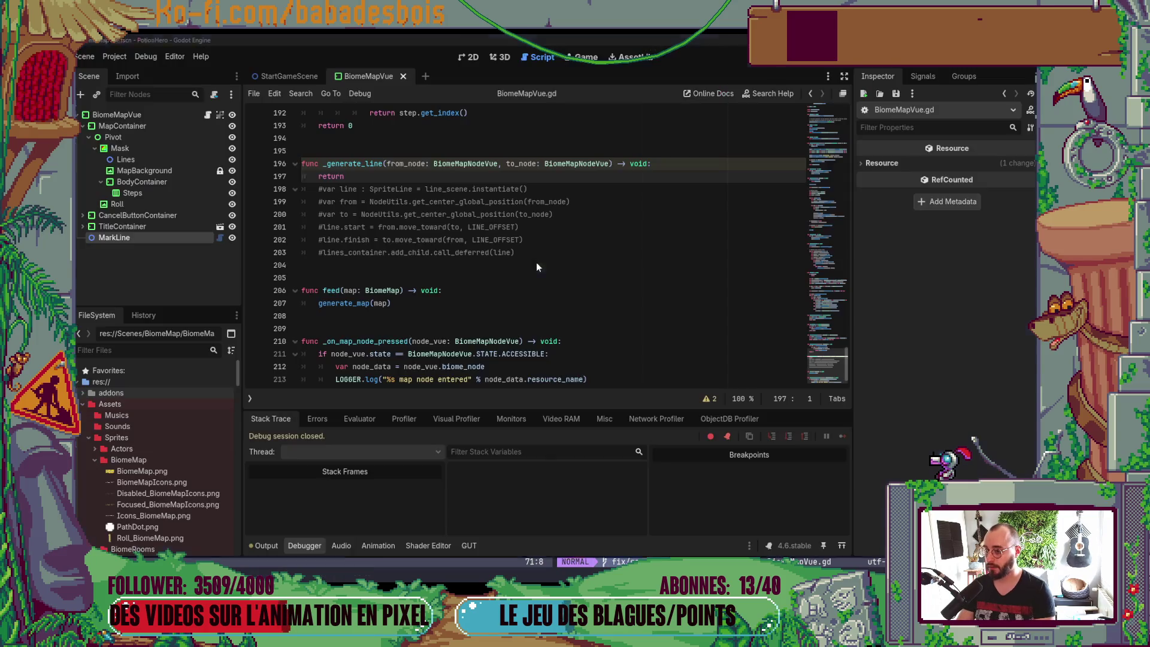
Run the game with F5 and inspect the 'instanciate' error on MarkLine.gd line 63
{"action": "key", "text": "alt+Tab"}
{"action": "key", "text": "F5"}
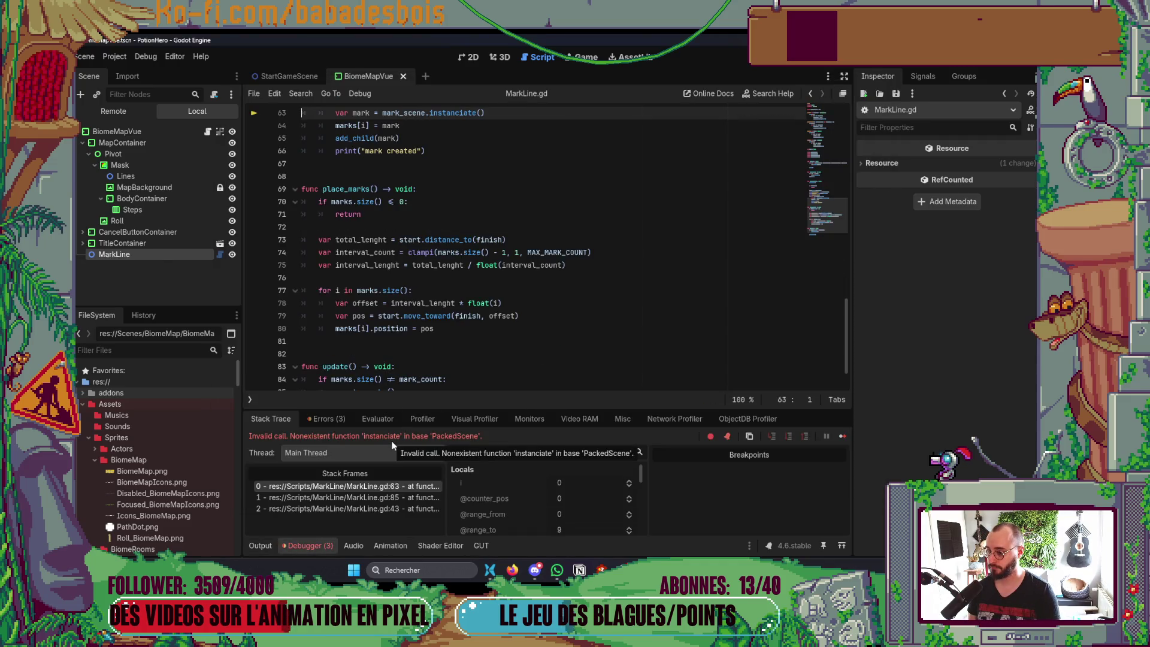
{"action": "scroll", "coordinate": [475, 364], "scroll_direction": "up", "scroll_amount": 2}
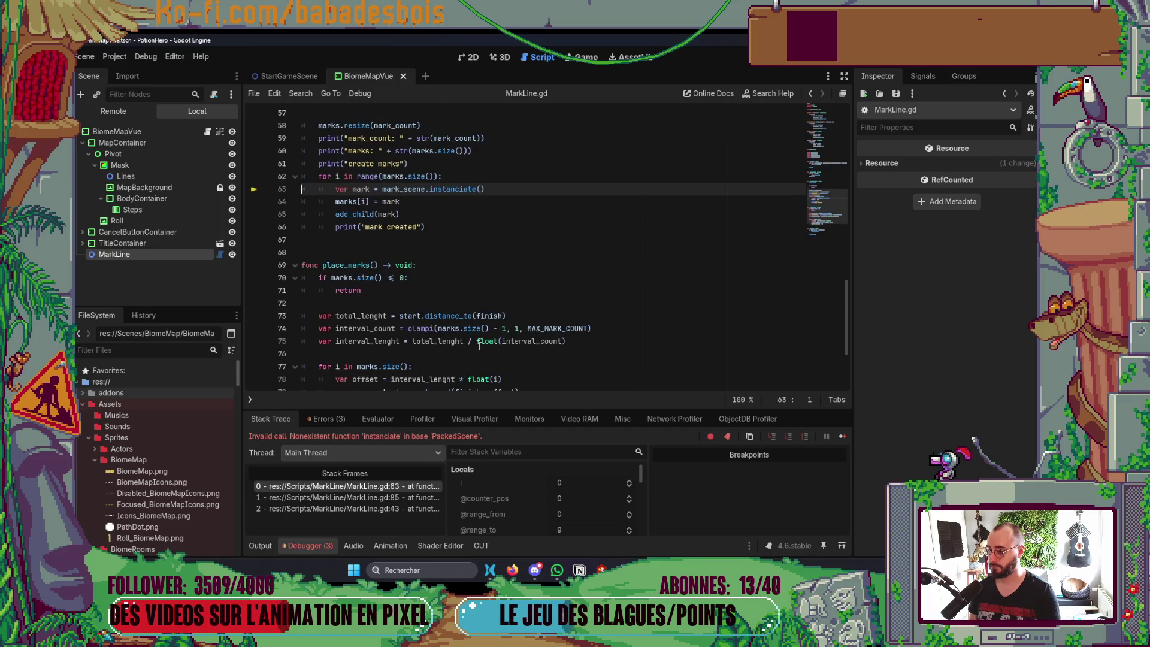
{"action": "mouse_move", "coordinate": [478, 339]}
{"action": "scroll", "coordinate": [468, 317], "scroll_direction": "up", "scroll_amount": 2}
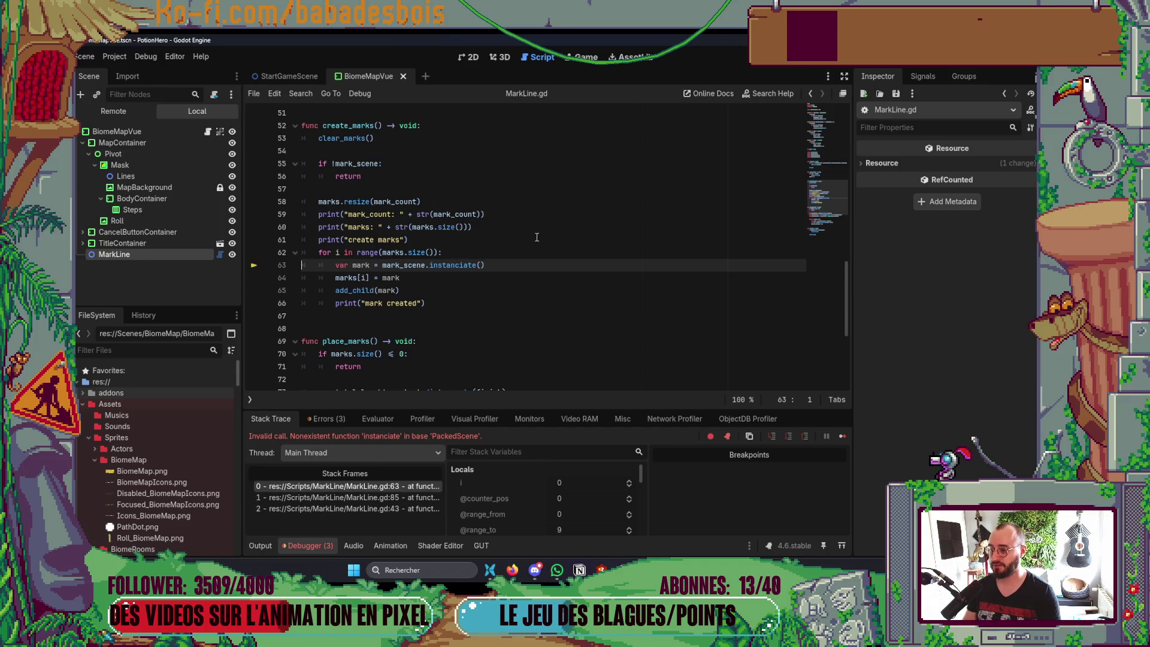
{"action": "key", "text": "alt+Tab"}
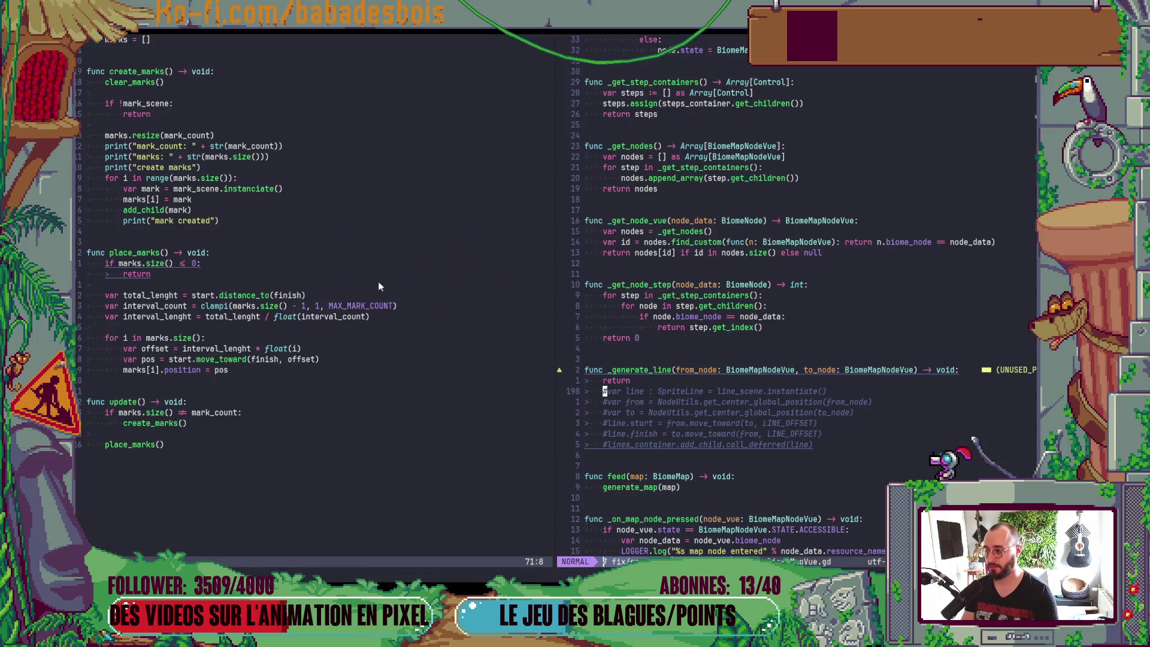
{"action": "key", "text": "alt+Tab"}
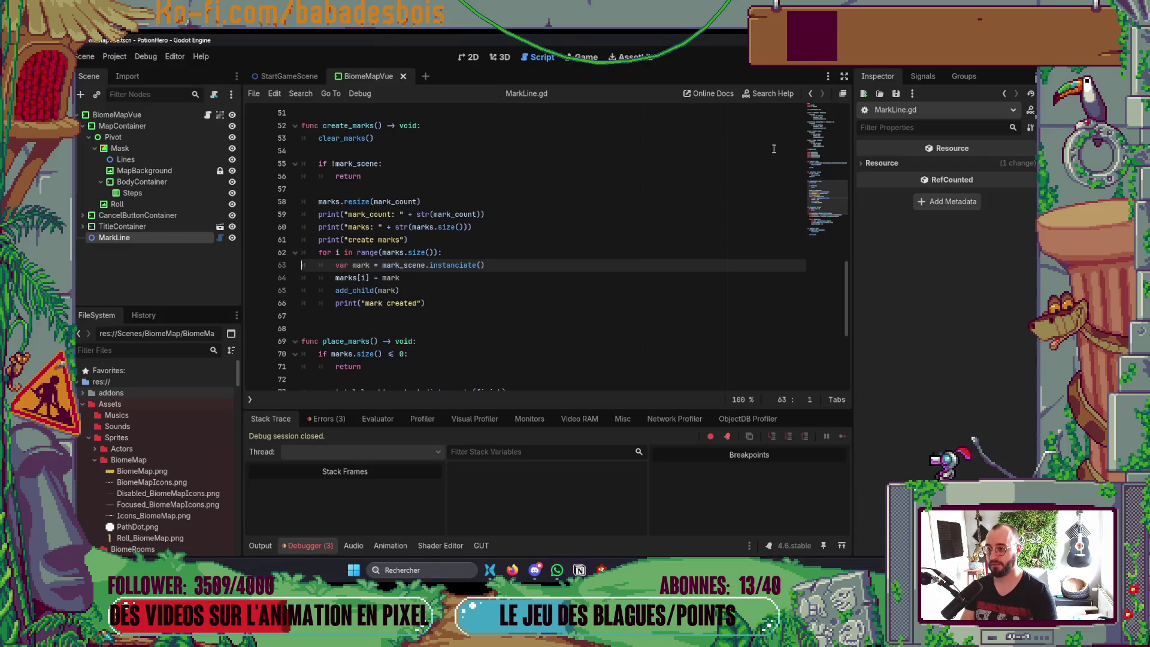
Look up PackedScene in the help docs and copy the word 'instantiate'
{"action": "left_click", "coordinate": [756, 94]}
{"action": "type", "text": "Pa"}
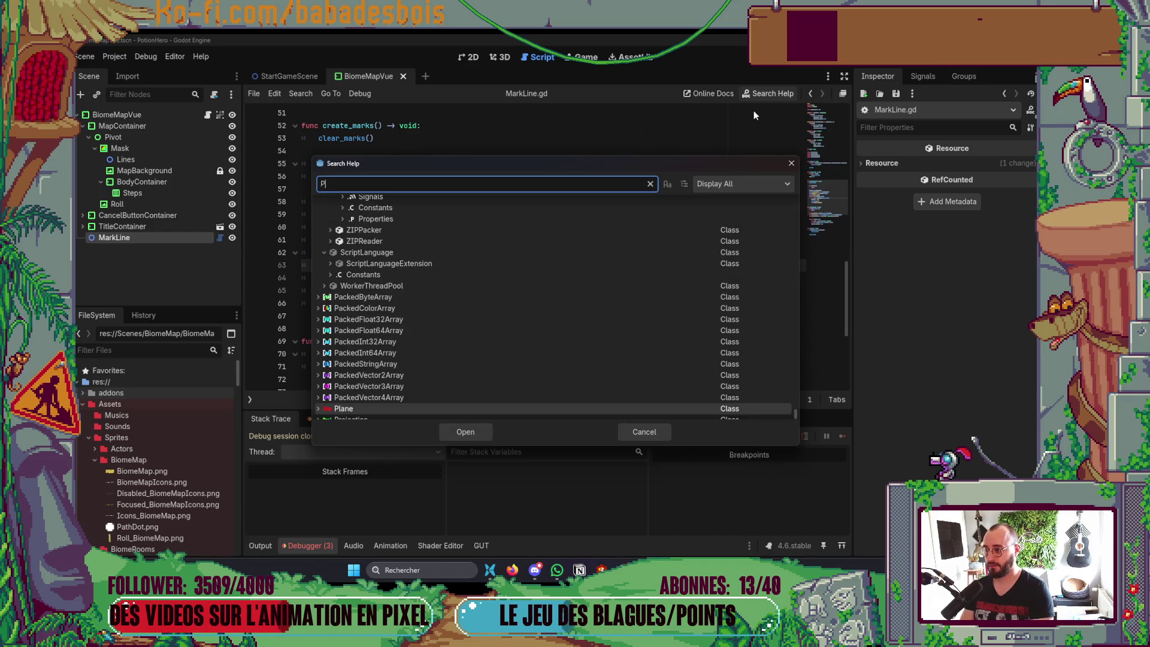
{"action": "type", "text": "ckedScene"}
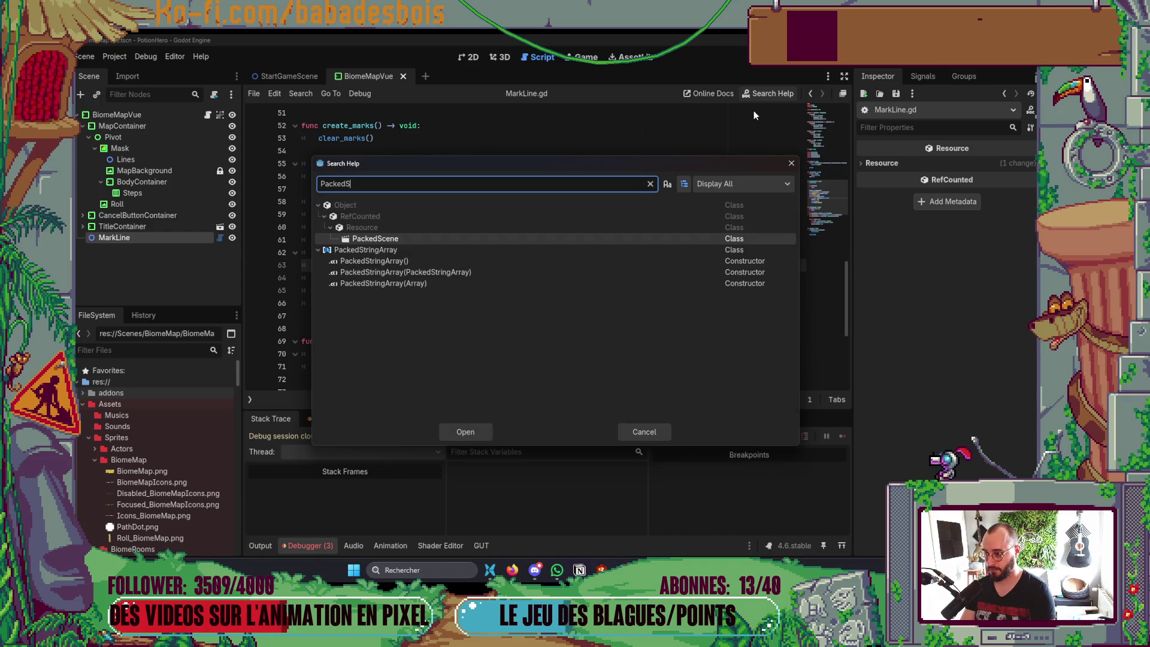
{"action": "key", "text": "Return"}
{"action": "scroll", "coordinate": [649, 244], "scroll_direction": "down", "scroll_amount": 4}
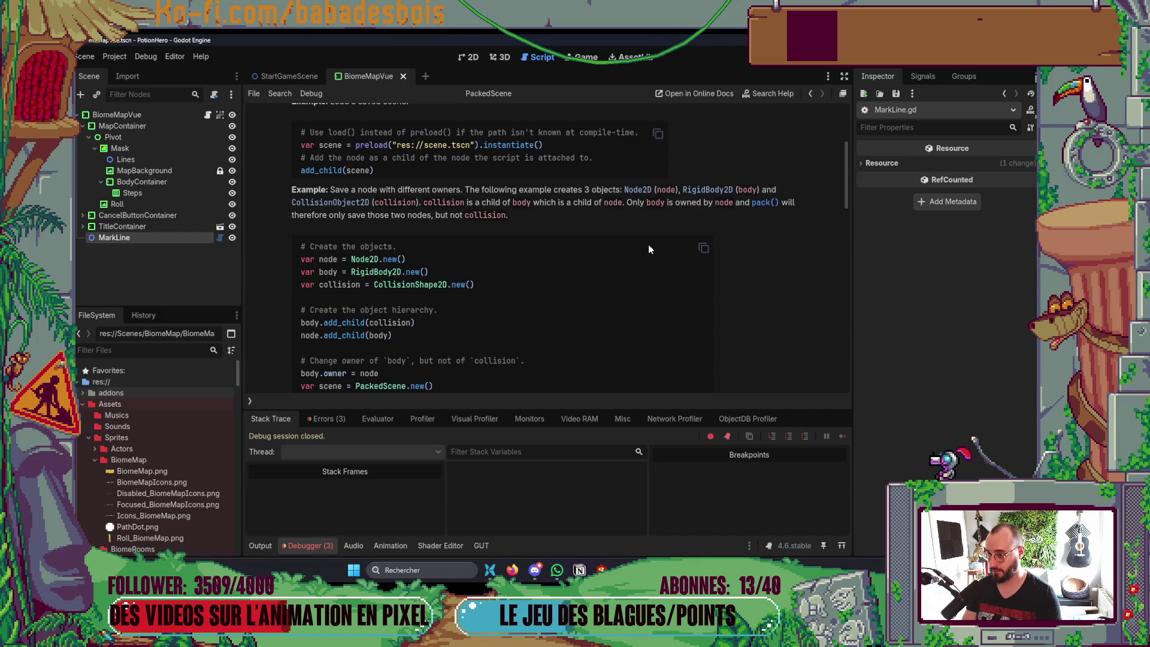
{"action": "scroll", "coordinate": [637, 227], "scroll_direction": "down", "scroll_amount": 1}
{"action": "scroll", "coordinate": [637, 227], "scroll_direction": "up", "scroll_amount": 2}
{"action": "double_click", "coordinate": [520, 111]}
{"action": "key", "text": "ctrl+c"}
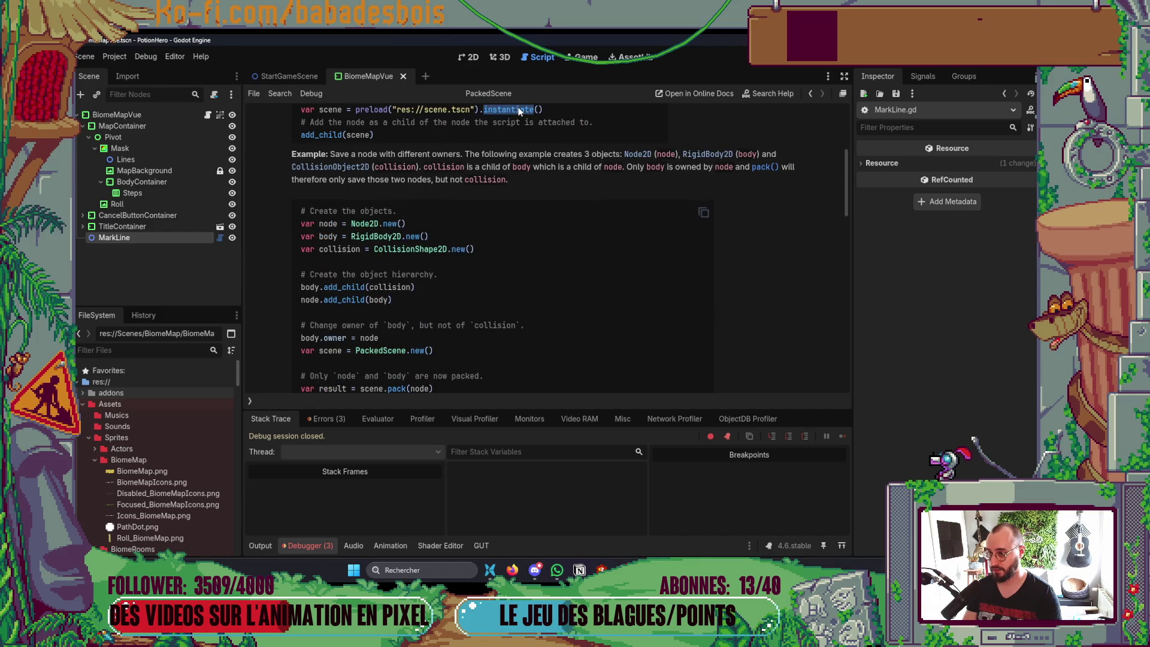
Paste 'instantiate' over the misspelled 'instanciate' on MarkLine.gd line 63
{"action": "left_click", "coordinate": [810, 93]}
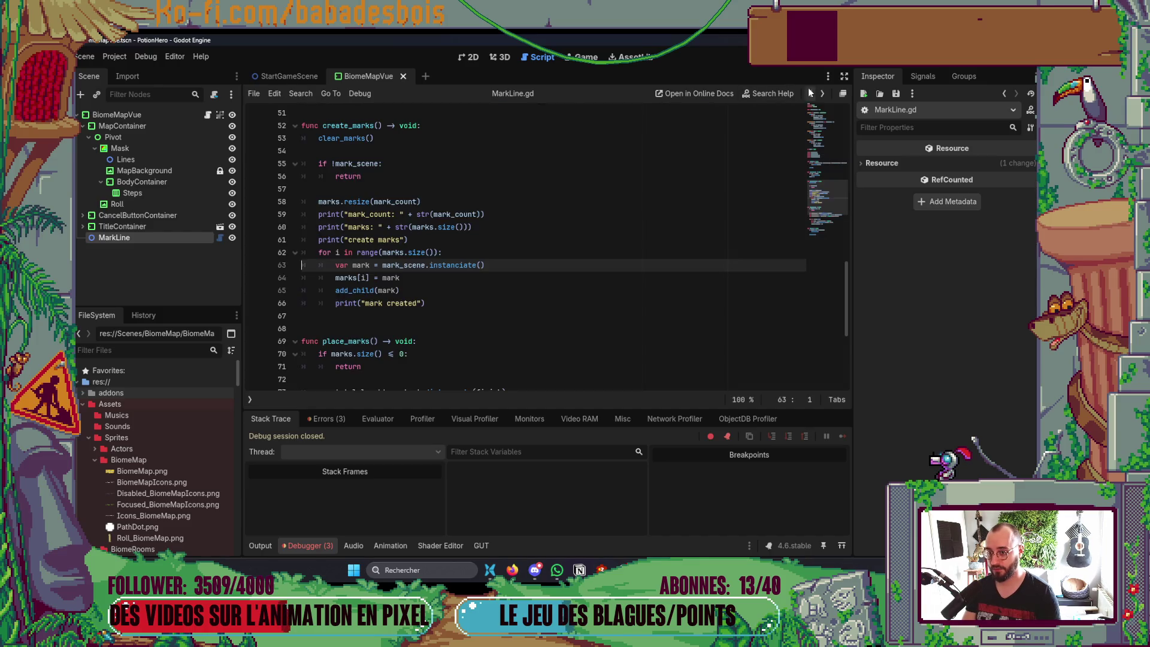
{"action": "double_click", "coordinate": [466, 265]}
{"action": "key", "text": "ctrl+v"}
{"action": "key", "text": "BackSpace"}
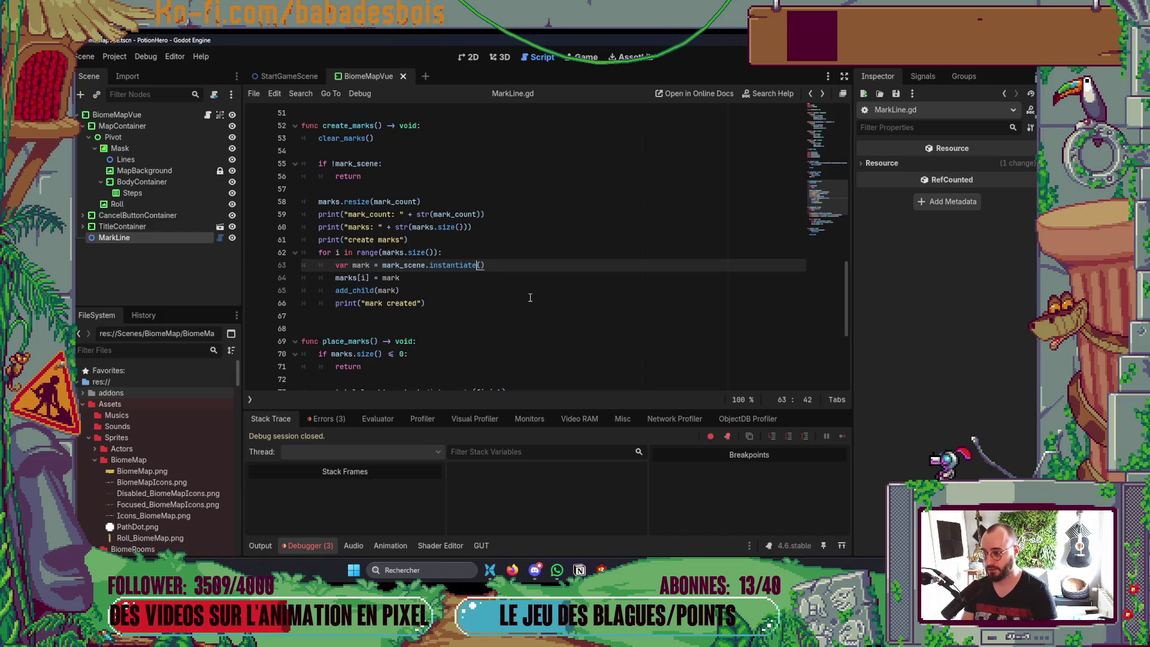
{"action": "left_click", "coordinate": [530, 298]}
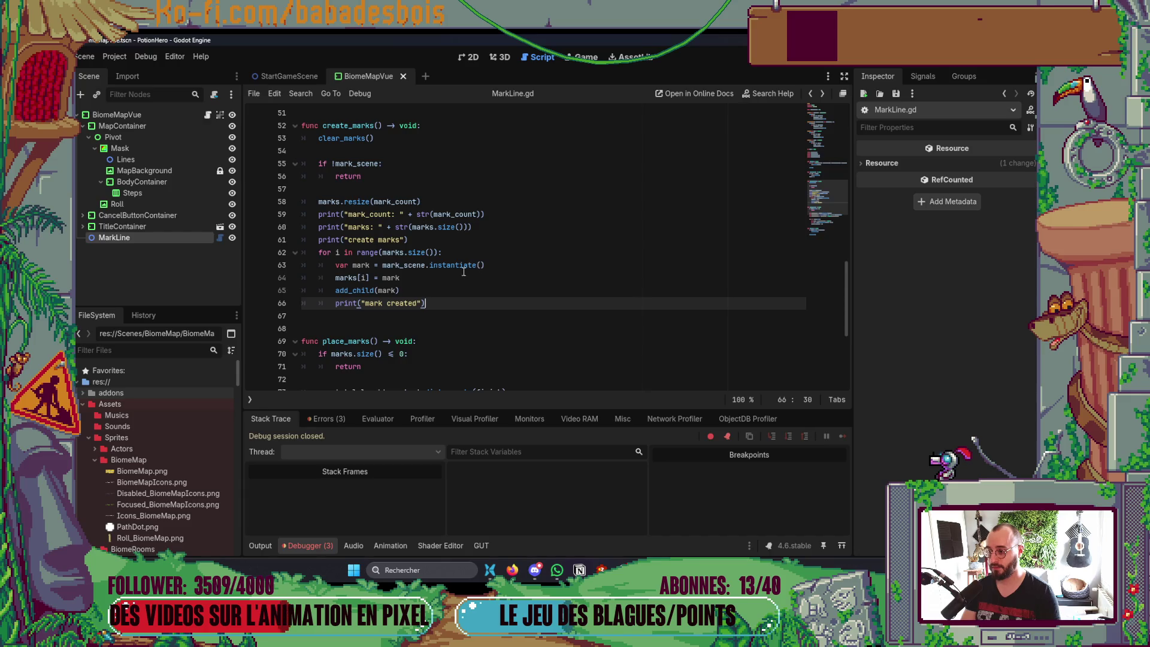
{"action": "left_click", "coordinate": [468, 58]}
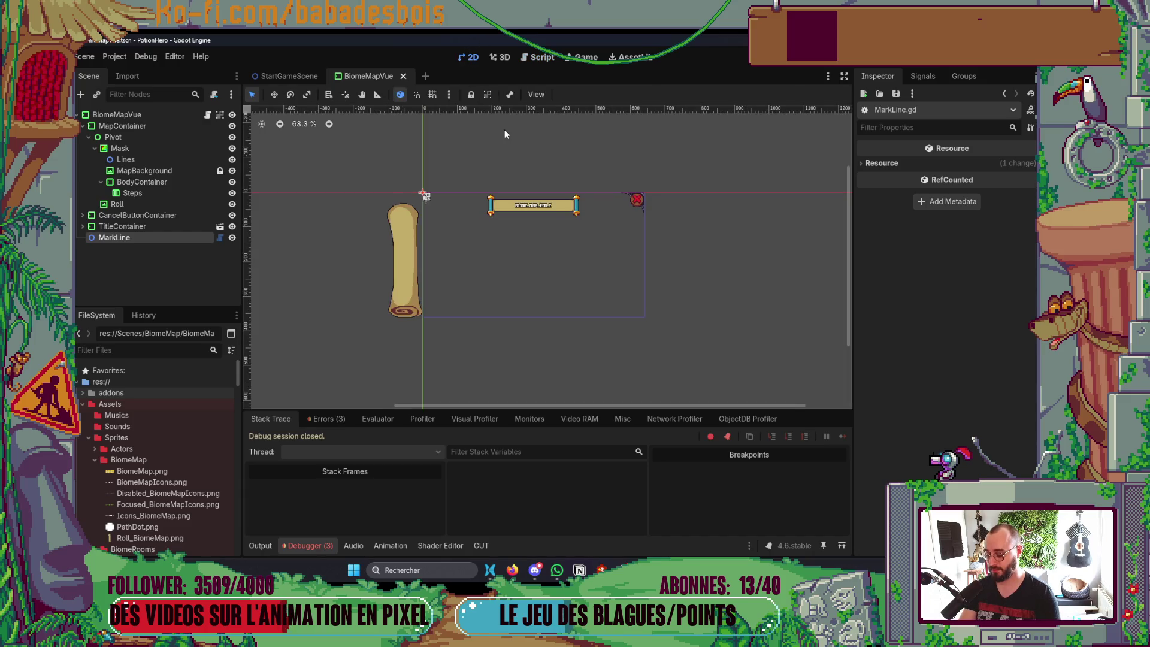
Run and stop the game, then close and reopen the BiomeMapVue scene
{"action": "key", "text": "F5"}
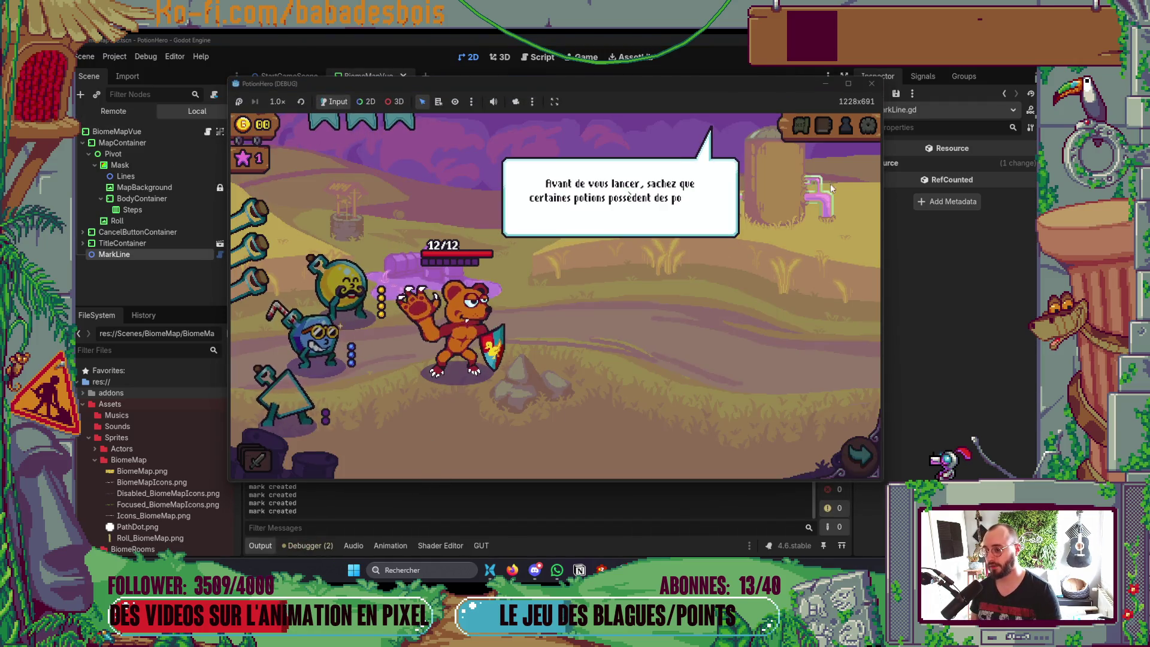
{"action": "key", "text": "F8"}
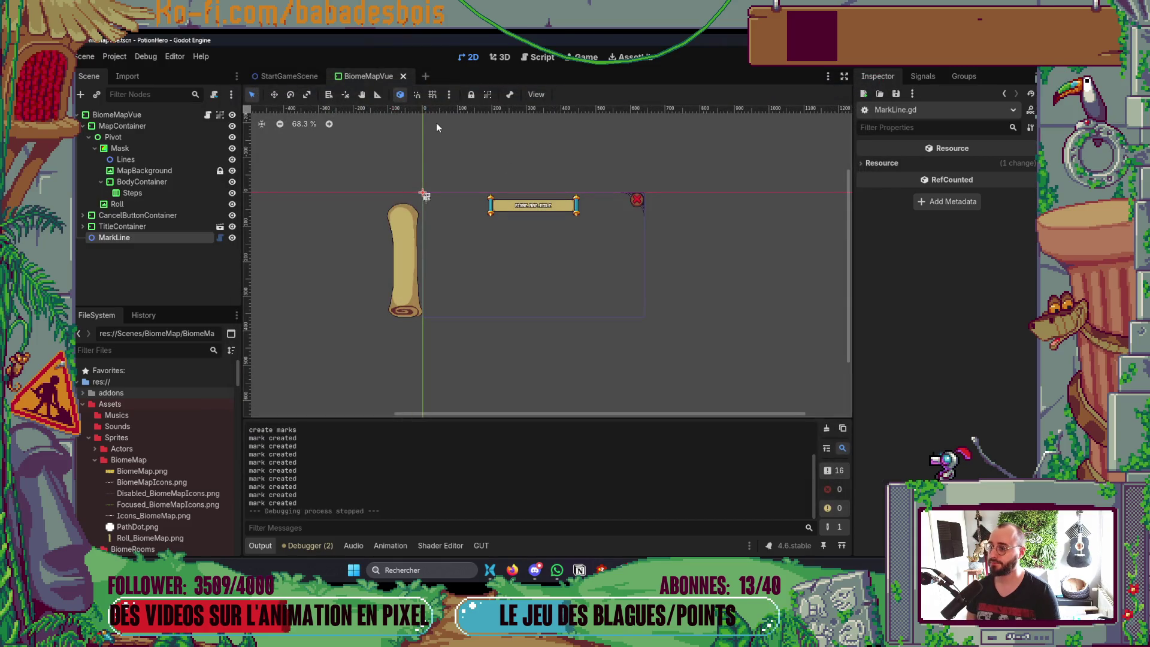
{"action": "left_click", "coordinate": [403, 76]}
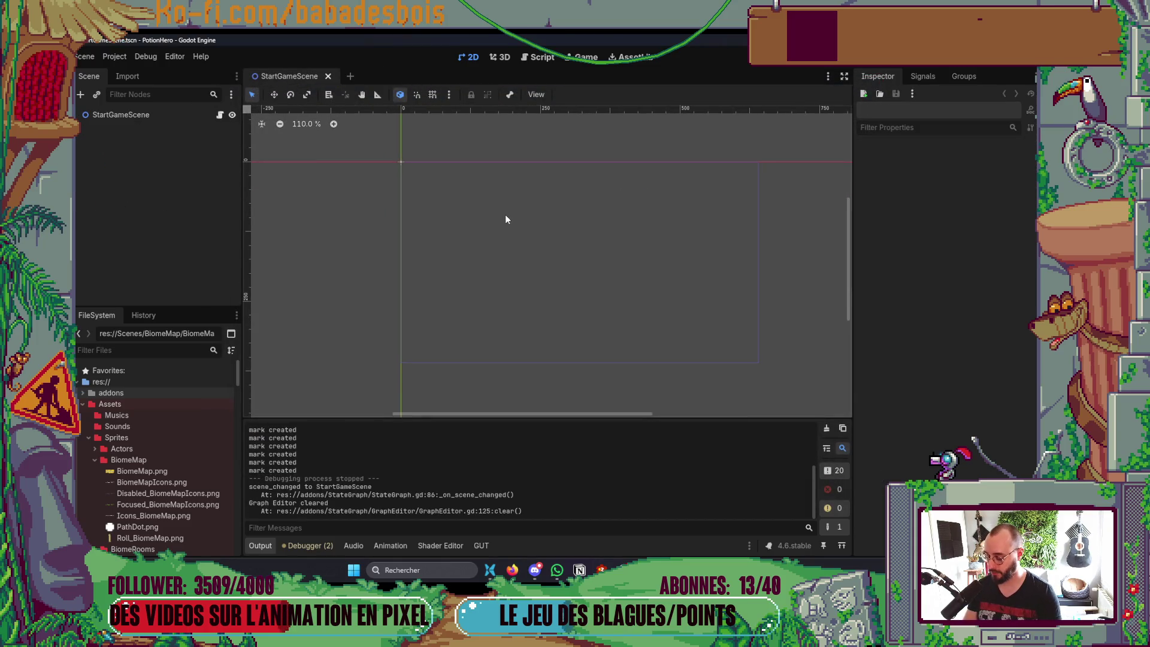
{"action": "key", "text": "ctrl+shift+t"}
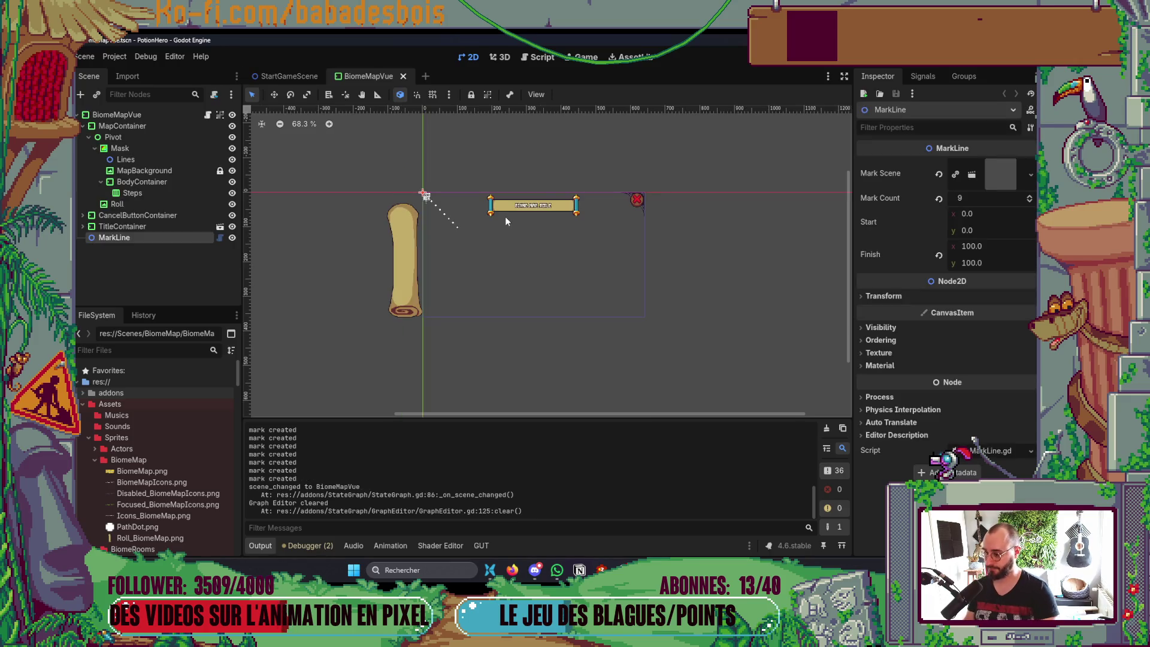
Select MarkLine and step its Mark Count down from 9 to 2, then up to 3
{"action": "scroll", "coordinate": [431, 213], "scroll_direction": "up", "scroll_amount": 3}
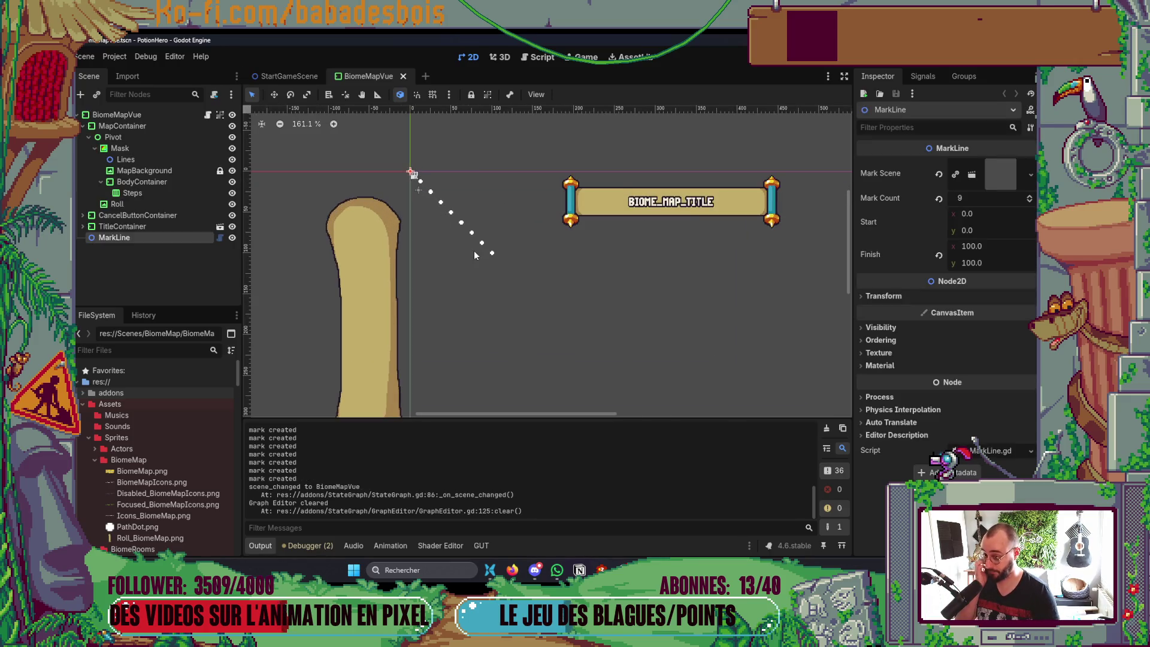
{"action": "left_click", "coordinate": [168, 256]}
{"action": "left_click", "coordinate": [157, 238]}
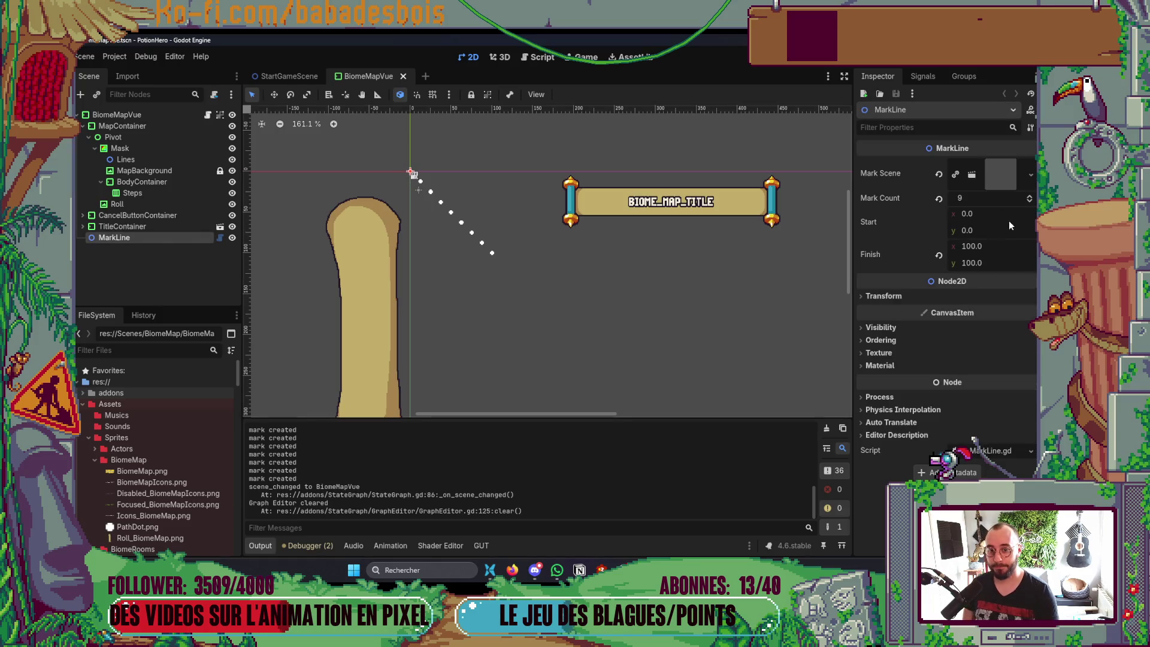
{"action": "left_click", "coordinate": [1030, 201]}
{"action": "left_click", "coordinate": [1031, 201]}
{"action": "left_click", "coordinate": [1031, 200]}
{"action": "left_click", "coordinate": [1030, 200]}
{"action": "left_click", "coordinate": [1031, 201]}
{"action": "left_click", "coordinate": [1030, 200]}
{"action": "left_click", "coordinate": [1031, 201]}
{"action": "left_click", "coordinate": [1030, 197]}
Step the Mark Count back to 2, then raise it up to 14
{"action": "scroll", "coordinate": [484, 235], "scroll_direction": "up", "scroll_amount": 3}
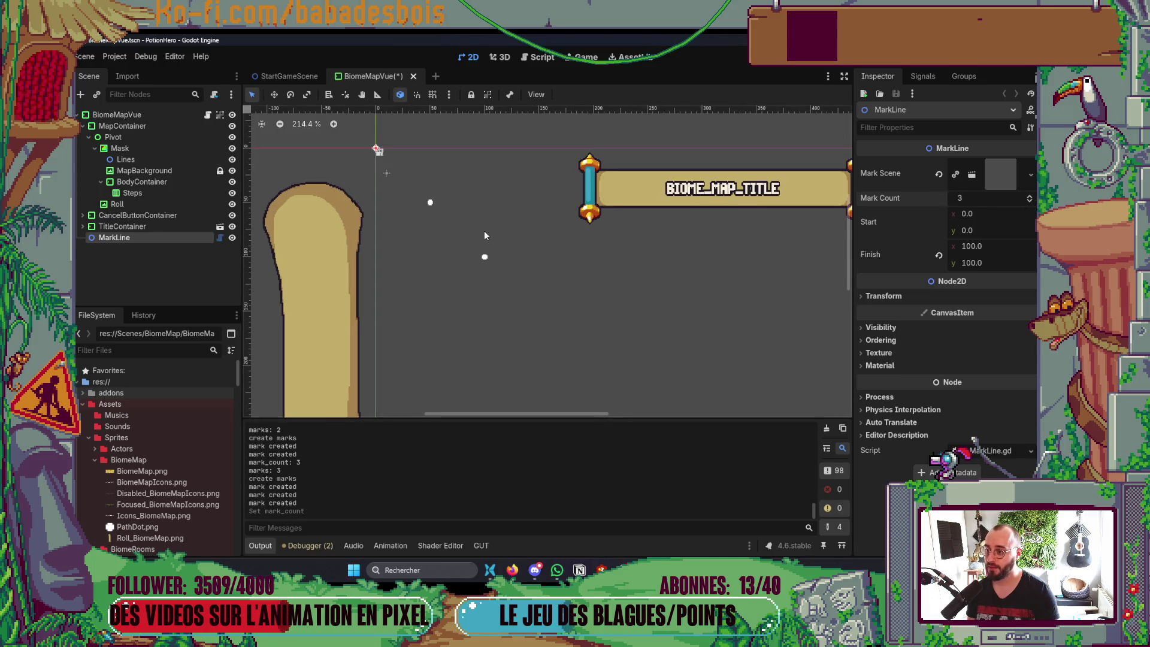
{"action": "scroll", "coordinate": [484, 232], "scroll_direction": "up", "scroll_amount": 1}
{"action": "left_click", "coordinate": [1031, 203]}
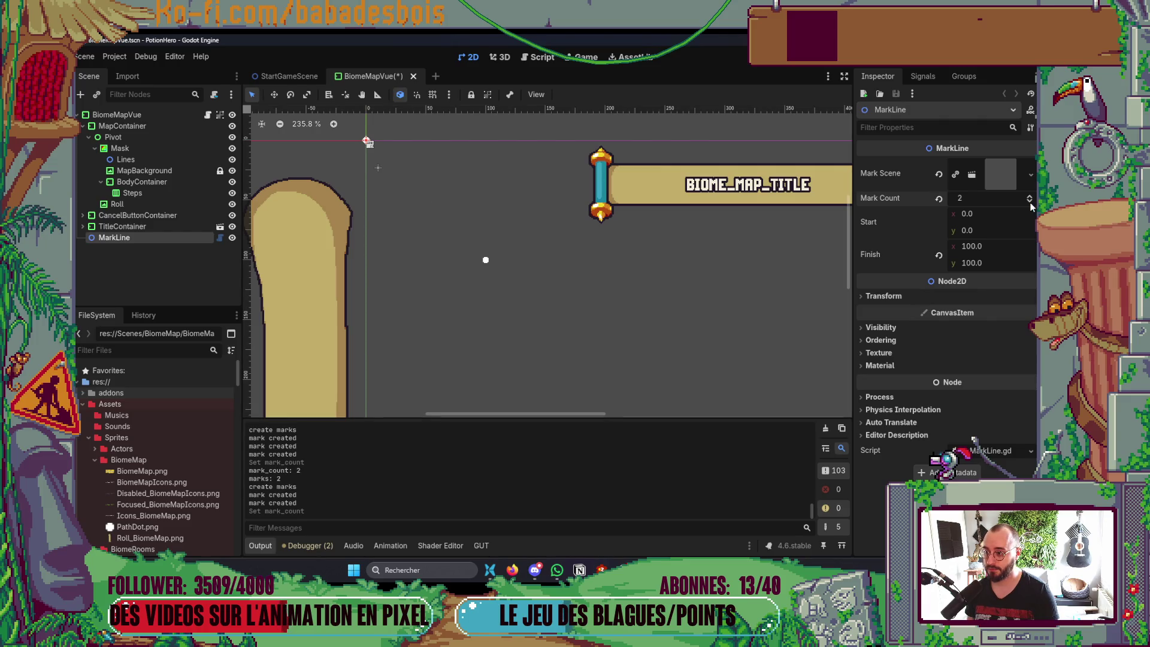
{"action": "left_click", "coordinate": [1031, 199]}
{"action": "left_click", "coordinate": [1031, 198]}
{"action": "left_click", "coordinate": [1030, 198]}
{"action": "left_click", "coordinate": [1031, 199]}
{"action": "left_click", "coordinate": [1030, 198]}
{"action": "left_click", "coordinate": [1030, 199]}
{"action": "left_click", "coordinate": [1031, 198]}
{"action": "left_click", "coordinate": [1031, 198]}
{"action": "left_click", "coordinate": [1030, 198]}
{"action": "left_click", "coordinate": [1030, 198]}
{"action": "left_click", "coordinate": [1031, 199]}
{"action": "left_click", "coordinate": [1030, 198]}
{"action": "left_click", "coordinate": [1031, 198]}
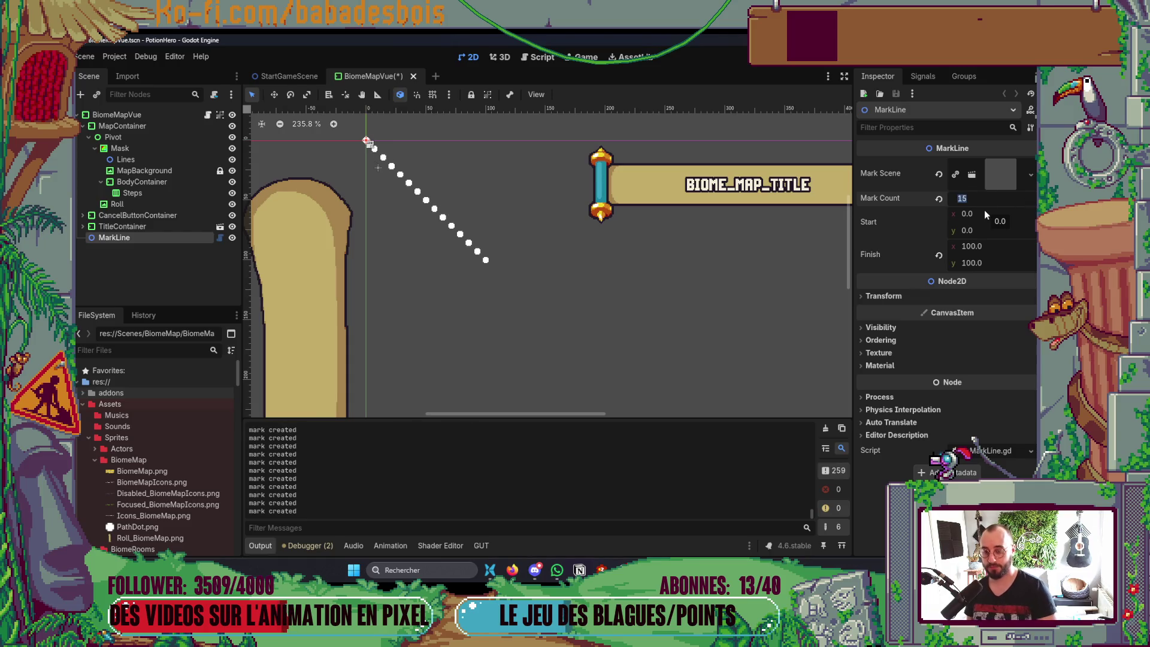
{"action": "key", "text": "Escape"}
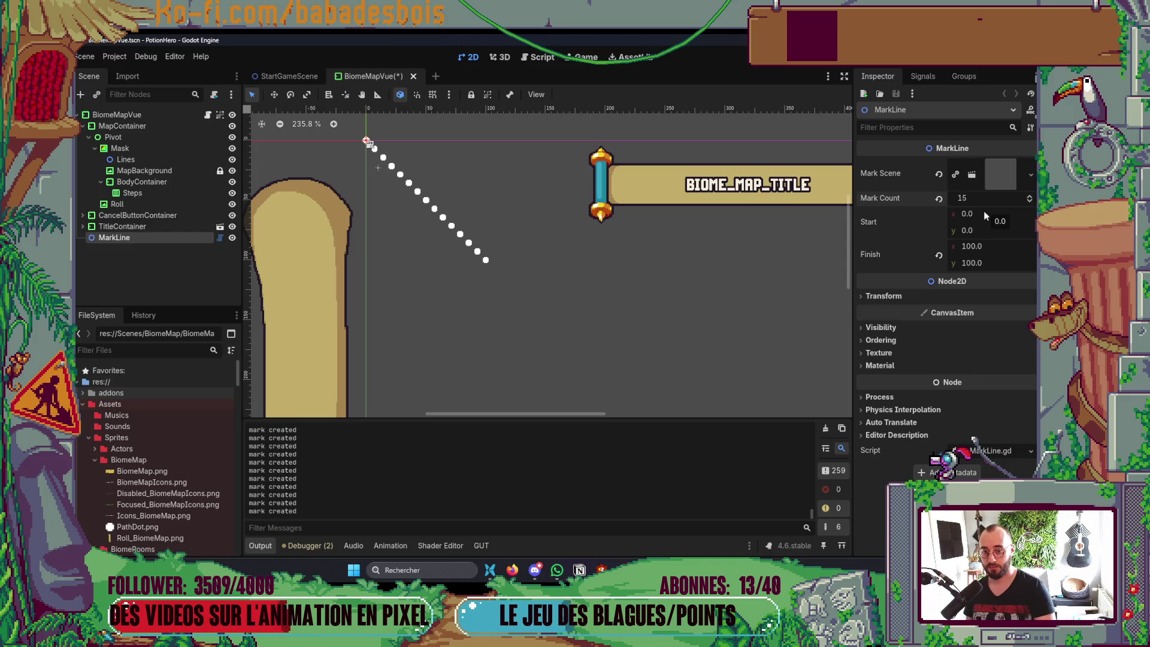
Type a Mark Count of 3 directly and save the scene
{"action": "left_click", "coordinate": [975, 196]}
{"action": "type", "text": "3"}
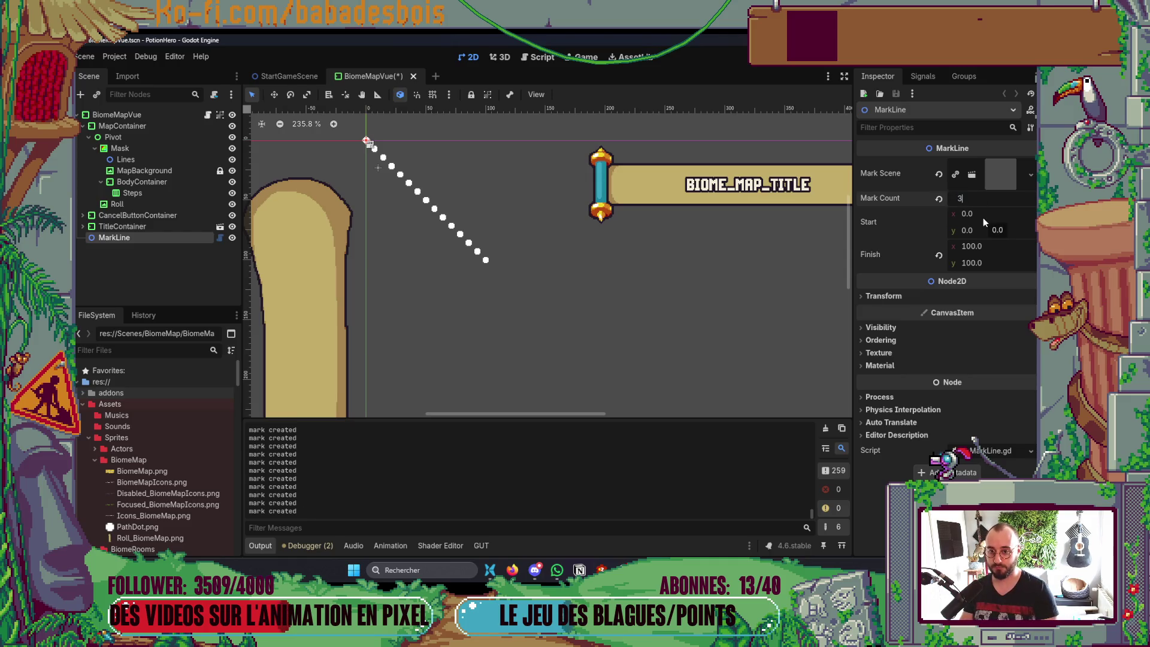
{"action": "key", "text": "Return"}
{"action": "key", "text": "ctrl+s"}
Delete the MarkLine node from BiomeMapVue and save the scene
{"action": "right_click", "coordinate": [180, 241]}
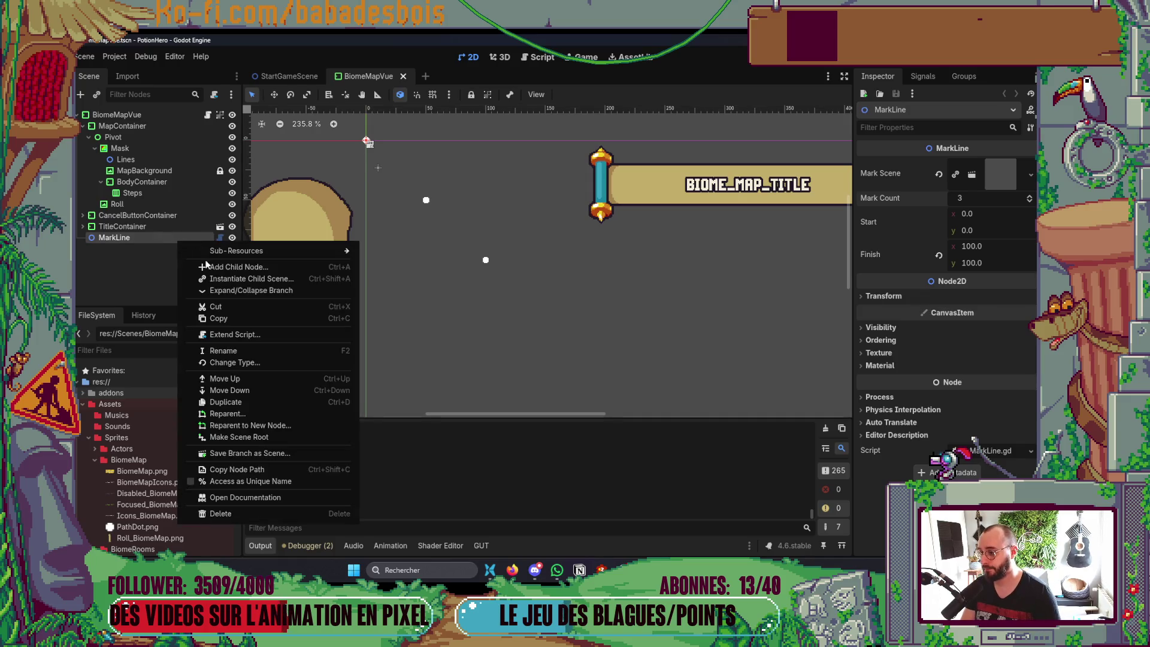
{"action": "left_click", "coordinate": [228, 514]}
{"action": "left_click", "coordinate": [536, 318]}
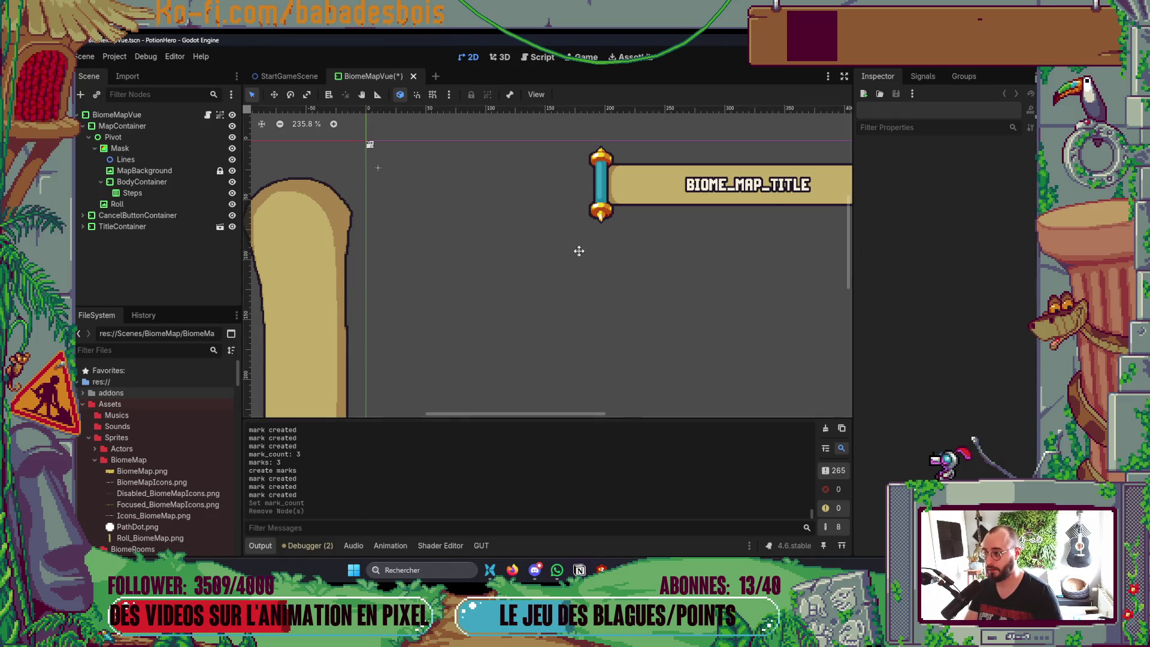
{"action": "key", "text": "ctrl+s"}
{"action": "key", "text": "alt+Tab"}
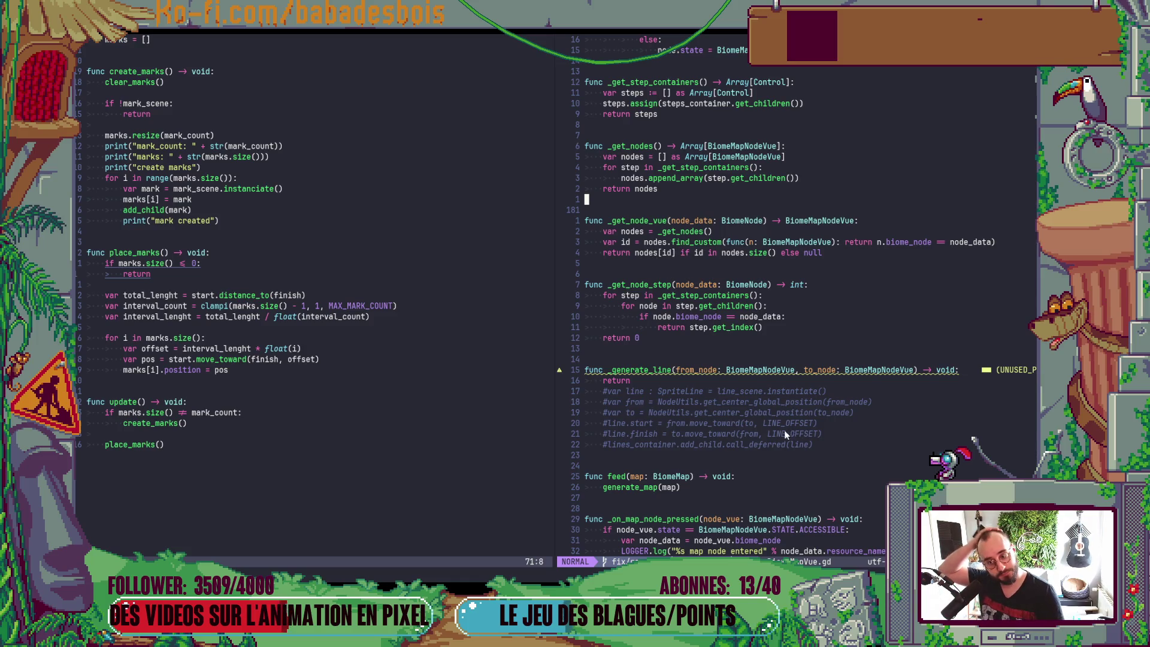
Delete the early return line in _generate_line
{"action": "key", "text": "j"}
{"action": "left_click", "coordinate": [633, 379]}
{"action": "key", "text": "d"}
{"action": "key", "text": "d"}
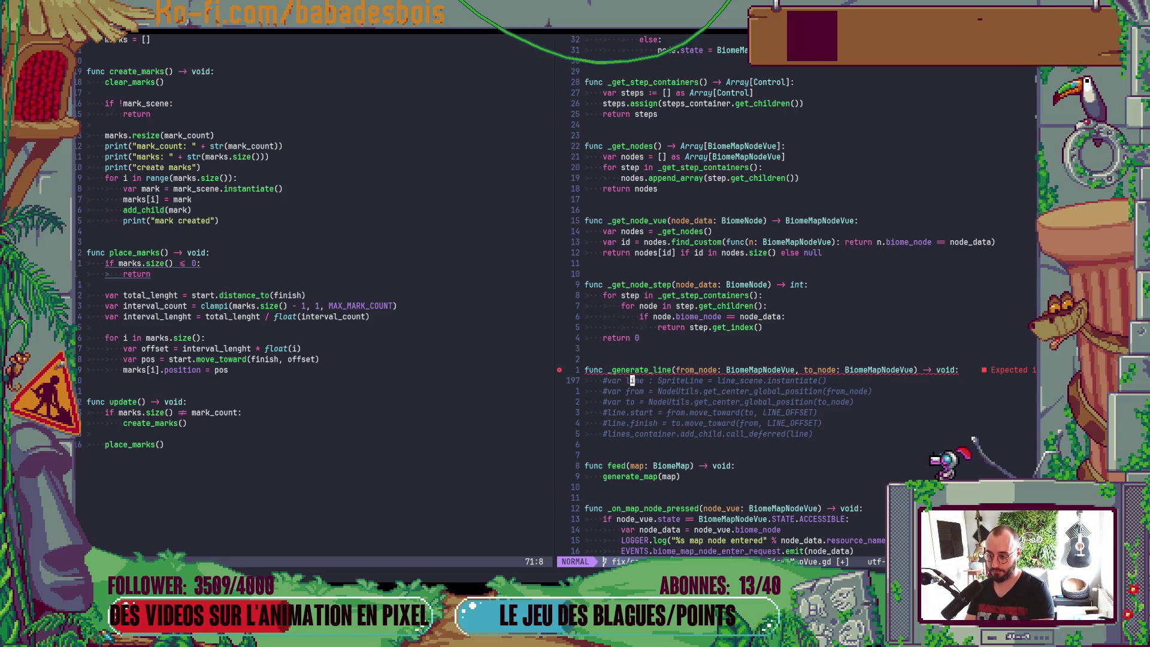
{"action": "key", "text": "b"}
{"action": "key", "text": "d"}
{"action": "key", "text": "e"}
{"action": "key", "text": "u"}
Strip the '#' markers from the body with a block selection and save
{"action": "key", "text": "h"}
{"action": "key", "text": "ctrl+v"}
{"action": "key", "text": "j"}
{"action": "key", "text": "j"}
{"action": "key", "text": "j"}
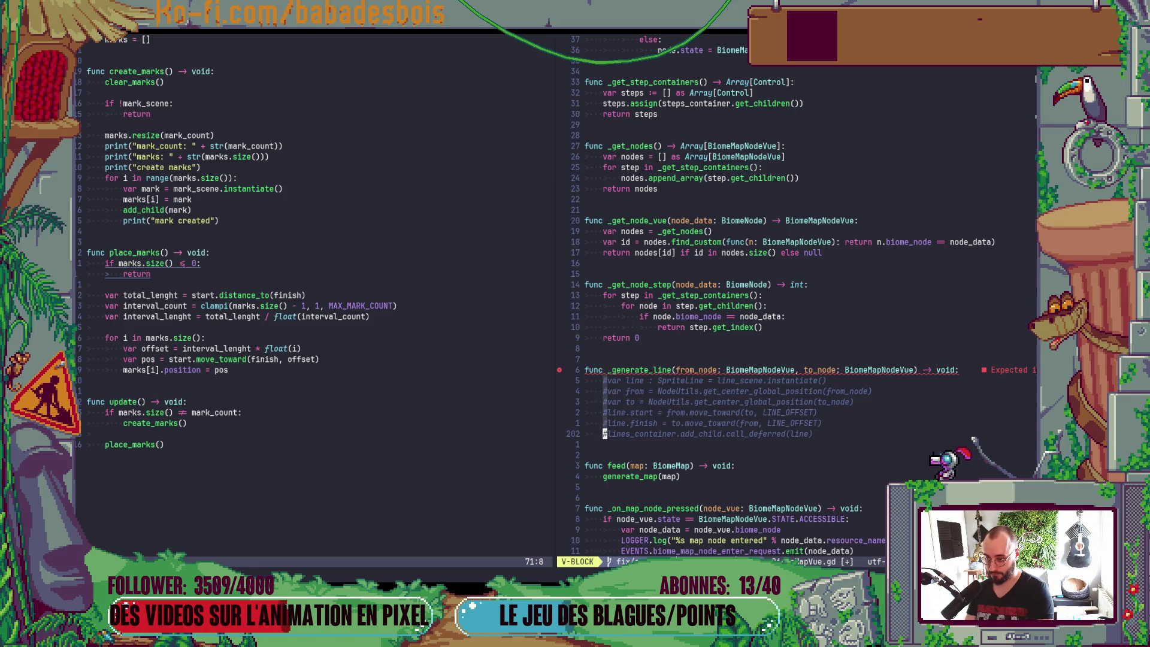
{"action": "type", "text": "x:w"}
{"action": "key", "text": "Return"}
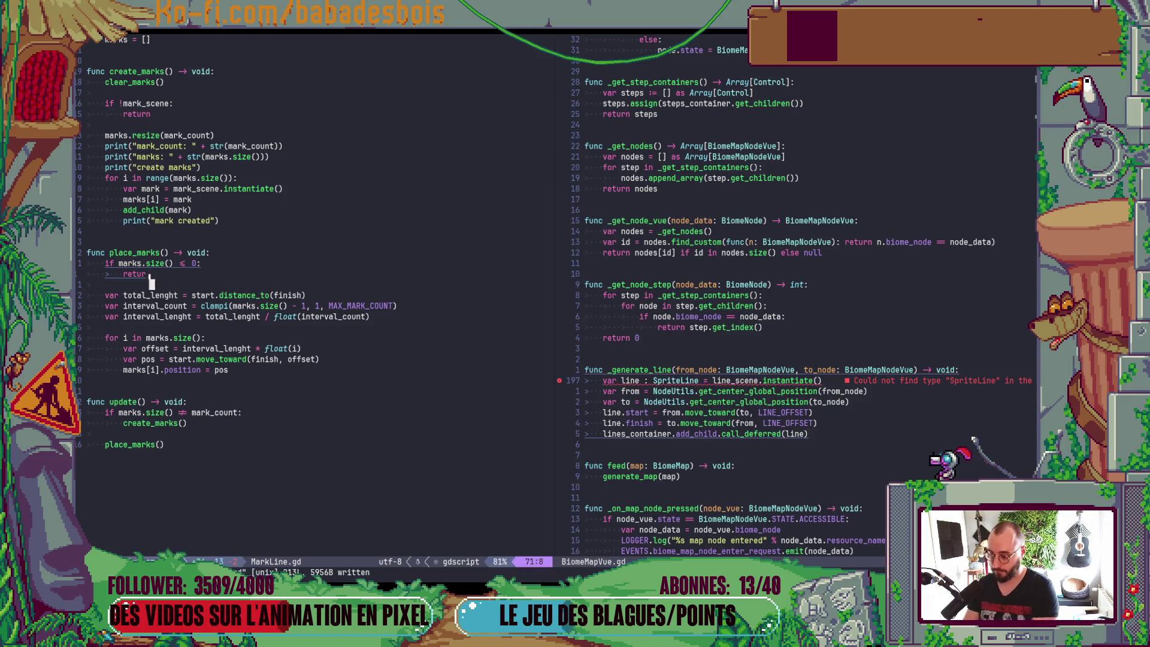
Open BiomeMapVue.gd in the left pane and move to the LINE_OFFSET constant
{"action": "key", "text": "space"}
{"action": "key", "text": "f"}
{"action": "key", "text": "f"}
{"action": "type", "text": "BiomeMa"}
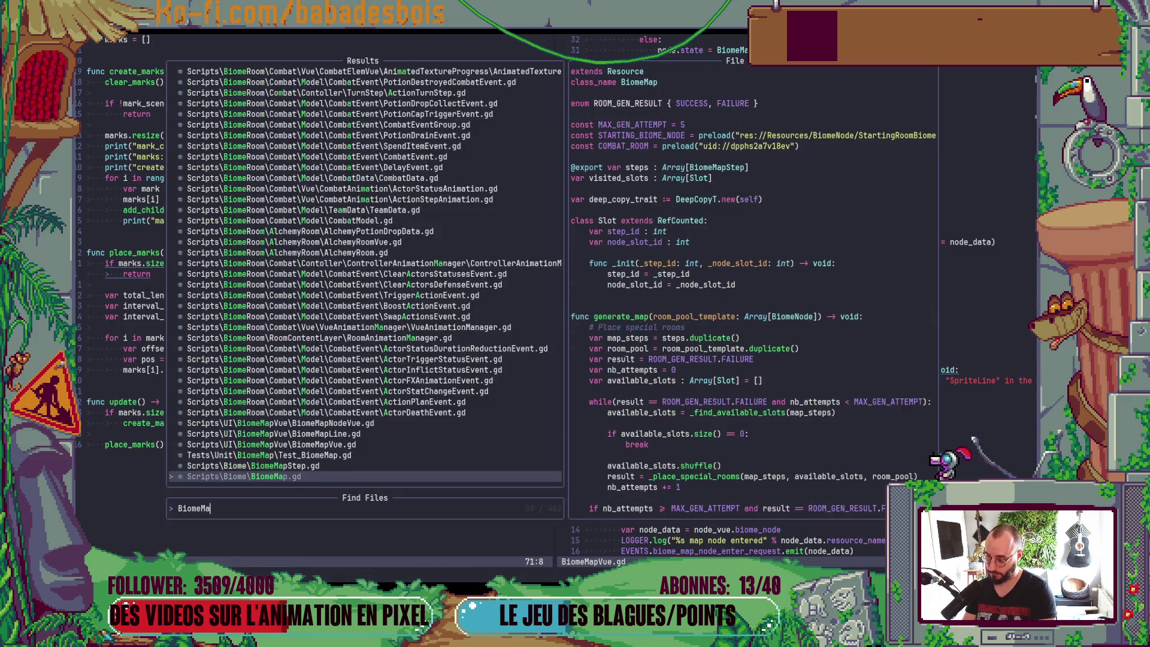
{"action": "type", "text": "pVue"}
{"action": "key", "text": "Return"}
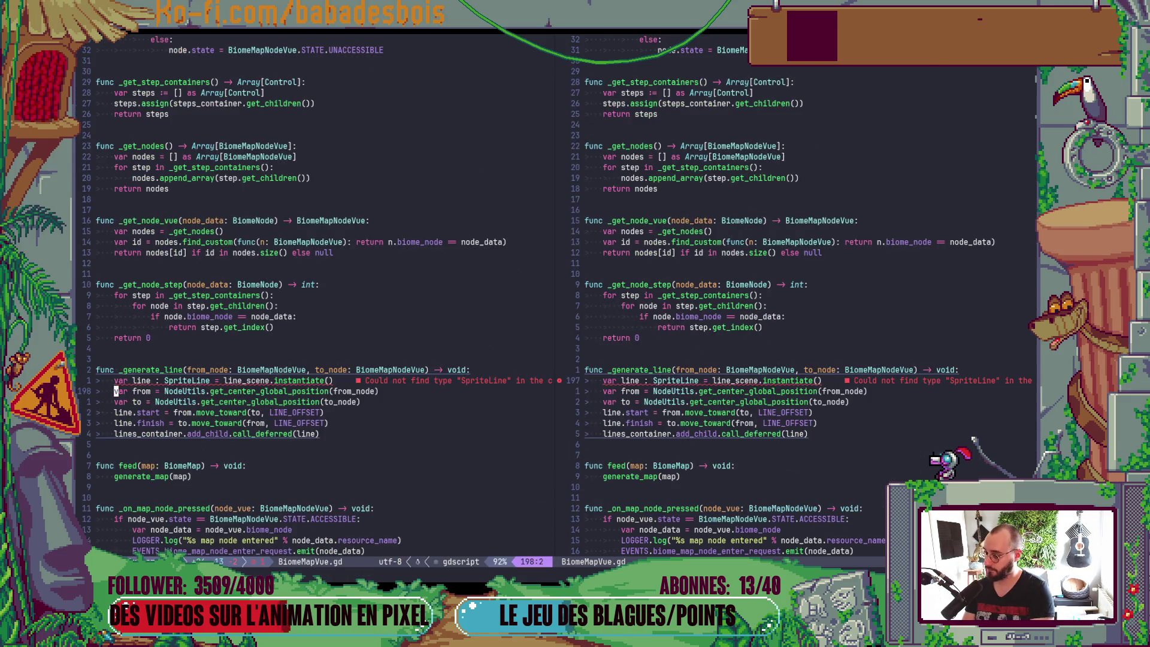
{"action": "key", "text": "G"}
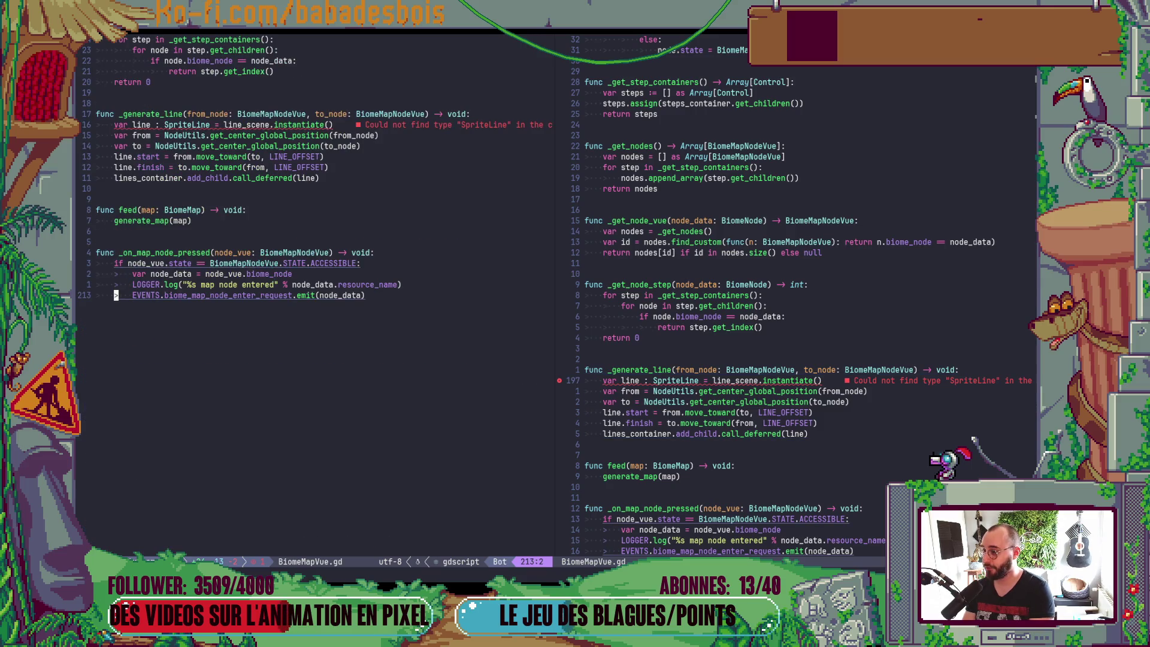
{"action": "key", "text": "g"}
{"action": "key", "text": "g"}
{"action": "key", "text": "j"}
{"action": "key", "text": "j"}
{"action": "key", "text": "j"}
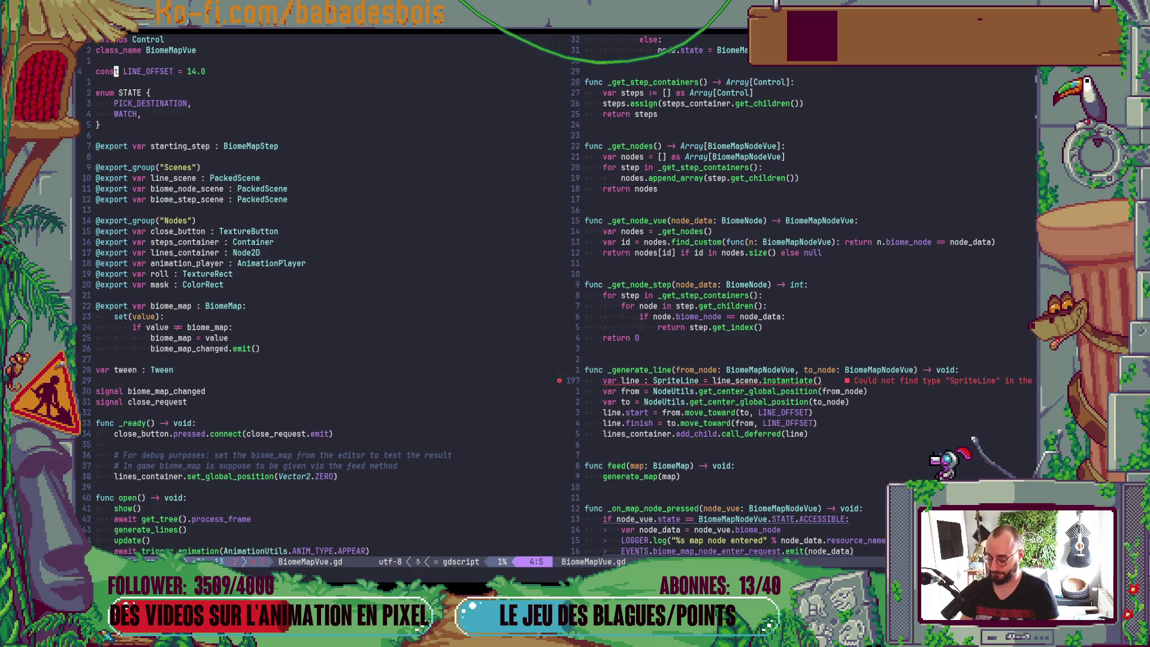
{"action": "key", "text": "alt+Tab"}
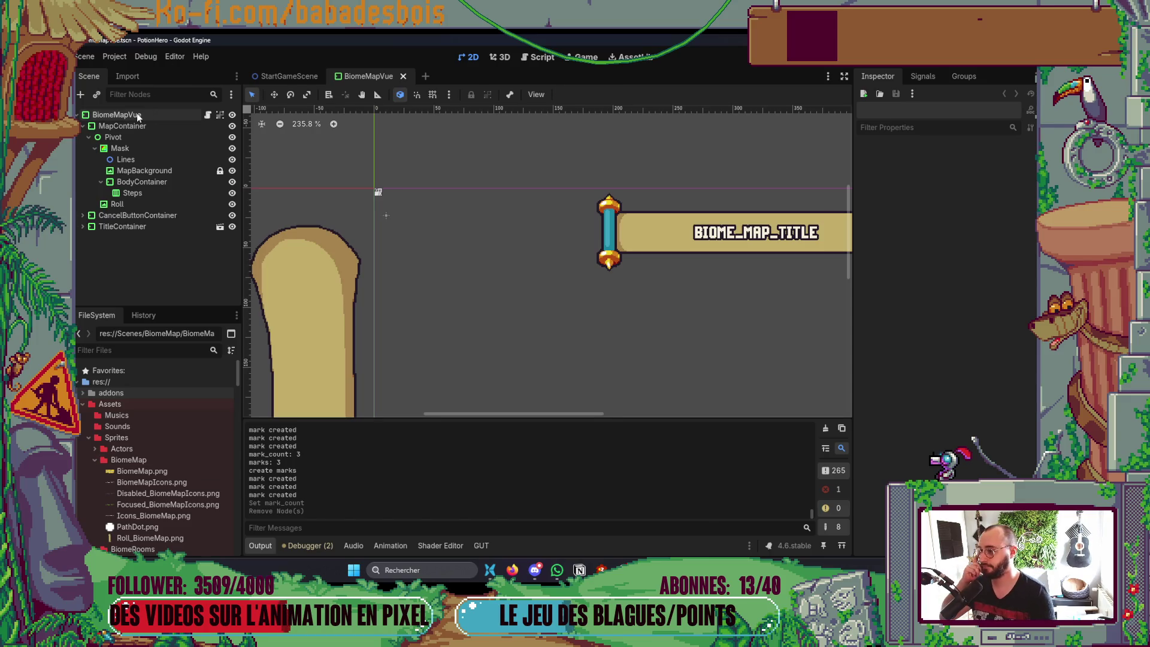
Select the BiomeMapVue root and check which scene its Line Scene export uses
{"action": "left_click", "coordinate": [136, 114]}
{"action": "left_click", "coordinate": [987, 166]}
{"action": "left_click", "coordinate": [987, 167]}
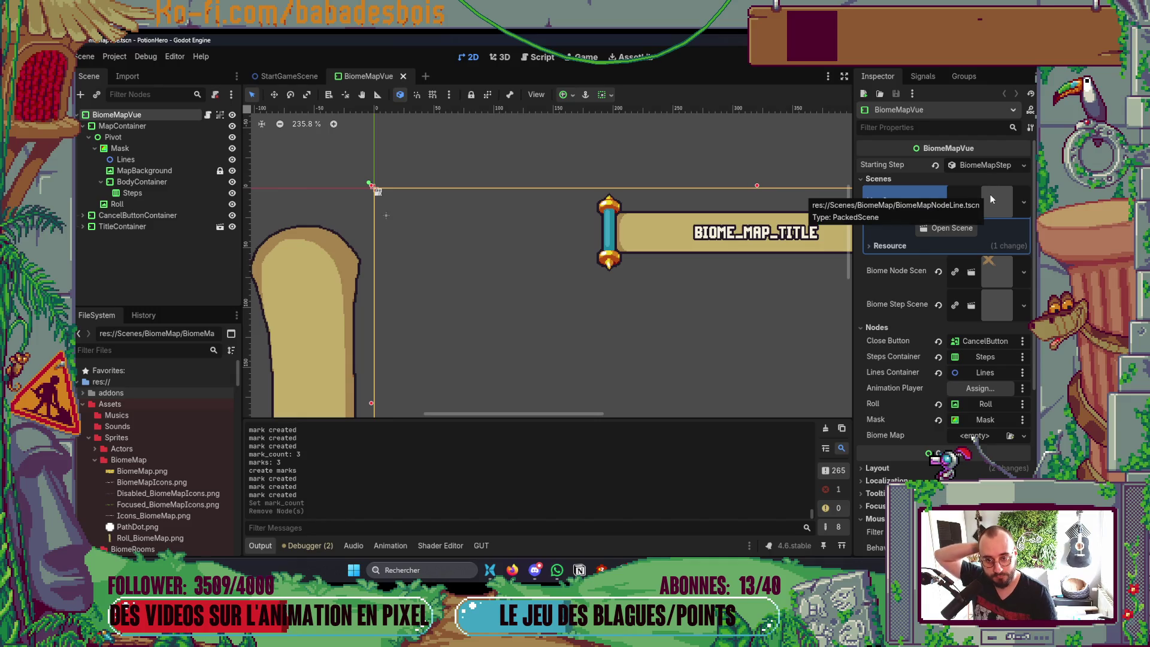
{"action": "left_click", "coordinate": [876, 179]}
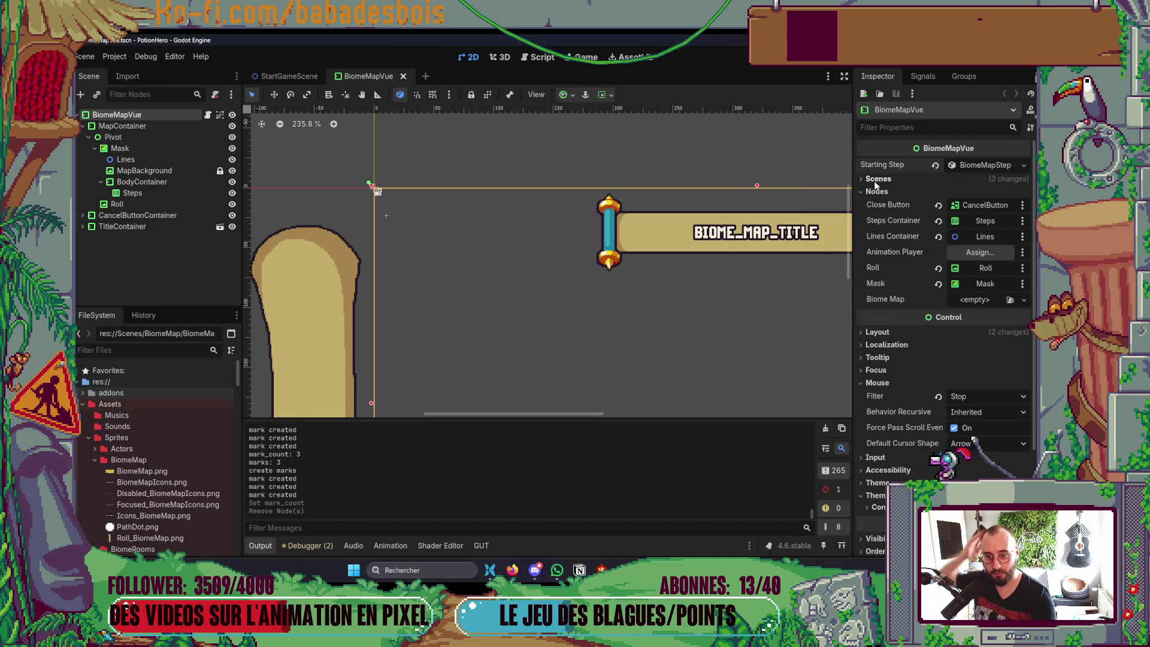
{"action": "left_click", "coordinate": [876, 191]}
{"action": "left_click", "coordinate": [876, 179]}
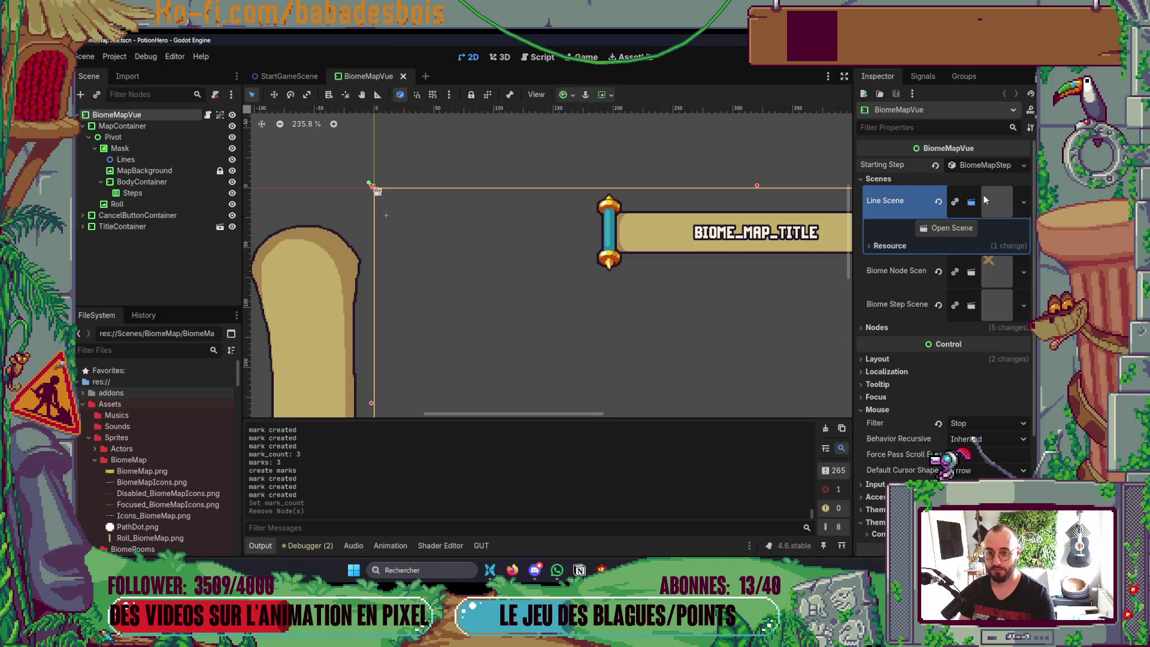
{"action": "key", "text": "alt+Tab"}
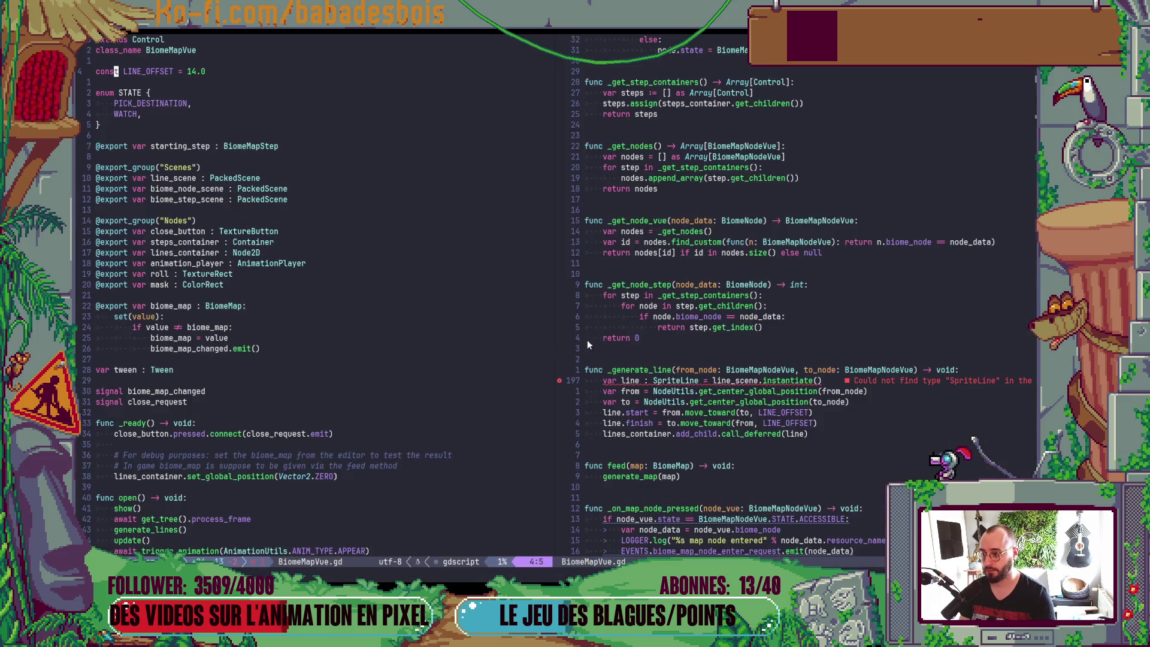
On line 197 of _generate_line, type the line as MarkLine with an 'as MarkLine' cast, and save
{"action": "left_click", "coordinate": [815, 385]}
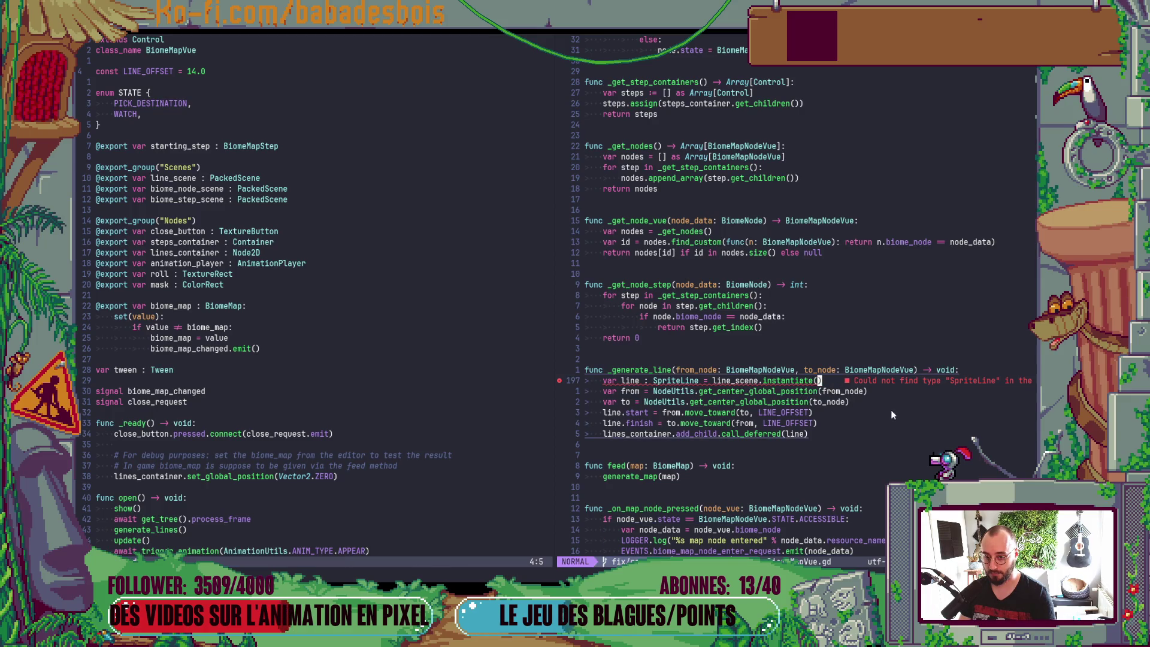
{"action": "left_click", "coordinate": [657, 381]}
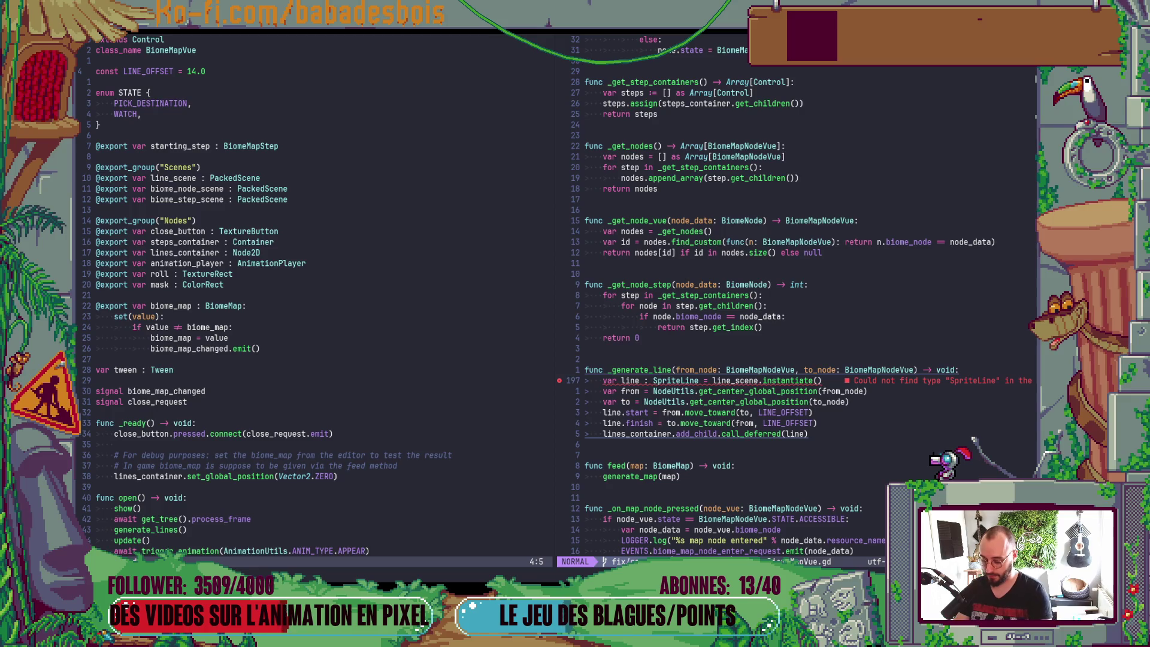
{"action": "type", "text": "ctLMark"}
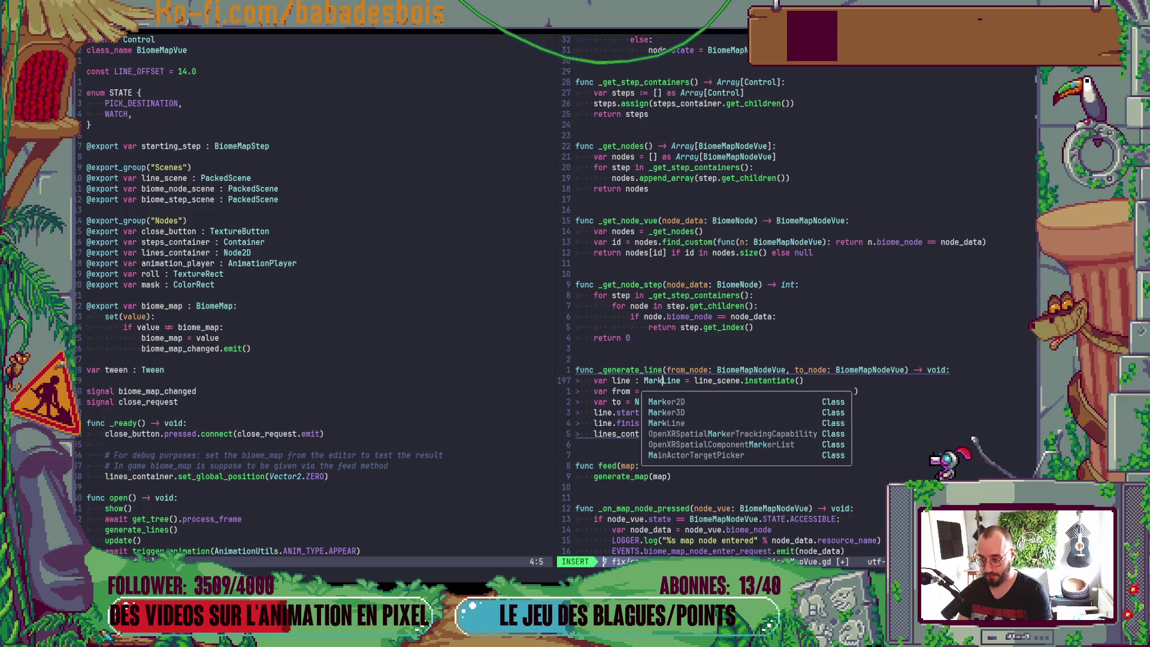
{"action": "key", "text": "Escape"}
{"action": "type", "text": "A as Mark"}
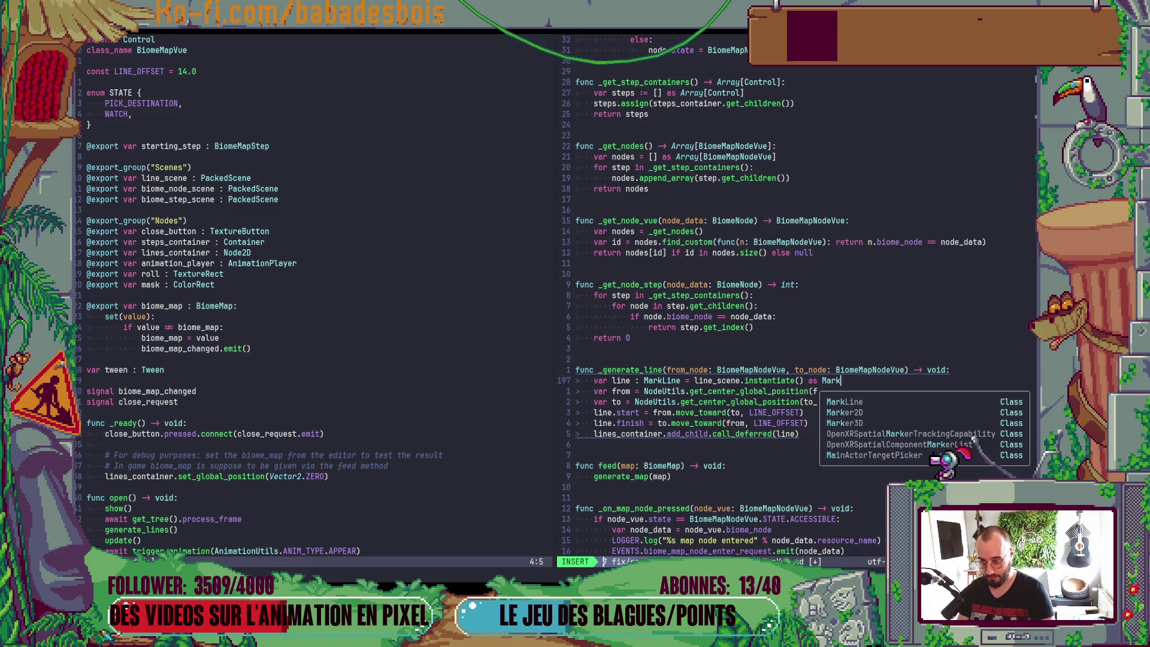
{"action": "key", "text": "Tab"}
{"action": "key", "text": "Escape"}
{"action": "type", "text": ":w"}
{"action": "key", "text": "Return"}
Change the line variable's declared type on line 197 to BiomeMapLine
{"action": "type", "text": "b"}
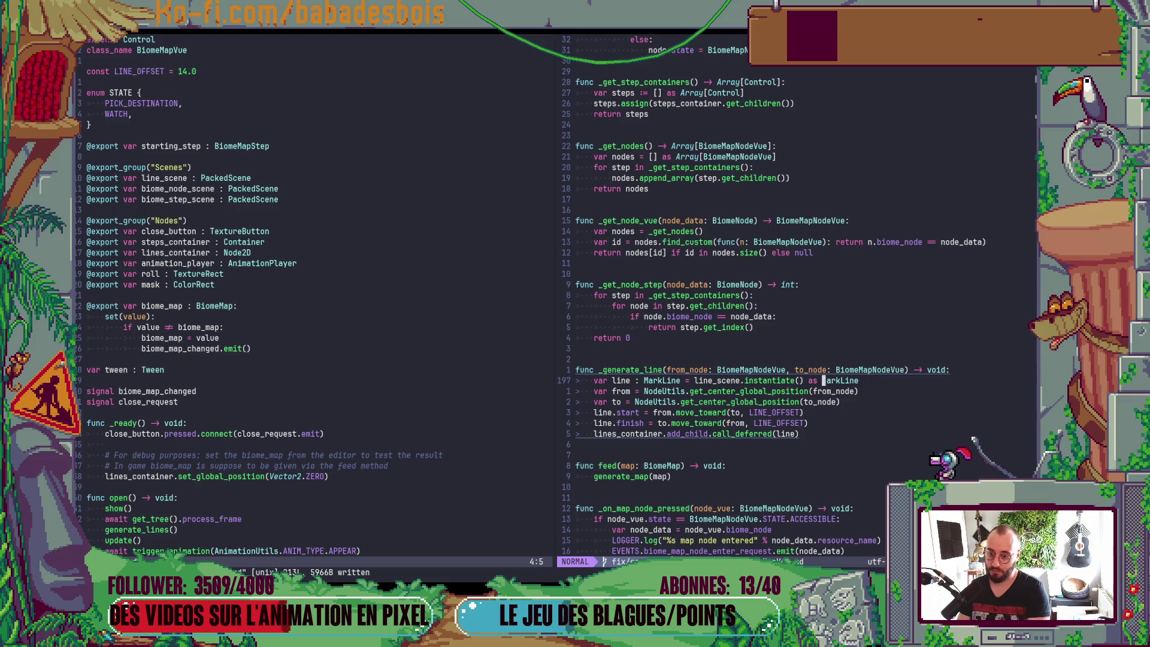
{"action": "type", "text": ":"}
{"action": "key", "text": "Escape"}
{"action": "key", "text": "B"}
{"action": "key", "text": "B"}
{"action": "key", "text": "B"}
{"action": "type", "text": "cwBiomeMan"}
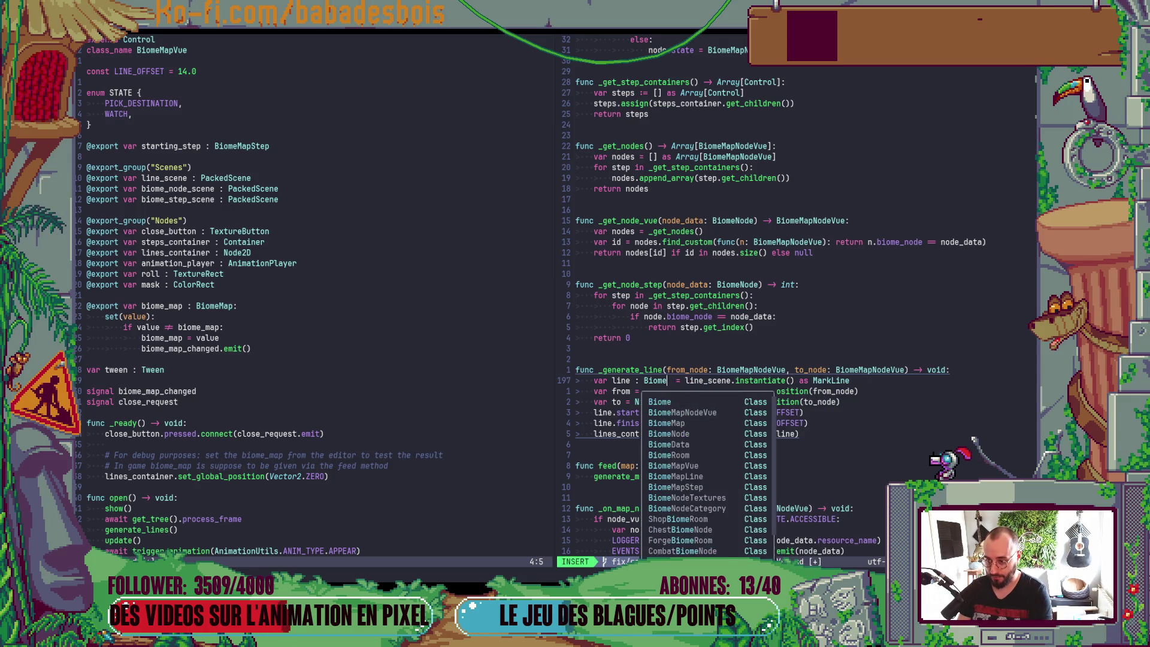
{"action": "key", "text": "BackSpace"}
{"action": "type", "text": "pLine"}
{"action": "key", "text": "Escape"}
Change the cast to 'as BiomeMapLine', save the script with :w, and return to Godot
{"action": "type", "text": "$bCBIo"}
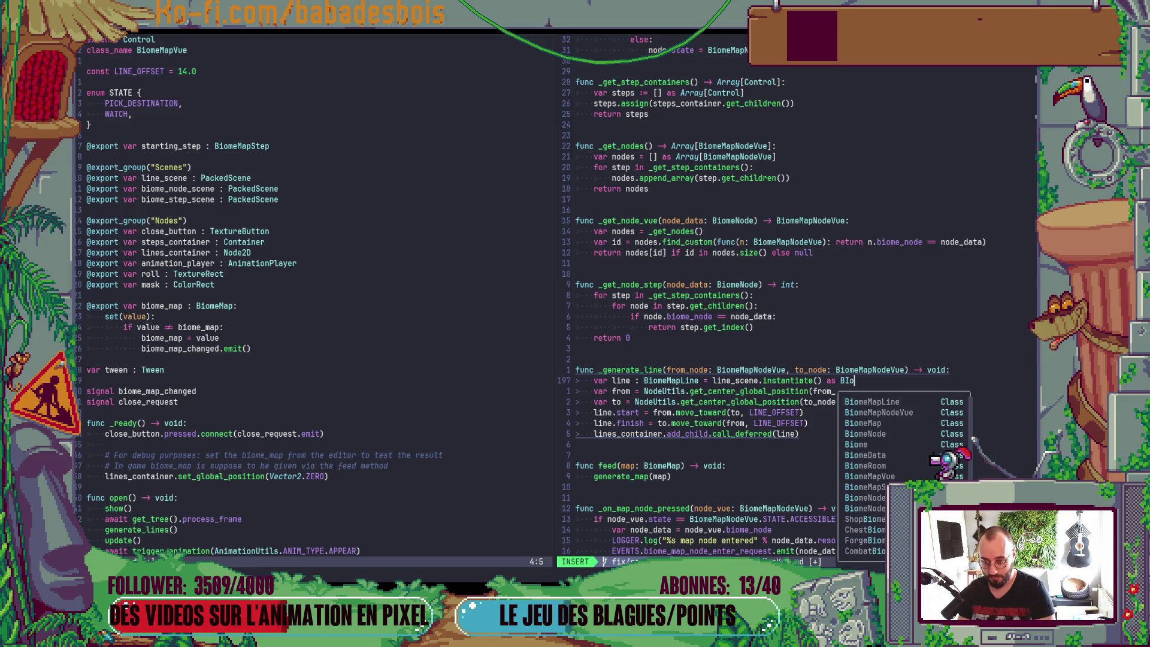
{"action": "key", "text": "BackSpace"}
{"action": "key", "text": "BackSpace"}
{"action": "type", "text": "iomeMapLine"}
{"action": "key", "text": "Escape"}
{"action": "type", "text": ":w"}
{"action": "key", "text": "Return"}
{"action": "key", "text": "alt+Tab"}
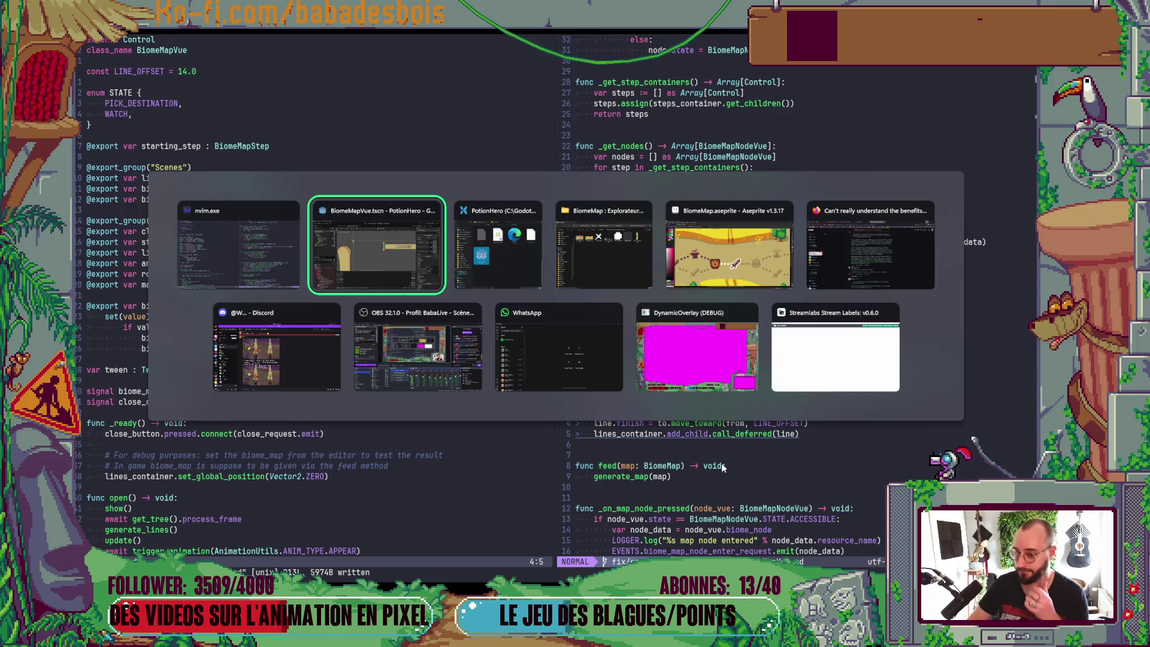
{"action": "scroll", "coordinate": [701, 231], "scroll_direction": "down", "scroll_amount": 2}
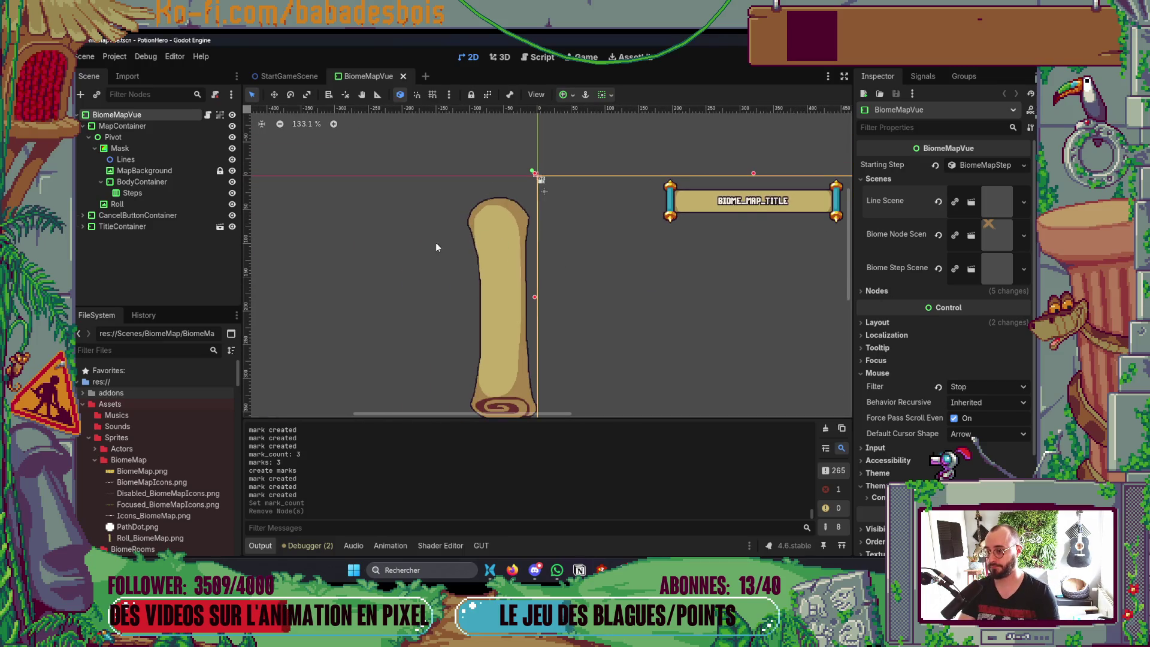
Run and relaunch the game, dismiss the tutorial bubble, and open the dungeon map to hit the break
{"action": "key", "text": "F5"}
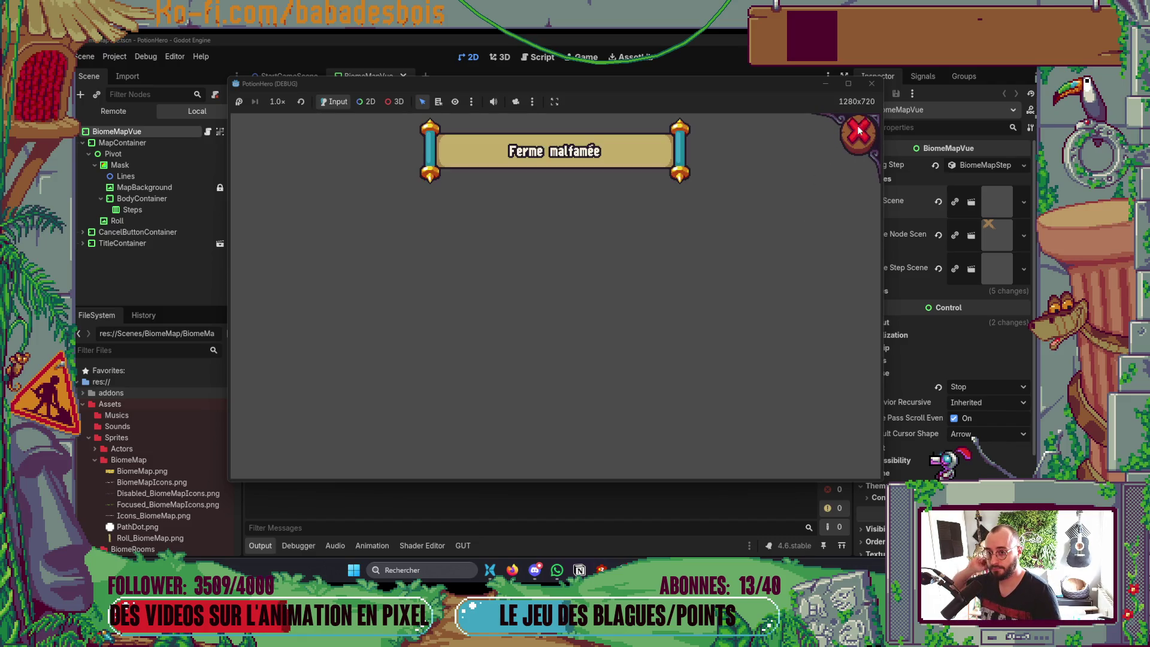
{"action": "left_click", "coordinate": [873, 84]}
{"action": "key", "text": "F5"}
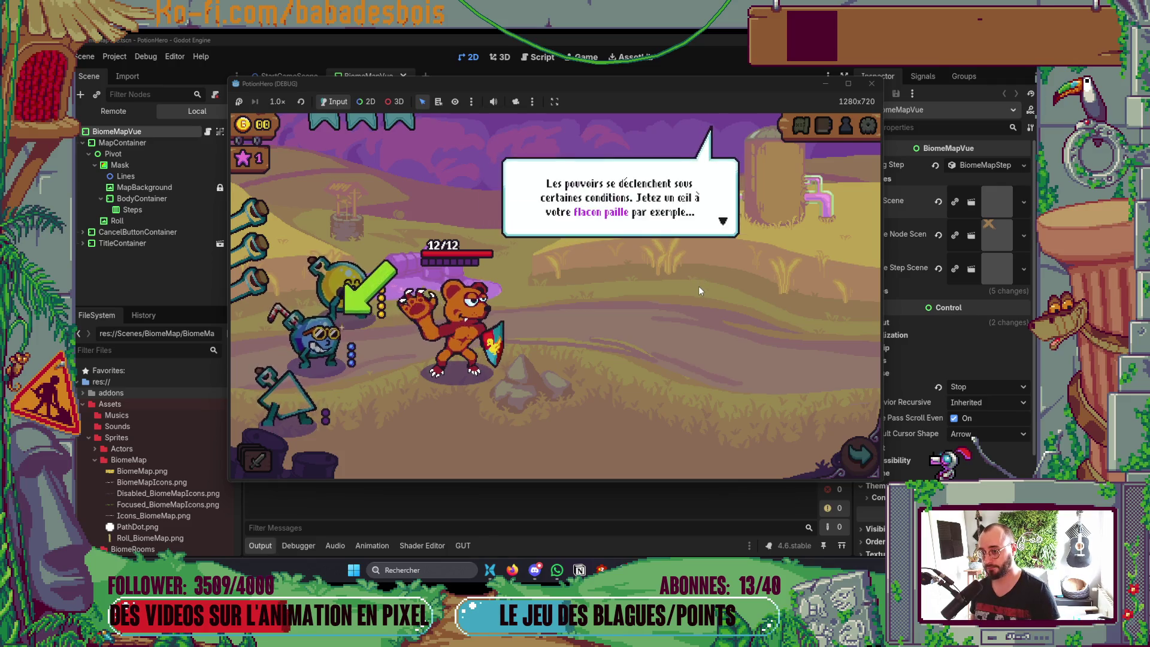
{"action": "left_click", "coordinate": [702, 290]}
{"action": "left_click", "coordinate": [807, 124]}
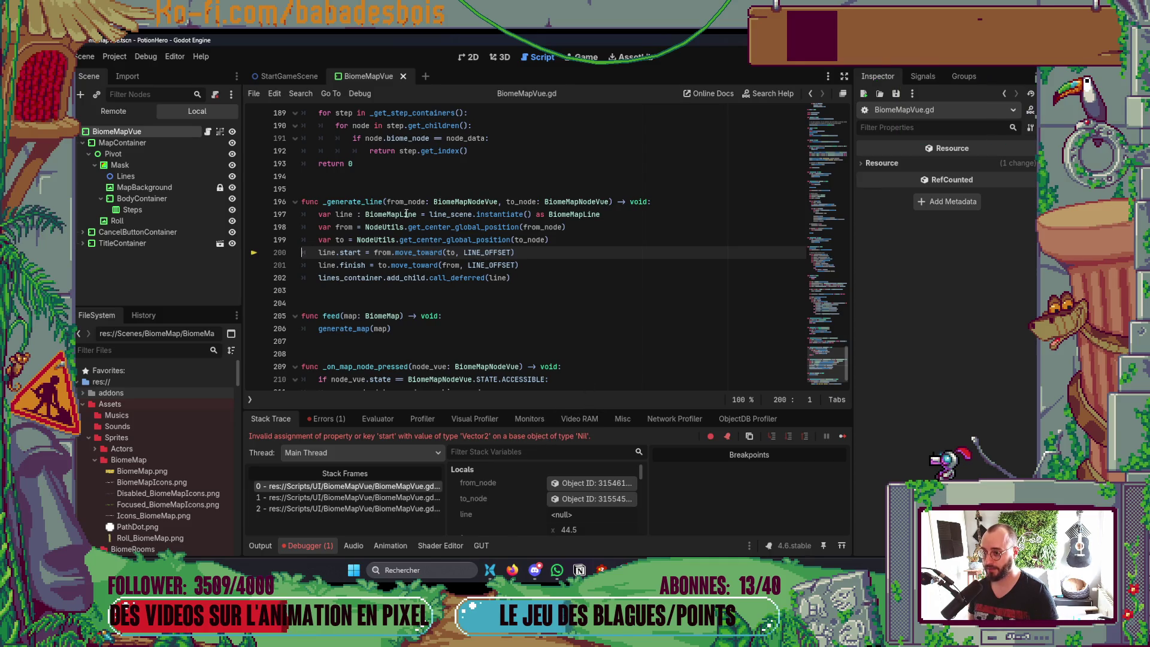
Check the Errors tab and stack trace Locals showing line is null, then stop debugging with F8
{"action": "left_click", "coordinate": [335, 421]}
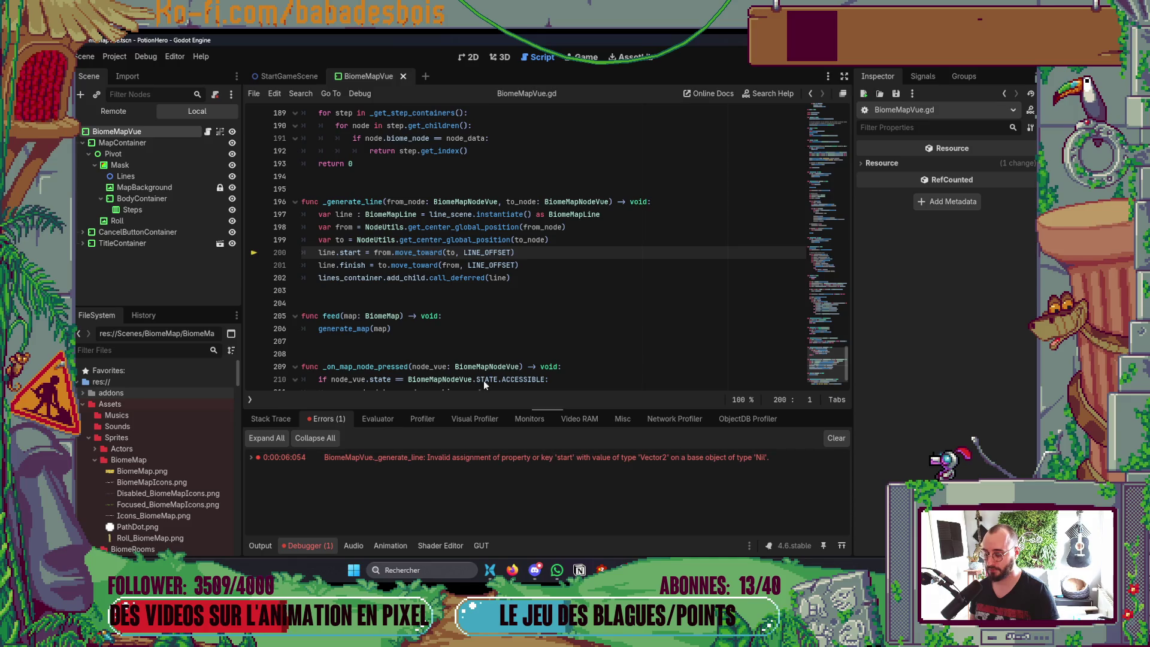
{"action": "left_click", "coordinate": [279, 419]}
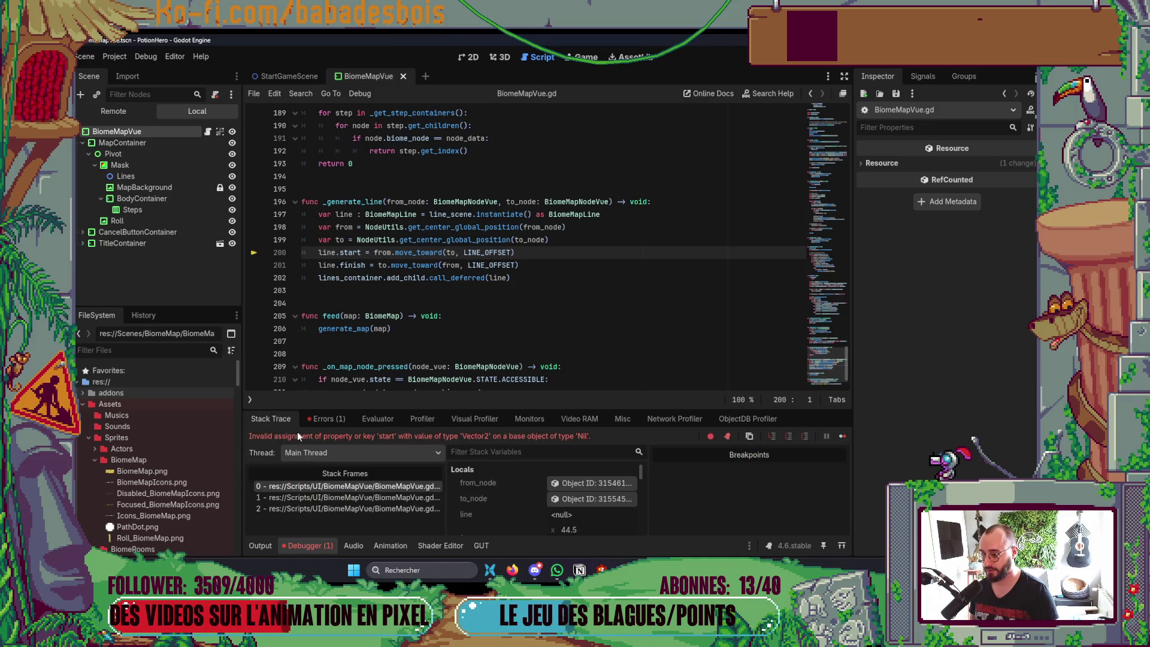
{"action": "scroll", "coordinate": [588, 465], "scroll_direction": "down", "scroll_amount": 1}
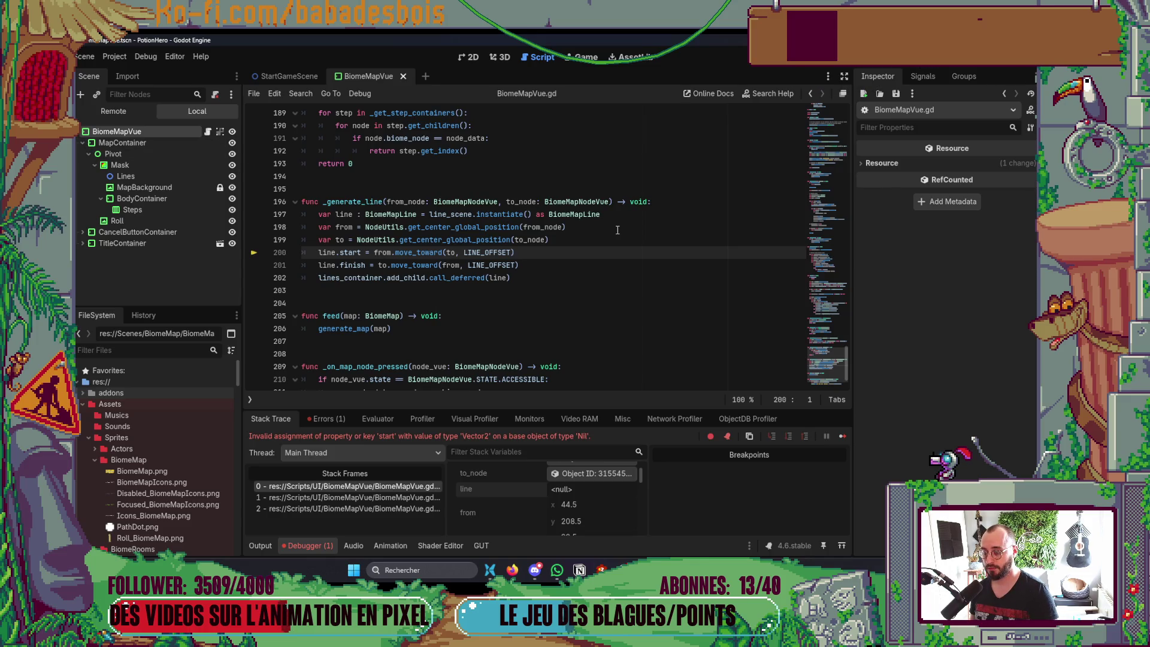
{"action": "double_click", "coordinate": [585, 216]}
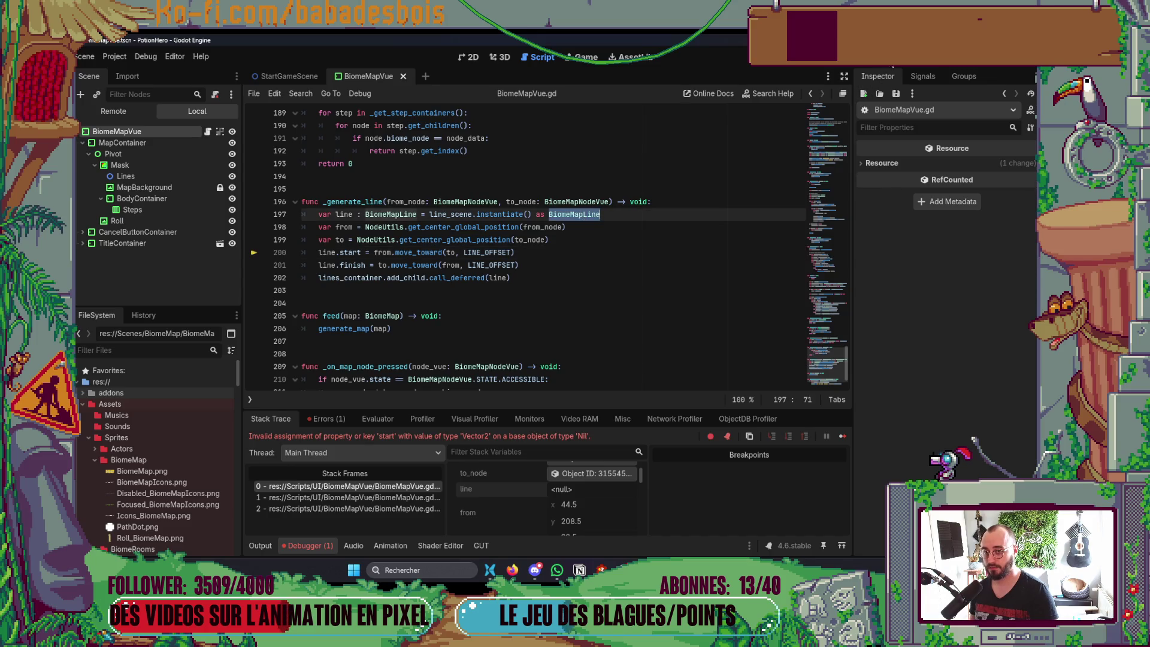
{"action": "key", "text": "F8"}
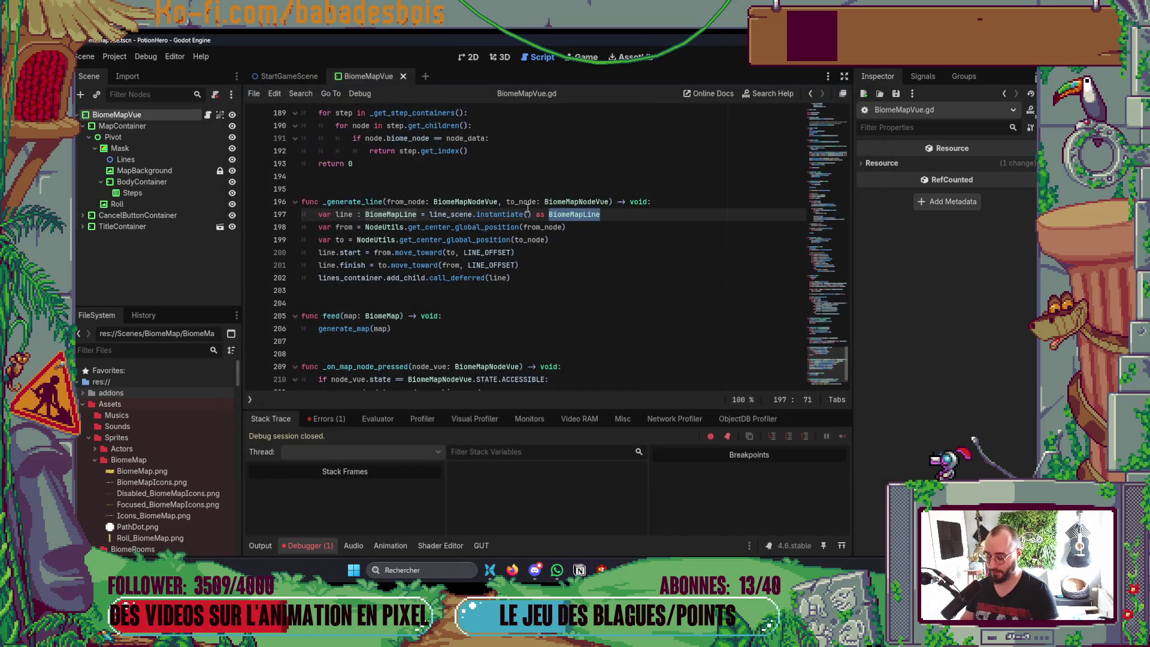
{"action": "key", "text": "ctrl+shift+F5"}
Open the BiomeMapLineMark and BiomeMapNodeLine scenes through Quick Open Scene
{"action": "type", "text": "BiomeMap"}
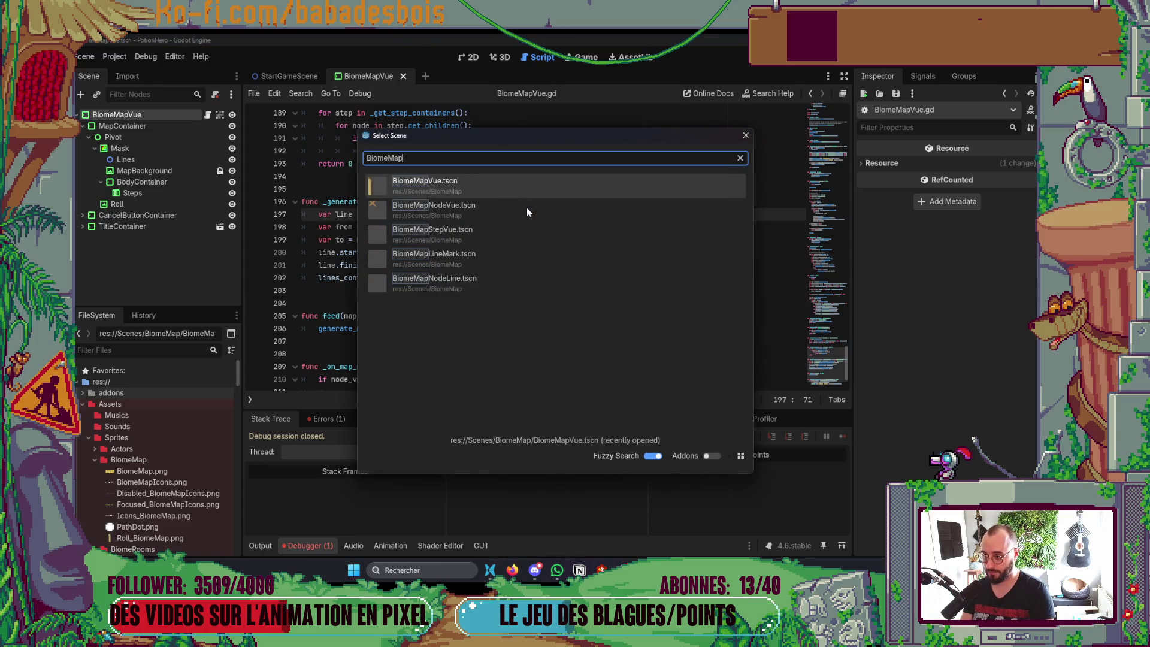
{"action": "key", "text": "Down"}
{"action": "key", "text": "Down"}
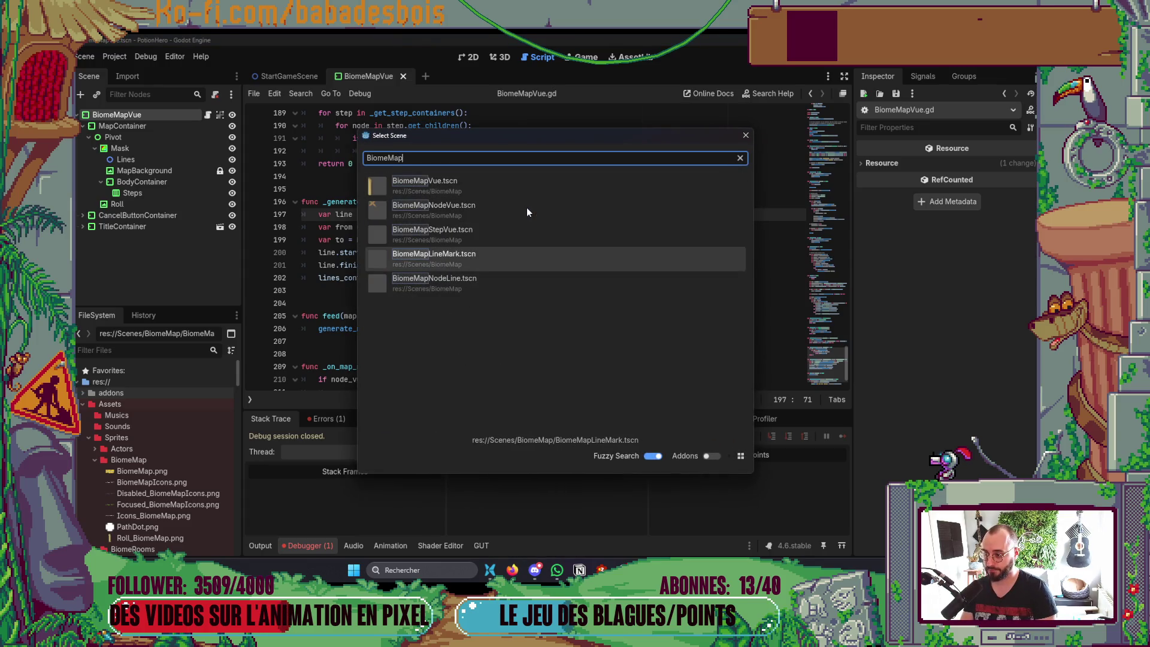
{"action": "key", "text": "Return"}
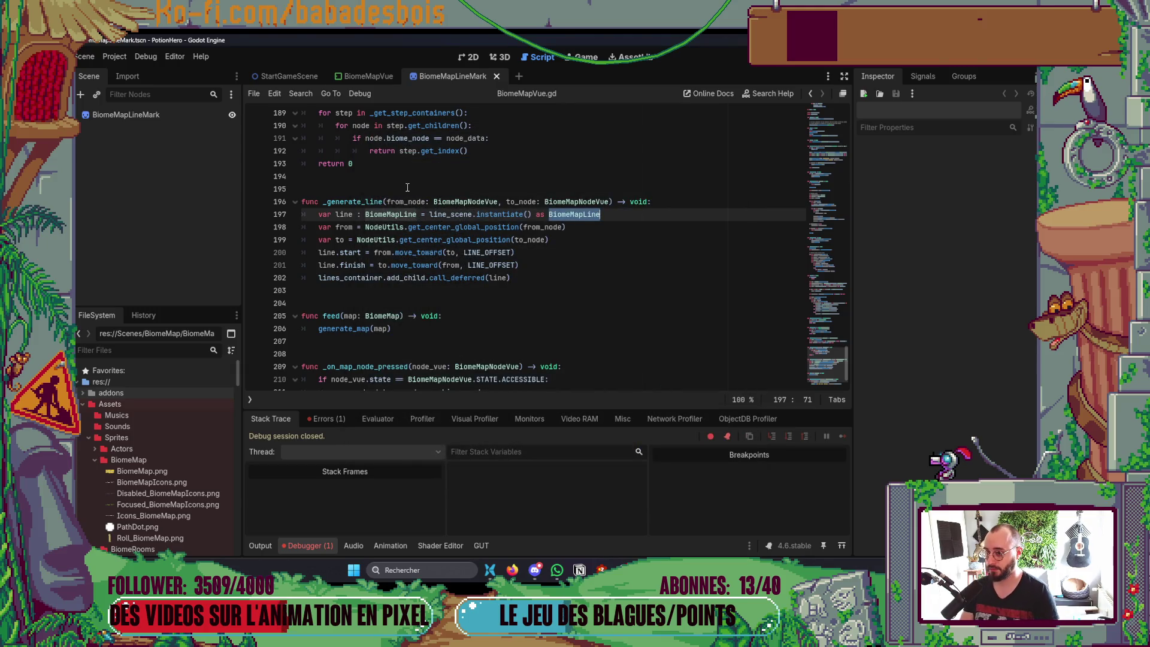
{"action": "key", "text": "ctrl+shift+o"}
{"action": "type", "text": "Biome"}
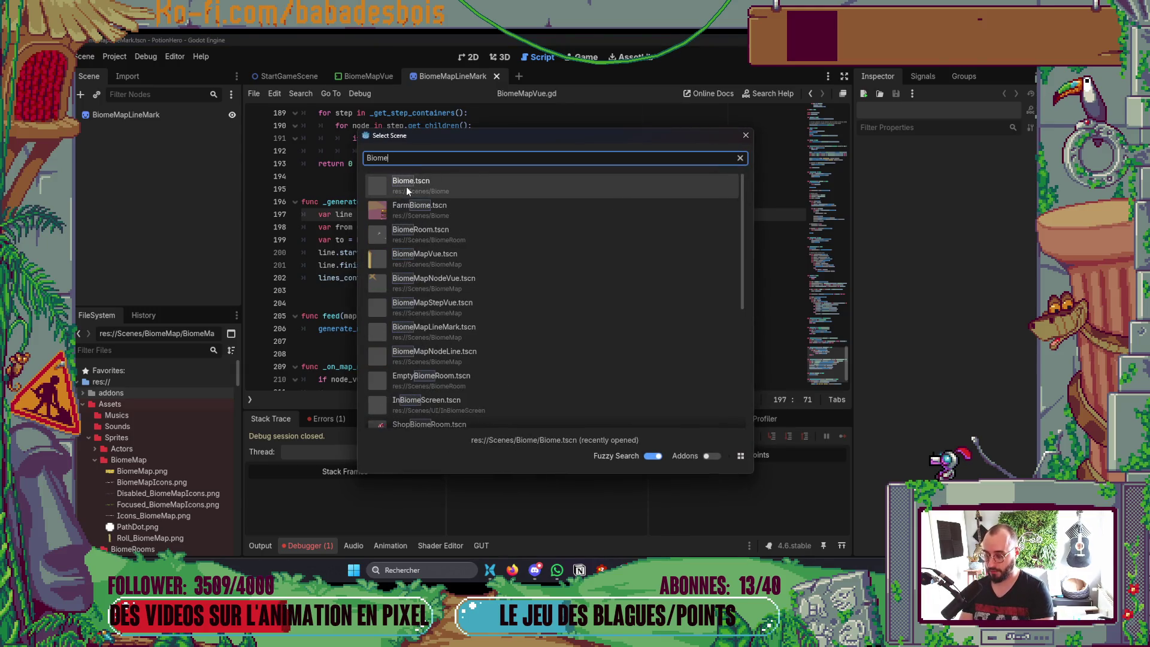
{"action": "type", "text": "MapLi"}
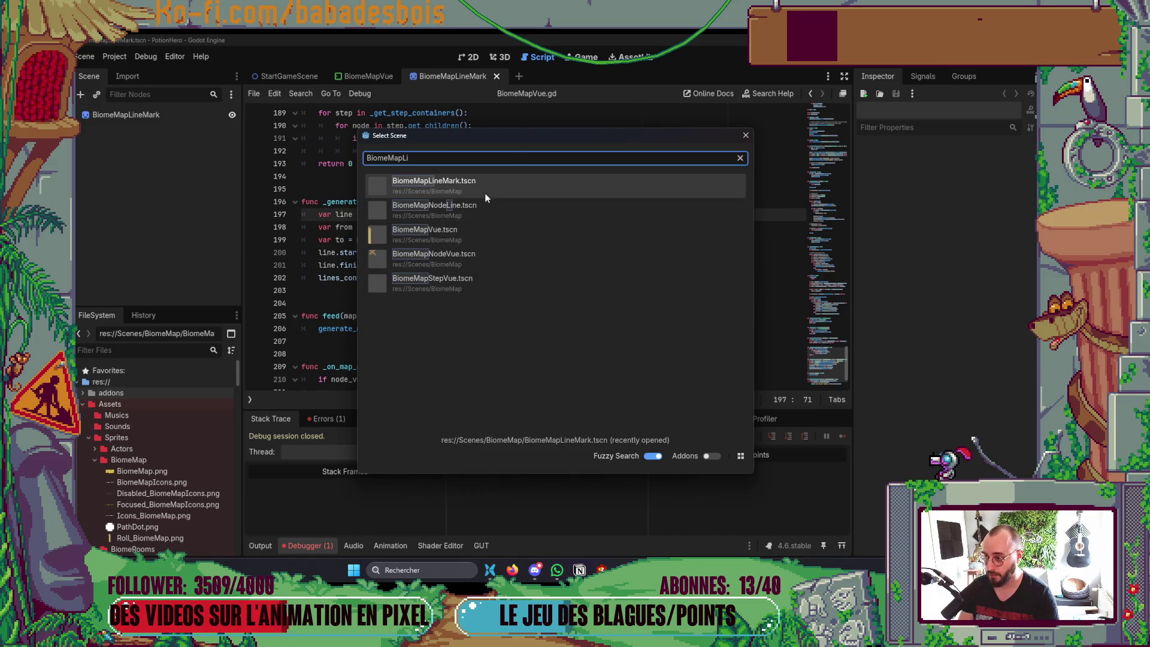
{"action": "double_click", "coordinate": [482, 208]}
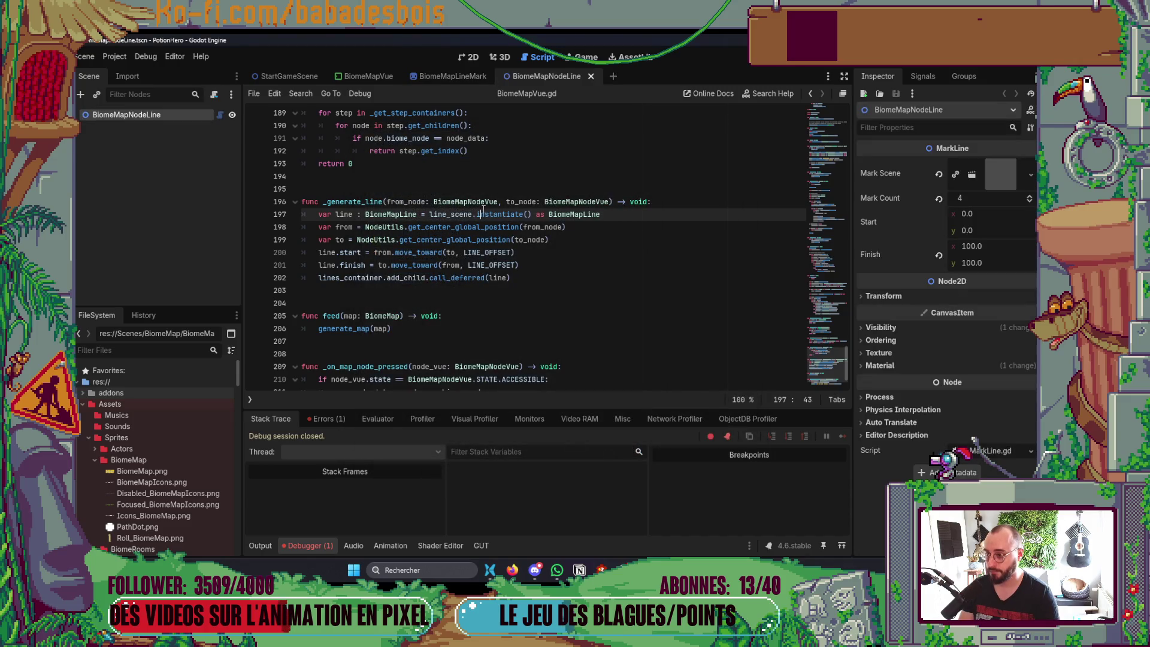
In the 2D view, rename the root node to BiomeMapLine and save the scene
{"action": "left_click", "coordinate": [468, 57]}
{"action": "scroll", "coordinate": [493, 230], "scroll_direction": "up", "scroll_amount": 6}
{"action": "double_click", "coordinate": [152, 113]}
{"action": "key", "text": "BackSpace"}
{"action": "key", "text": "BackSpace"}
{"action": "key", "text": "BackSpace"}
{"action": "key", "text": "BackSpace"}
{"action": "key", "text": "Return"}
{"action": "key", "text": "ctrl+s"}
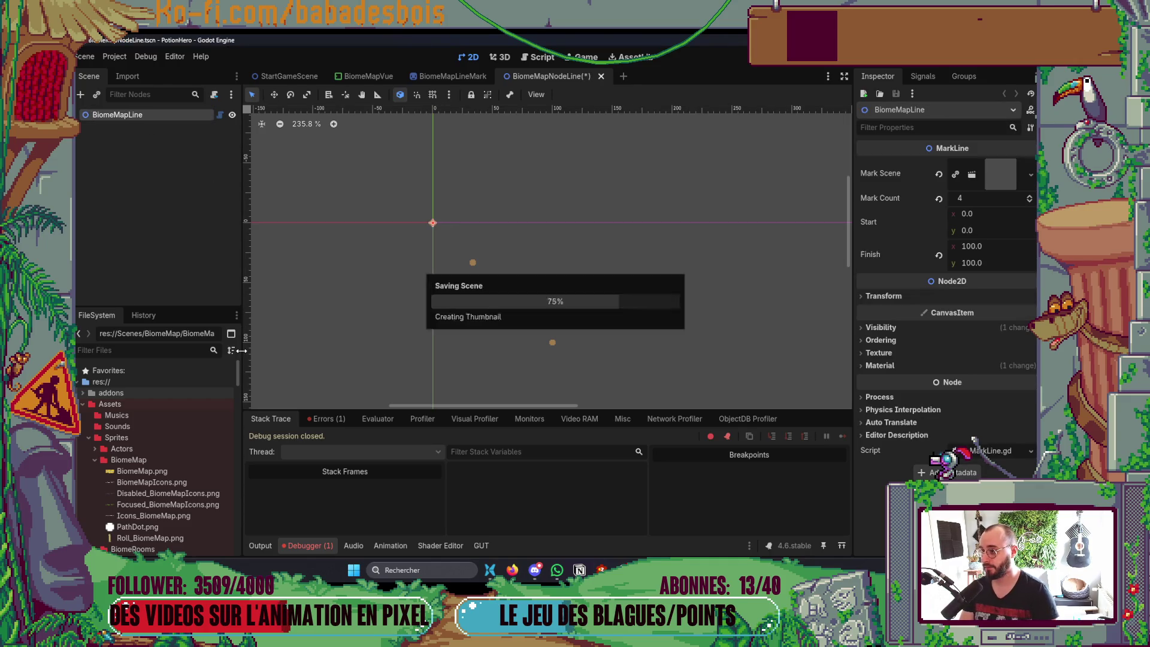
Filter the FileSystem for BiomeMapN and rename BiomeMapNodeLine.tscn to BiomeMapLine.tscn
{"action": "left_click_drag", "start_coordinate": [690, 301], "coordinate": [688, 288]}
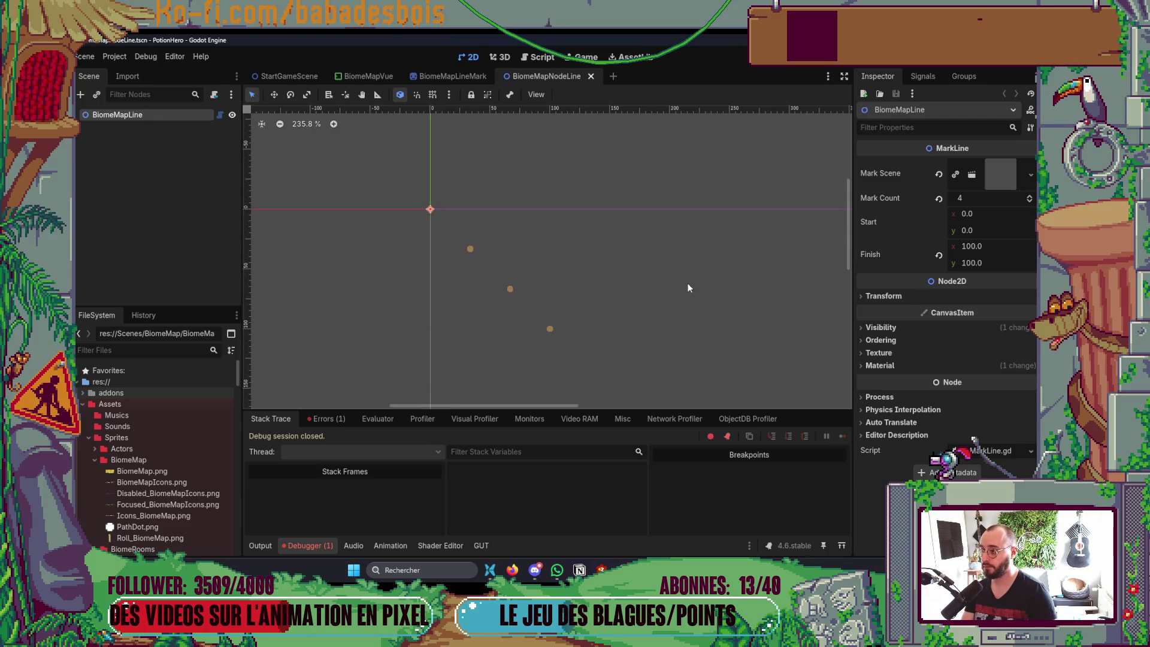
{"action": "left_click", "coordinate": [138, 348]}
{"action": "type", "text": "BiomeMap"}
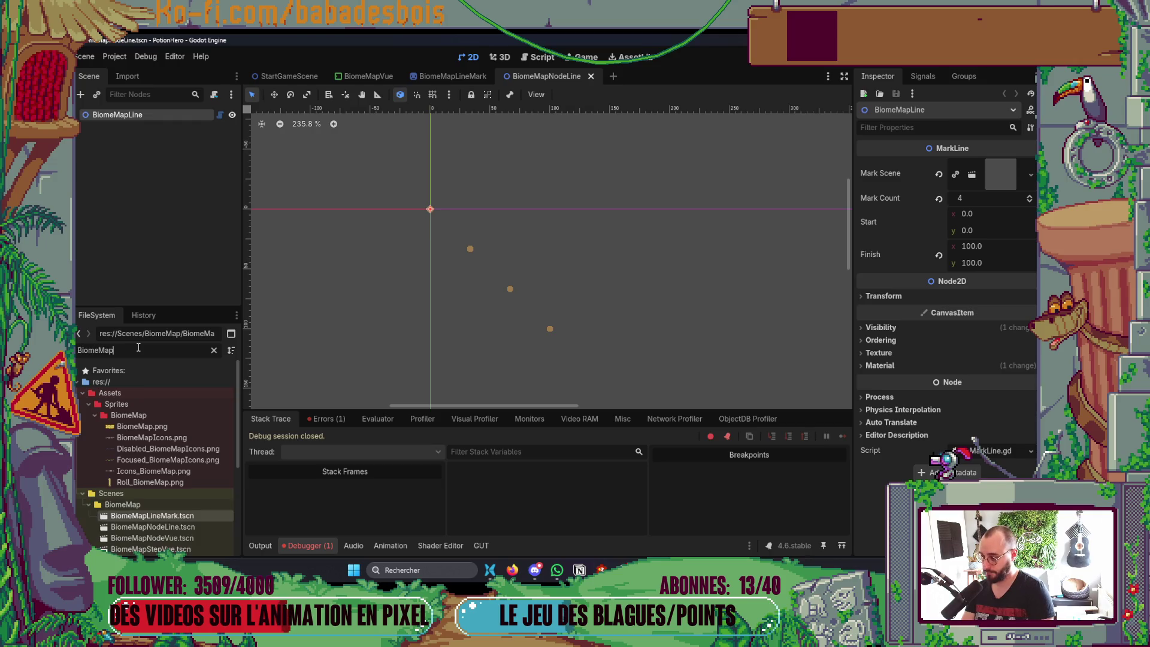
{"action": "type", "text": "N"}
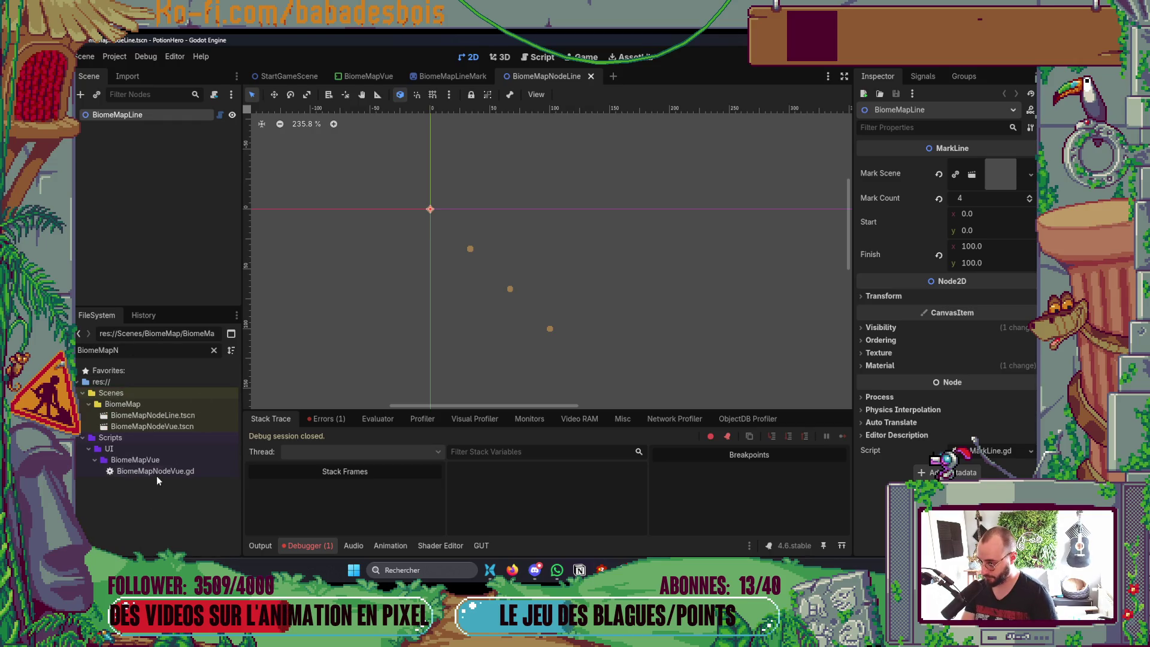
{"action": "right_click", "coordinate": [171, 415]}
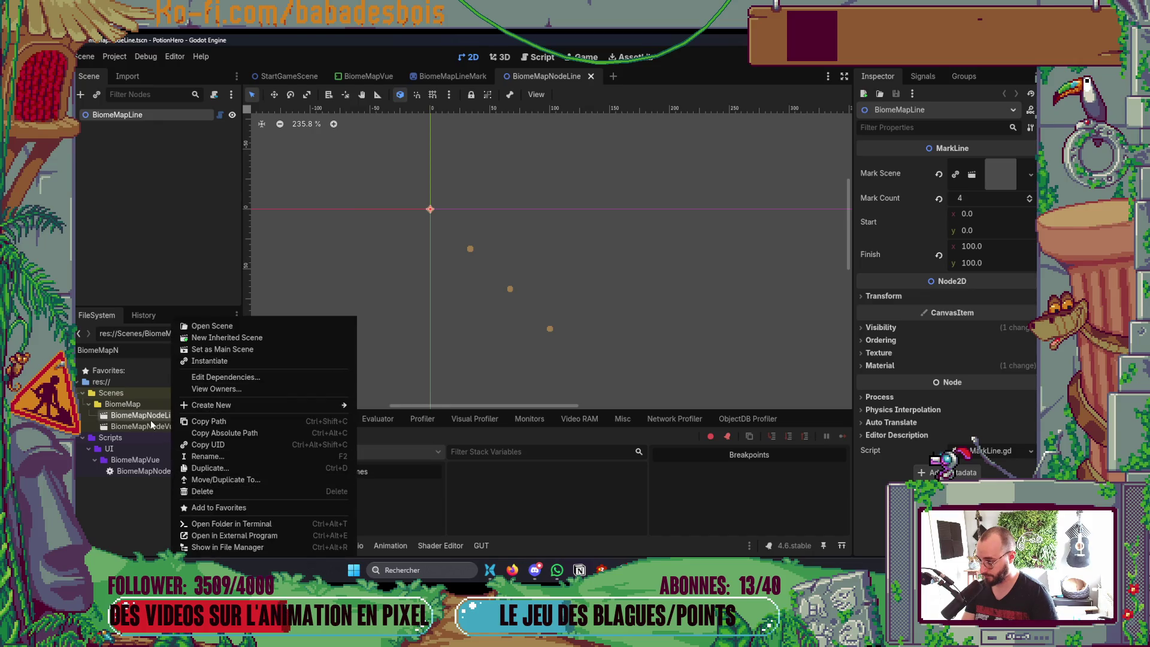
{"action": "left_click", "coordinate": [213, 460]}
{"action": "key", "text": "Left"}
{"action": "key", "text": "Left"}
{"action": "key", "text": "Left"}
{"action": "key", "text": "BackSpace"}
{"action": "key", "text": "BackSpace"}
{"action": "key", "text": "BackSpace"}
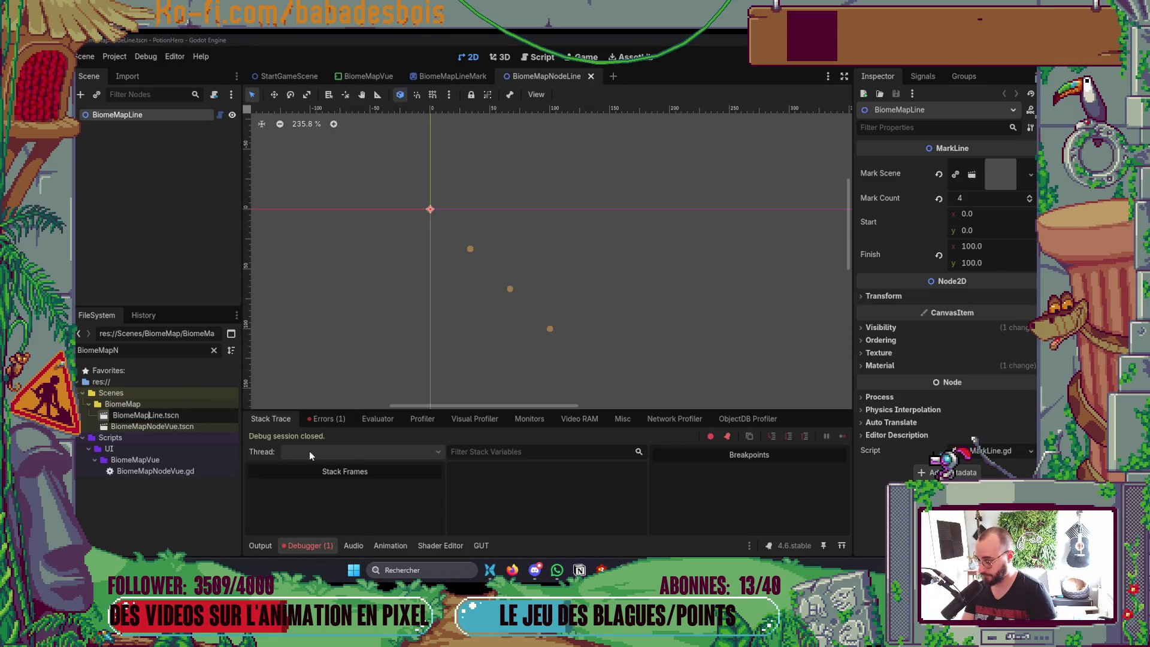
{"action": "key", "text": "Return"}
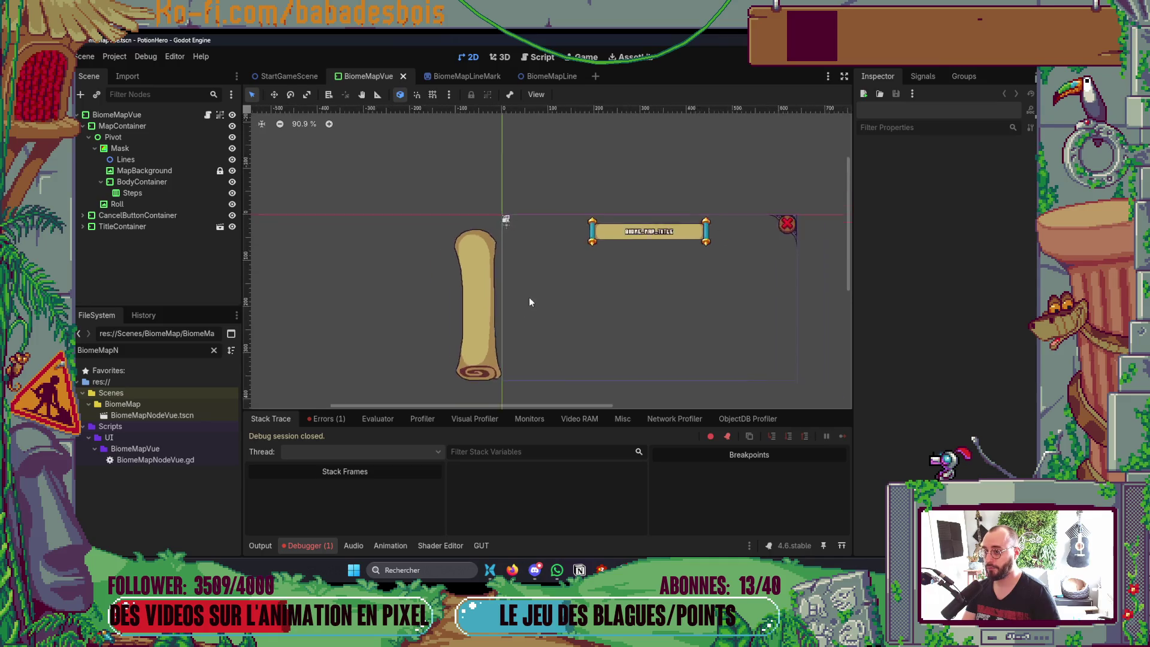
Select BiomeMapVue, drag BiomeMapLine.tscn into its Inspector Line Scene slot, and save the scene
{"action": "scroll", "coordinate": [529, 301], "scroll_direction": "down", "scroll_amount": 2}
{"action": "left_click", "coordinate": [130, 115]}
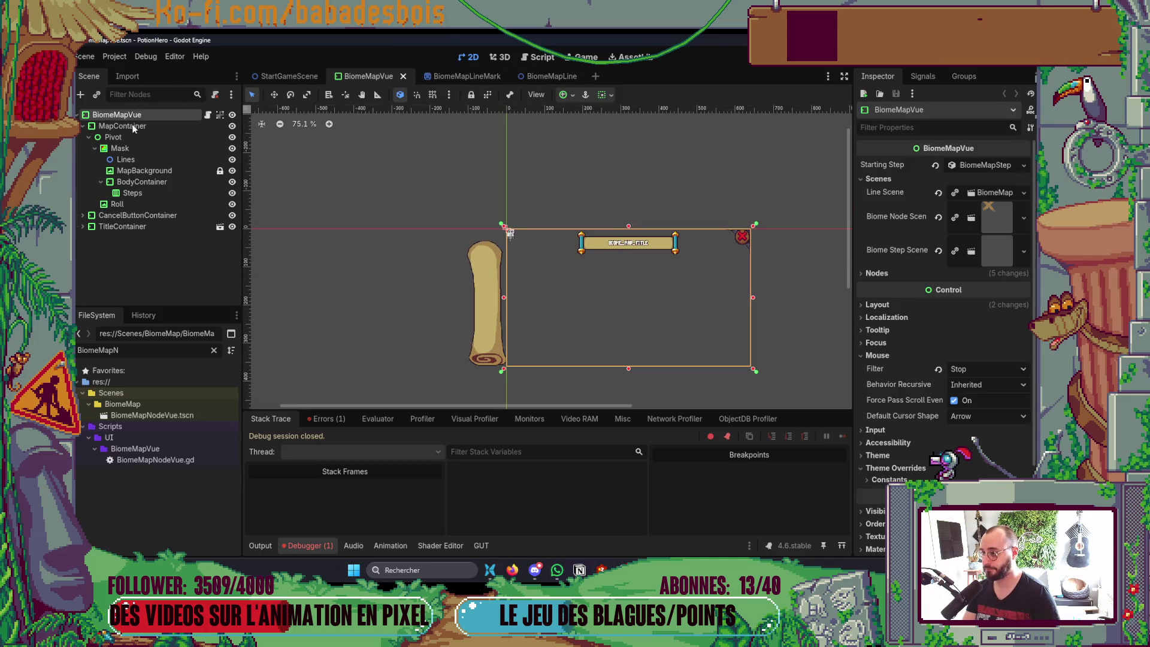
{"action": "left_click", "coordinate": [150, 348]}
{"action": "key", "text": "BackSpace"}
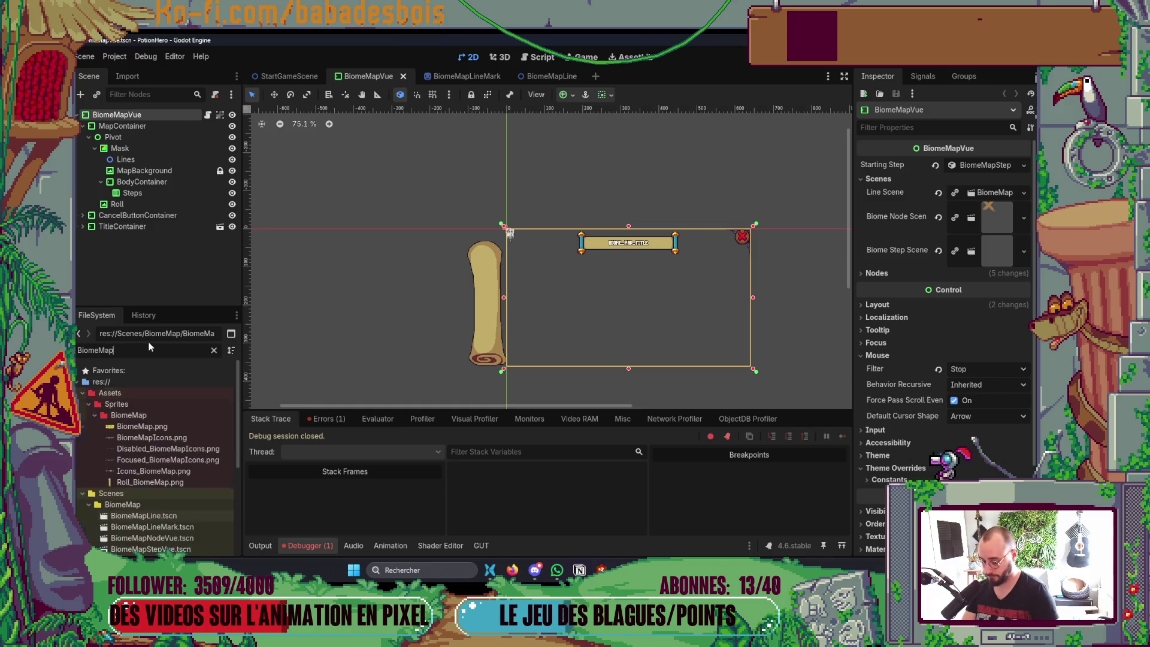
{"action": "type", "text": "Li"}
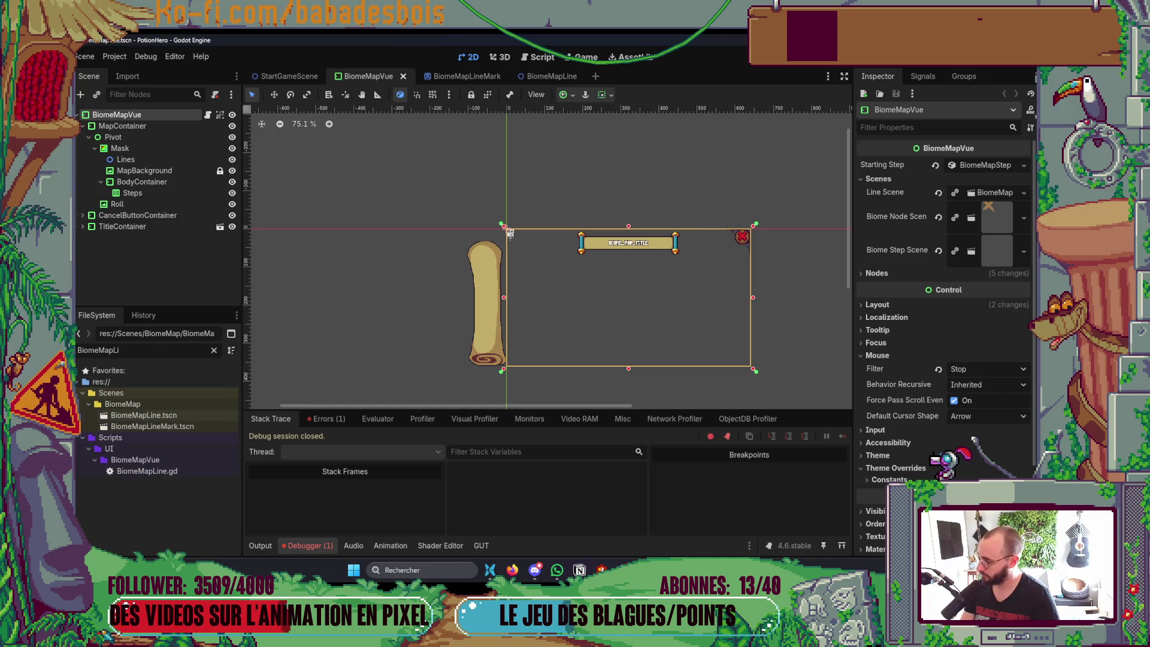
{"action": "key", "text": "alt+Tab"}
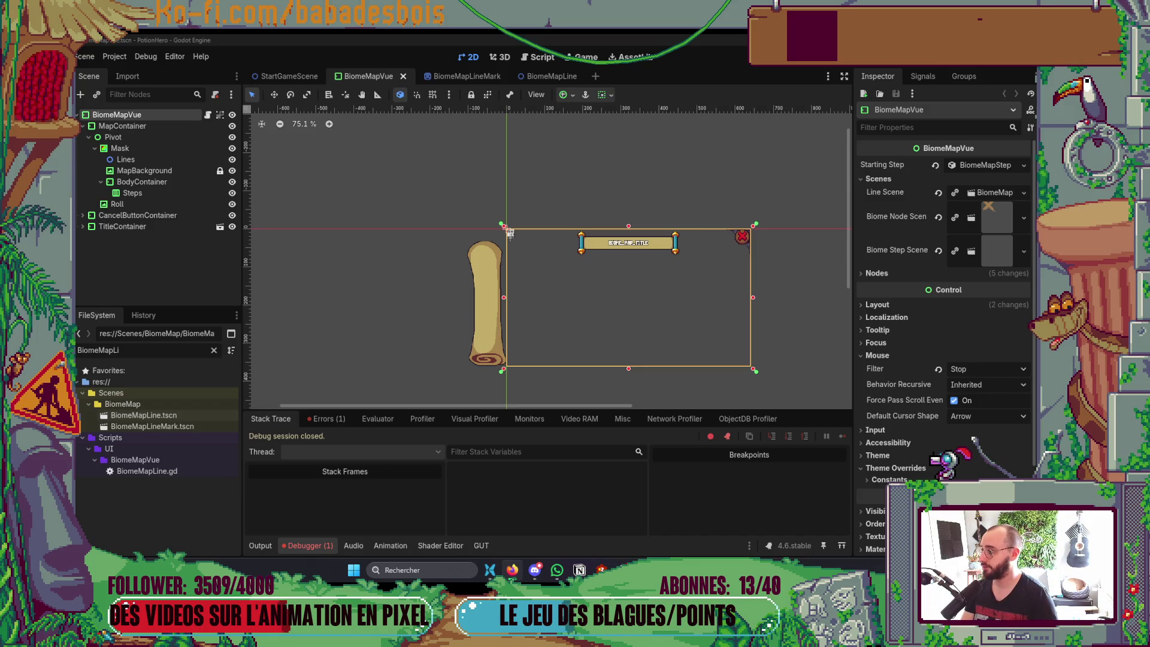
{"action": "scroll", "coordinate": [599, 386], "scroll_direction": "right", "scroll_amount": 2}
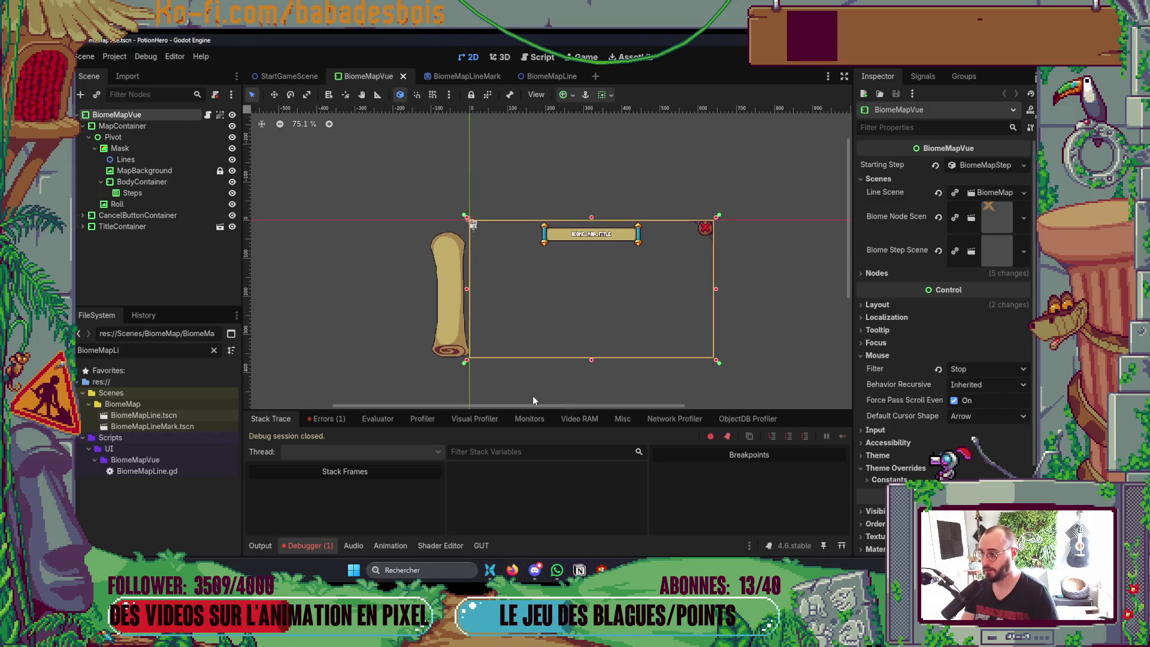
{"action": "mouse_move", "coordinate": [143, 415]}
{"action": "left_mouse_down"}
{"action": "mouse_move", "coordinate": [251, 407]}
{"action": "mouse_move", "coordinate": [989, 207]}
{"action": "mouse_move", "coordinate": [995, 192]}
{"action": "left_mouse_up"}
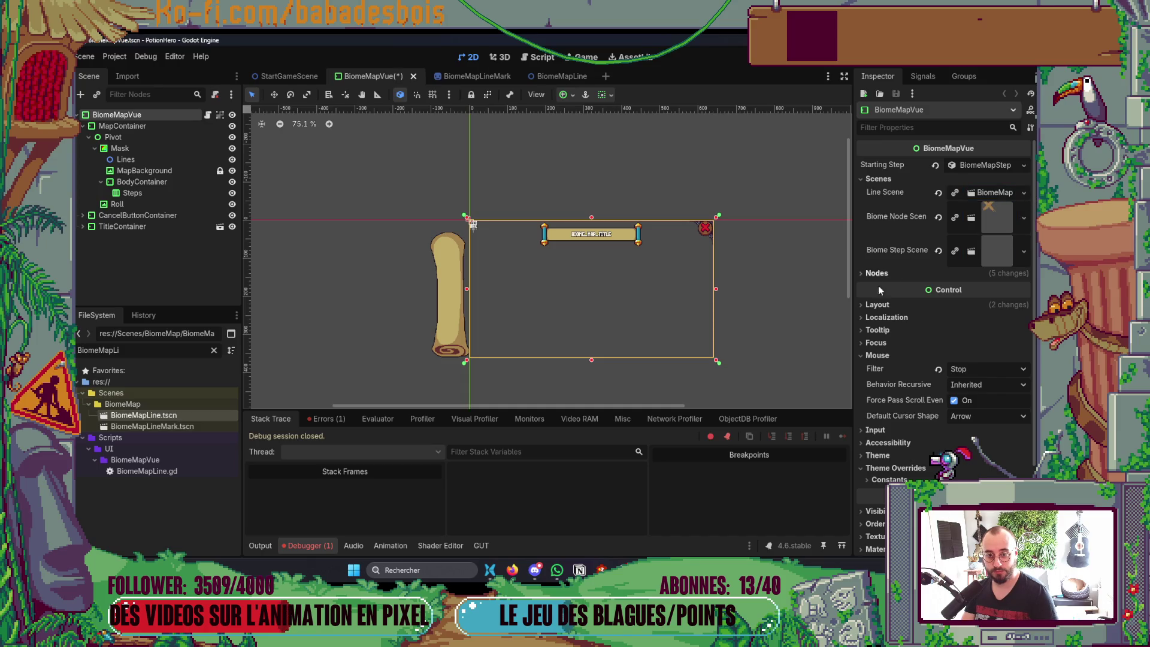
{"action": "left_click", "coordinate": [996, 192]}
{"action": "left_click_drag", "start_coordinate": [853, 222], "coordinate": [718, 222]}
{"action": "mouse_move", "coordinate": [171, 419]}
{"action": "left_mouse_down"}
{"action": "mouse_move", "coordinate": [959, 221]}
{"action": "mouse_move", "coordinate": [973, 190]}
{"action": "left_mouse_up"}
{"action": "key", "text": "ctrl+s"}
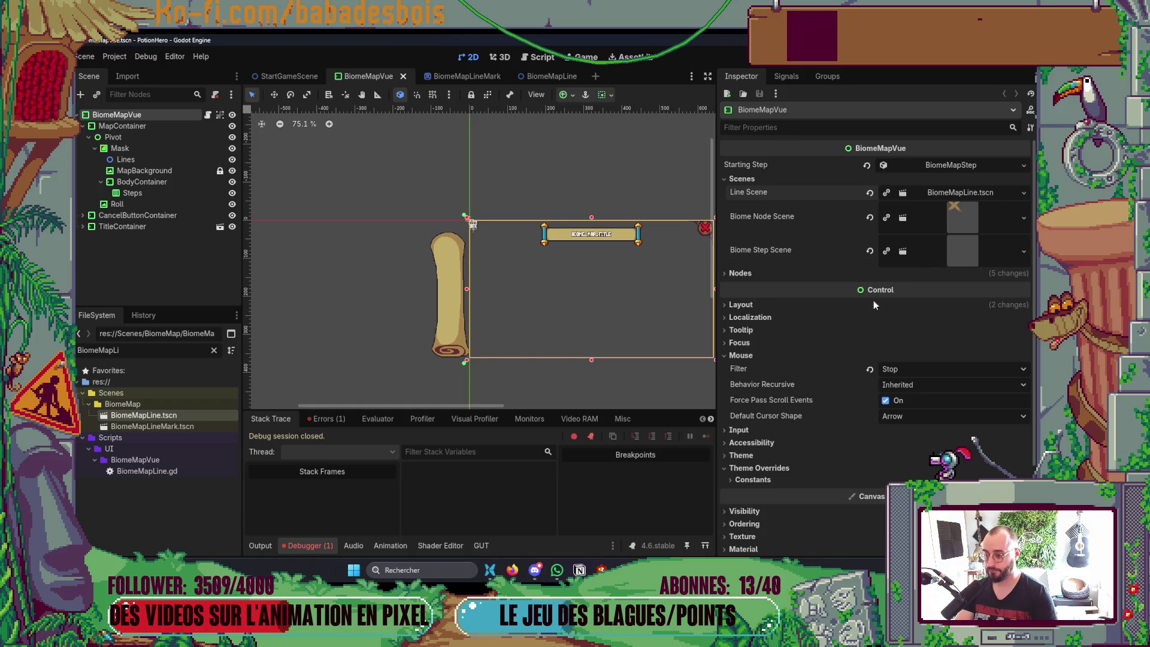
In the BiomeMapLine scene, replace the root node's MarkLine.gd script with BiomeMapLine.gd
{"action": "left_click", "coordinate": [531, 76]}
{"action": "left_click", "coordinate": [221, 117]}
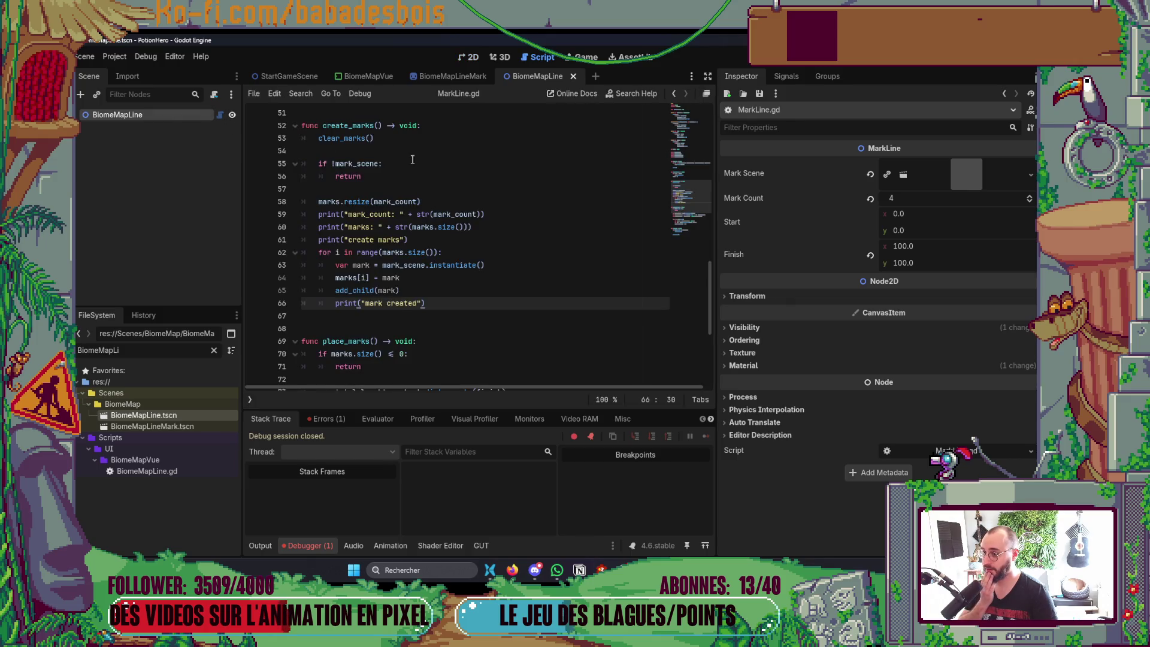
{"action": "scroll", "coordinate": [472, 178], "scroll_direction": "up", "scroll_amount": 15}
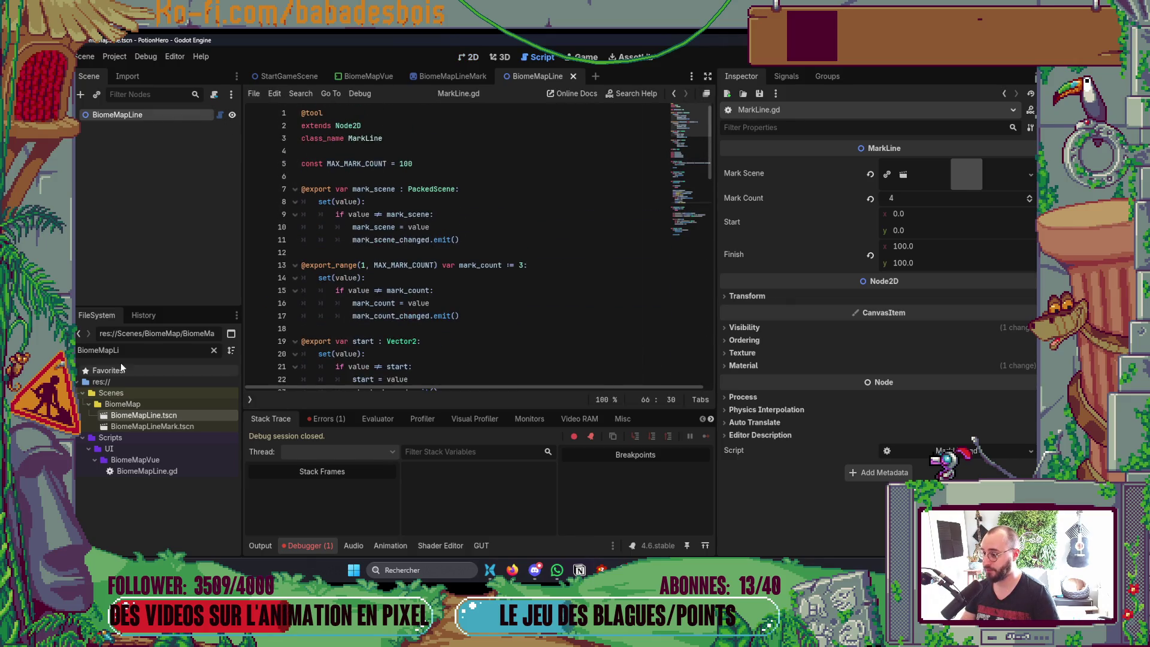
{"action": "left_click", "coordinate": [146, 472]}
{"action": "left_click_drag", "start_coordinate": [146, 473], "coordinate": [180, 115]}
{"action": "left_click", "coordinate": [465, 57]}
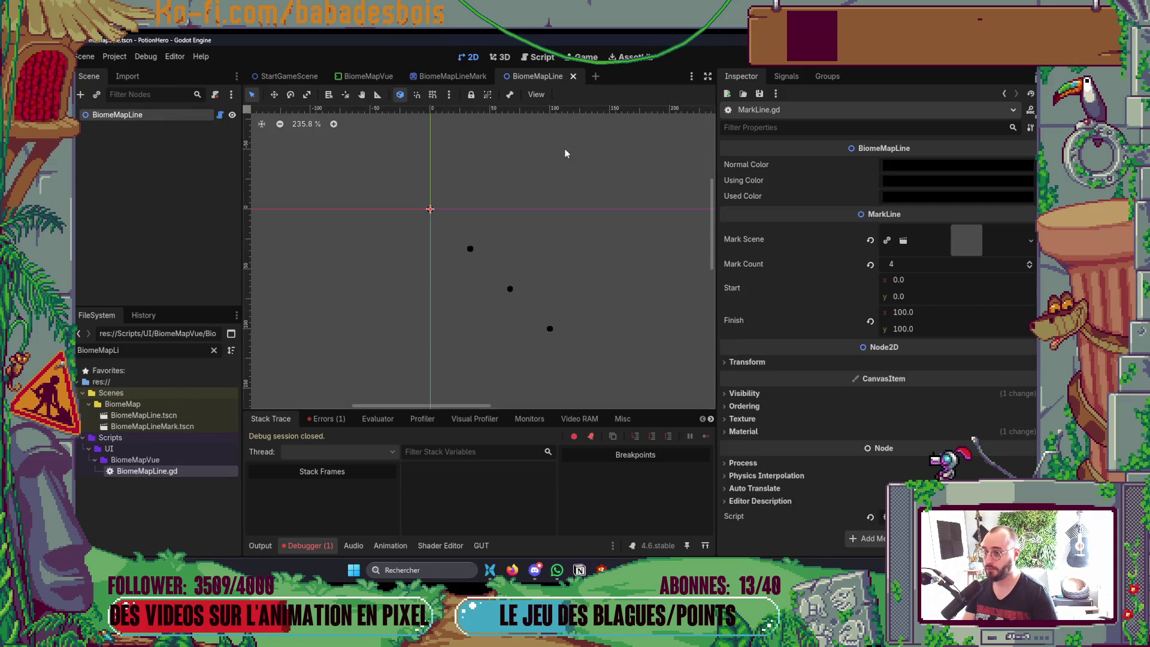
Set Normal Color to brown a07c4e and Using Color to white
{"action": "left_click", "coordinate": [919, 165]}
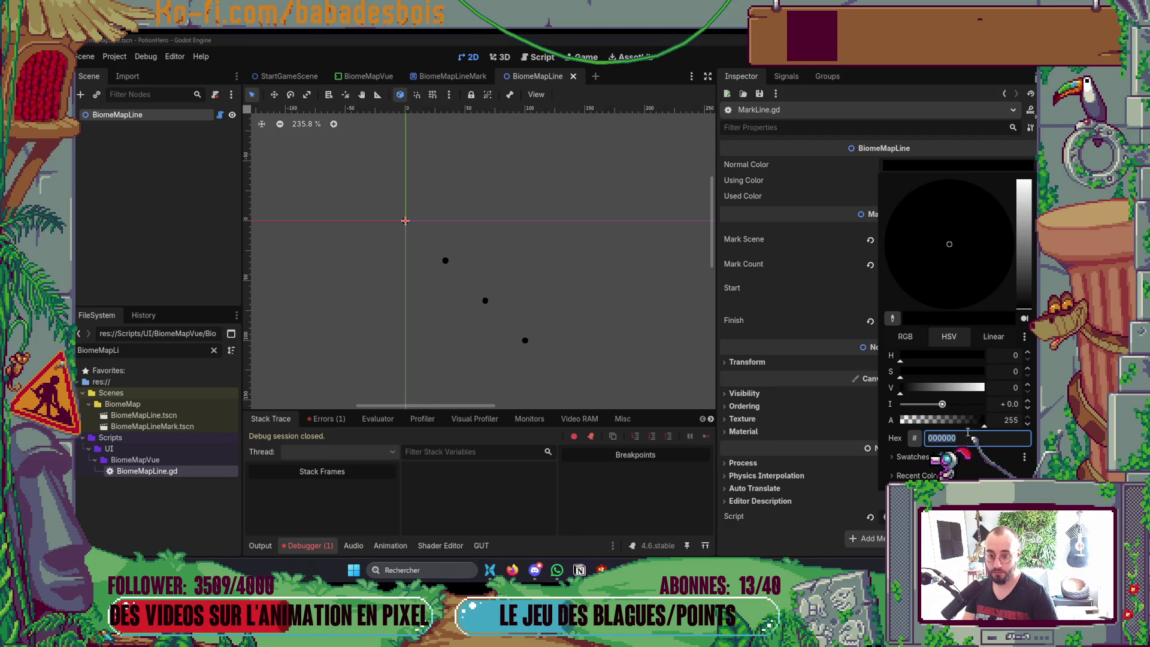
{"action": "left_click", "coordinate": [923, 334]}
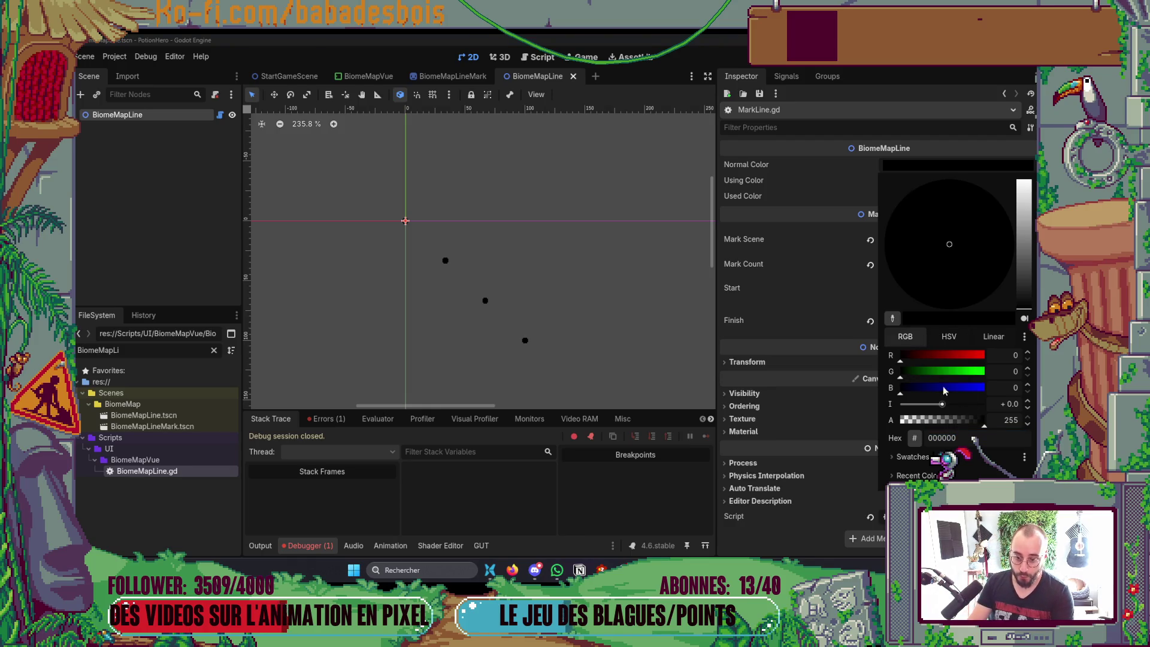
{"action": "left_click", "coordinate": [899, 491]}
{"action": "left_click", "coordinate": [837, 190]}
{"action": "left_click", "coordinate": [905, 179]}
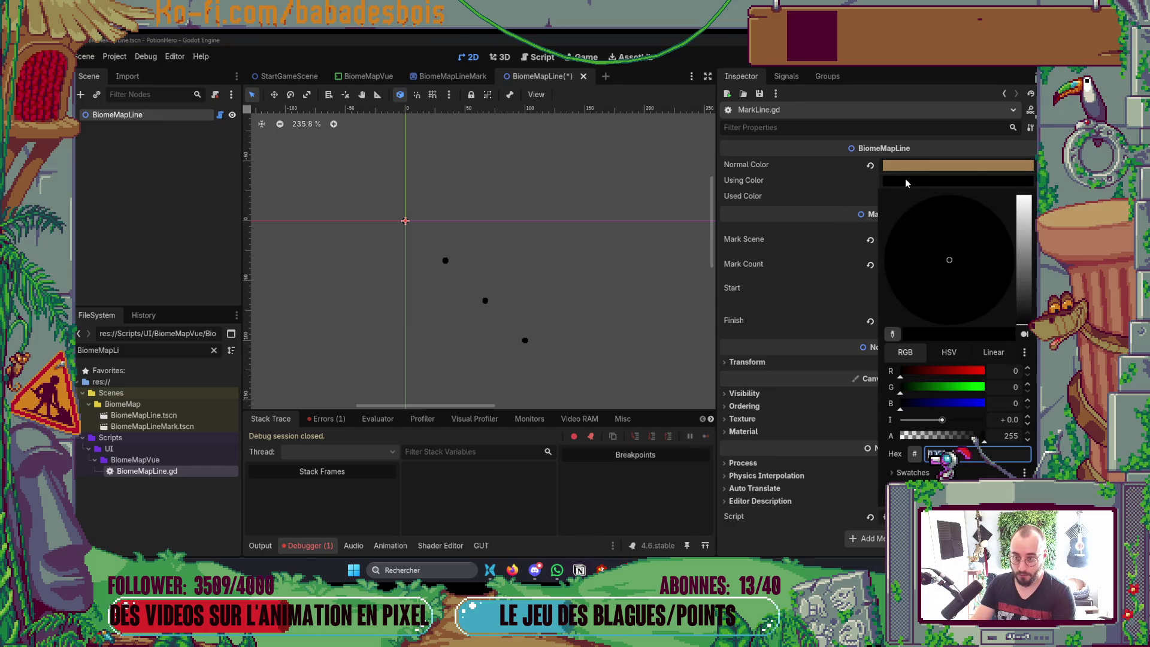
{"action": "left_click", "coordinate": [958, 454]}
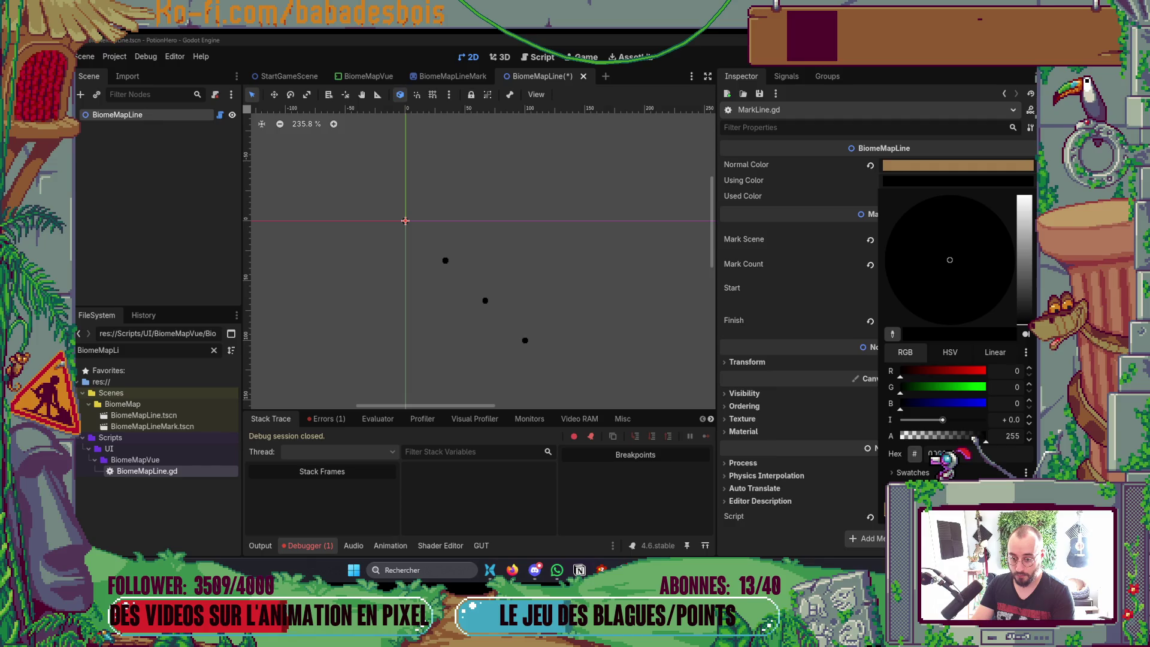
{"action": "left_click", "coordinate": [1025, 198]}
{"action": "left_click", "coordinate": [824, 203]}
Set Used Color to maroon 6d2e3e, save, and lower Mark Count from 4 to 3
{"action": "left_click", "coordinate": [914, 198]}
{"action": "type", "text": "6d2e3e"}
{"action": "key", "text": "Return"}
{"action": "left_click", "coordinate": [813, 154]}
{"action": "key", "text": "ctrl+s"}
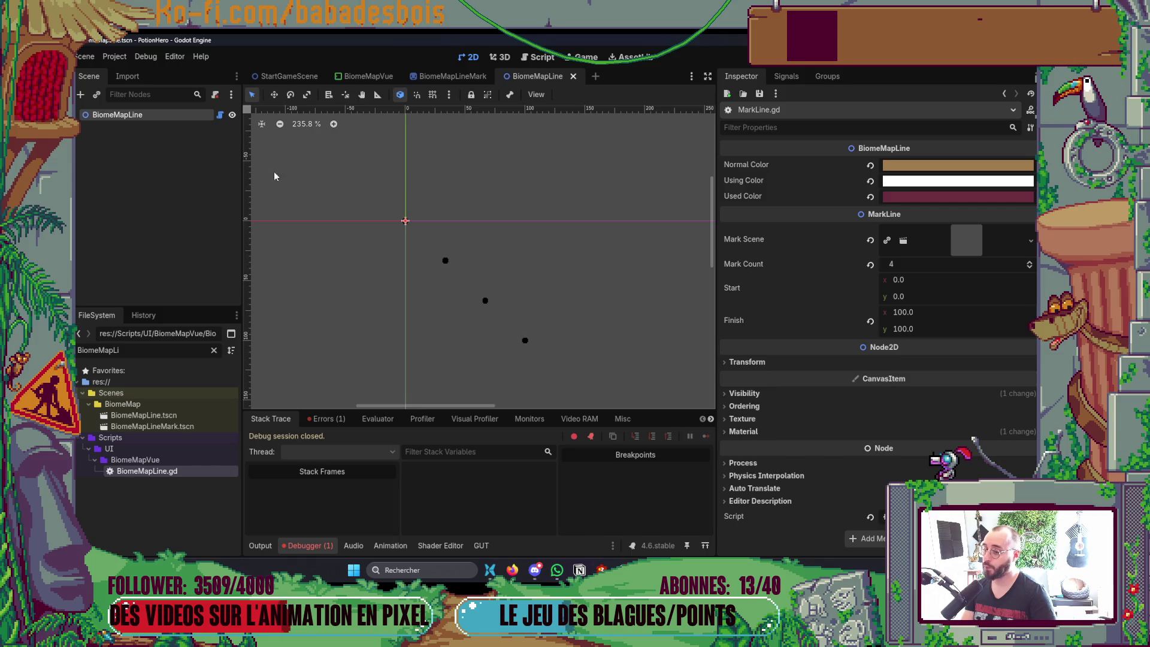
{"action": "left_click", "coordinate": [1030, 267]}
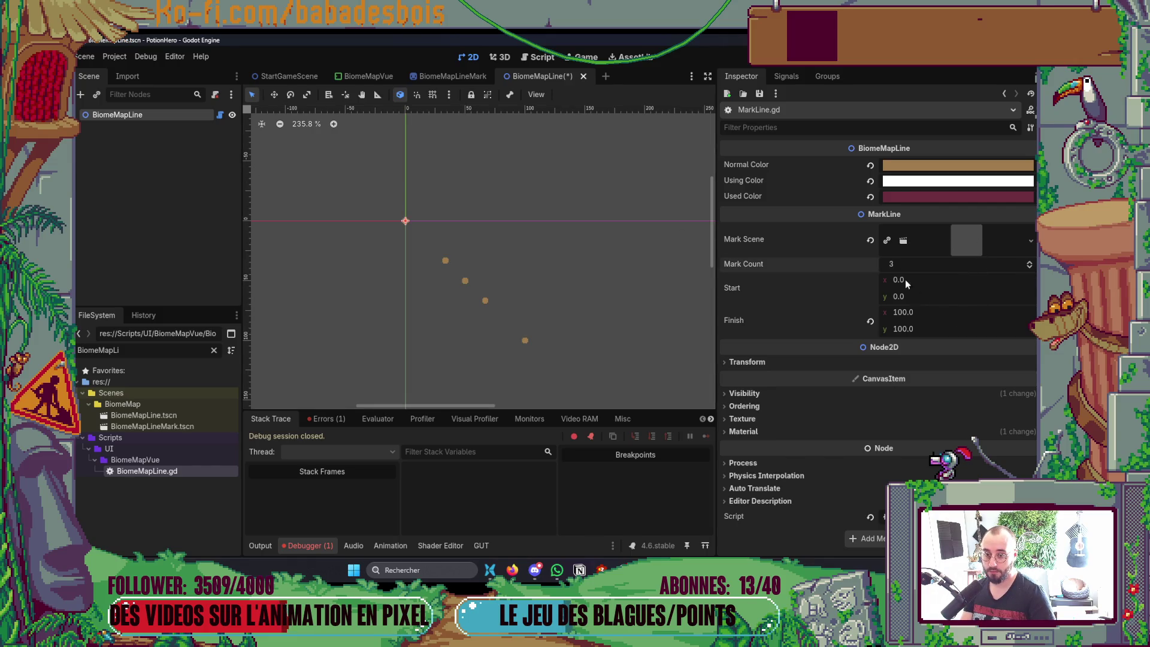
Set BiomeMapLine's Finish point to 0,0 and save the scene
{"action": "left_click", "coordinate": [902, 312]}
{"action": "type", "text": "20"}
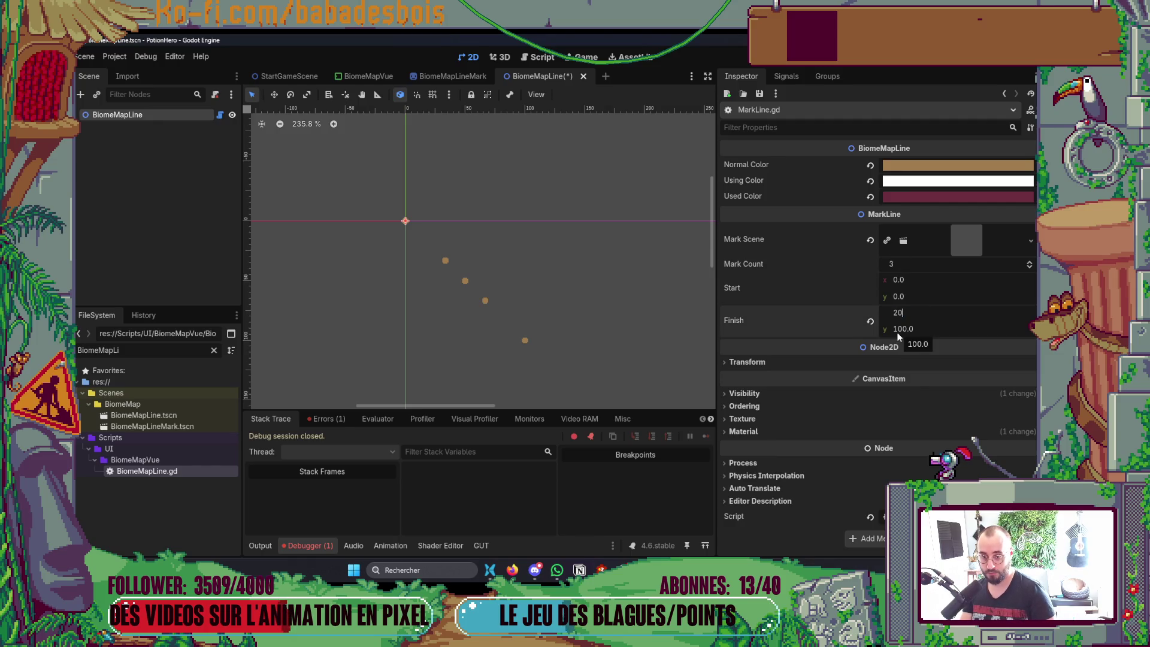
{"action": "left_click", "coordinate": [898, 329]}
{"action": "type", "text": "0.0"}
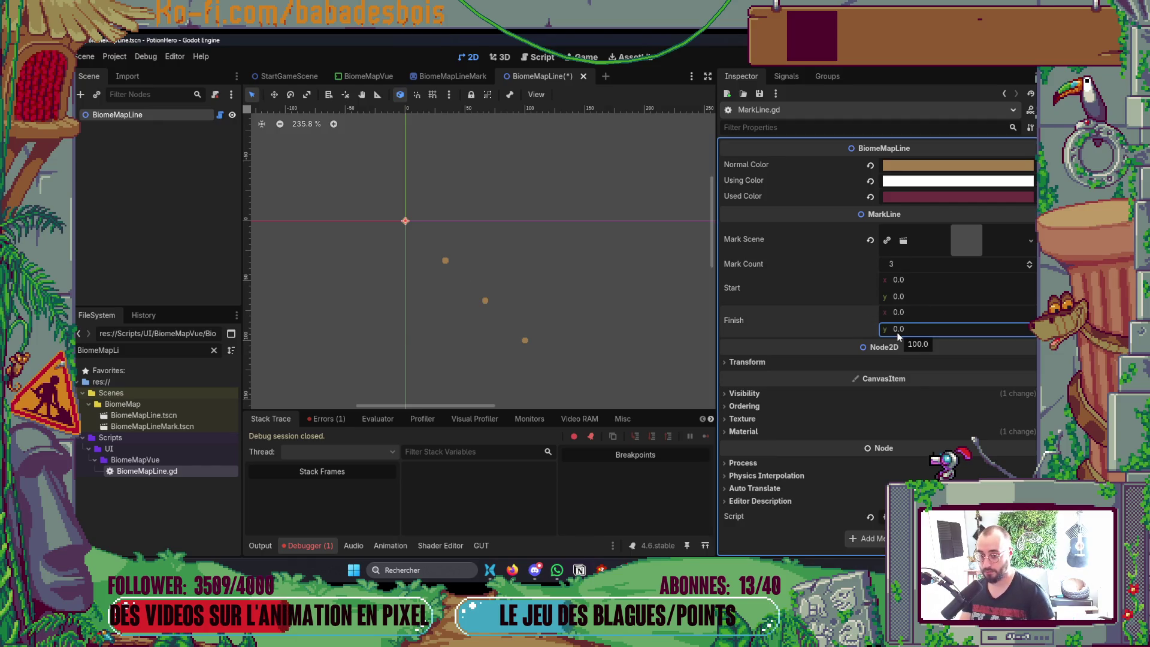
{"action": "key", "text": "Return"}
{"action": "scroll", "coordinate": [445, 286], "scroll_direction": "down", "scroll_amount": 1}
{"action": "key", "text": "ctrl+s"}
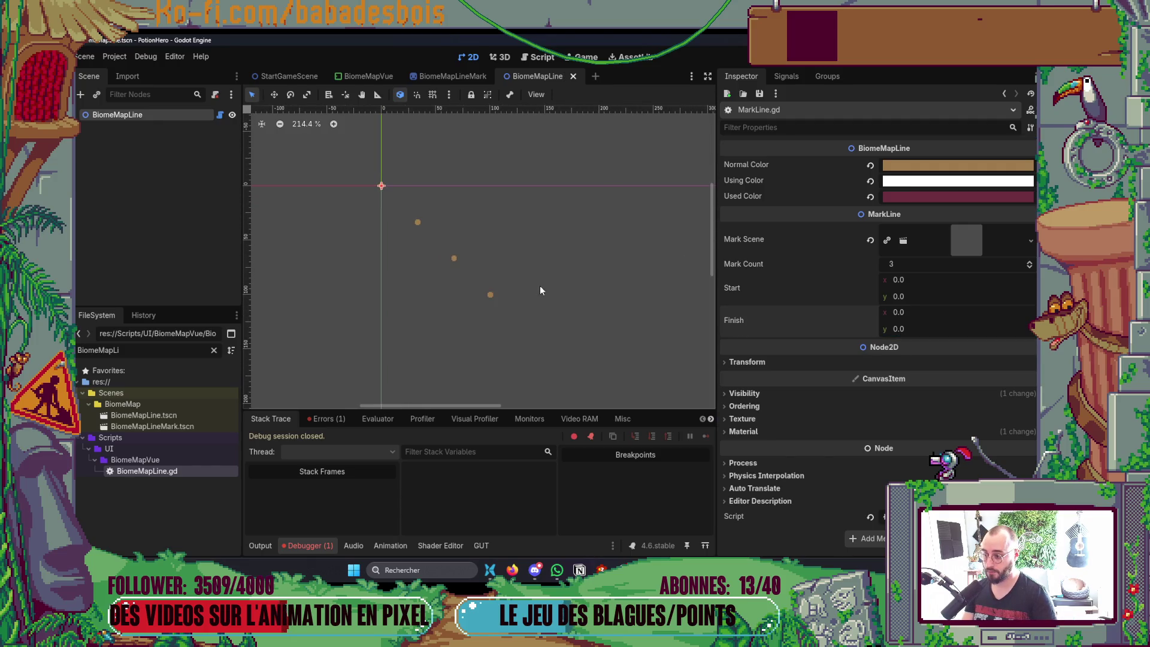
Open the _generate_line error from the Errors list, then reselect the BiomeMapLine node in 2D
{"action": "left_click", "coordinate": [330, 418]}
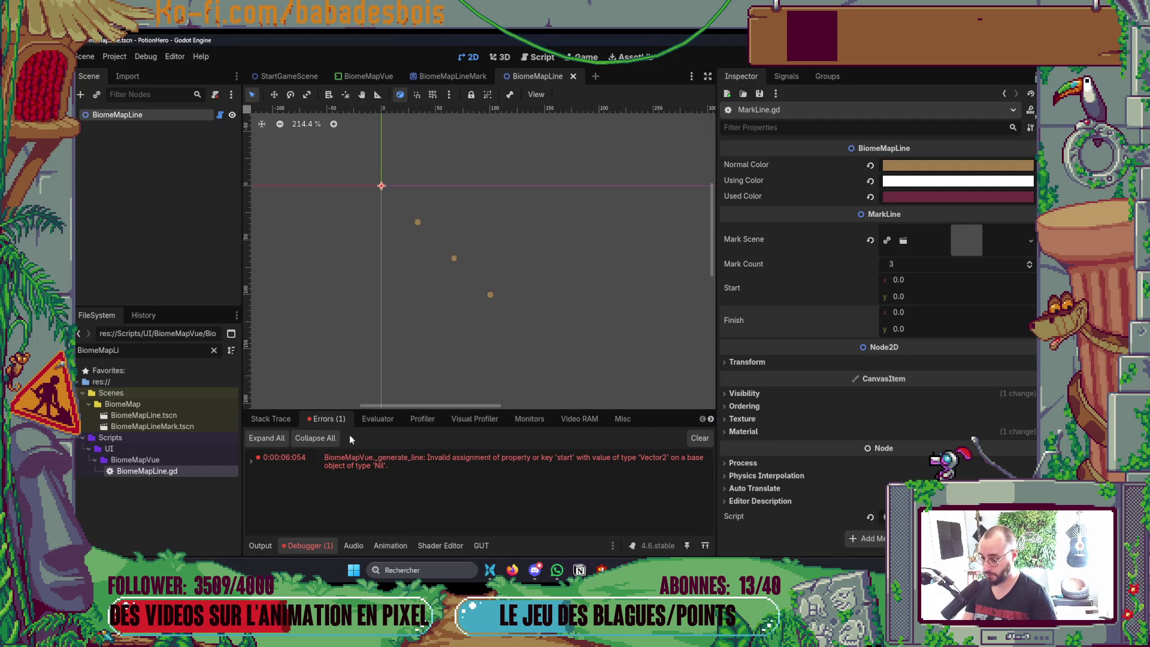
{"action": "double_click", "coordinate": [383, 457]}
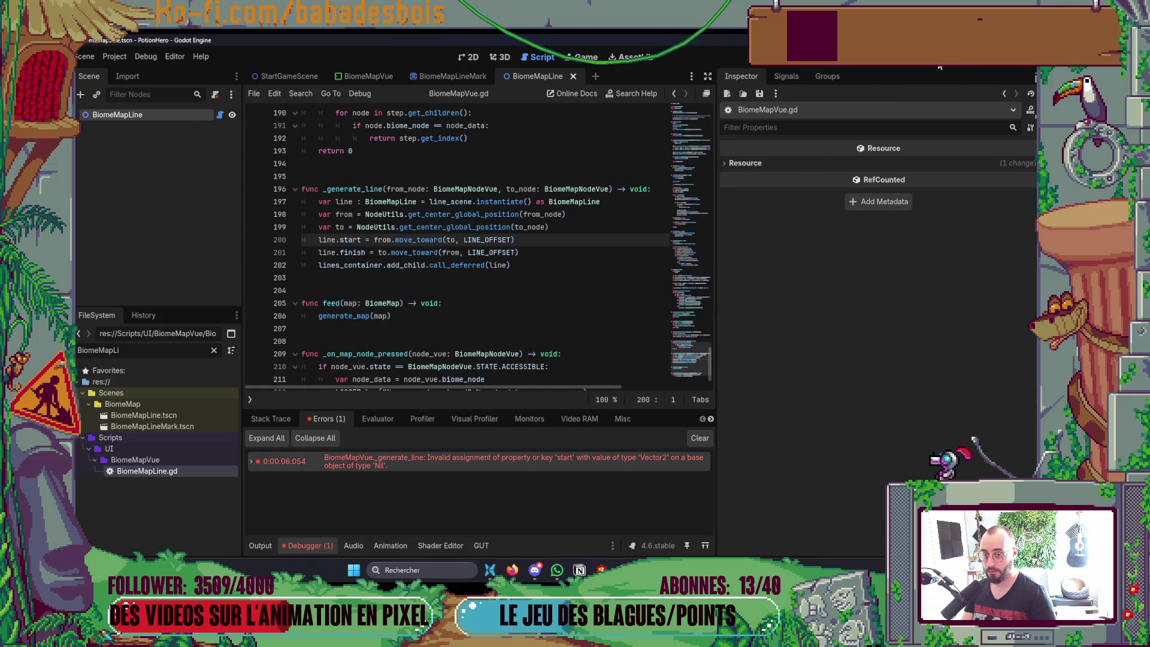
{"action": "left_click", "coordinate": [472, 57]}
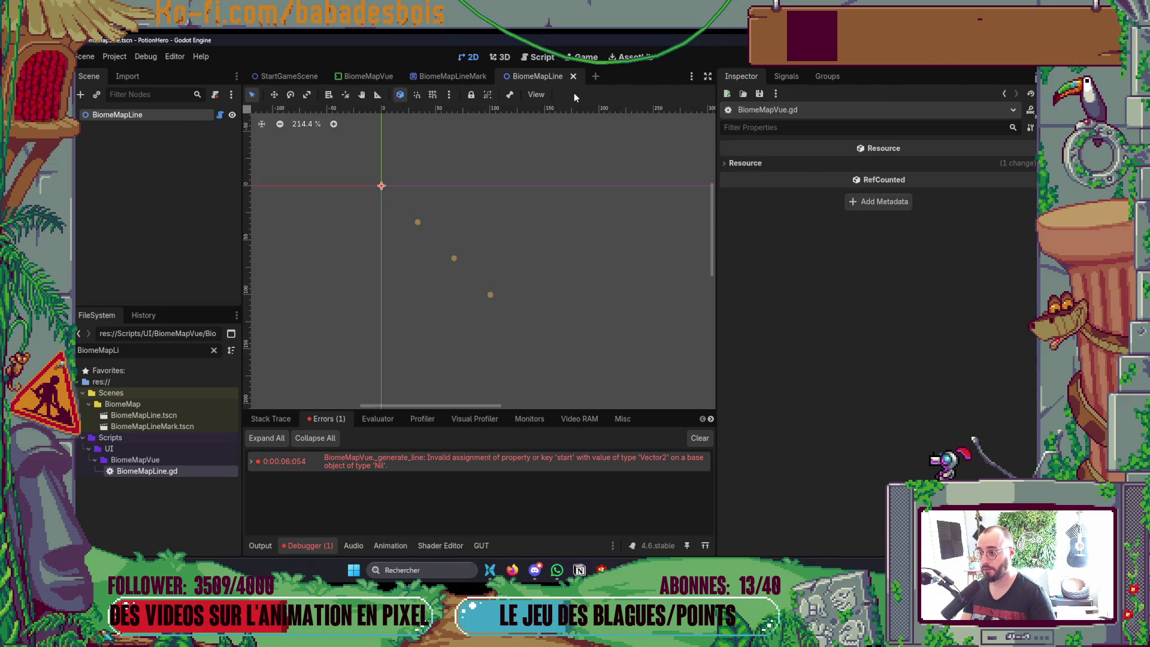
{"action": "left_click", "coordinate": [159, 115]}
Set Mark Count back to 3 and launch the game with F6
{"action": "left_click", "coordinate": [1029, 262]}
{"action": "left_click", "coordinate": [1029, 262]}
{"action": "left_click", "coordinate": [1030, 264]}
{"action": "left_click", "coordinate": [1029, 265]}
{"action": "left_click", "coordinate": [1029, 264]}
{"action": "left_click", "coordinate": [1029, 264]}
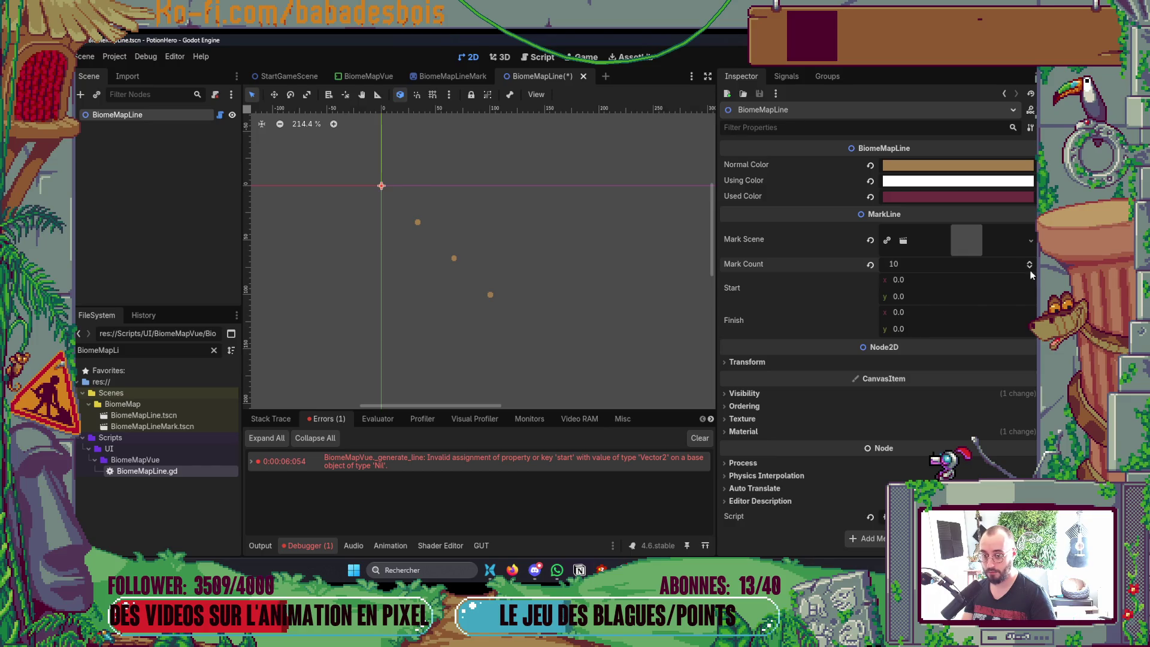
{"action": "left_click", "coordinate": [977, 270]}
{"action": "type", "text": "3"}
{"action": "key", "text": "Return"}
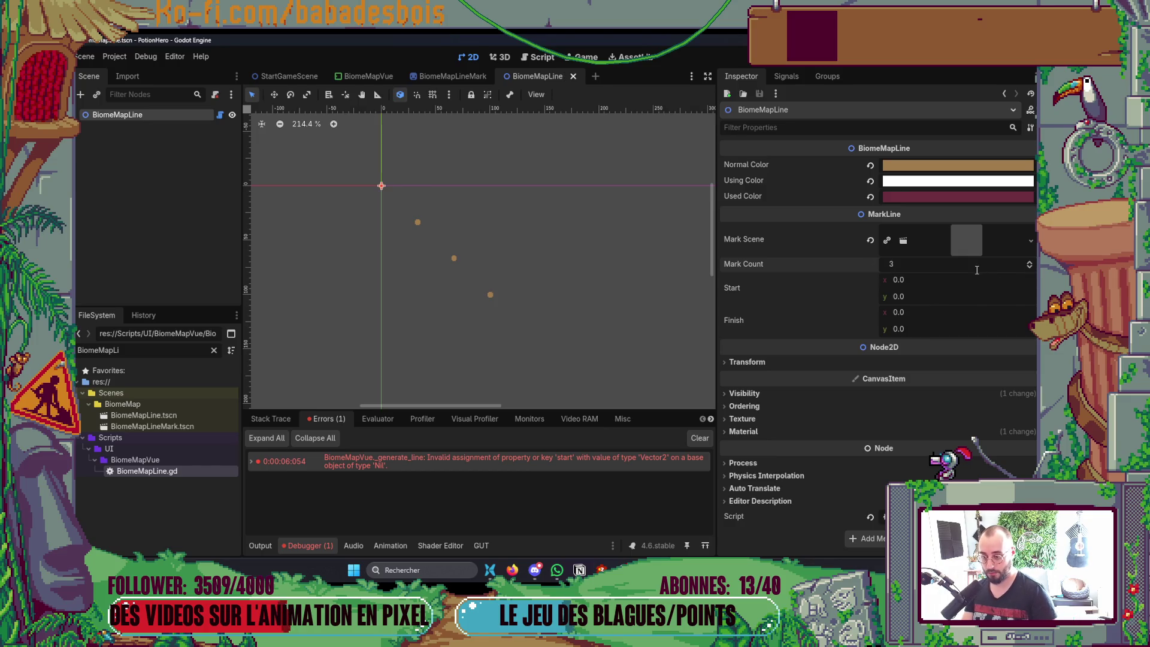
{"action": "key", "text": "F6"}
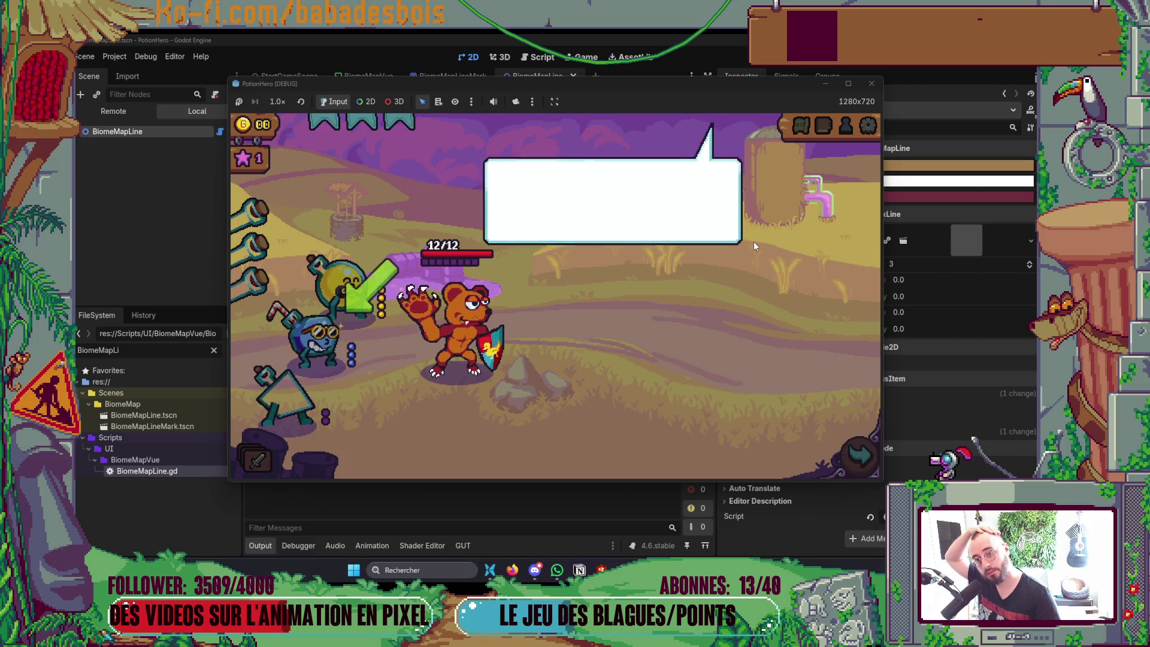
Open and close the Ferme malfamée map panel three times, then stop the running game
{"action": "left_click", "coordinate": [801, 133]}
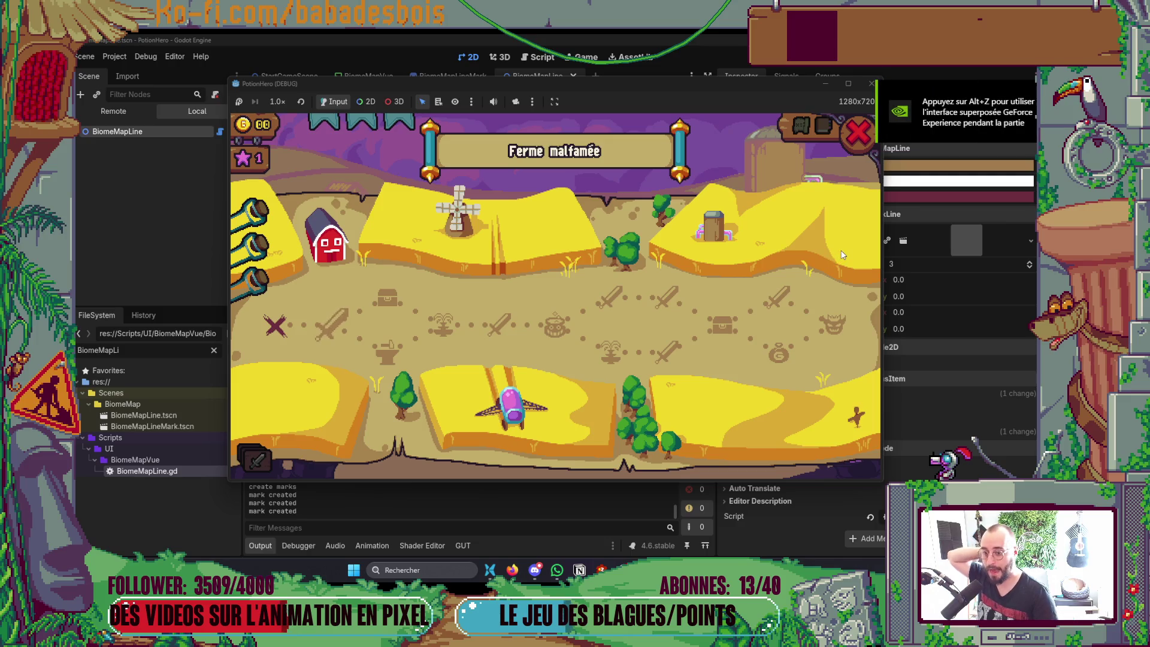
{"action": "left_click", "coordinate": [860, 138]}
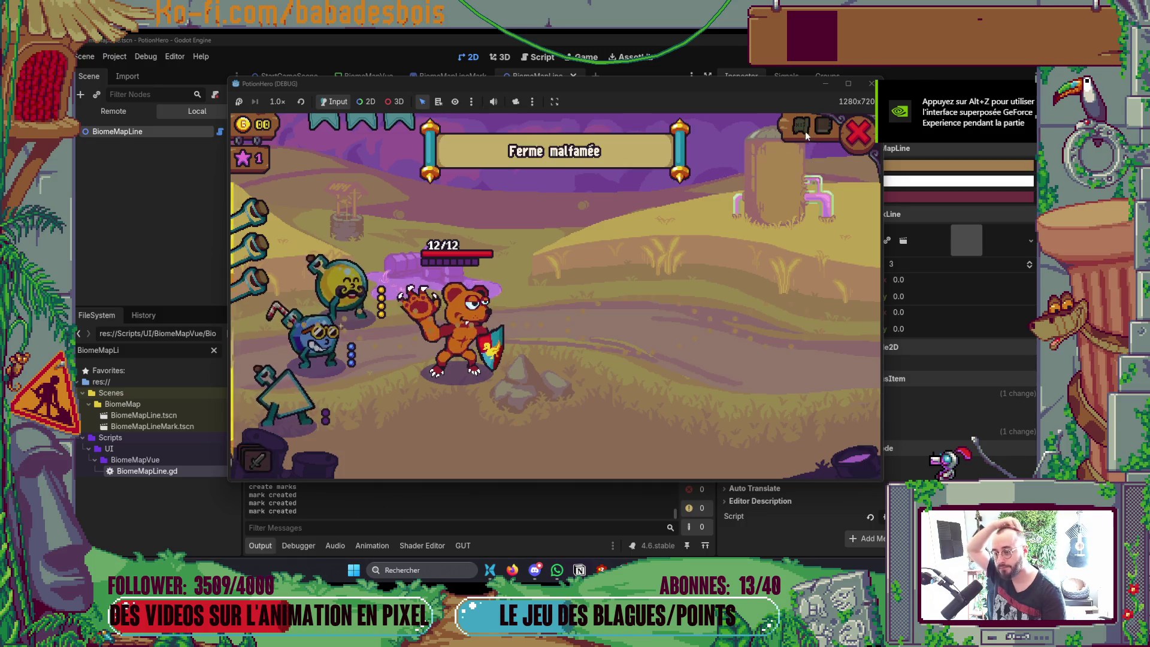
{"action": "left_click", "coordinate": [806, 133]}
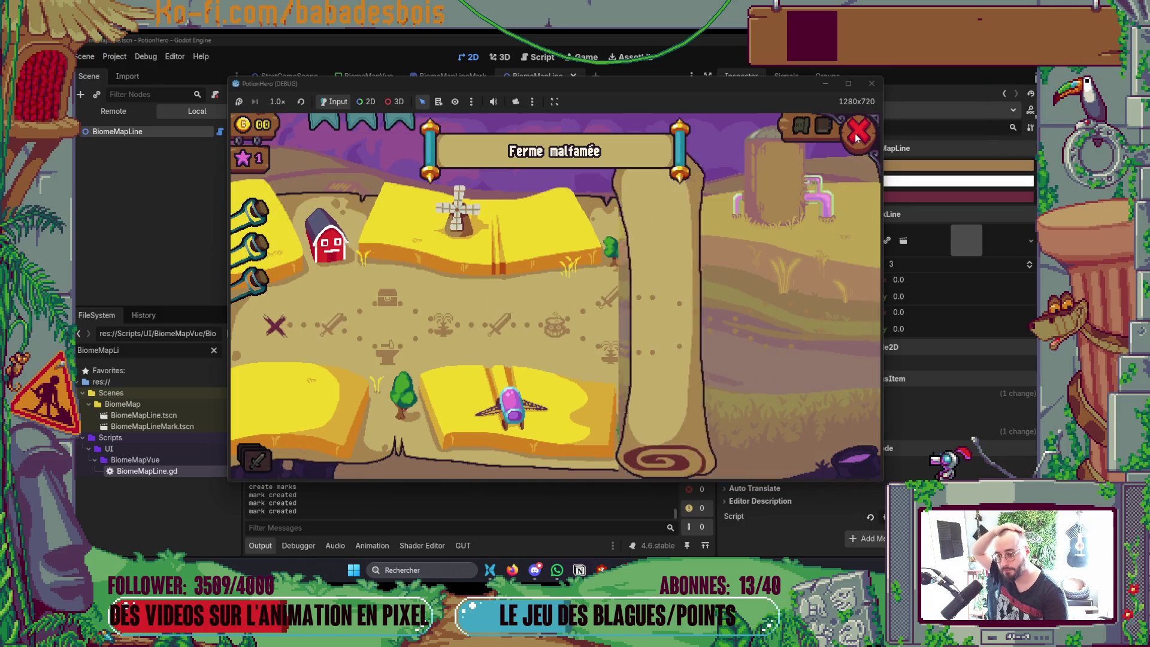
{"action": "left_click", "coordinate": [854, 133]}
{"action": "left_click", "coordinate": [800, 126]}
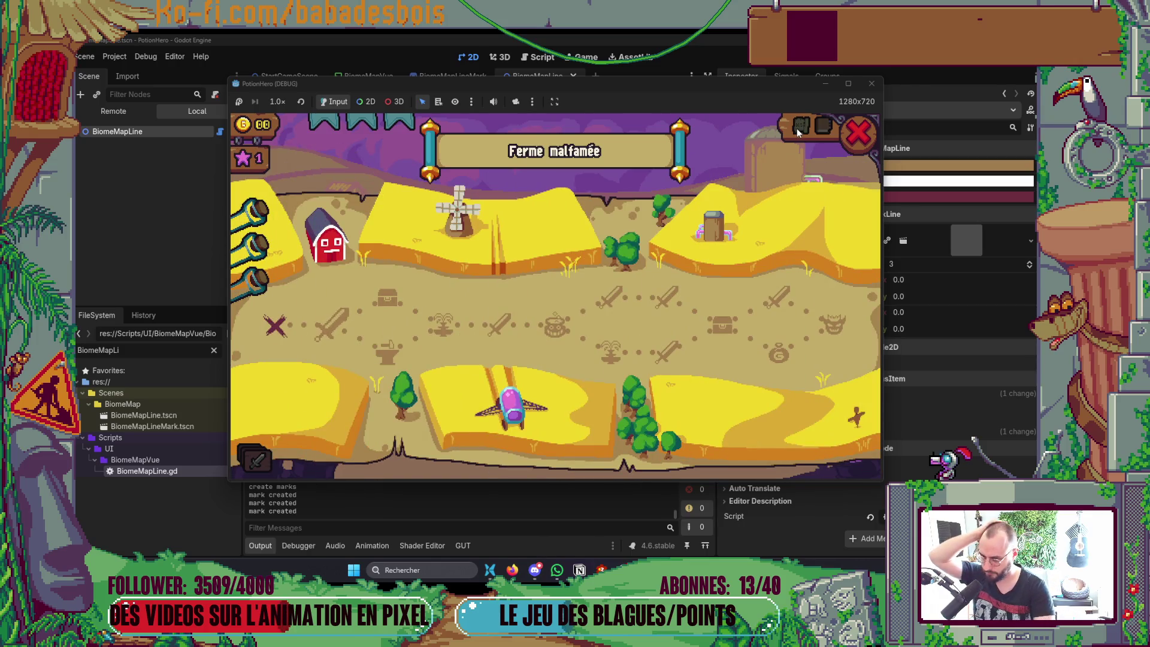
{"action": "left_click", "coordinate": [860, 133]}
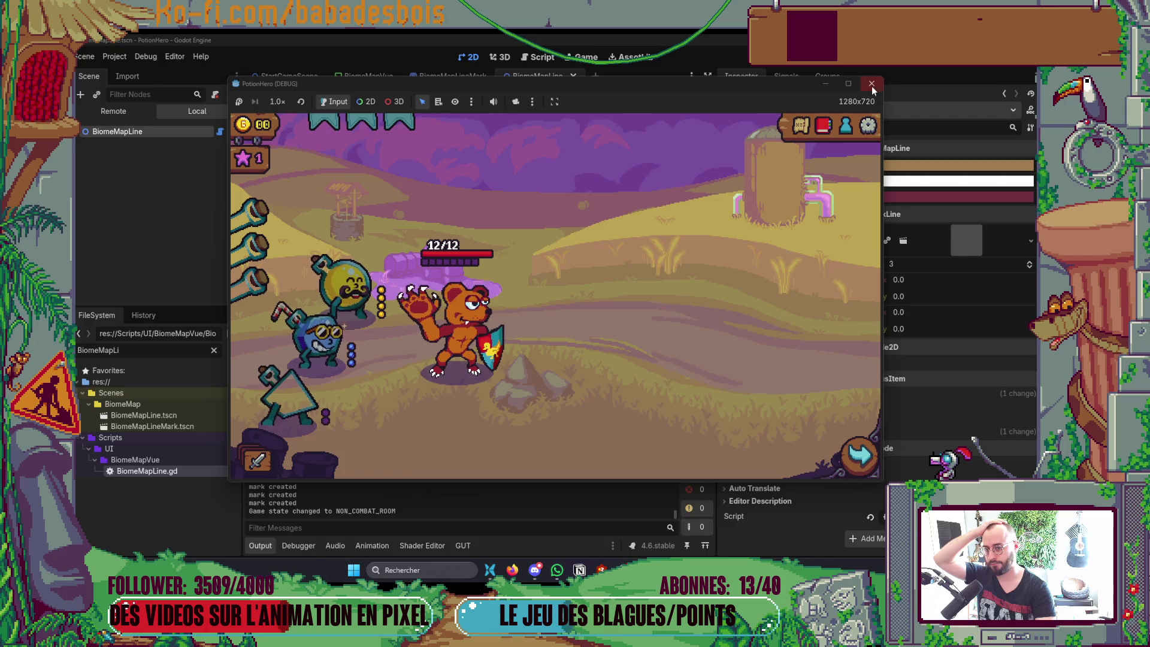
{"action": "left_click", "coordinate": [871, 85]}
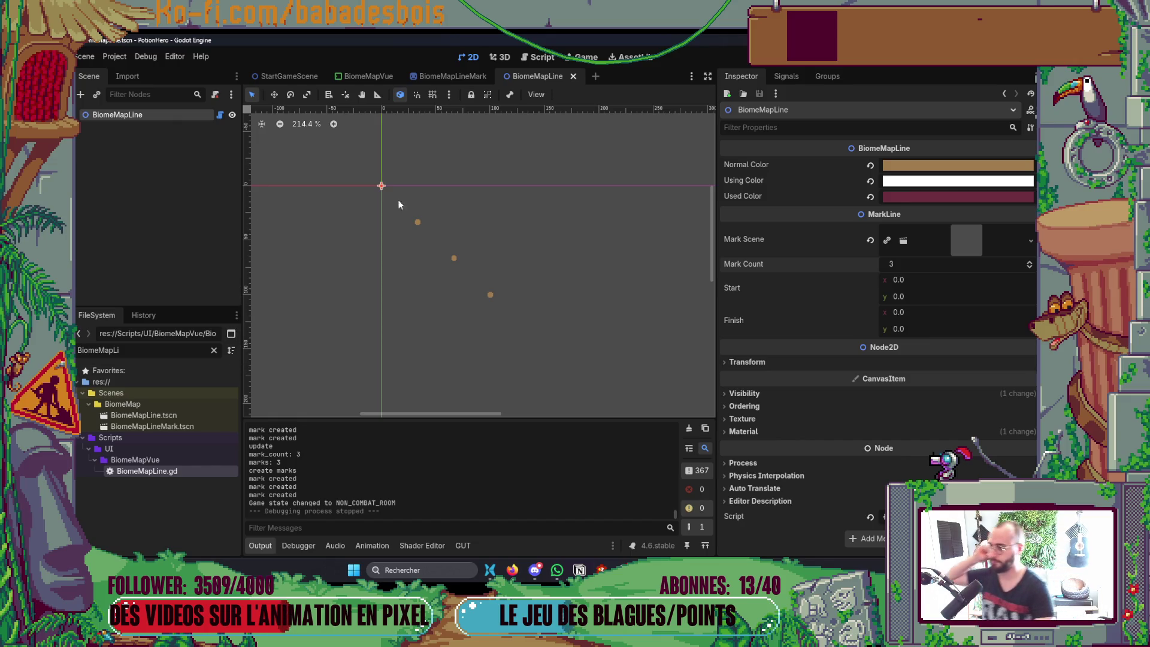
Delete the Lines node under Mask in the BiomeMapVue scene, confirming the deletion
{"action": "left_click", "coordinate": [376, 76]}
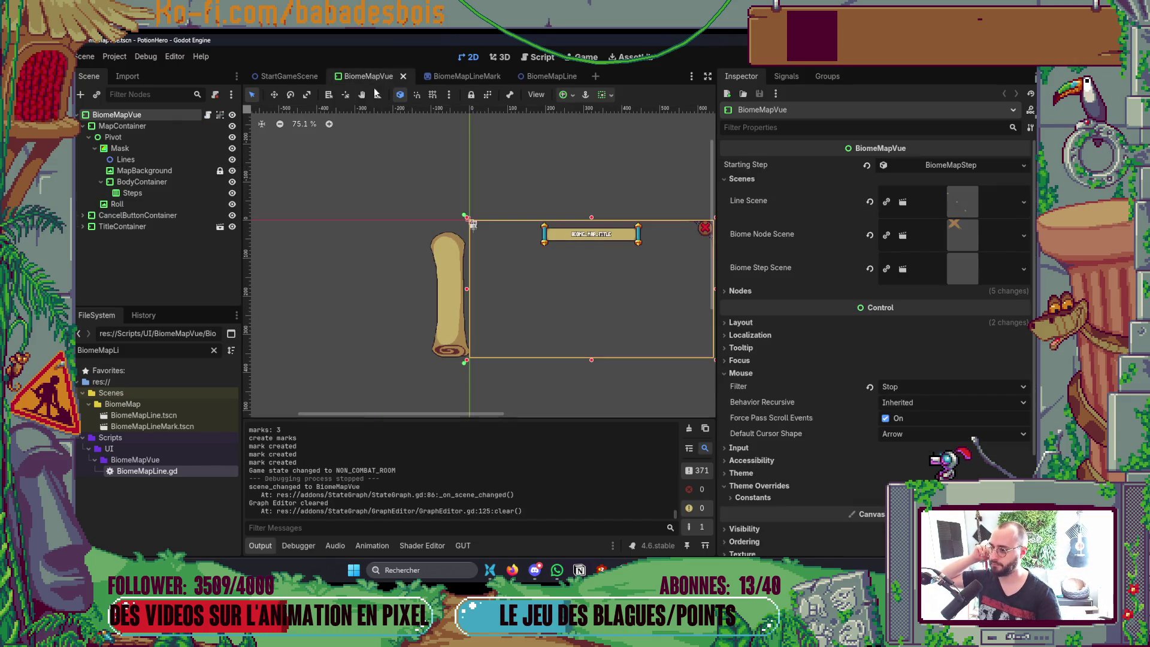
{"action": "left_click_drag", "start_coordinate": [377, 261], "coordinate": [385, 265]}
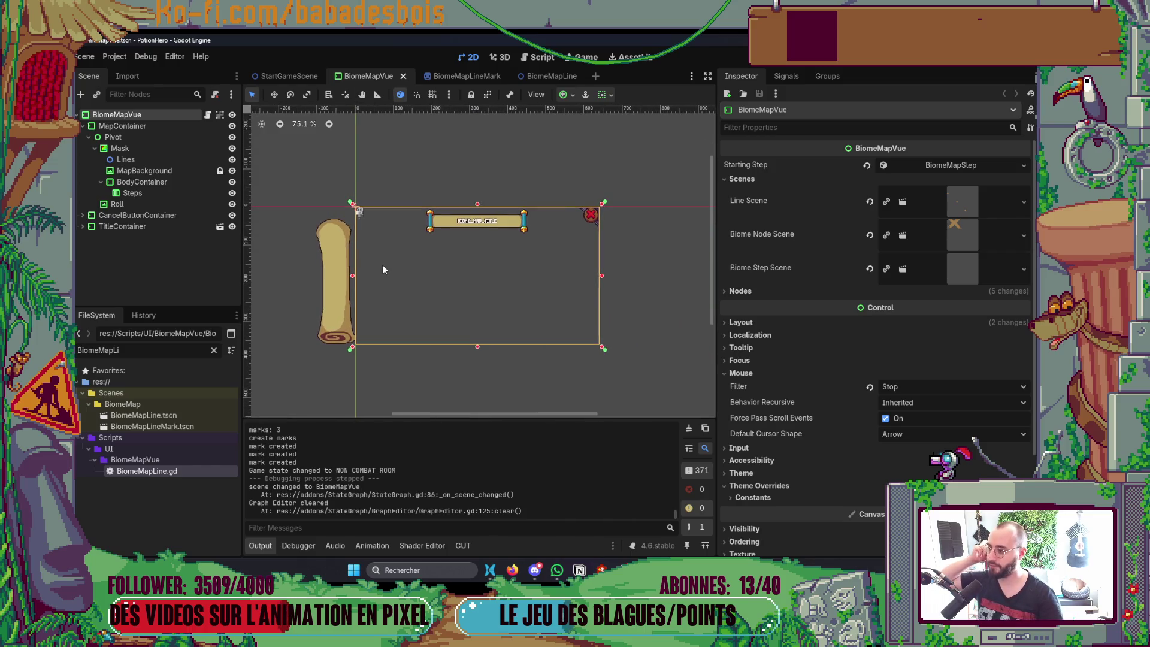
{"action": "left_click", "coordinate": [152, 162]}
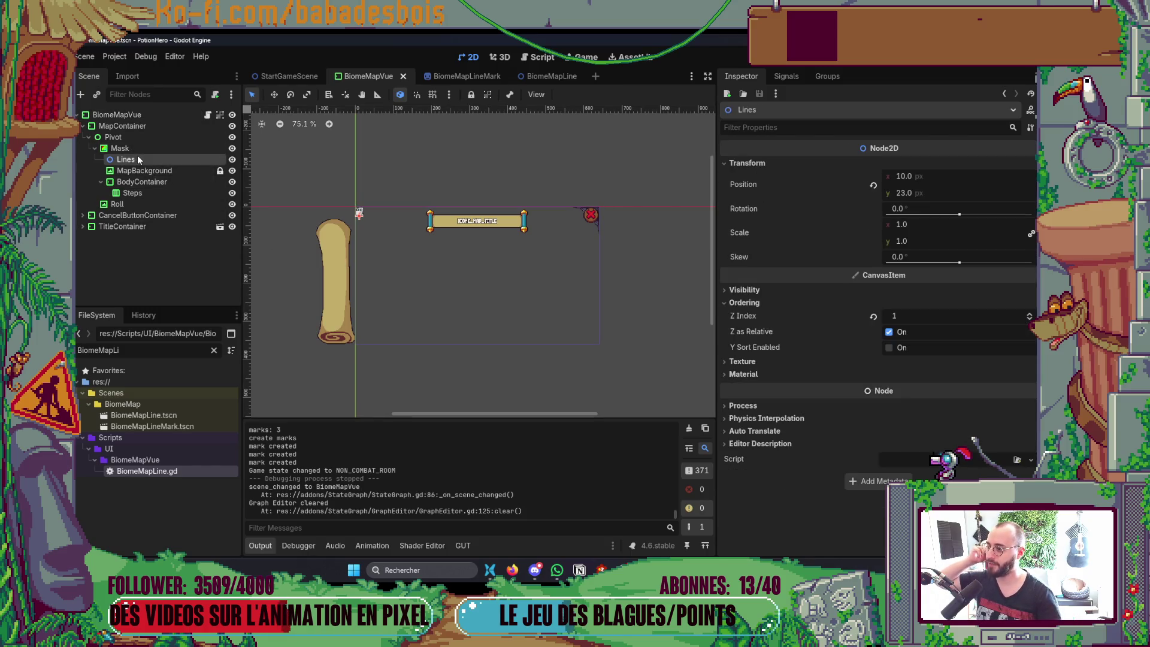
{"action": "left_click", "coordinate": [139, 147]}
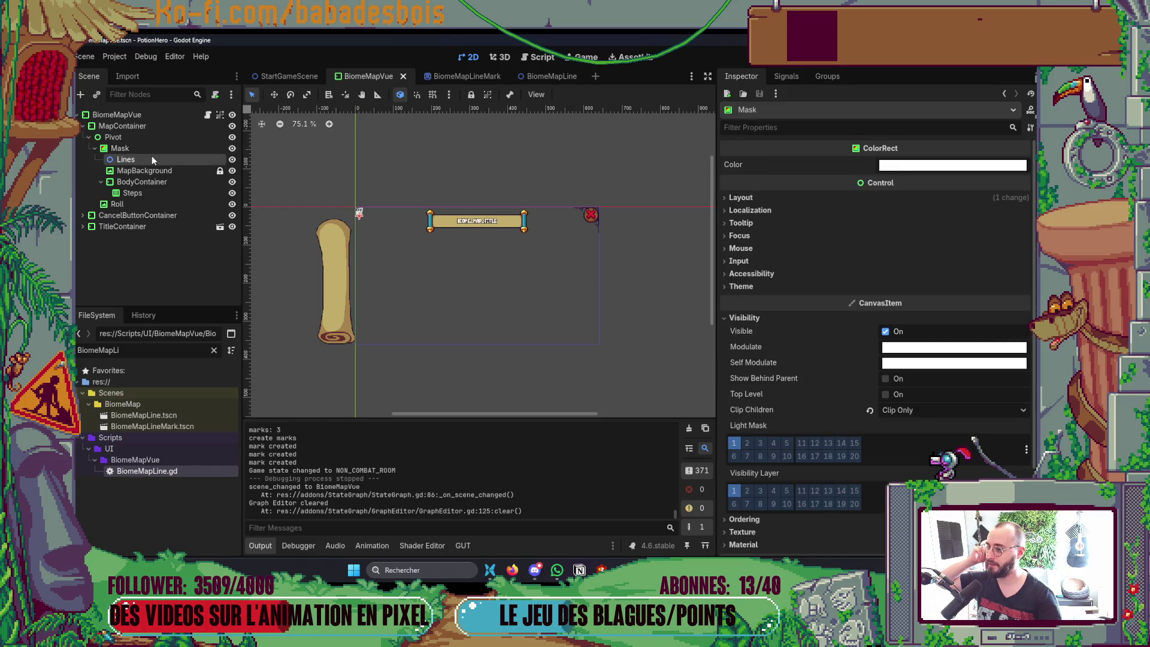
{"action": "right_click", "coordinate": [152, 156]}
{"action": "left_click", "coordinate": [216, 414]}
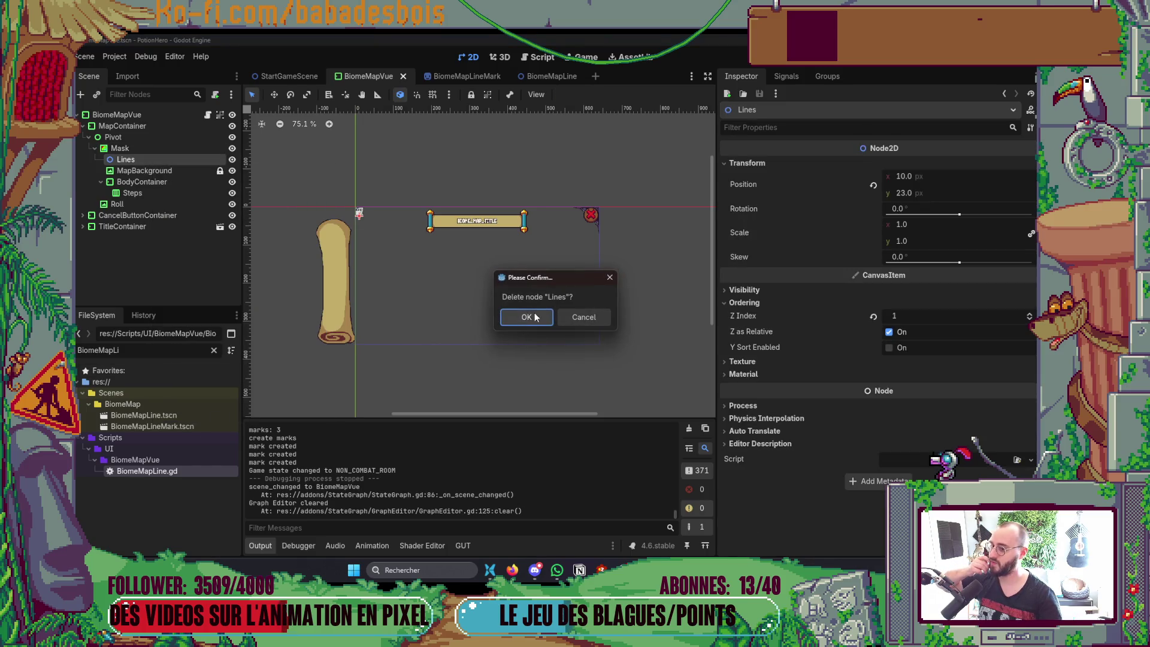
{"action": "left_click", "coordinate": [534, 315]}
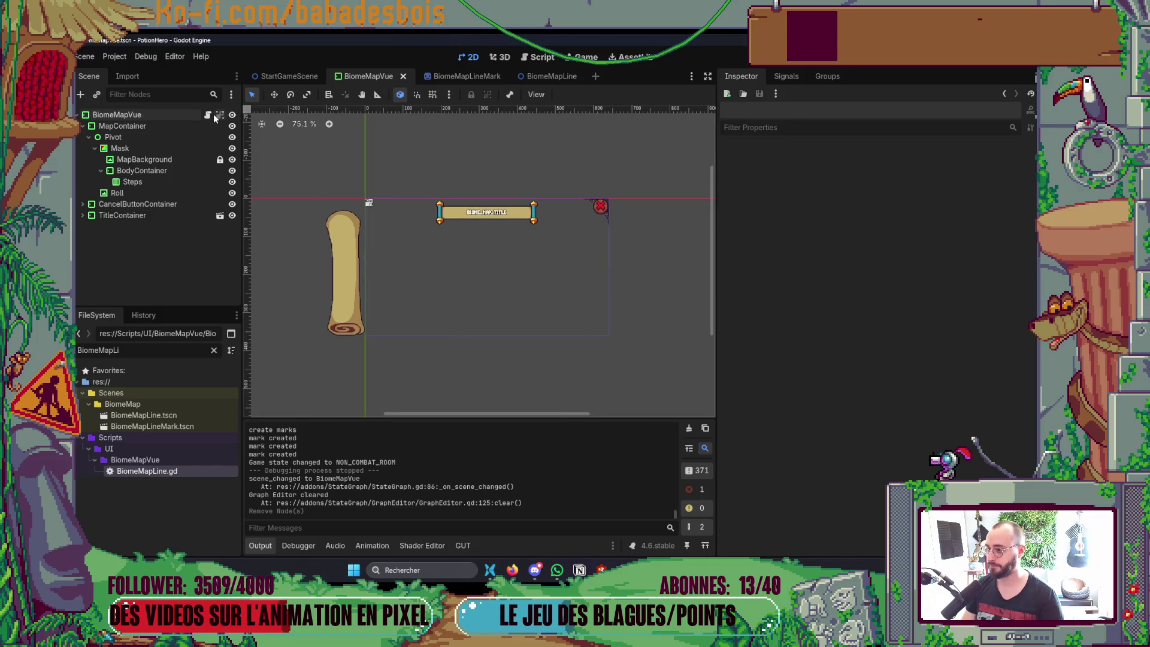
{"action": "key", "text": "alt+Tab"}
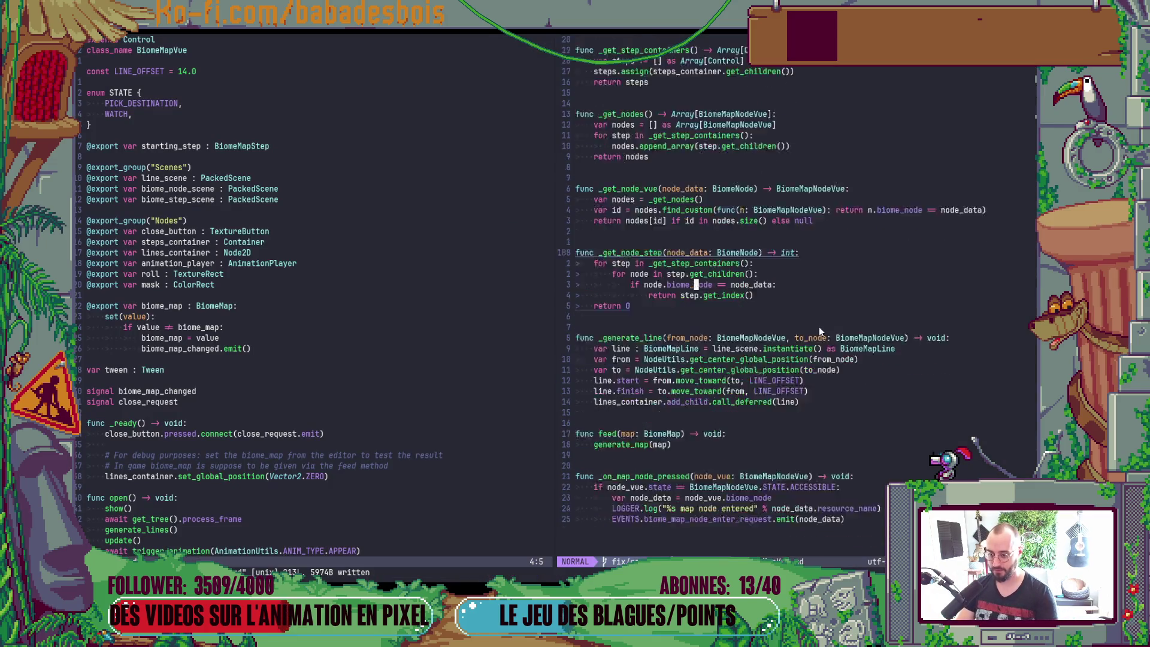
Replace lines_container with mask in _generate_line and save the script
{"action": "scroll", "coordinate": [820, 330], "scroll_direction": "down", "scroll_amount": 3}
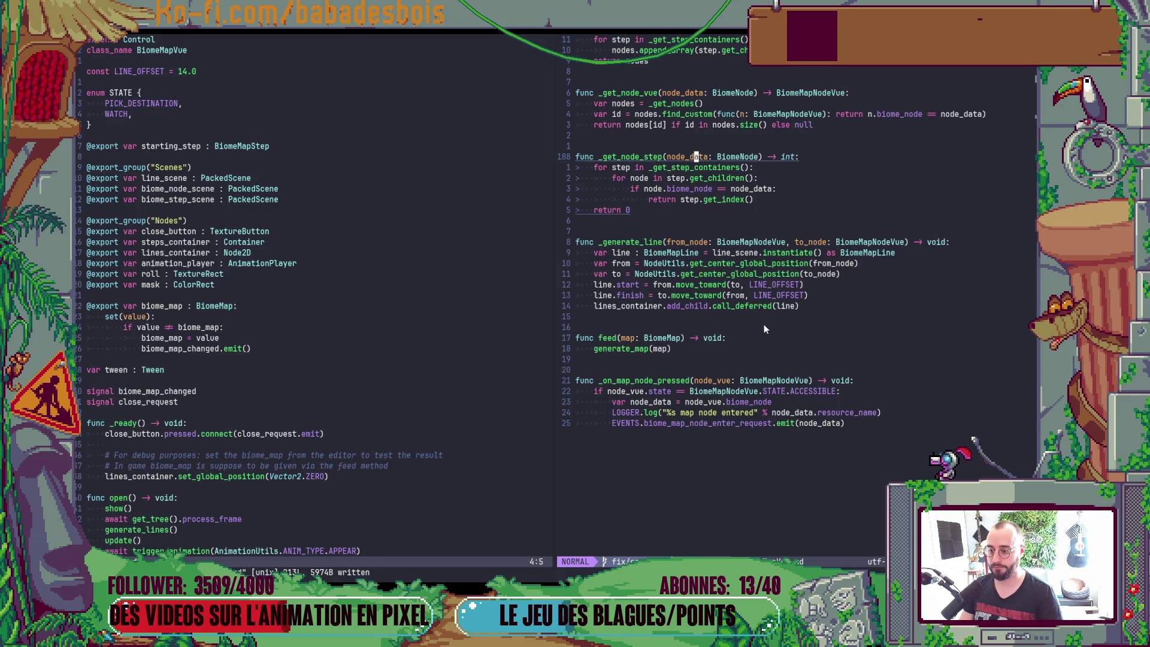
{"action": "scroll", "coordinate": [730, 293], "scroll_direction": "up", "scroll_amount": 2}
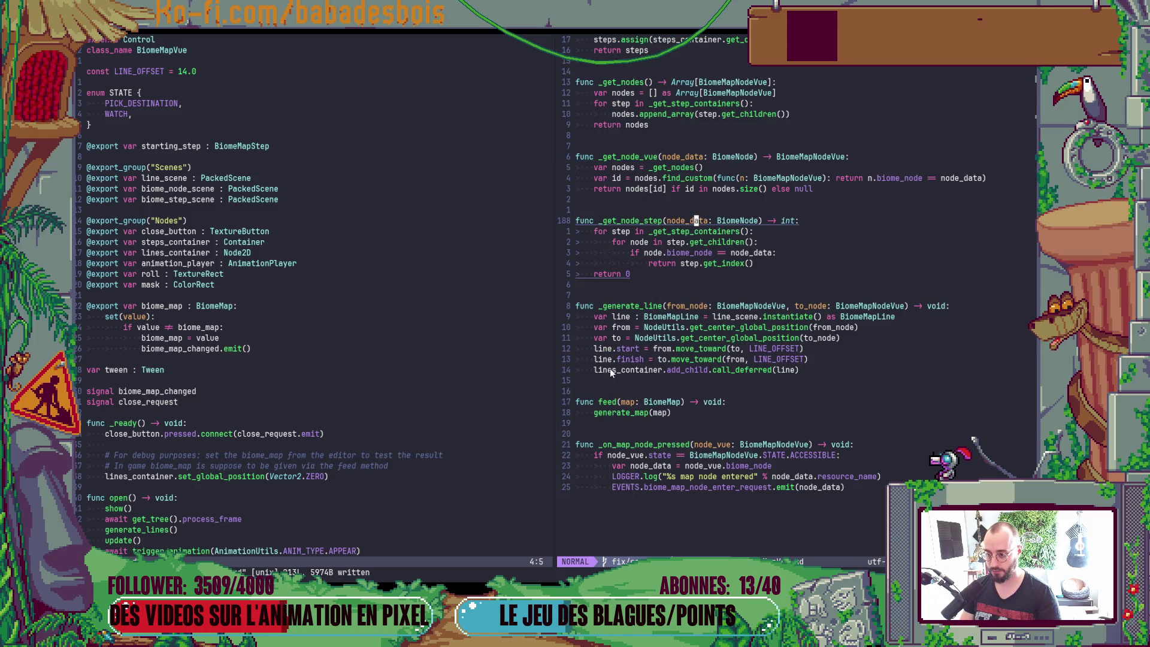
{"action": "left_click", "coordinate": [593, 370]}
{"action": "type", "text": "cwma"}
{"action": "key", "text": "Tab"}
{"action": "key", "text": "Tab"}
{"action": "key", "text": "Tab"}
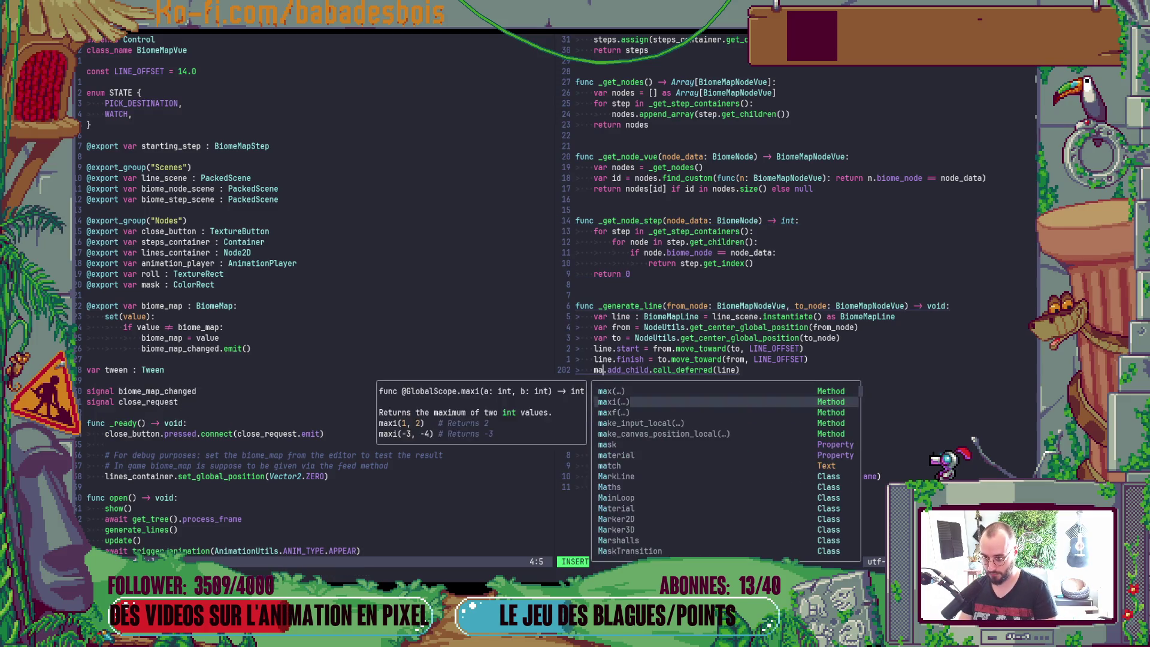
{"action": "key", "text": "Escape"}
{"action": "key", "text": "colon"}
{"action": "type", "text": "w"}
{"action": "key", "text": "Return"}
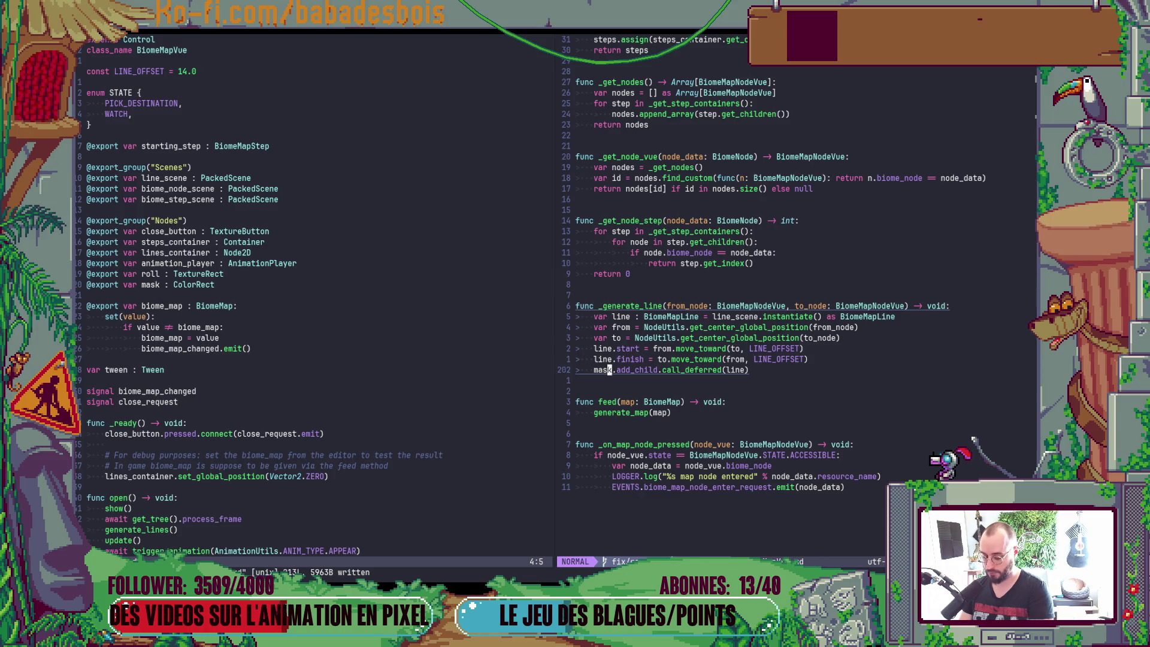
Delete the lines_container export declaration
{"action": "left_click", "coordinate": [633, 253]}
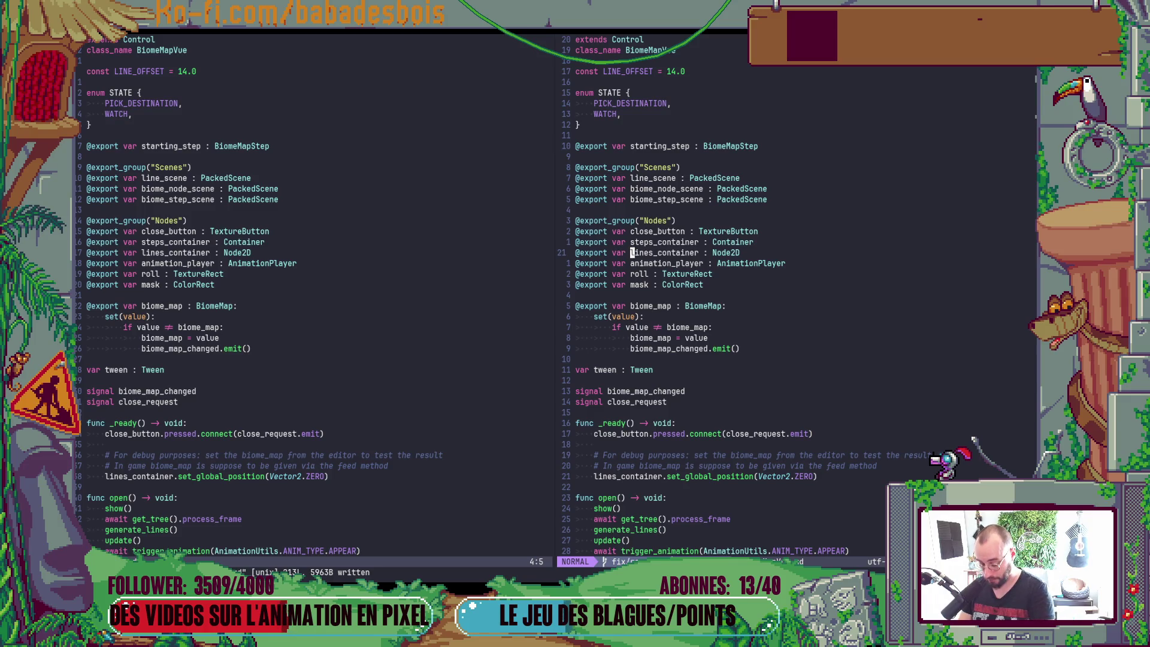
{"action": "key", "text": "asterisk"}
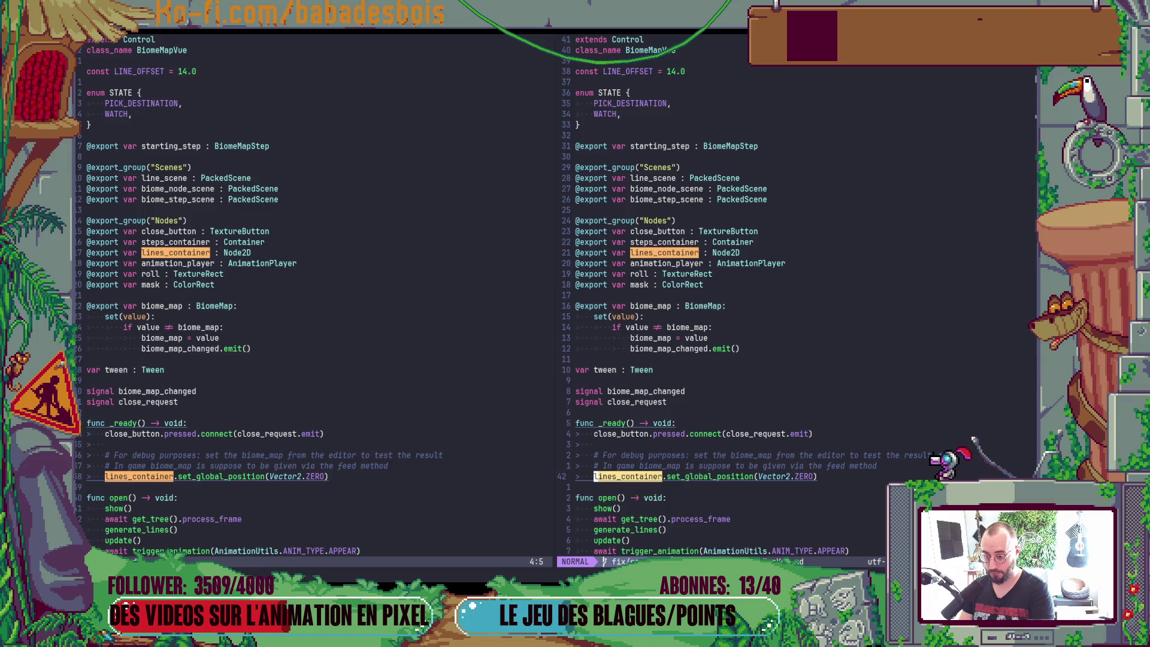
{"action": "left_click", "coordinate": [706, 253]}
{"action": "key", "text": "d"}
{"action": "key", "text": "d"}
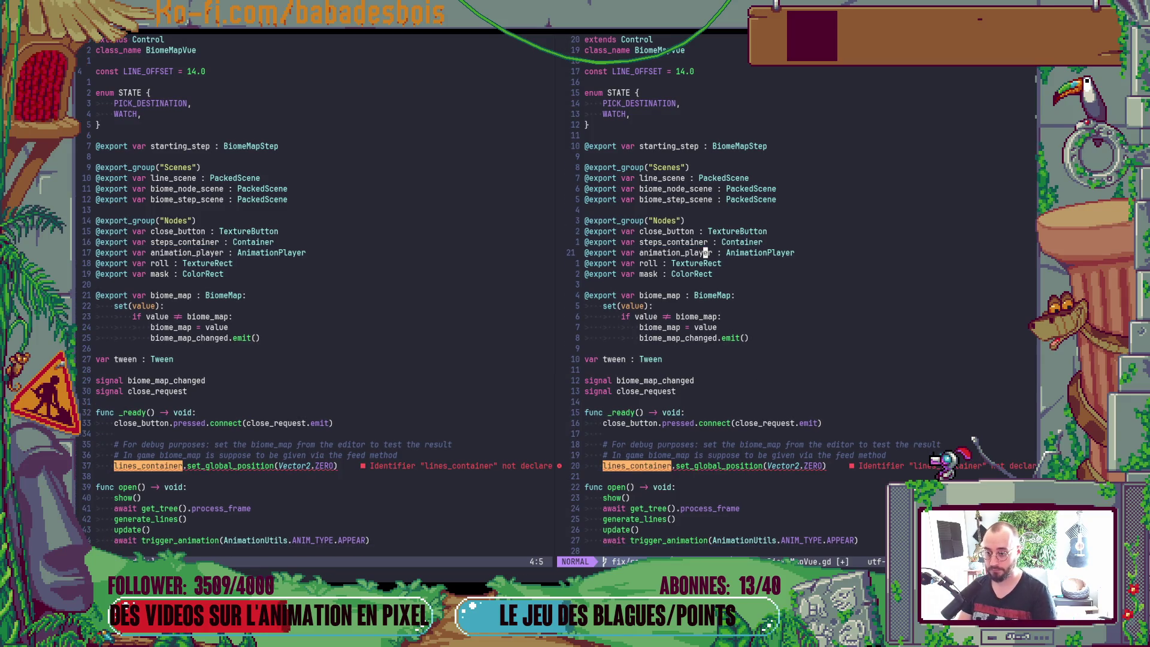
Remove the debug comments and set_global_position call from _ready
{"action": "scroll", "coordinate": [689, 399], "scroll_direction": "down", "scroll_amount": 2}
{"action": "left_click", "coordinate": [737, 381]}
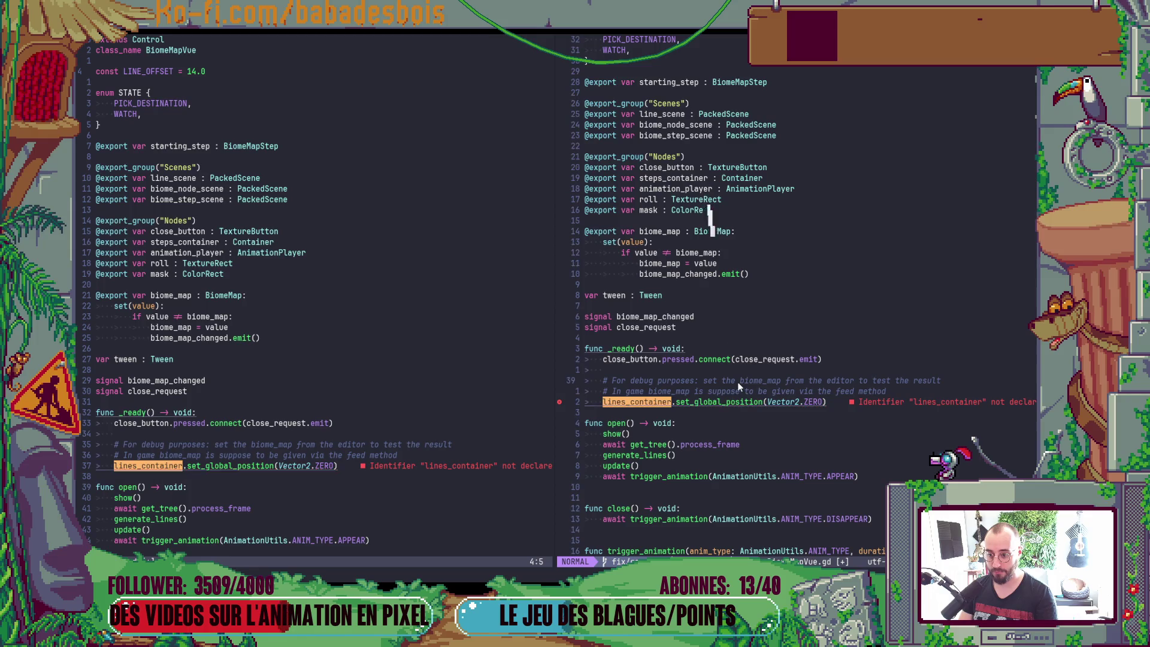
{"action": "key", "text": "shift+v"}
{"action": "key", "text": "j"}
{"action": "key", "text": "j"}
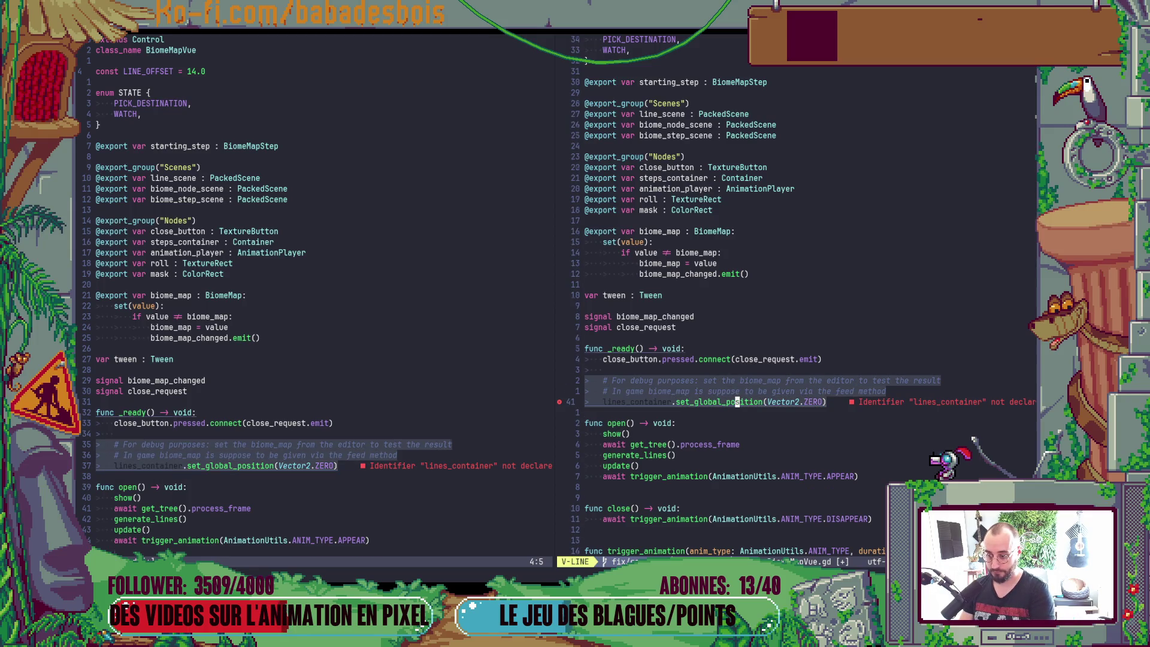
{"action": "key", "text": "d"}
{"action": "key", "text": "k"}
{"action": "key", "text": "d"}
{"action": "key", "text": "d"}
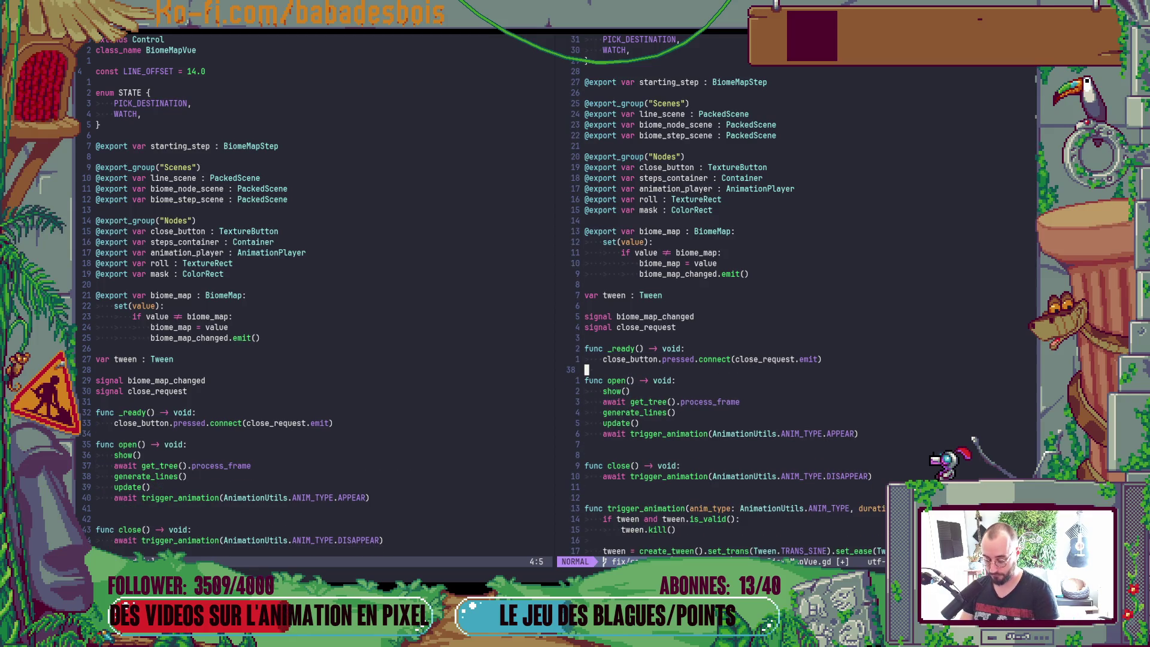
{"action": "key", "text": "u"}
Locate the clear_lines error and open BiomeMapVue.gd in the right pane
{"action": "key", "text": "bracketright"}
{"action": "key", "text": "d"}
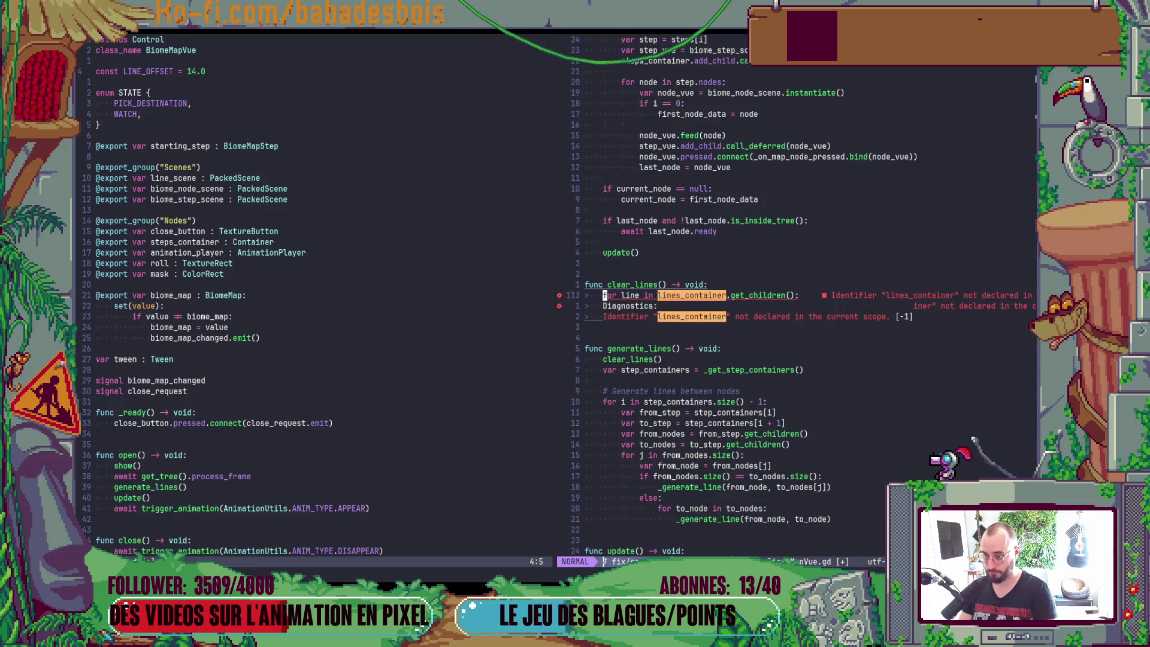
{"action": "key", "text": "j"}
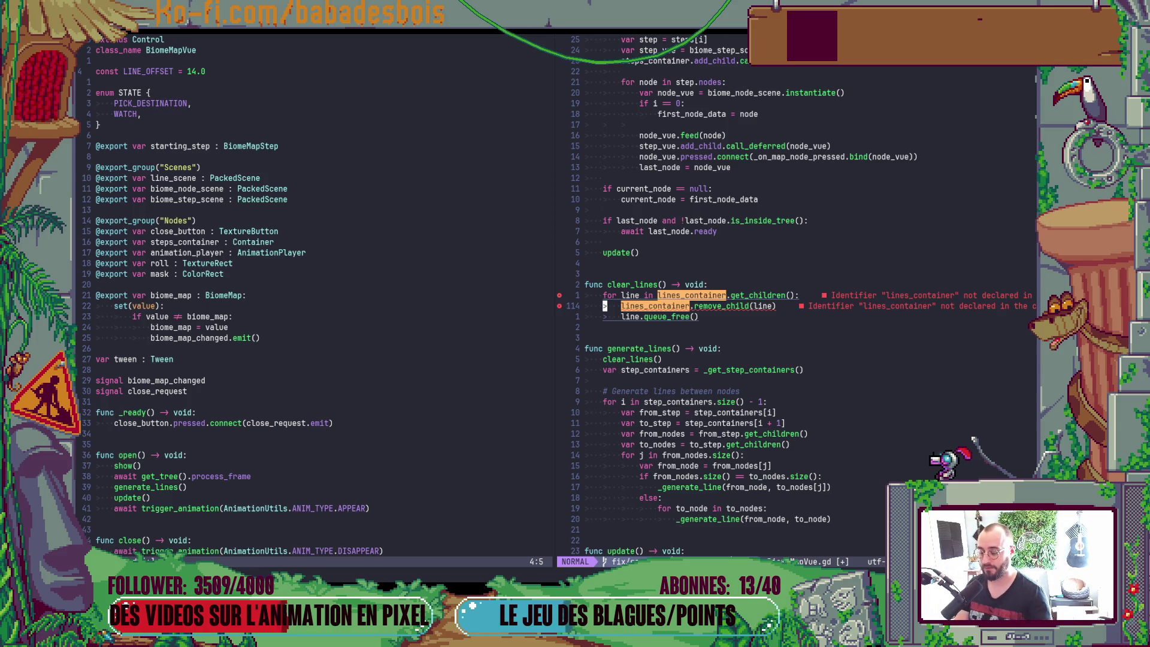
{"action": "left_click", "coordinate": [475, 373]}
{"action": "key", "text": "space"}
{"action": "key", "text": "f"}
{"action": "key", "text": "f"}
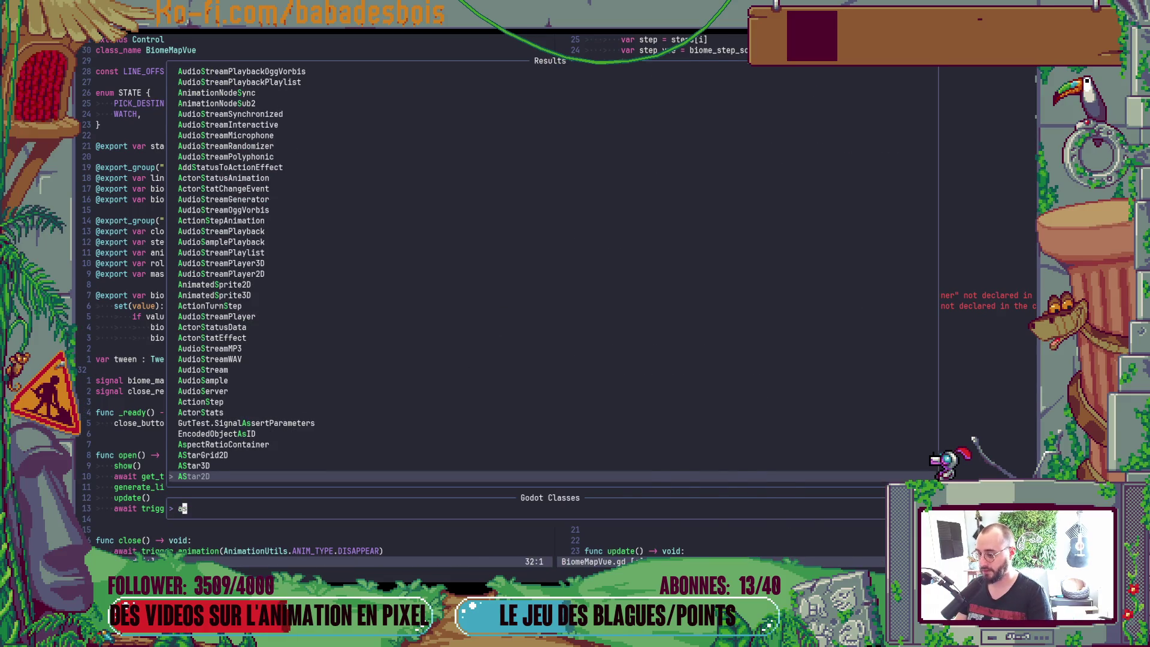
{"action": "type", "text": "BiomeMap"}
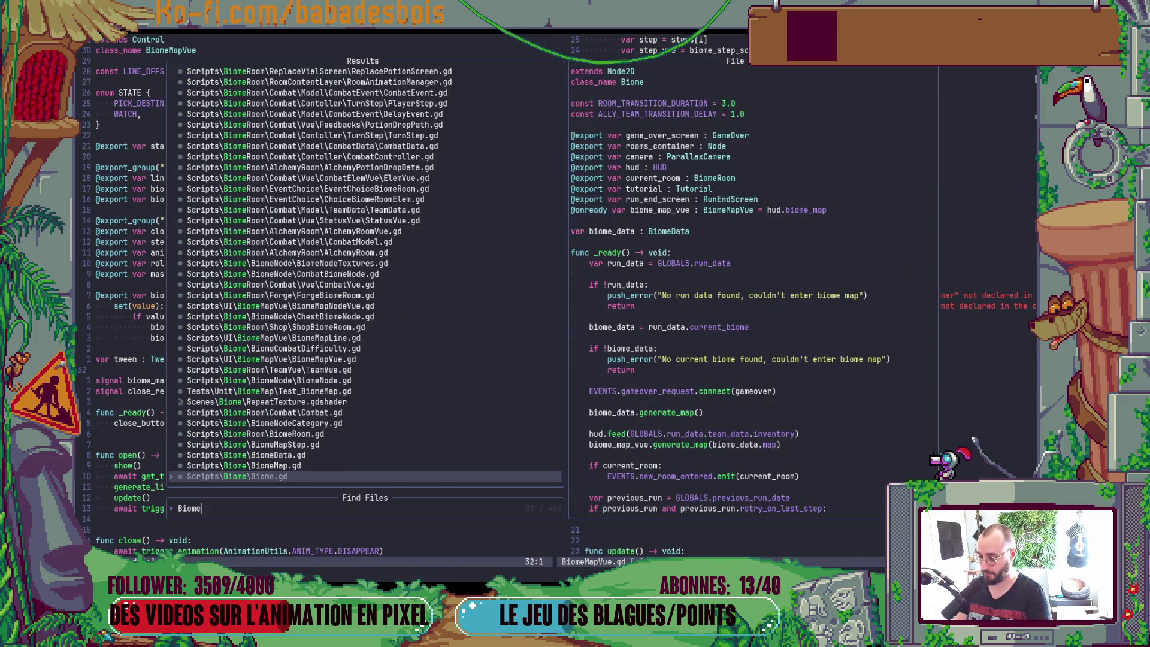
{"action": "type", "text": "Vue"}
{"action": "key", "text": "Return"}
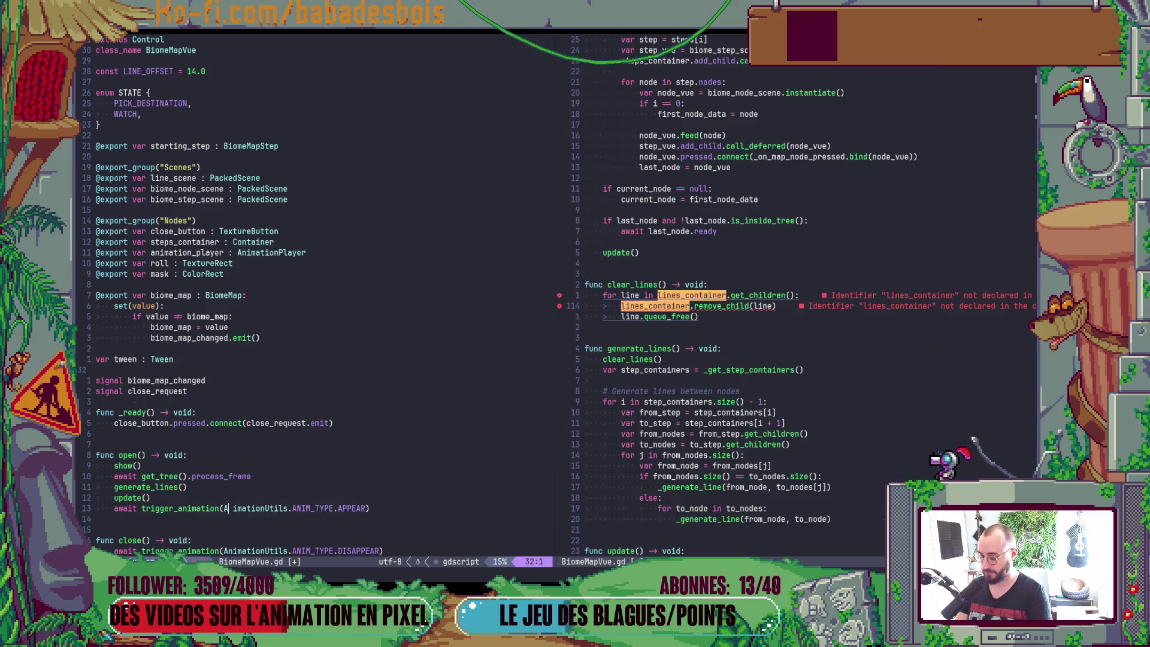
Declare var lines : Array[BiomeMapLine] = [] below the signals and save
{"action": "key", "text": "j"}
{"action": "key", "text": "j"}
{"action": "key", "text": "j"}
{"action": "type", "text": "ovar lines"}
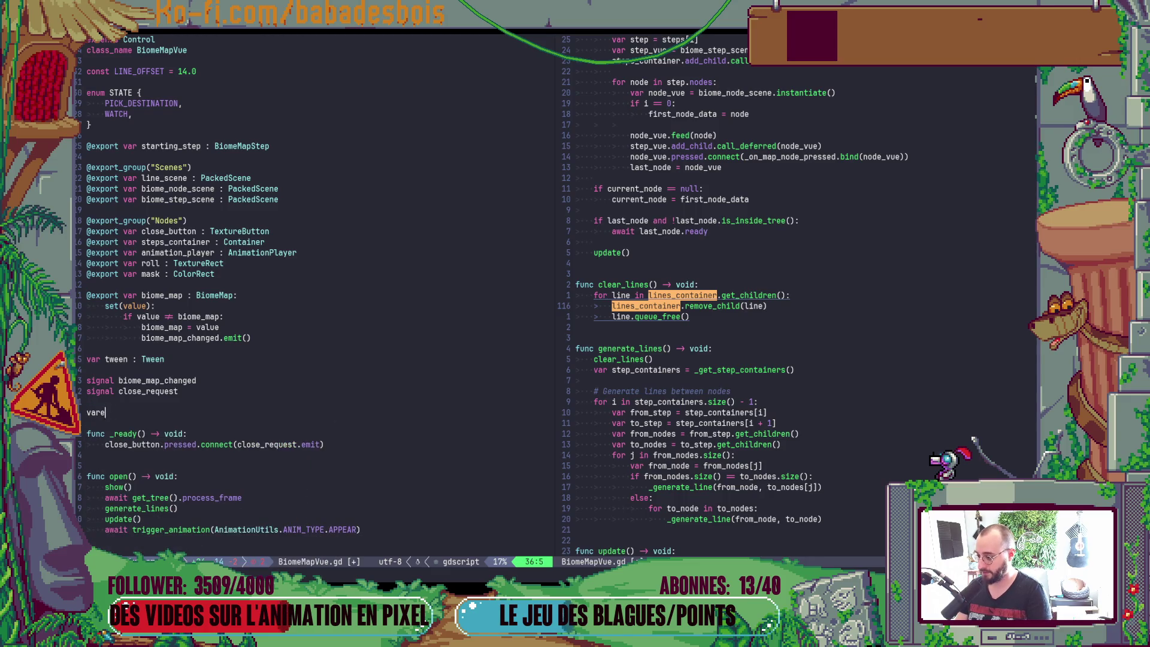
{"action": "type", "text": ": Arra"}
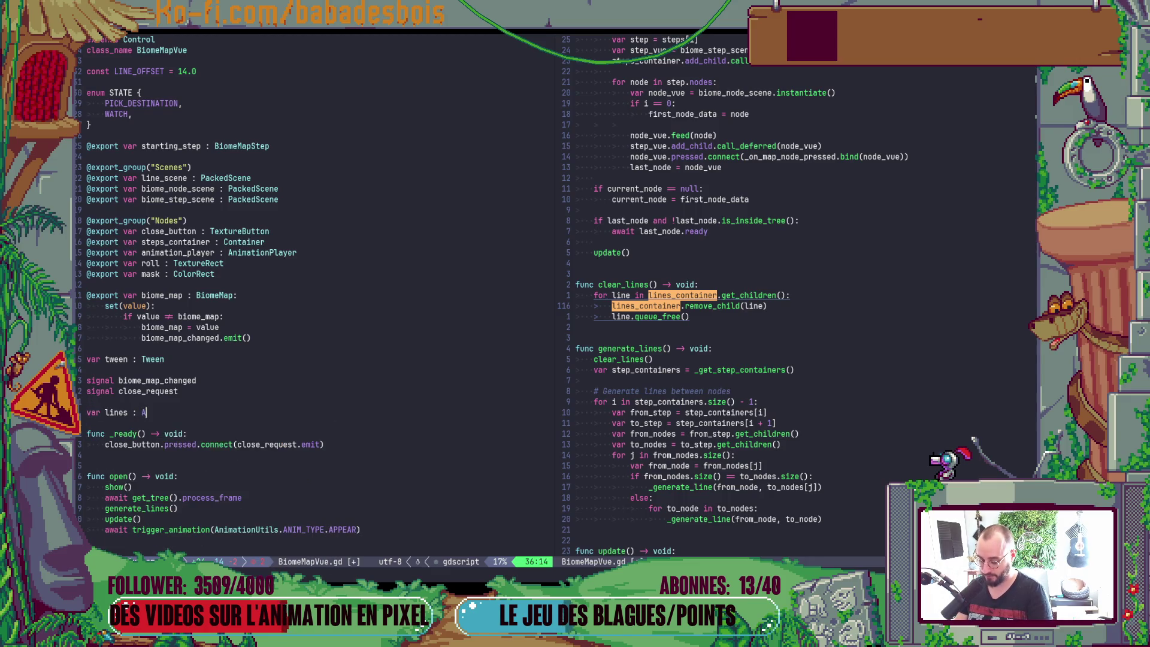
{"action": "type", "text": "y[L"}
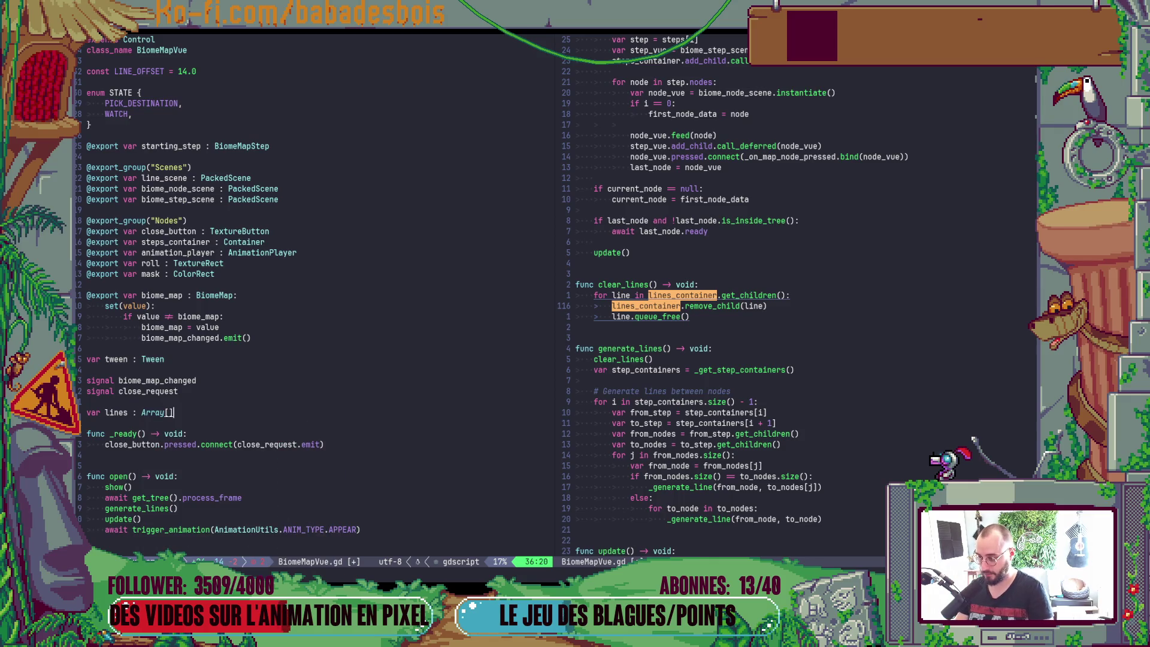
{"action": "key", "text": "BackSpace"}
{"action": "type", "text": "Biom"}
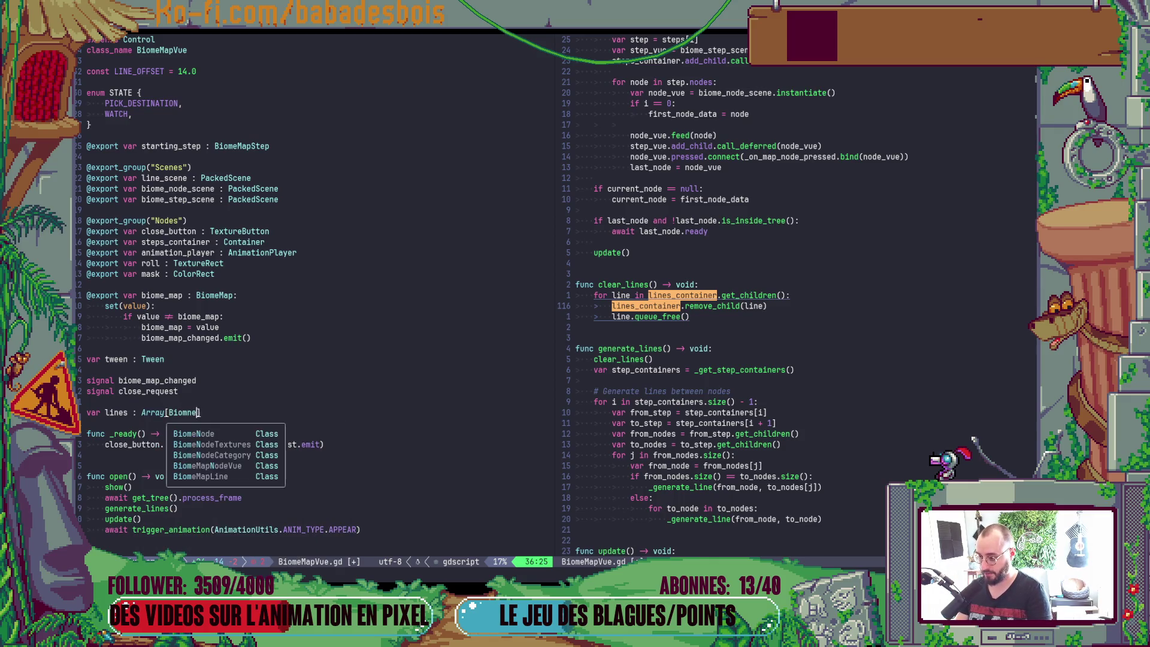
{"action": "key", "text": "Return"}
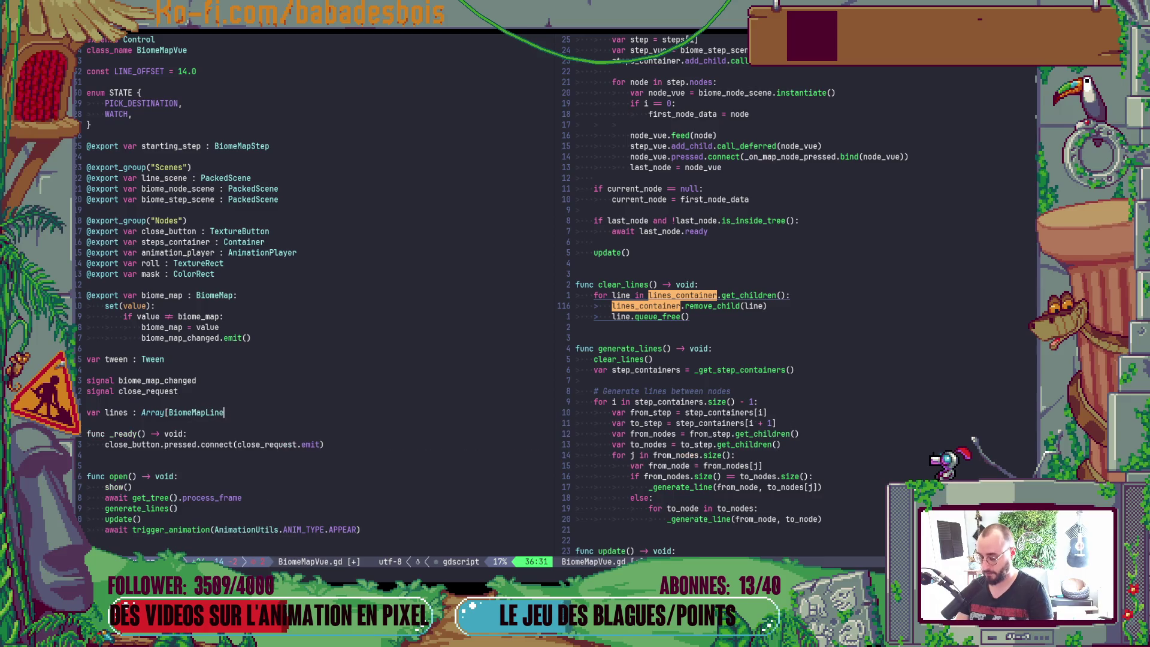
{"action": "type", "text": "] = []"}
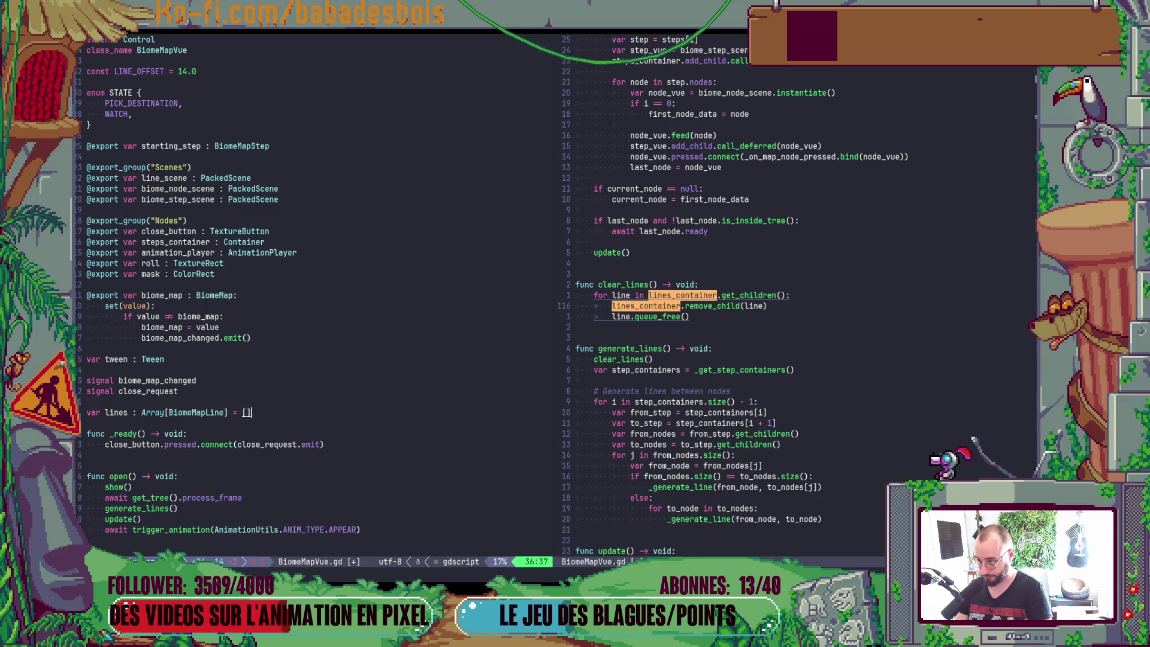
{"action": "key", "text": "Escape"}
{"action": "type", "text": ":w"}
{"action": "key", "text": "Return"}
Start rewriting the clear_lines loop to iterate over lines
{"action": "key", "text": "k"}
{"action": "key", "text": "l"}
{"action": "key", "text": "l"}
{"action": "key", "text": "w"}
{"action": "key", "text": "w"}
{"action": "type", "text": "wClin"}
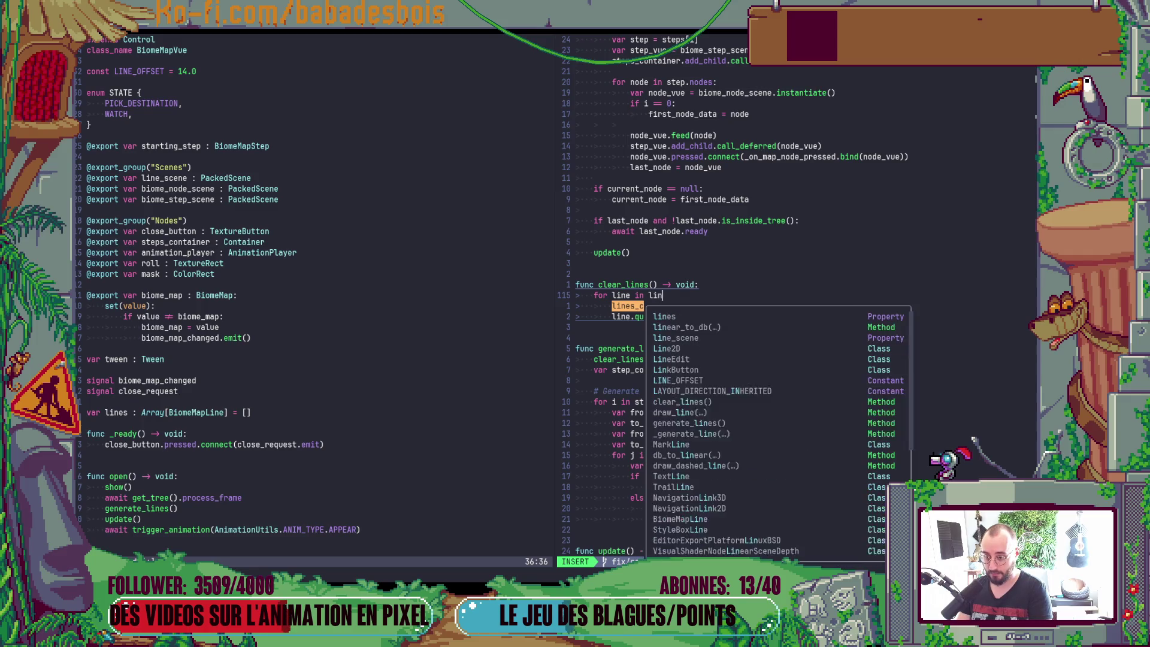
{"action": "type", "text": "es:"}
Make clear_lines loop over lines and remove each one from mask
{"action": "key", "text": "Escape"}
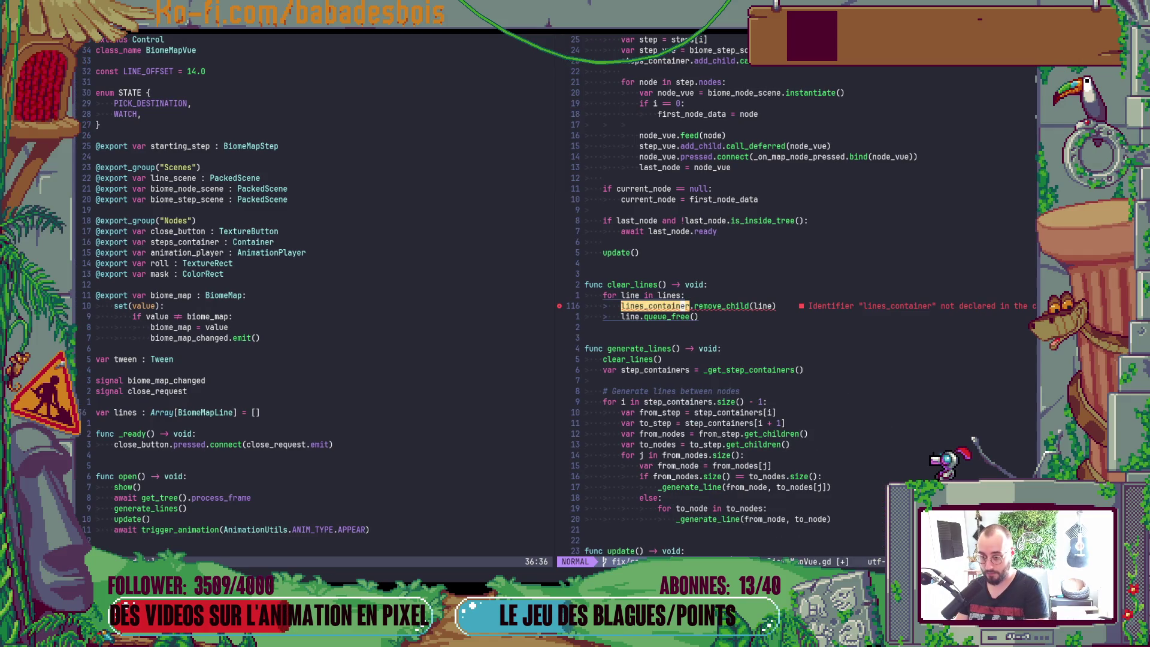
{"action": "type", "text": "bcw"}
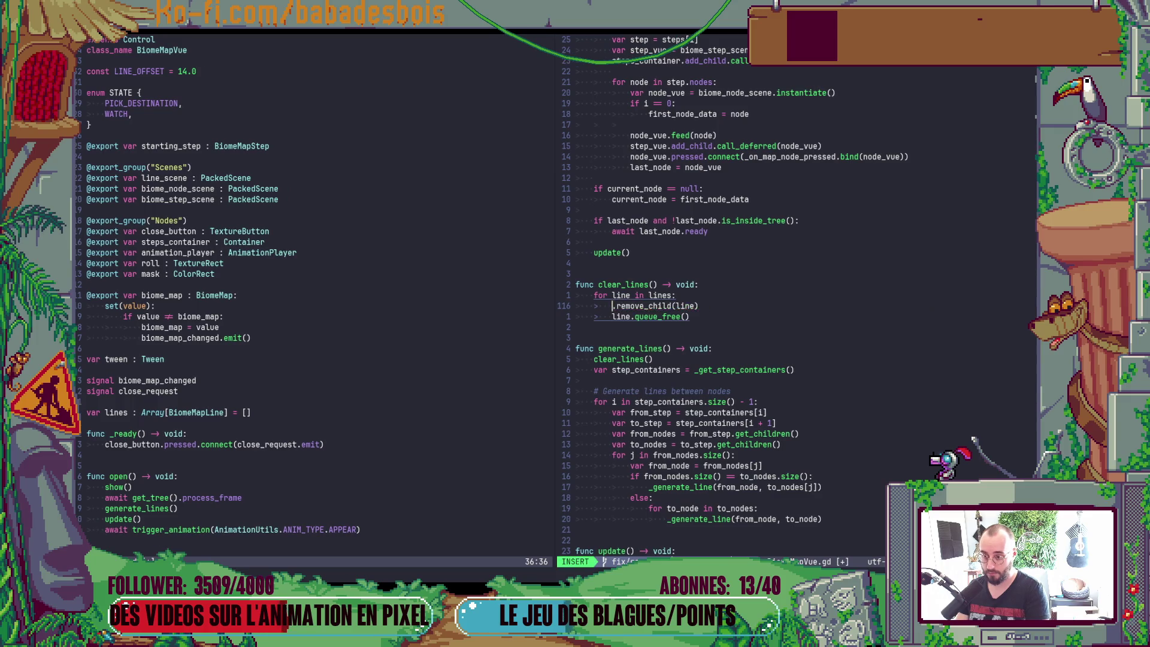
{"action": "type", "text": "lne"}
{"action": "key", "text": "Escape"}
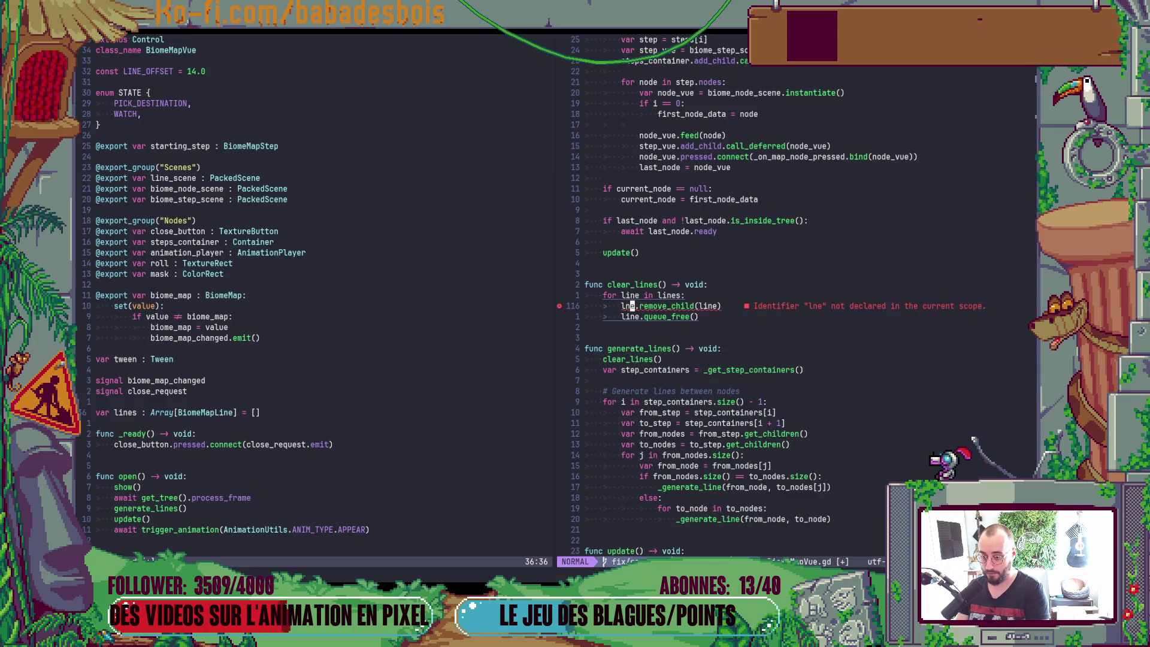
{"action": "type", "text": "ciwmaer"}
{"action": "key", "text": "BackSpace"}
{"action": "key", "text": "BackSpace"}
{"action": "type", "text": "rk"}
{"action": "key", "text": "Escape"}
{"action": "key", "text": "j"}
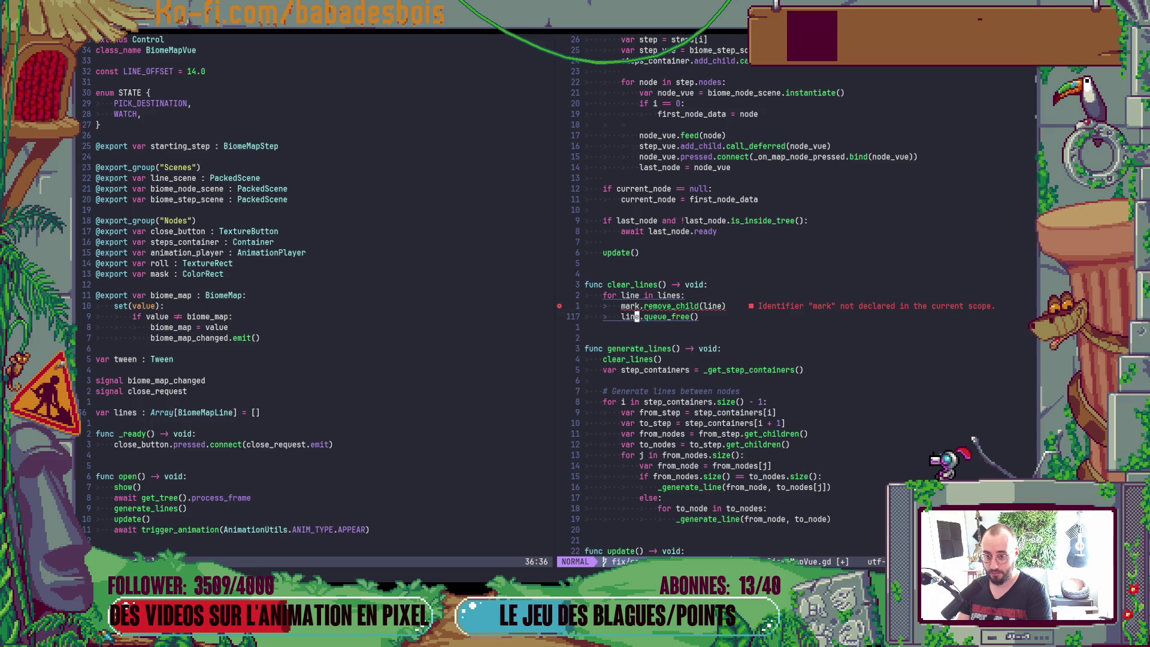
{"action": "key", "text": "k"}
{"action": "key", "text": "h"}
{"action": "key", "text": "r"}
{"action": "key", "text": "s"}
{"action": "key", "text": "j"}
Reset lines = [] after the clear_lines loop and save
{"action": "type", "text": "olines = []"}
{"action": "key", "text": "Escape"}
{"action": "type", "text": ":w"}
{"action": "key", "text": "Return"}
Add lines.append(line) after add_child in _generate_line
{"action": "scroll", "coordinate": [862, 349], "scroll_direction": "down", "scroll_amount": 5}
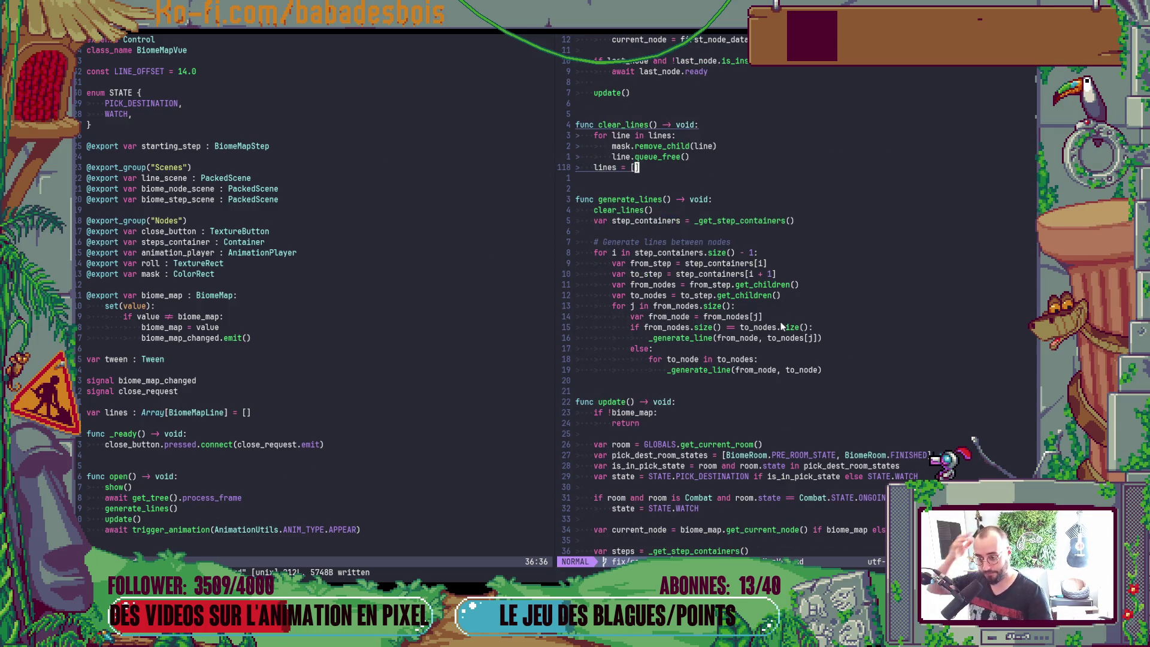
{"action": "scroll", "coordinate": [656, 396], "scroll_direction": "down", "scroll_amount": 10}
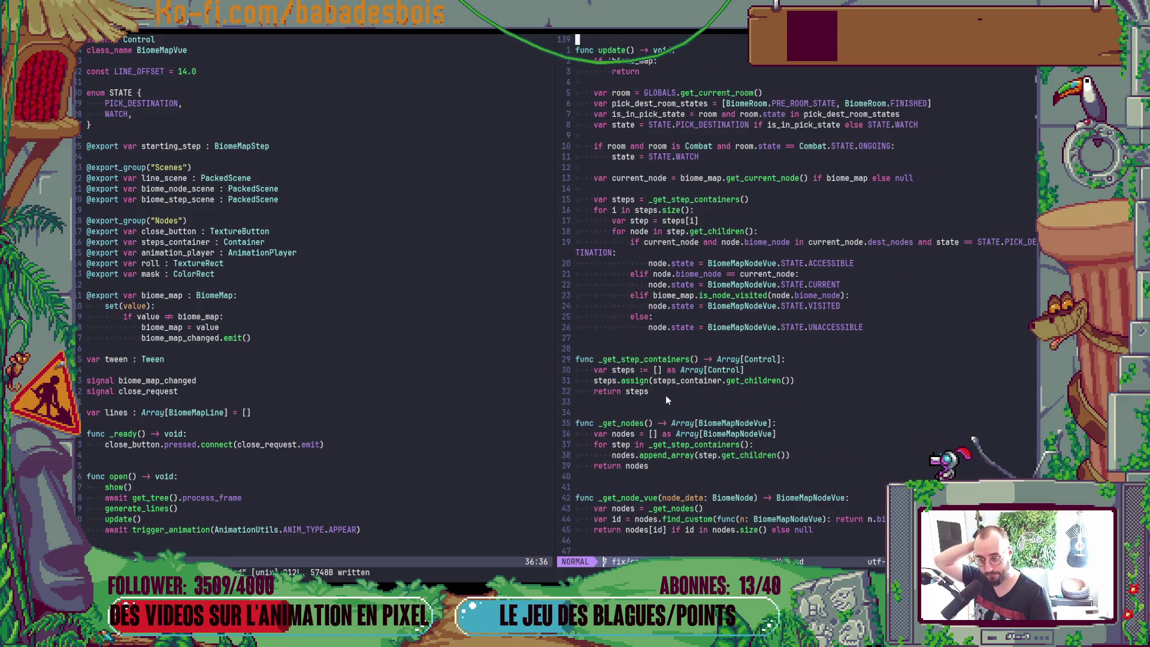
{"action": "scroll", "coordinate": [667, 393], "scroll_direction": "down", "scroll_amount": 10}
{"action": "left_click", "coordinate": [700, 380]}
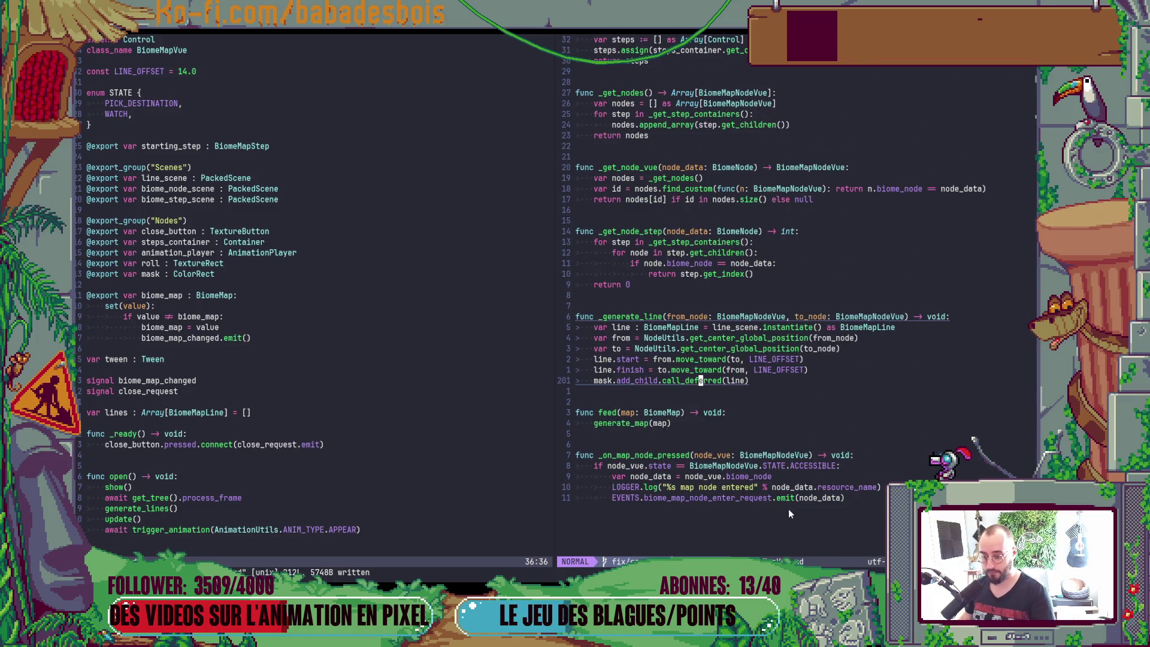
{"action": "type", "text": "olines./ap"}
{"action": "key", "text": "BackSpace"}
{"action": "key", "text": "BackSpace"}
{"action": "key", "text": "BackSpace"}
{"action": "type", "text": "appe"}
{"action": "key", "text": "Return"}
{"action": "type", "text": "line"}
{"action": "key", "text": "Escape"}
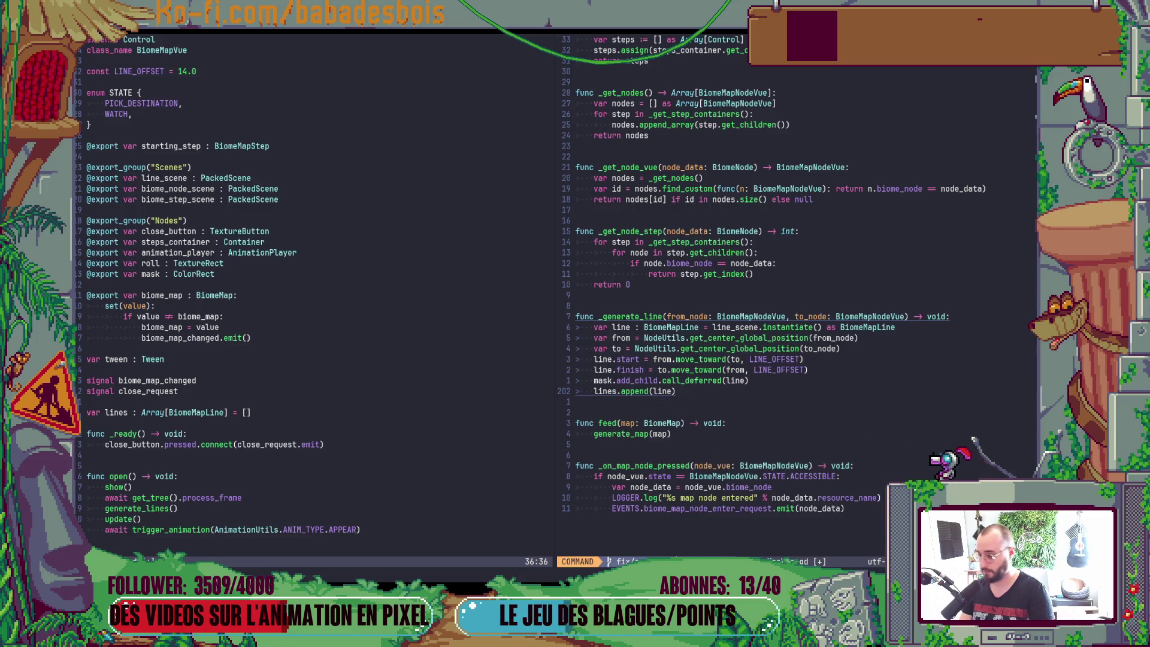
{"action": "key", "text": "alt+Tab"}
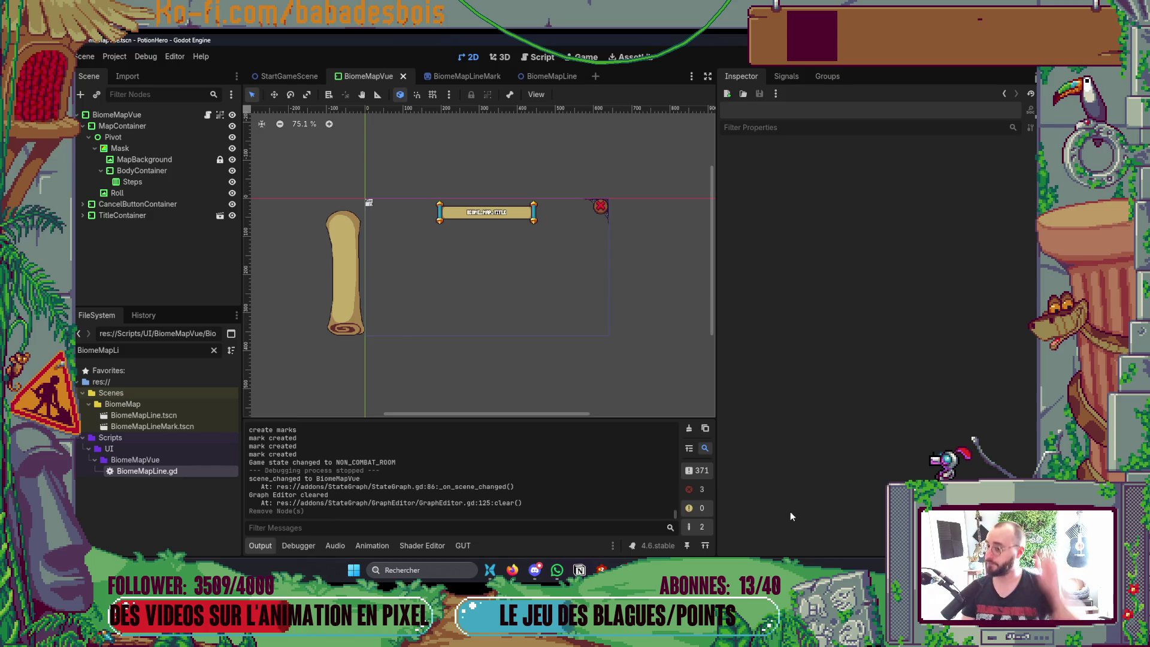
Collapse Output, widen the 2D viewport, and reopen the BiomeMapVue scene
{"action": "left_click", "coordinate": [260, 545]}
{"action": "left_click_drag", "start_coordinate": [716, 388], "coordinate": [861, 375]}
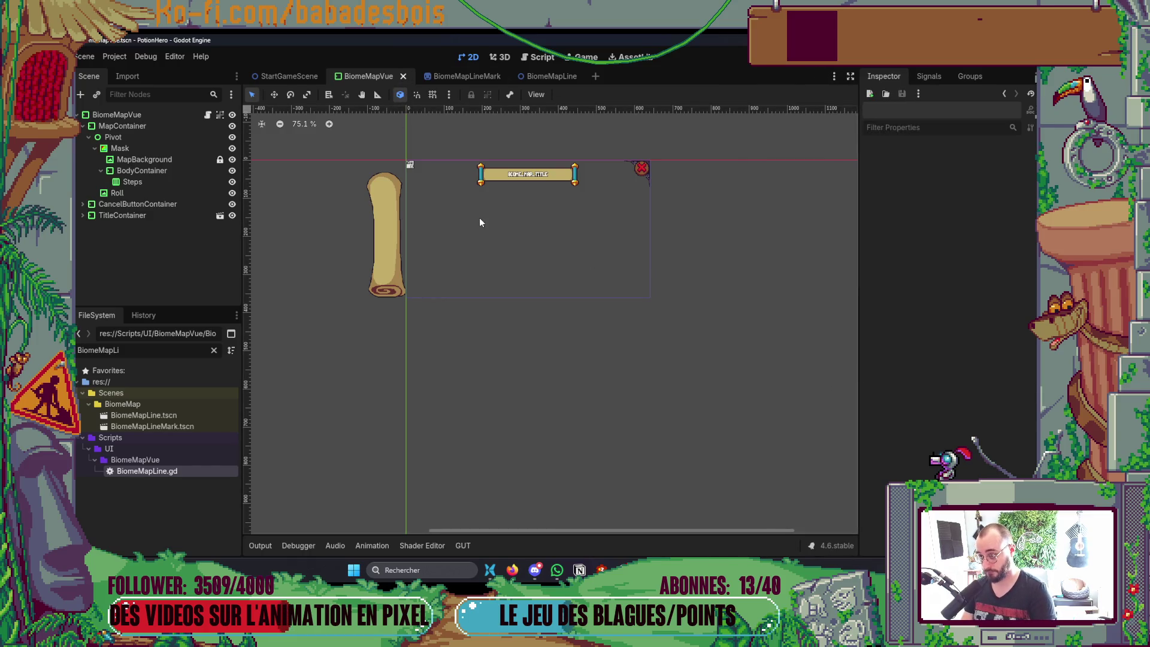
{"action": "left_click", "coordinate": [402, 76]}
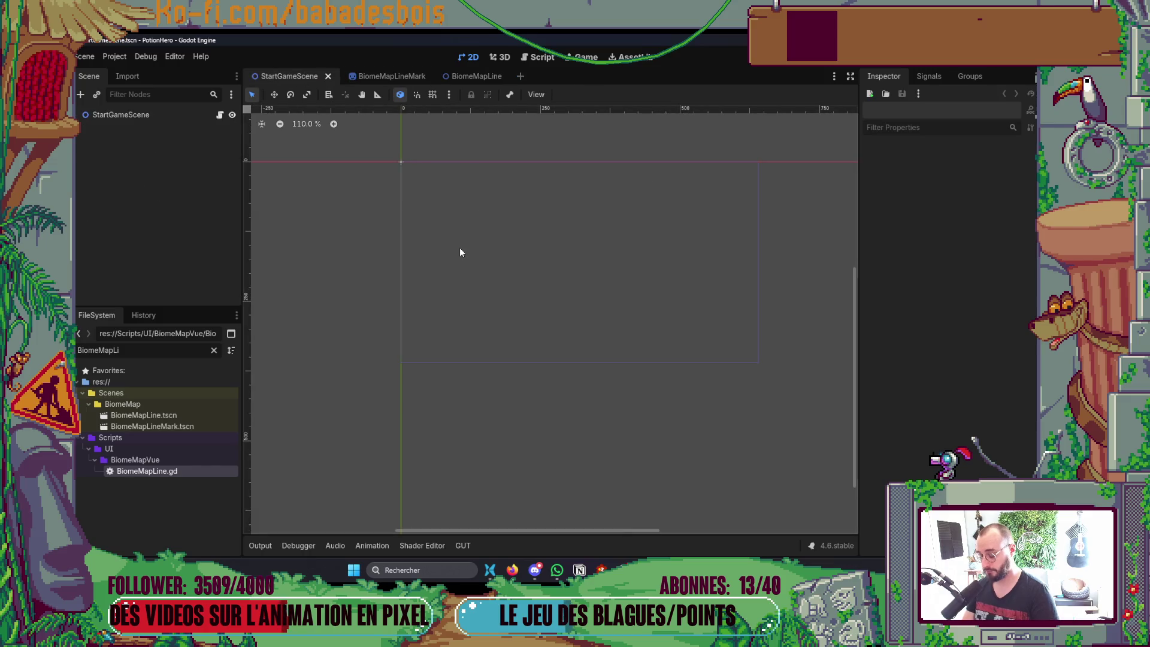
{"action": "key", "text": "ctrl+shift+t"}
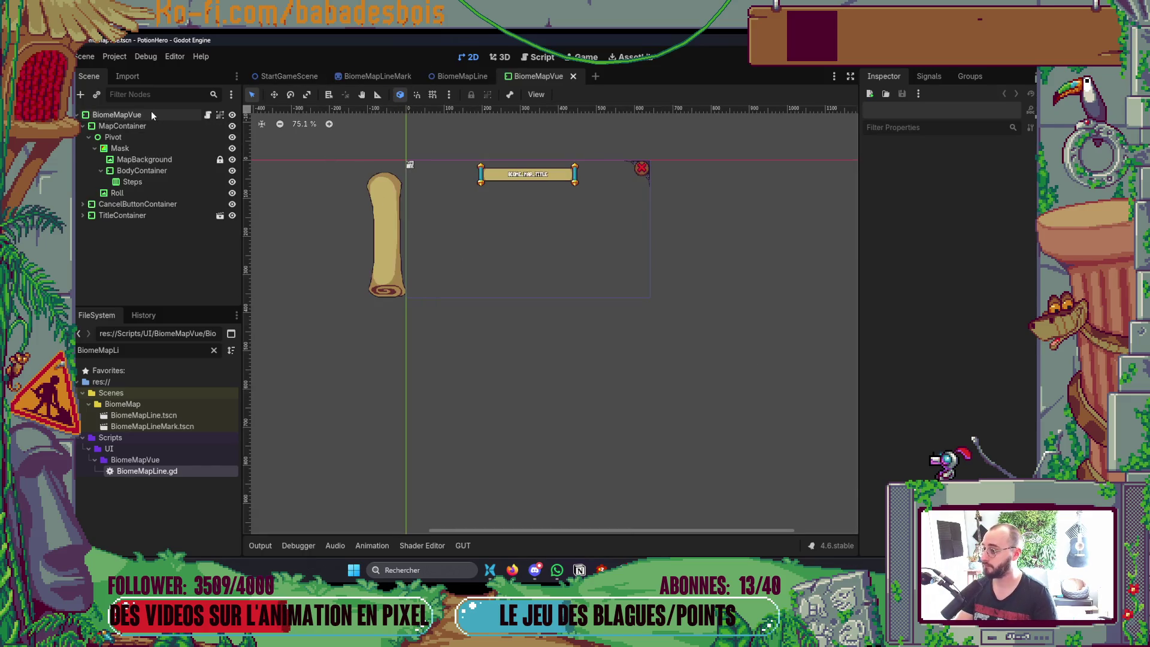
{"action": "left_click", "coordinate": [151, 114]}
Run the game, skip the tutorial, view the Ferme malfamée map, then stop
{"action": "key", "text": "F6"}
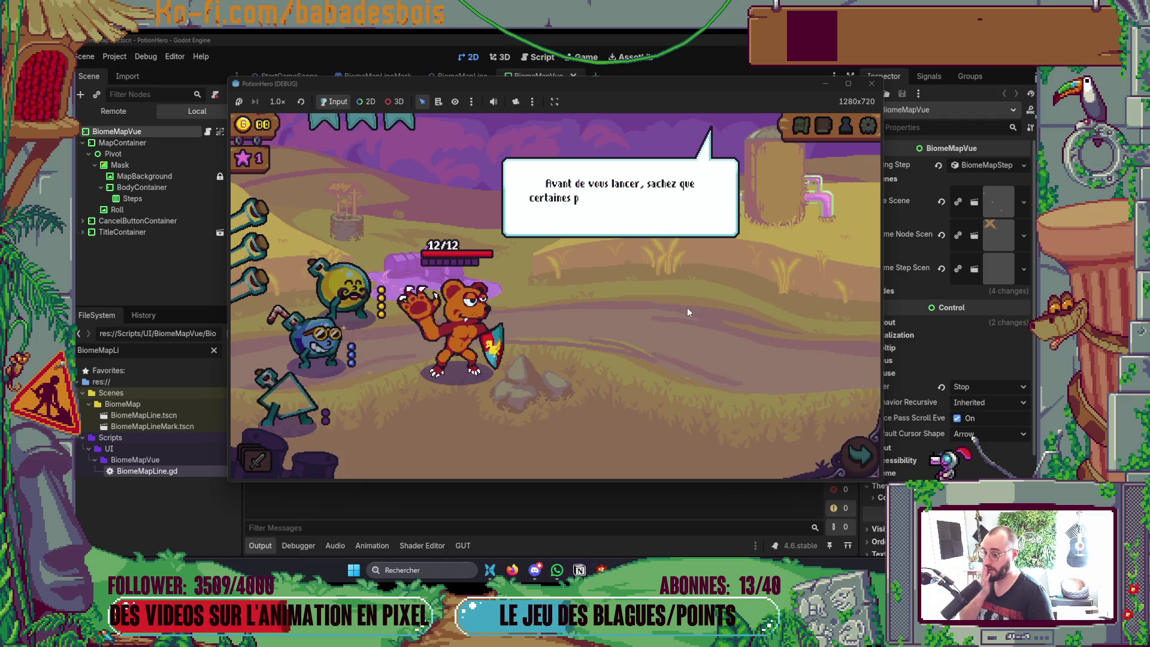
{"action": "left_click", "coordinate": [688, 312]}
{"action": "left_click", "coordinate": [688, 307]}
{"action": "left_click", "coordinate": [688, 308]}
{"action": "left_click", "coordinate": [689, 307]}
{"action": "left_click", "coordinate": [698, 300]}
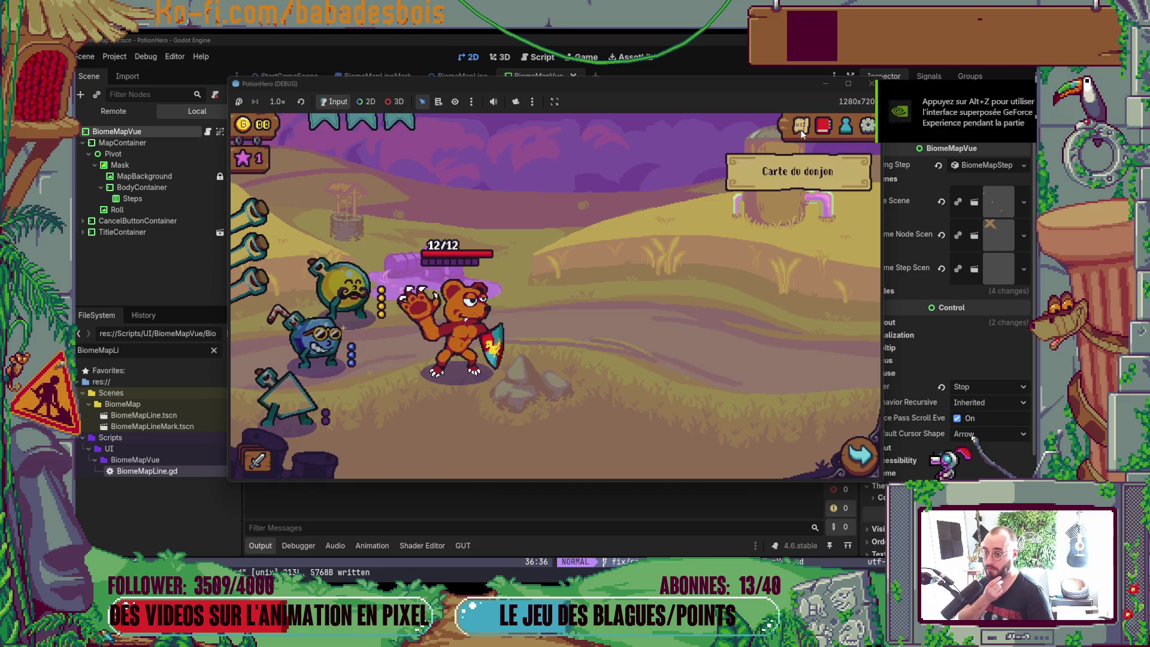
{"action": "left_click", "coordinate": [823, 126]}
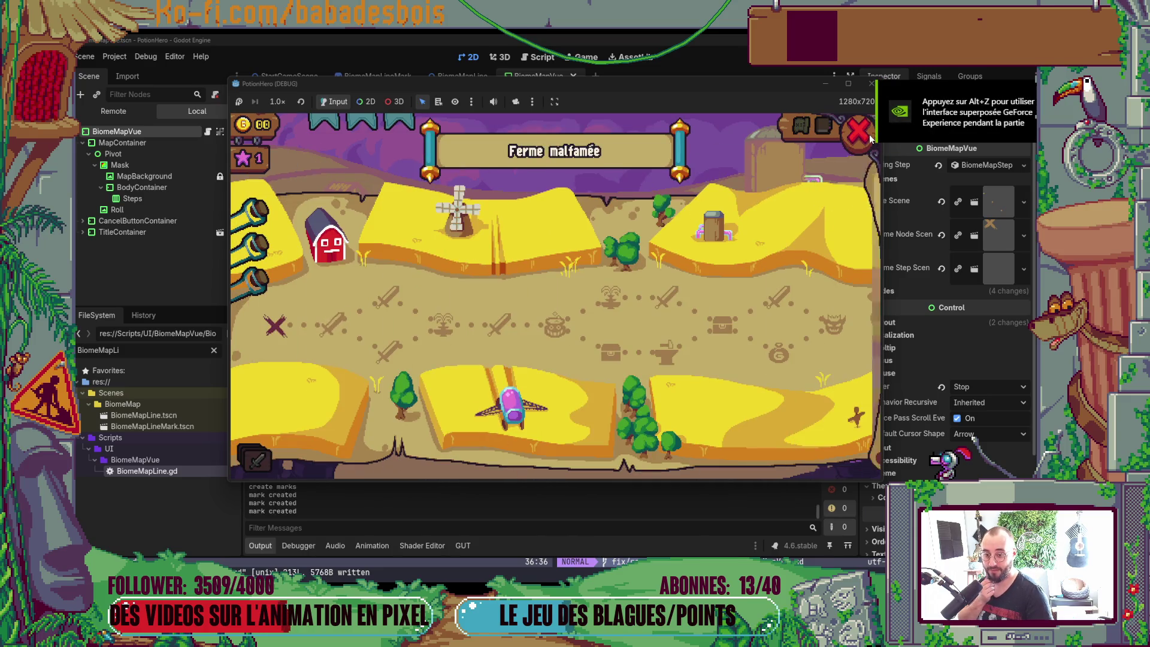
{"action": "left_click", "coordinate": [866, 134]}
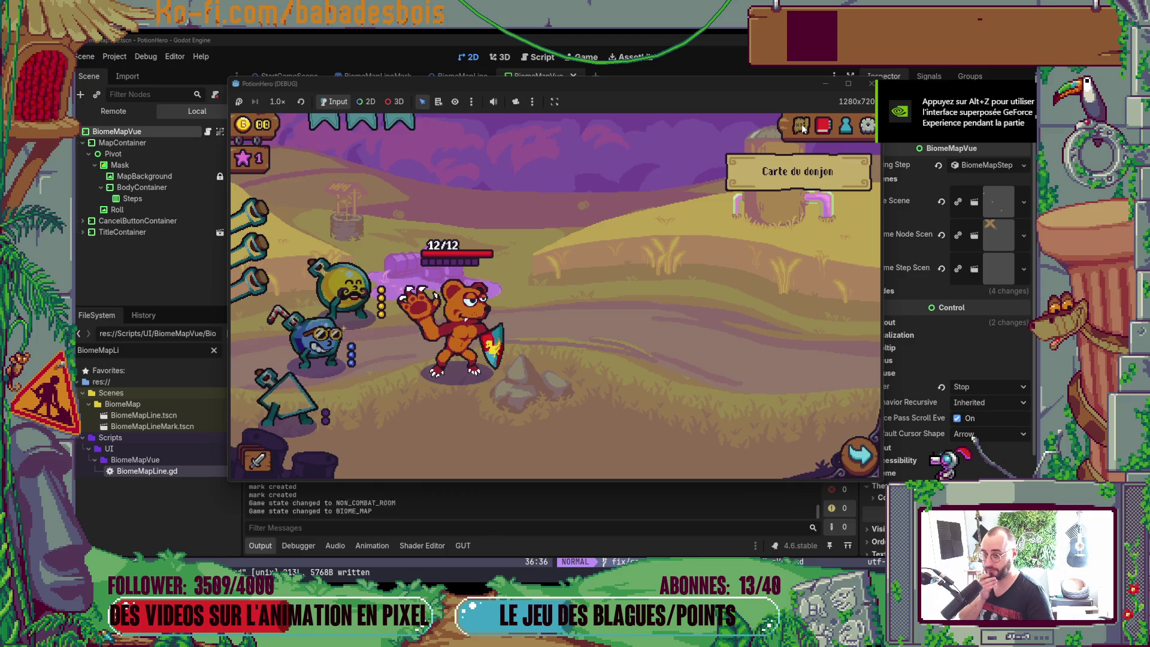
{"action": "left_click", "coordinate": [801, 126]}
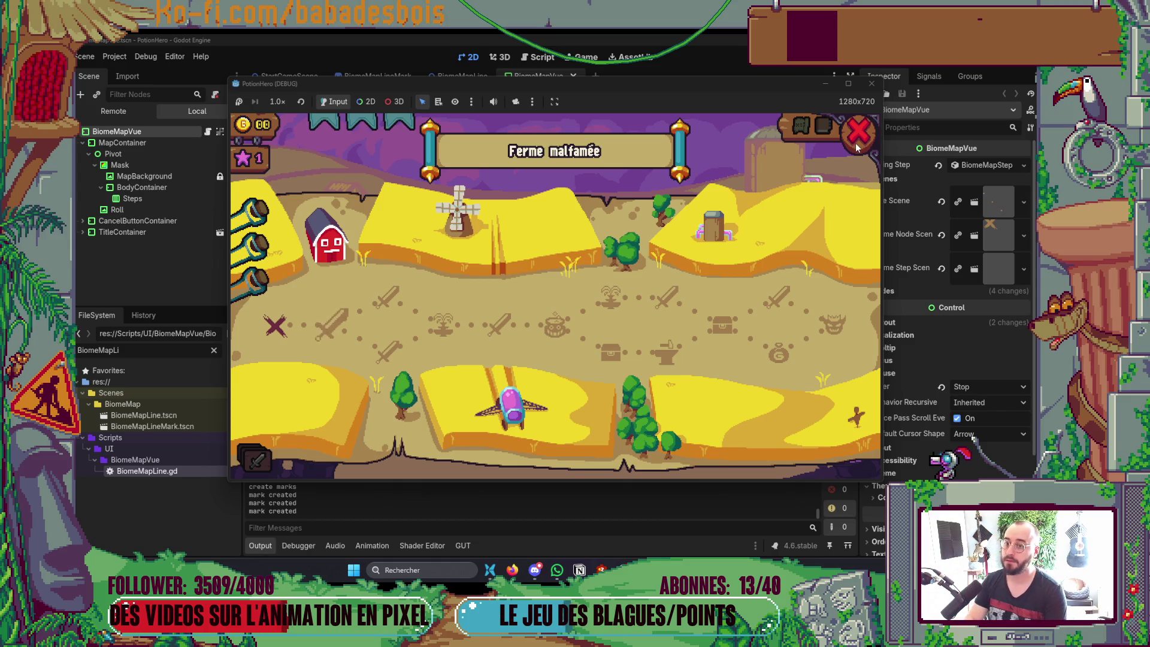
{"action": "left_click", "coordinate": [857, 146]}
{"action": "left_click", "coordinate": [872, 83]}
{"action": "key", "text": "alt+Tab"}
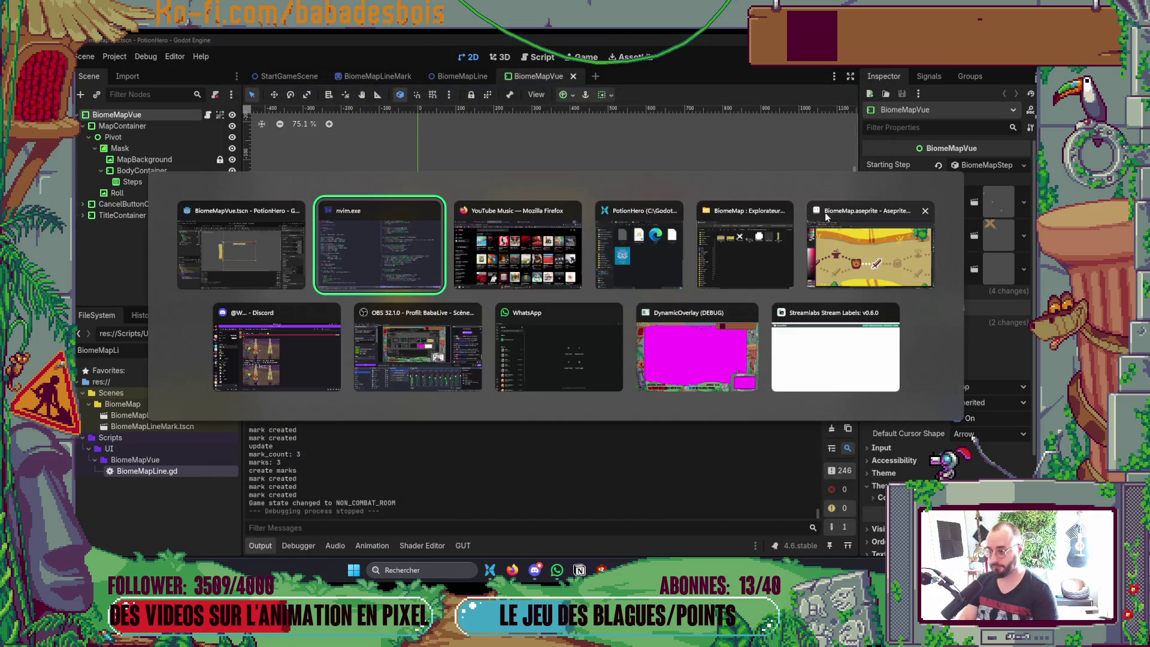
Add var dist = from.distance_to(to) in _generate_line and save
{"action": "key", "text": "Escape"}
{"action": "key", "text": "alt+Tab"}
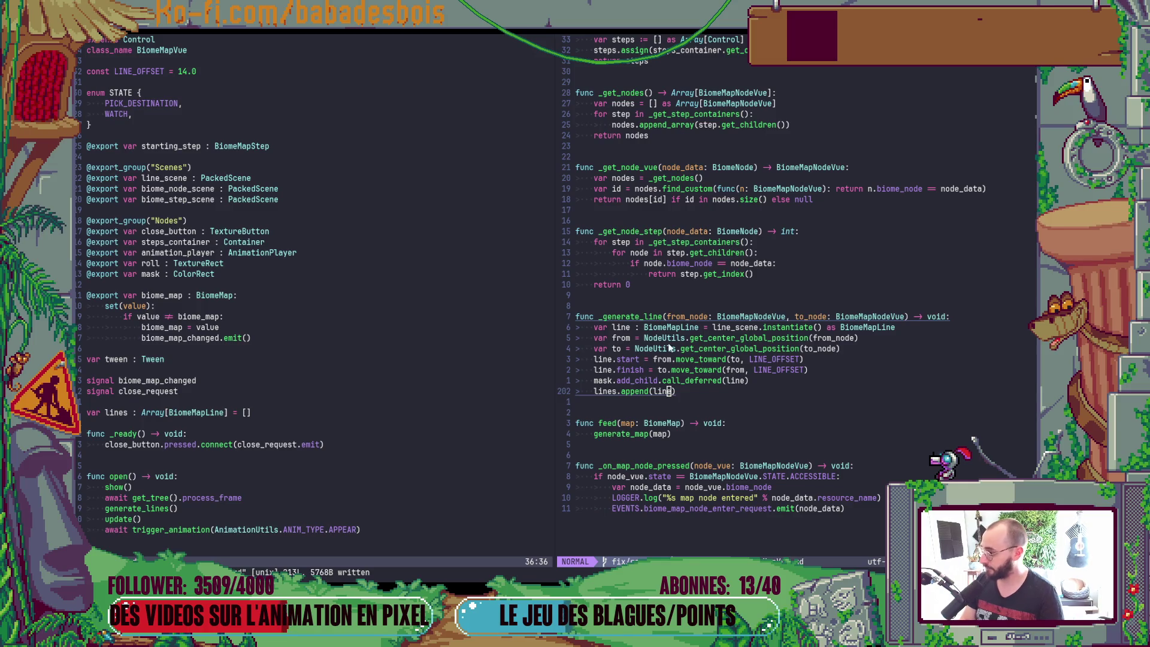
{"action": "key", "text": "z"}
{"action": "key", "text": "z"}
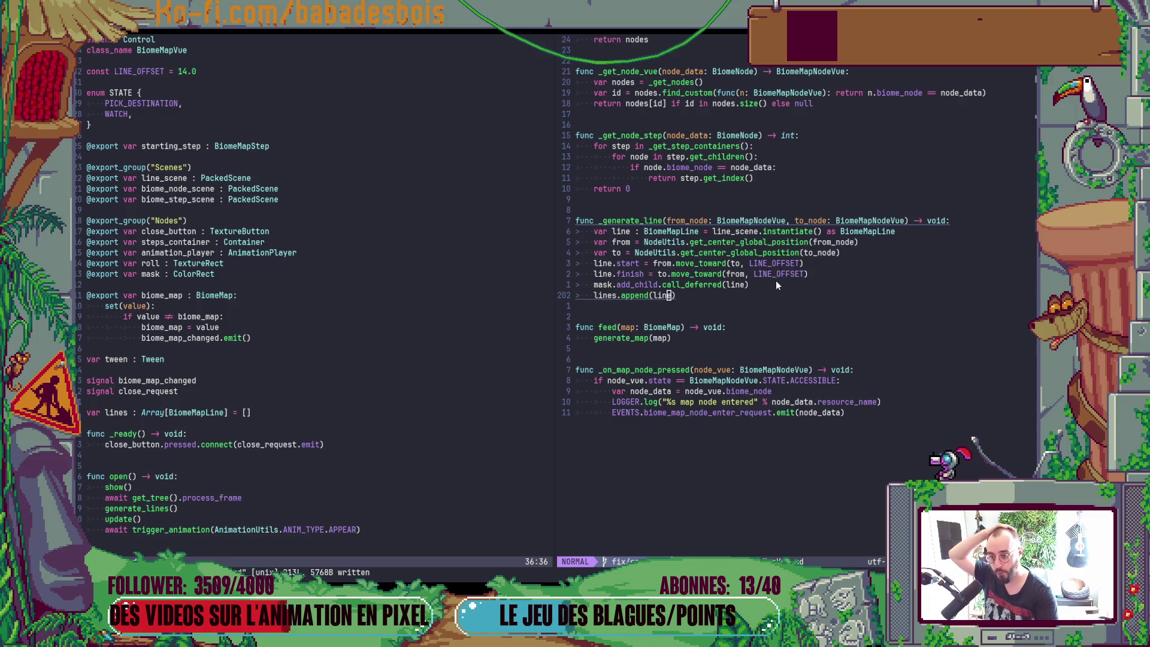
{"action": "left_click", "coordinate": [781, 255]}
{"action": "type", "text": "ovar "}
{"action": "type", "text": "disr"}
{"action": "key", "text": "BackSpace"}
{"action": "type", "text": "t = fron"}
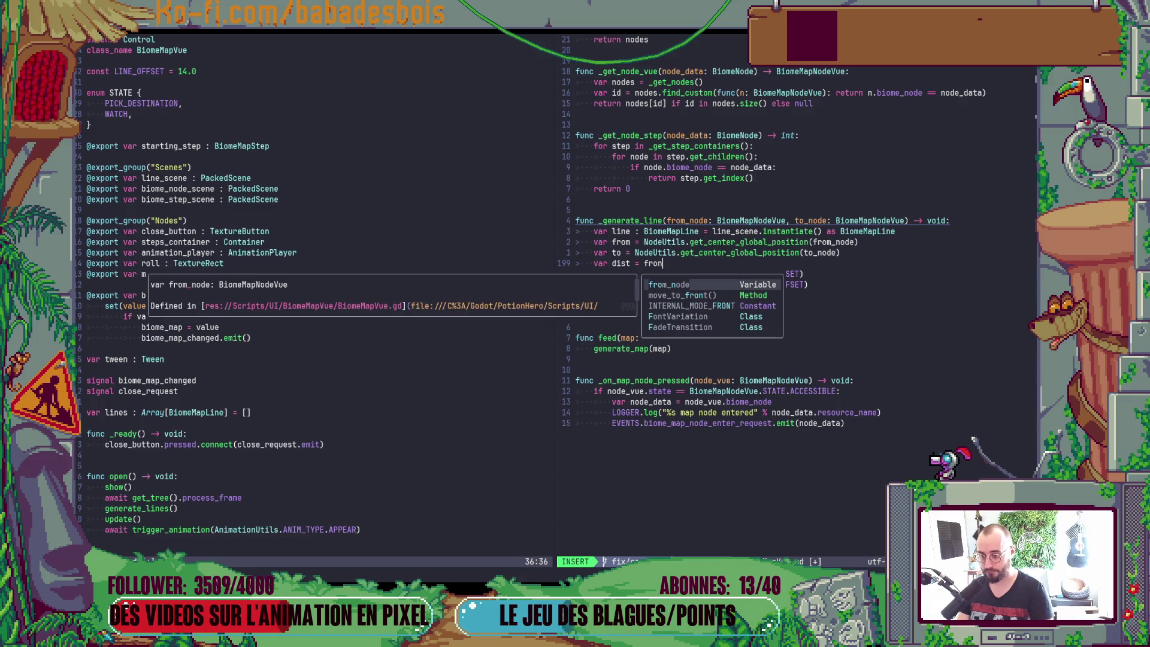
{"action": "key", "text": "BackSpace"}
{"action": "type", "text": "m.di"}
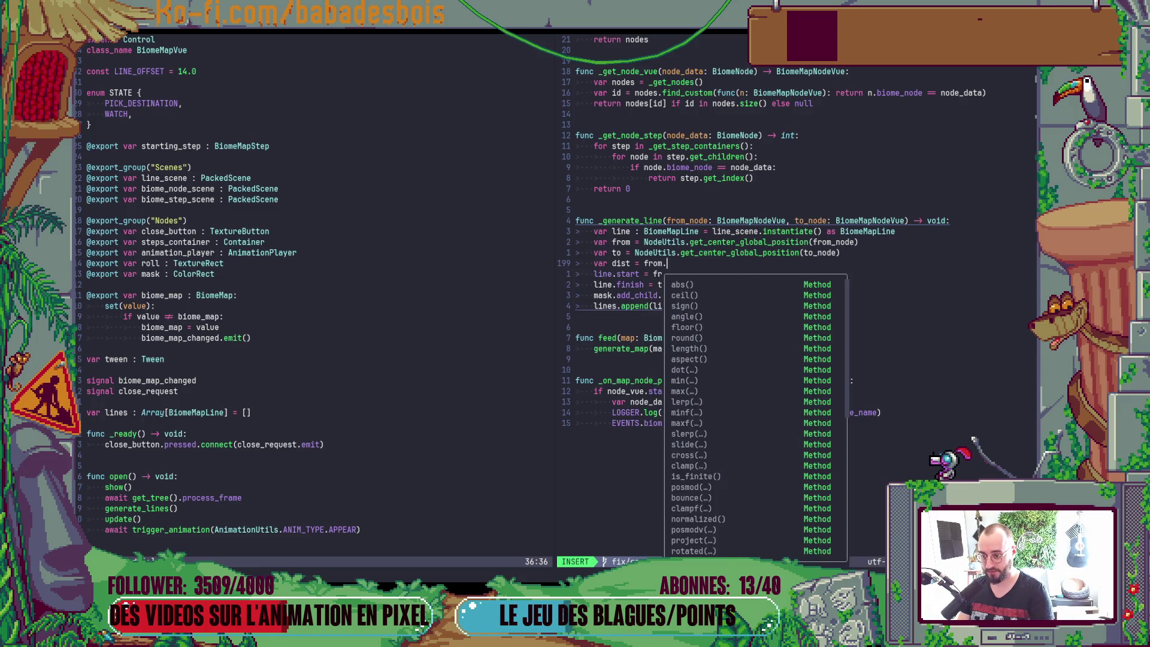
{"action": "key", "text": "Return"}
{"action": "type", "text": "to)"}
{"action": "key", "text": "Escape"}
{"action": "type", "text": ":w"}
{"action": "key", "text": "Return"}
{"action": "key", "text": "j"}
Add var offset = dist * 0.2 and use offset instead of LINE_OFFSET in both move_toward calls
{"action": "key", "text": "k"}
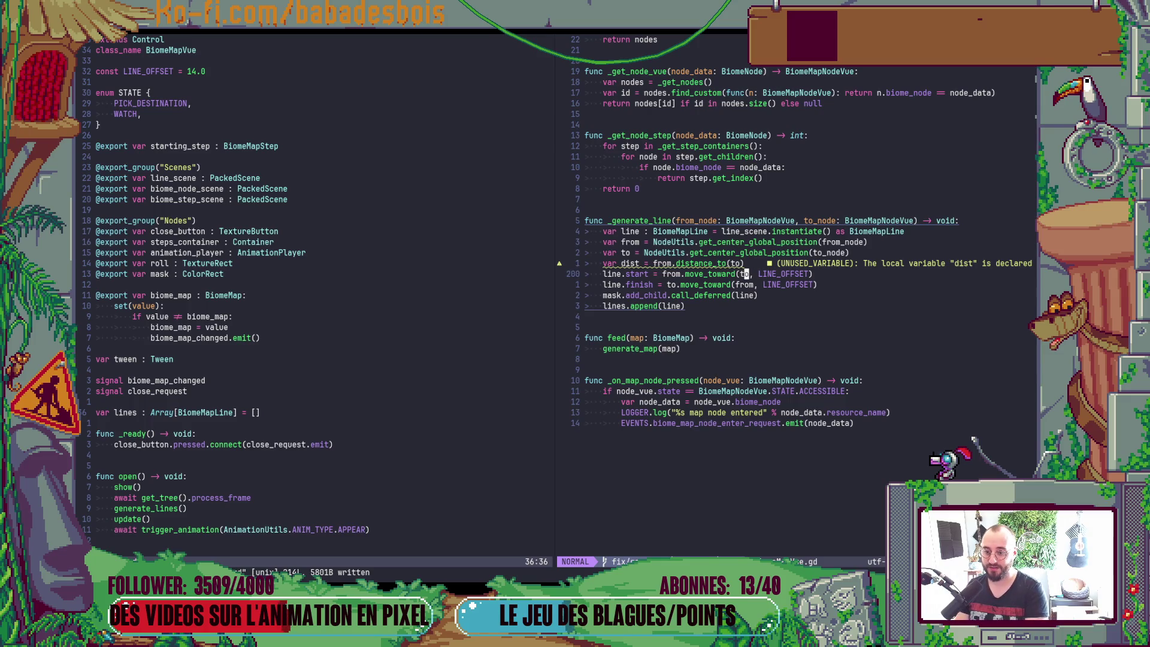
{"action": "type", "text": "o"}
{"action": "type", "text": "var of"}
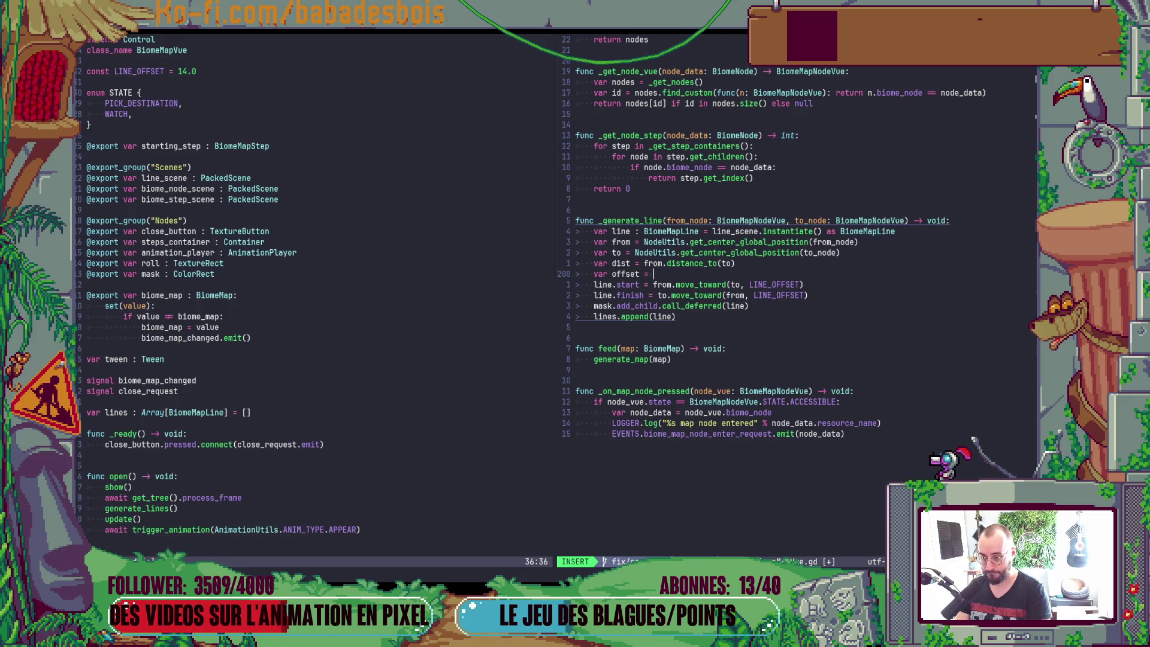
{"action": "type", "text": "dis"}
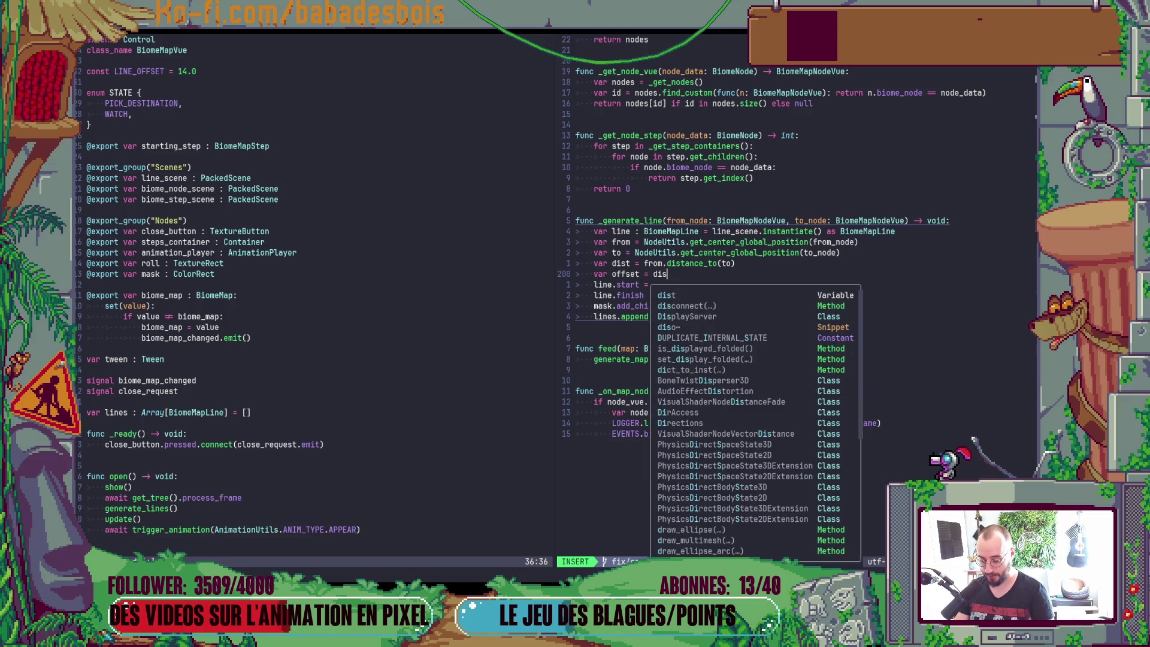
{"action": "type", "text": "t *0.2"}
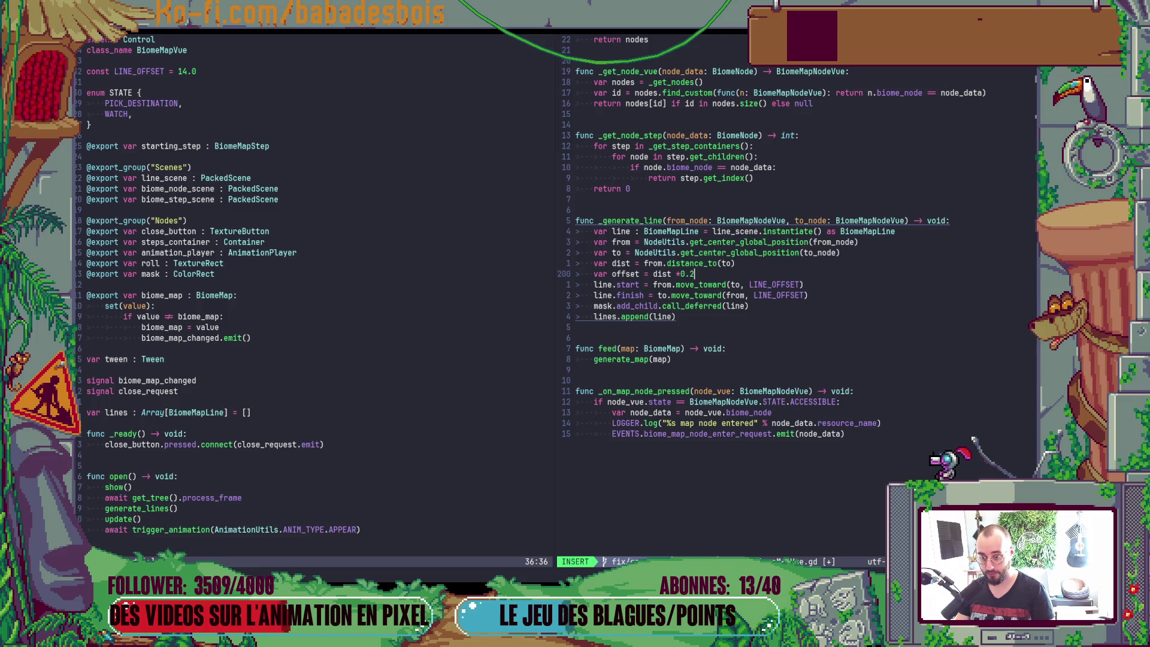
{"action": "key", "text": "Escape"}
{"action": "type", "text": "jct)"}
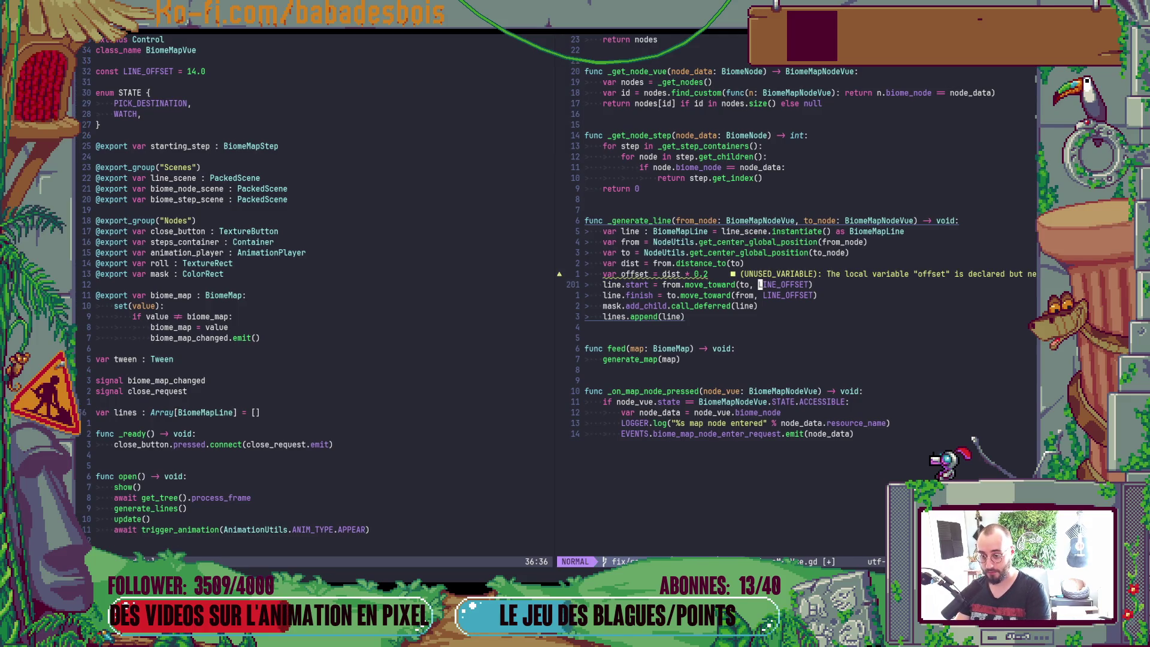
{"action": "type", "text": "offset"}
{"action": "key", "text": "Escape"}
{"action": "type", "text": "jct)"}
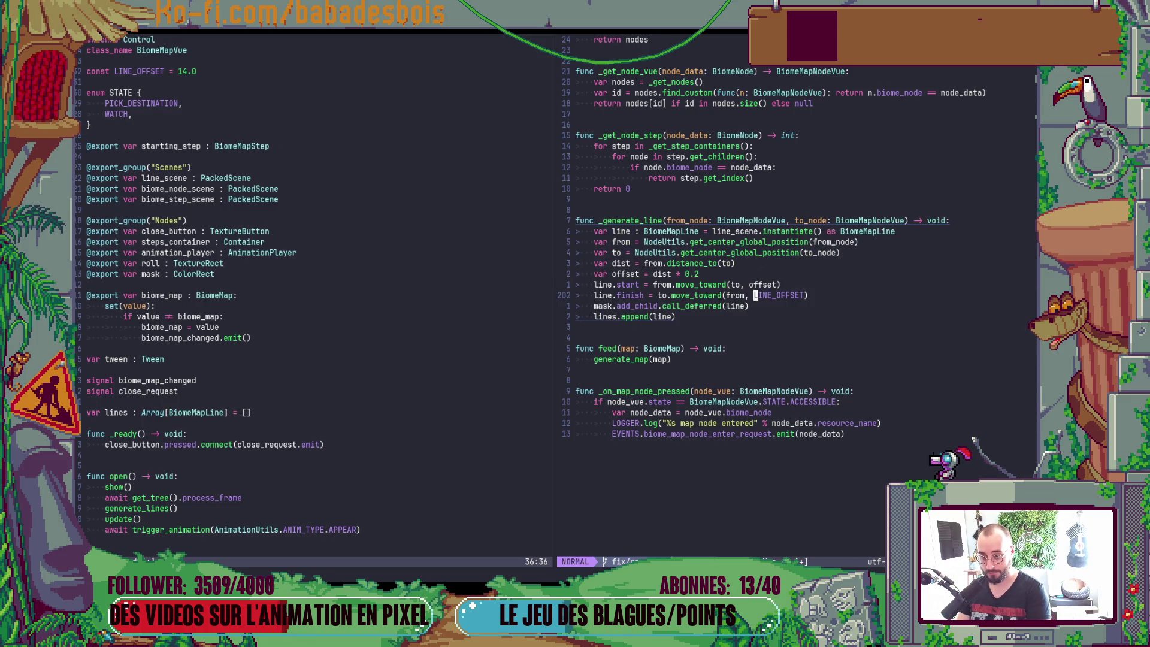
{"action": "type", "text": "offset"}
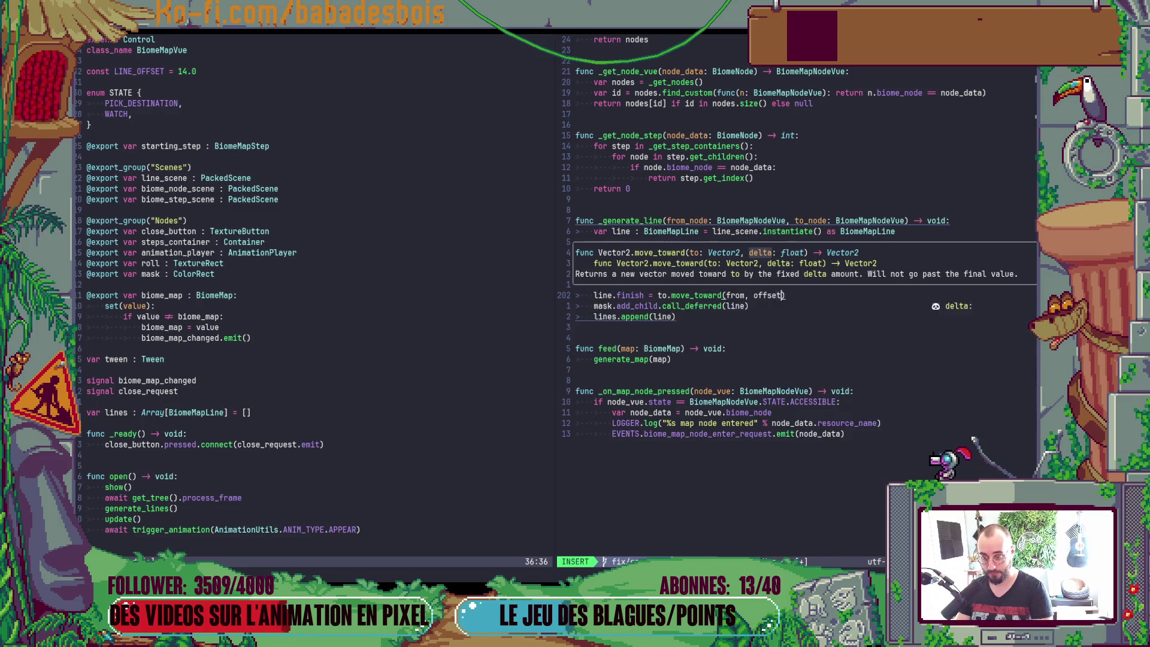
{"action": "key", "text": "Escape"}
{"action": "key", "text": "Return"}
{"action": "key", "text": "alt+Tab"}
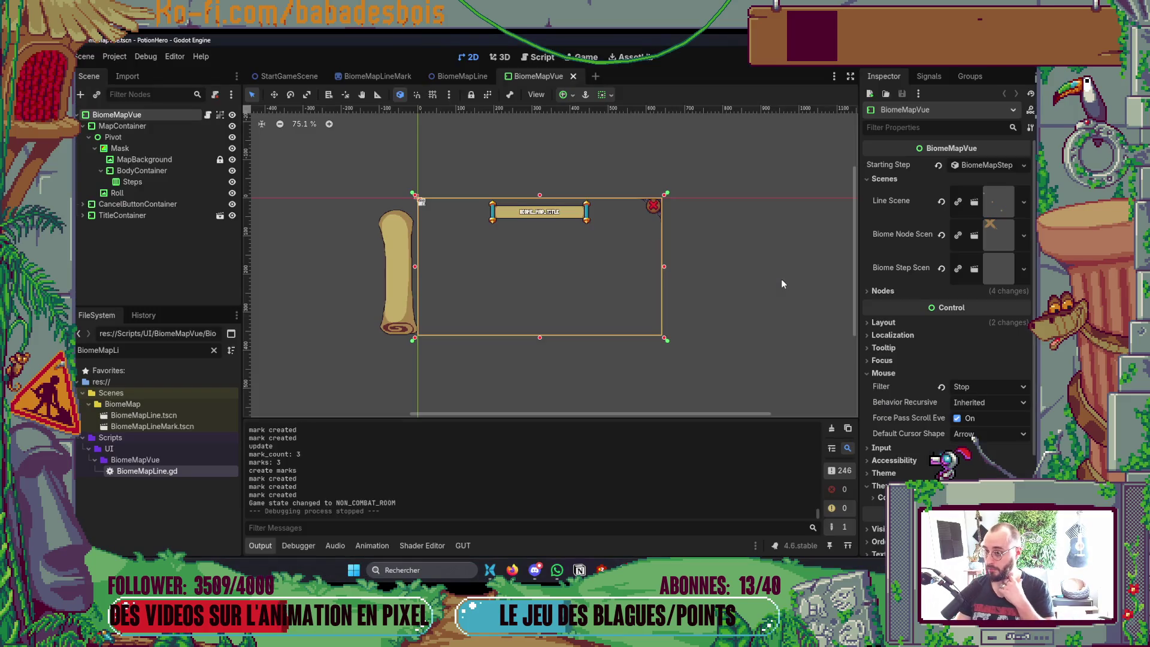
{"action": "key", "text": "F5"}
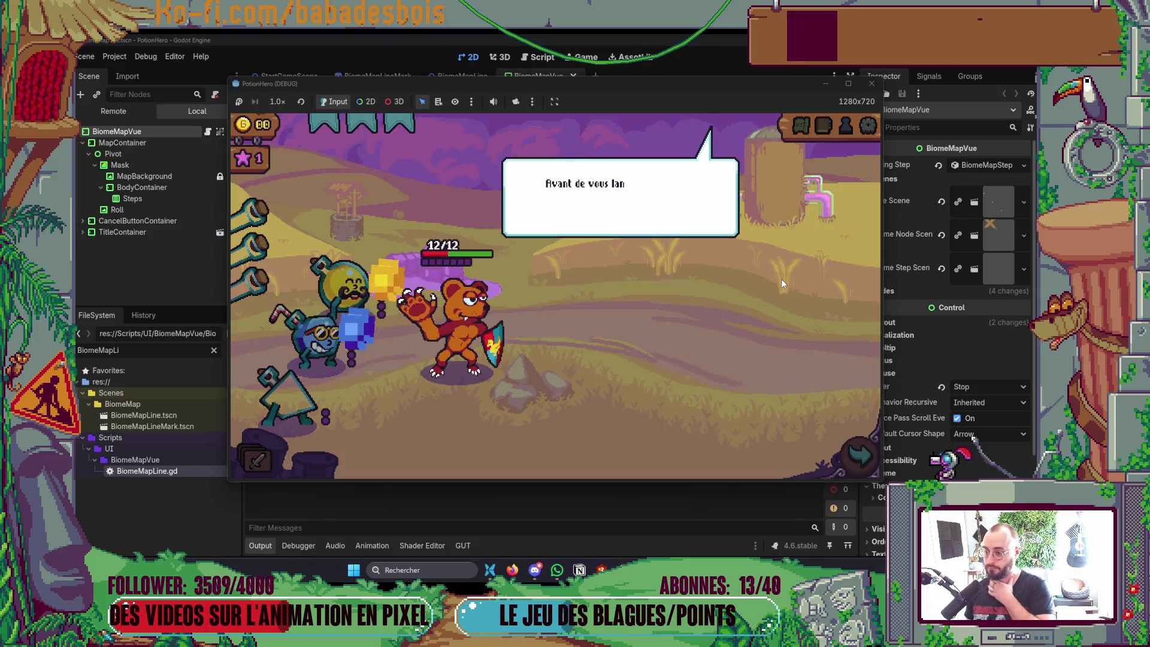
{"action": "left_click", "coordinate": [813, 375]}
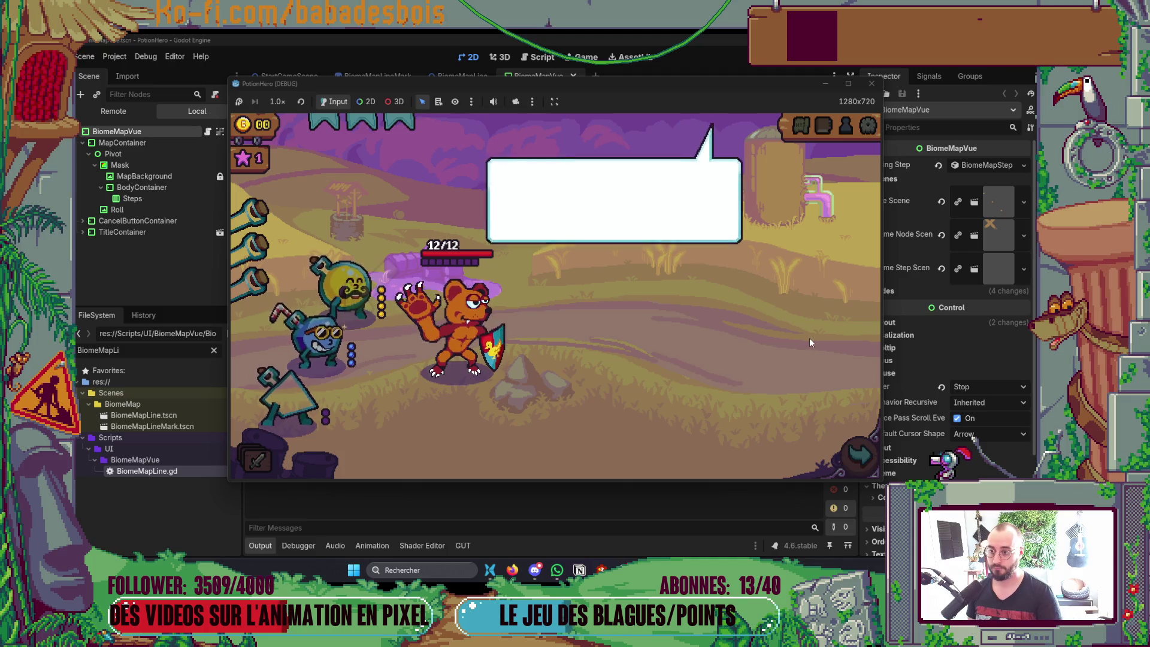
{"action": "left_click", "coordinate": [802, 122]}
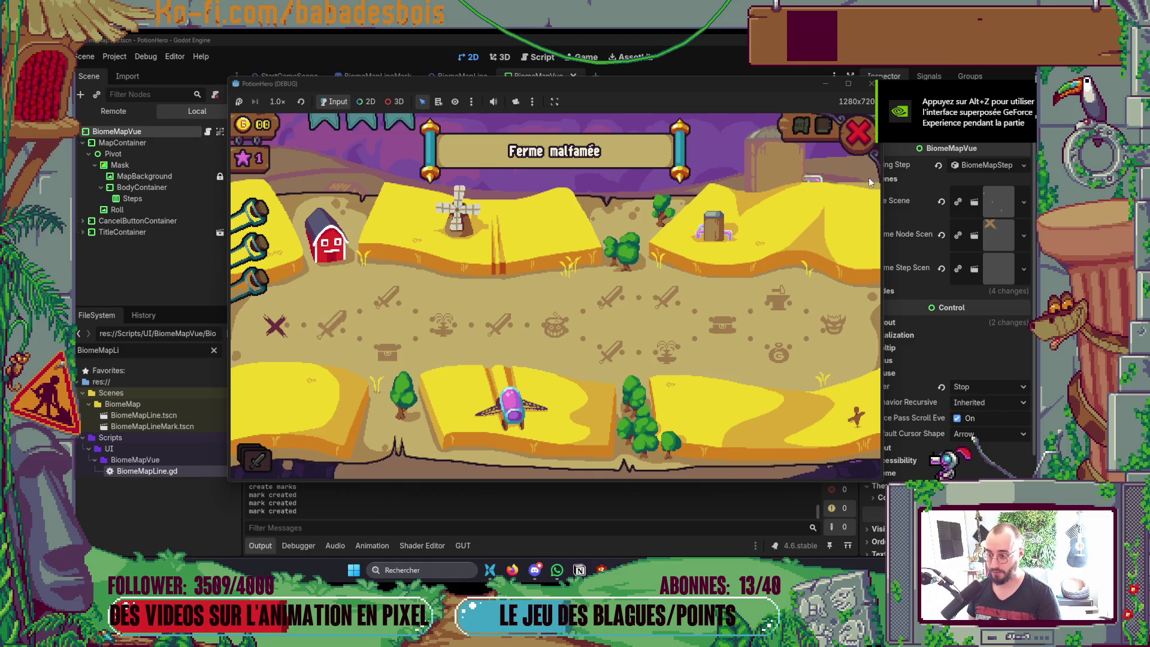
{"action": "key", "text": "F8"}
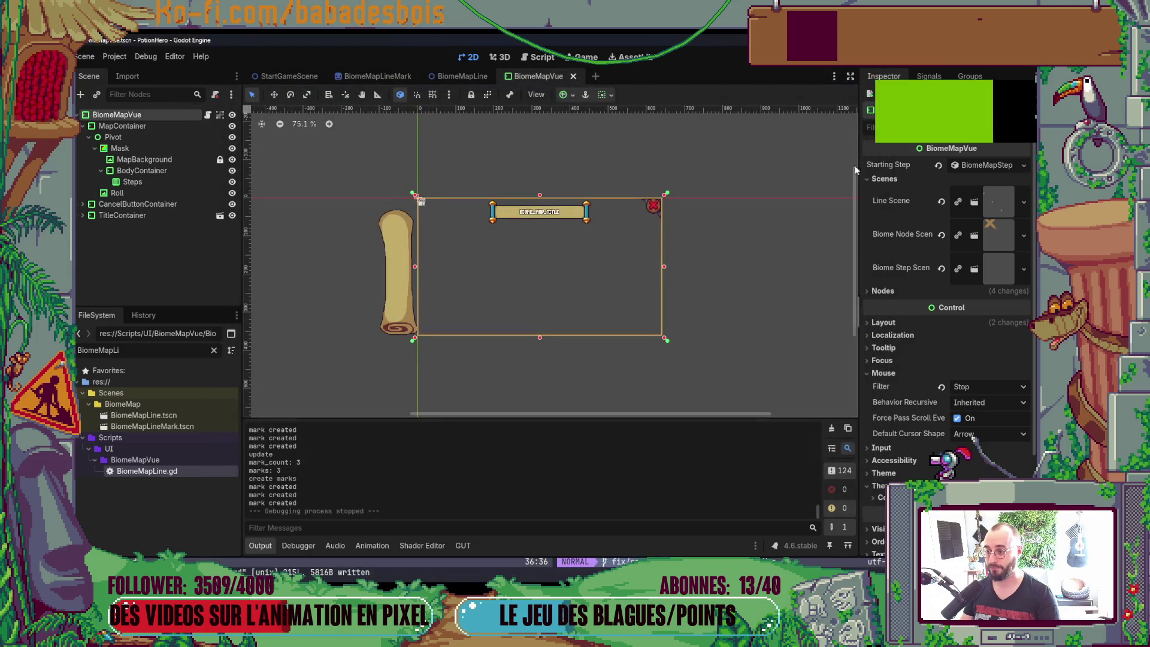
{"action": "key", "text": "alt+Tab"}
Launch a debug run from Godot and stop it right away
{"action": "left_click", "coordinate": [697, 273]}
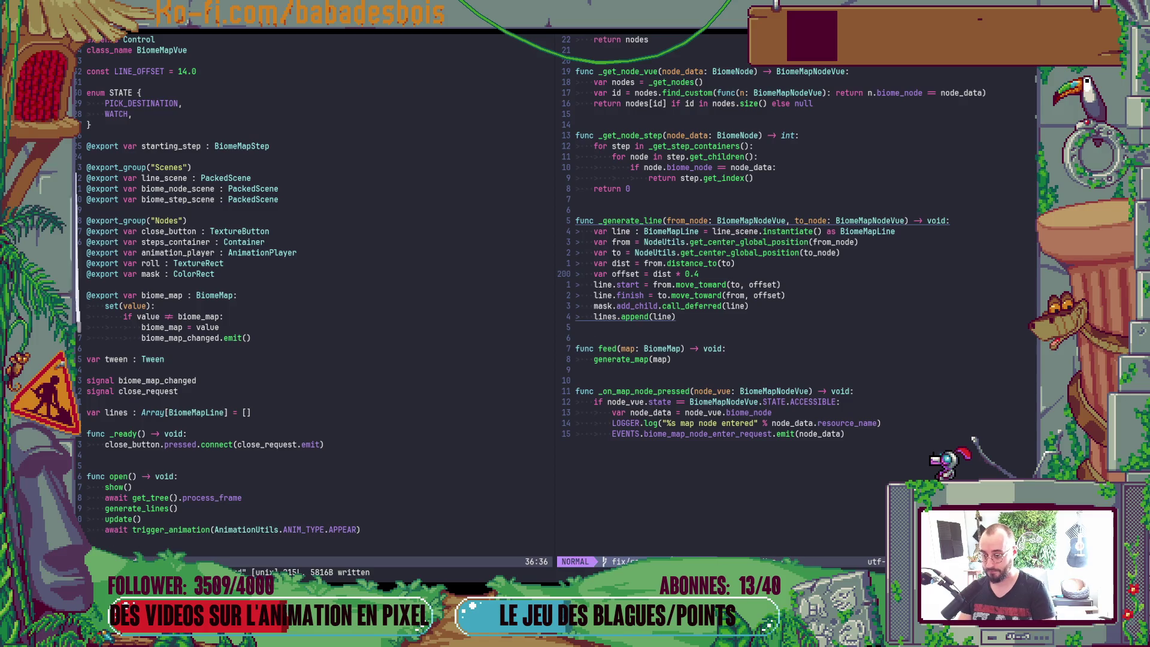
{"action": "key", "text": "alt+Tab"}
{"action": "key", "text": "F6"}
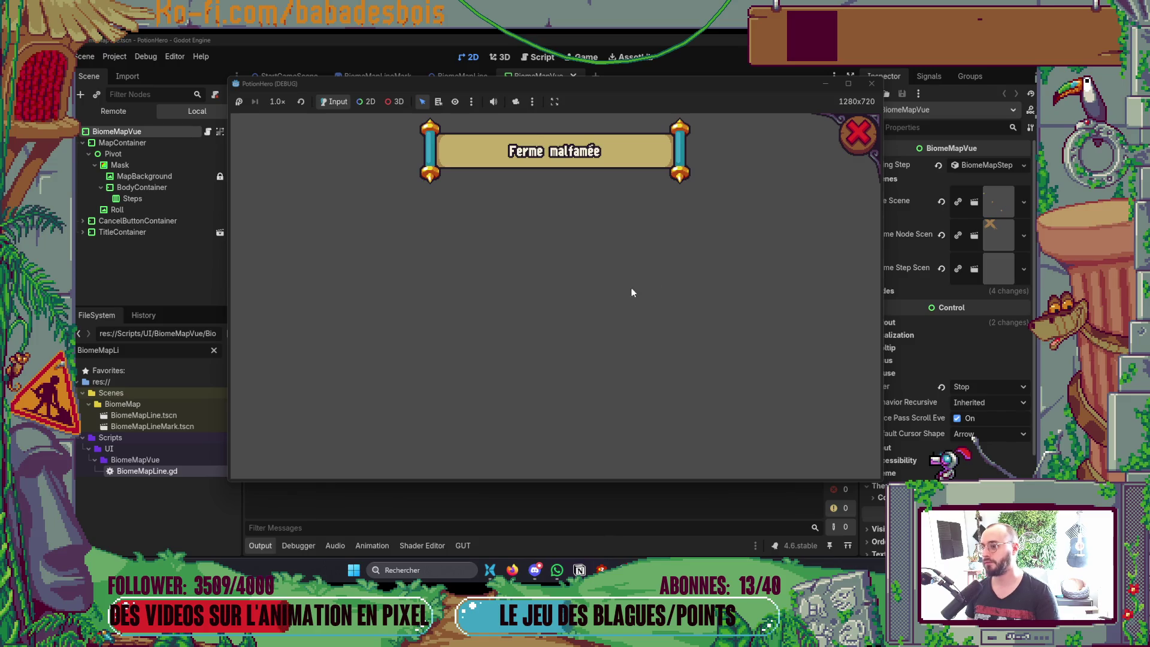
{"action": "left_click", "coordinate": [872, 84]}
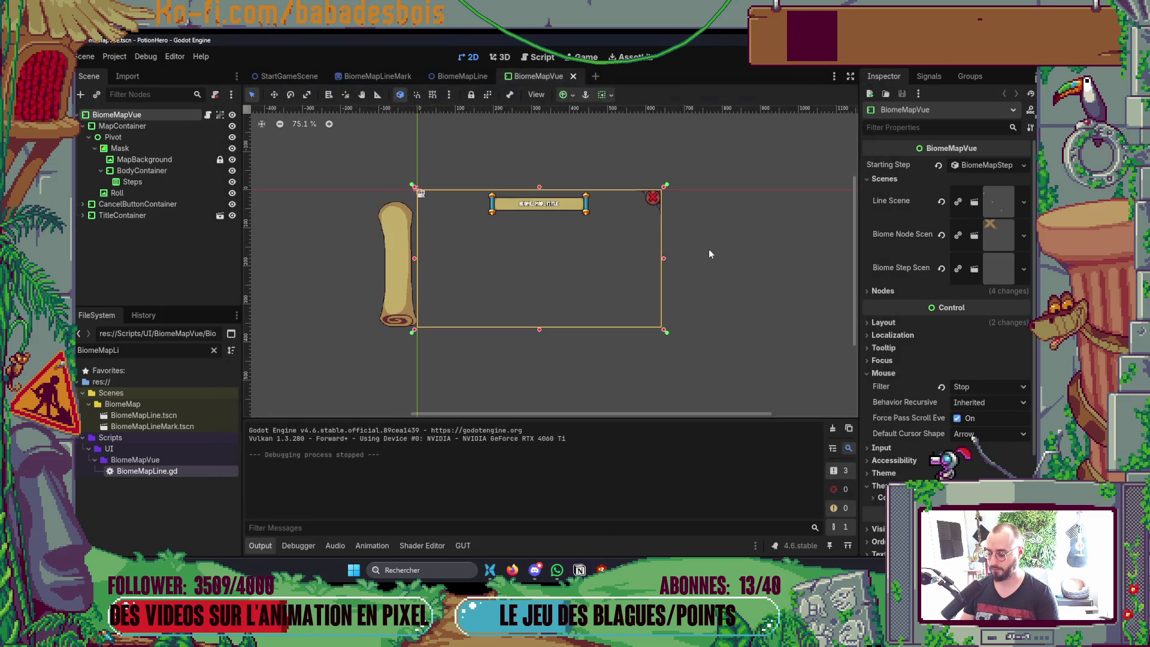
{"action": "key", "text": "alt+Tab"}
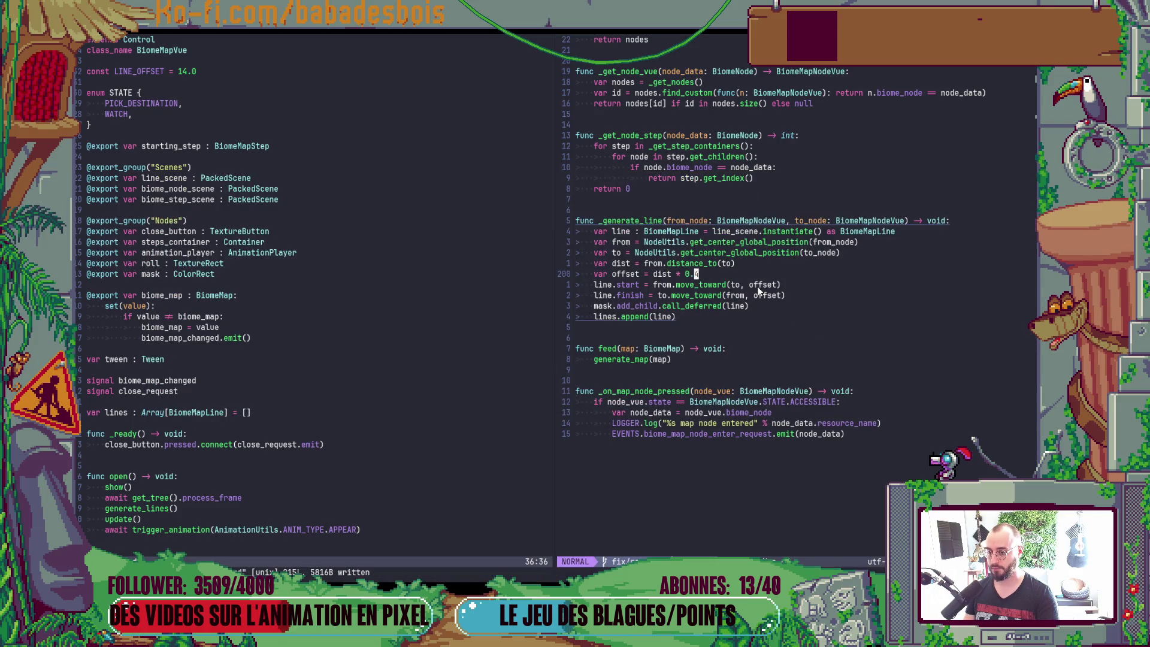
Run the game, dismiss the tutorial, and check the dotted paths on the map
{"action": "key", "text": "alt+Tab"}
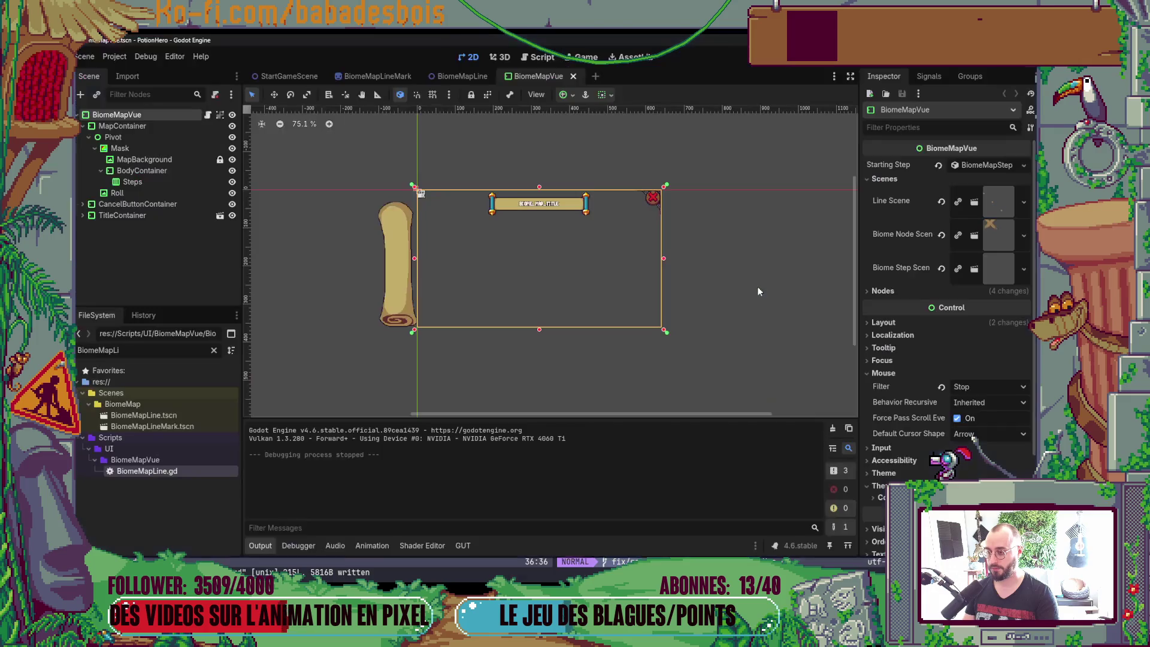
{"action": "key", "text": "F5"}
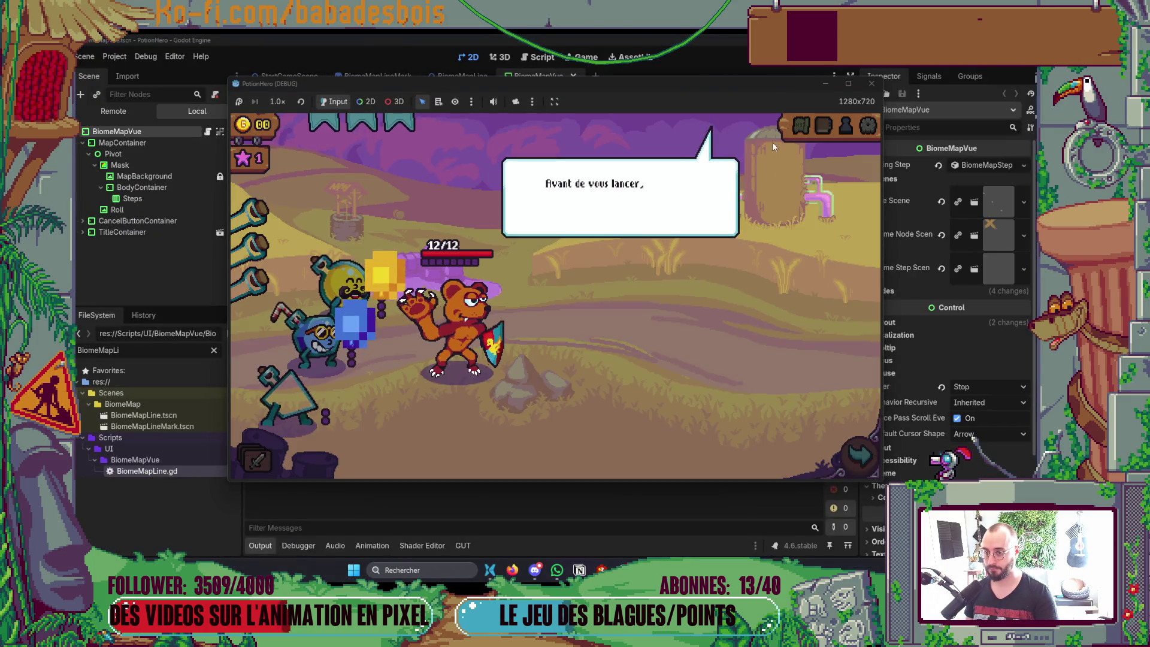
{"action": "left_click", "coordinate": [732, 250]}
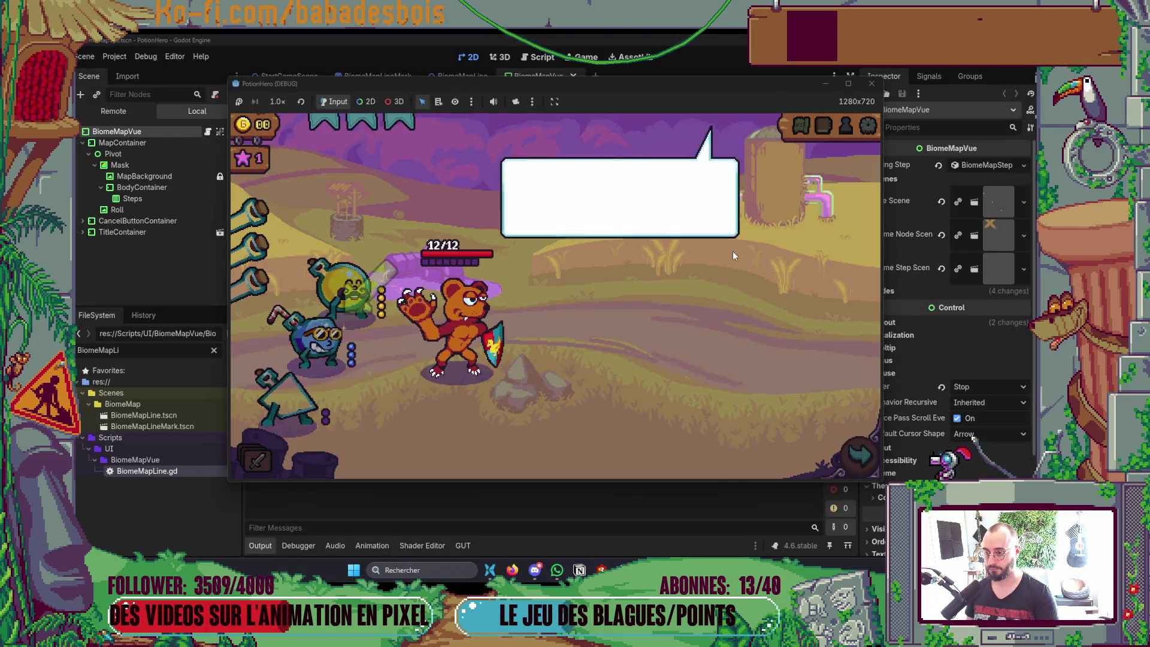
{"action": "left_click", "coordinate": [732, 251]}
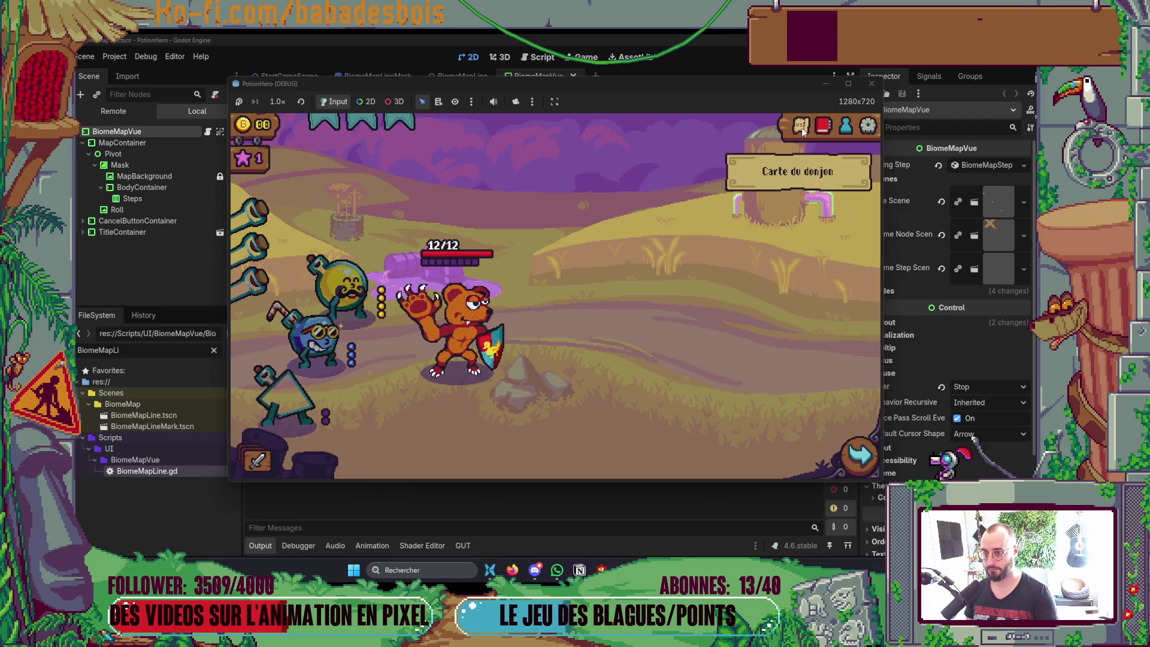
{"action": "left_click", "coordinate": [801, 128]}
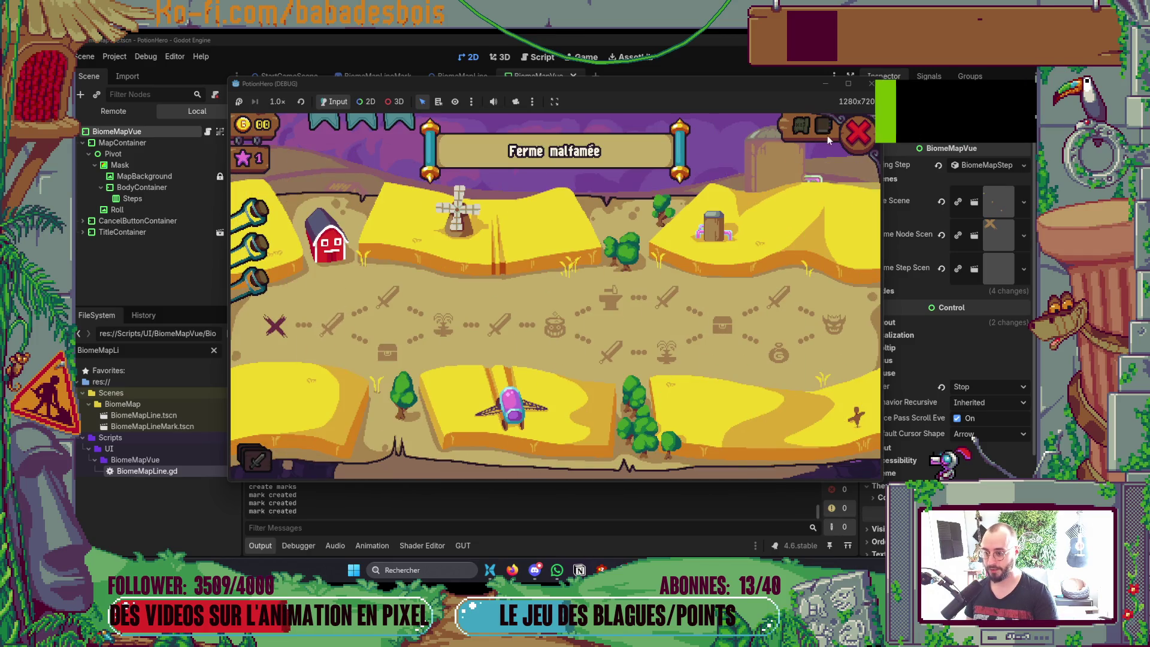
{"action": "left_click", "coordinate": [872, 83]}
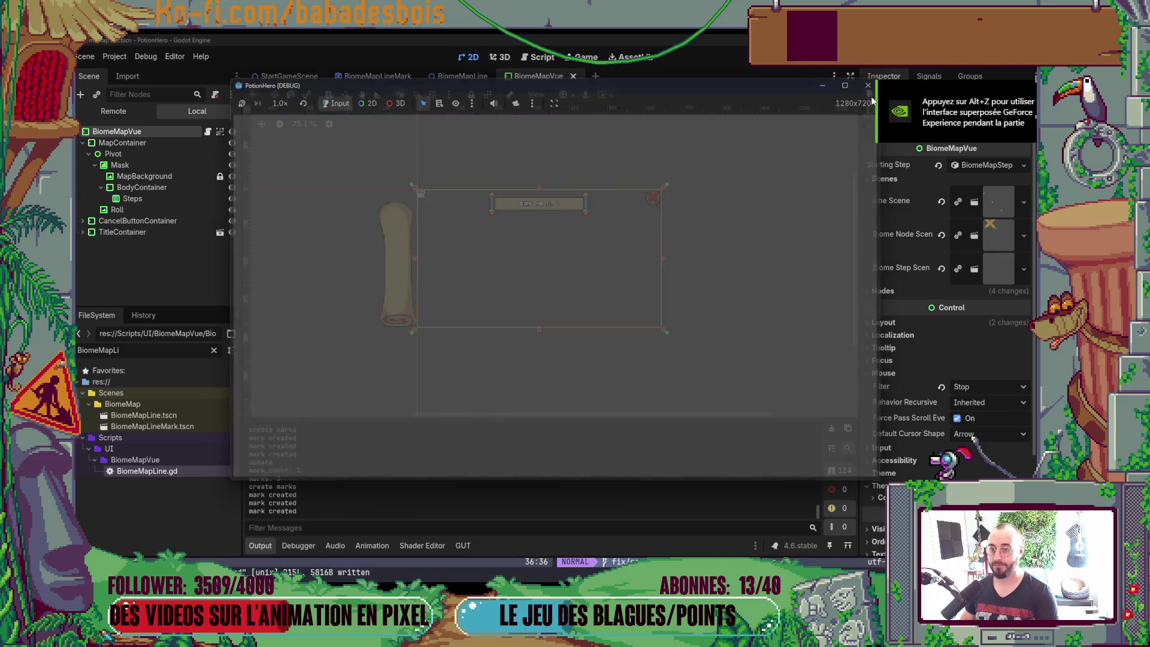
Run the game once more, inspect the Ferme malfamée map, then stop with F8
{"action": "key", "text": "alt+Tab"}
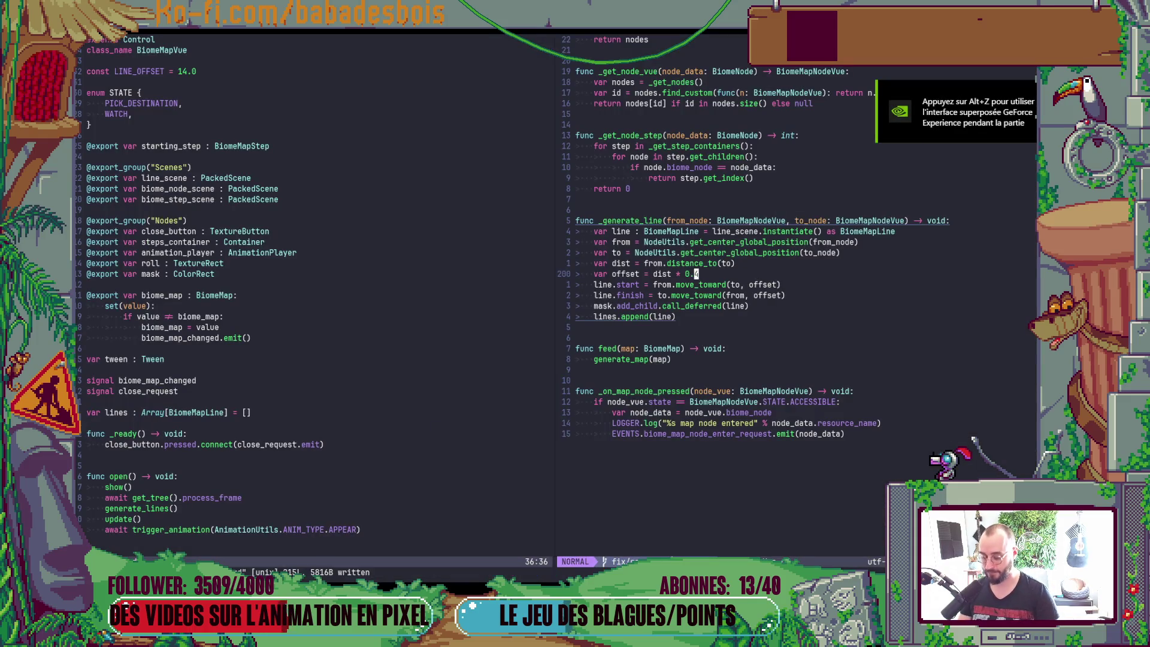
{"action": "key", "text": "alt+Tab"}
{"action": "key", "text": "F6"}
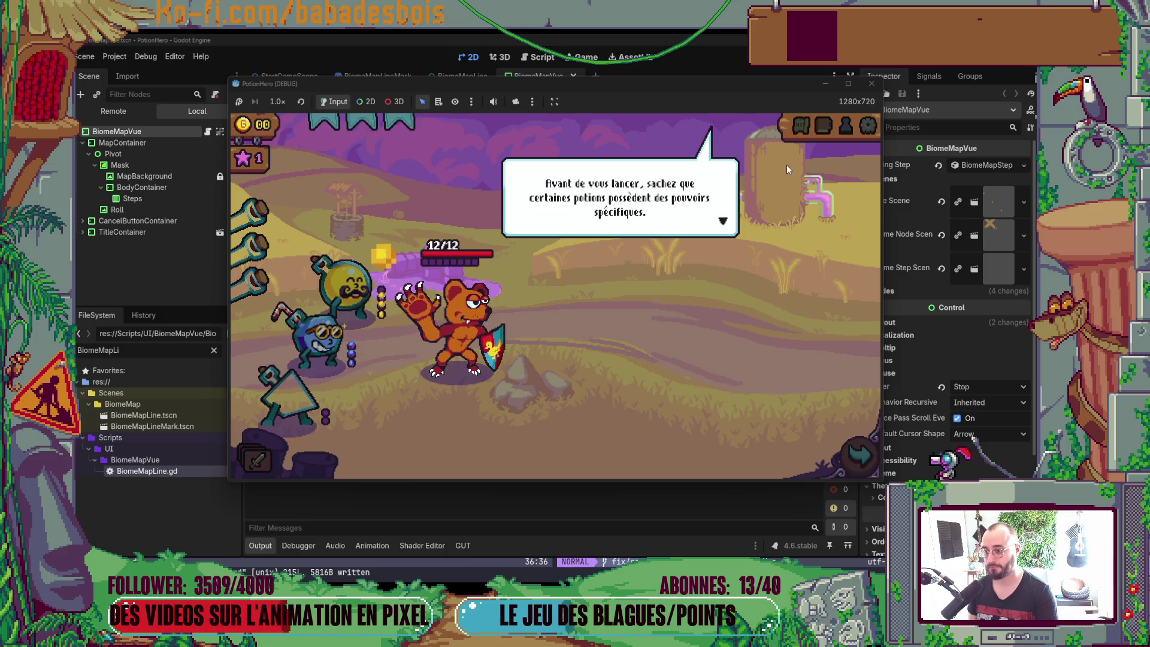
{"action": "left_click", "coordinate": [786, 164]}
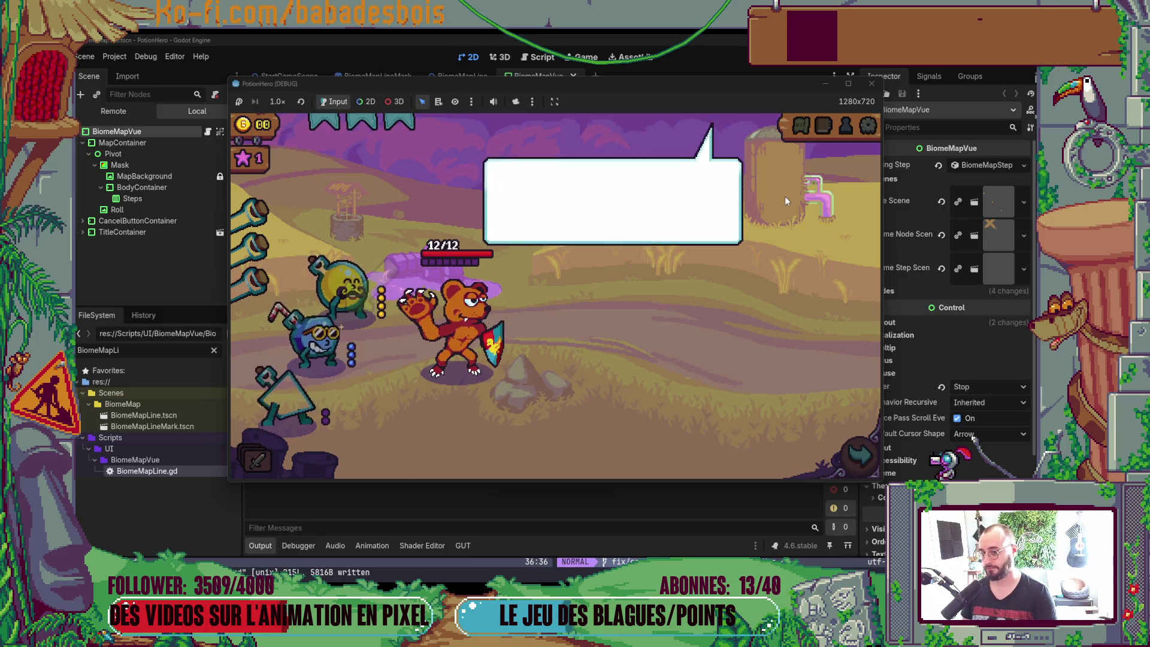
{"action": "left_click", "coordinate": [801, 128]}
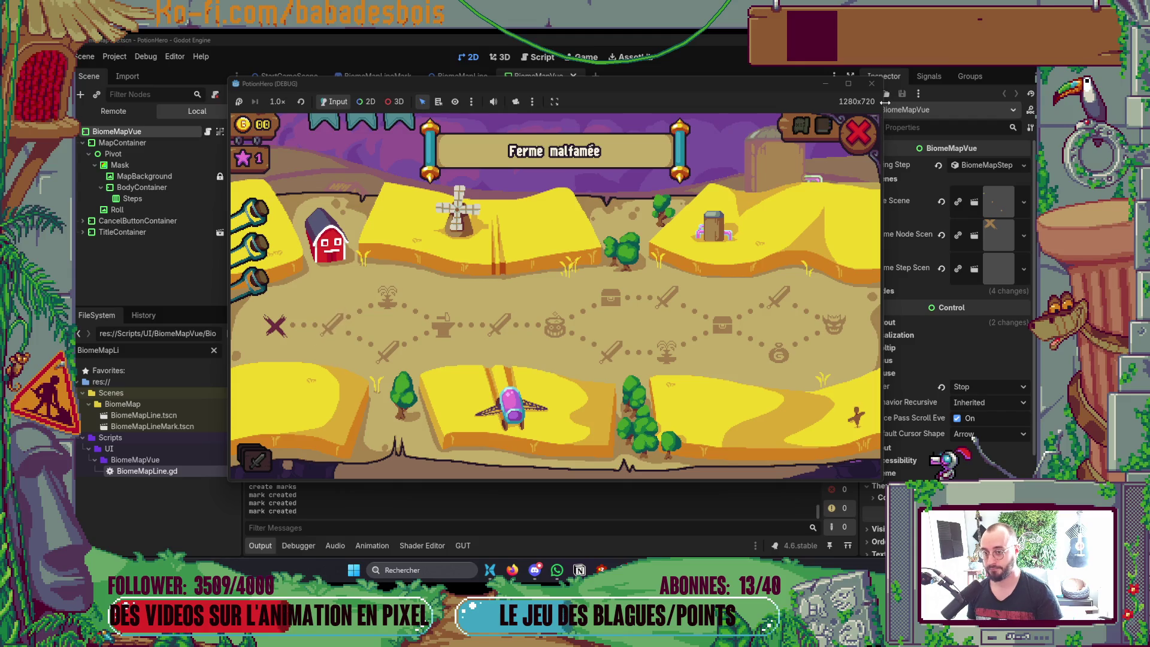
{"action": "key", "text": "F8"}
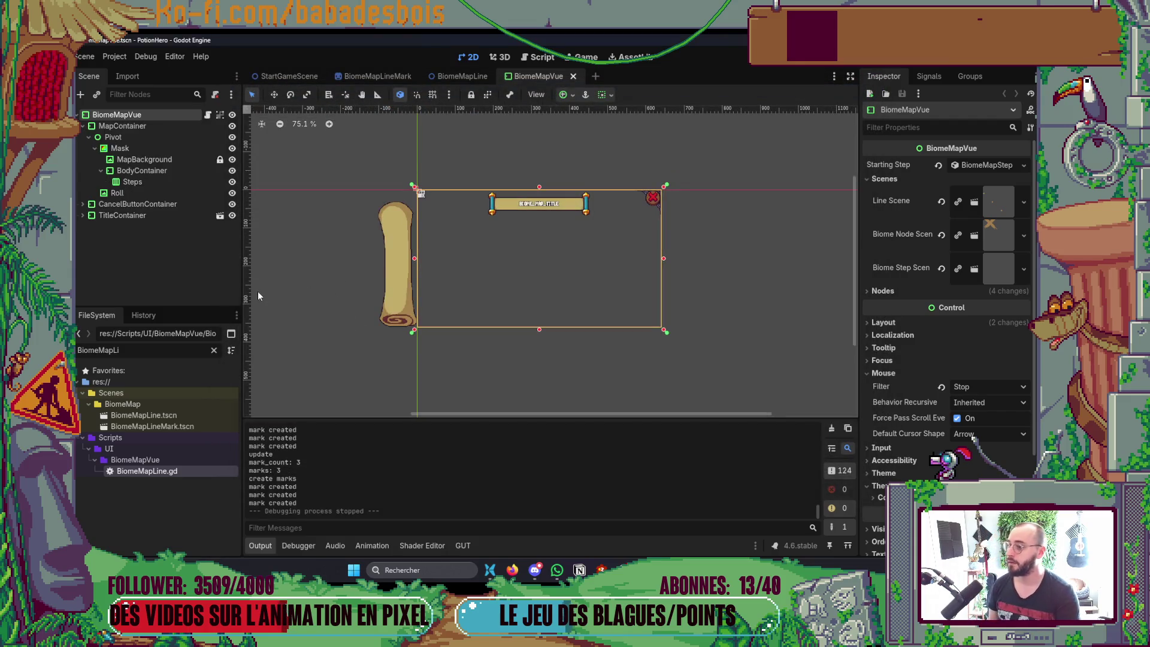
Raise the Steps container's Z Index to 1 under Ordering in the Inspector
{"action": "left_click", "coordinate": [170, 181]}
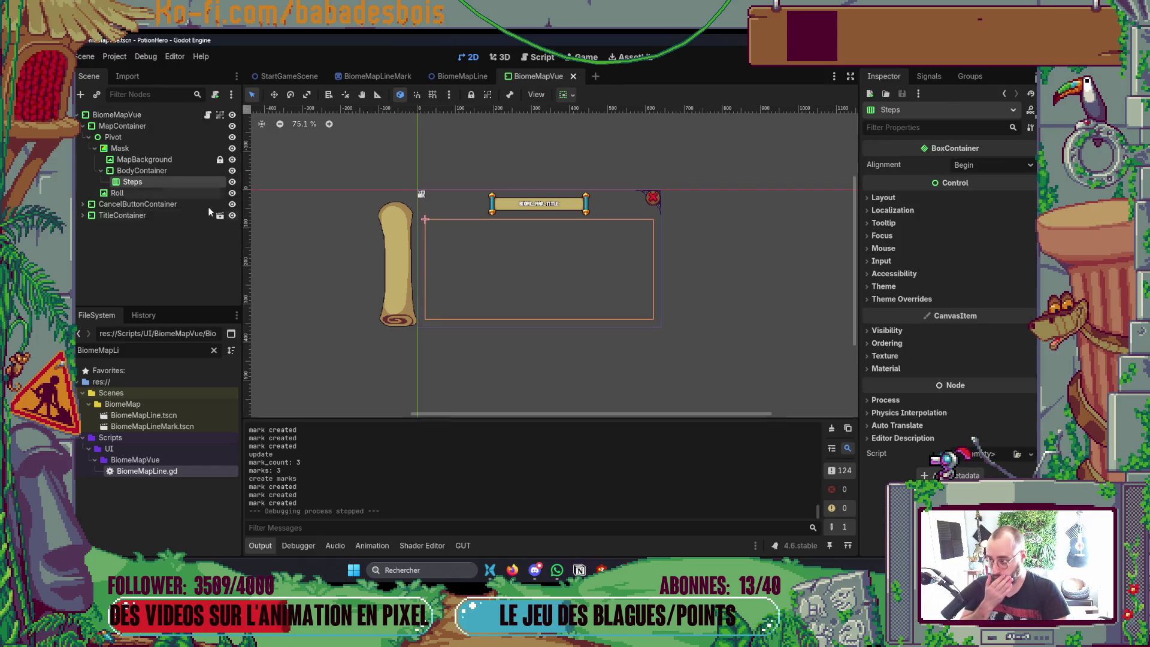
{"action": "left_click", "coordinate": [900, 342]}
{"action": "left_click", "coordinate": [1028, 353]}
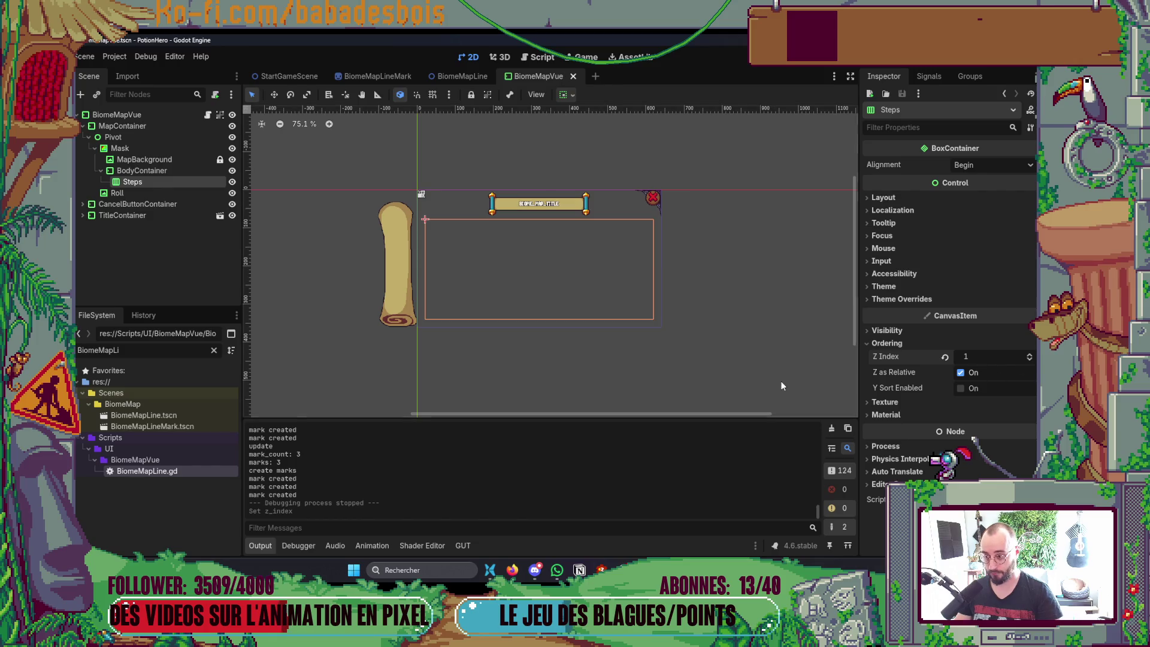
Run the game, open and close the Ferme malfamée map three times, then close the game
{"action": "key", "text": "F5"}
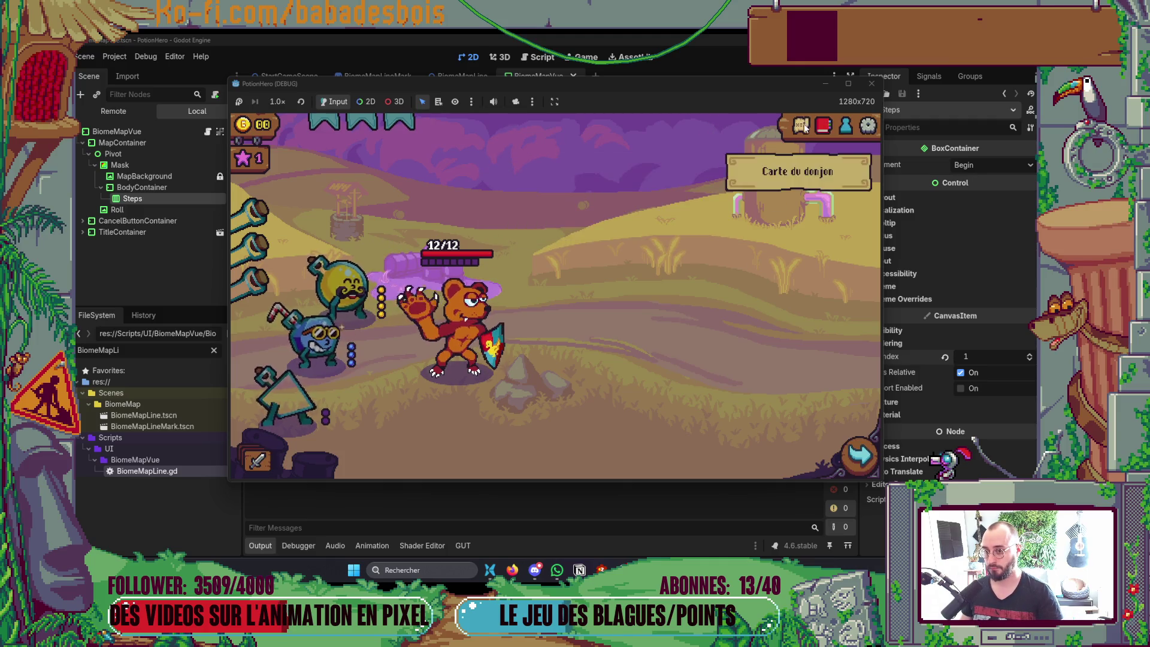
{"action": "left_click", "coordinate": [846, 125]}
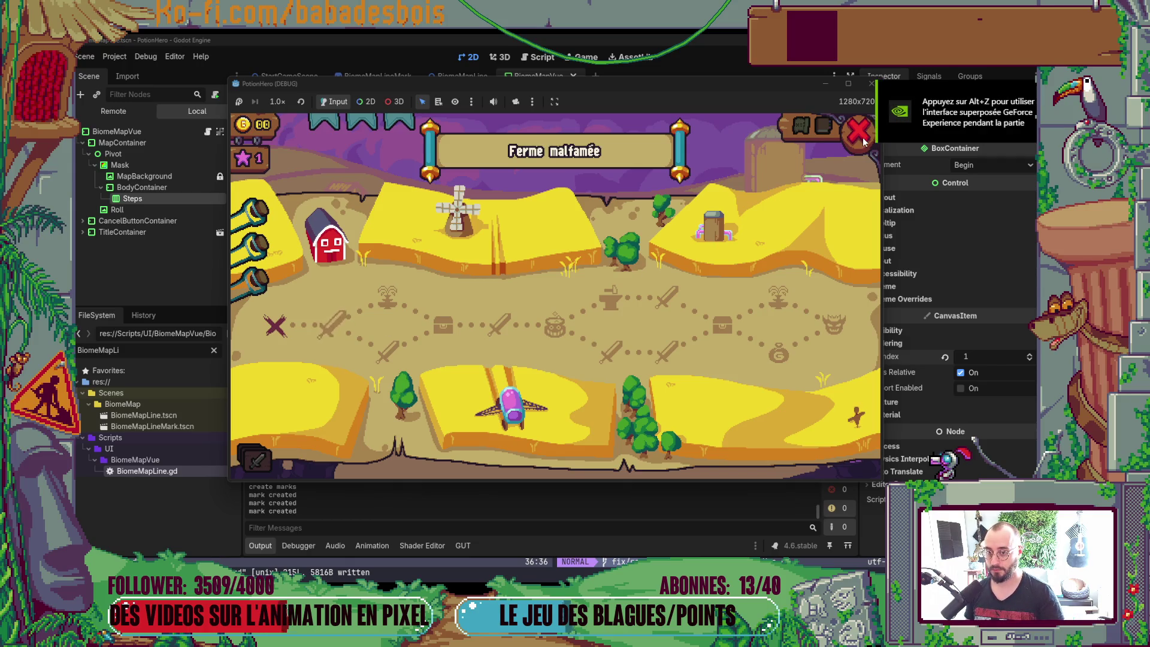
{"action": "left_click", "coordinate": [843, 144]}
{"action": "left_click", "coordinate": [800, 129]}
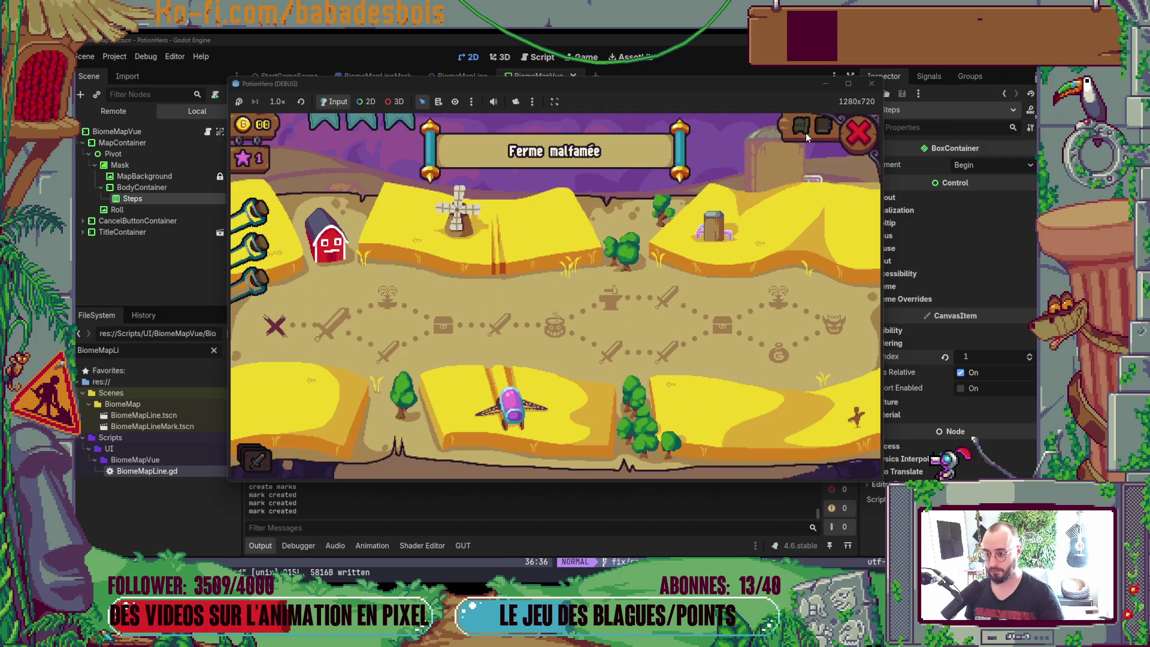
{"action": "left_click", "coordinate": [859, 135]}
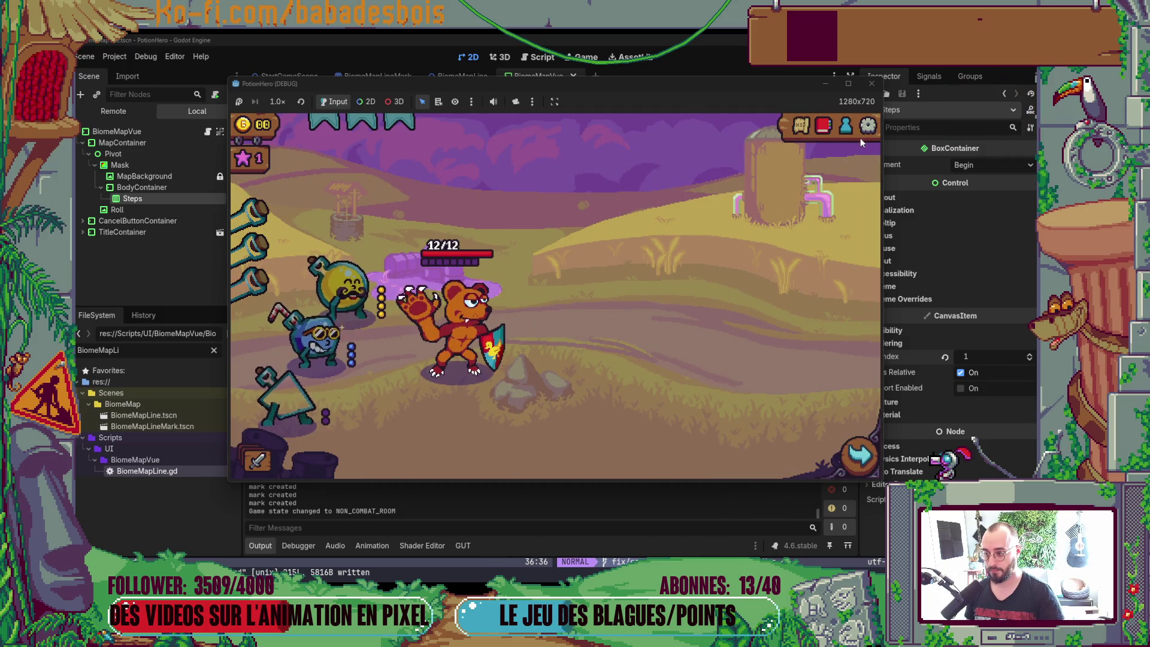
{"action": "left_click", "coordinate": [802, 131]}
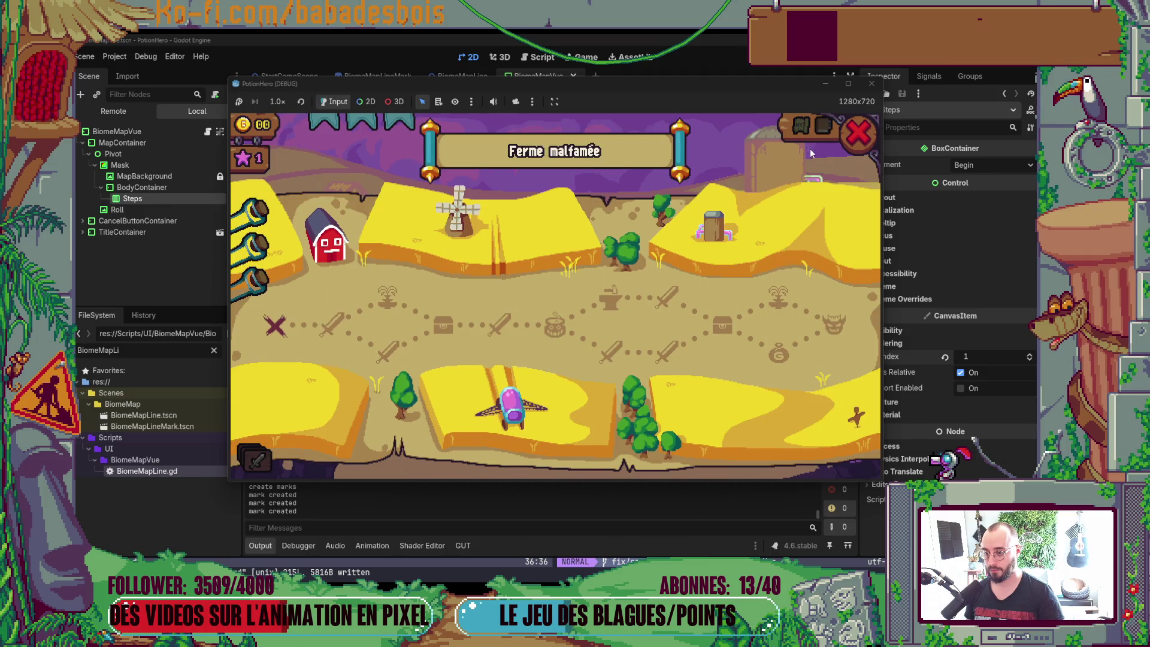
{"action": "left_click", "coordinate": [864, 126]}
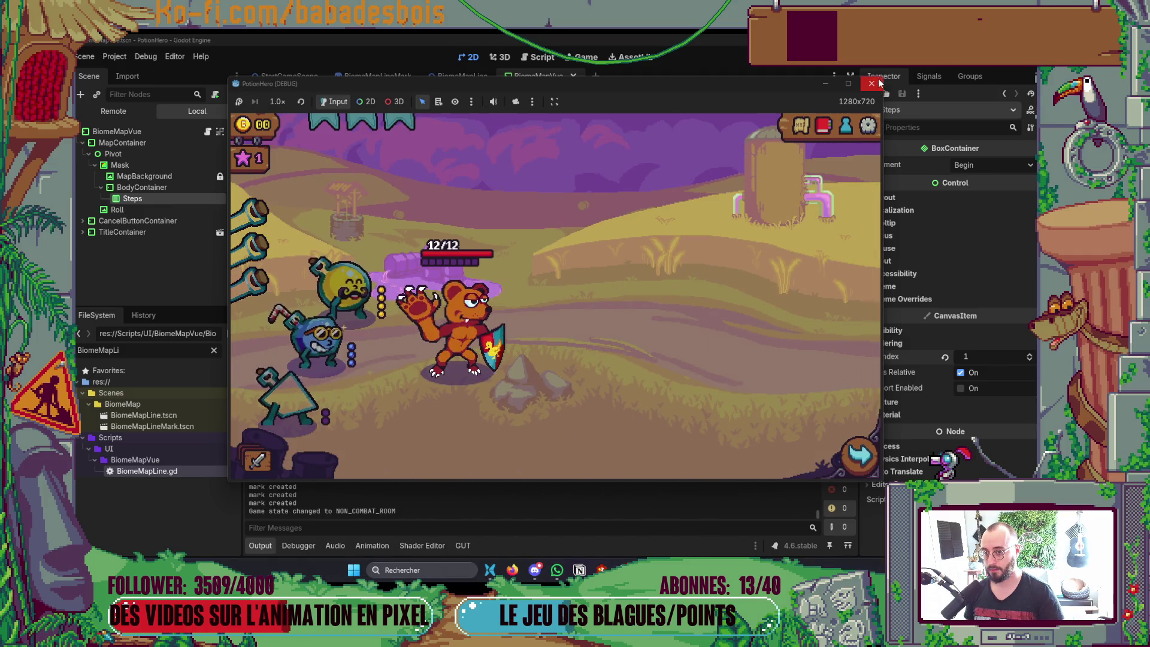
{"action": "left_click", "coordinate": [873, 84]}
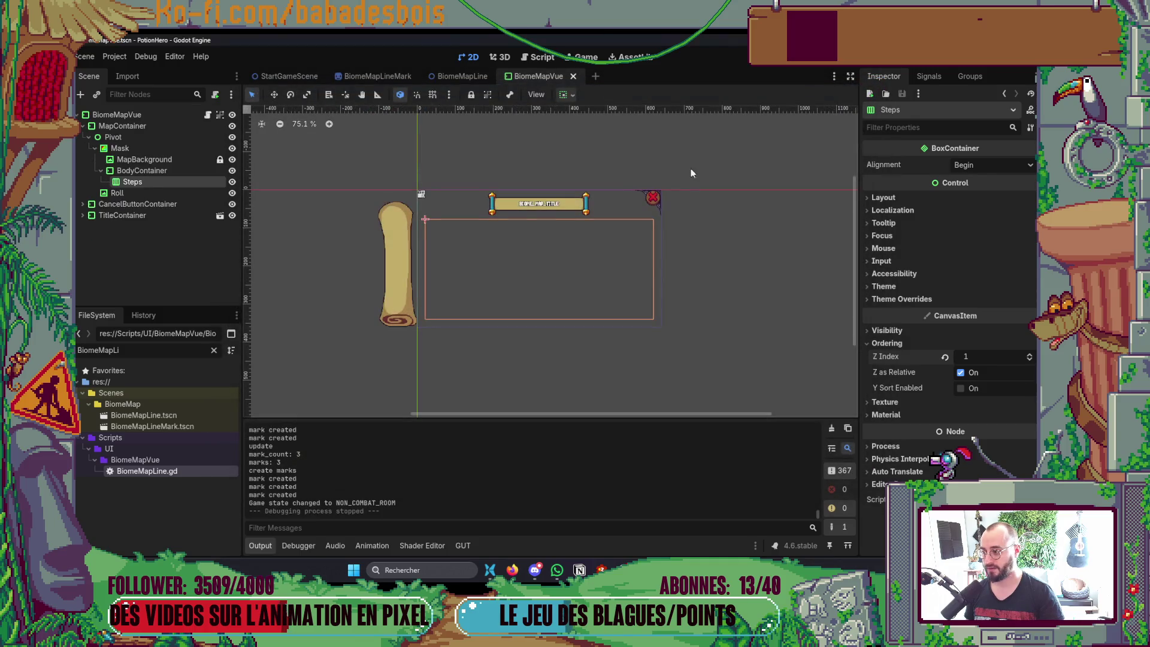
Return Steps to Z Index 0, leaving Z as Relative switched on
{"action": "left_click", "coordinate": [961, 373]}
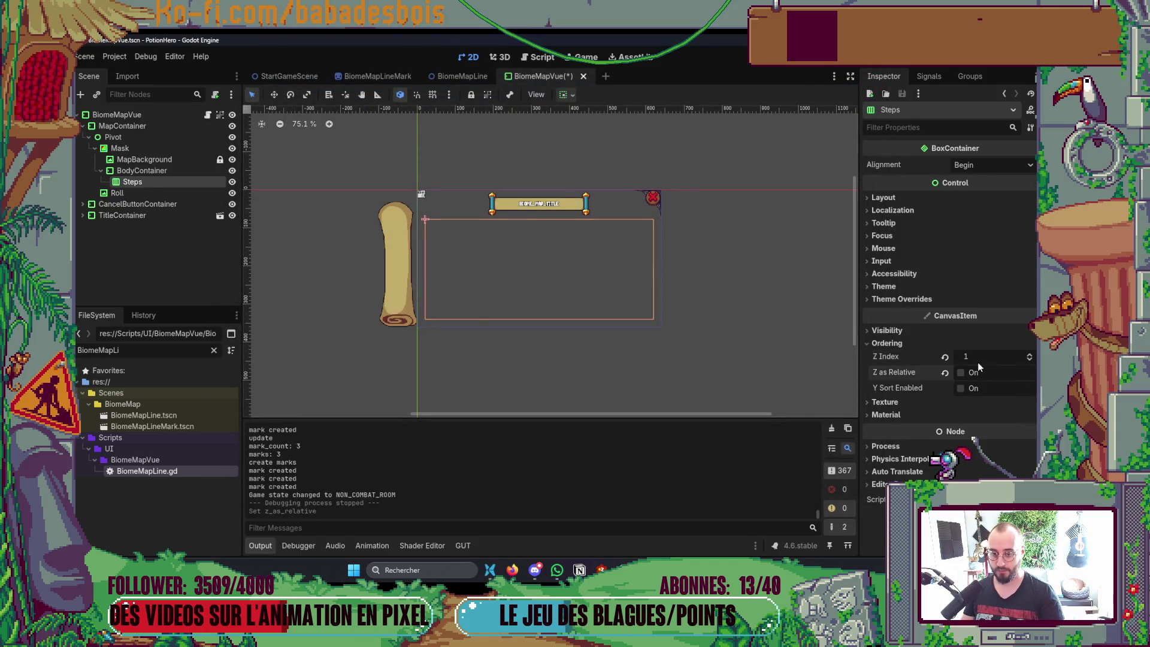
{"action": "left_click", "coordinate": [962, 372]}
{"action": "left_click", "coordinate": [978, 362]}
{"action": "type", "text": "0"}
{"action": "key", "text": "Return"}
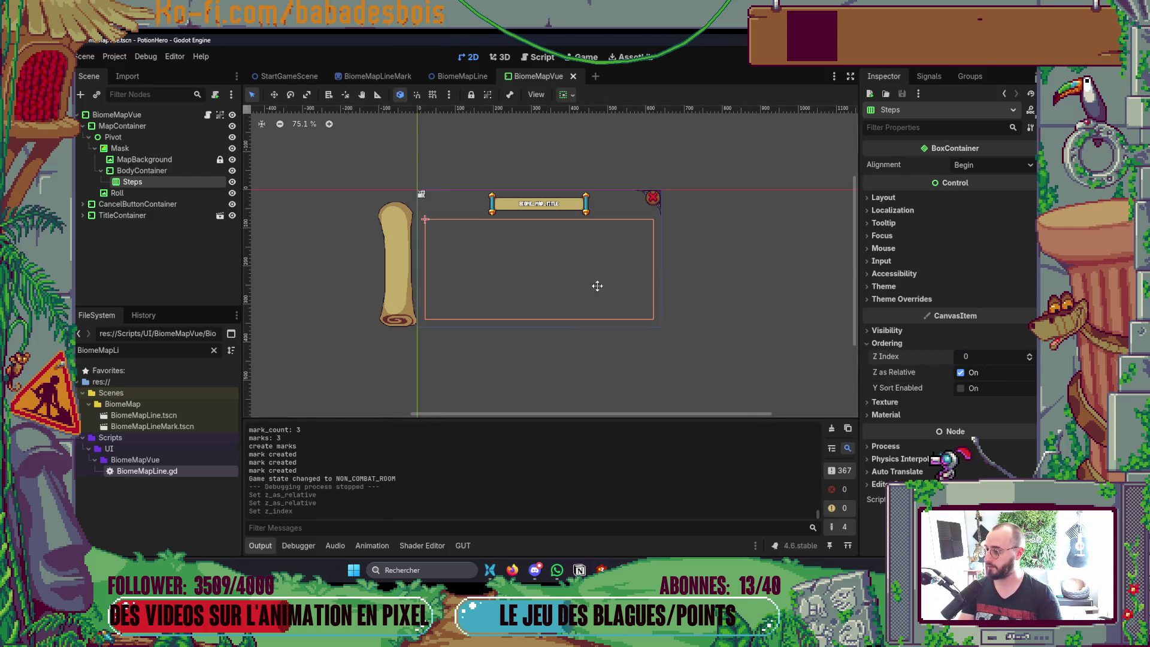
Run the game, open and close the dungeon map twice, then close the game window
{"action": "key", "text": "F5"}
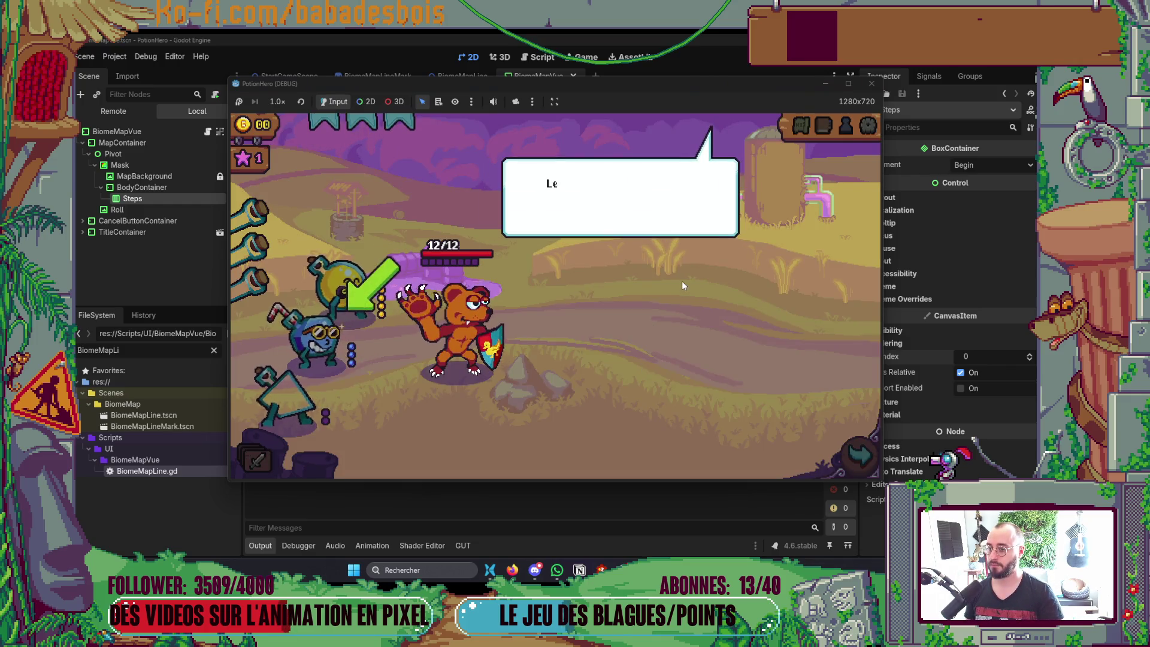
{"action": "left_click", "coordinate": [687, 279]}
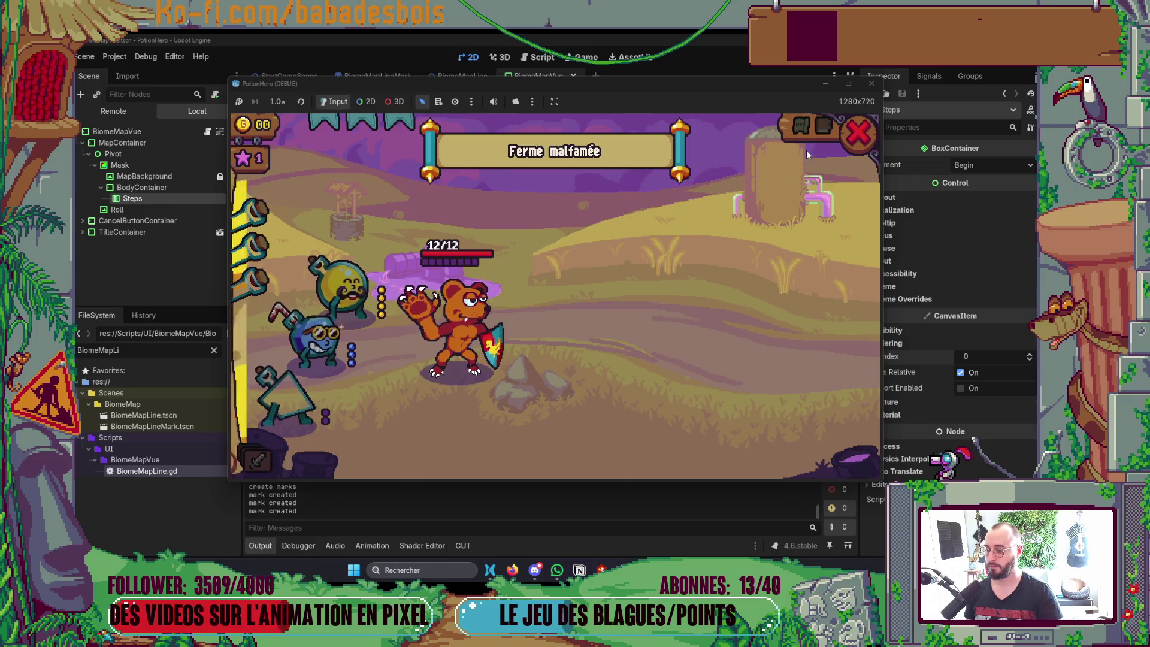
{"action": "left_click", "coordinate": [866, 142]}
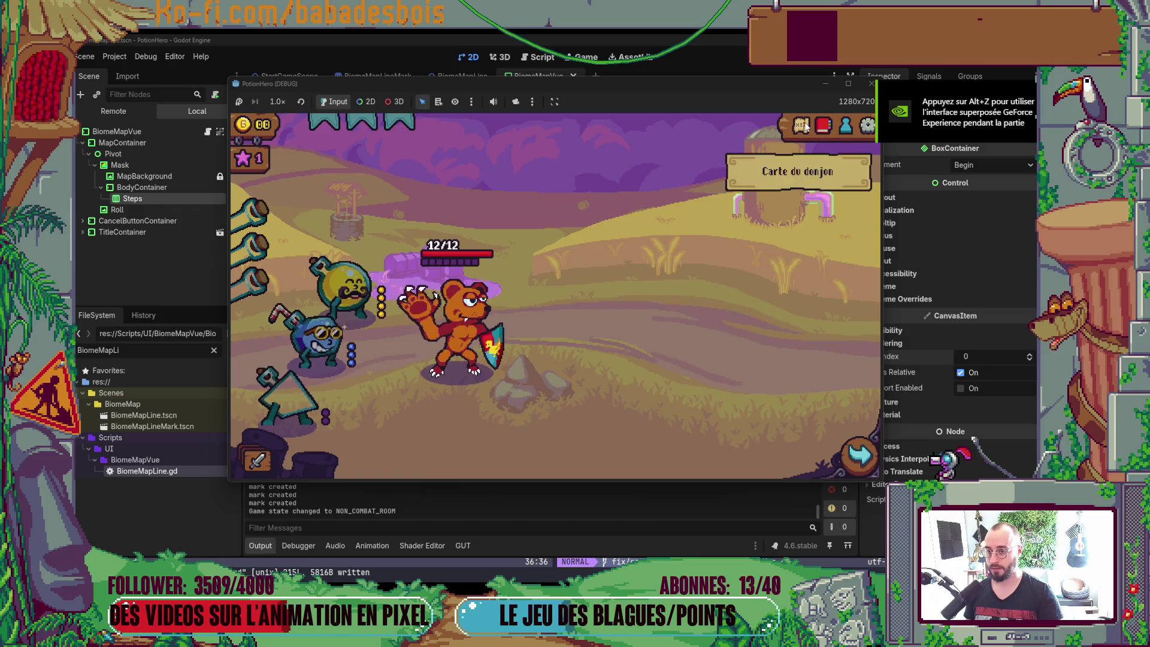
{"action": "left_click", "coordinate": [803, 125]}
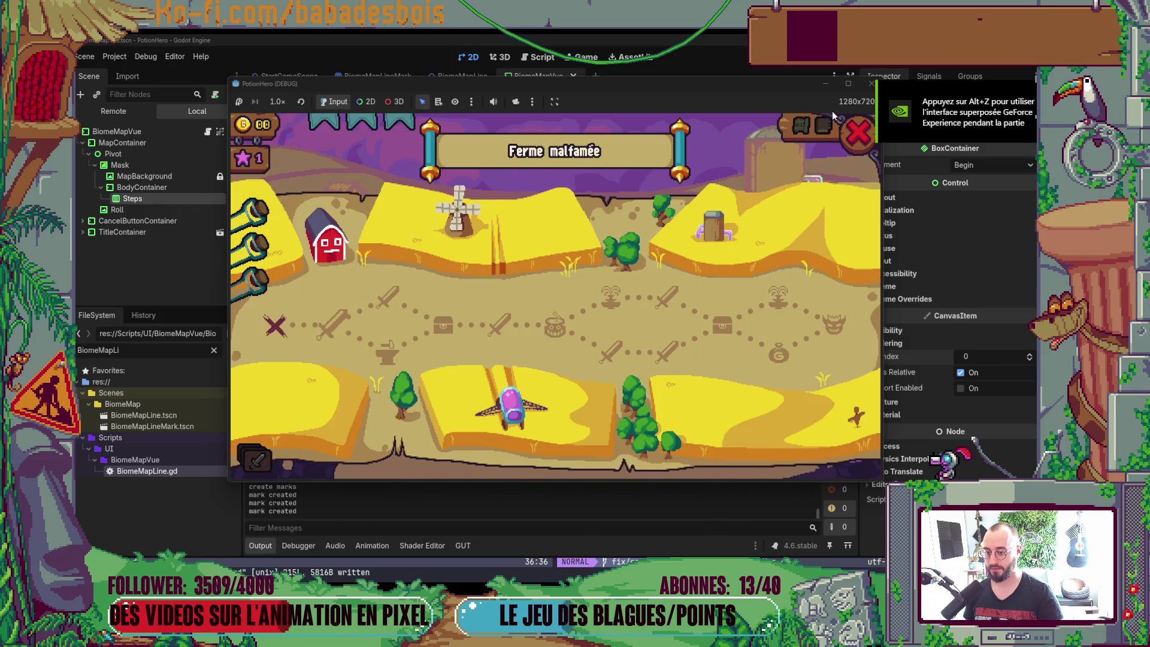
{"action": "left_click", "coordinate": [868, 129]}
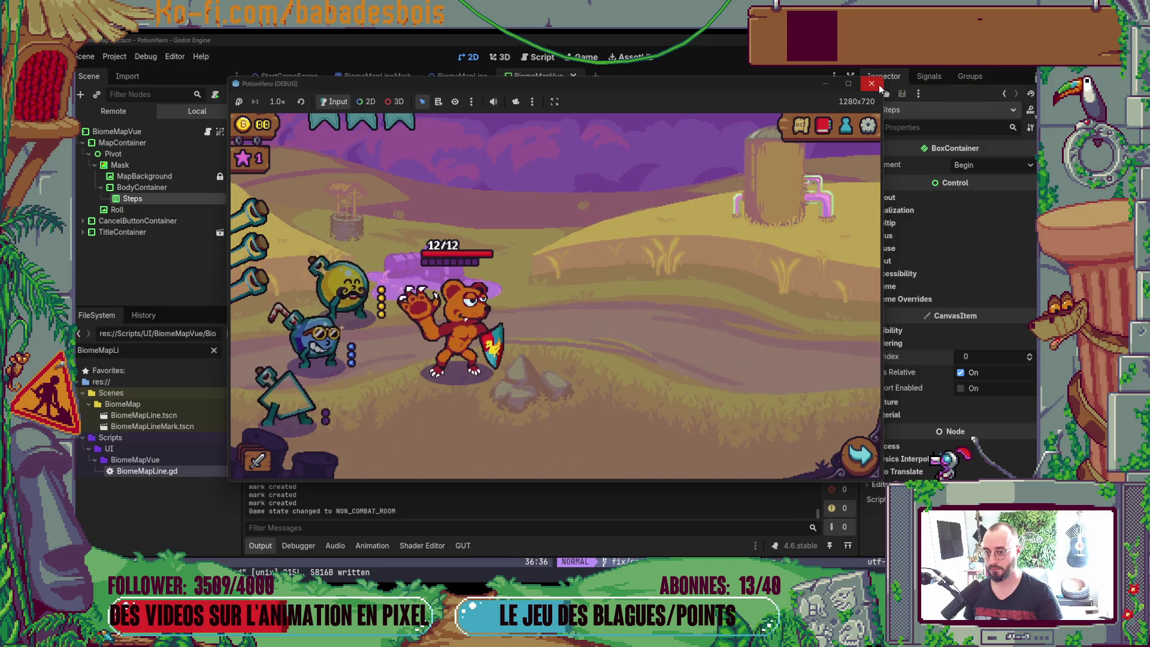
{"action": "left_click", "coordinate": [878, 84]}
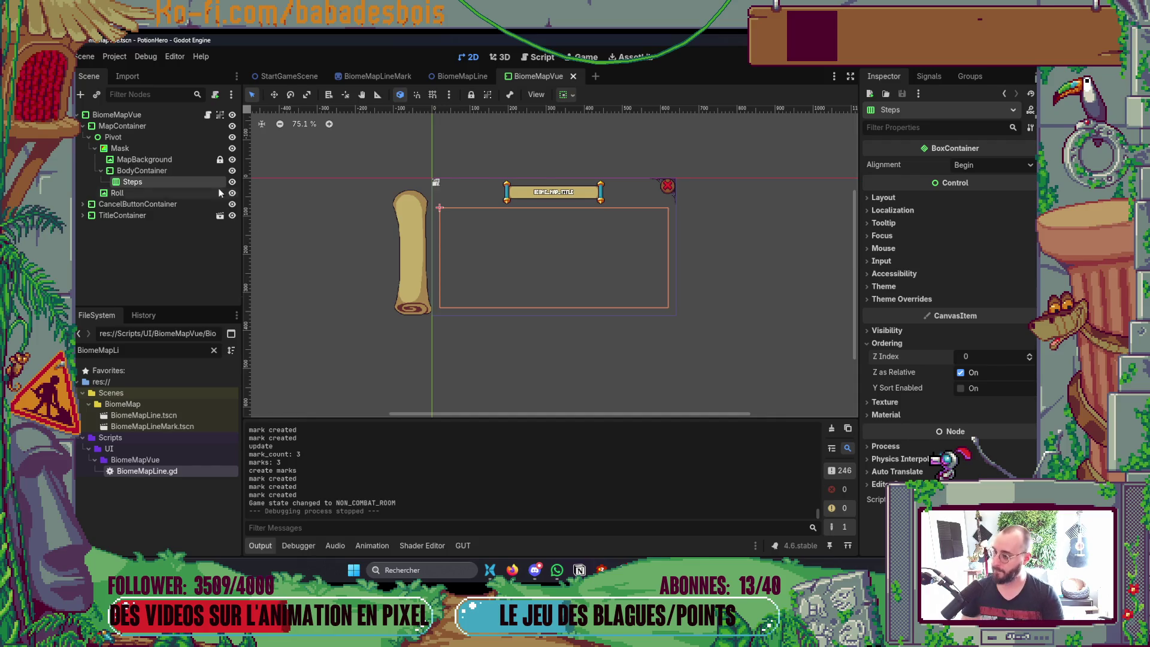
Add a Control child node under Mask
{"action": "left_click", "coordinate": [190, 151]}
{"action": "right_click", "coordinate": [192, 151]}
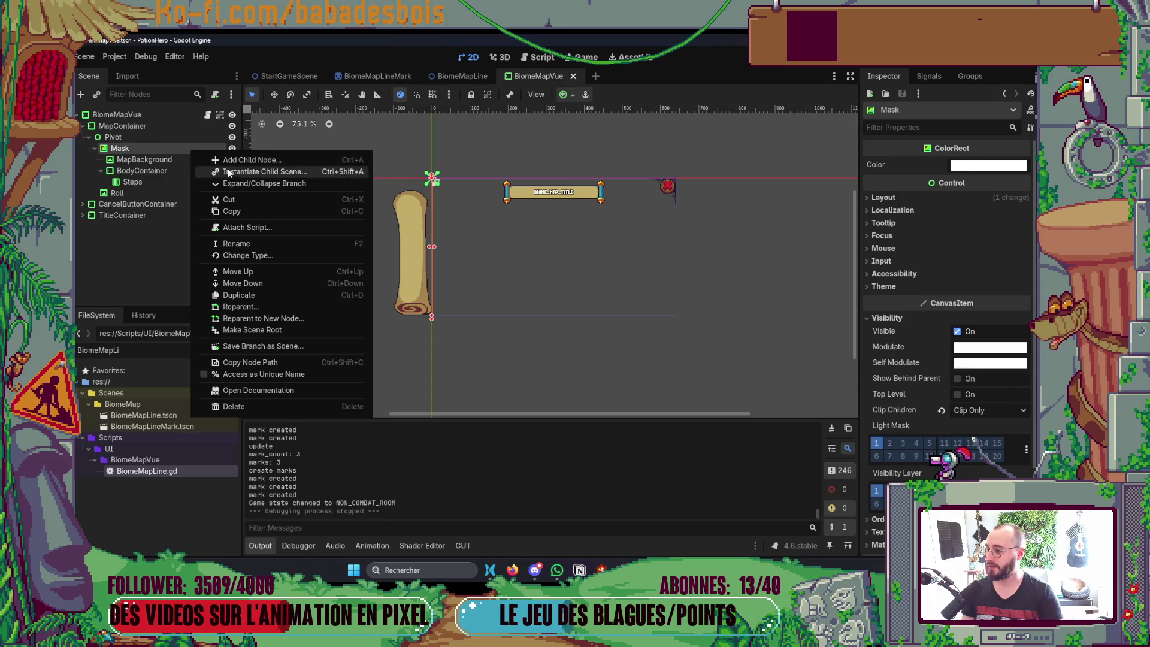
{"action": "left_click", "coordinate": [250, 160]}
{"action": "type", "text": "Line"}
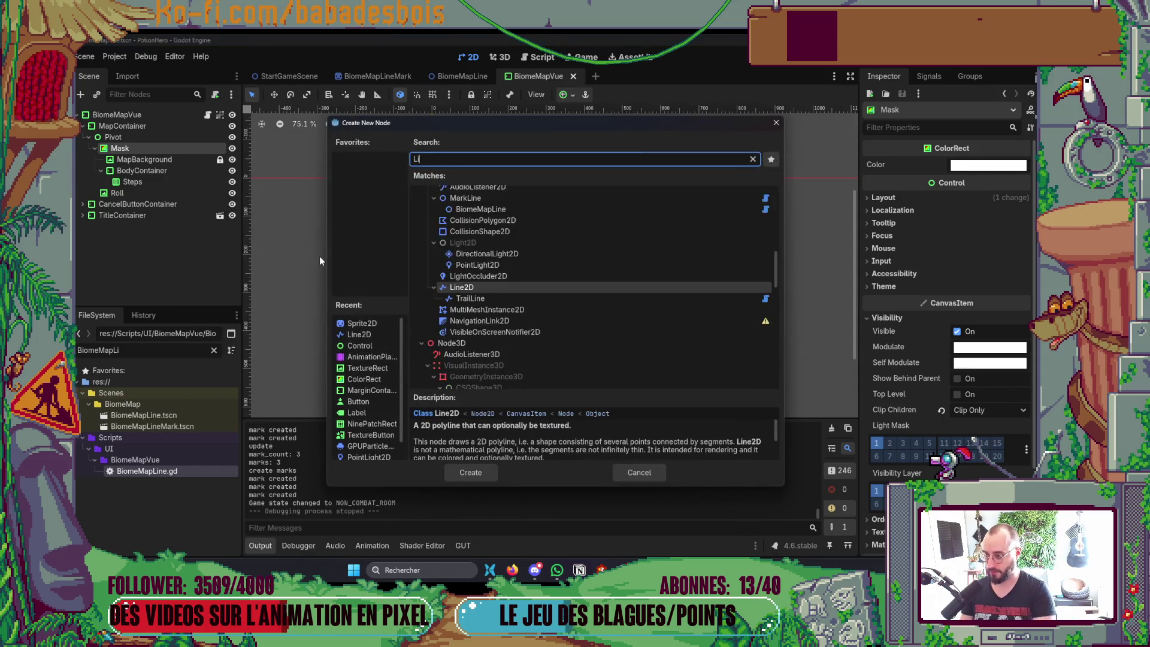
{"action": "key", "text": "BackSpace"}
{"action": "key", "text": "BackSpace"}
{"action": "key", "text": "BackSpace"}
{"action": "type", "text": "Control"}
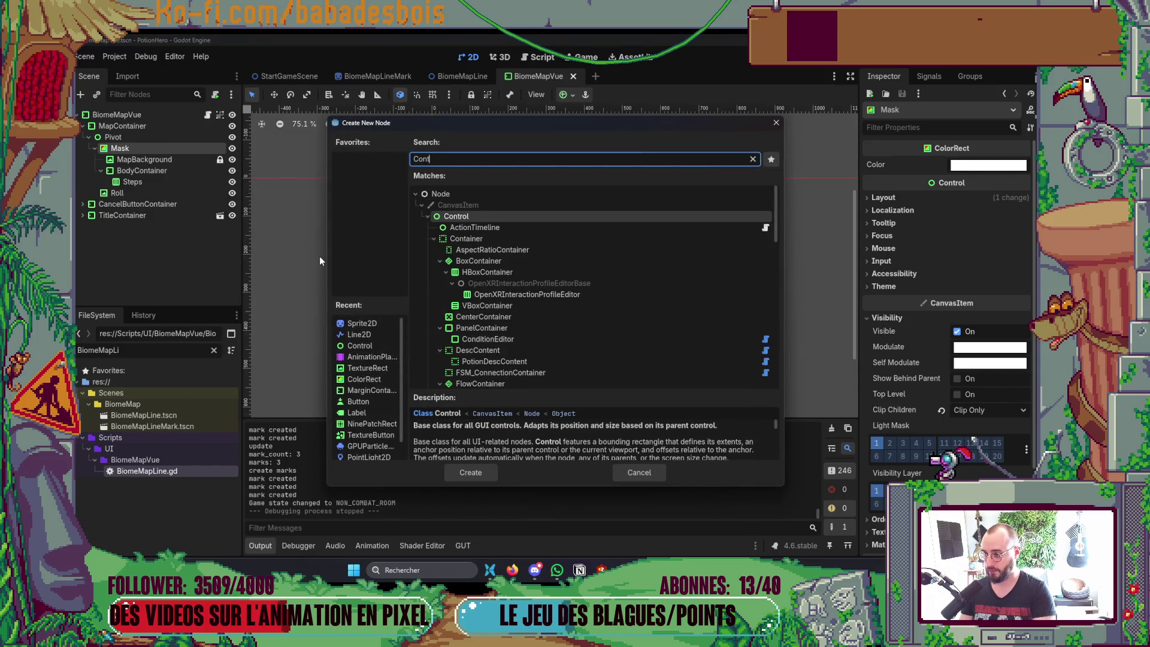
{"action": "key", "text": "Return"}
Move the new Control above MapBackground, rename it Lines, and save the scene
{"action": "left_click_drag", "start_coordinate": [149, 191], "coordinate": [151, 158]}
{"action": "key", "text": "F2"}
{"action": "type", "text": "Li"}
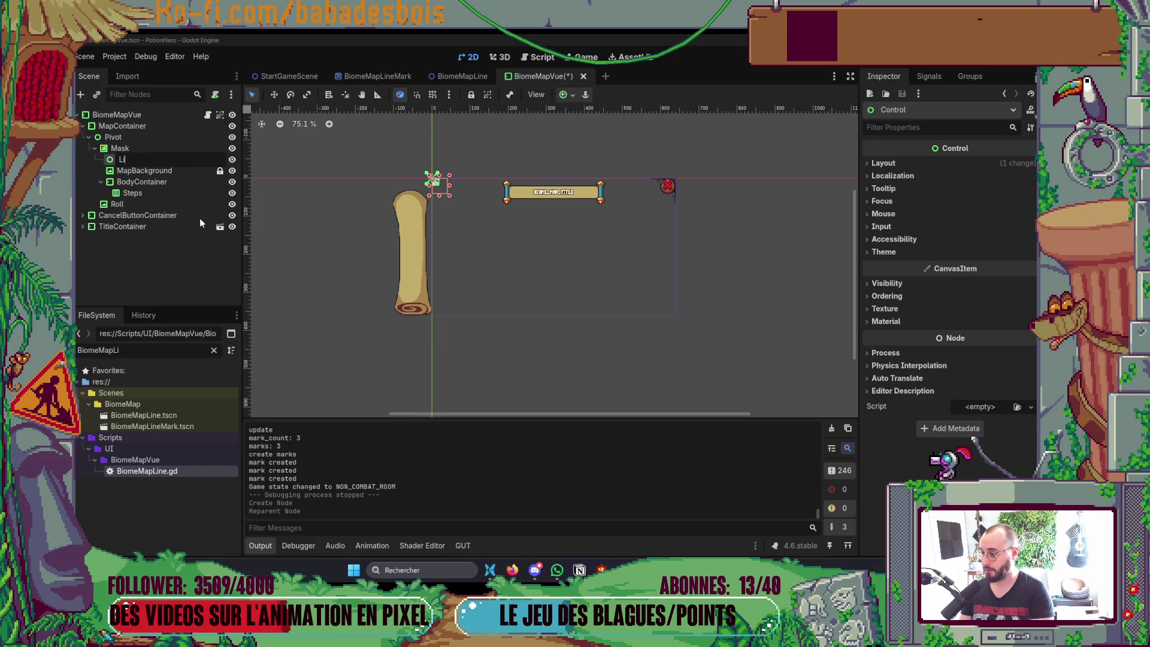
{"action": "type", "text": "nes"}
{"action": "key", "text": "Return"}
{"action": "key", "text": "ctrl+s"}
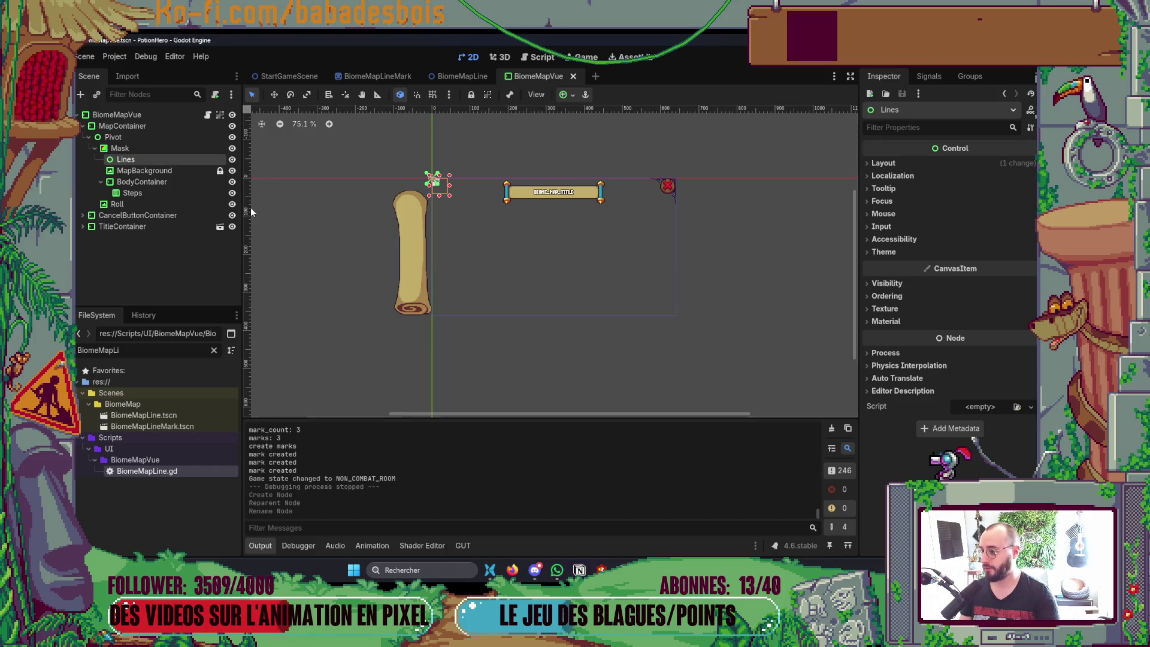
Give Lines the Top Left anchor preset and save the scene
{"action": "left_click", "coordinate": [574, 95]}
{"action": "left_click", "coordinate": [626, 188]}
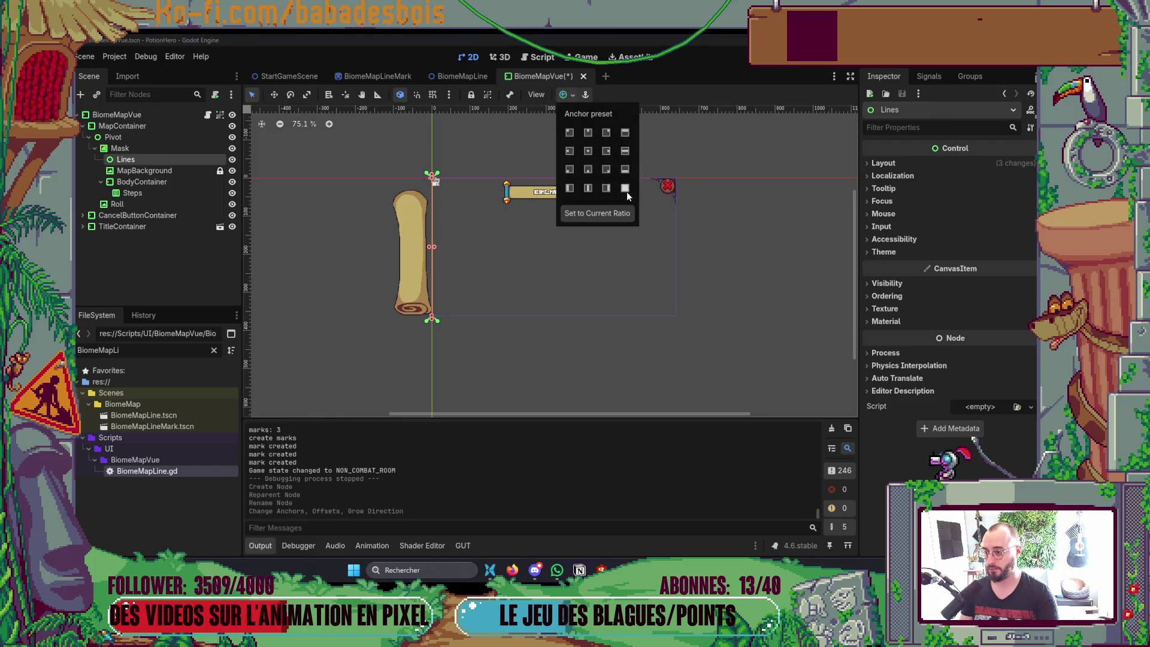
{"action": "left_click", "coordinate": [627, 188]}
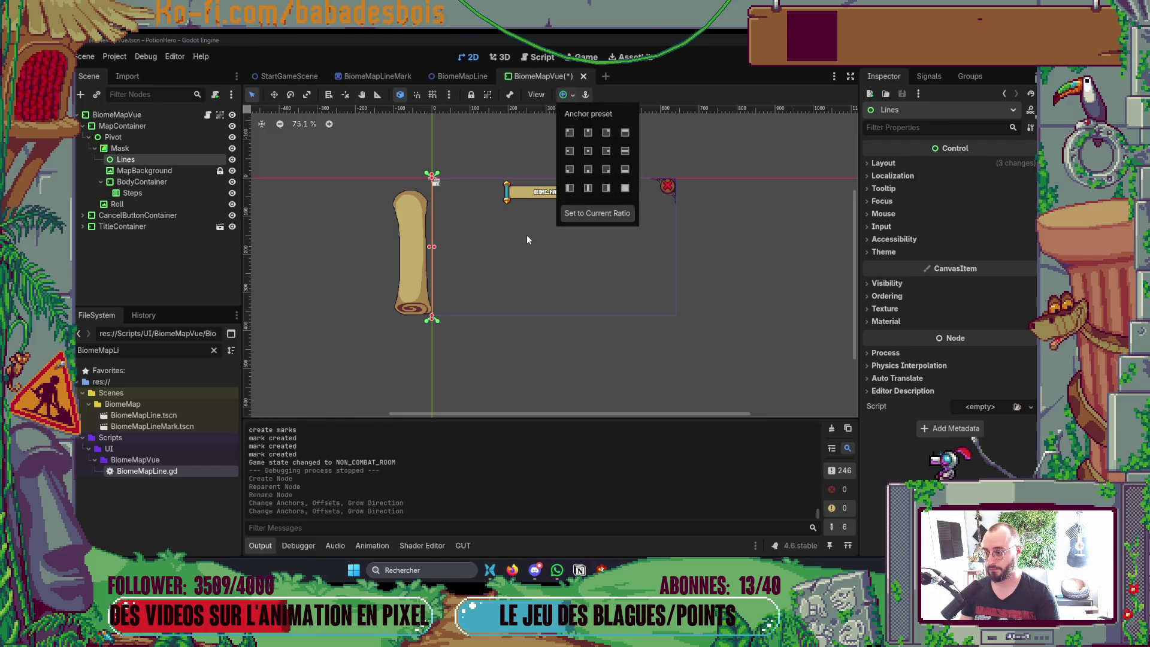
{"action": "left_click", "coordinate": [586, 151]}
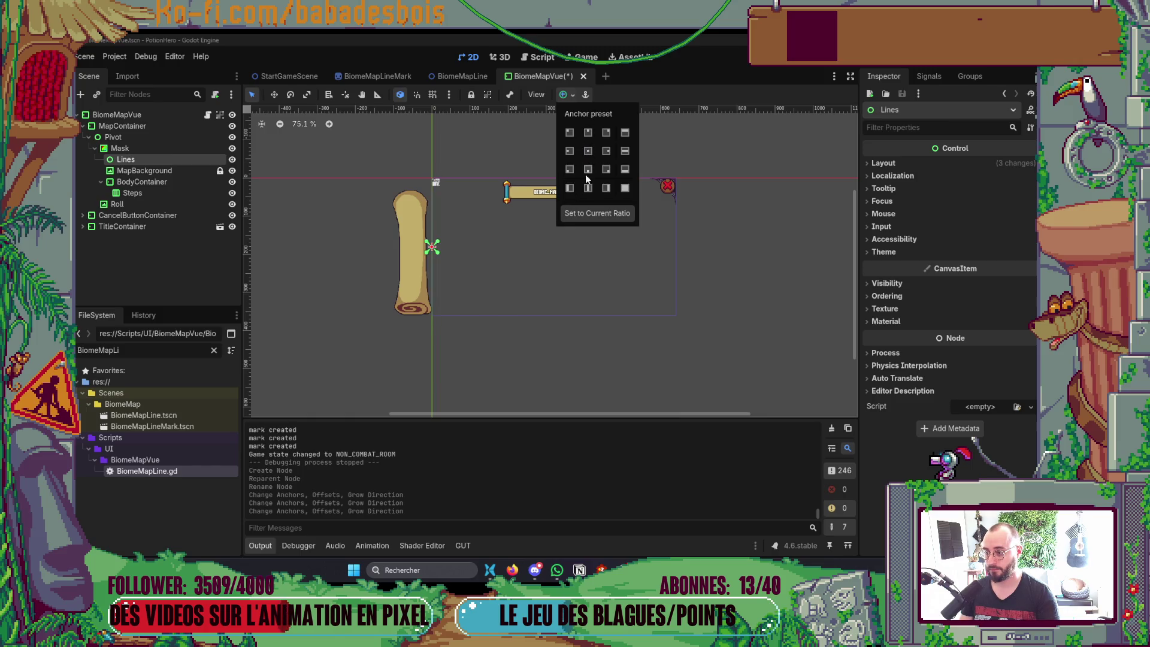
{"action": "left_click", "coordinate": [570, 132]}
{"action": "key", "text": "ctrl+s"}
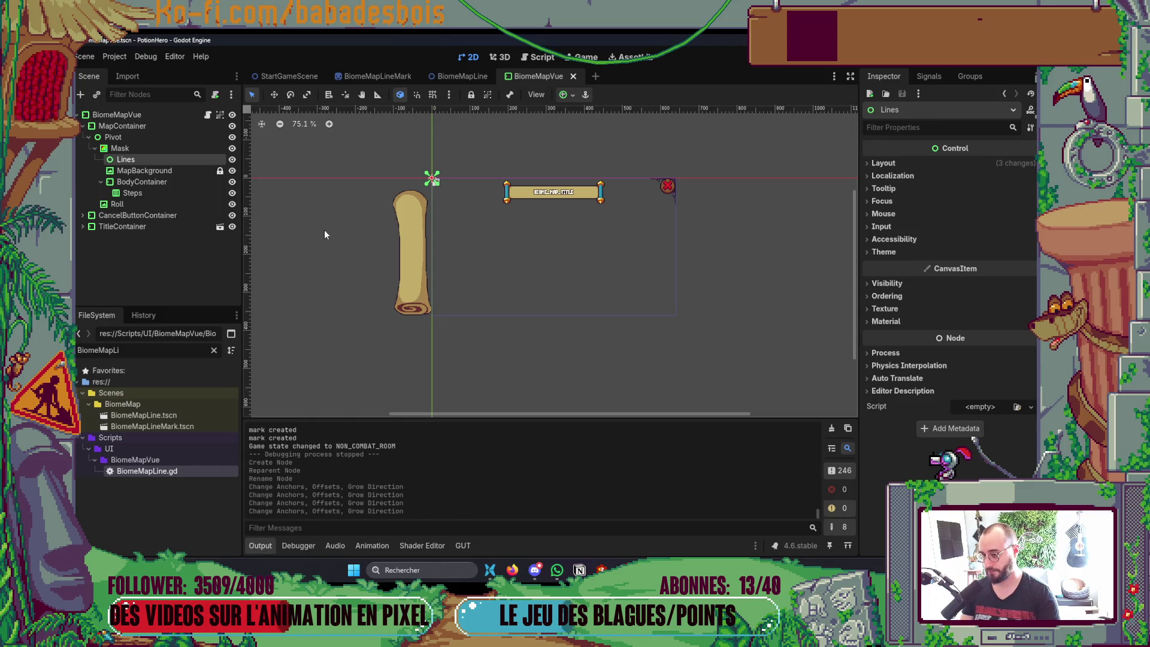
Briefly check the Visibility and Ordering properties of Lines in the Inspector
{"action": "left_click", "coordinate": [929, 283]}
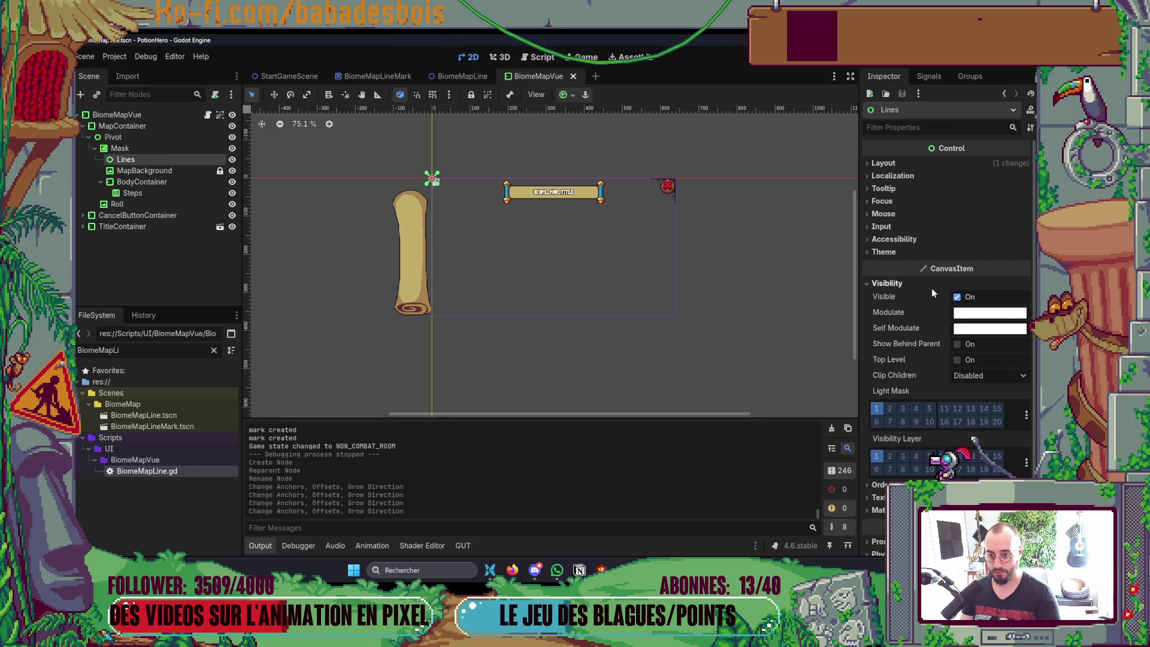
{"action": "left_click", "coordinate": [931, 282]}
{"action": "left_click", "coordinate": [907, 296]}
{"action": "left_click", "coordinate": [905, 299]}
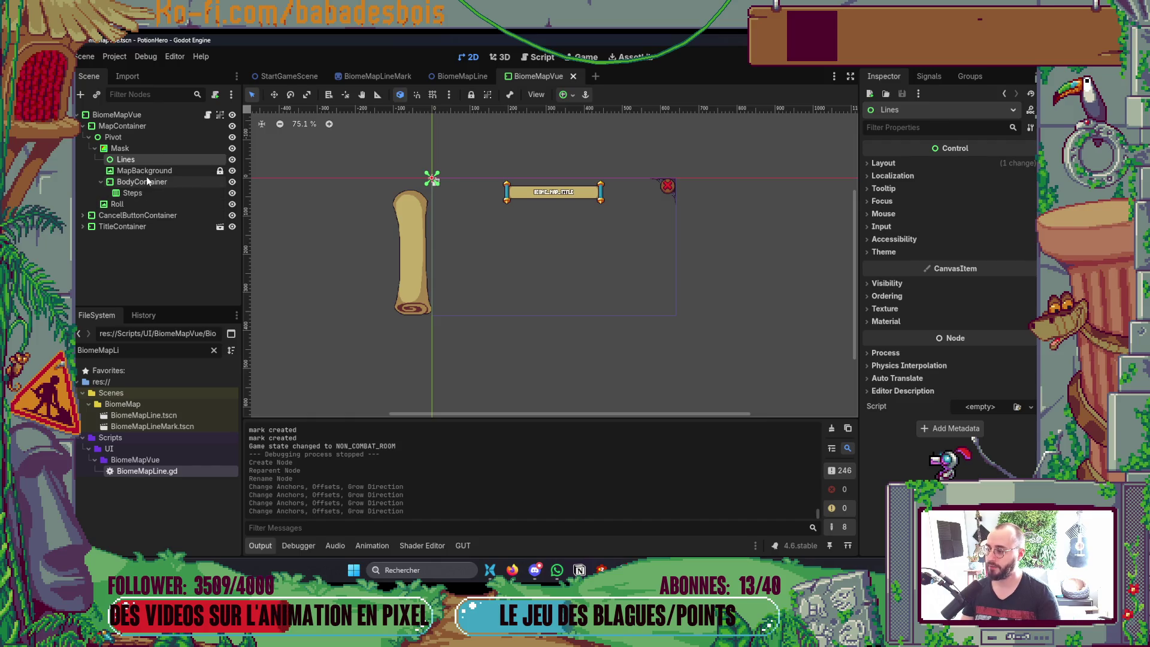
{"action": "key", "text": "alt+Tab"}
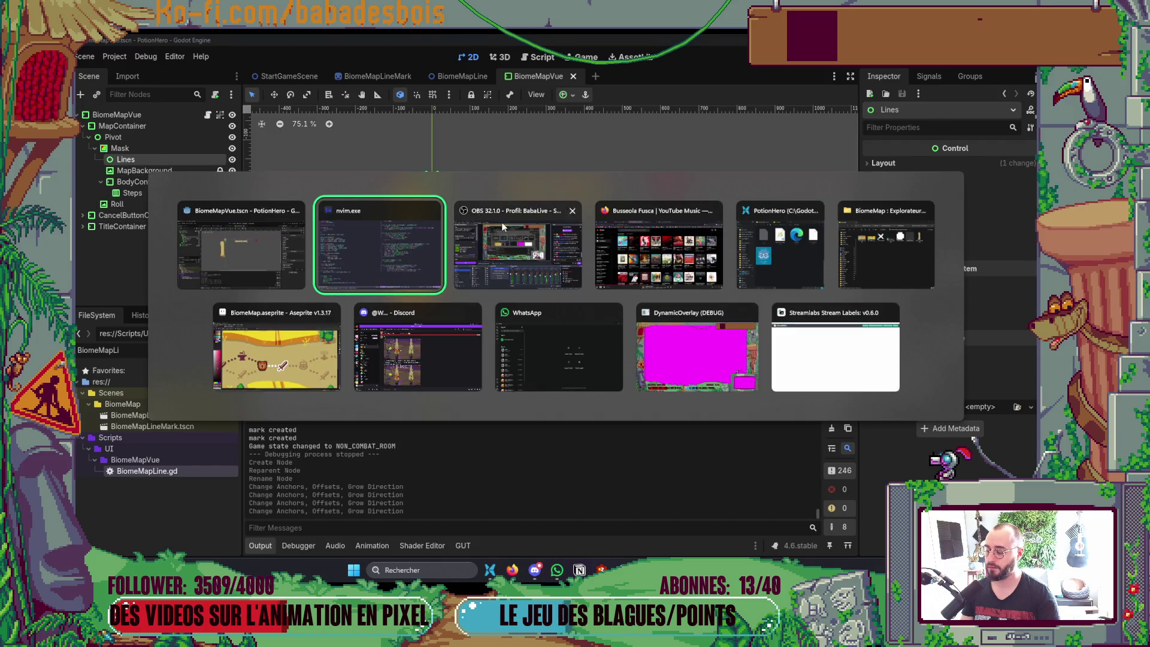
{"action": "key", "text": "space"}
{"action": "key", "text": "f"}
{"action": "key", "text": "f"}
{"action": "key", "text": "Escape"}
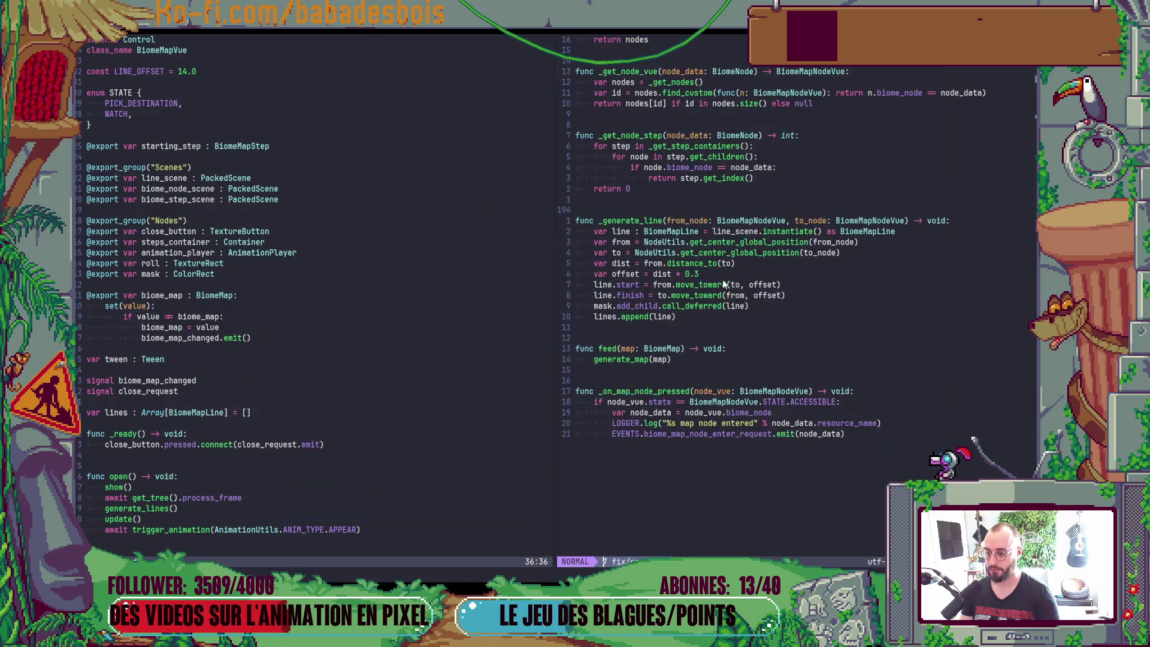
{"action": "left_click", "coordinate": [721, 284]}
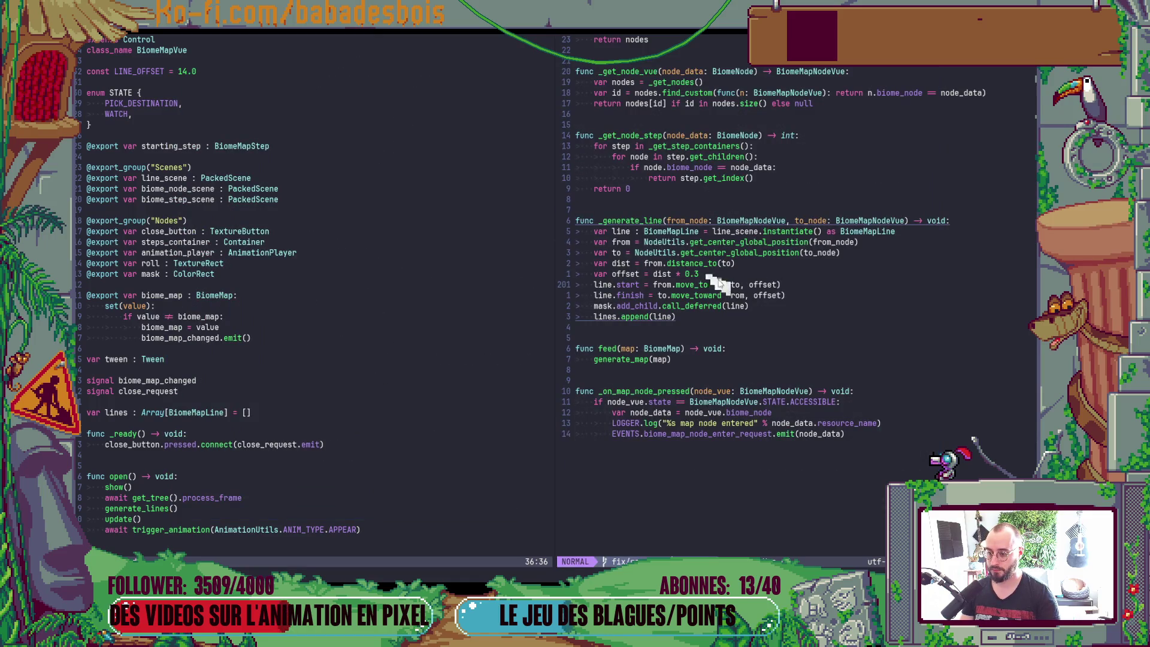
{"action": "key", "text": "space"}
{"action": "key", "text": "f"}
{"action": "key", "text": "f"}
{"action": "key", "text": "Escape"}
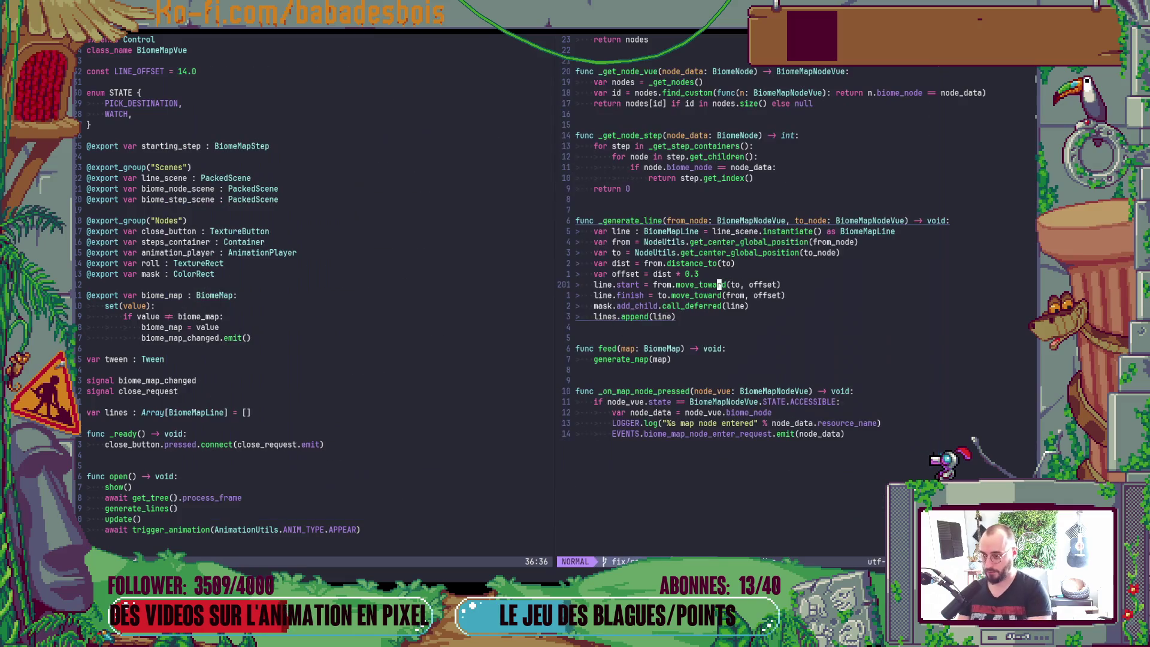
{"action": "key", "text": "g"}
{"action": "key", "text": "g"}
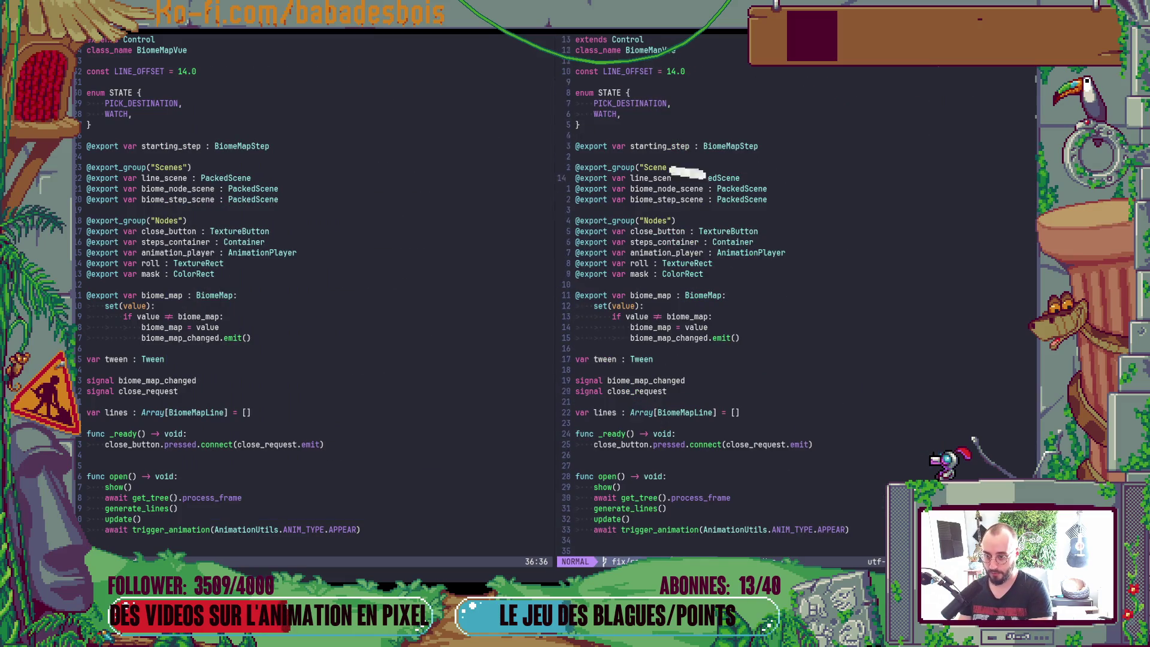
{"action": "left_click", "coordinate": [719, 252]}
{"action": "type", "text": "o"}
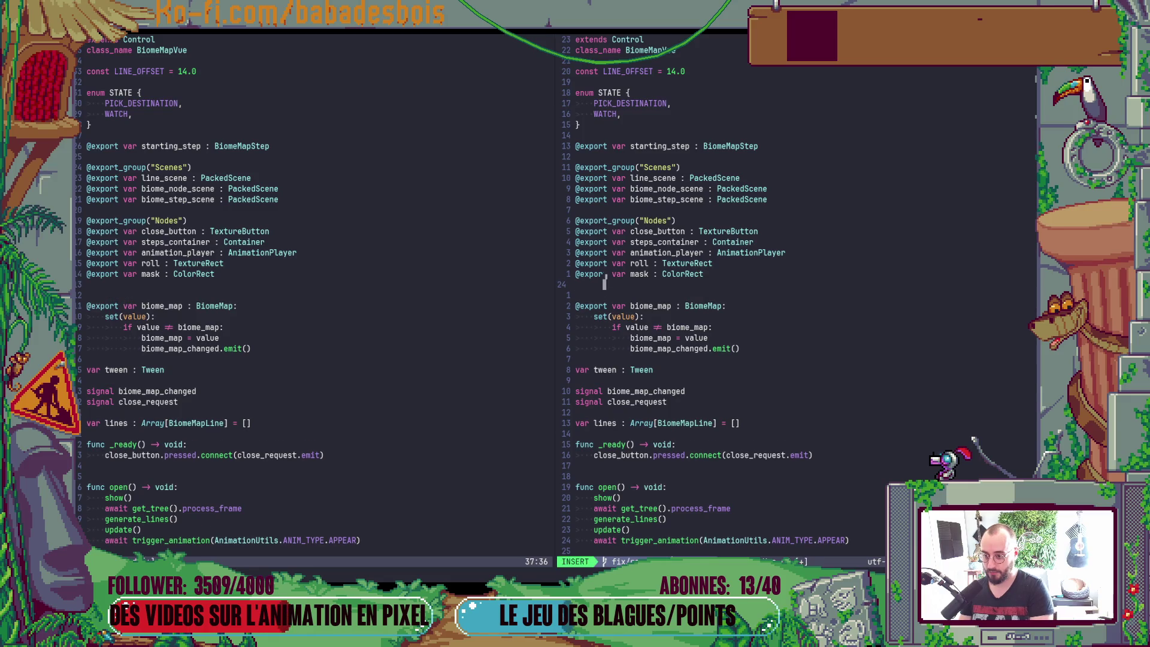
{"action": "type", "text": "@ep"}
{"action": "key", "text": "BackSpace"}
{"action": "type", "text": "xport var line_container : "}
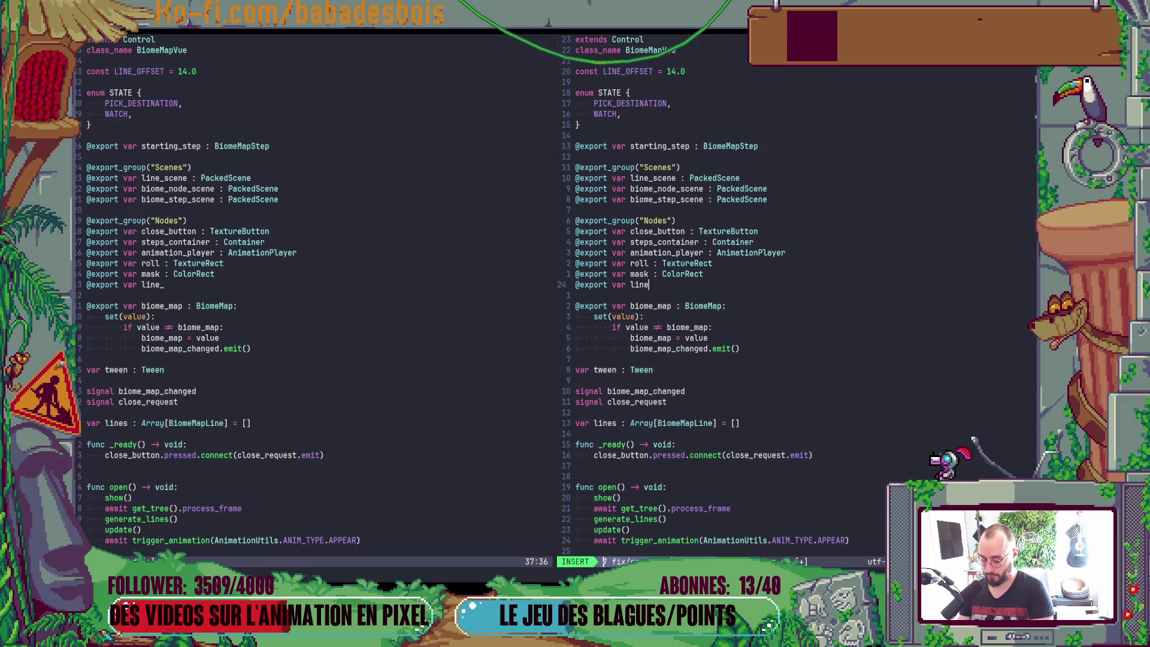
{"action": "type", "text": "Control"}
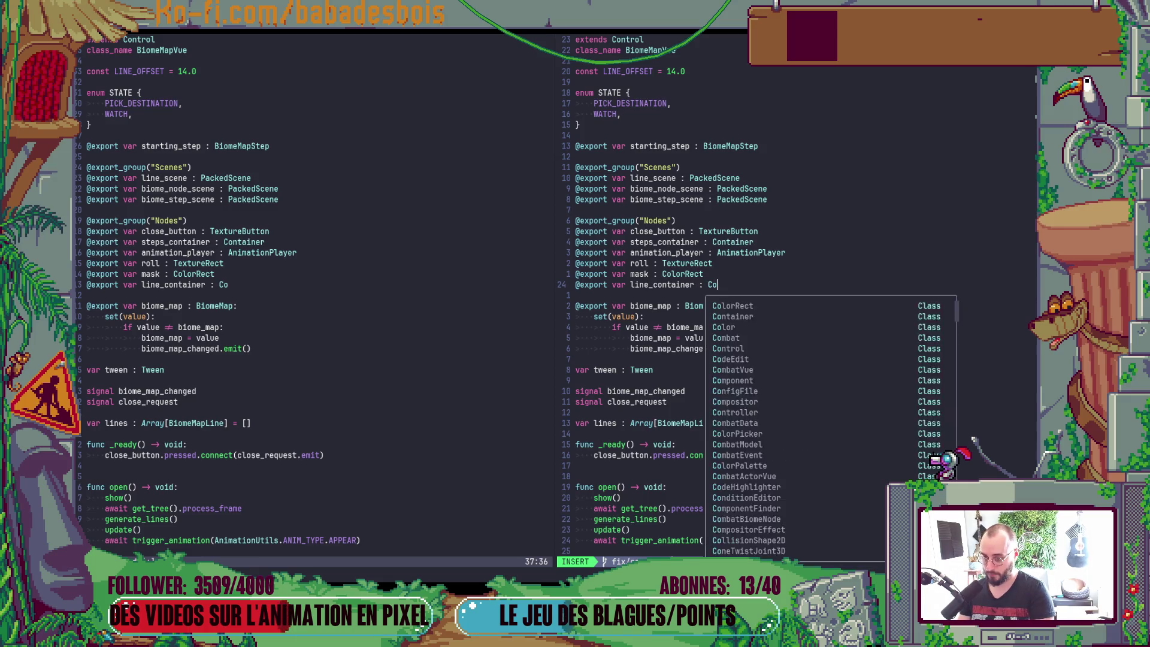
{"action": "key", "text": "Escape"}
{"action": "key", "text": "ctrl+s"}
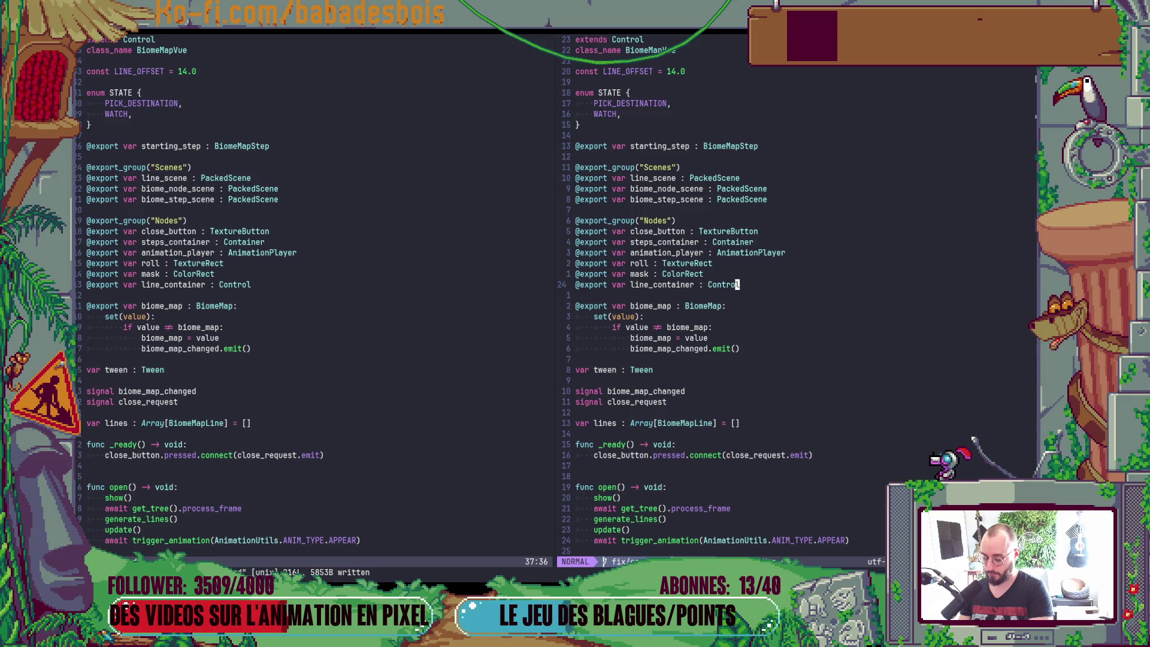
Change mask.add_child to line_container.add_child in _generate_line and save
{"action": "key", "text": "shift+g"}
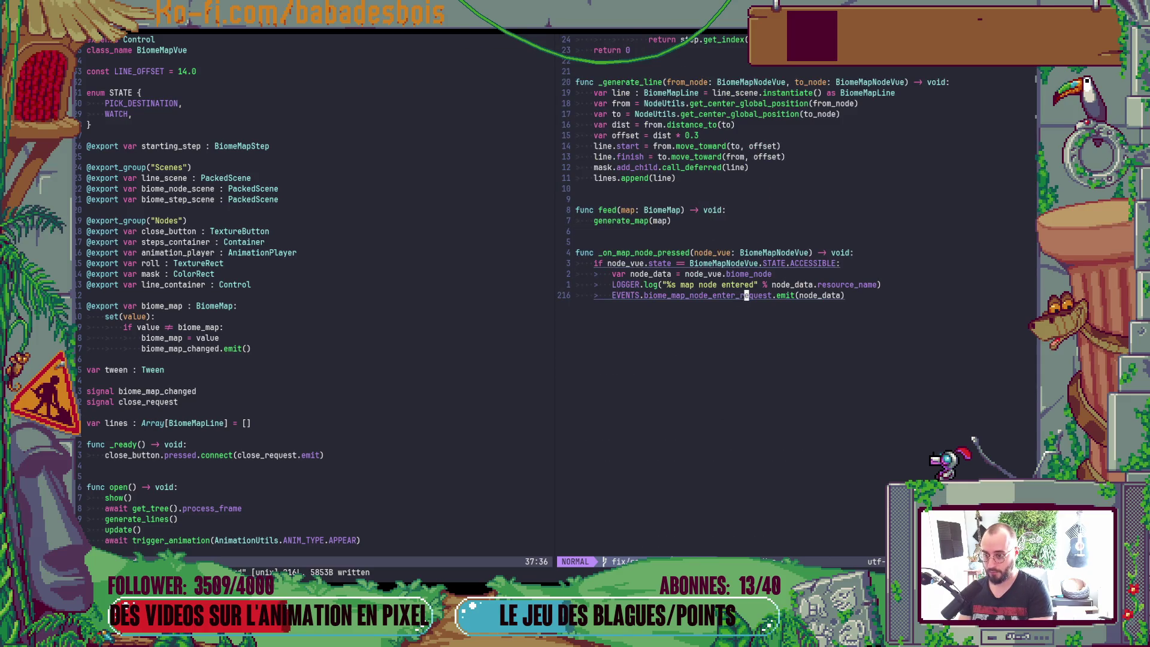
{"action": "key", "text": "k"}
{"action": "key", "text": "k"}
{"action": "key", "text": "k"}
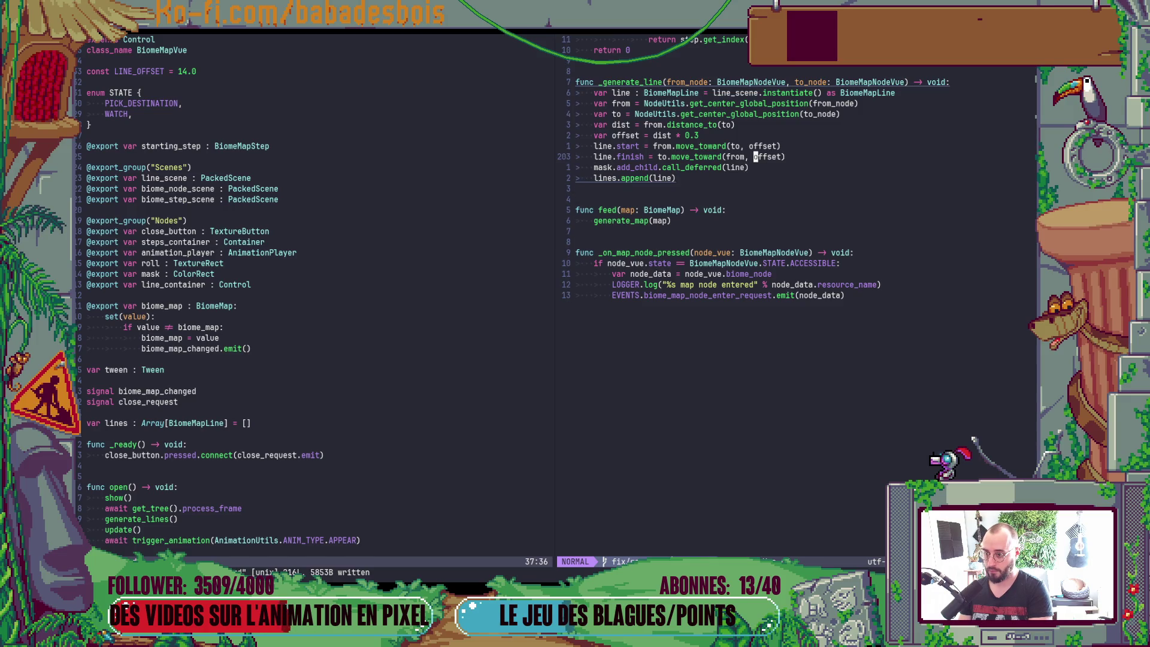
{"action": "type", "text": "cwli"}
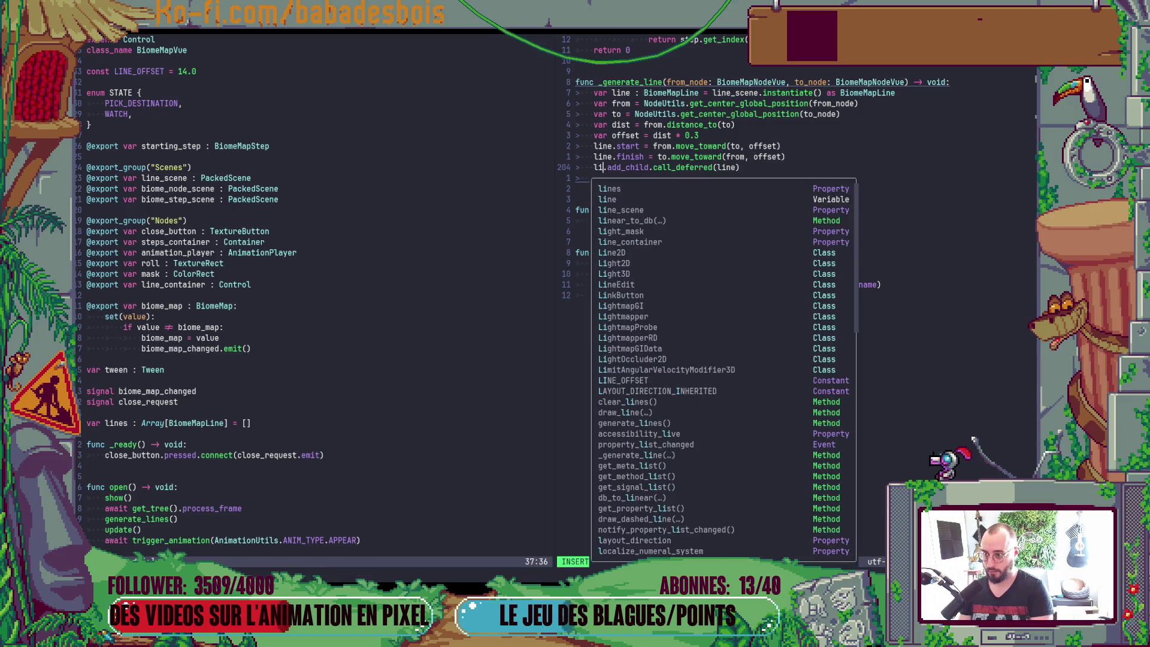
{"action": "key", "text": "Down"}
{"action": "key", "text": "Down"}
{"action": "key", "text": "Down"}
{"action": "key", "text": "Return"}
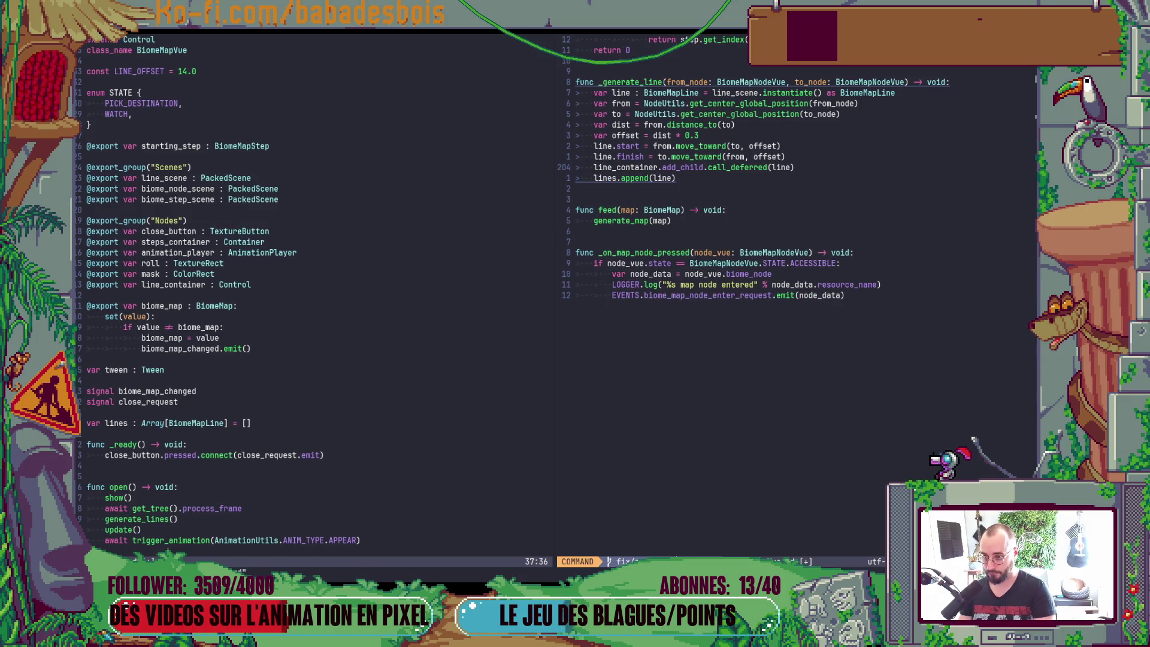
{"action": "key", "text": "alt+Tab"}
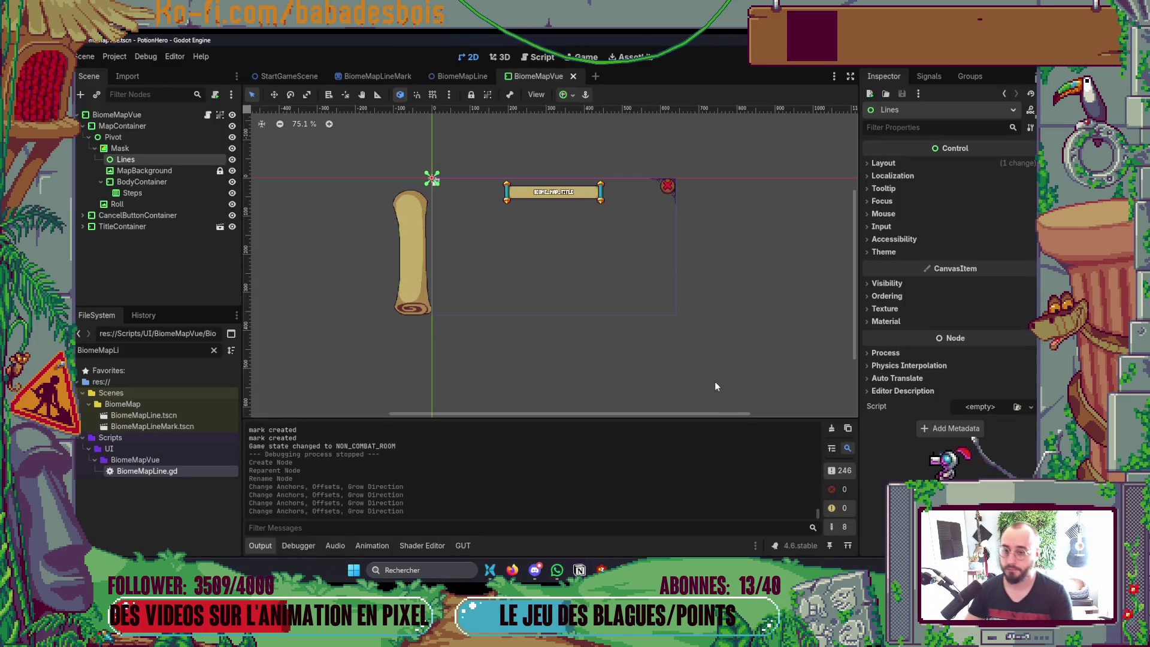
Assign the Lines node to BiomeMapVue's Line Container property and save the scene
{"action": "left_click", "coordinate": [174, 114]}
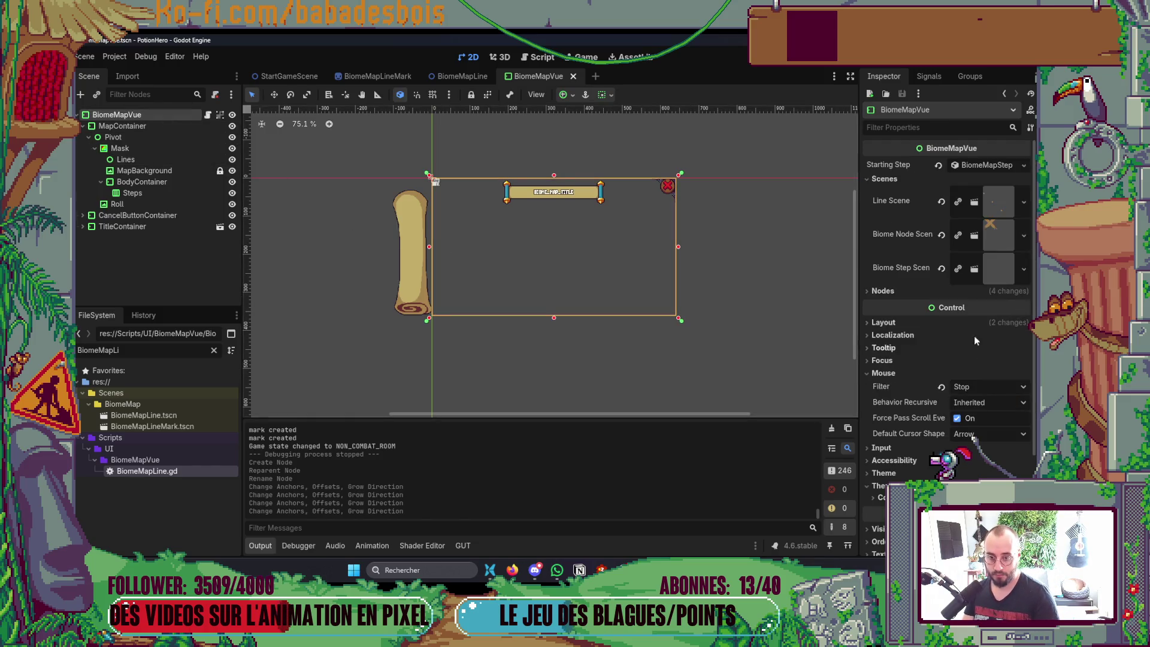
{"action": "left_click", "coordinate": [883, 291]}
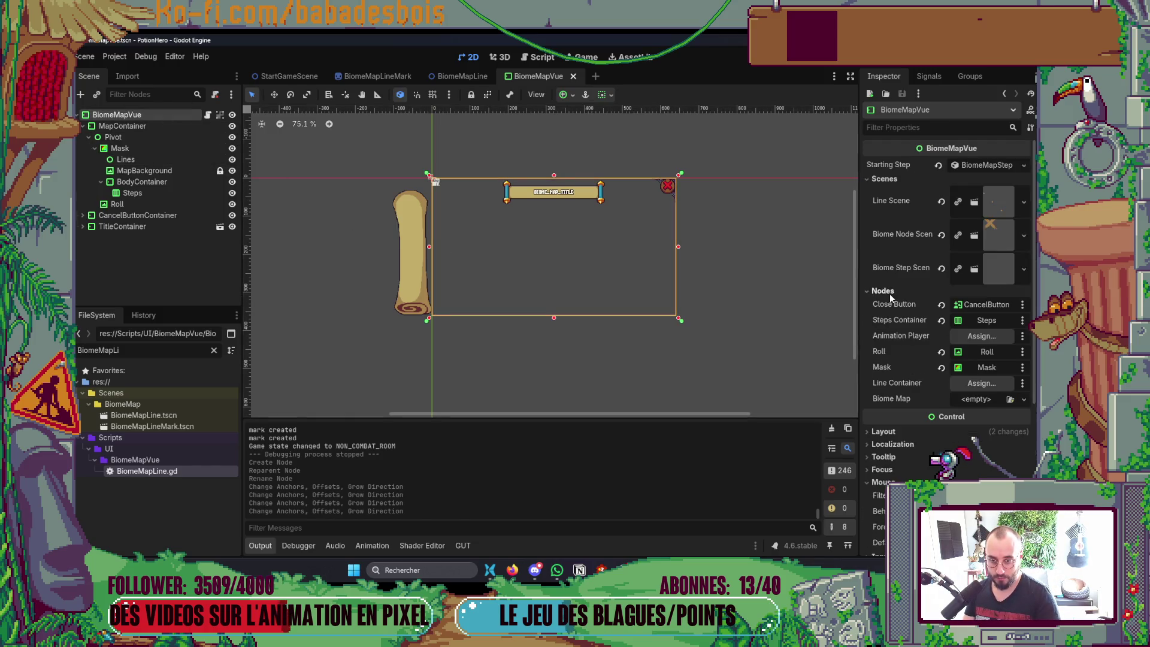
{"action": "left_click", "coordinate": [982, 386]}
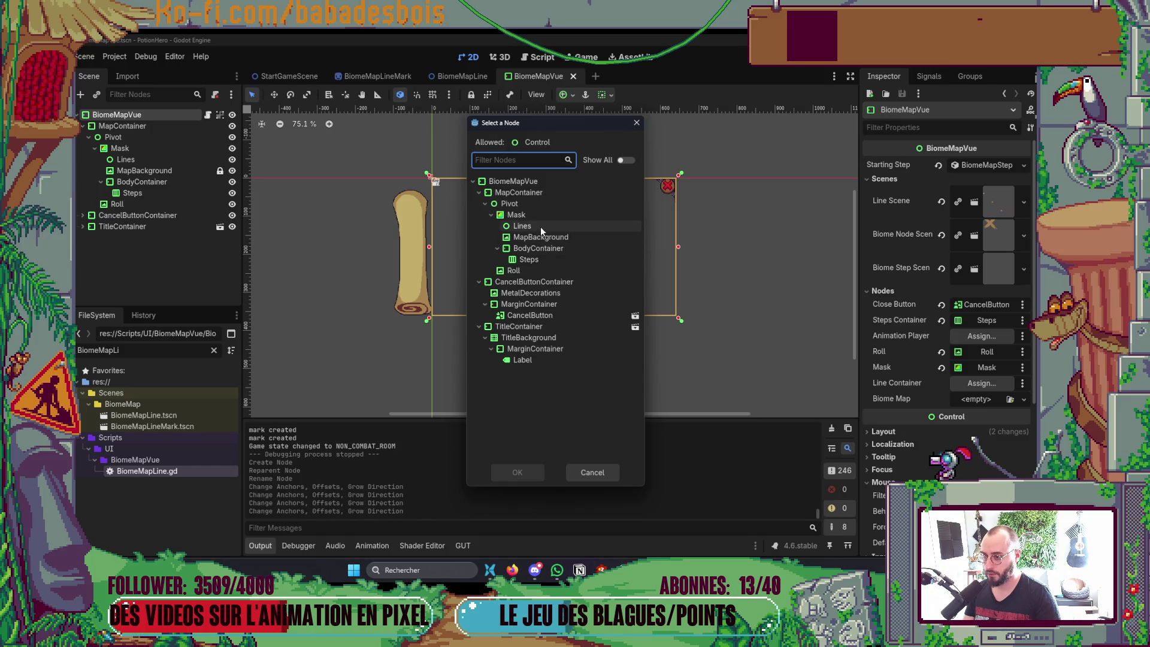
{"action": "double_click", "coordinate": [521, 227]}
{"action": "key", "text": "ctrl+s"}
{"action": "key", "text": "alt+Tab"}
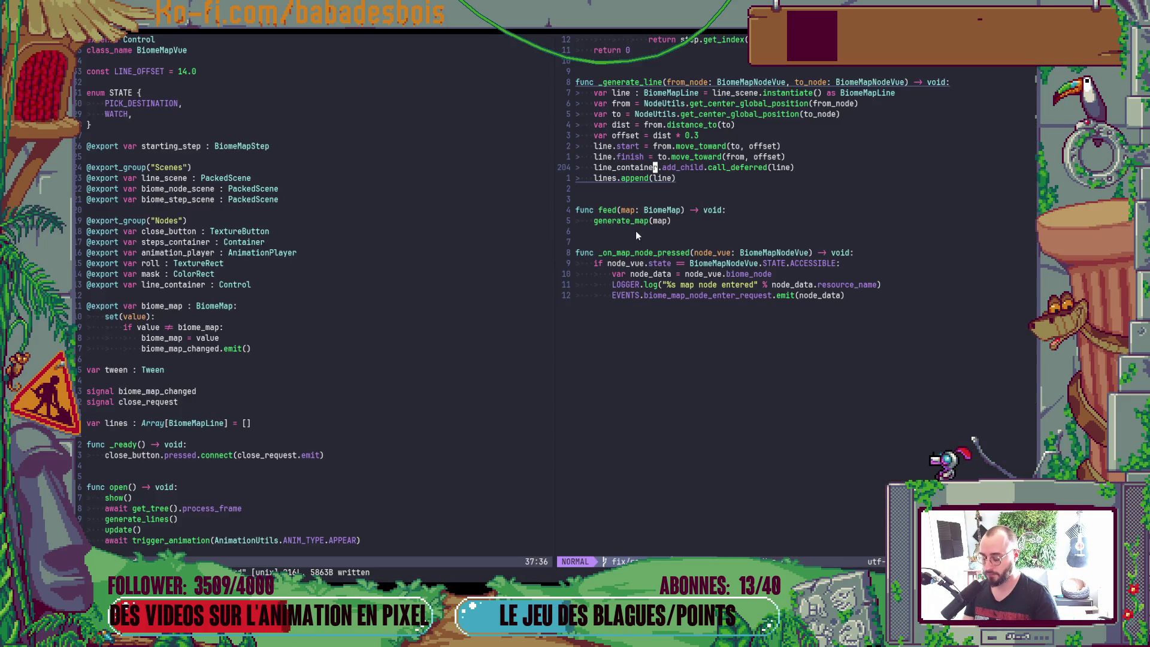
Delete the animation_player export line near the top of BiomeMapVue.gd and save with :w
{"action": "key", "text": "g"}
{"action": "key", "text": "g"}
{"action": "key", "text": "1"}
{"action": "key", "text": "7"}
{"action": "key", "text": "j"}
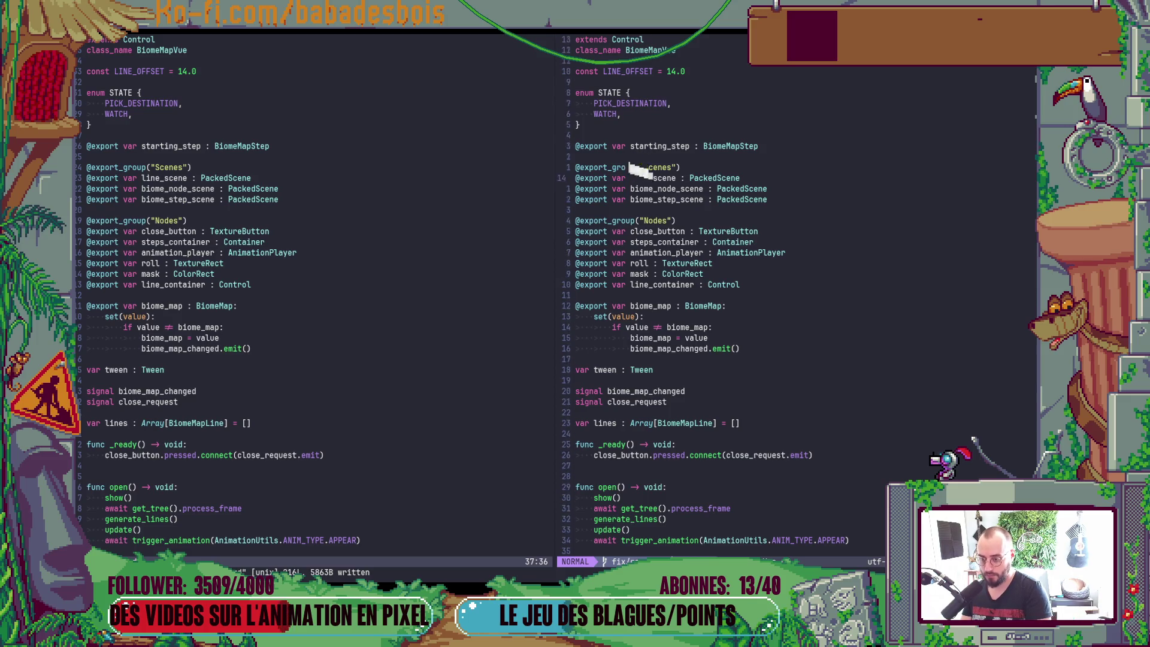
{"action": "key", "text": "d"}
{"action": "key", "text": "d"}
{"action": "type", "text": ":w"}
{"action": "key", "text": "Return"}
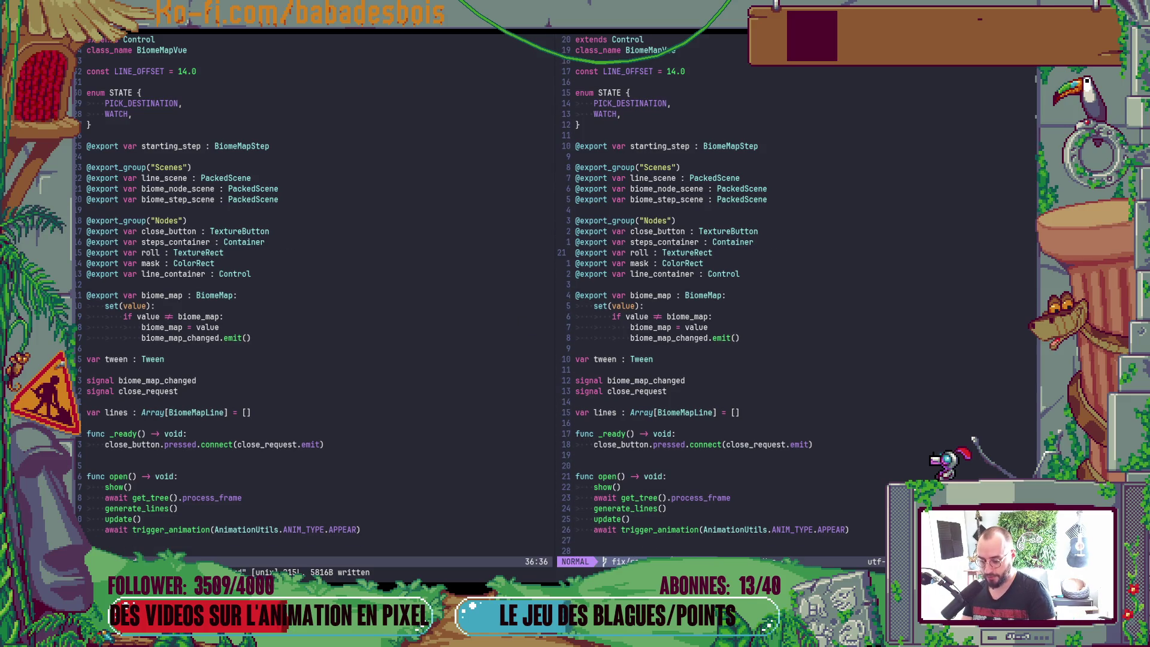
Back in Godot, save the scene and launch the game
{"action": "key", "text": "alt+Tab"}
{"action": "key", "text": "ctrl+s"}
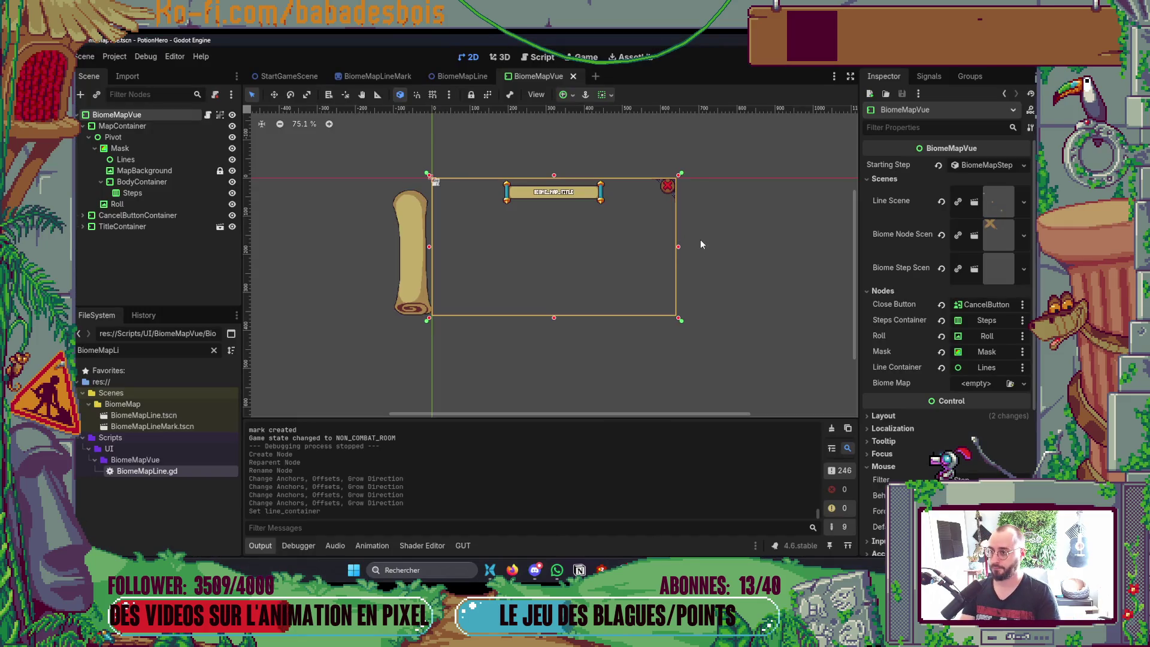
{"action": "key", "text": "F5"}
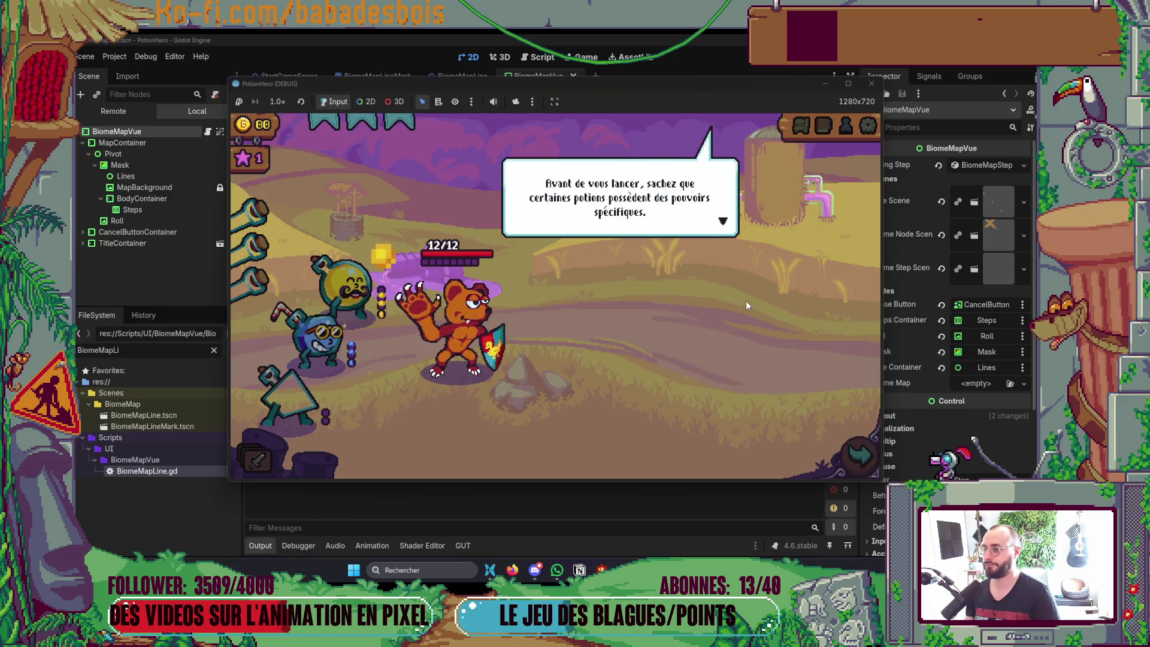
Skip the tutorial, open the Ferme malfamée map twice, then stop the game with F8
{"action": "left_click", "coordinate": [746, 301]}
{"action": "left_click", "coordinate": [746, 300]}
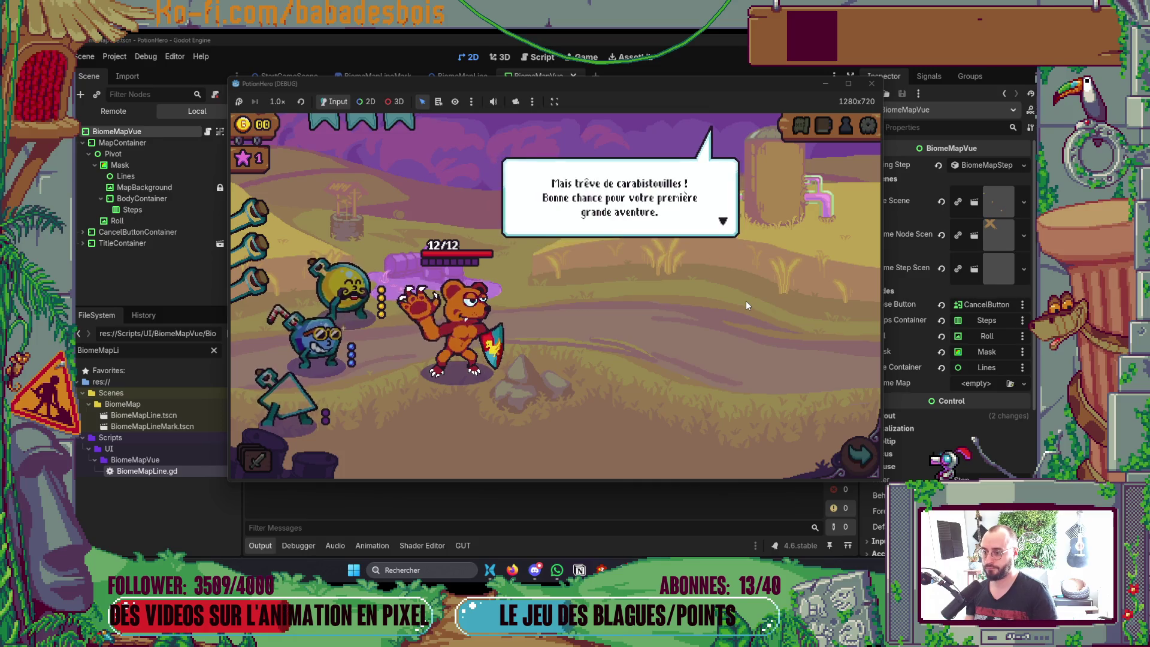
{"action": "left_click", "coordinate": [745, 301]}
{"action": "left_click", "coordinate": [801, 126]}
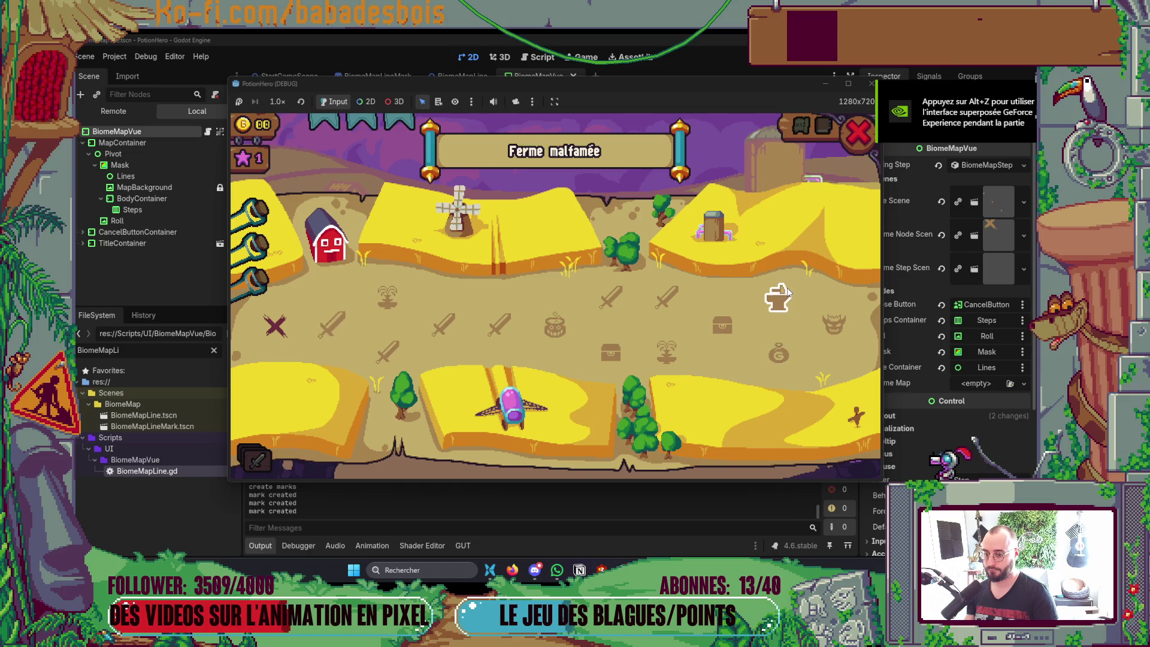
{"action": "left_click", "coordinate": [858, 133]}
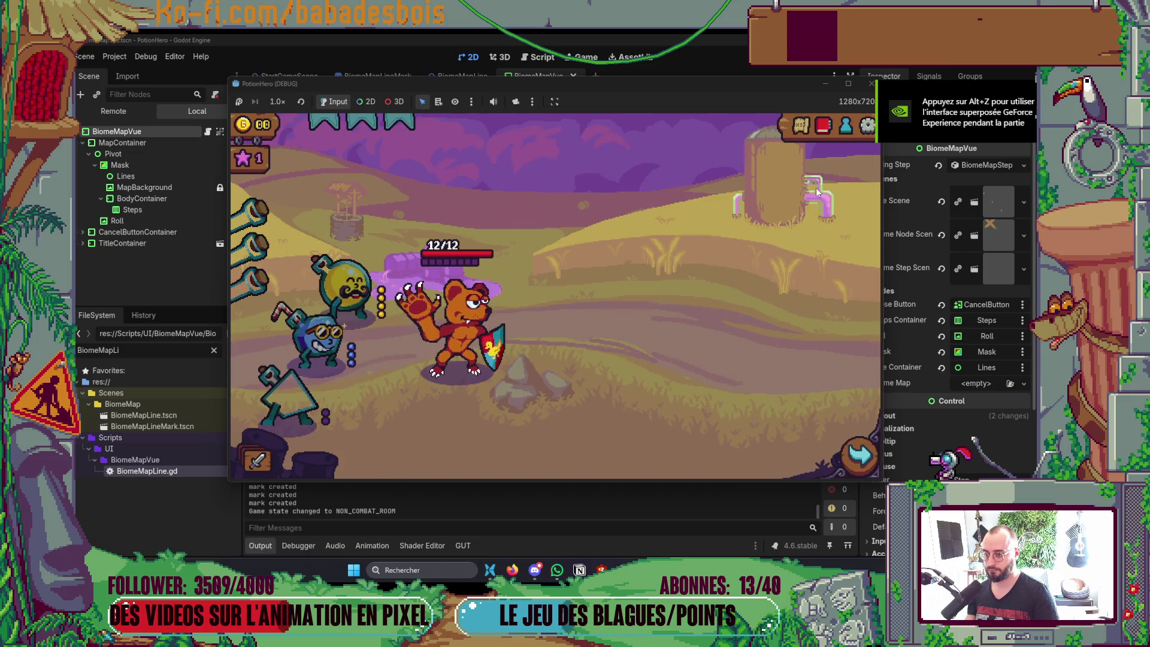
{"action": "left_click", "coordinate": [807, 135]}
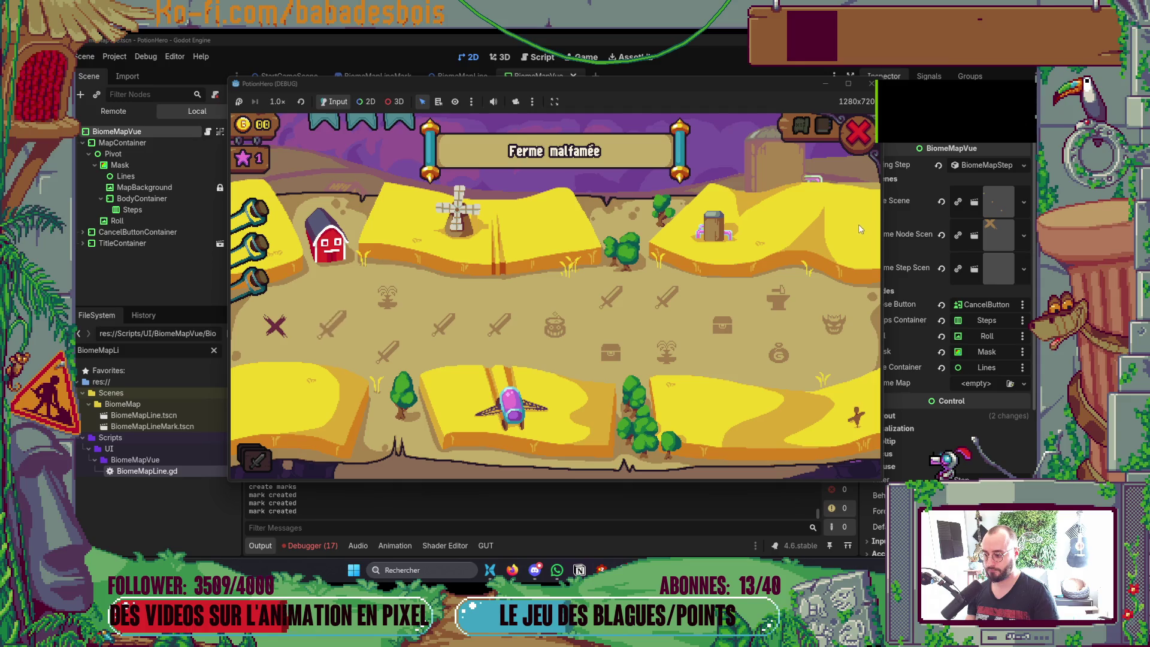
{"action": "key", "text": "F8"}
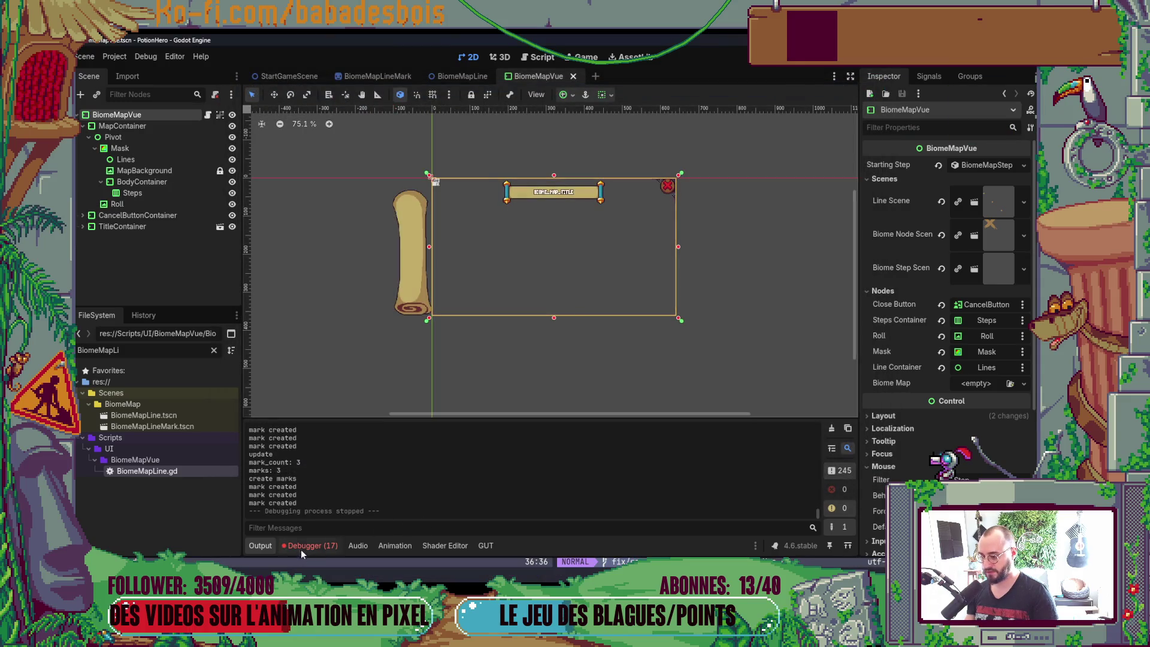
From the line 116 error, change clear_lines to remove lines from line_container, then rerun
{"action": "left_click", "coordinate": [302, 546]}
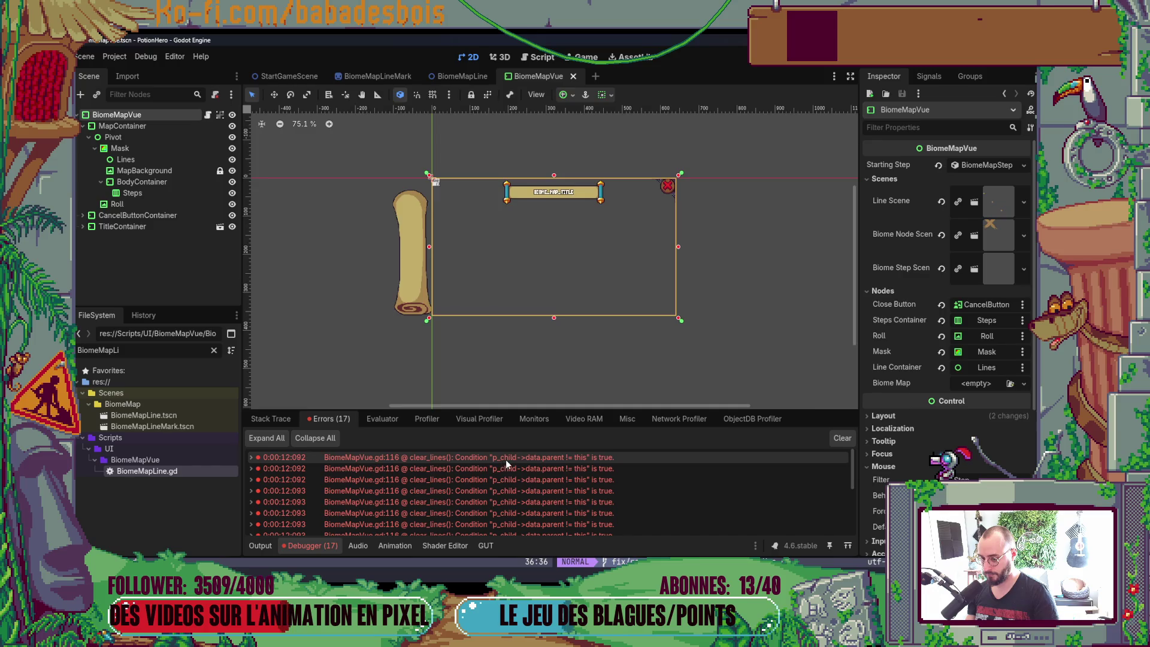
{"action": "double_click", "coordinate": [505, 459]}
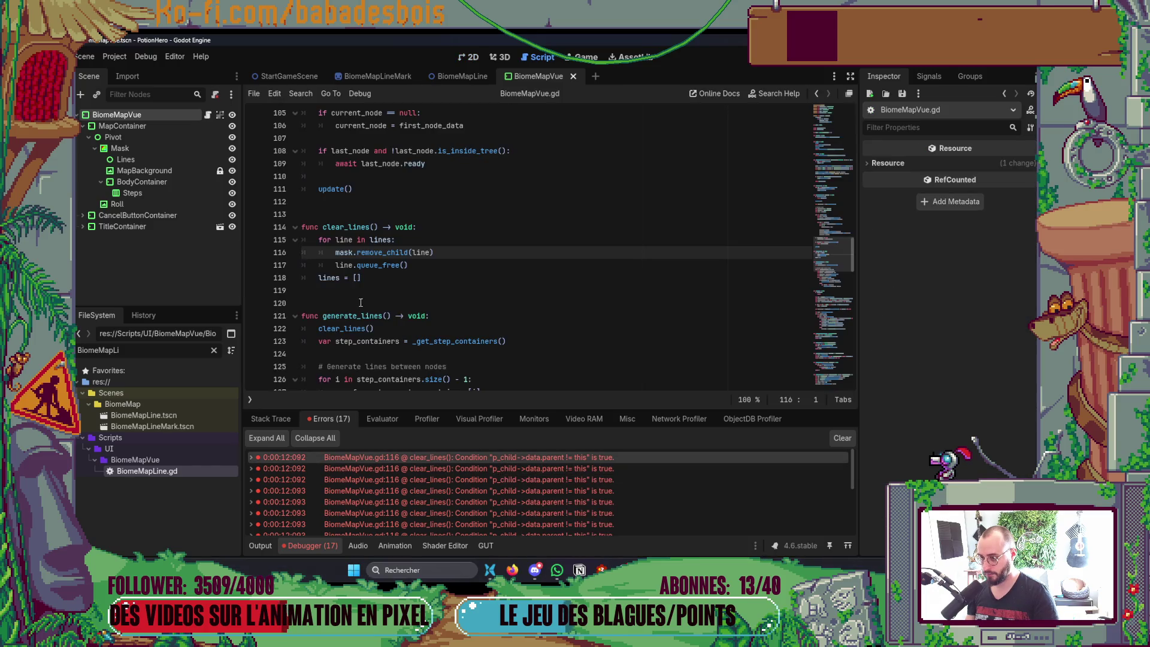
{"action": "key", "text": "BackSpace"}
{"action": "key", "text": "BackSpace"}
{"action": "key", "text": "BackSpace"}
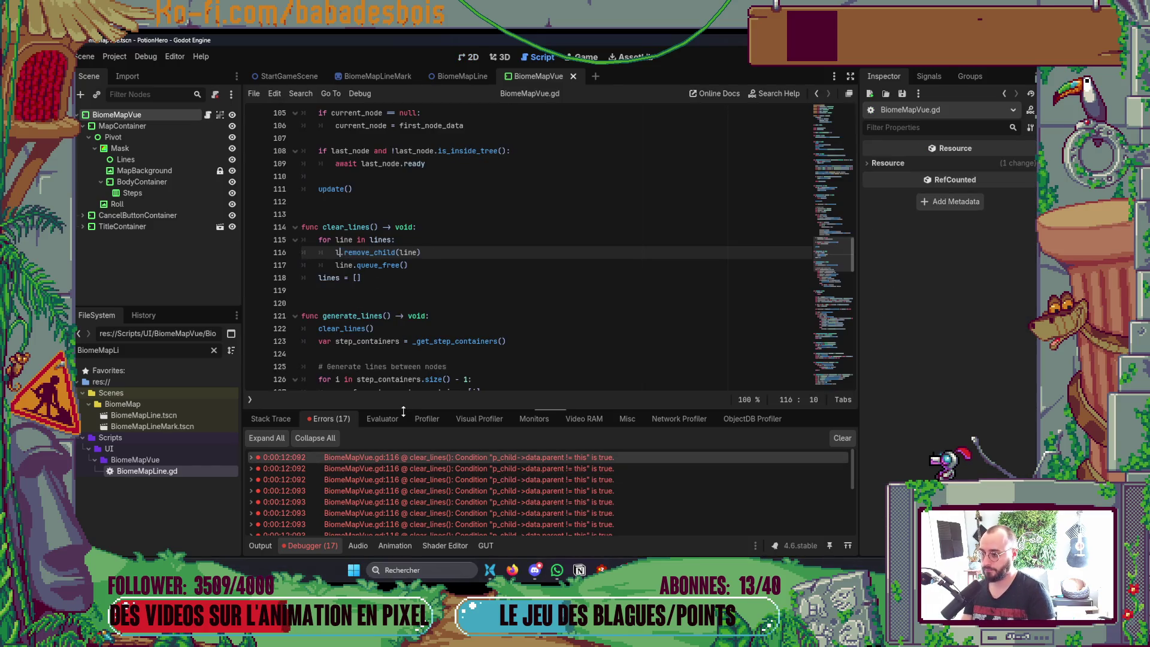
{"action": "type", "text": "li"}
{"action": "key", "text": "Return"}
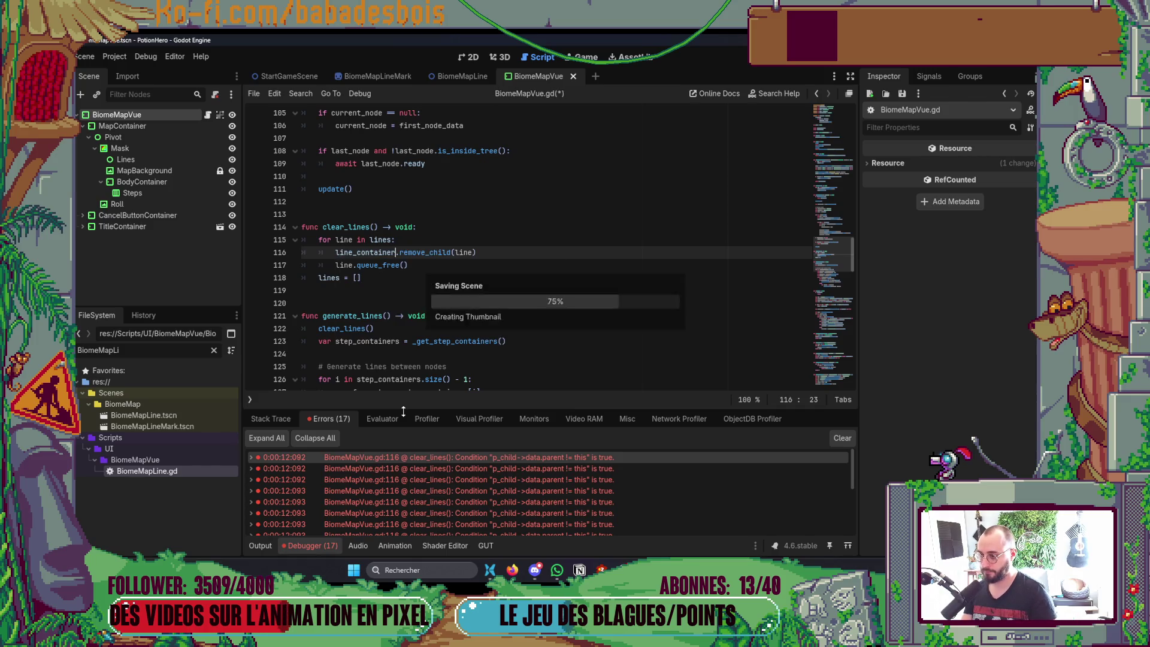
{"action": "key", "text": "F6"}
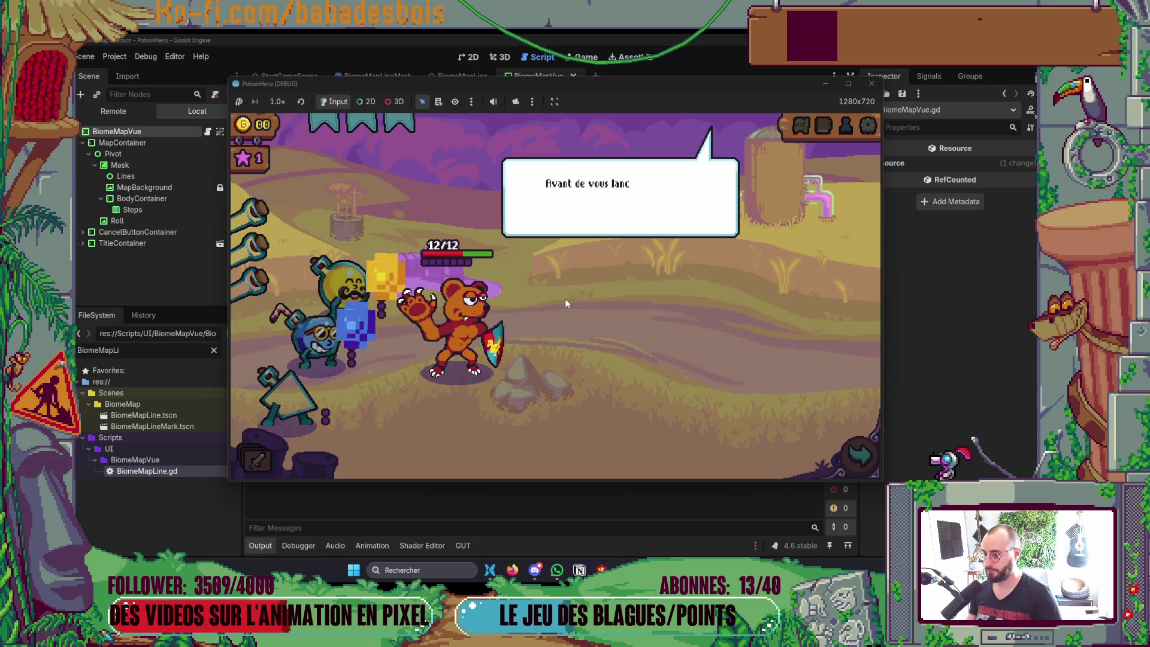
Toggle the Ferme malfamée map several times, close the game, and move Lines below MapBackground
{"action": "left_click", "coordinate": [568, 297]}
{"action": "left_click", "coordinate": [568, 298]}
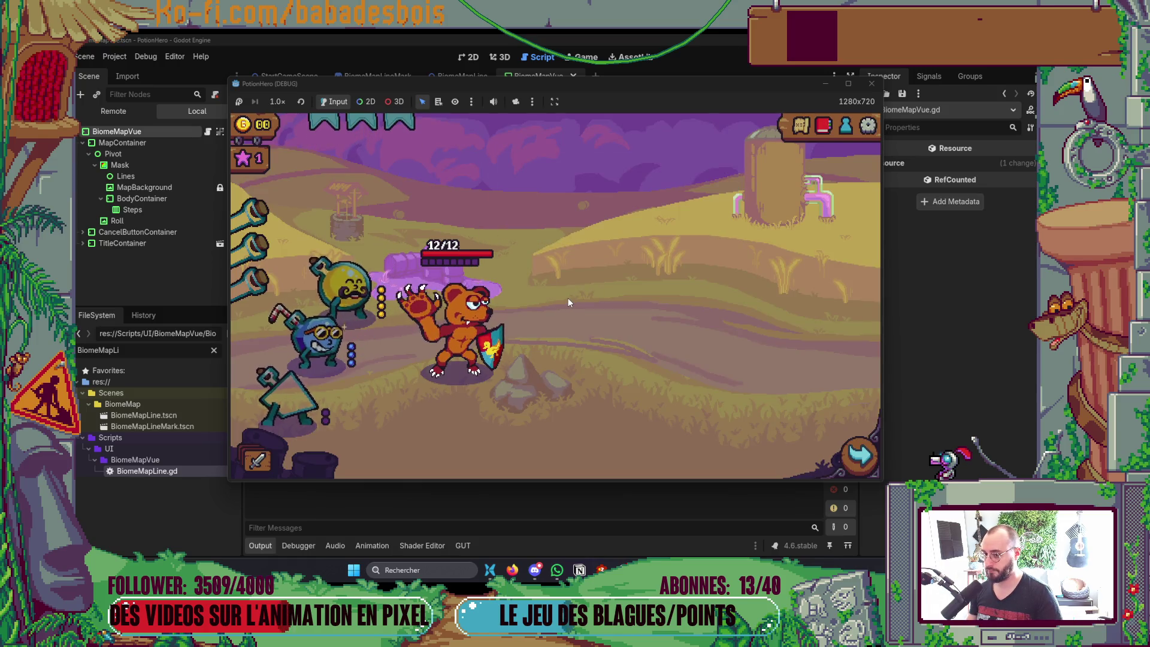
{"action": "left_click", "coordinate": [800, 125]}
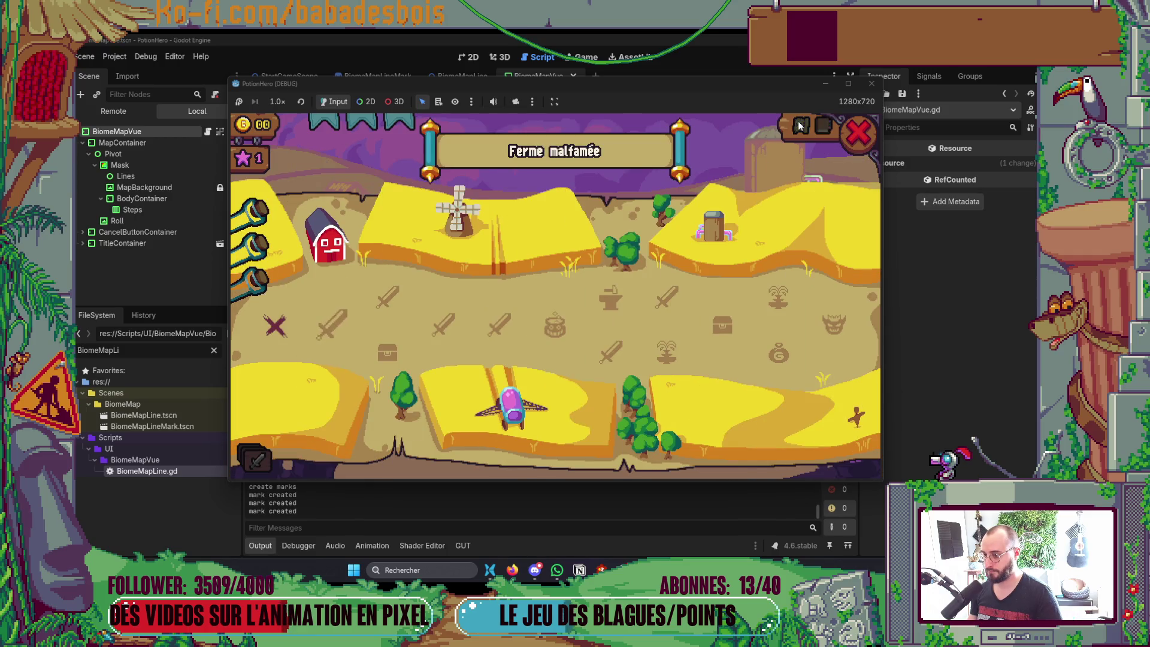
{"action": "left_click", "coordinate": [804, 125]}
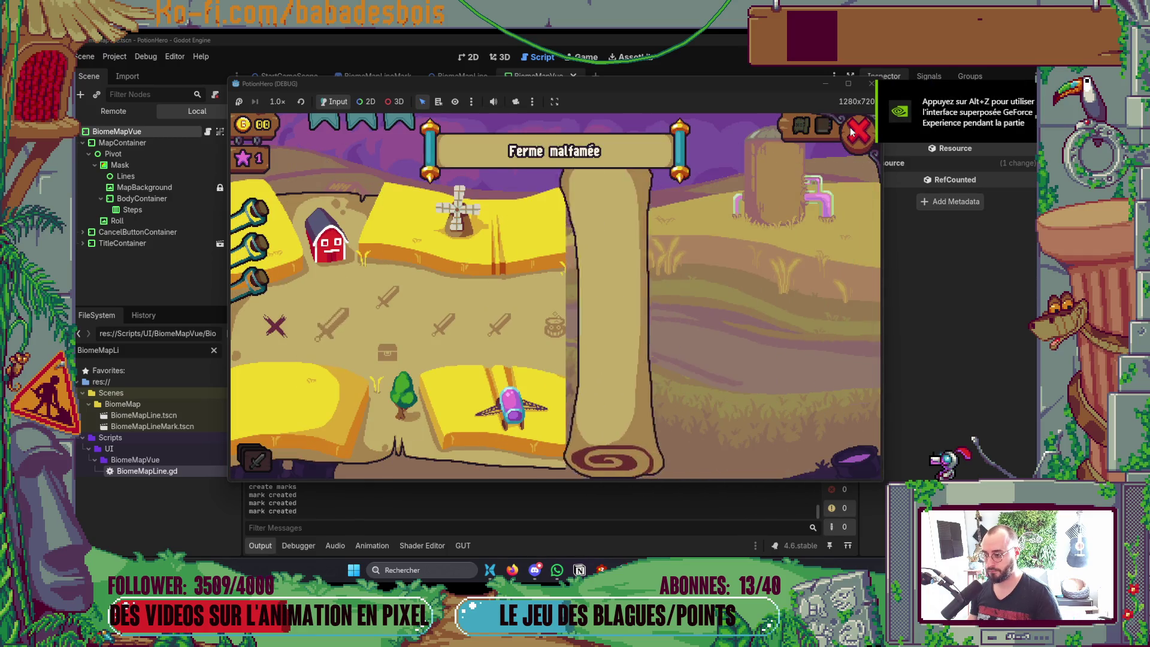
{"action": "left_click", "coordinate": [804, 125]}
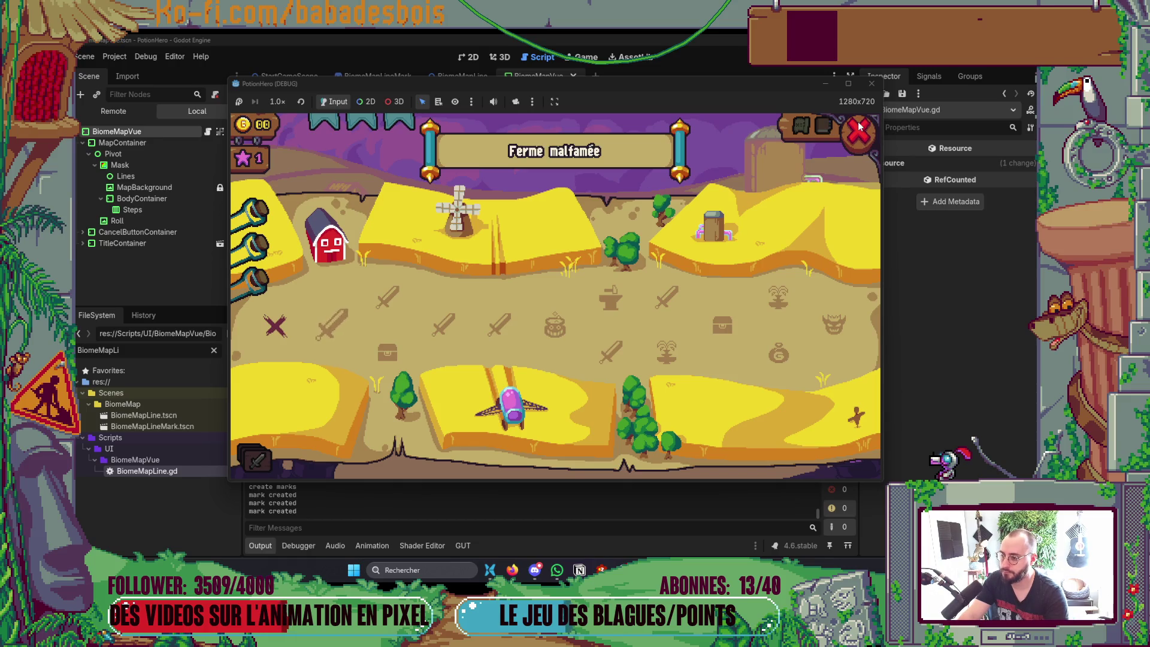
{"action": "left_click", "coordinate": [859, 143]}
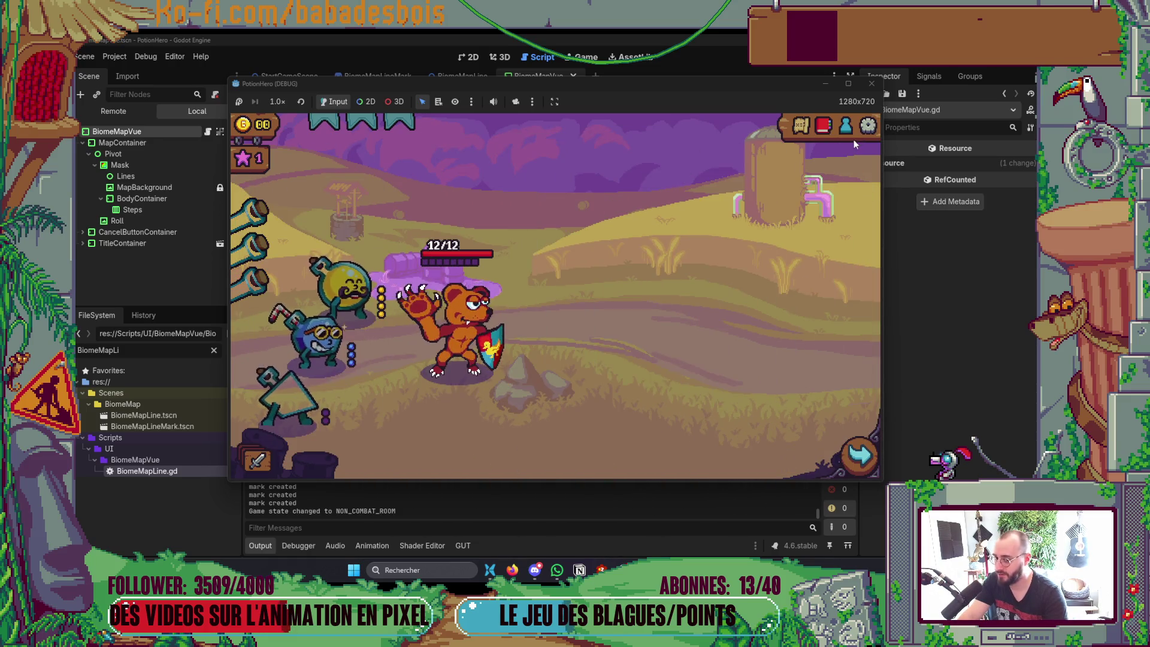
{"action": "left_click", "coordinate": [803, 129]}
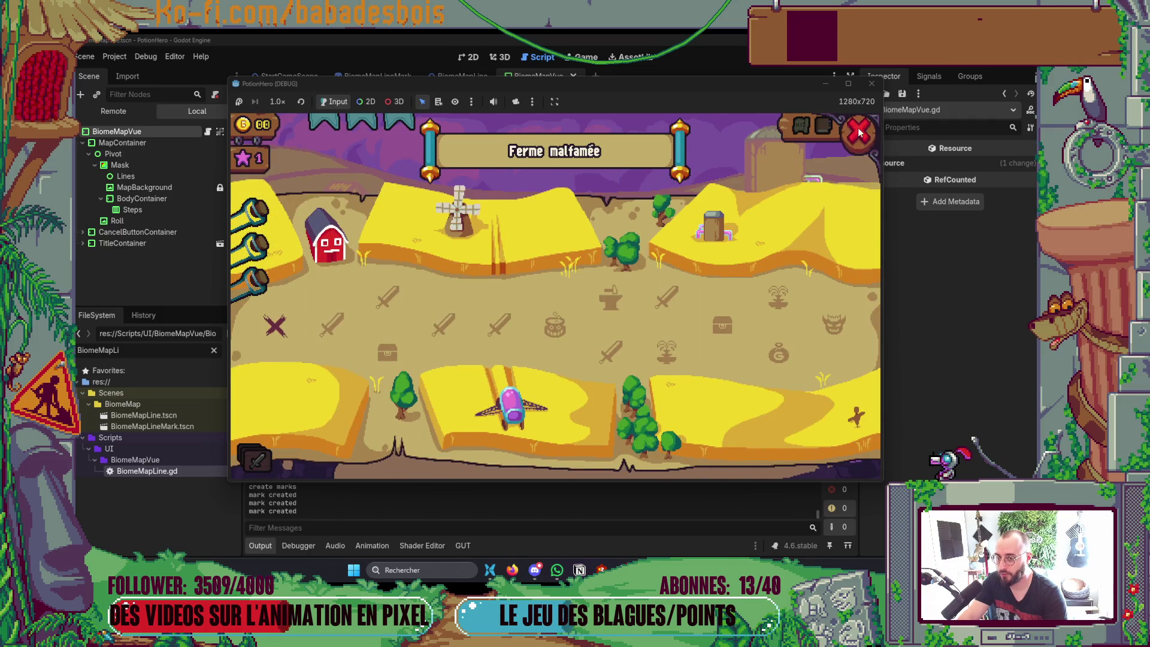
{"action": "left_click", "coordinate": [874, 86]}
{"action": "mouse_move", "coordinate": [175, 161]}
{"action": "left_mouse_down"}
{"action": "mouse_move", "coordinate": [156, 163]}
{"action": "mouse_move", "coordinate": [156, 175]}
{"action": "left_mouse_up"}
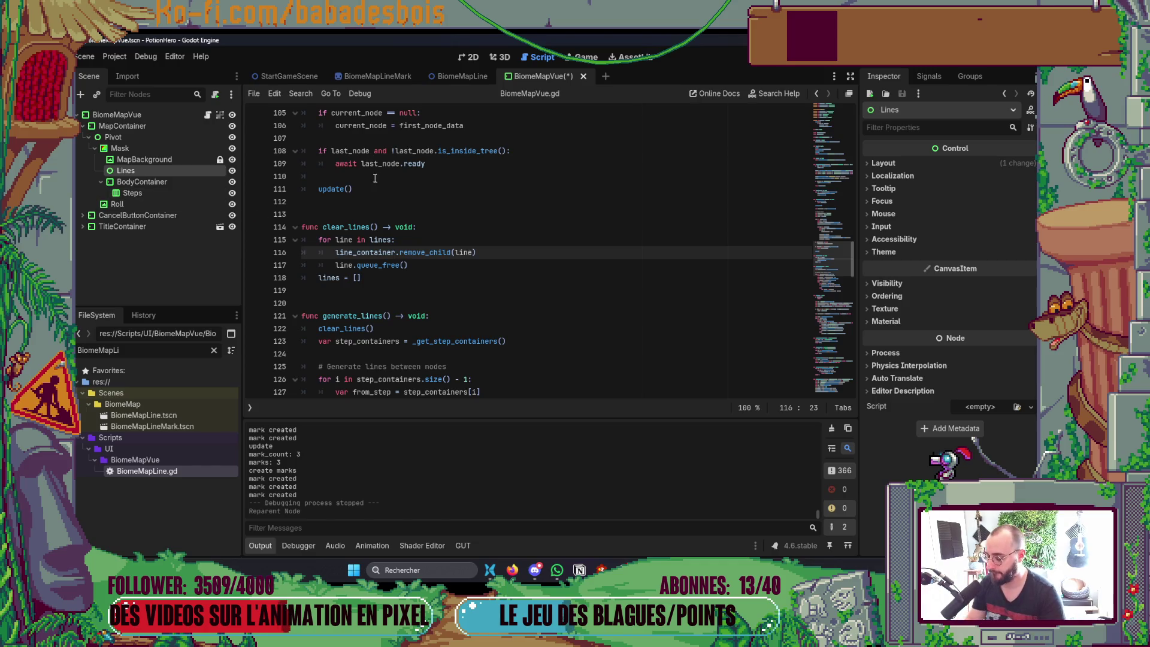
Relaunch the game, skip the tutorial, and open the map to see dotted paths between nodes
{"action": "key", "text": "F5"}
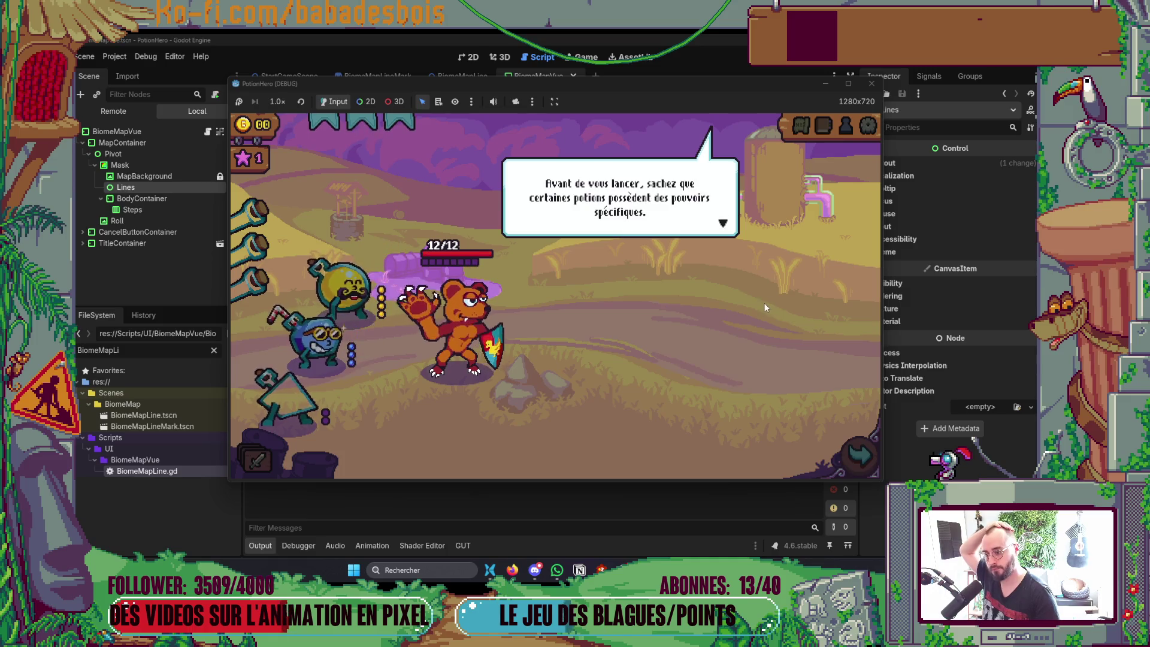
{"action": "left_click", "coordinate": [764, 303]}
{"action": "left_click", "coordinate": [797, 322]}
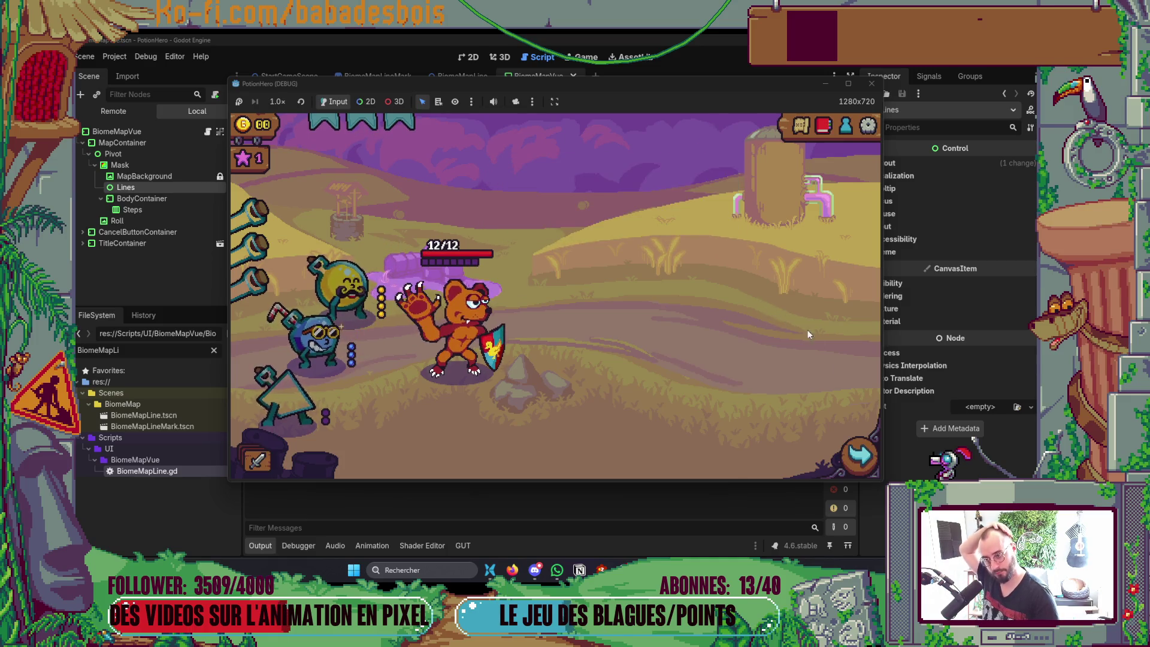
{"action": "left_click", "coordinate": [800, 127]}
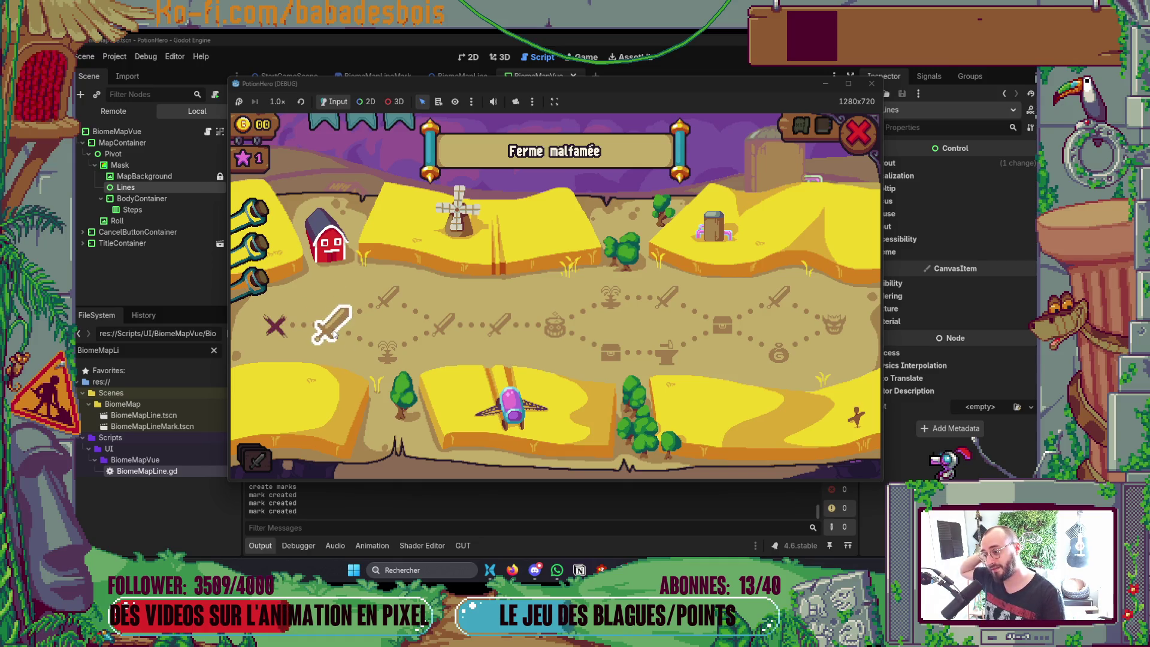
Win the combat node by passing two turns, move to the next map node, then stop the game
{"action": "left_click", "coordinate": [333, 328]}
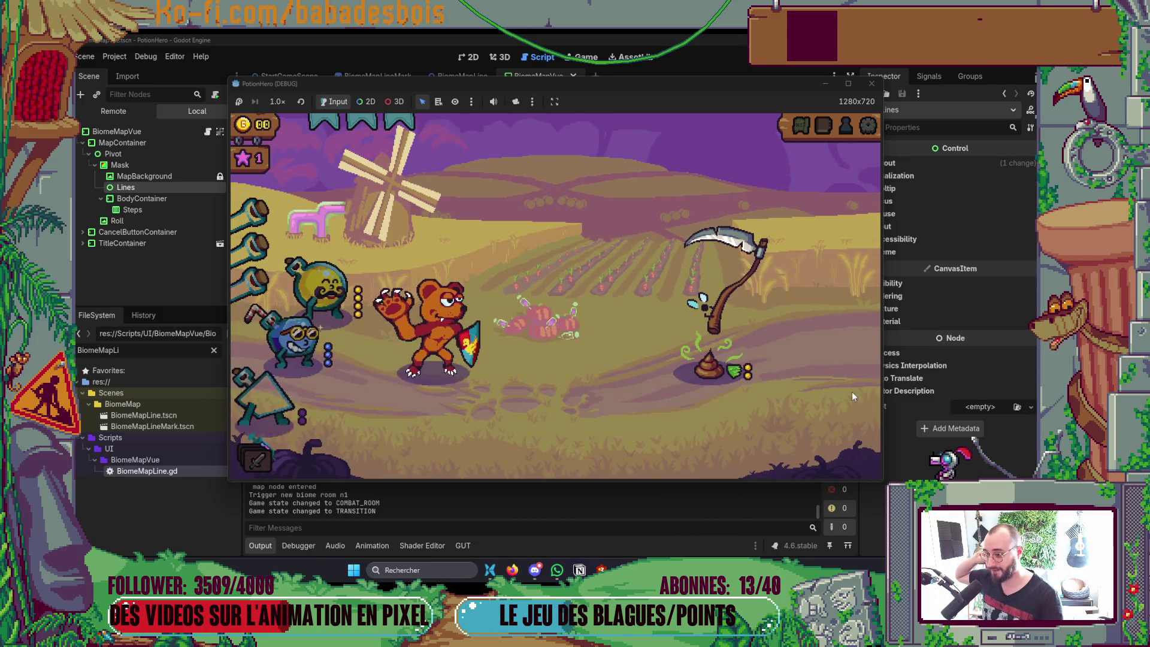
{"action": "left_click", "coordinate": [877, 463]}
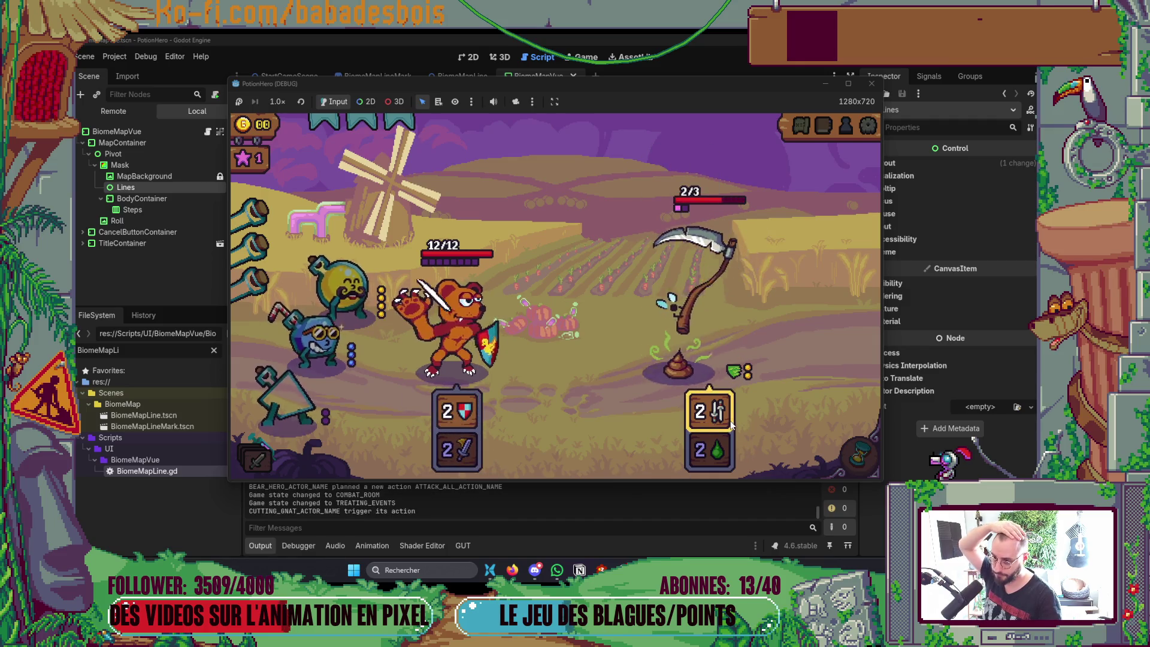
{"action": "mouse_move", "coordinate": [703, 372]}
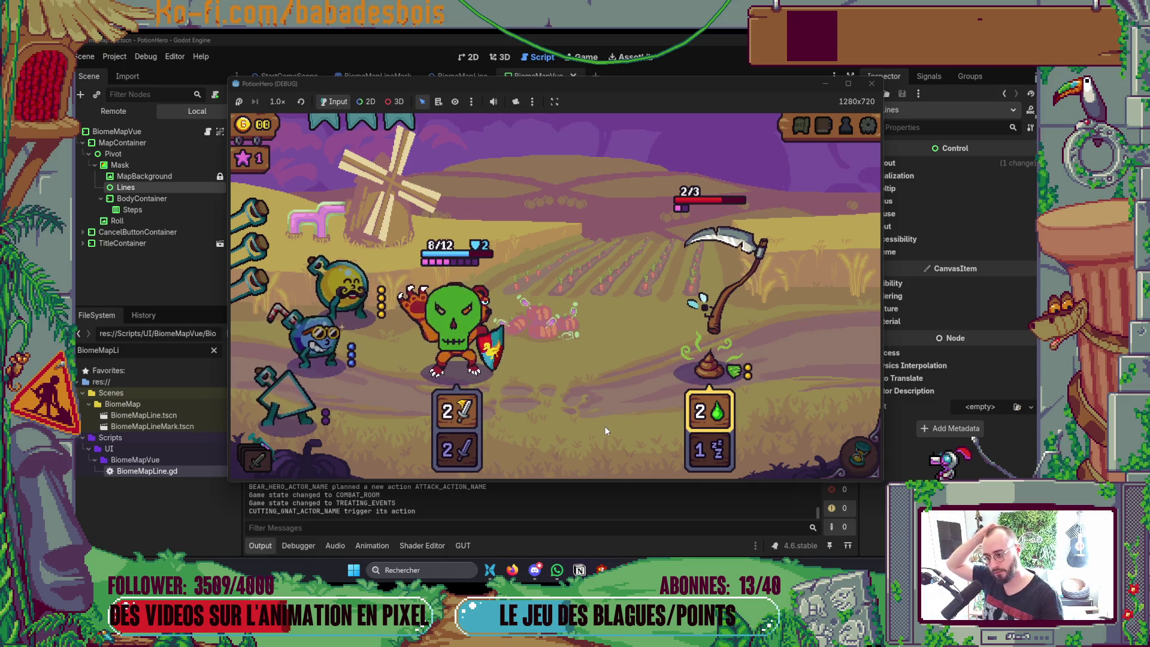
{"action": "left_click", "coordinate": [861, 467]}
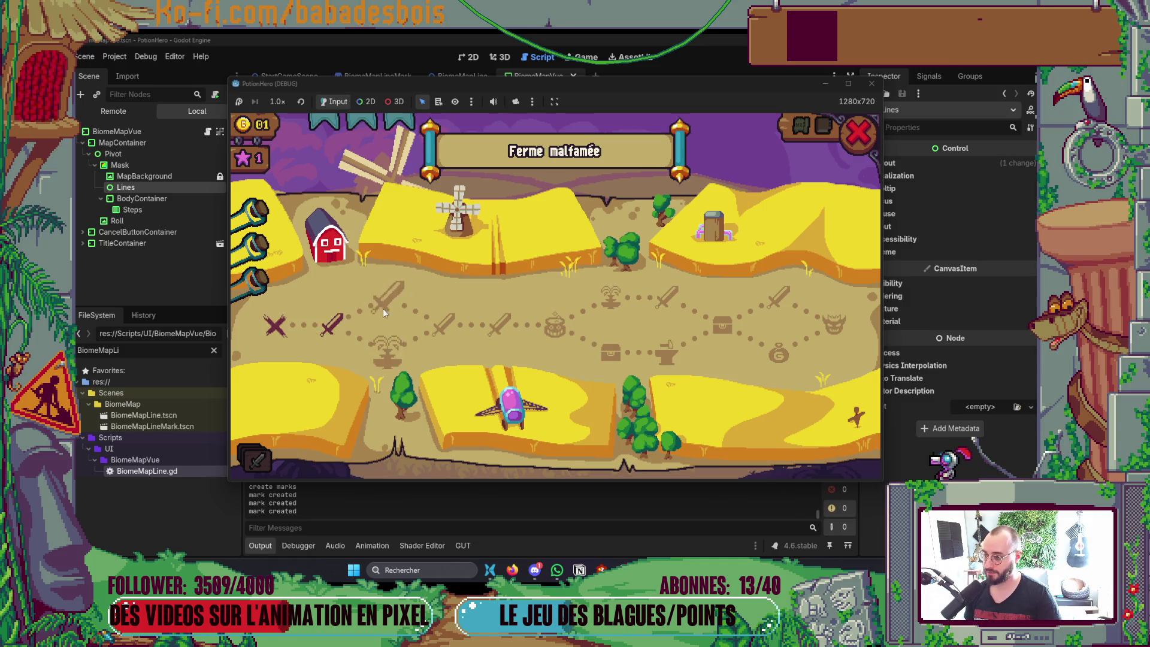
{"action": "left_click", "coordinate": [387, 350]}
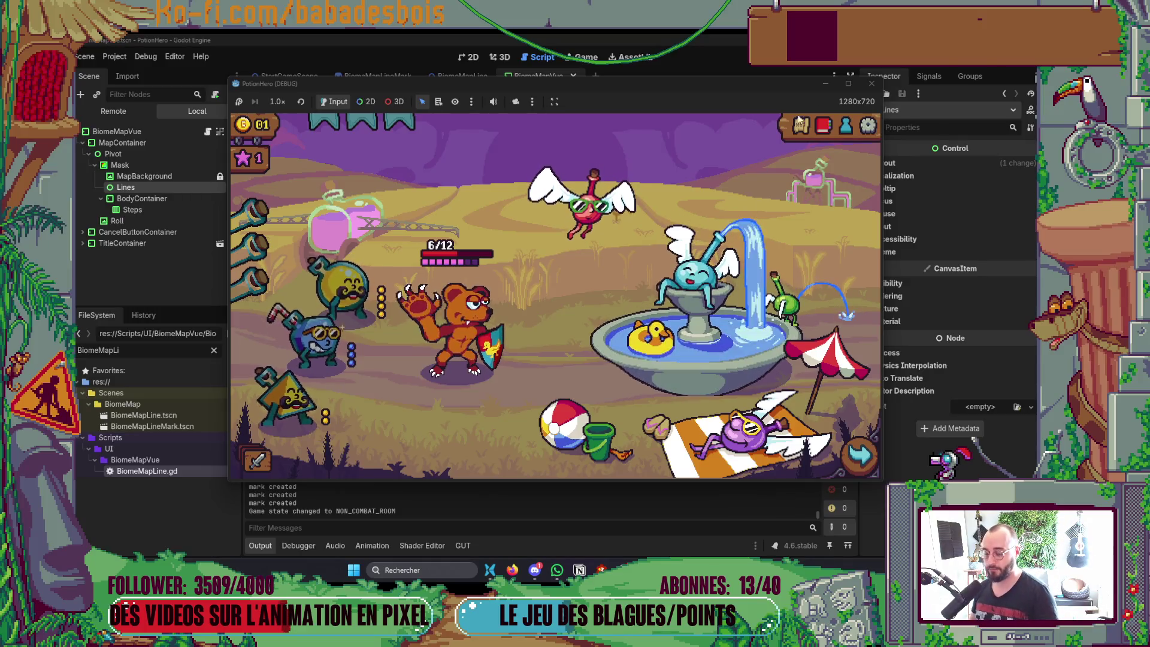
{"action": "left_click", "coordinate": [872, 83]}
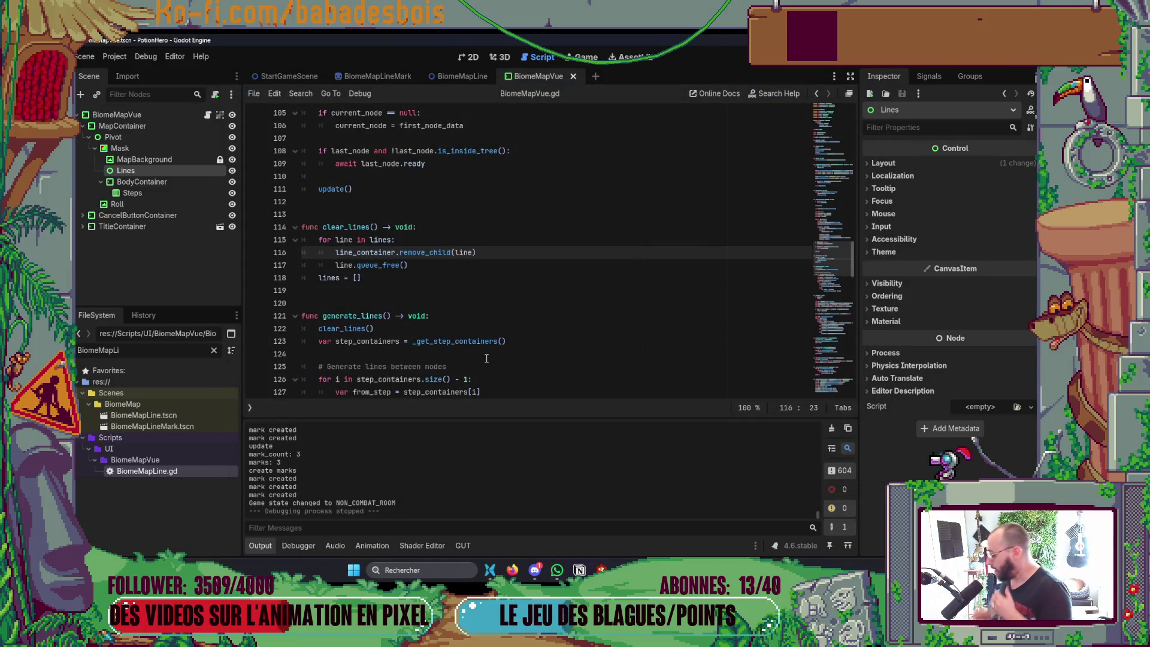
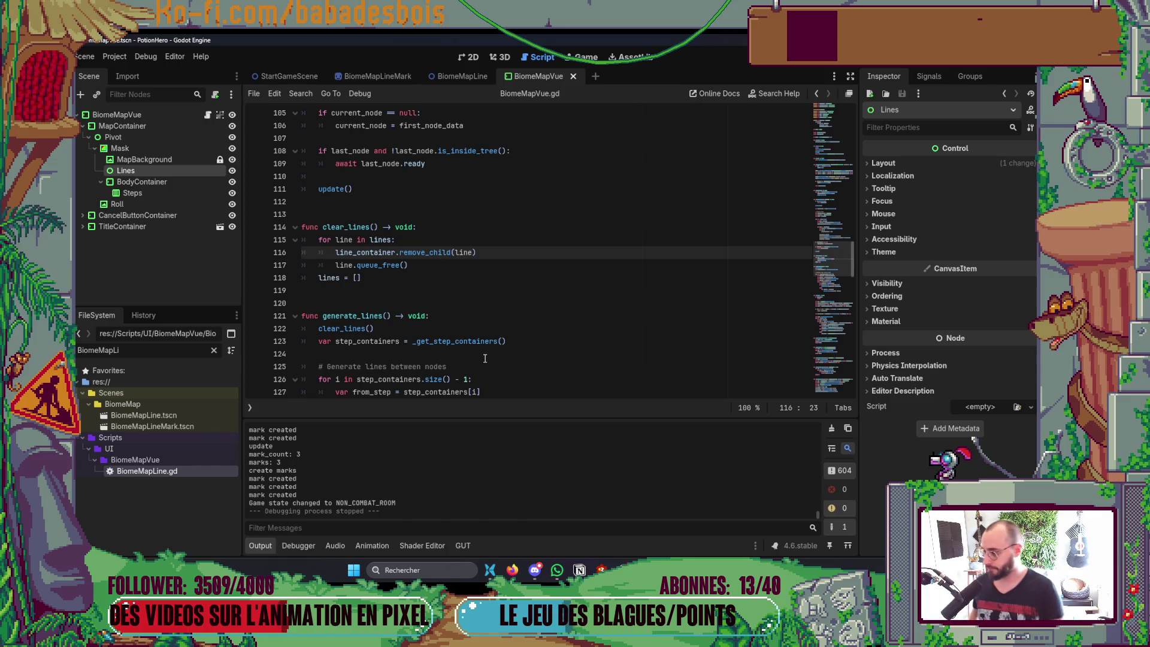
Switch to Neovim and open MarkLine.gd through the file finder
{"action": "left_click", "coordinate": [261, 550]}
{"action": "key", "text": "alt+Tab"}
{"action": "key", "text": "space"}
{"action": "key", "text": "f"}
{"action": "key", "text": "f"}
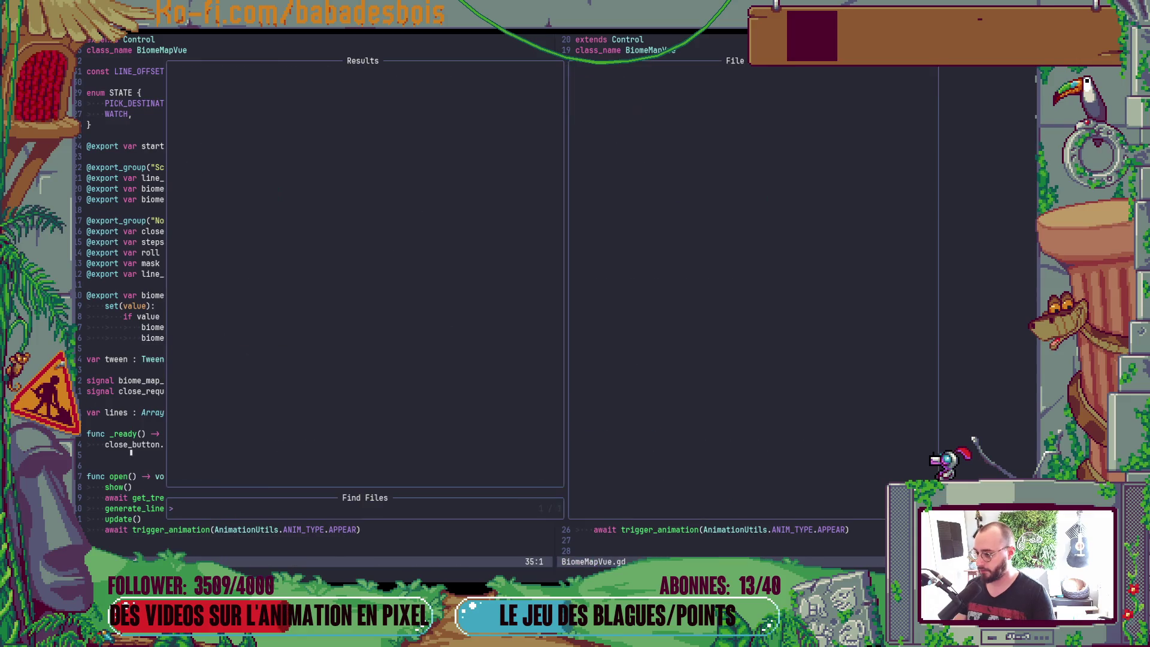
{"action": "type", "text": "Line"}
{"action": "key", "text": "Return"}
Delete the create-marks and mark-created debug print lines from MarkLine.gd
{"action": "key", "text": "k"}
{"action": "key", "text": "k"}
{"action": "key", "text": "k"}
{"action": "key", "text": "k"}
{"action": "key", "text": "k"}
{"action": "key", "text": "shift+v"}
{"action": "key", "text": "j"}
{"action": "key", "text": "j"}
{"action": "key", "text": "d"}
{"action": "key", "text": "j"}
{"action": "key", "text": "j"}
{"action": "key", "text": "j"}
{"action": "key", "text": "d"}
{"action": "key", "text": "d"}
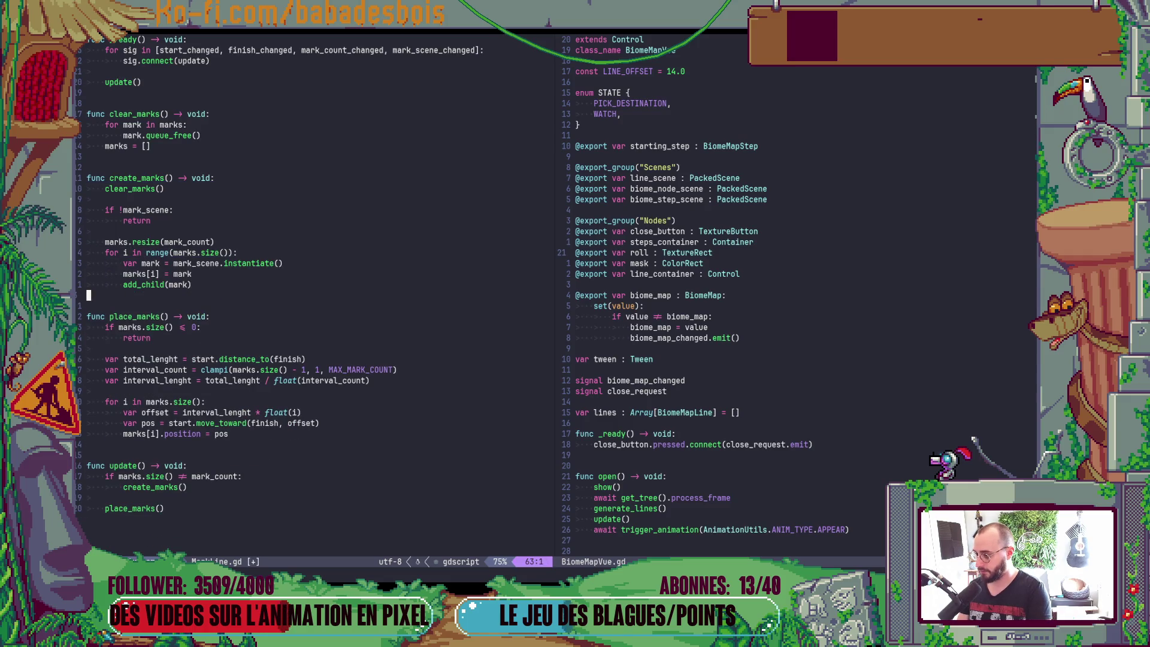
{"action": "key", "text": "i"}
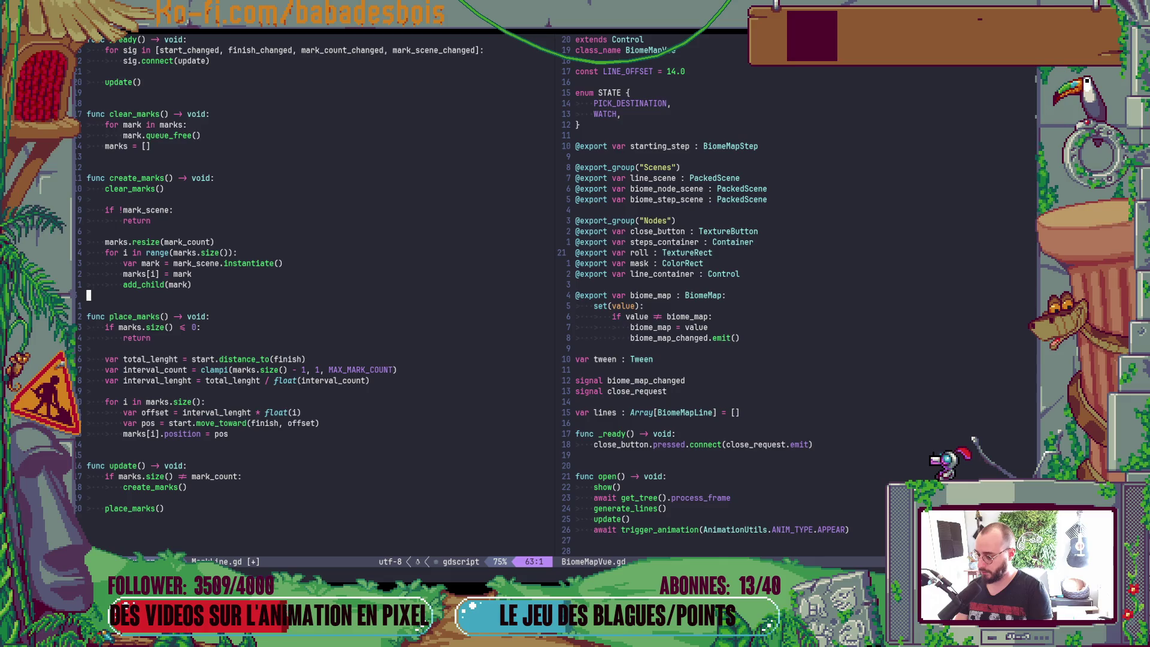
Open BiomeMapLine.gd in the right pane after previewing other Line files
{"action": "key", "text": "ctrl+w"}
{"action": "key", "text": "l"}
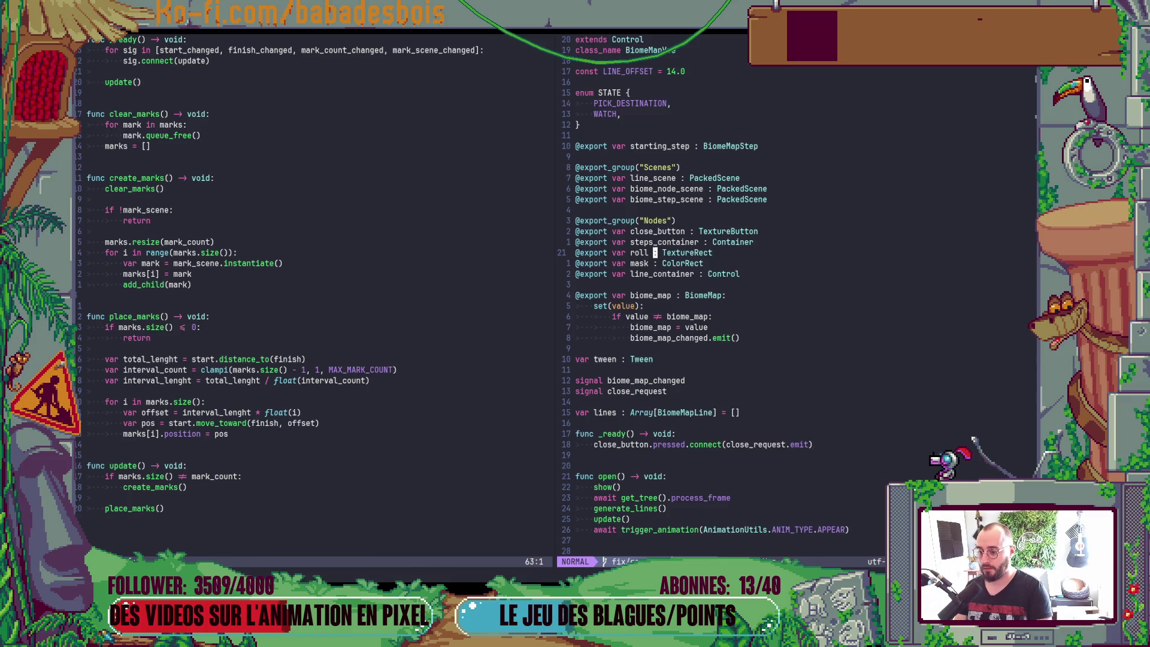
{"action": "key", "text": "space"}
{"action": "key", "text": "f"}
{"action": "key", "text": "f"}
{"action": "type", "text": "Line"}
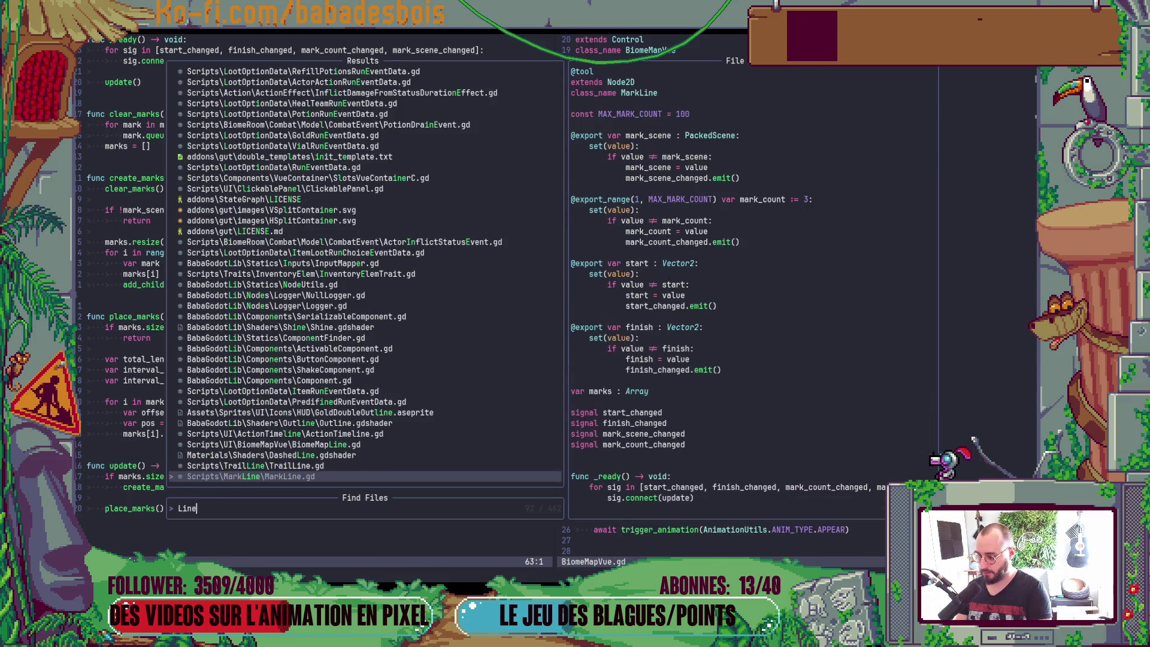
{"action": "left_click", "coordinate": [256, 466]}
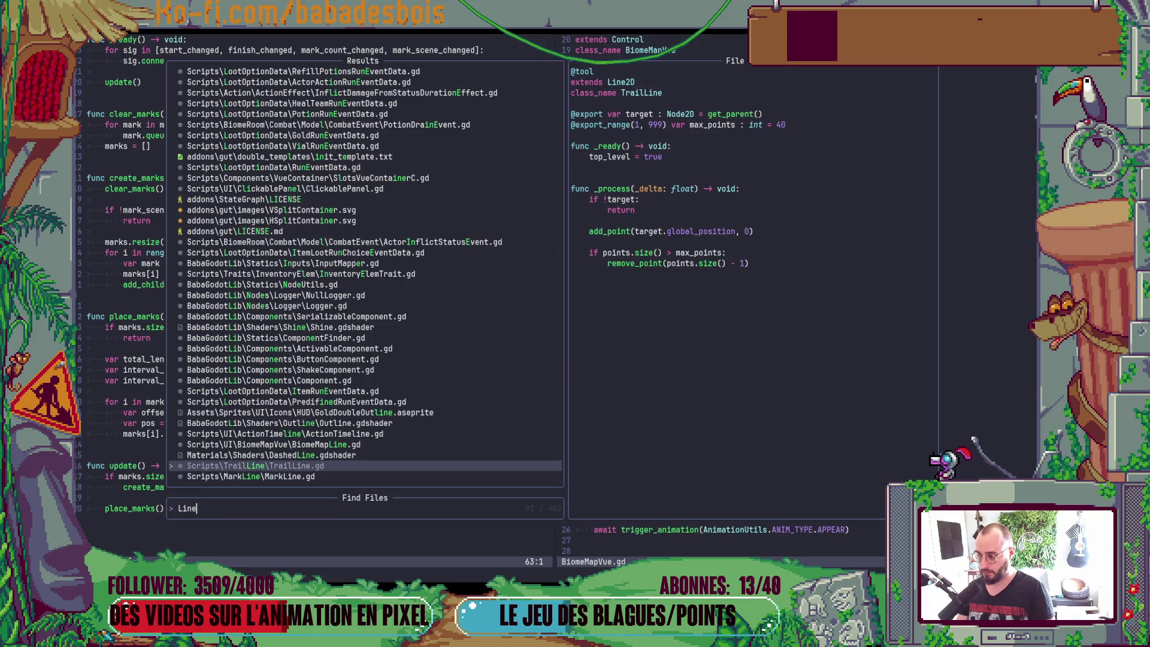
{"action": "left_click", "coordinate": [271, 456]}
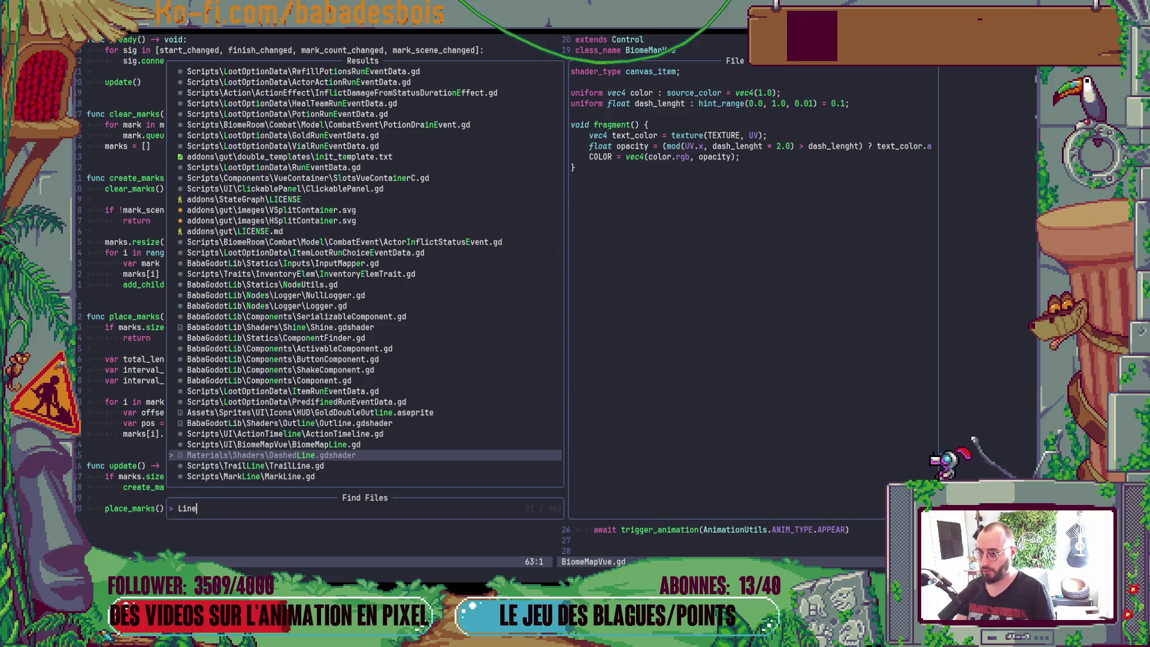
{"action": "left_click", "coordinate": [273, 444]}
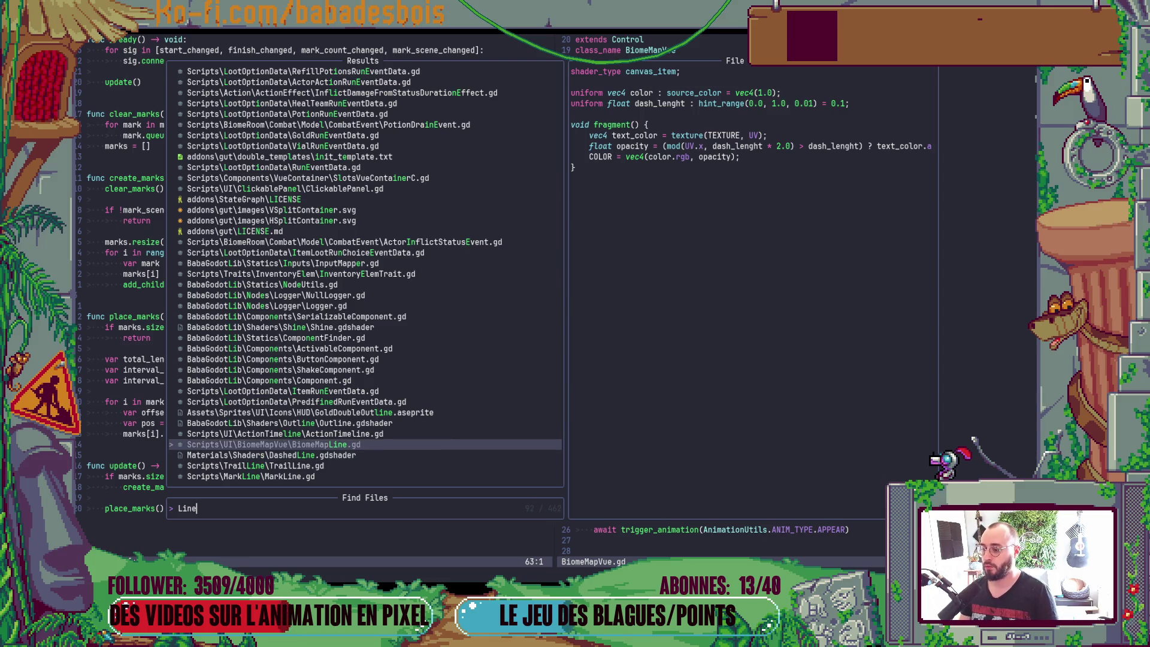
{"action": "left_click", "coordinate": [285, 434]}
{"action": "left_click", "coordinate": [255, 466]}
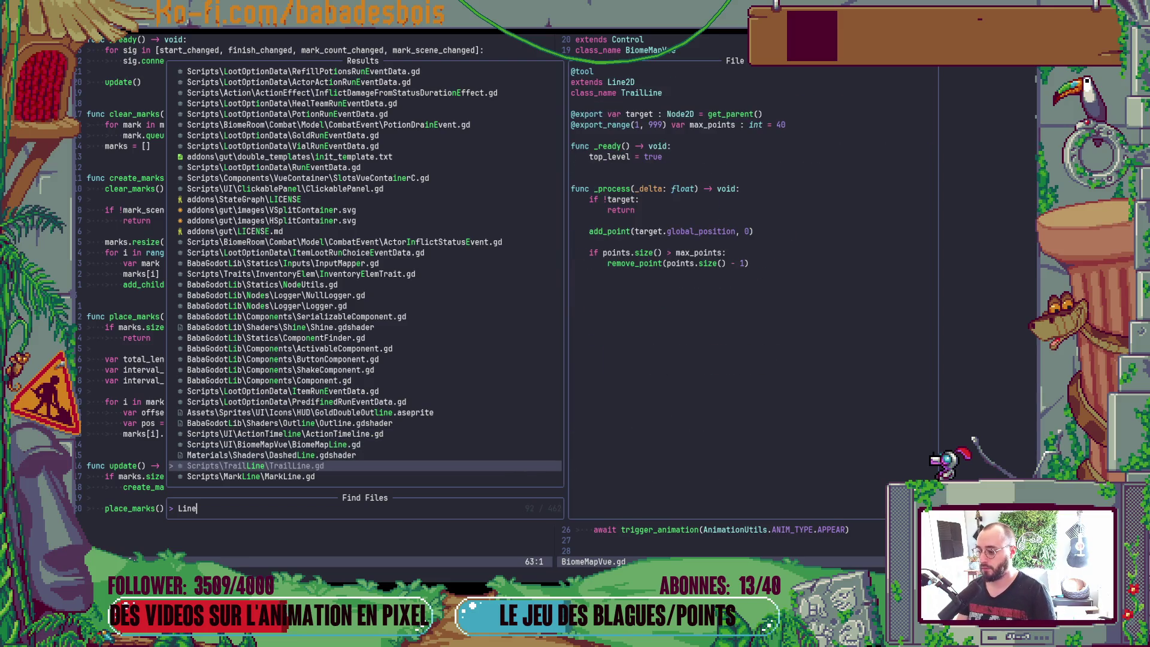
{"action": "key", "text": "BackSpace"}
{"action": "key", "text": "BackSpace"}
{"action": "key", "text": "BackSpace"}
{"action": "type", "text": "BiomeMap"}
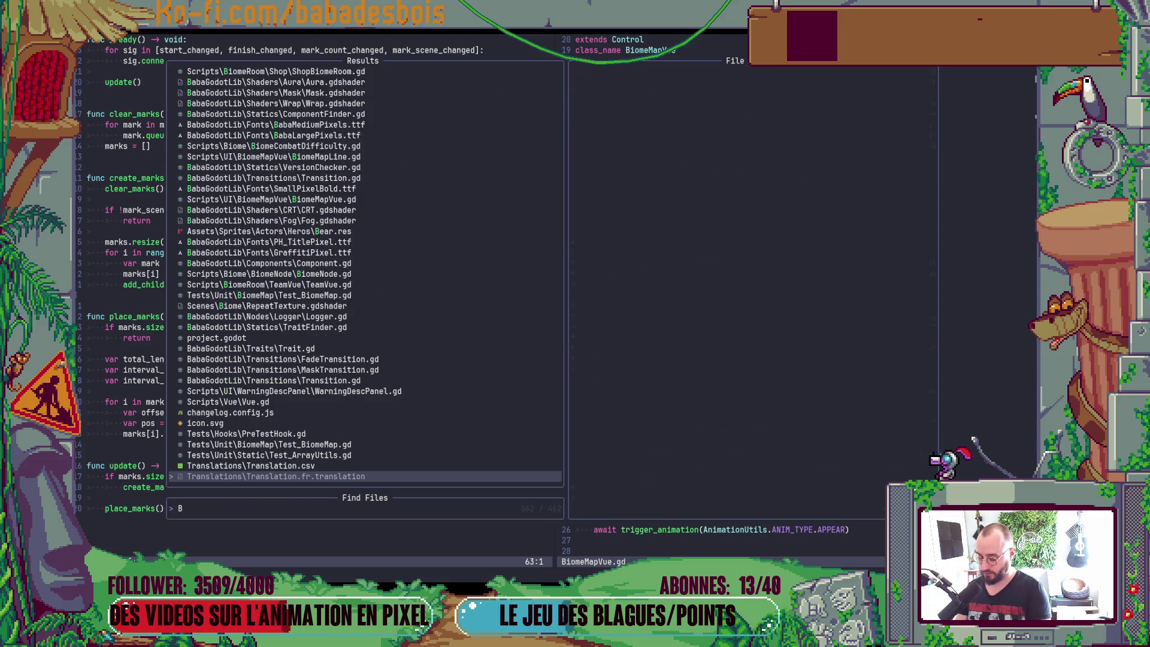
{"action": "type", "text": "Line"}
{"action": "key", "text": "Return"}
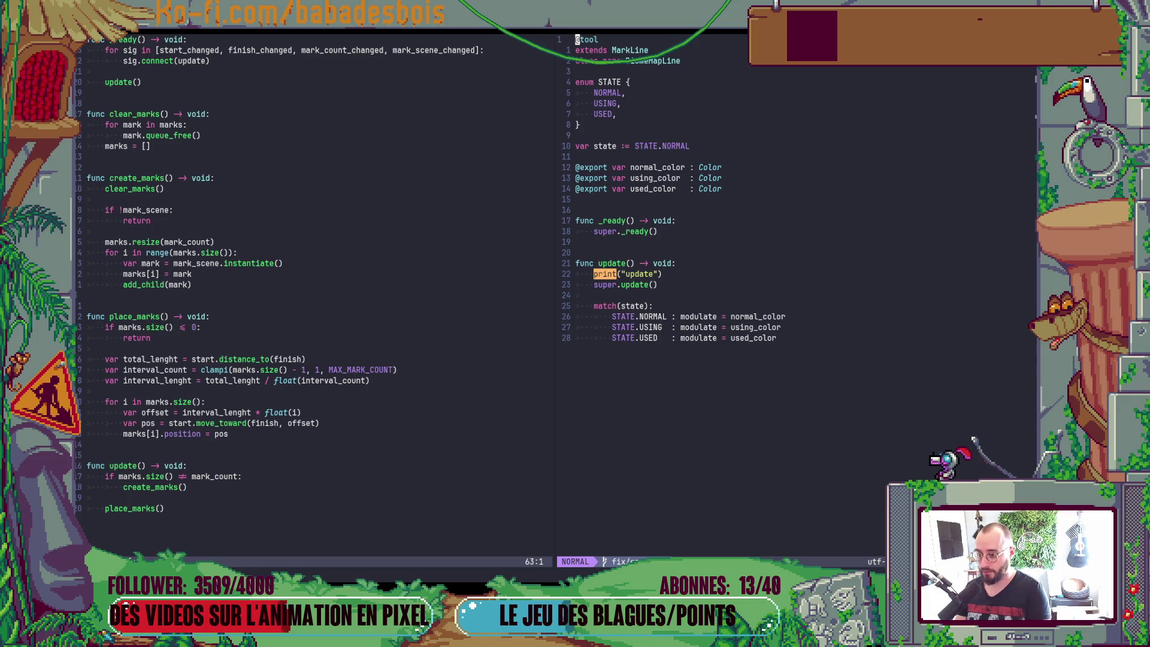
Delete the print("update") line from BiomeMapLine.gd and save the file
{"action": "key", "text": "2"}
{"action": "key", "text": "2"}
{"action": "key", "text": "shift+g"}
{"action": "key", "text": "d"}
{"action": "key", "text": "d"}
{"action": "type", "text": ":w"}
{"action": "key", "text": "Return"}
{"action": "key", "text": "alt+Tab"}
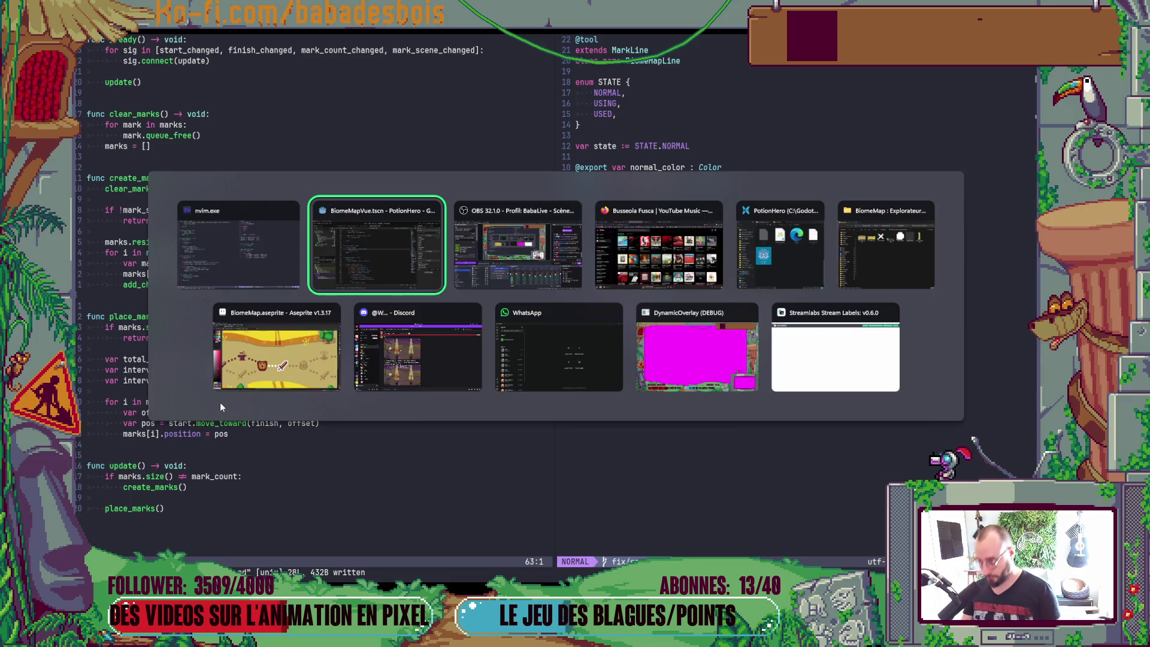
Run the game from the BiomeMapVue scene and dismiss the intro dialogue to reveal the map
{"action": "left_click", "coordinate": [464, 57]}
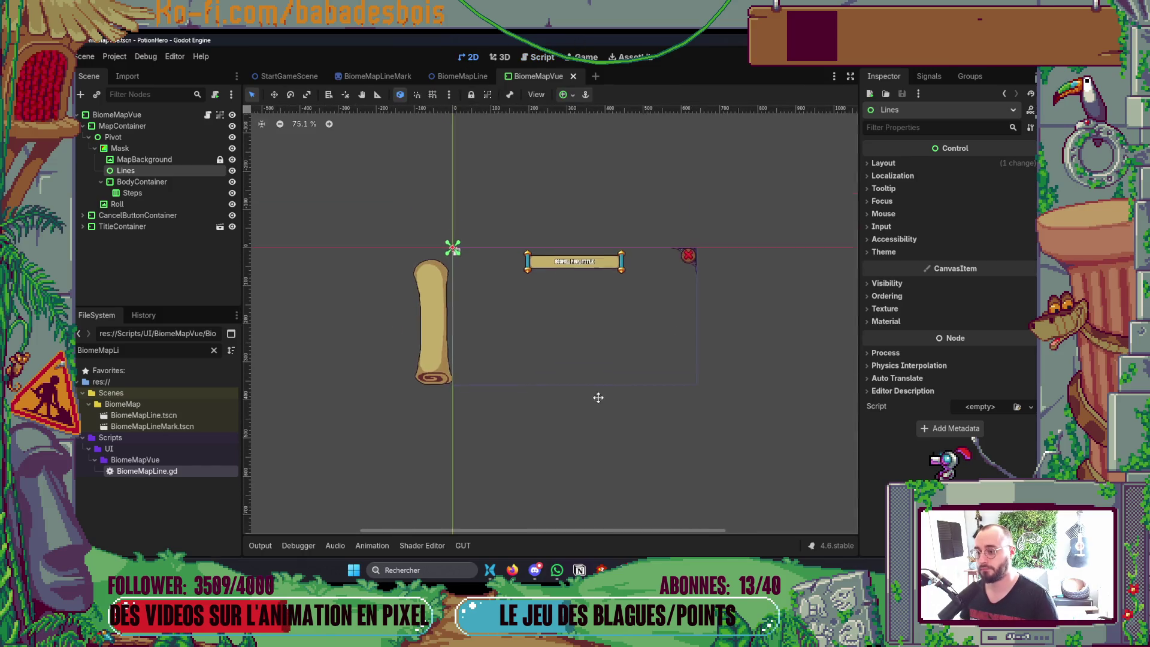
{"action": "left_click", "coordinate": [590, 385]}
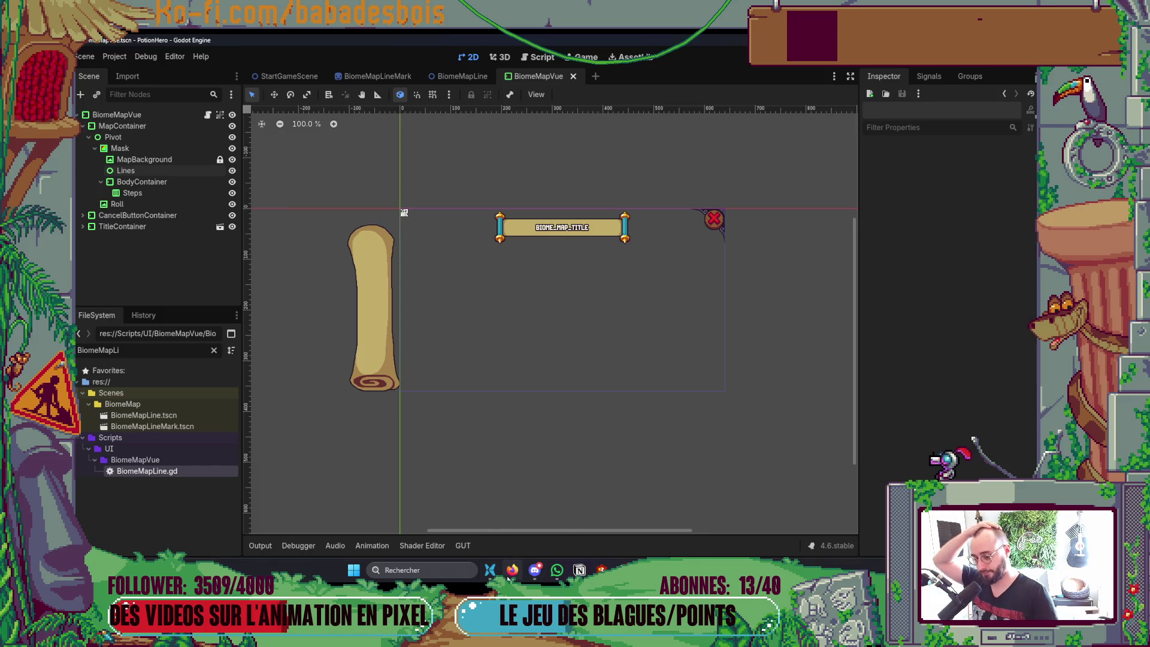
{"action": "key", "text": "F6"}
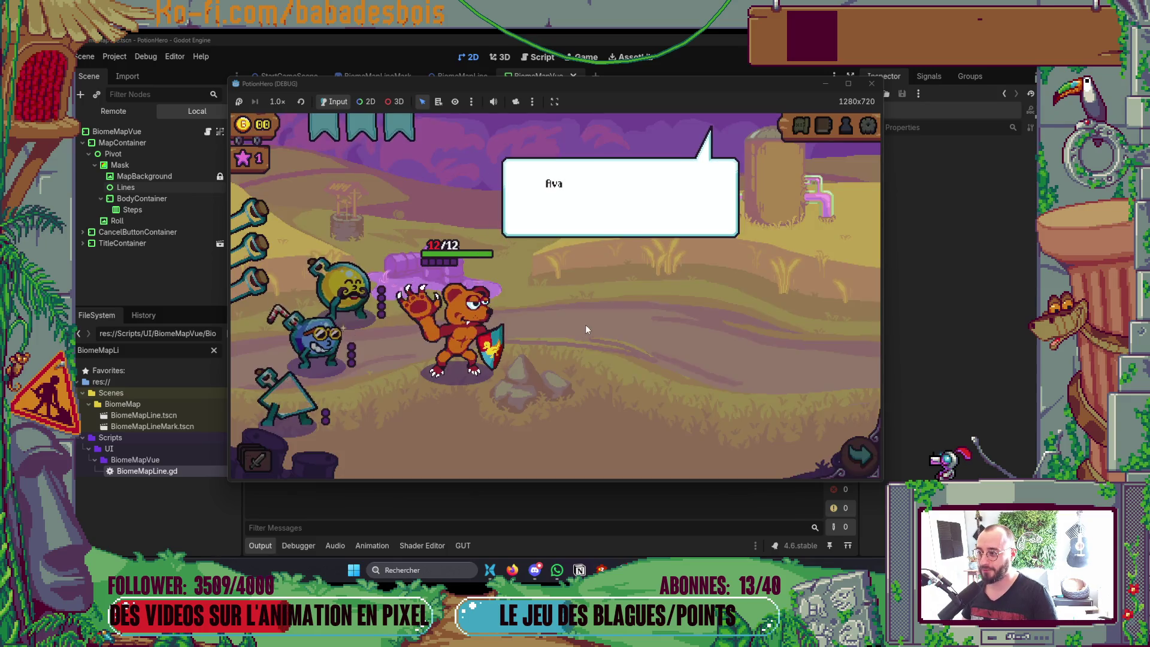
{"action": "left_click", "coordinate": [618, 344]}
{"action": "left_click", "coordinate": [622, 343]}
{"action": "left_click", "coordinate": [622, 344]}
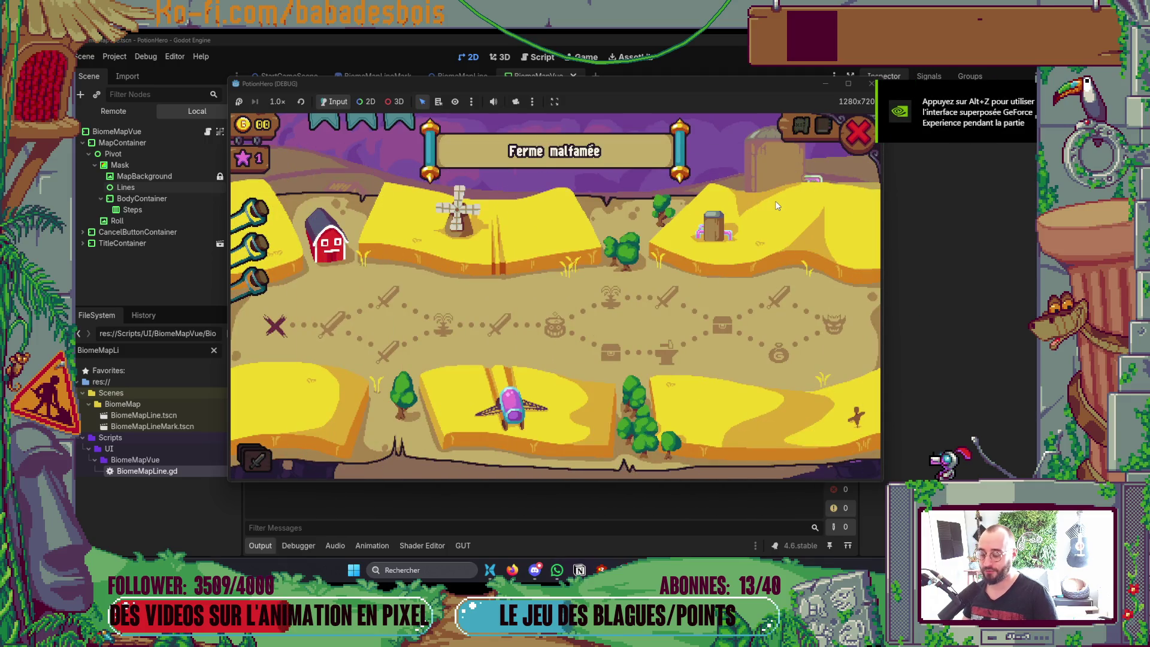
Close and reopen the biome map four times to check its animation, then stop the game
{"action": "left_click", "coordinate": [855, 144]}
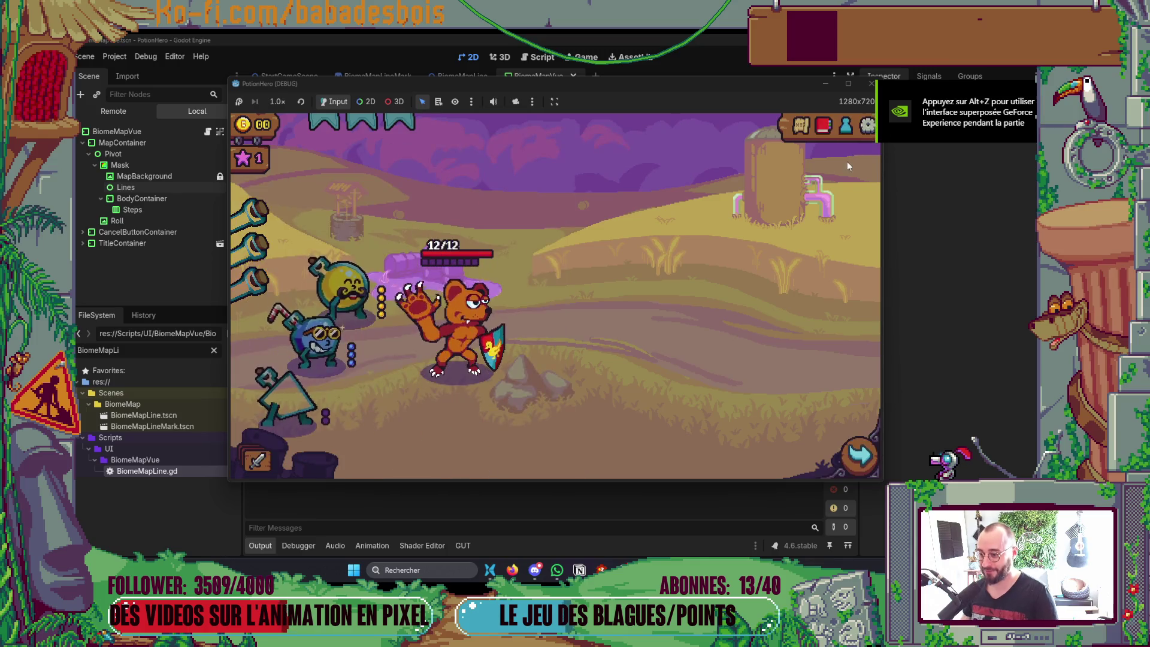
{"action": "left_click", "coordinate": [798, 128]}
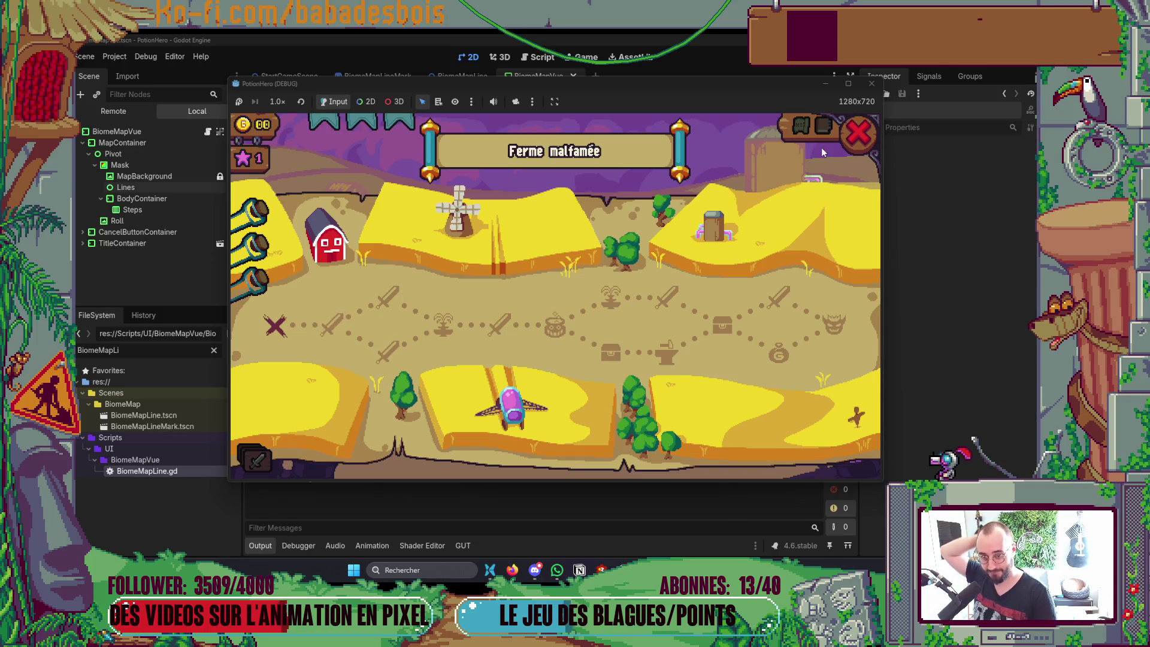
{"action": "left_click", "coordinate": [859, 133]}
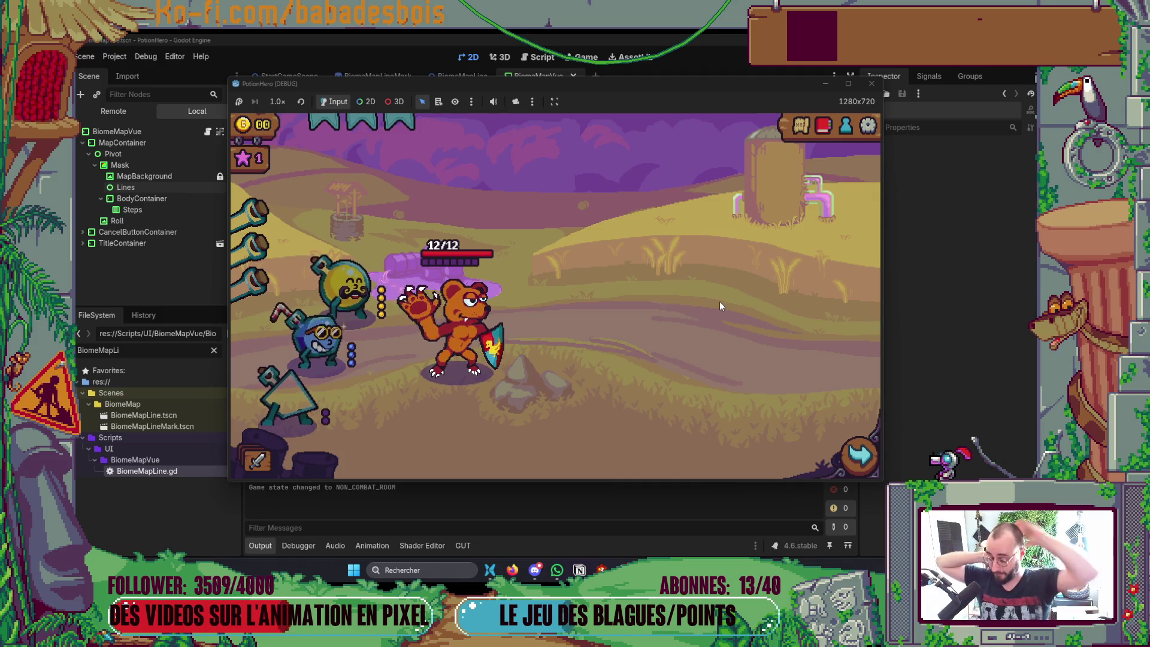
{"action": "left_click", "coordinate": [840, 447]}
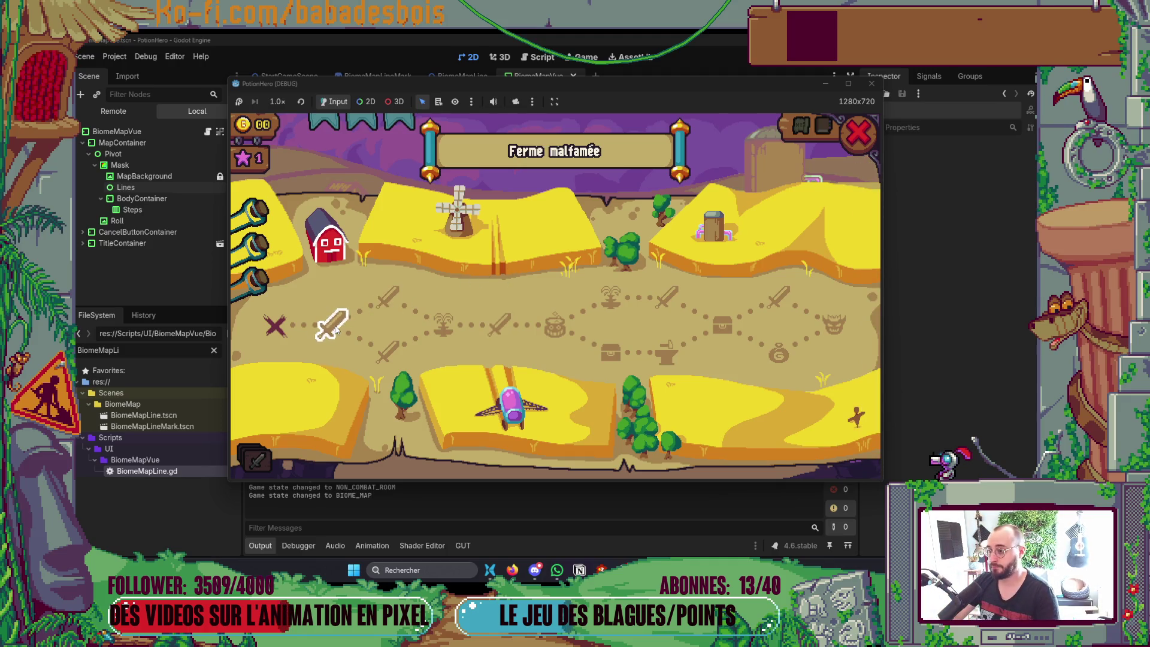
{"action": "left_click", "coordinate": [859, 135]}
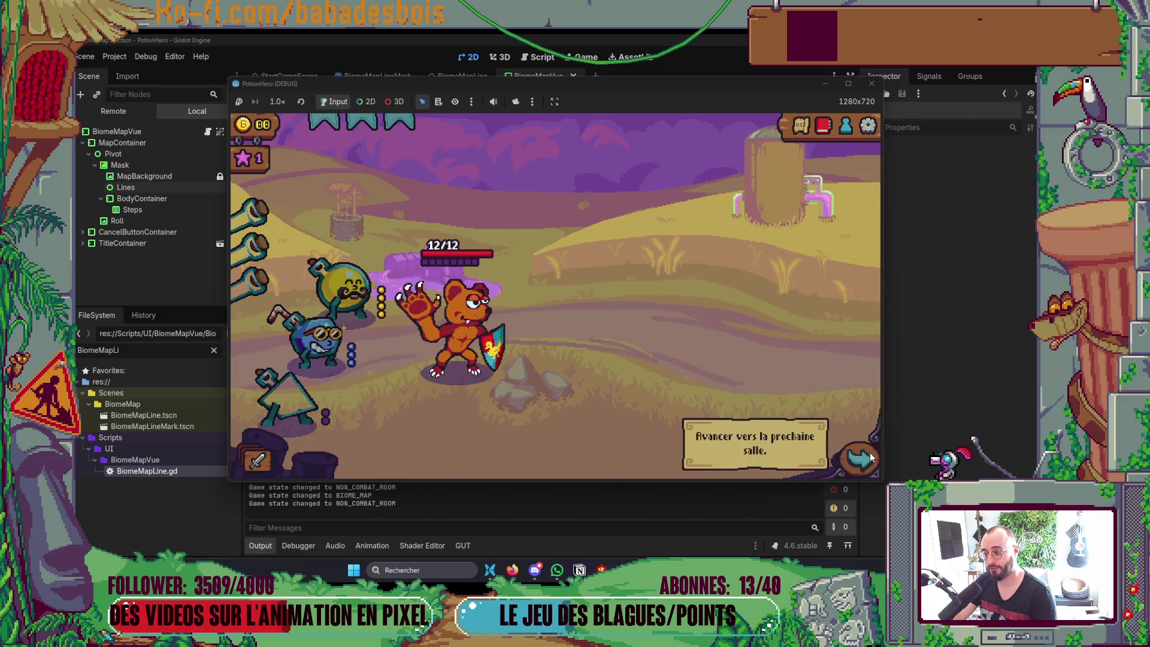
{"action": "left_click", "coordinate": [858, 451]}
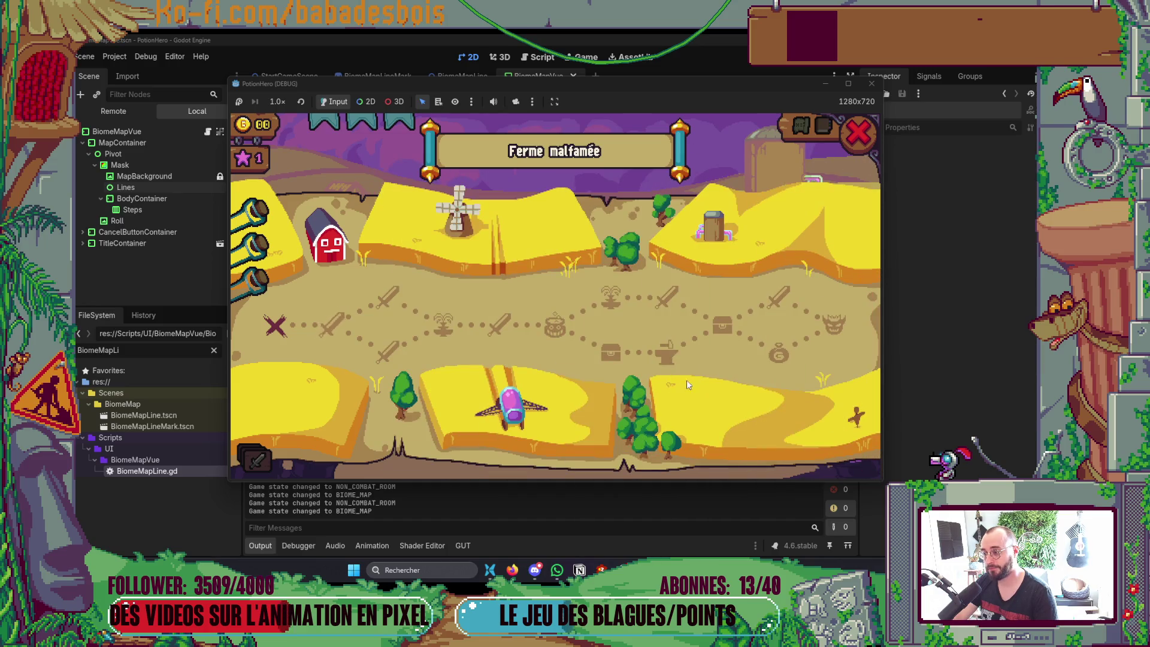
{"action": "left_click", "coordinate": [856, 134]}
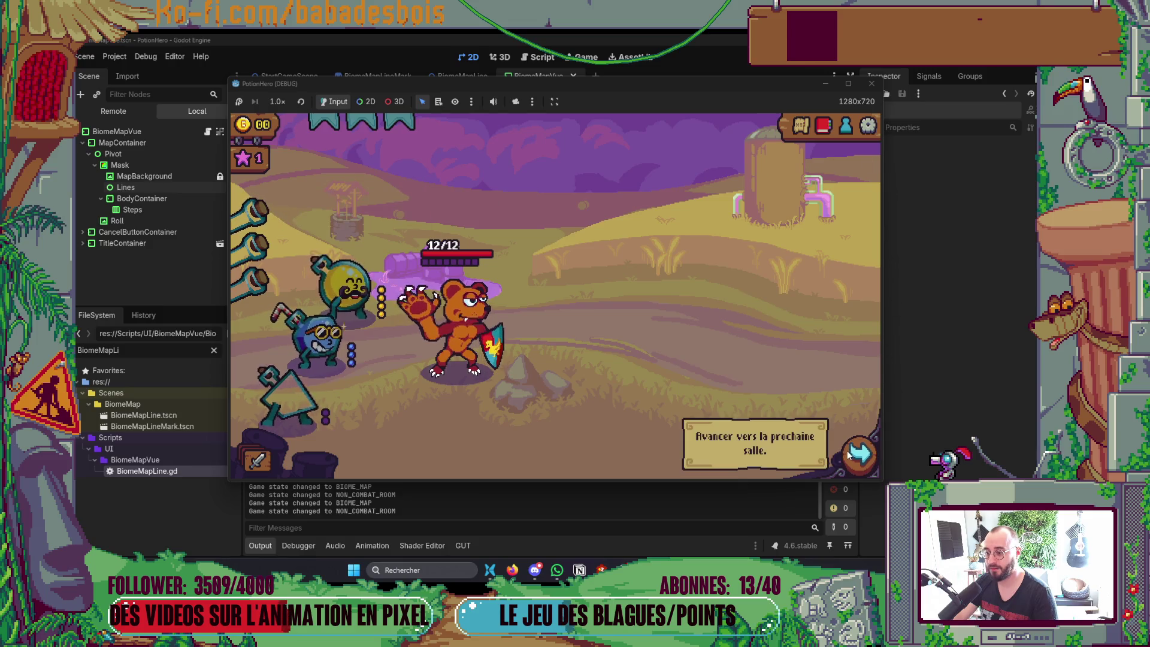
{"action": "left_click", "coordinate": [872, 83]}
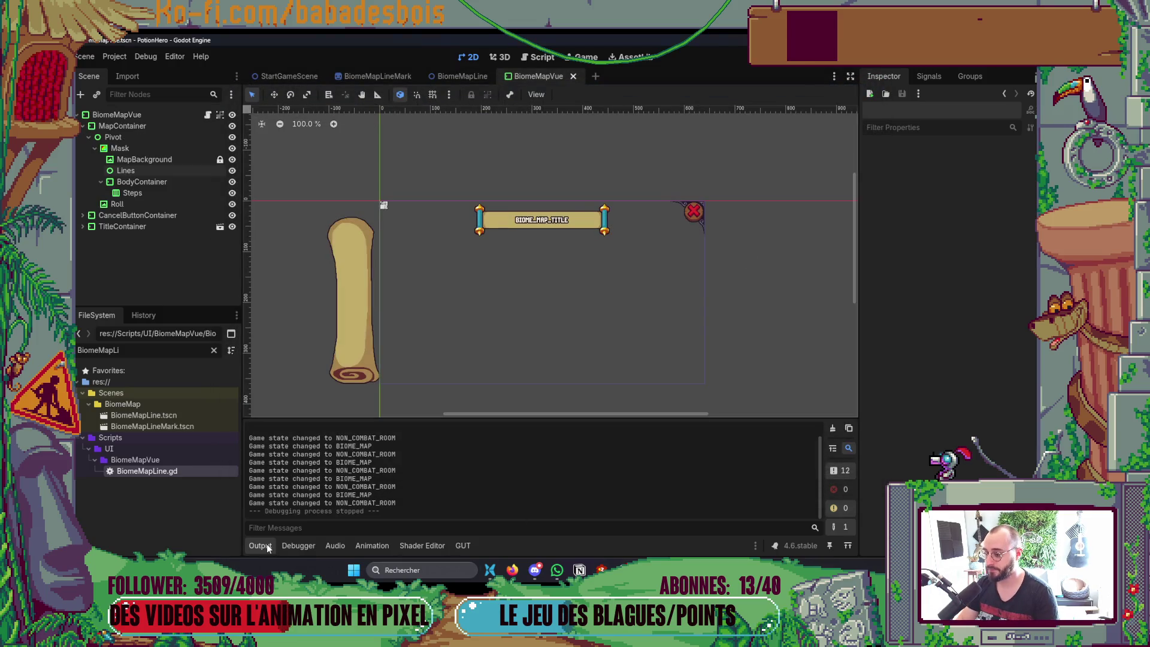
{"action": "left_click", "coordinate": [260, 545]}
{"action": "key", "text": "alt+Tab"}
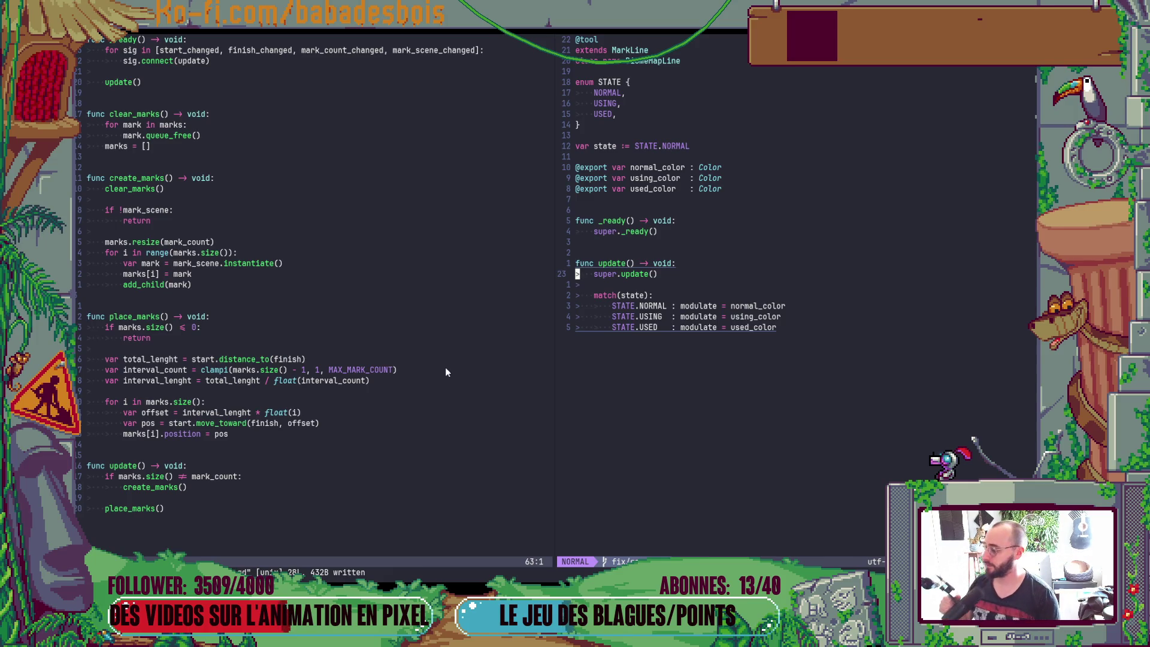
{"action": "scroll", "coordinate": [368, 414], "scroll_direction": "down", "scroll_amount": 1}
{"action": "scroll", "coordinate": [369, 413], "scroll_direction": "up", "scroll_amount": 1}
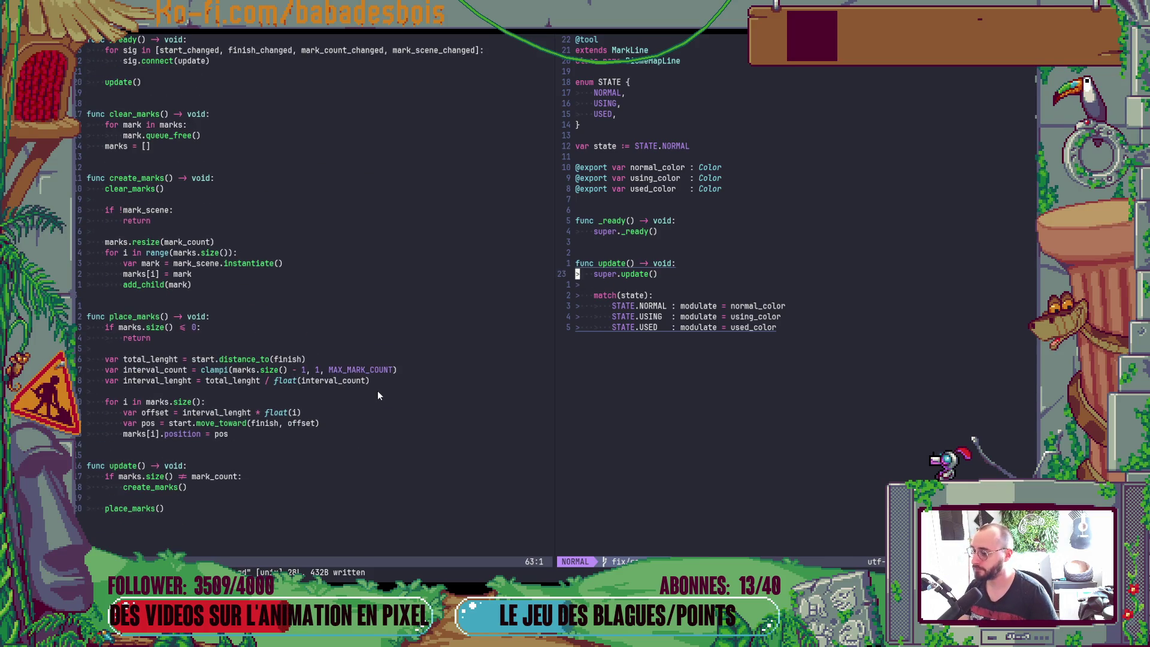
{"action": "left_click", "coordinate": [377, 393]}
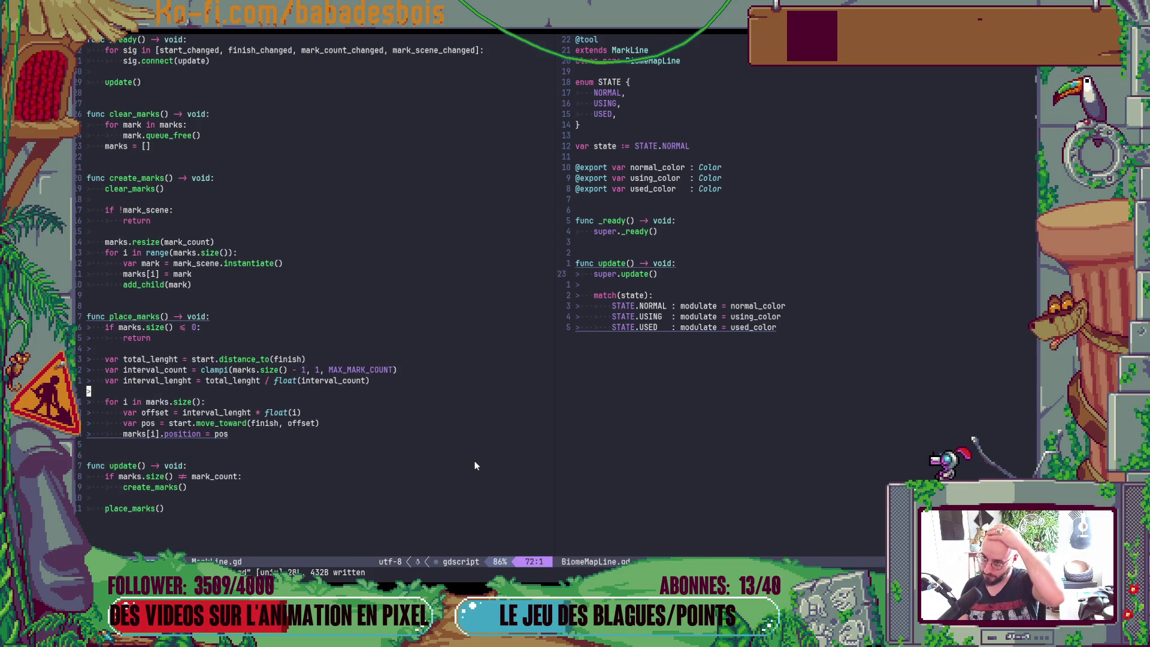
{"action": "key", "text": "alt+Tab"}
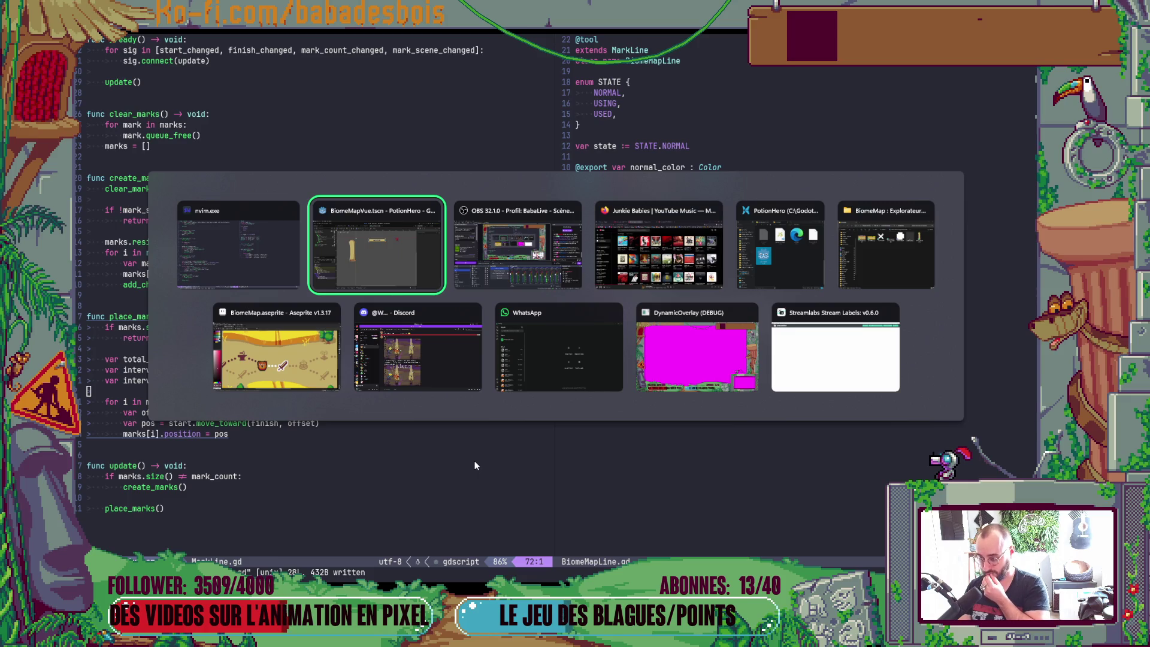
{"action": "key", "text": "Tab"}
{"action": "key", "text": "Tab"}
{"action": "key", "text": "Tab"}
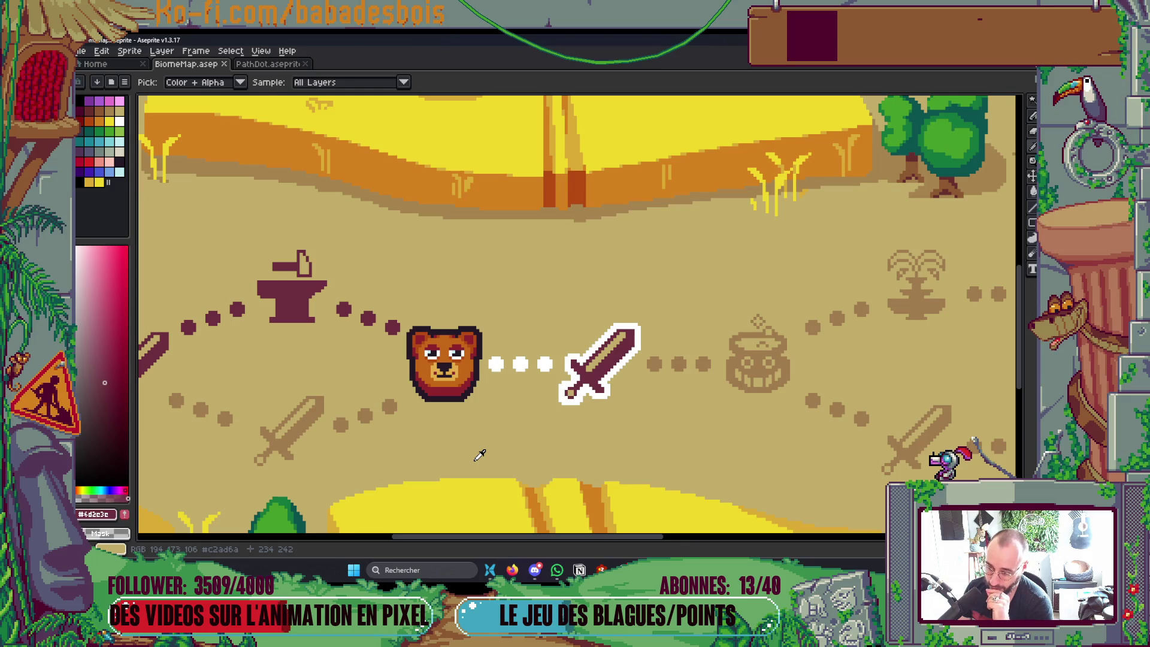
{"action": "key", "text": "alt+Tab"}
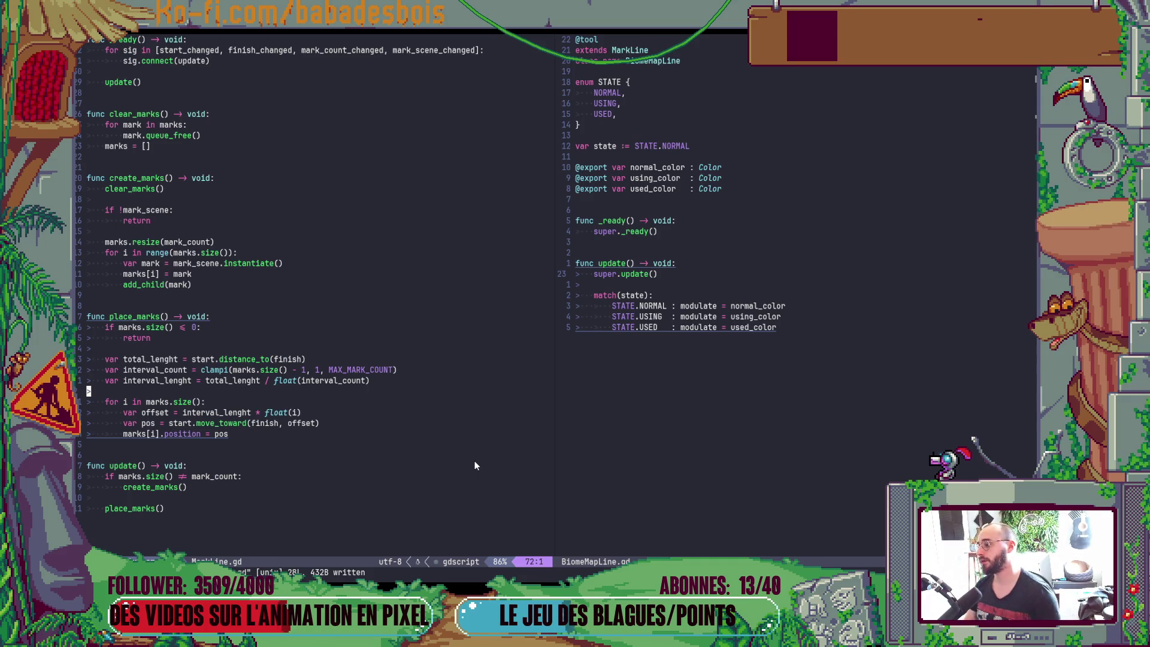
Open BiomeMapVue.gd in the left pane and page down to its update() function
{"action": "scroll", "coordinate": [482, 381], "scroll_direction": "up", "scroll_amount": 6}
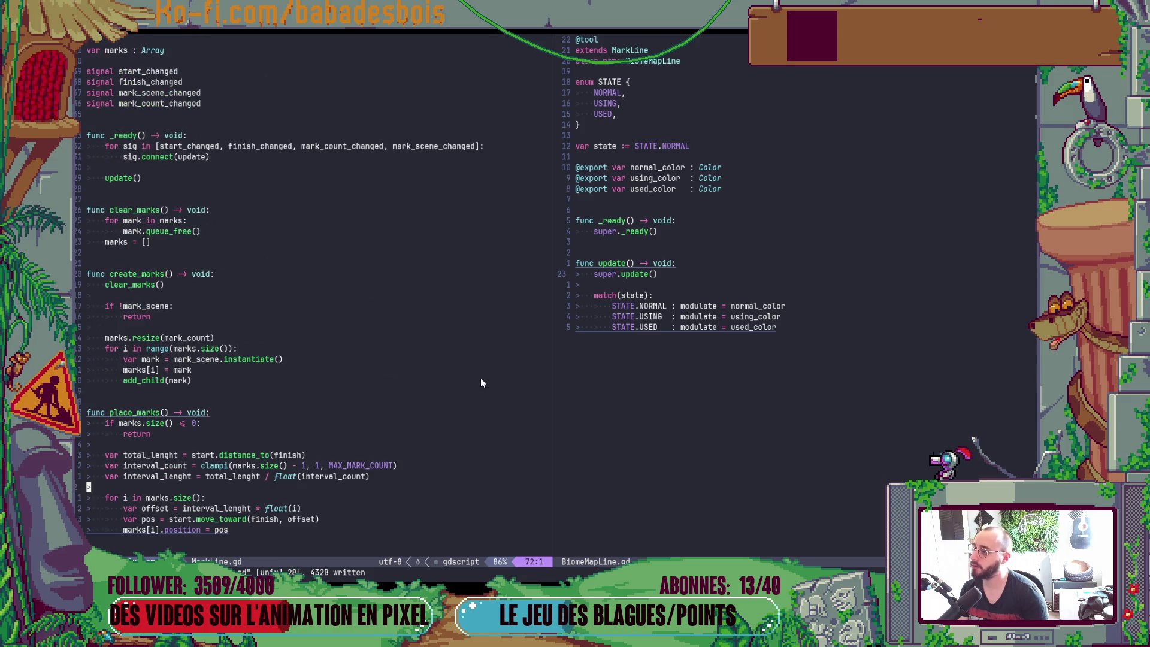
{"action": "scroll", "coordinate": [480, 384], "scroll_direction": "down", "scroll_amount": 3}
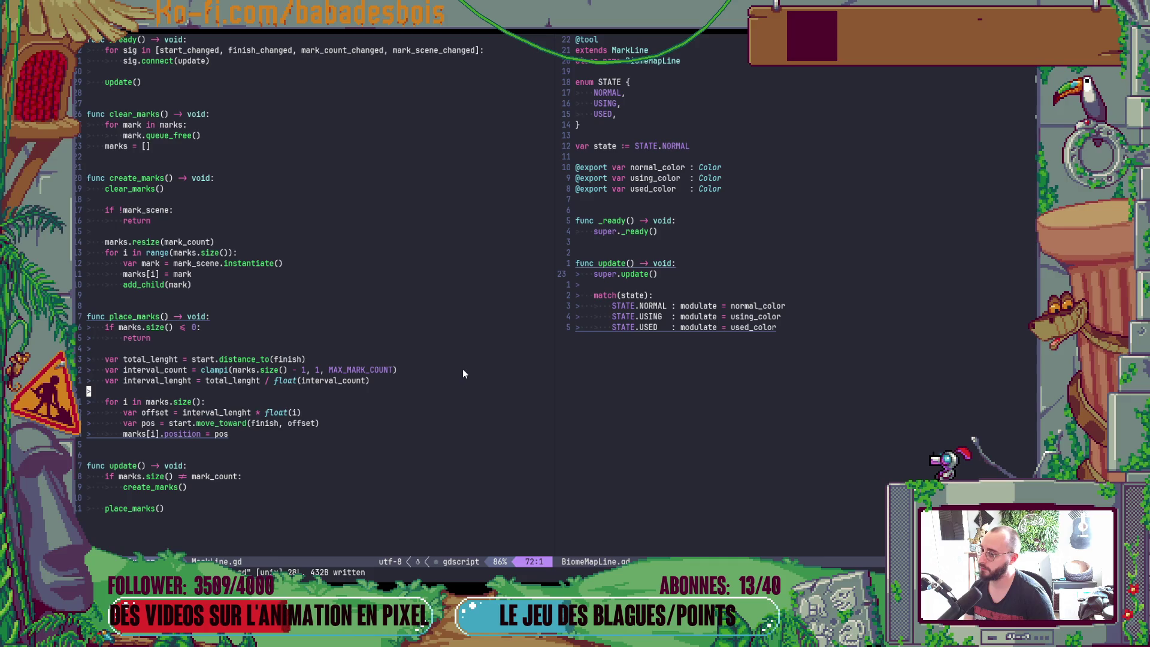
{"action": "key", "text": "k"}
{"action": "key", "text": "k"}
{"action": "key", "text": "k"}
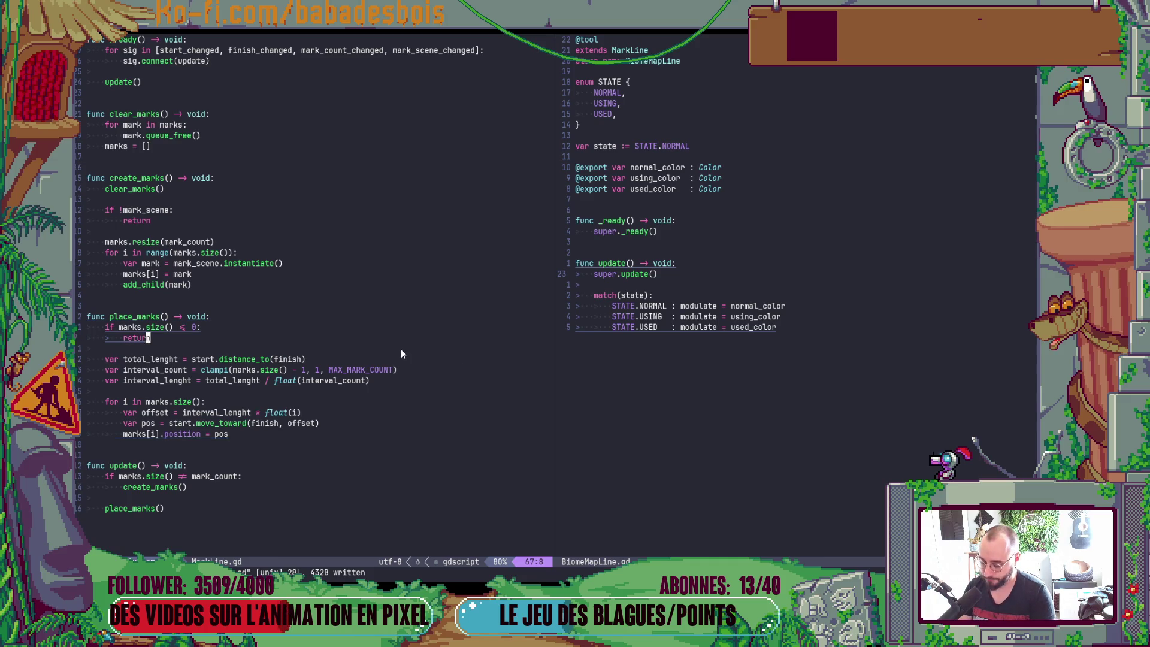
{"action": "key", "text": "space"}
{"action": "type", "text": "fBiomeMa"}
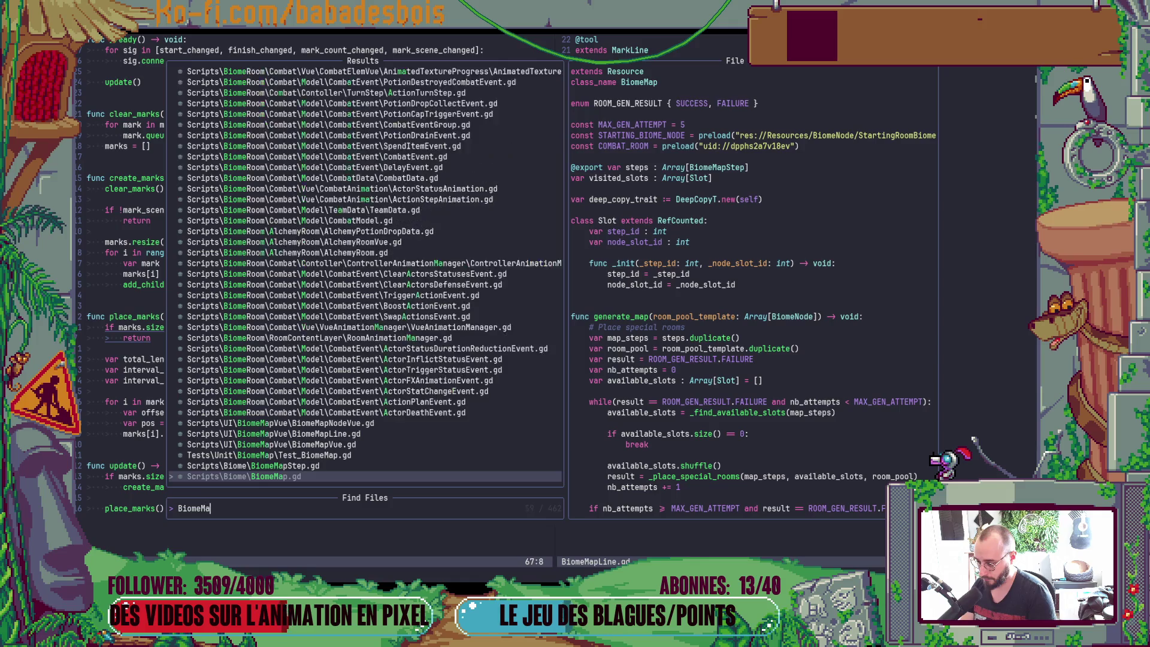
{"action": "key", "text": "Up"}
{"action": "key", "text": "Up"}
{"action": "key", "text": "Up"}
{"action": "key", "text": "Return"}
{"action": "key", "text": "ctrl+d"}
{"action": "key", "text": "ctrl+d"}
{"action": "key", "text": "ctrl+d"}
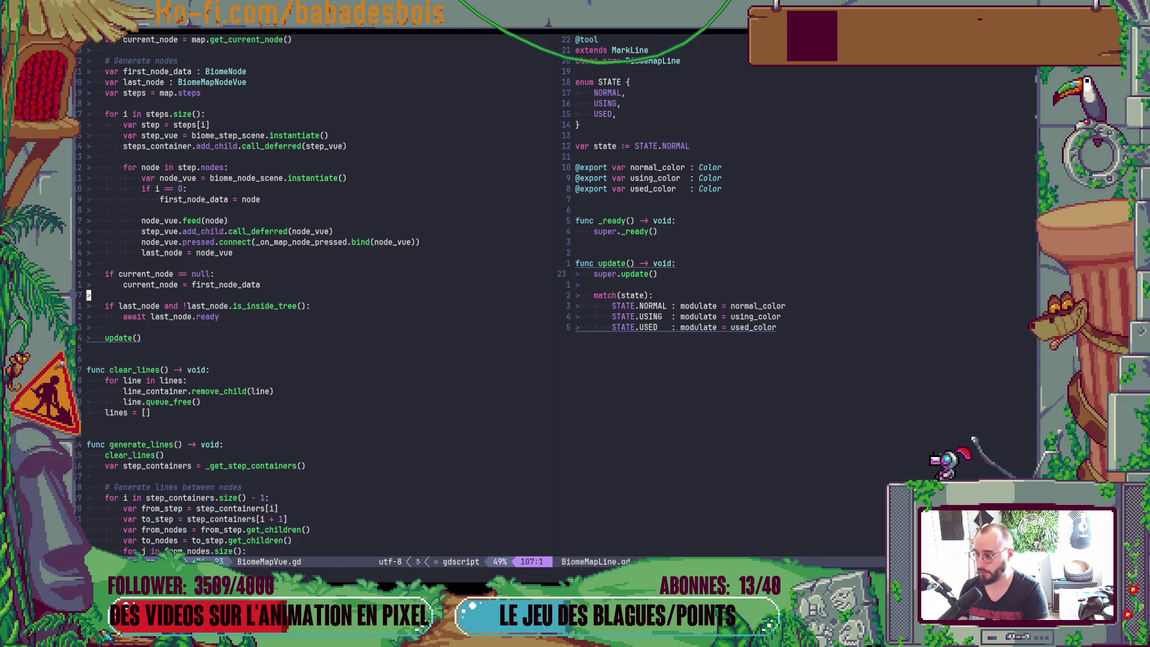
{"action": "key", "text": "ctrl+u"}
{"action": "key", "text": "ctrl+d"}
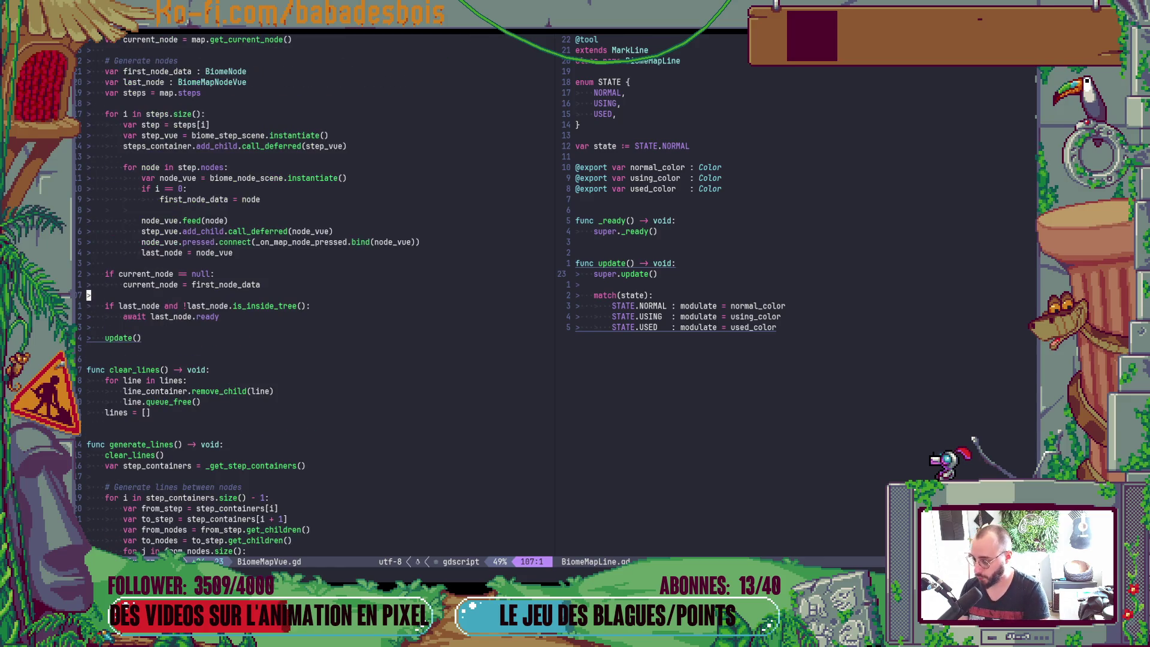
{"action": "key", "text": "ctrl+d"}
{"action": "key", "text": "ctrl+d"}
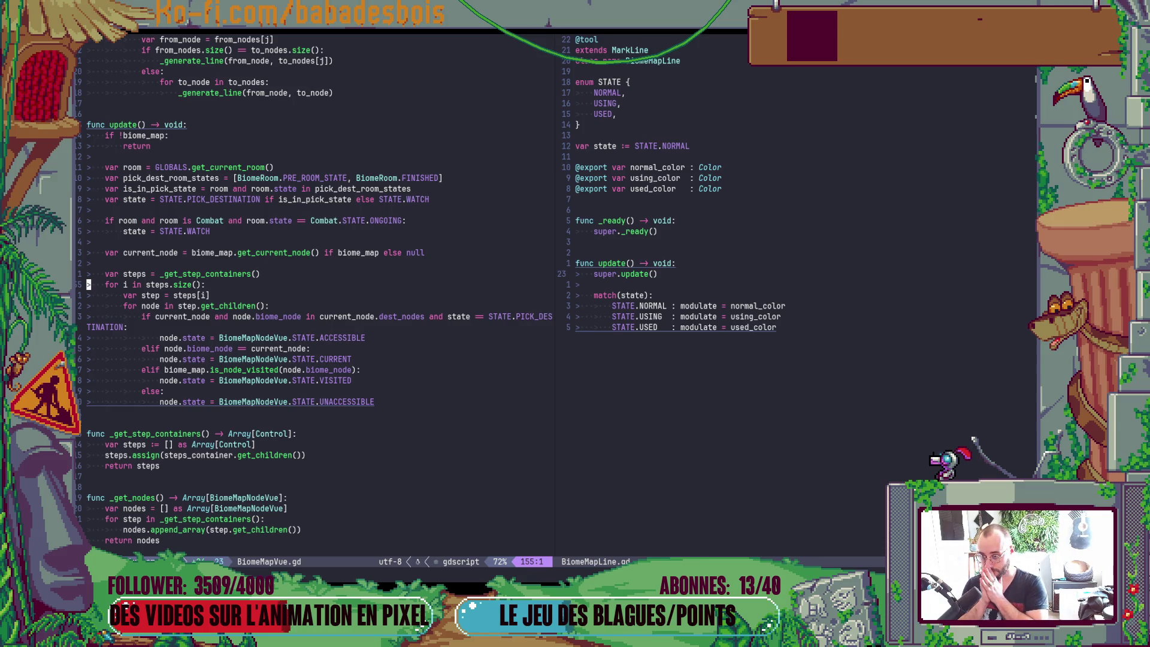
{"action": "key", "text": "ctrl+w"}
Remove an extra blank line and declare 'var from_node : BiomeMapNodeVue' after the colour exports
{"action": "key", "text": "l"}
{"action": "key", "text": "k"}
{"action": "key", "text": "k"}
{"action": "key", "text": "k"}
{"action": "key", "text": "k"}
{"action": "key", "text": "d"}
{"action": "key", "text": "d"}
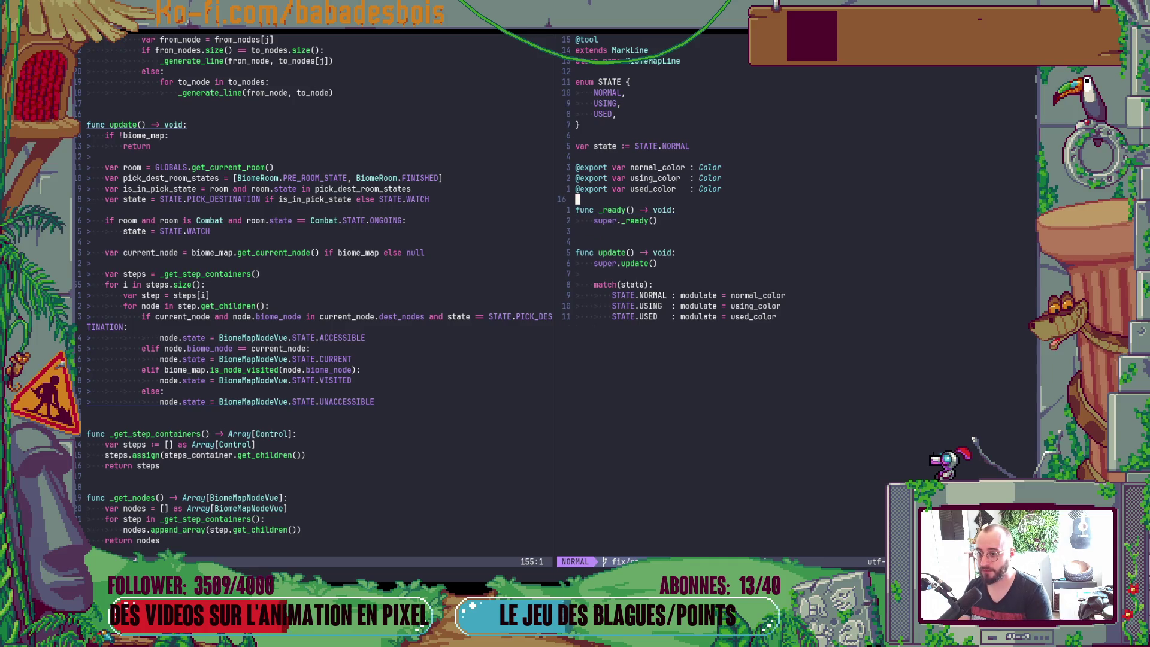
{"action": "key", "text": "o"}
{"action": "key", "text": "Return"}
{"action": "key", "text": "Up"}
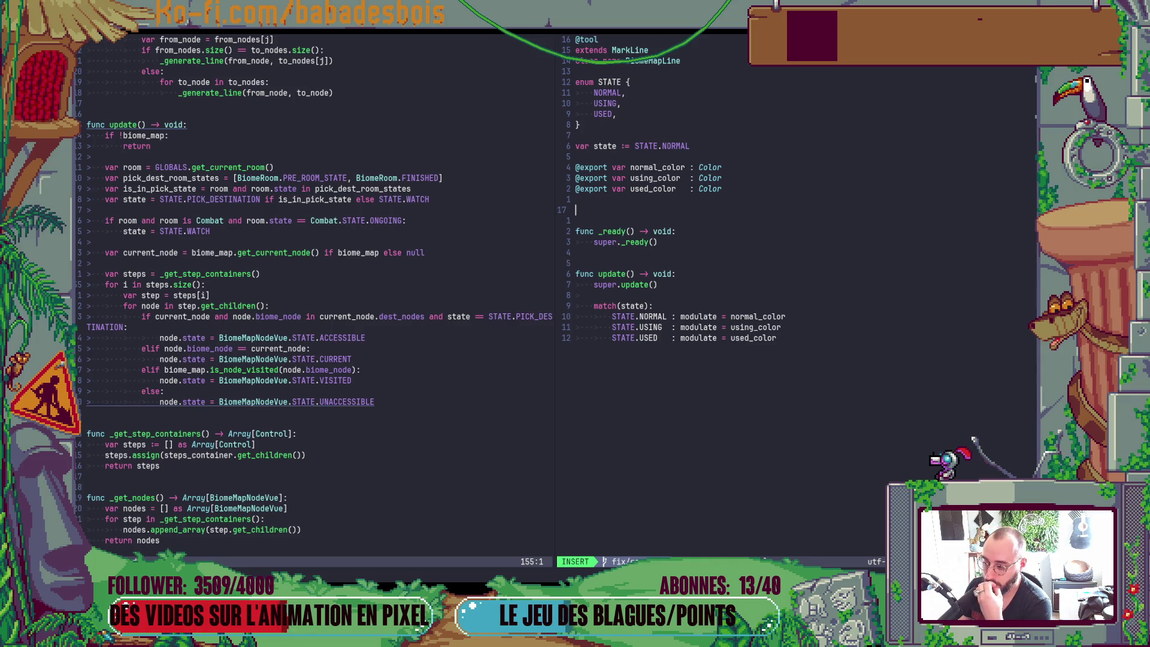
{"action": "type", "text": "var from"}
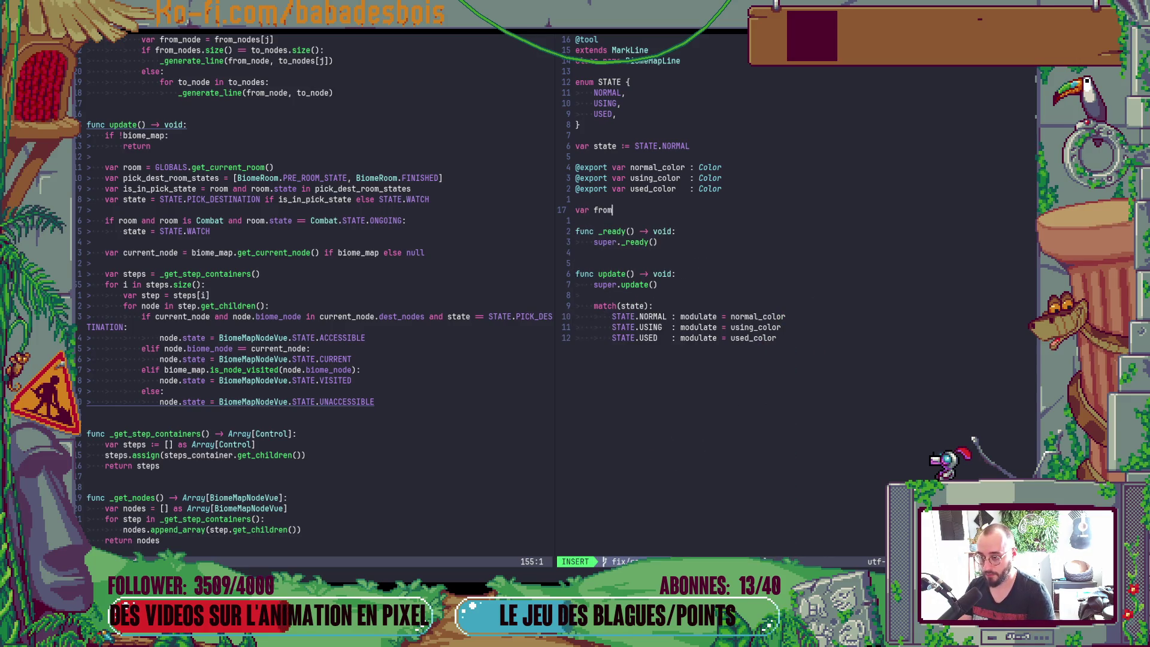
{"action": "type", "text": "_node : "}
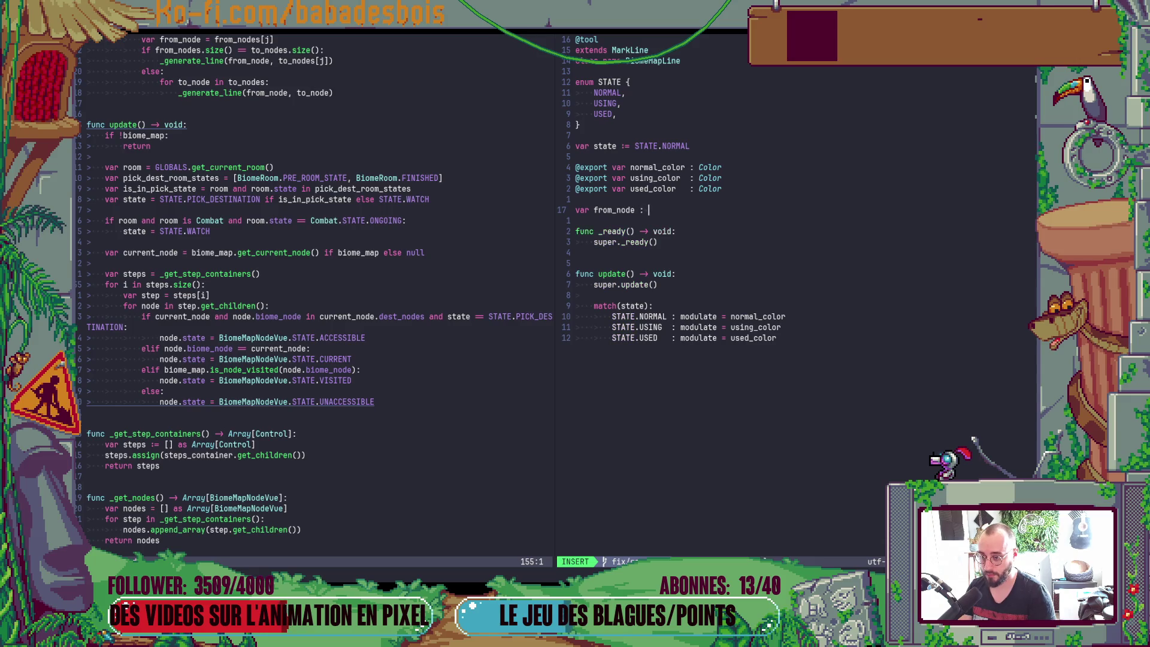
{"action": "type", "text": "Bio"}
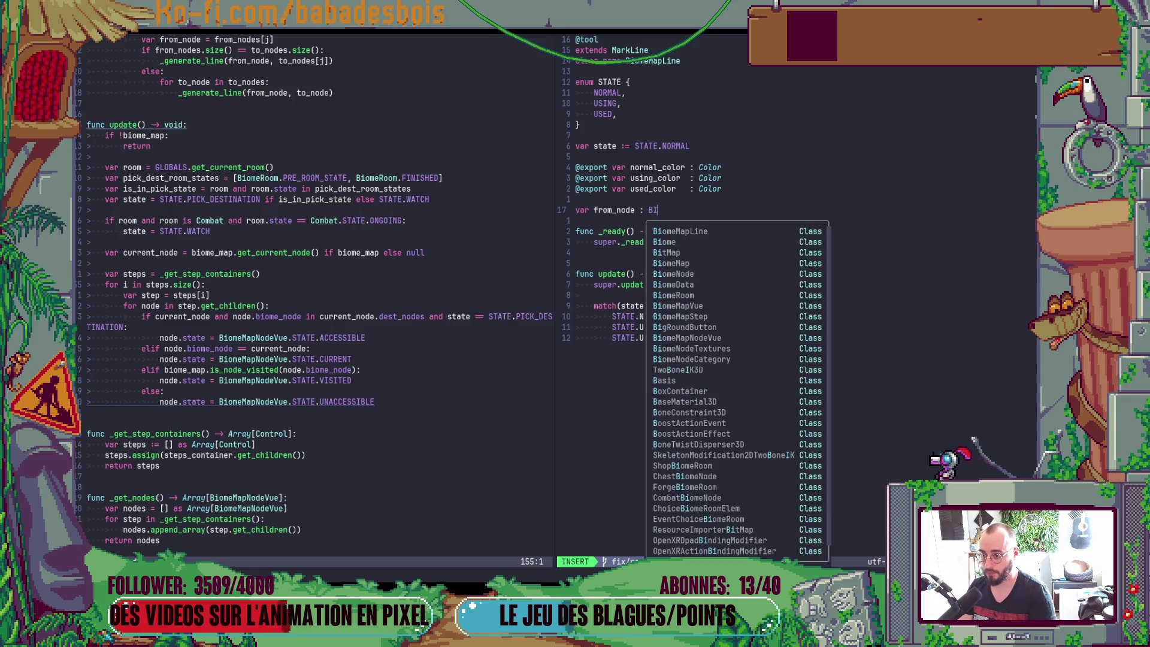
{"action": "type", "text": "meMa"}
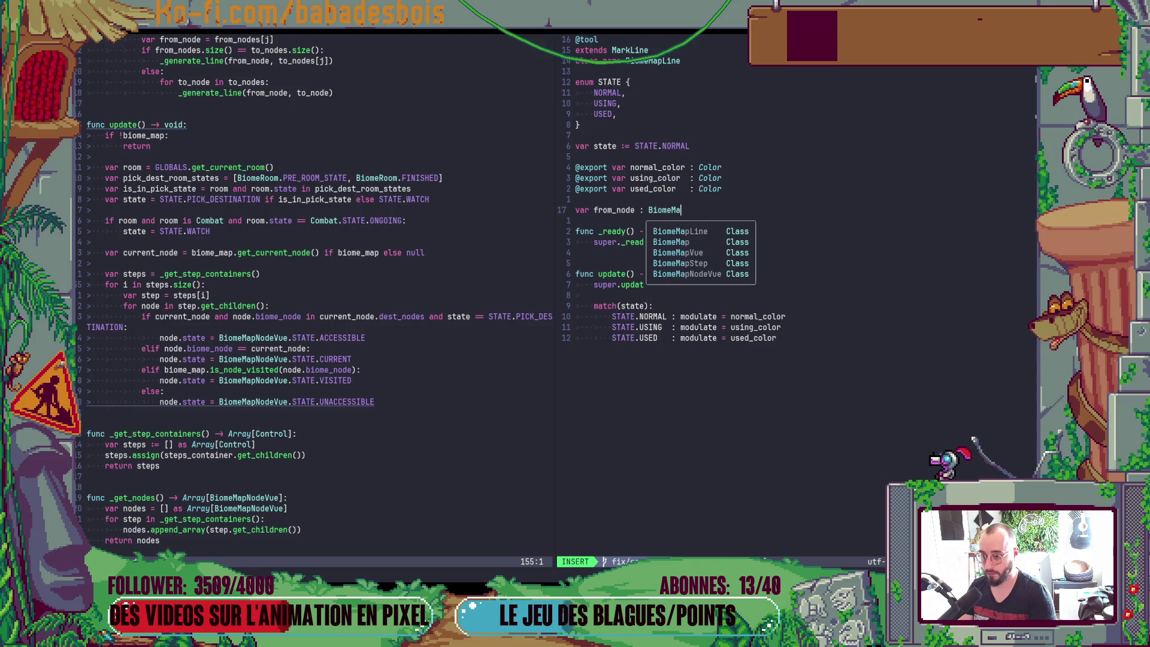
{"action": "key", "text": "Tab"}
{"action": "key", "text": "Tab"}
{"action": "key", "text": "Tab"}
{"action": "key", "text": "Escape"}
Duplicate that declaration as 'var to_node : BiomeMapNodeVue' and save BiomeMapLine.gd
{"action": "key", "text": "y"}
{"action": "key", "text": "y"}
{"action": "key", "text": "p"}
{"action": "key", "text": "b"}
{"action": "key", "text": "b"}
{"action": "key", "text": "b"}
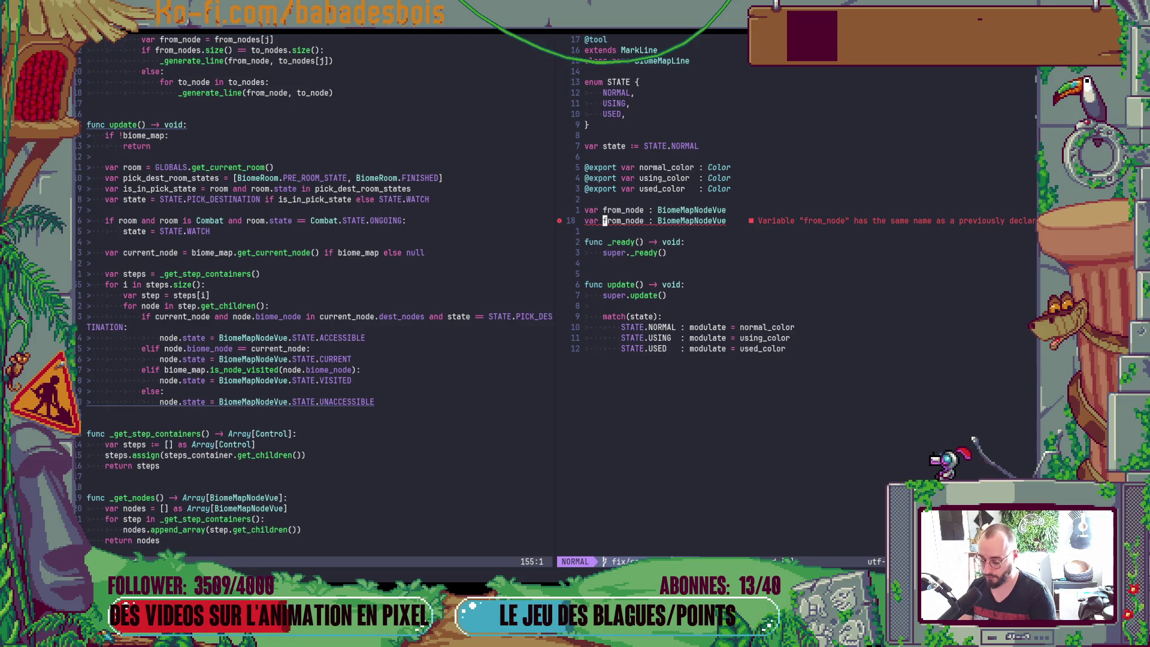
{"action": "key", "text": "c"}
{"action": "key", "text": "t"}
{"action": "key", "text": "underscore"}
{"action": "type", "text": "to"}
{"action": "key", "text": "Escape"}
{"action": "type", "text": ":w"}
{"action": "key", "text": "Return"}
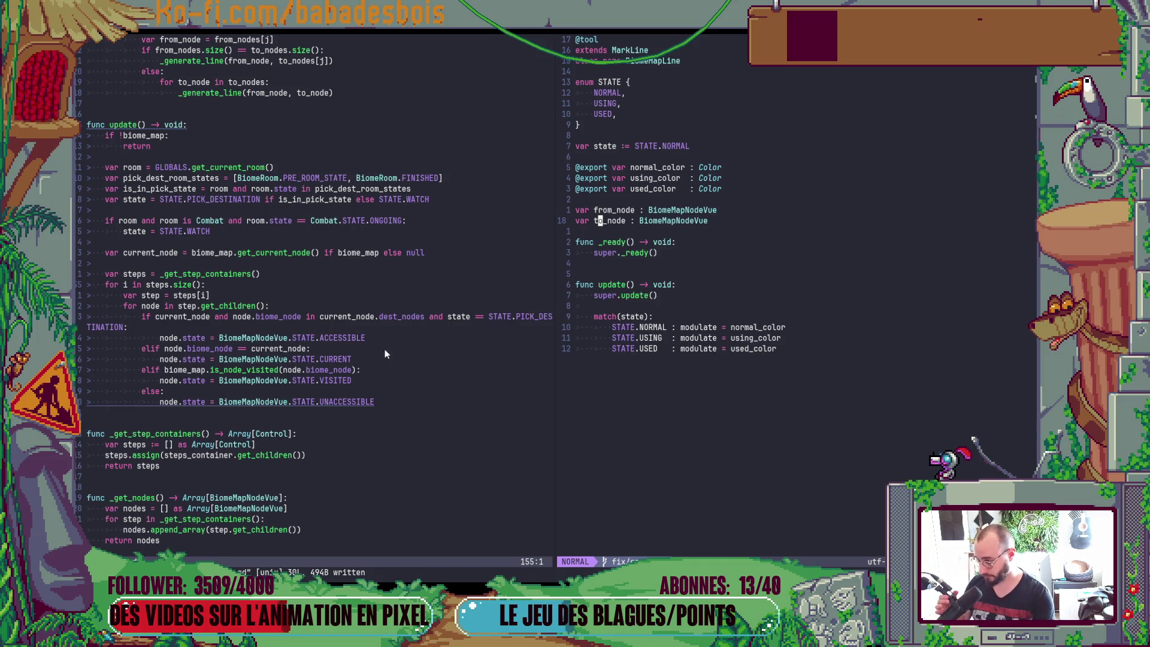
Append 'for line in lines:' with 'line.update()' after the UNACCESSIBLE branch and save
{"action": "left_click", "coordinate": [406, 402]}
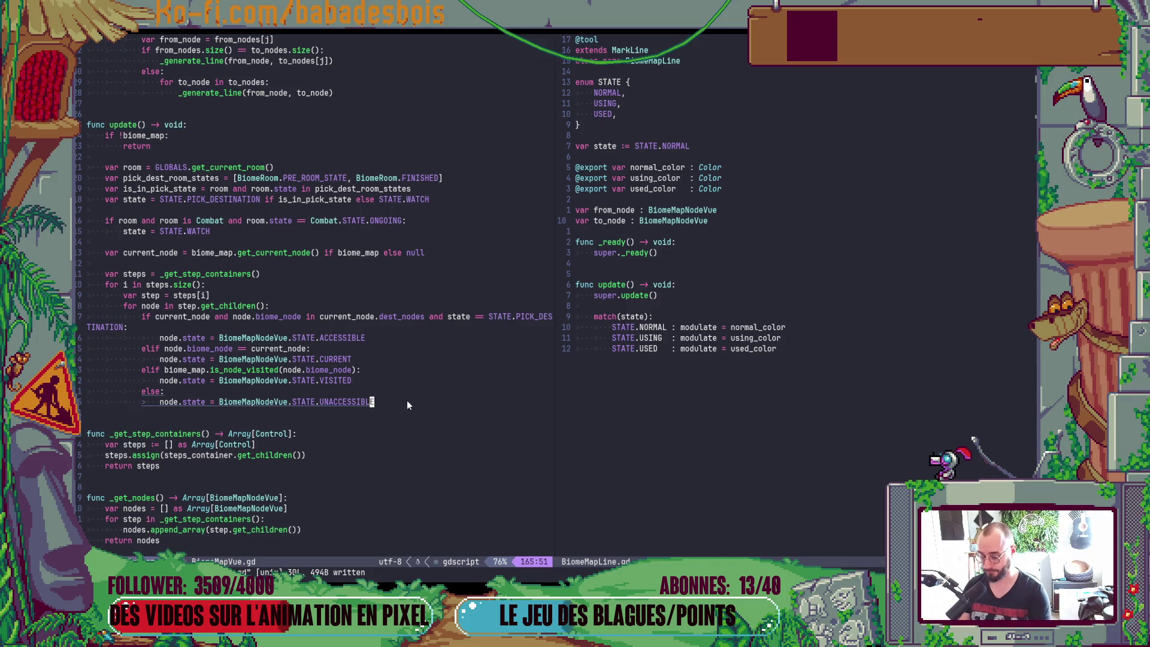
{"action": "type", "text": "LE"}
{"action": "key", "text": "Return"}
{"action": "key", "text": "BackSpace"}
{"action": "key", "text": "BackSpace"}
{"action": "key", "text": "Return"}
{"action": "type", "text": "for line in"}
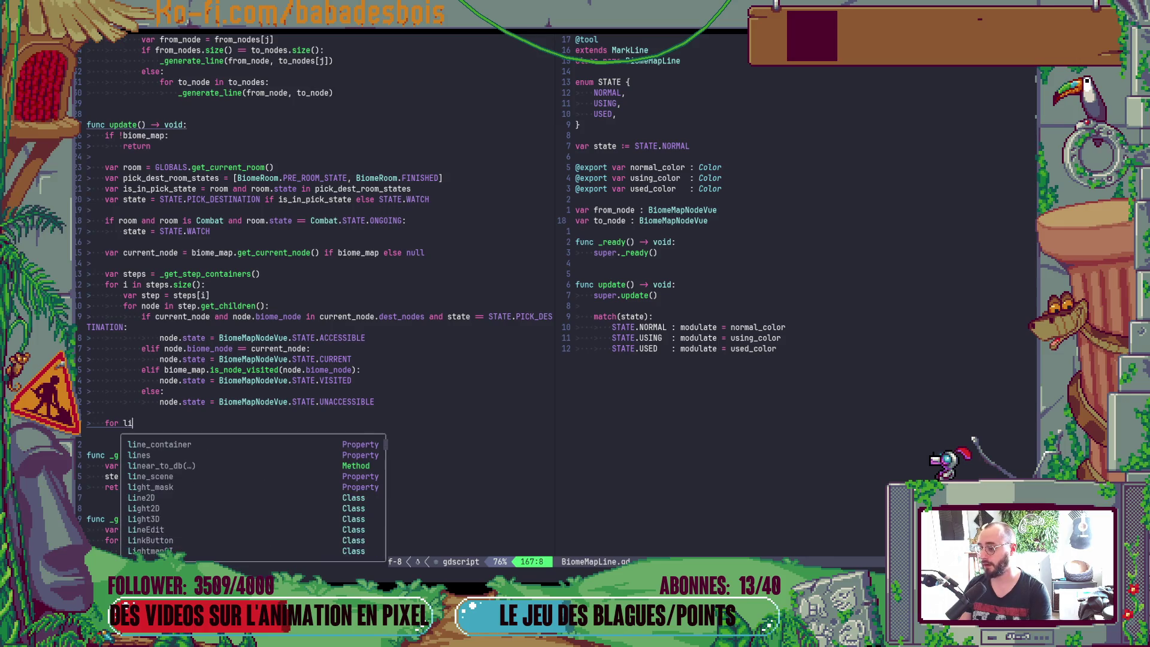
{"action": "type", "text": " lines:"}
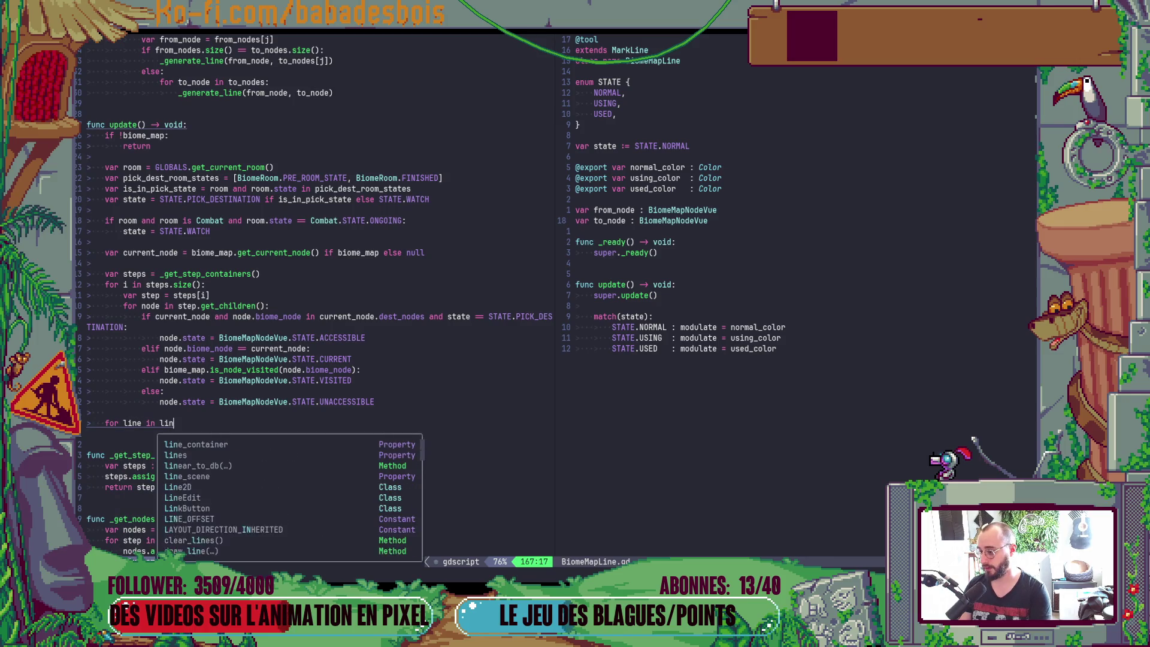
{"action": "key", "text": "Return"}
{"action": "type", "text": "line."}
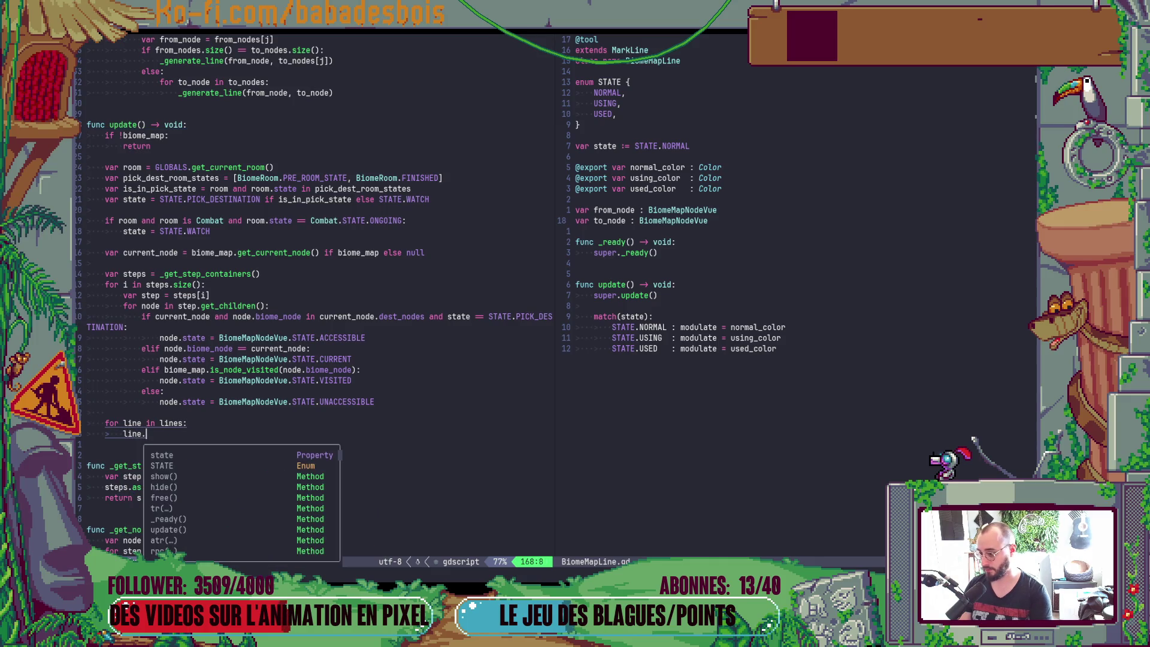
{"action": "type", "text": "update()"}
{"action": "key", "text": "Escape"}
{"action": "type", "text": ":w"}
{"action": "key", "text": "Return"}
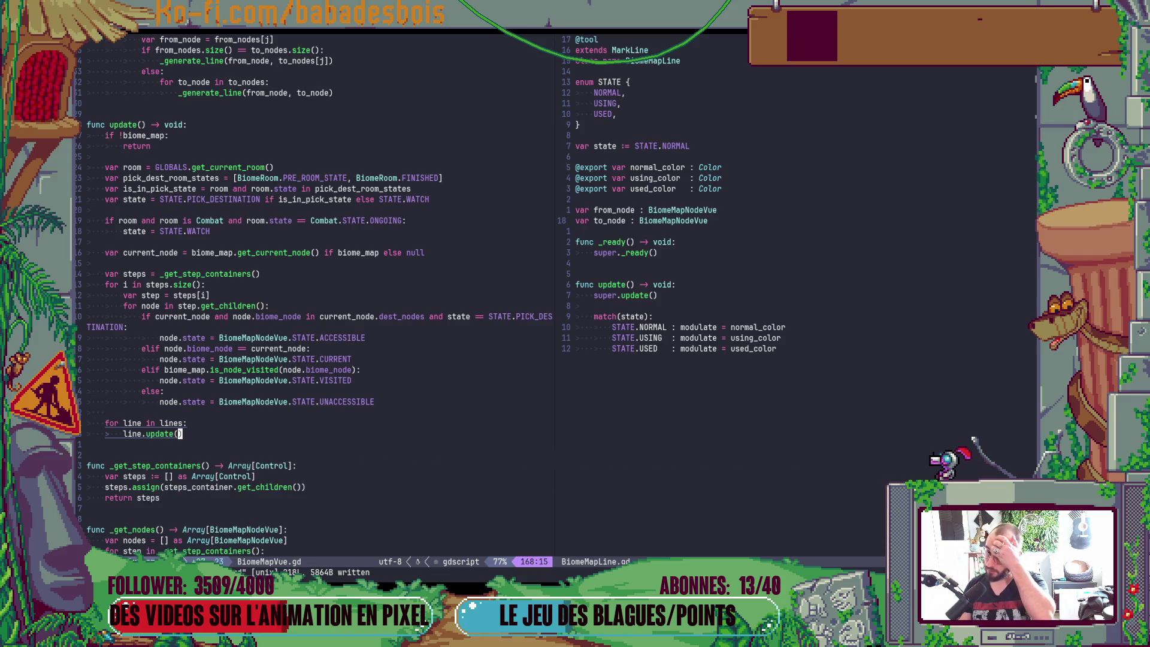
Return to the BiomeMapLine.gd pane at the from_node declaration
{"action": "key", "text": "ctrl+e"}
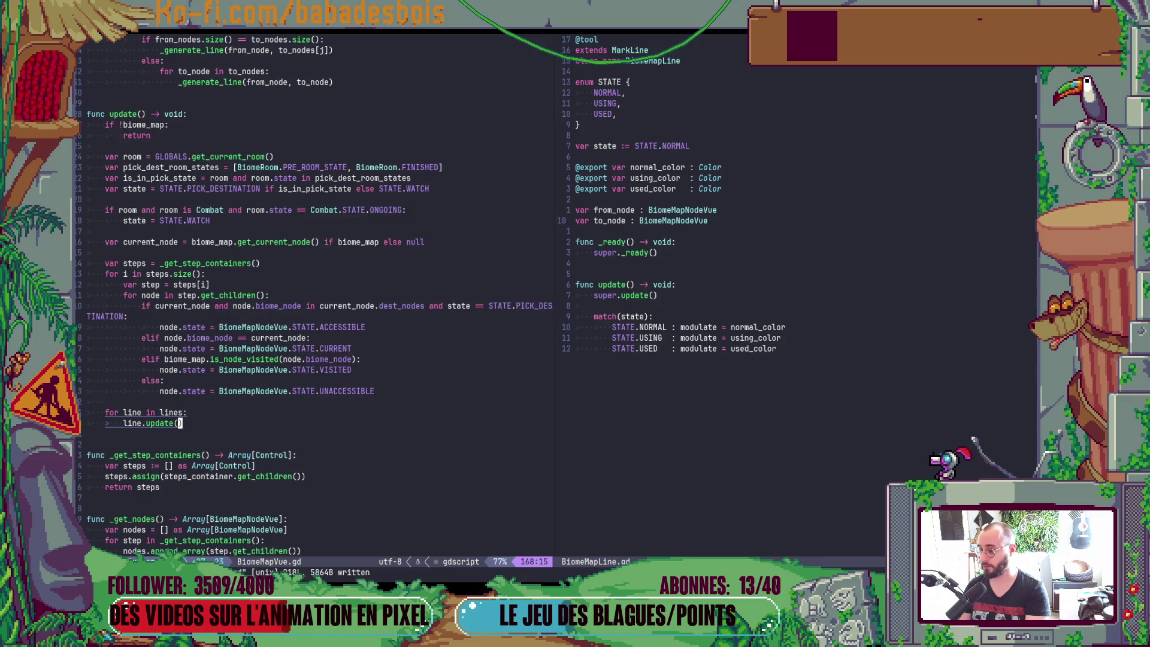
{"action": "key", "text": "ctrl+w"}
{"action": "key", "text": "l"}
{"action": "key", "text": "k"}
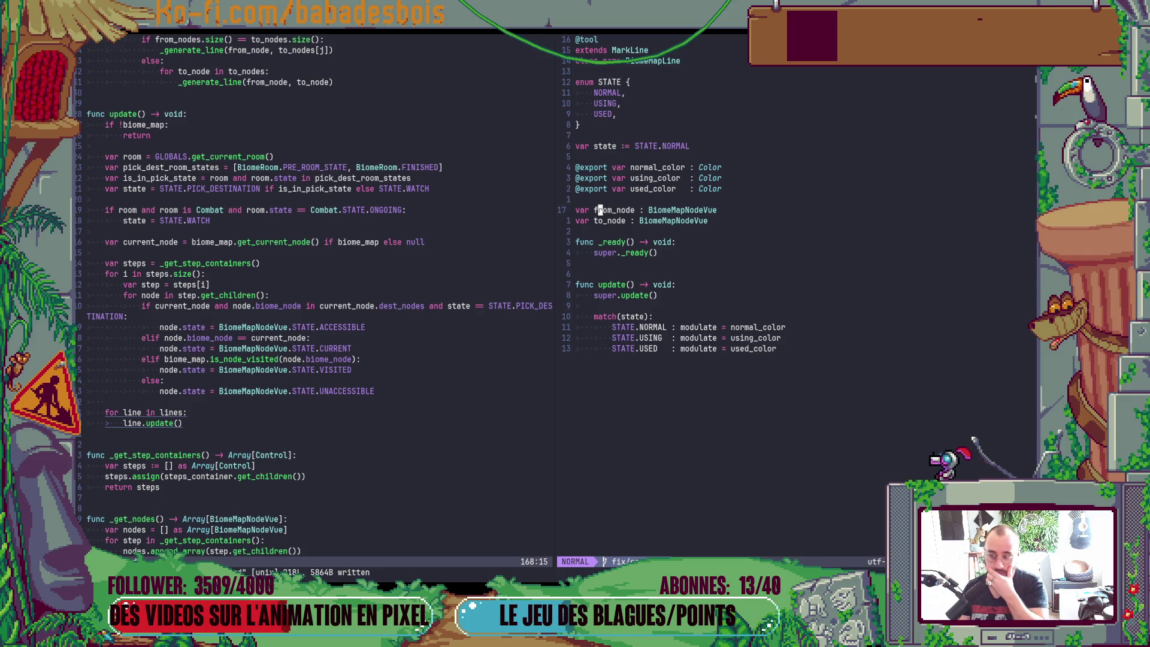
Open blank lines after super.update(), then discard a half-typed state line
{"action": "key", "text": "j"}
{"action": "key", "text": "j"}
{"action": "key", "text": "j"}
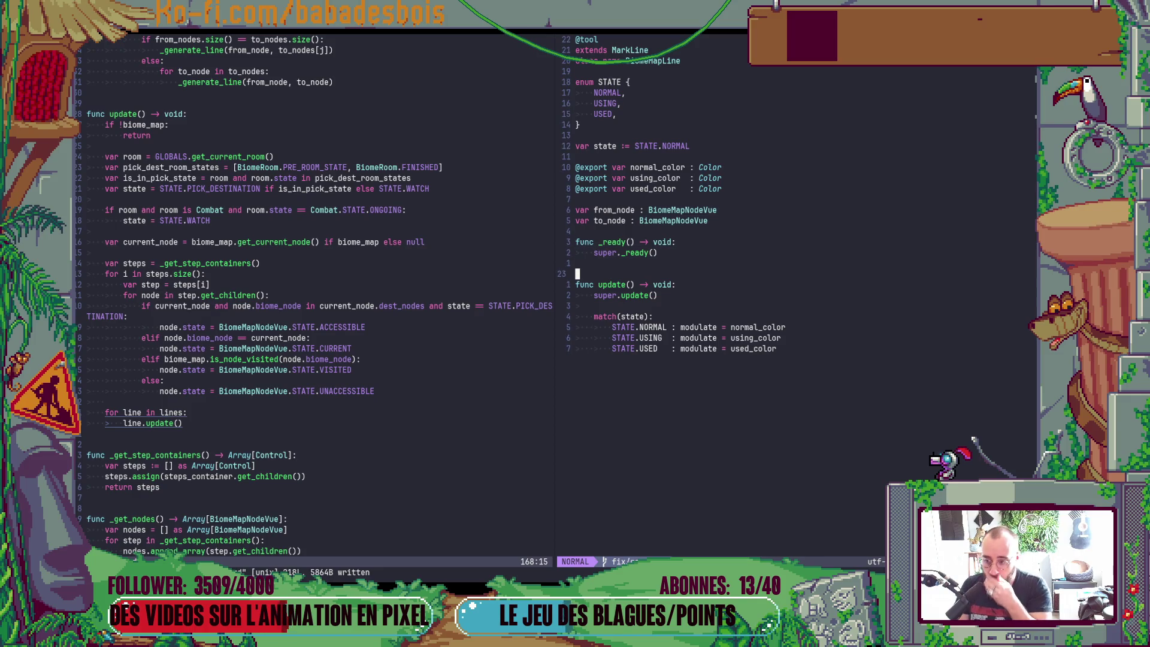
{"action": "key", "text": "j"}
{"action": "key", "text": "j"}
{"action": "key", "text": "j"}
{"action": "key", "text": "o"}
{"action": "key", "text": "Return"}
{"action": "key", "text": "Up"}
{"action": "key", "text": "Escape"}
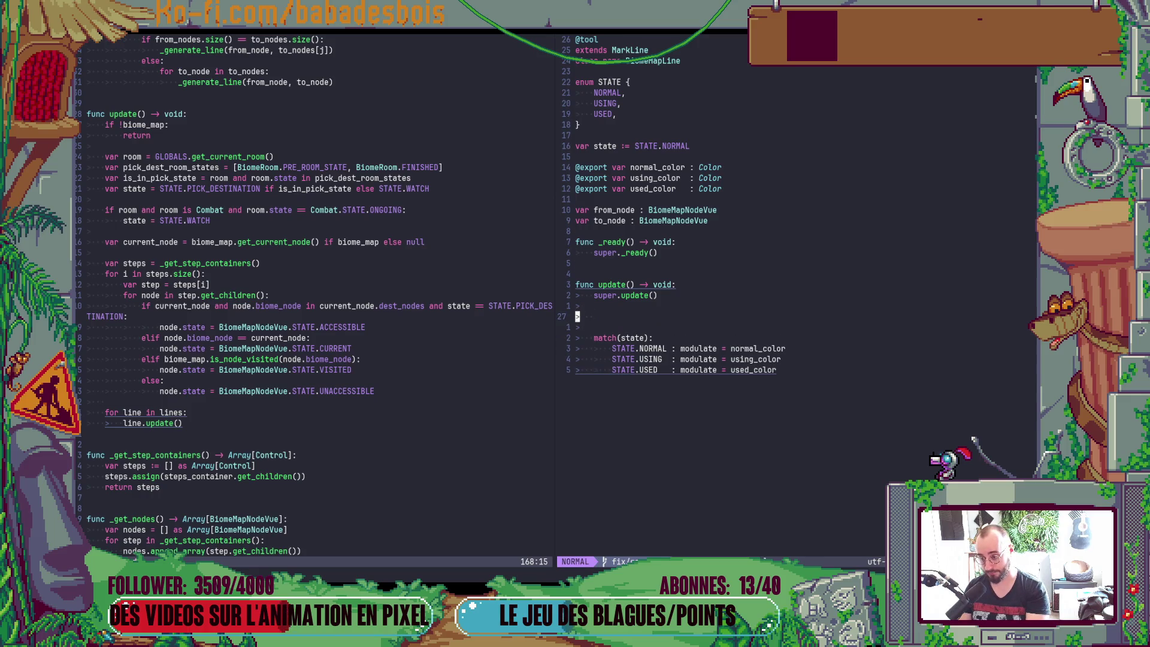
{"action": "type", "text": "Sstate"}
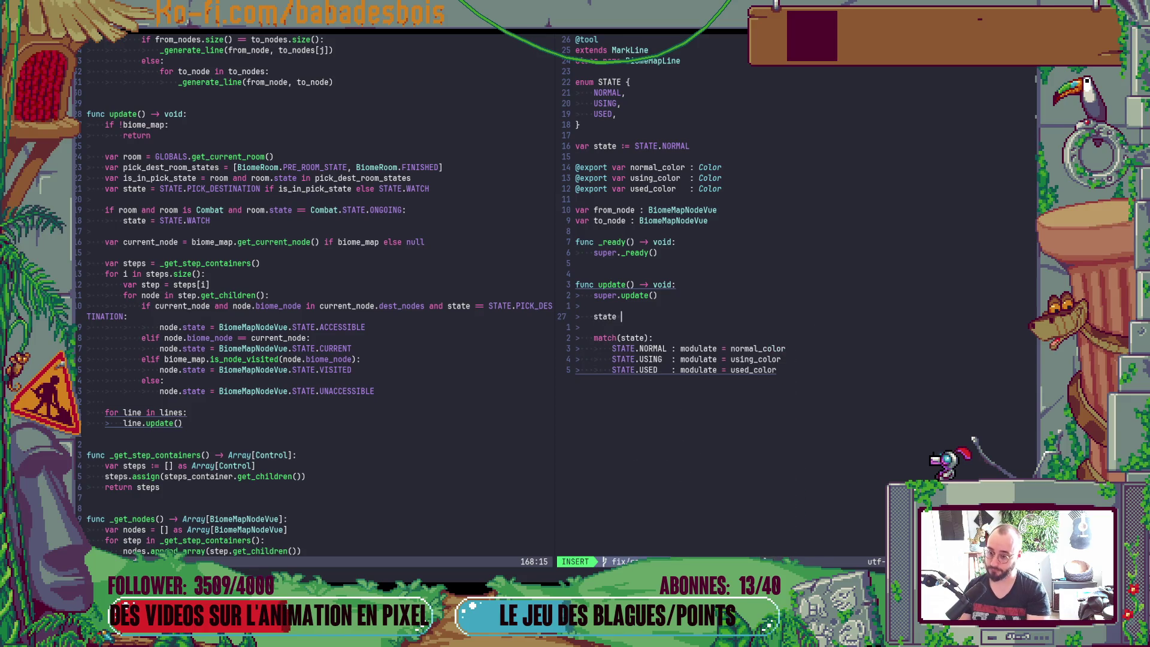
{"action": "key", "text": "BackSpace"}
{"action": "key", "text": "BackSpace"}
{"action": "key", "text": "BackSpace"}
{"action": "key", "text": "Escape"}
Add a 'func _update_state() -> void:' declaration above update()
{"action": "key", "text": "k"}
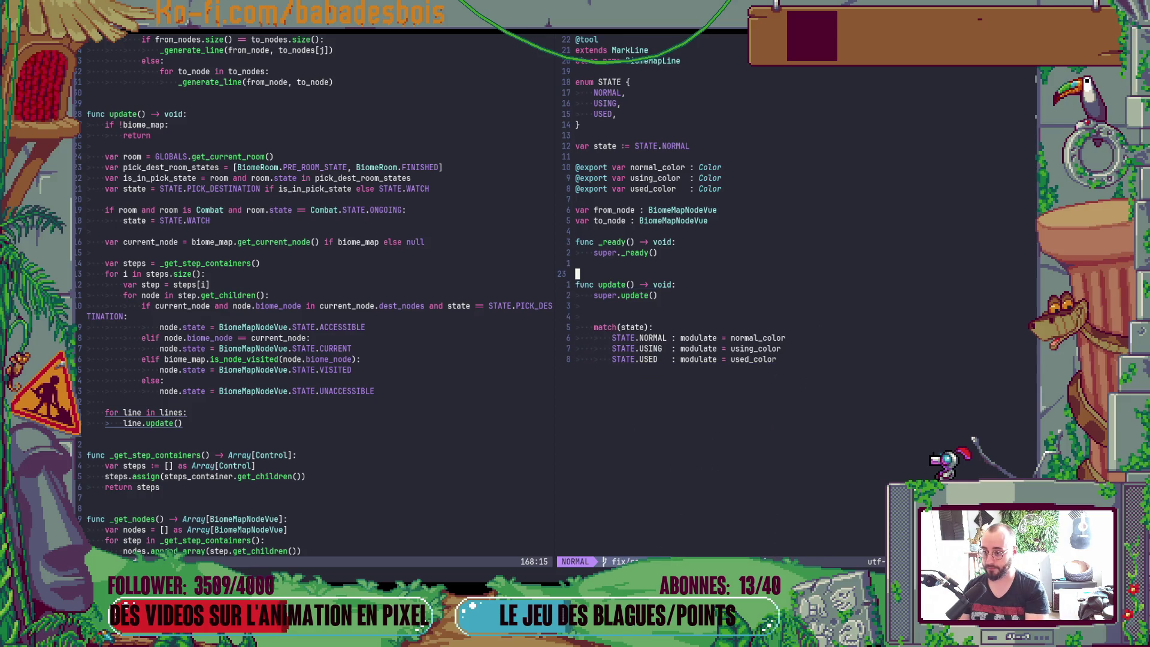
{"action": "key", "text": "O"}
{"action": "key", "text": "Return"}
{"action": "key", "text": "Return"}
{"action": "key", "text": "Up"}
{"action": "key", "text": "Up"}
{"action": "type", "text": "func upd"}
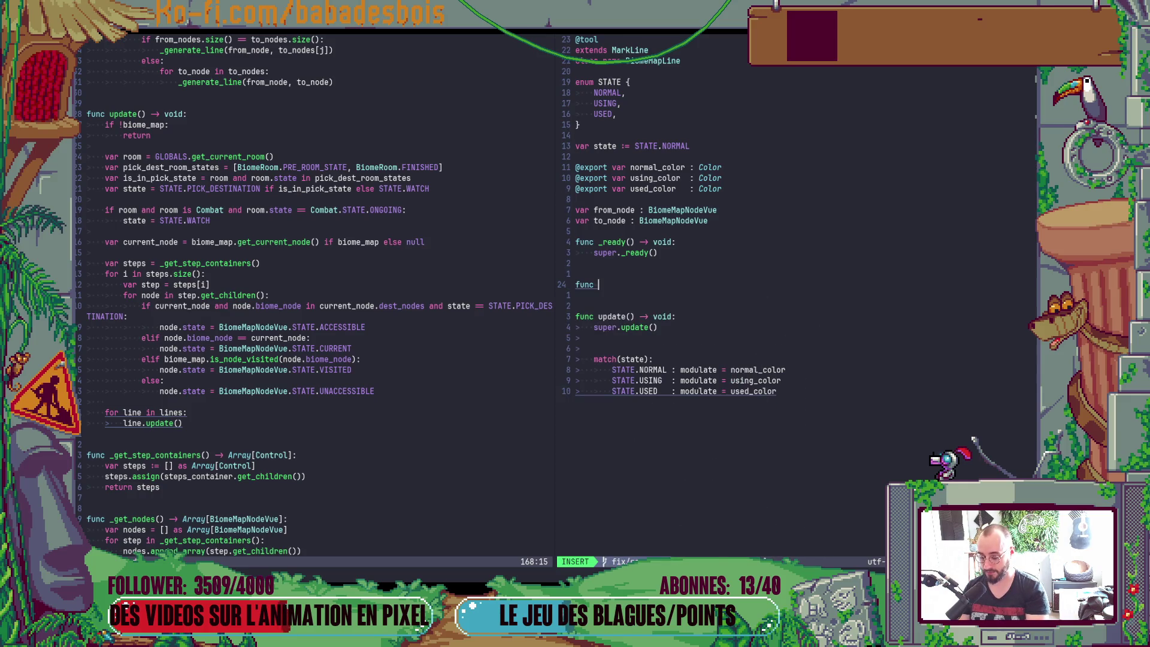
{"action": "type", "text": "ate_state()"}
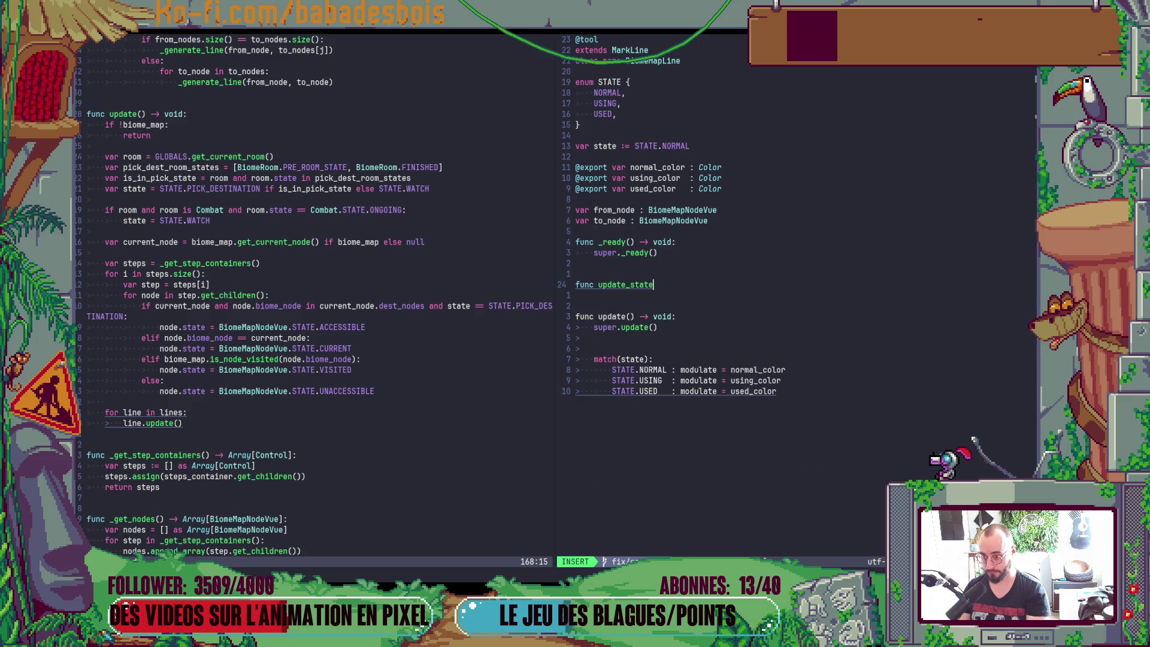
{"action": "type", "text": " -> void"}
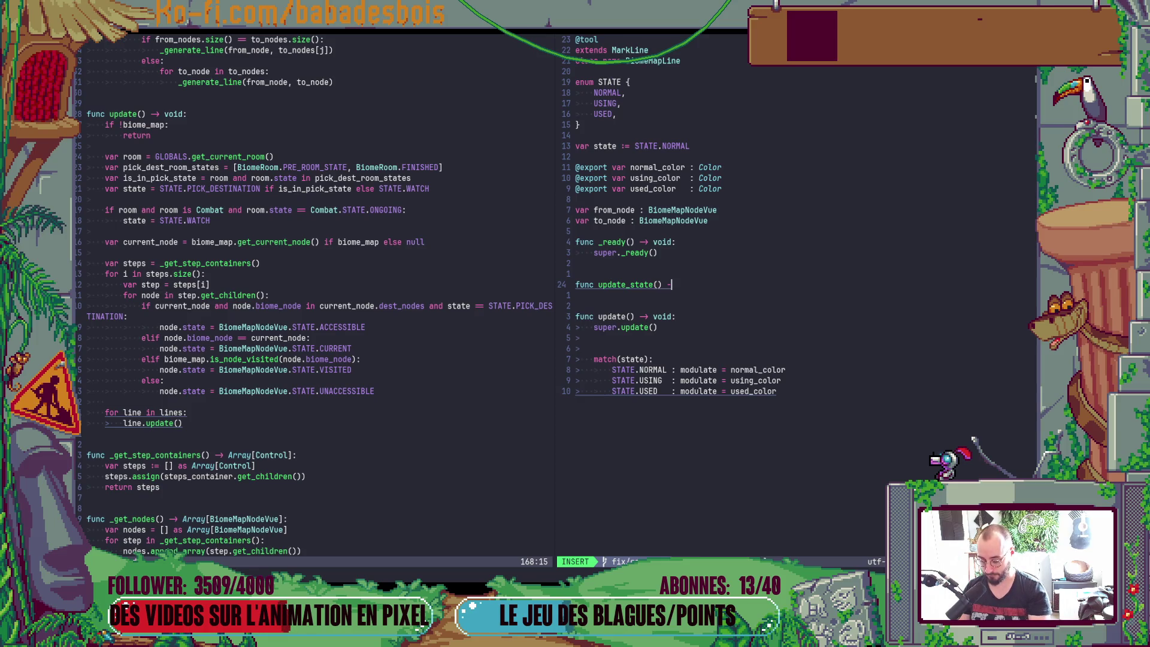
{"action": "type", "text": ":"}
{"action": "key", "text": "Return"}
{"action": "key", "text": "Escape"}
{"action": "left_click", "coordinate": [608, 284]}
{"action": "type", "text": "i_"}
{"action": "key", "text": "Escape"}
Write the guard 'if !from_node or !to_node:' setting state = STATE.NORMAL, then return
{"action": "type", "text": "jS"}
{"action": "type", "text": "if "}
{"action": "type", "text": "f"}
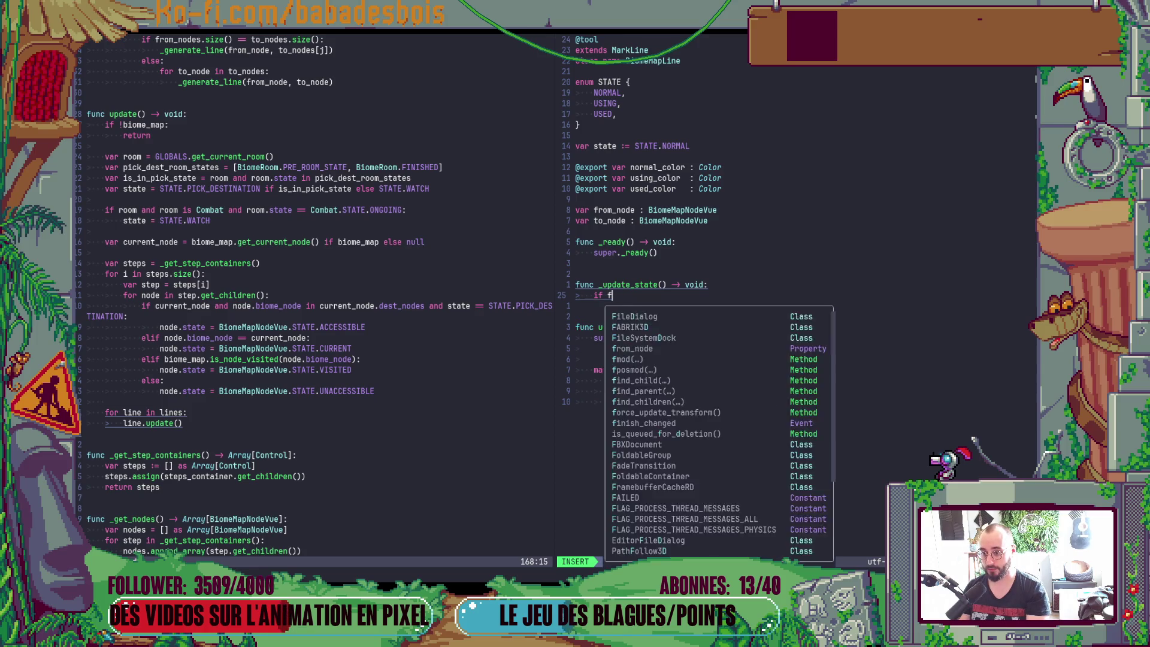
{"action": "key", "text": "BackSpace"}
{"action": "type", "text": "!from"}
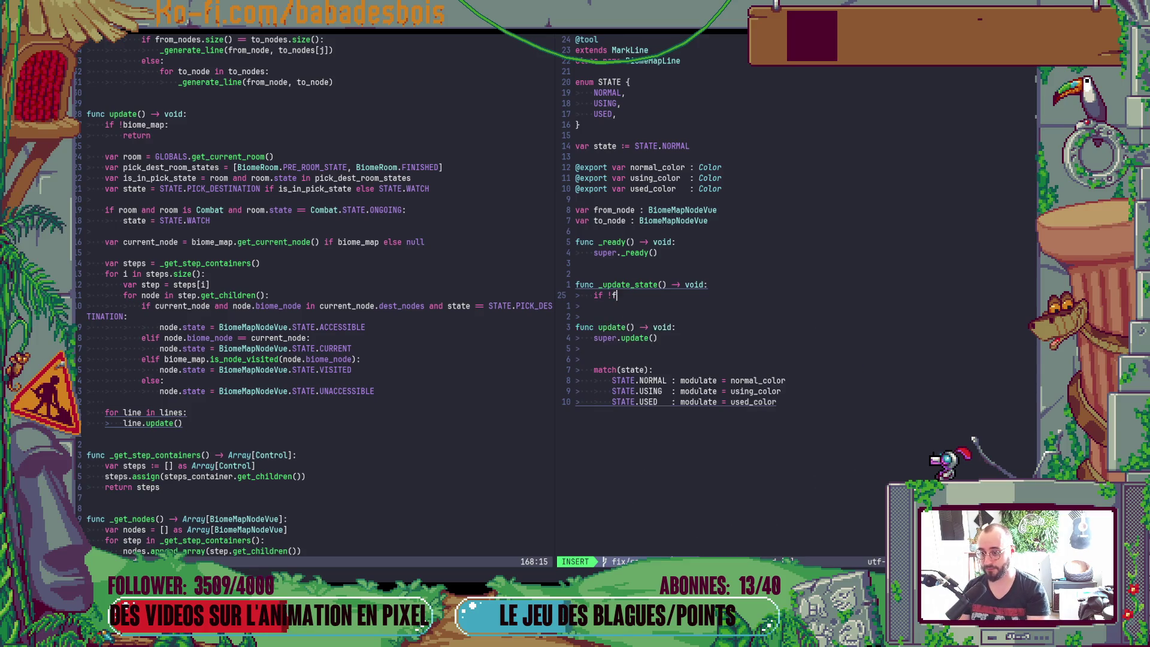
{"action": "key", "text": "Tab"}
{"action": "type", "text": "or !"}
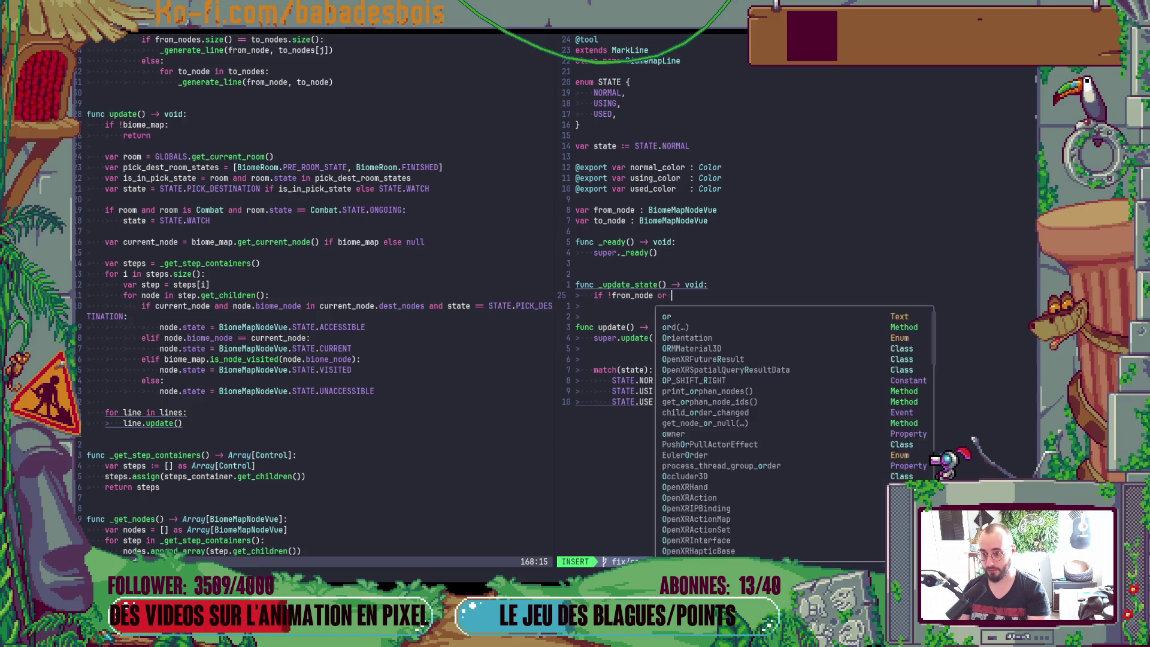
{"action": "type", "text": "to_node"}
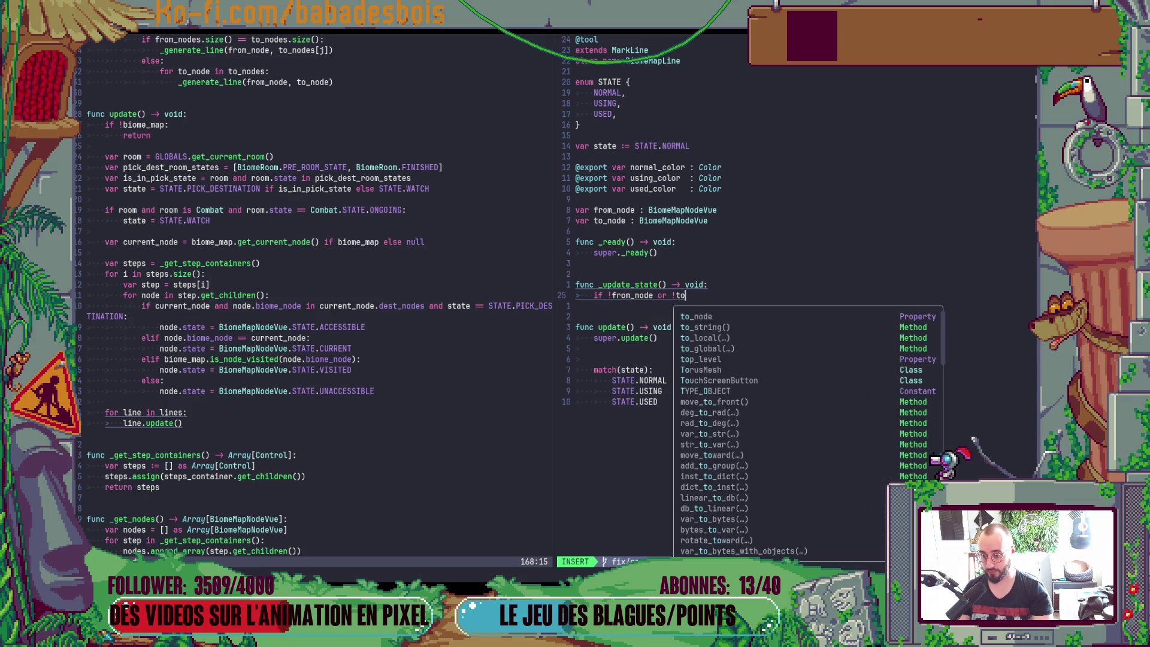
{"action": "type", "text": ":"}
{"action": "key", "text": "Return"}
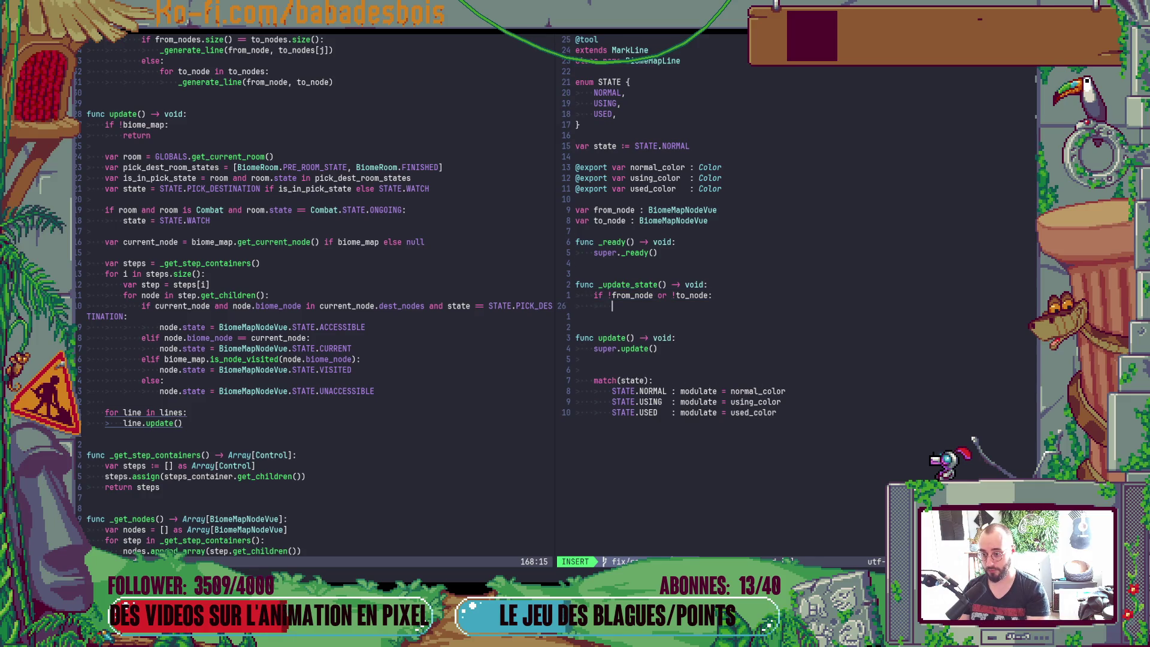
{"action": "type", "text": "state = "}
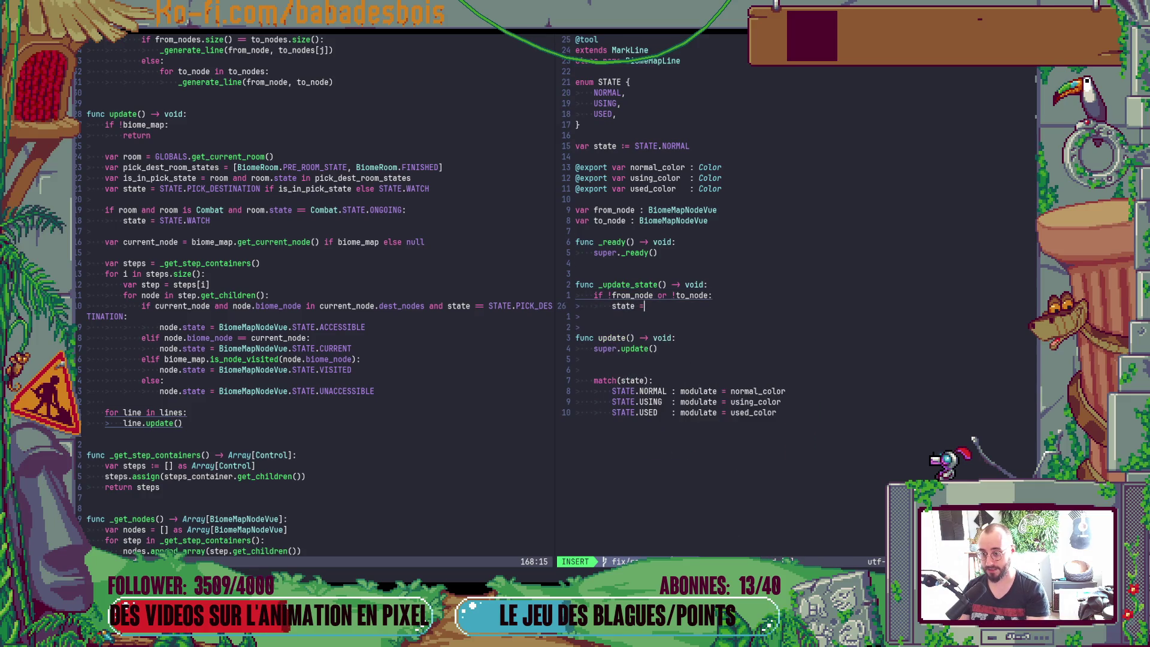
{"action": "type", "text": "STATE.NORMA"}
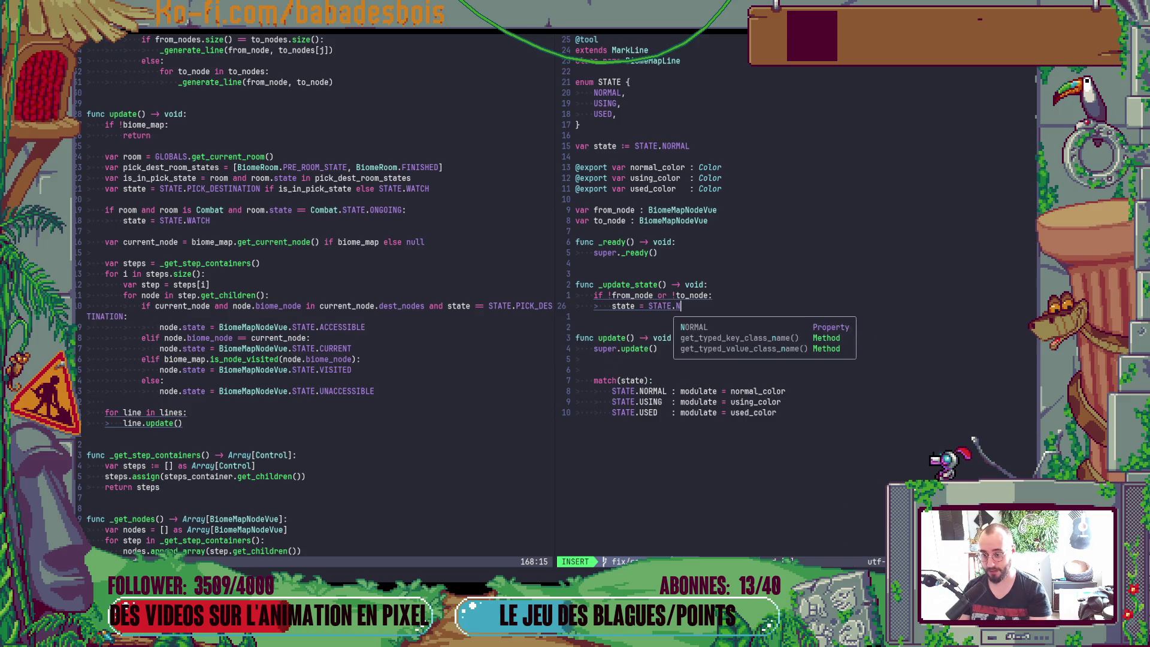
{"action": "type", "text": "L"}
{"action": "key", "text": "Return"}
{"action": "type", "text": "return"}
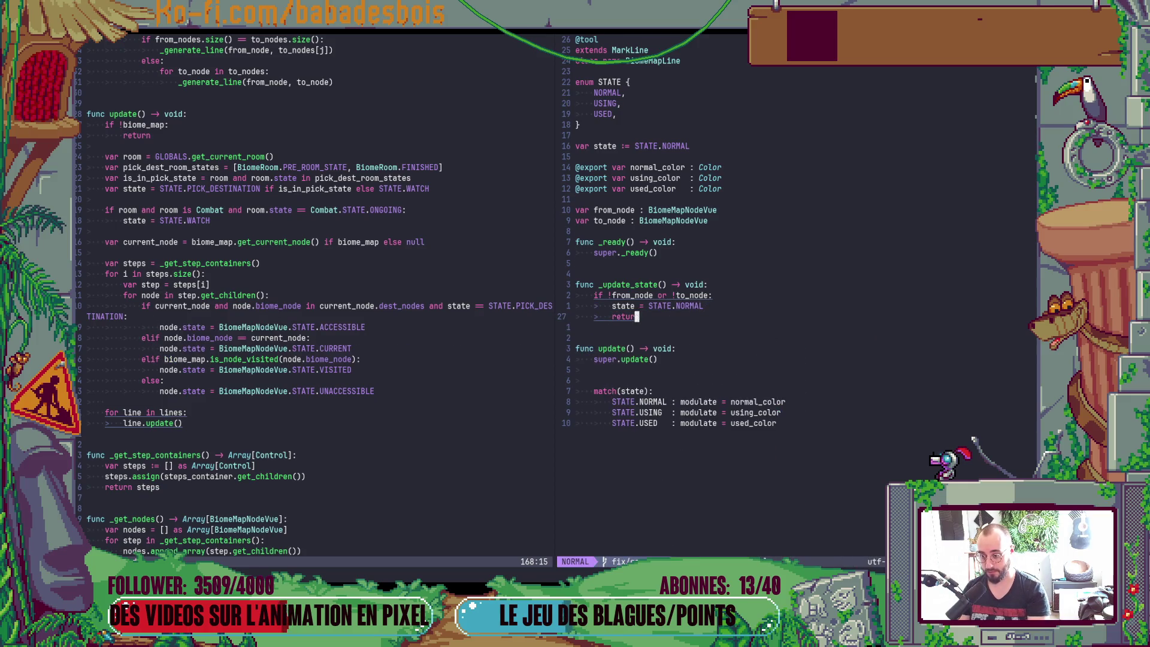
{"action": "key", "text": "Return"}
{"action": "key", "text": "Tab"}
{"action": "key", "text": "Return"}
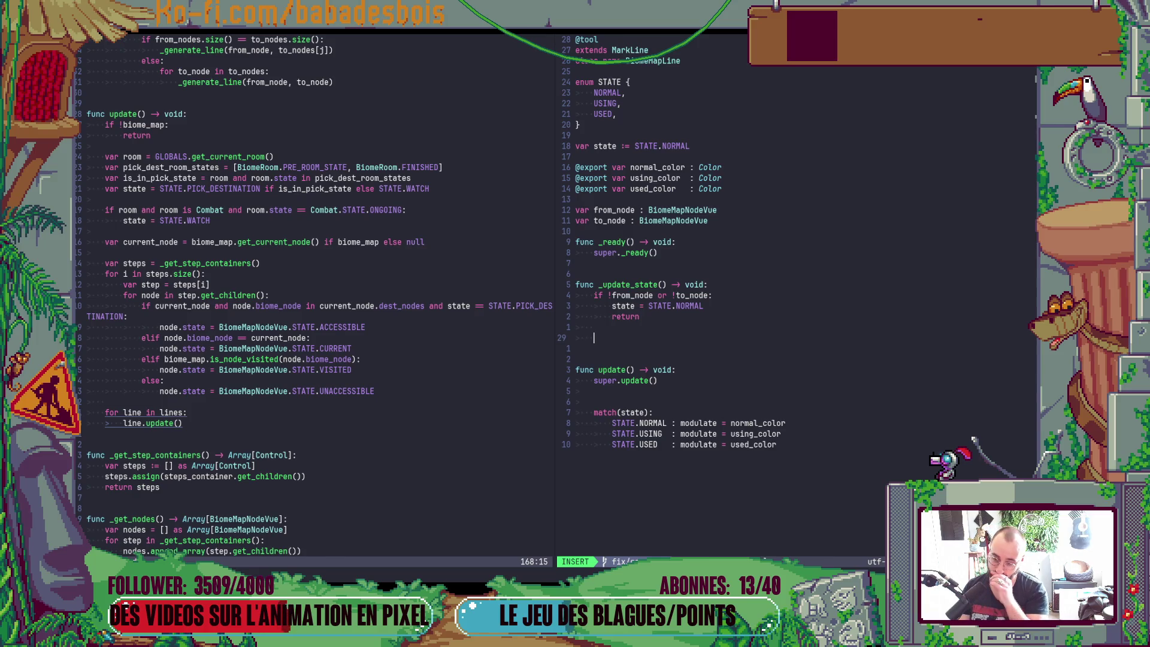
{"action": "key", "text": "Escape"}
Move back to the BiomeMapVue.gd pane and scroll down
{"action": "key", "text": "ctrl+w"}
{"action": "key", "text": "h"}
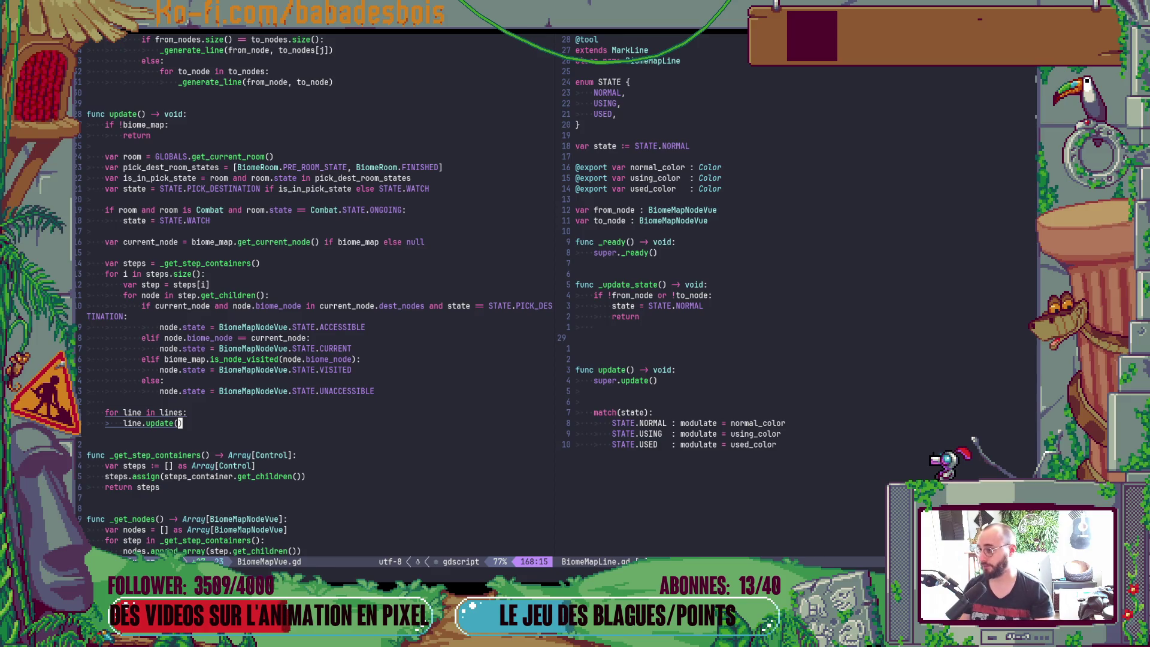
{"action": "scroll", "coordinate": [400, 394], "scroll_direction": "down", "scroll_amount": 4}
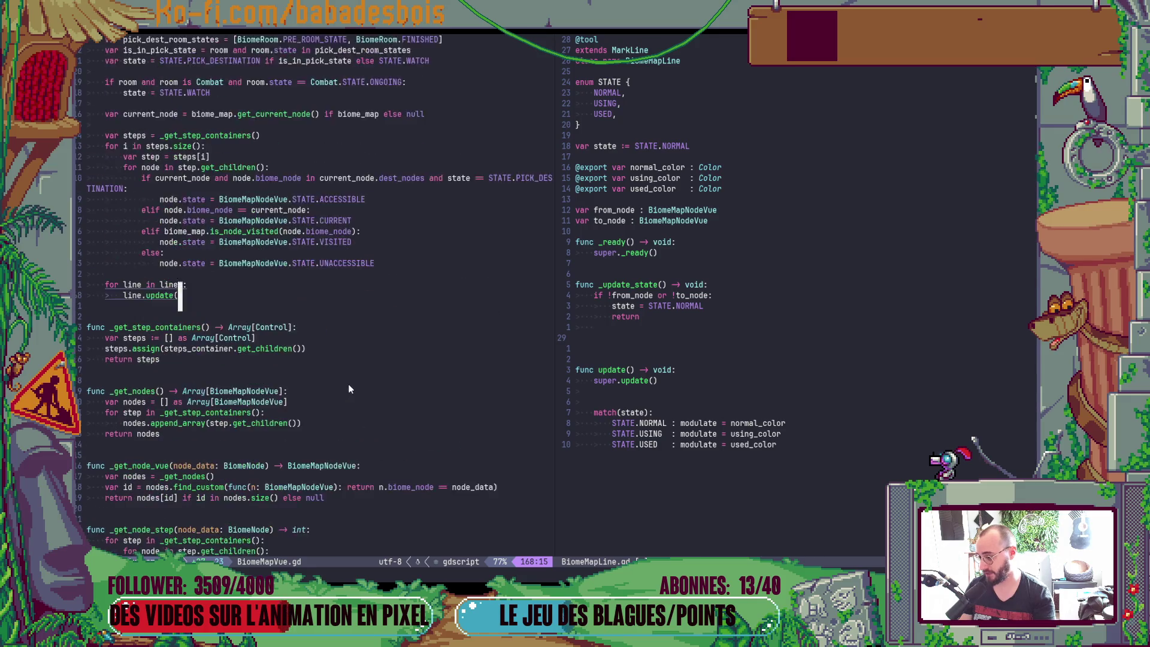
Below line.finish in _generate_line, start the line.from_node and line.to_node assignments
{"action": "scroll", "coordinate": [359, 390], "scroll_direction": "down", "scroll_amount": 9}
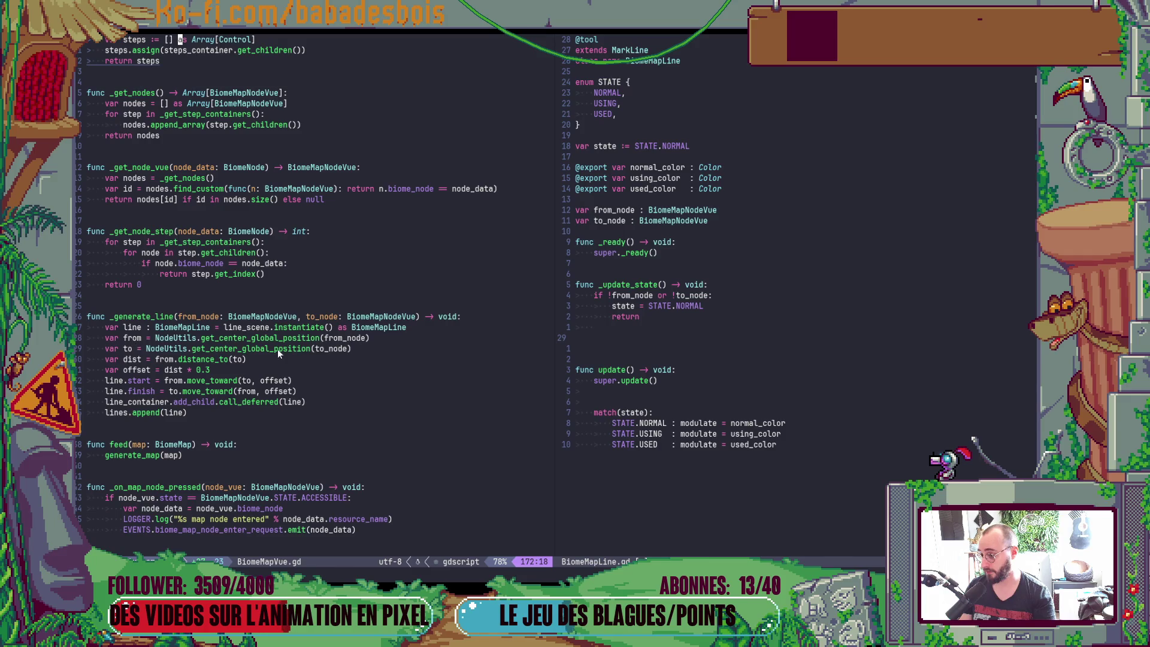
{"action": "left_click", "coordinate": [327, 405]}
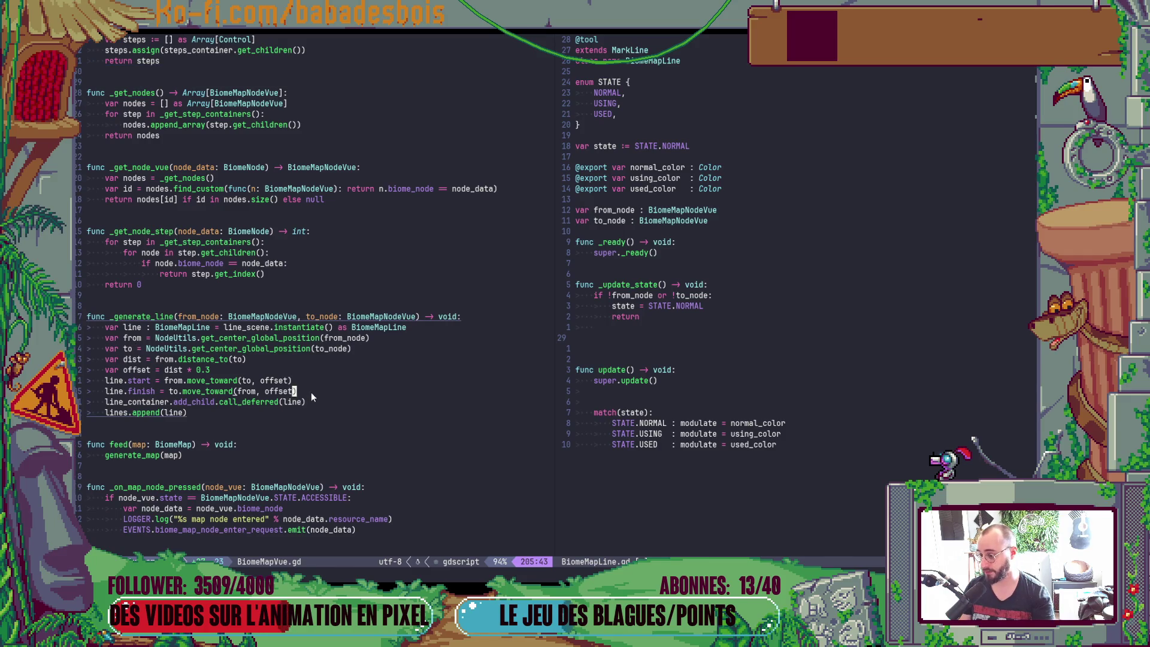
{"action": "key", "text": "a"}
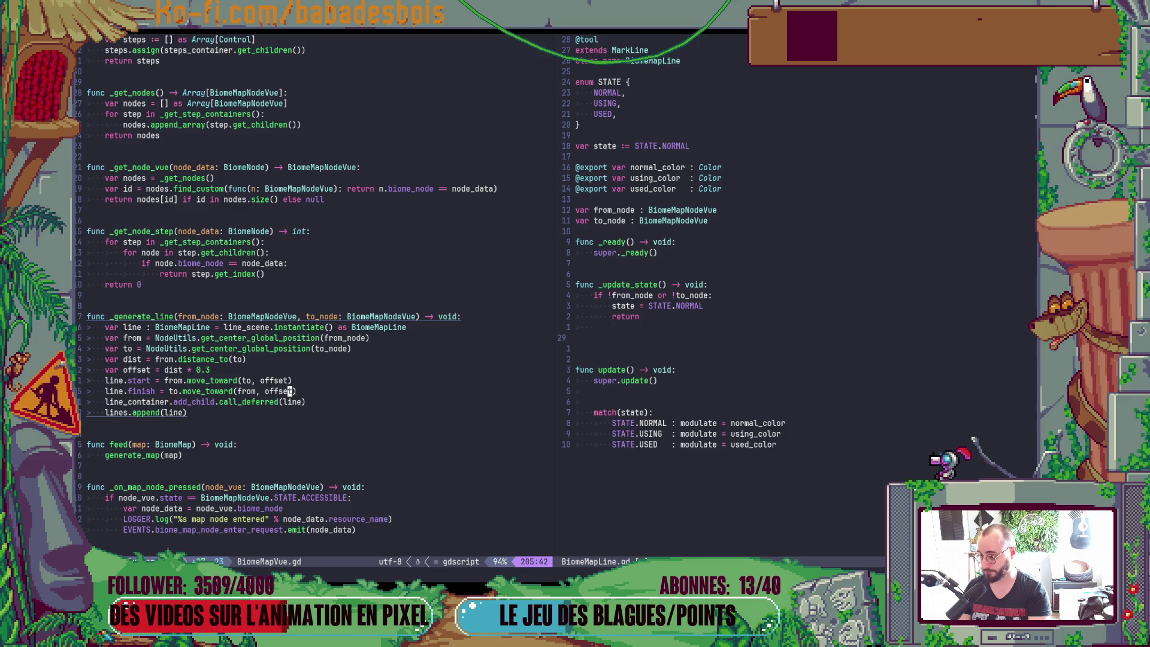
{"action": "key", "text": "Return"}
{"action": "type", "text": "line.f"}
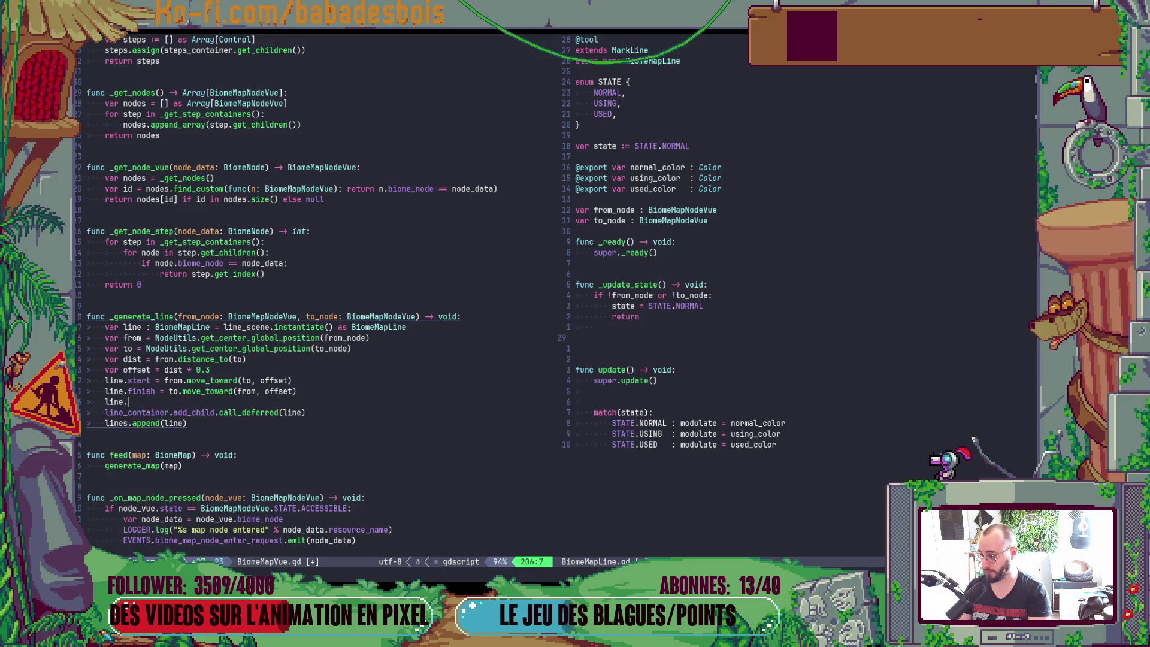
{"action": "key", "text": "Tab"}
{"action": "type", "text": "= "}
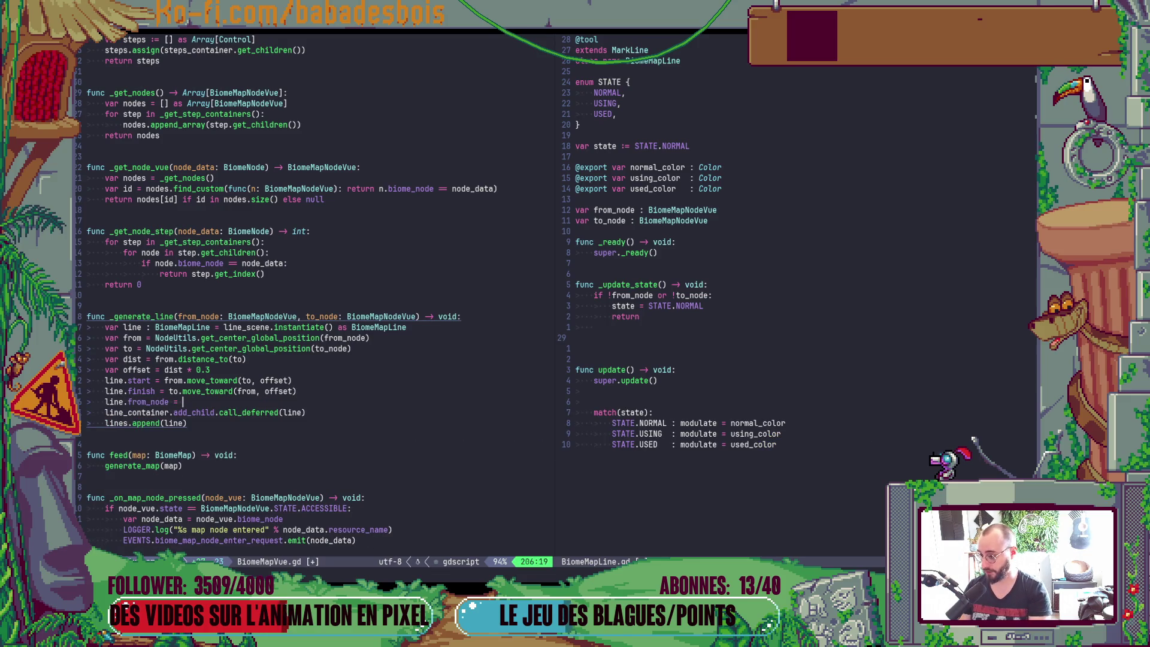
{"action": "type", "text": "fro"}
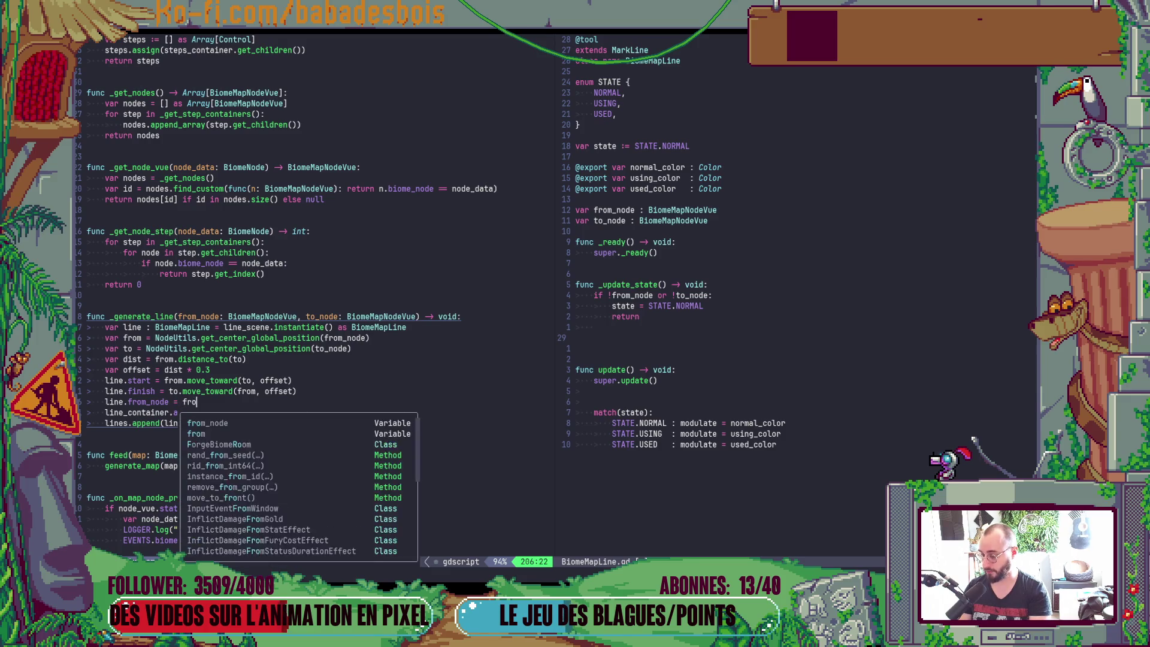
{"action": "key", "text": "Escape"}
{"action": "type", "text": "oline"}
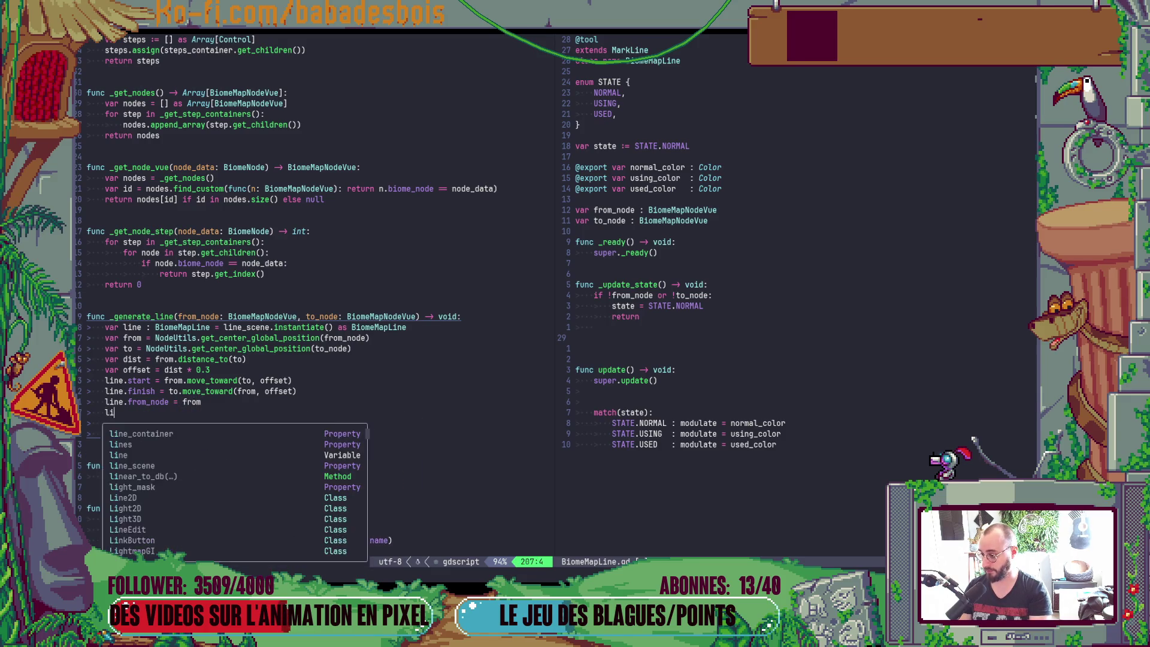
{"action": "type", "text": ".to"}
{"action": "key", "text": "Tab"}
{"action": "type", "text": "= tor"}
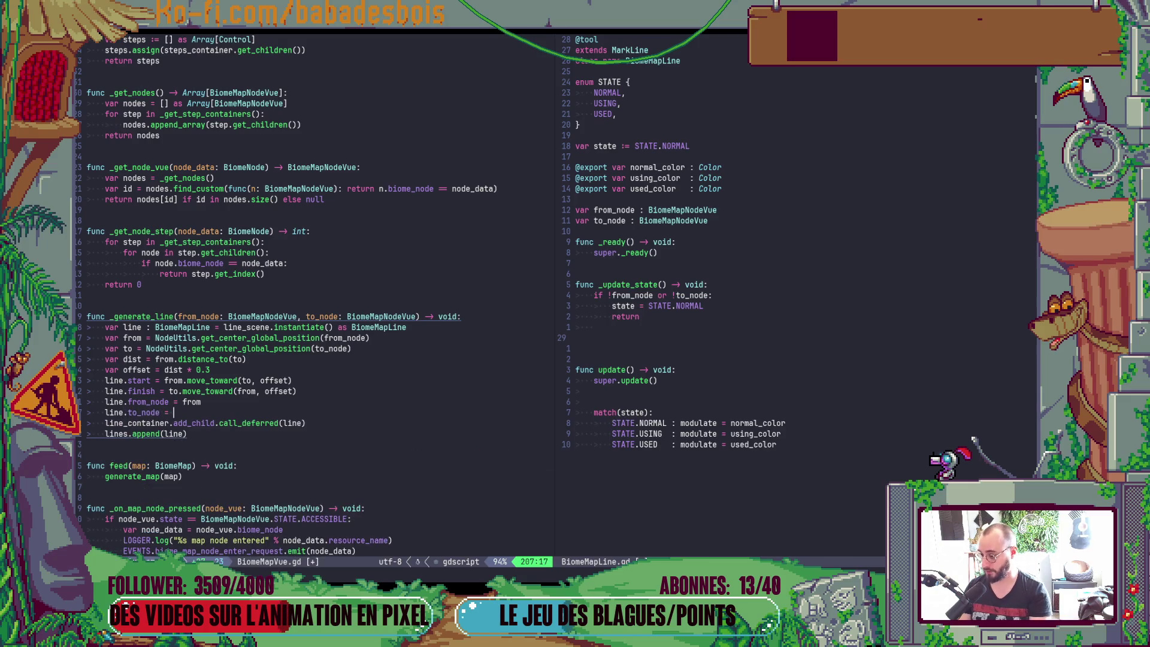
Complete the values as from_node and to_node, then save BiomeMapVue.gd with :w
{"action": "key", "text": "BackSpace"}
{"action": "key", "text": "Escape"}
{"action": "type", "text": "kA"}
{"action": "type", "text": "_node"}
{"action": "key", "text": "Escape"}
{"action": "type", "text": "jA"}
{"action": "type", "text": "_nod"}
{"action": "type", "text": "e"}
{"action": "key", "text": "Escape"}
{"action": "type", "text": ":w"}
{"action": "key", "text": "Return"}
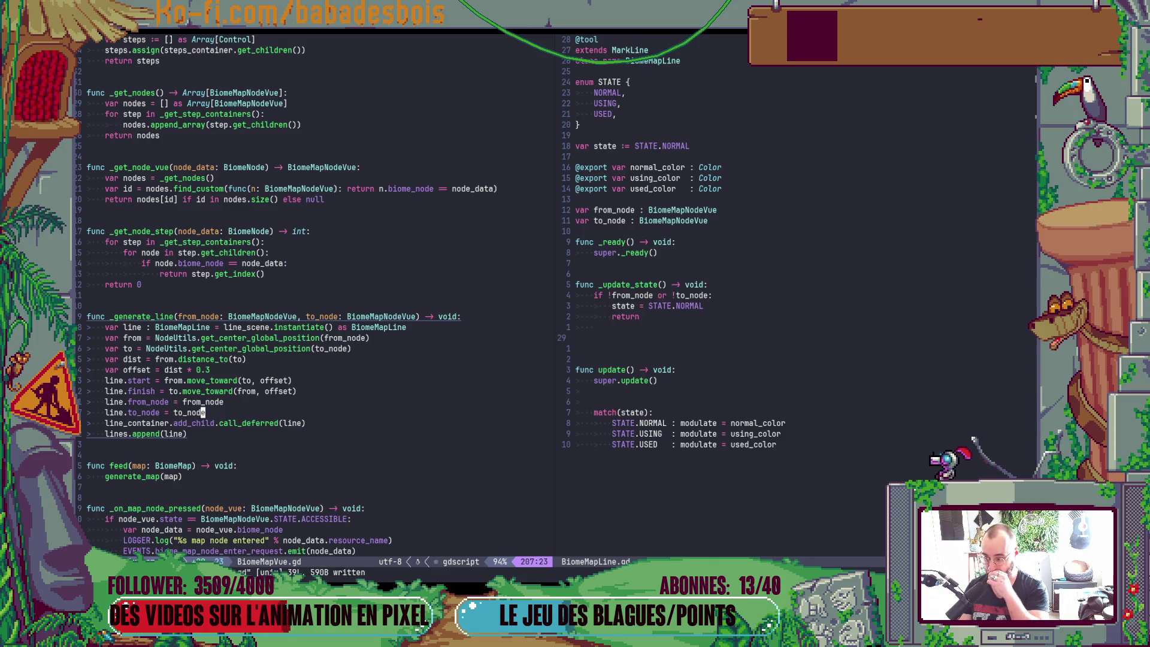
{"action": "key", "text": "ctrl+w"}
In BiomeMapLine.gd, delete the extra blank lines under the early-return guard
{"action": "key", "text": "l"}
{"action": "key", "text": "k"}
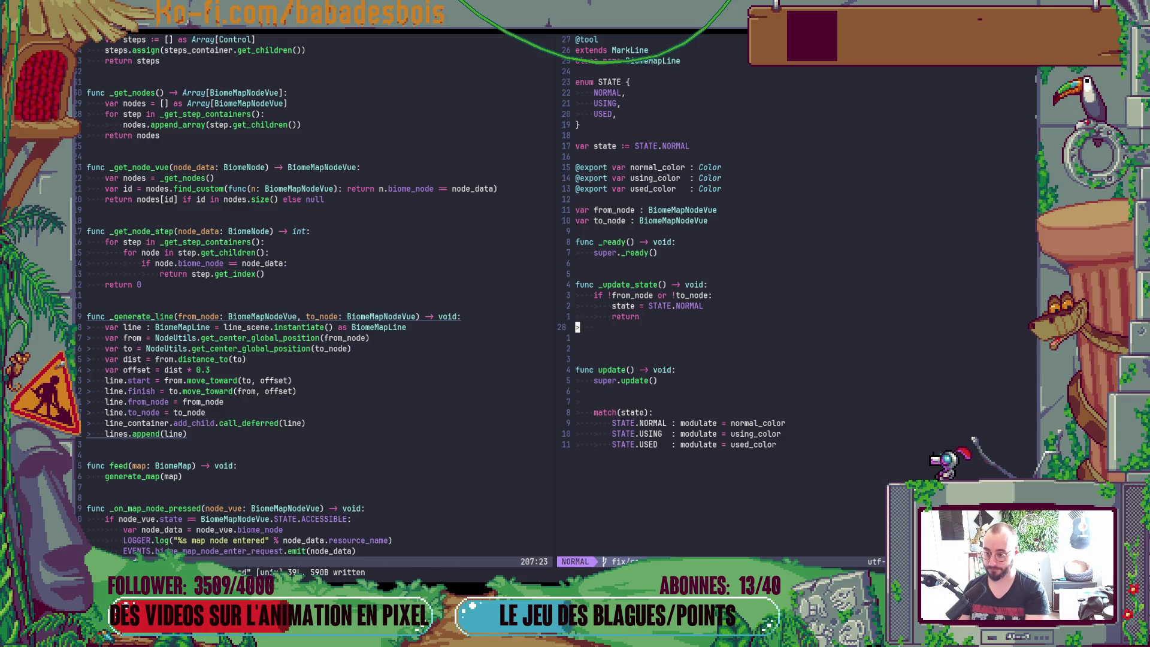
{"action": "key", "text": "d"}
{"action": "key", "text": "j"}
{"action": "key", "text": "k"}
Add an unfinished 'if from_node.STATE ==' check below the return, with a 'var' line above it
{"action": "key", "text": "o"}
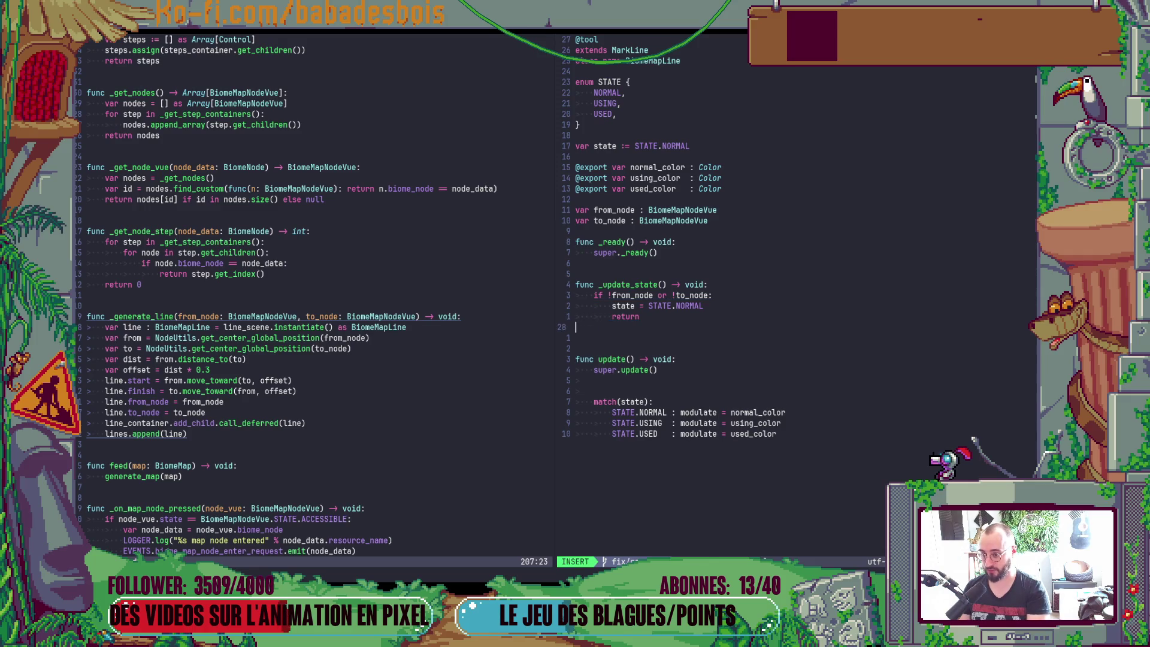
{"action": "key", "text": "Return"}
{"action": "type", "text": "if "}
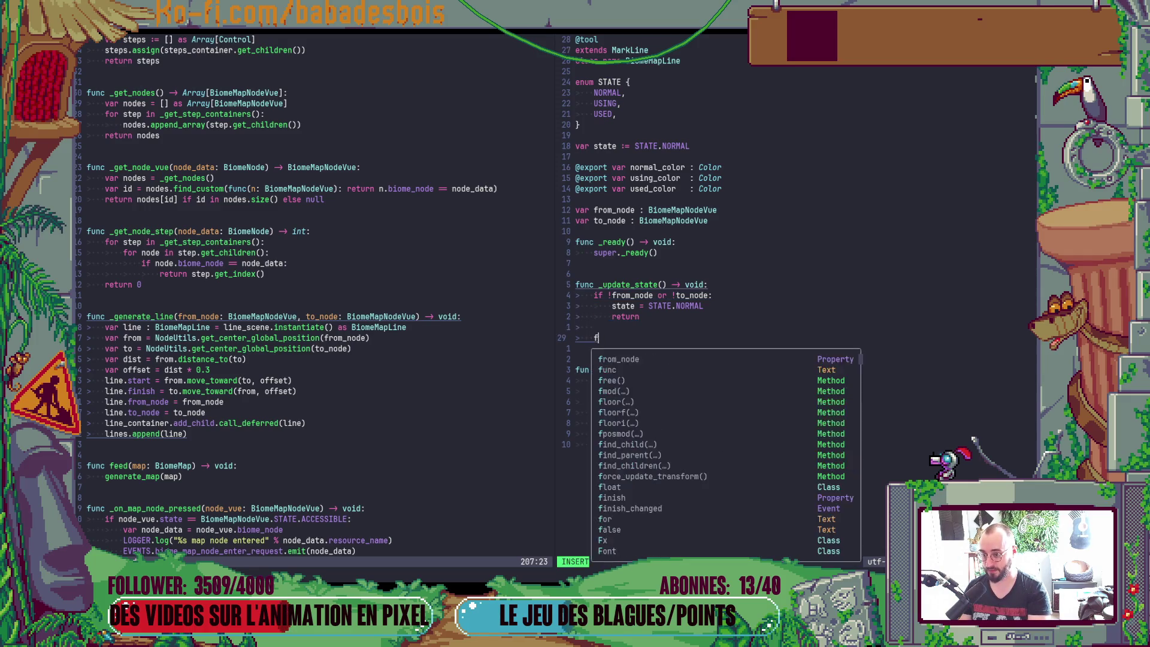
{"action": "type", "text": "fro"}
{"action": "key", "text": "Tab"}
{"action": "type", "text": "."}
{"action": "key", "text": "Tab"}
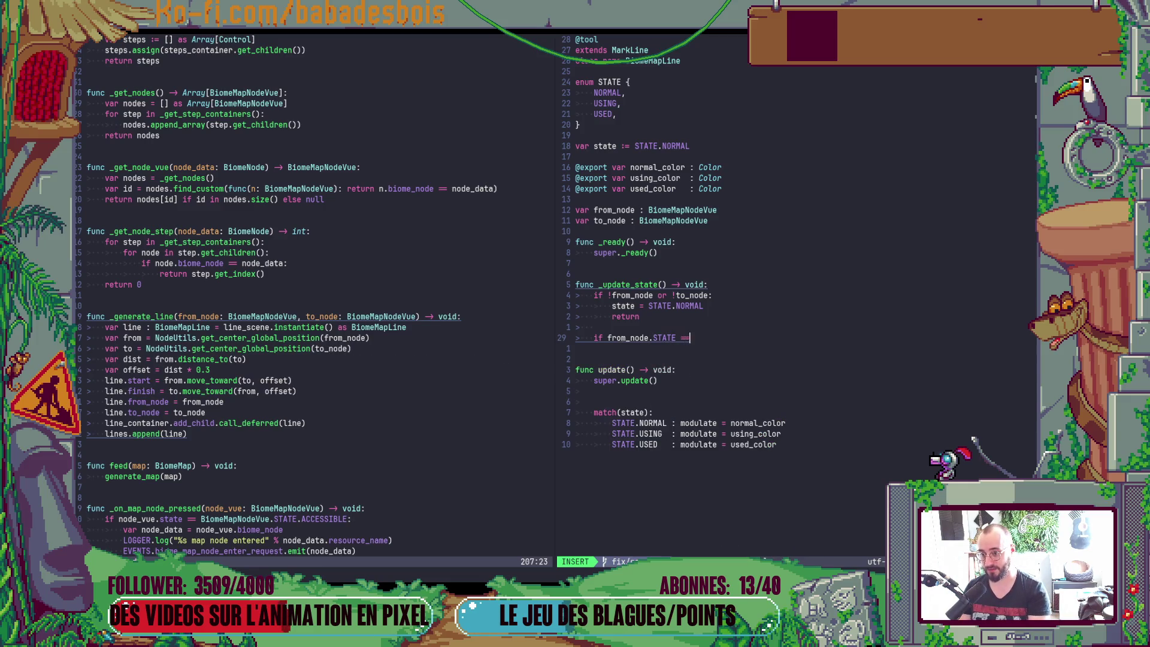
{"action": "type", "text": "== F"}
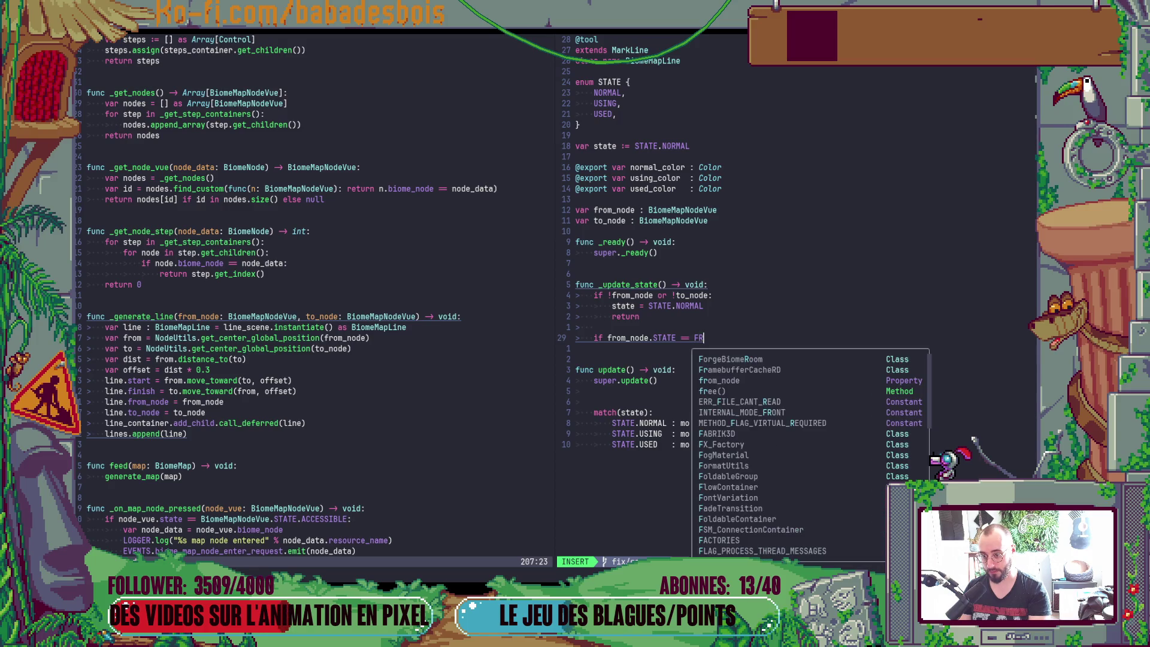
{"action": "key", "text": "BackSpace"}
{"action": "key", "text": "Escape"}
{"action": "key", "text": "shift+o"}
{"action": "type", "text": "var"}
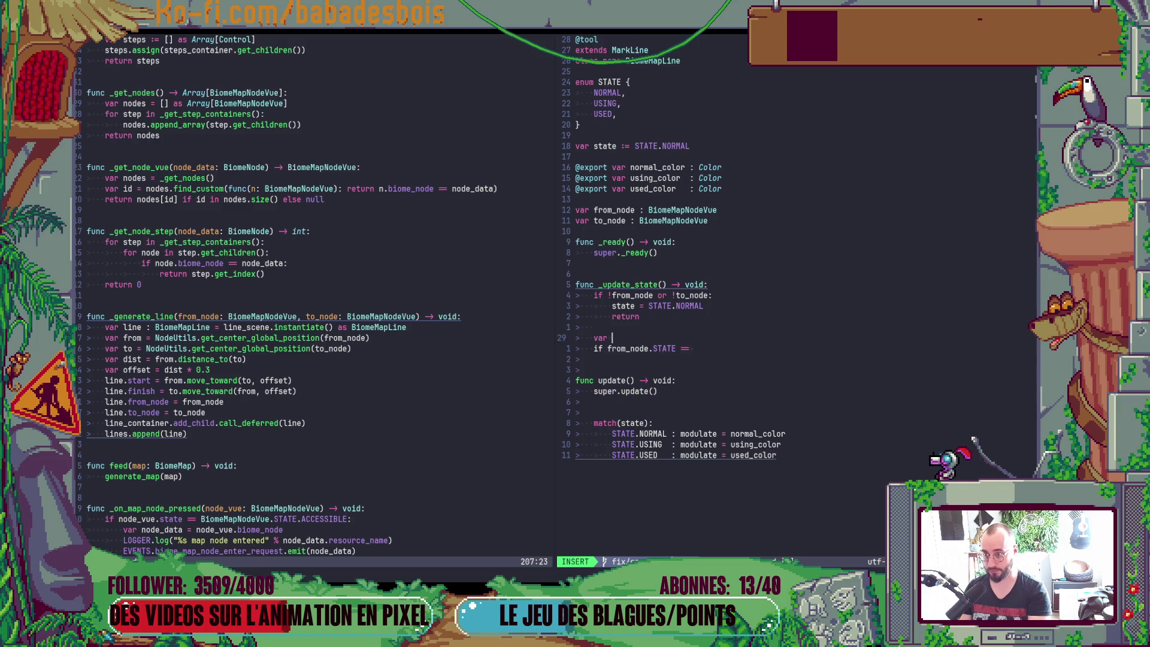
{"action": "key", "text": "Escape"}
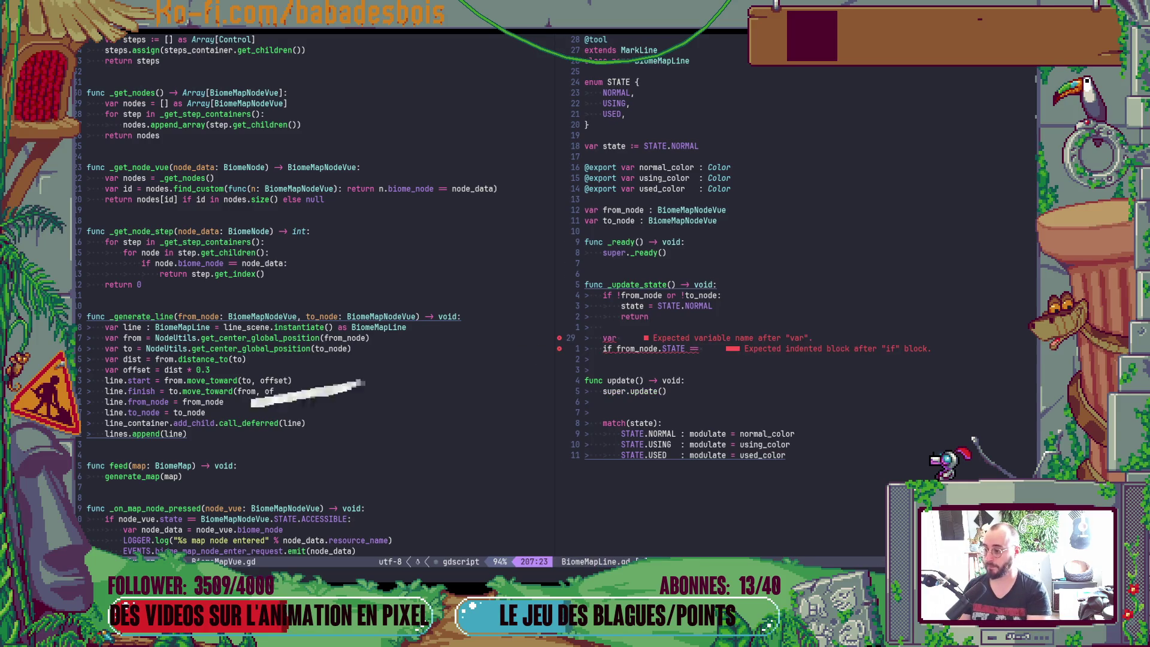
Open BiomeMapNodeVue.gd in the left pane with the file finder to view its state list
{"action": "key", "text": "space"}
{"action": "key", "text": "f"}
{"action": "key", "text": "f"}
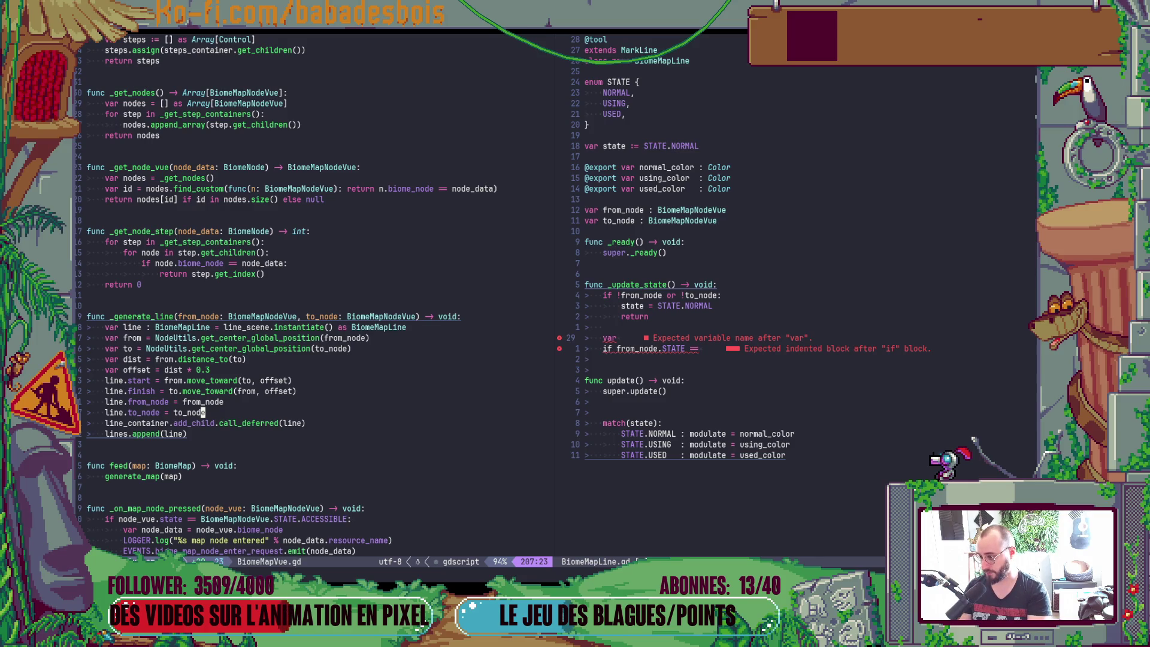
{"action": "key", "text": "space"}
{"action": "type", "text": "fBiomeMapN"}
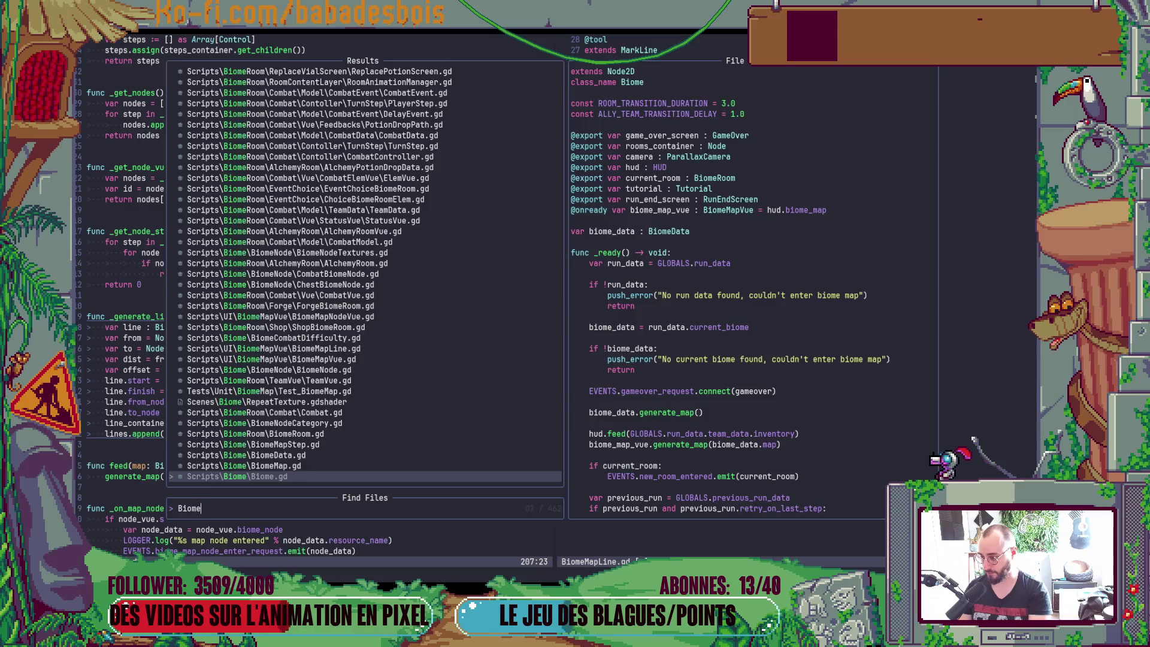
{"action": "key", "text": "Return"}
{"action": "key", "text": "j"}
{"action": "key", "text": "j"}
{"action": "key", "text": "j"}
Complete the line as 'var visted_state = BiomeMapNodeVue.STATE.VISITED' in BiomeMapLine.gd
{"action": "key", "text": "ctrl+w"}
{"action": "key", "text": "w"}
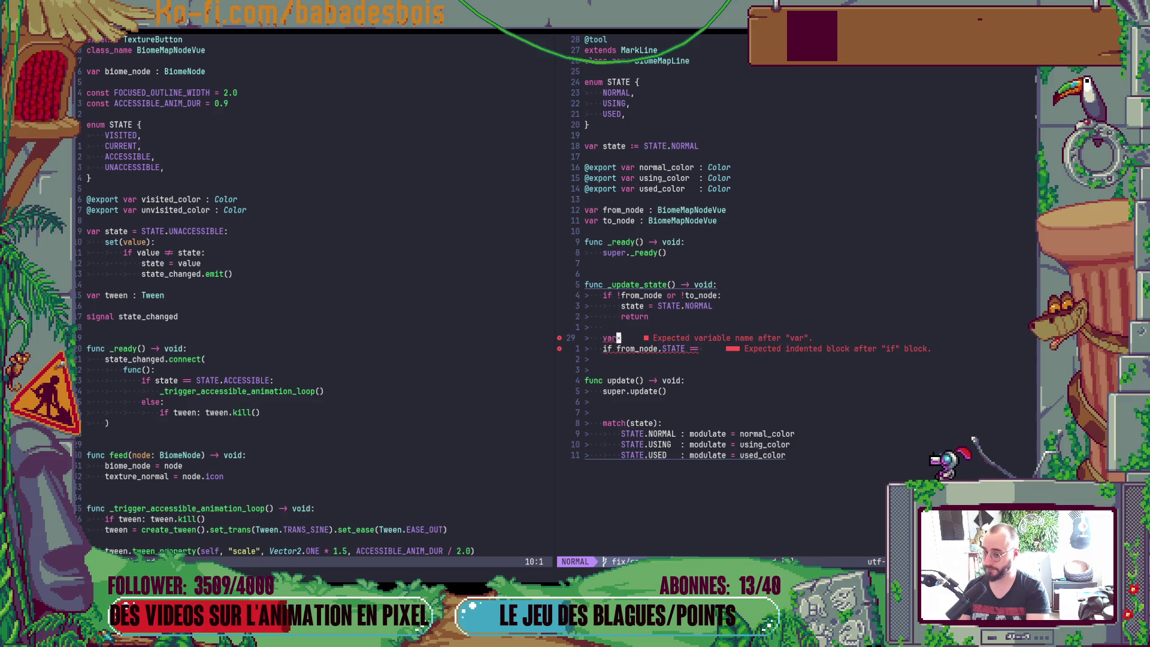
{"action": "type", "text": "ar vis"}
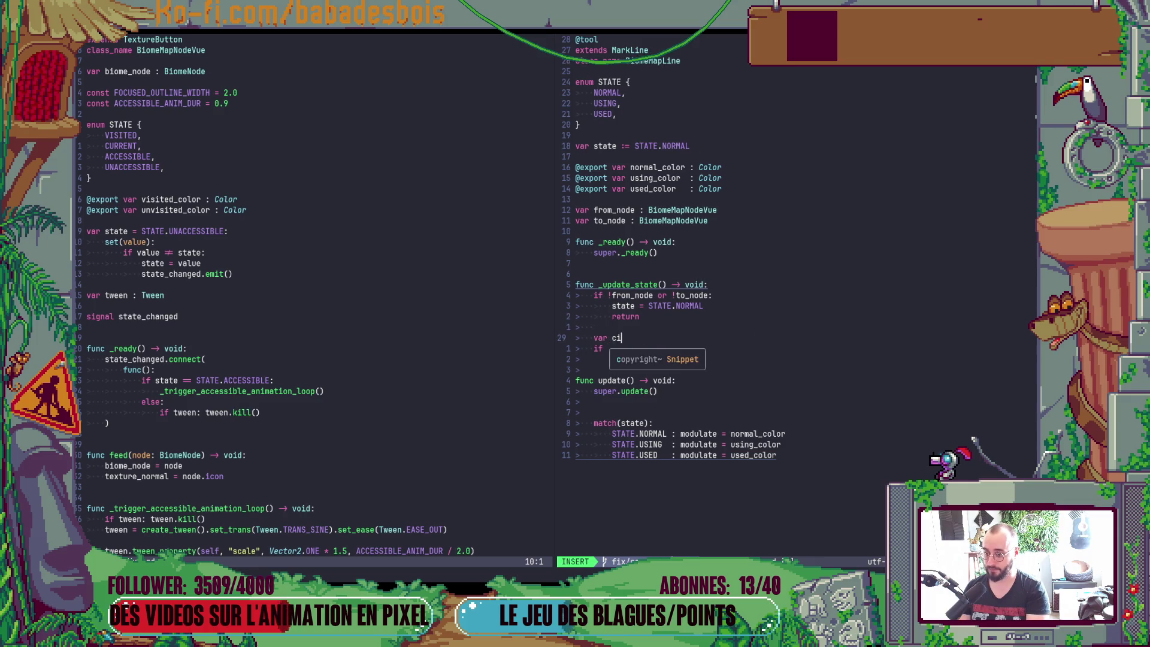
{"action": "type", "text": "ted"}
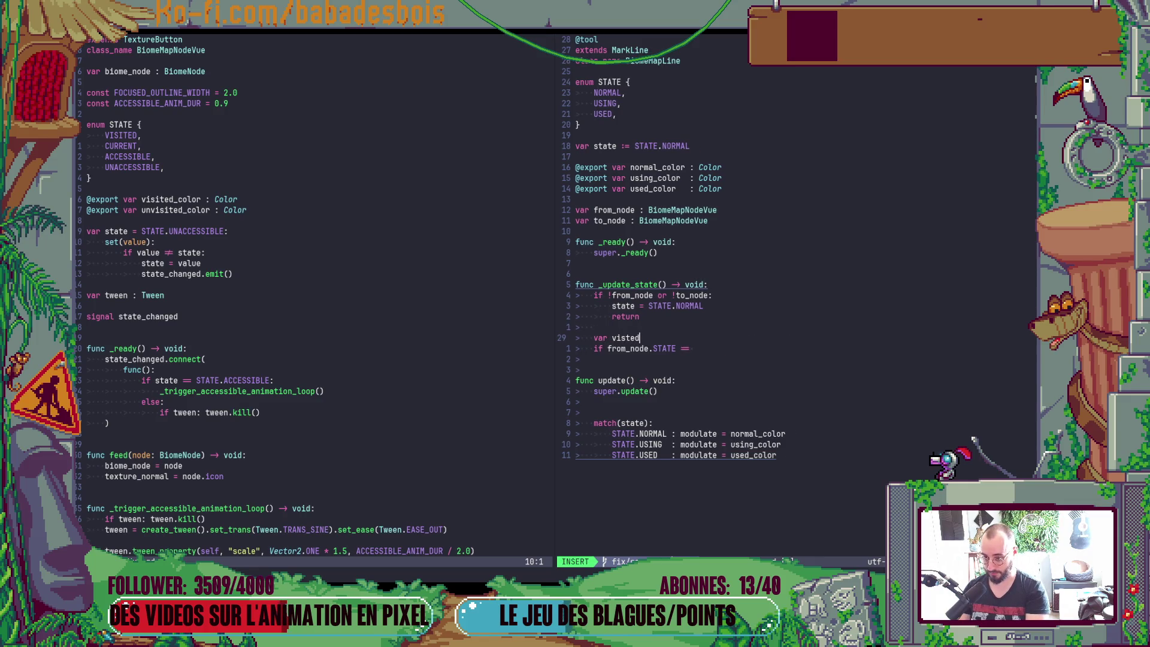
{"action": "type", "text": "_state = "}
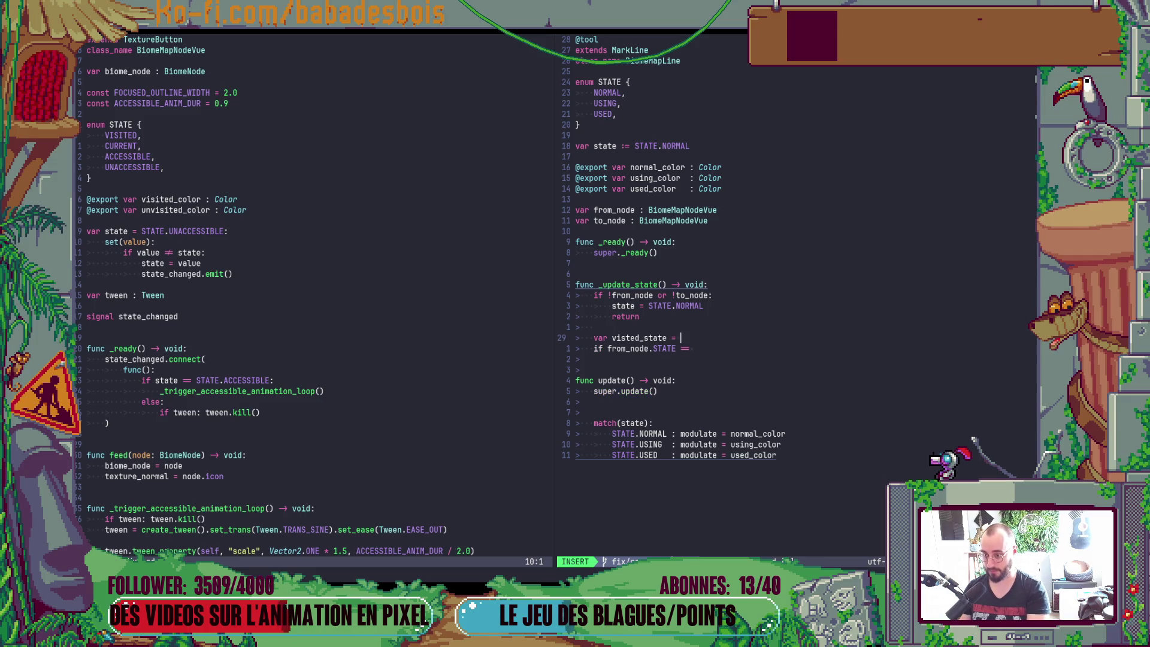
{"action": "type", "text": "Biome"}
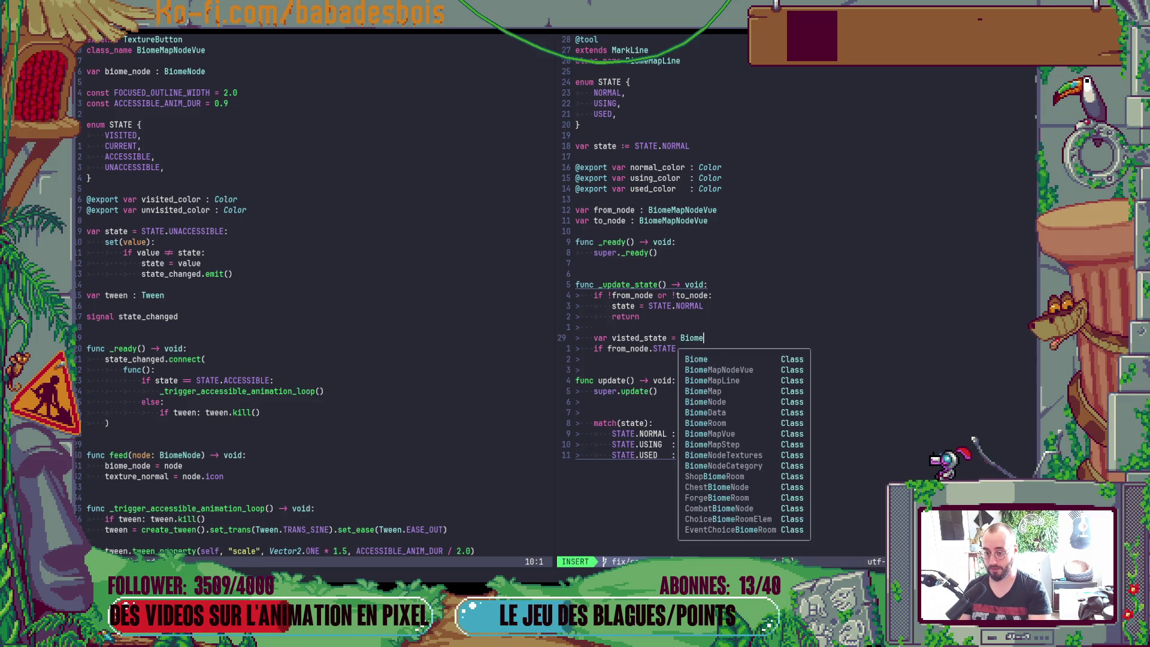
{"action": "key", "text": "Tab"}
{"action": "key", "text": "Tab"}
{"action": "type", "text": "."}
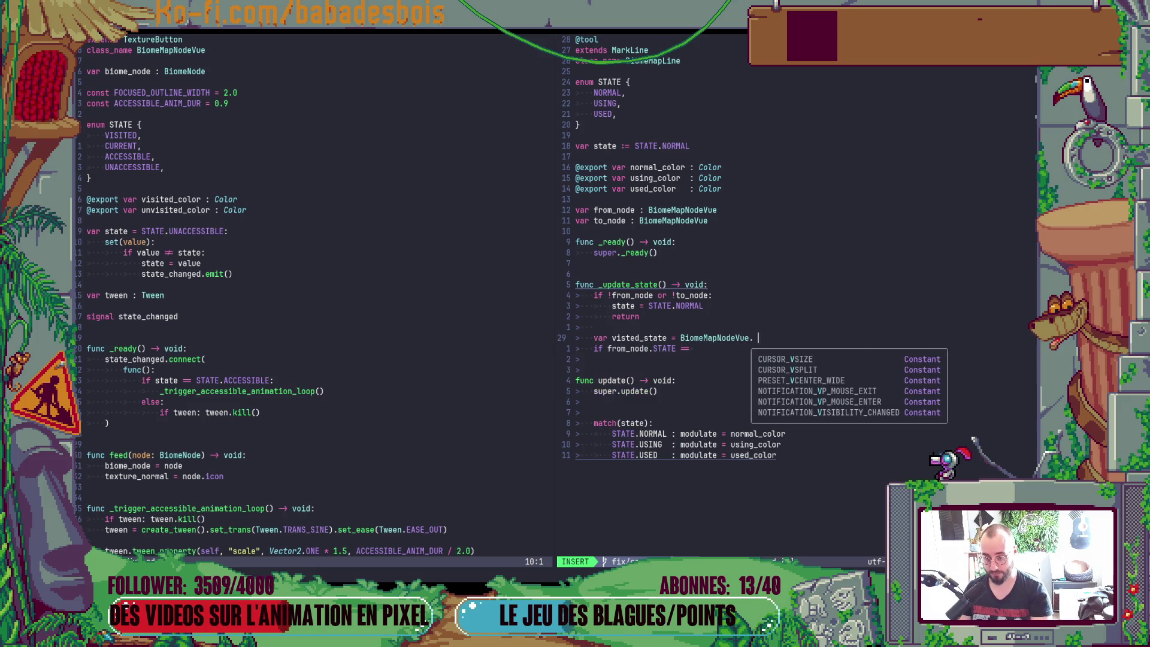
{"action": "key", "text": "BackSpace"}
{"action": "type", "text": "STATE."}
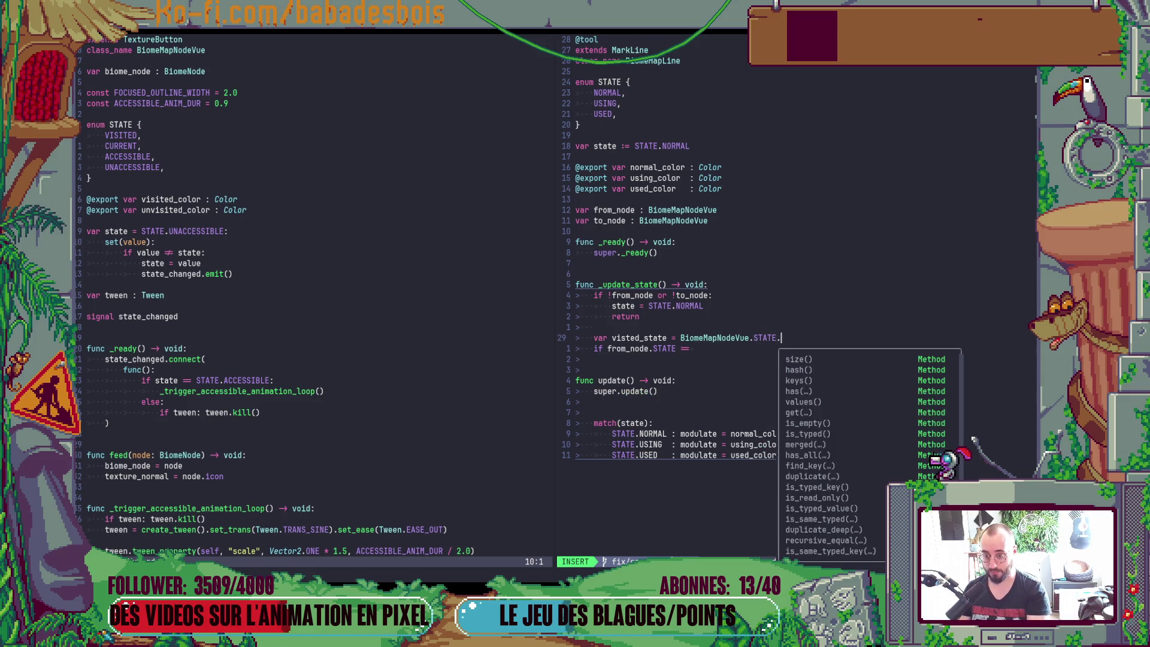
{"action": "type", "text": "VI"}
{"action": "key", "text": "Return"}
{"action": "key", "text": "Down"}
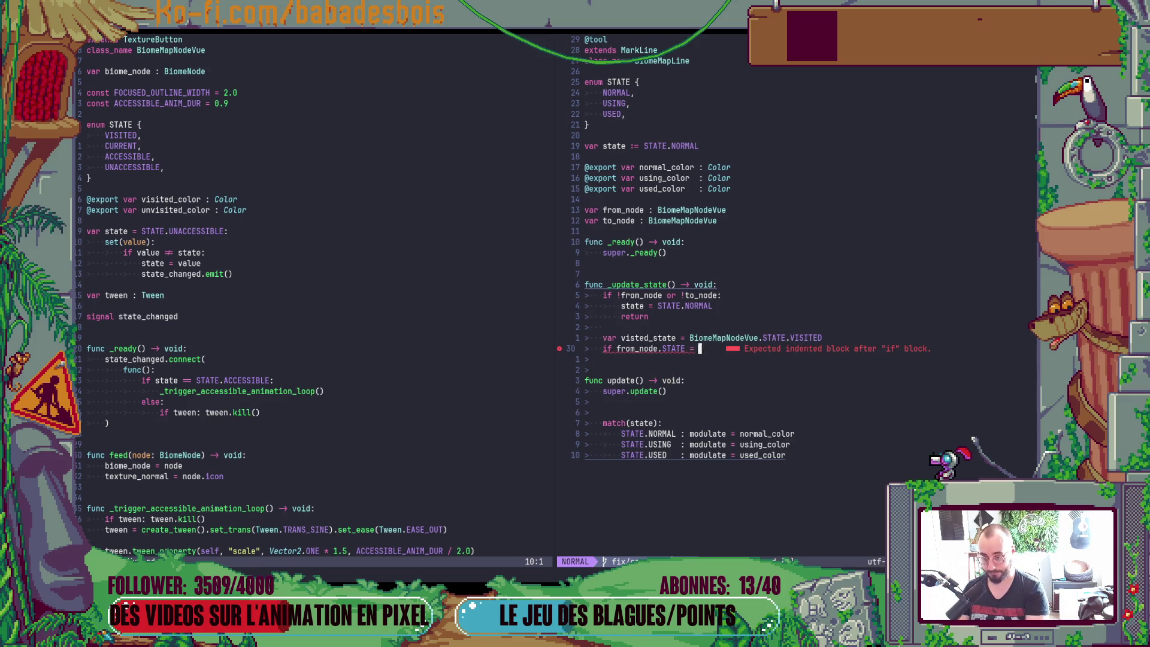
Rename visted_state to visited_state, end the if with 'visited_state:' and begin 'state = STATE.'
{"action": "key", "text": "Escape"}
{"action": "key", "text": "k"}
{"action": "key", "text": "b"}
{"action": "key", "text": "b"}
{"action": "key", "text": "b"}
{"action": "key", "text": "w"}
{"action": "key", "text": "l"}
{"action": "key", "text": "l"}
{"action": "type", "text": "ar vi"}
{"action": "key", "text": "Escape"}
{"action": "type", "text": "jA"}
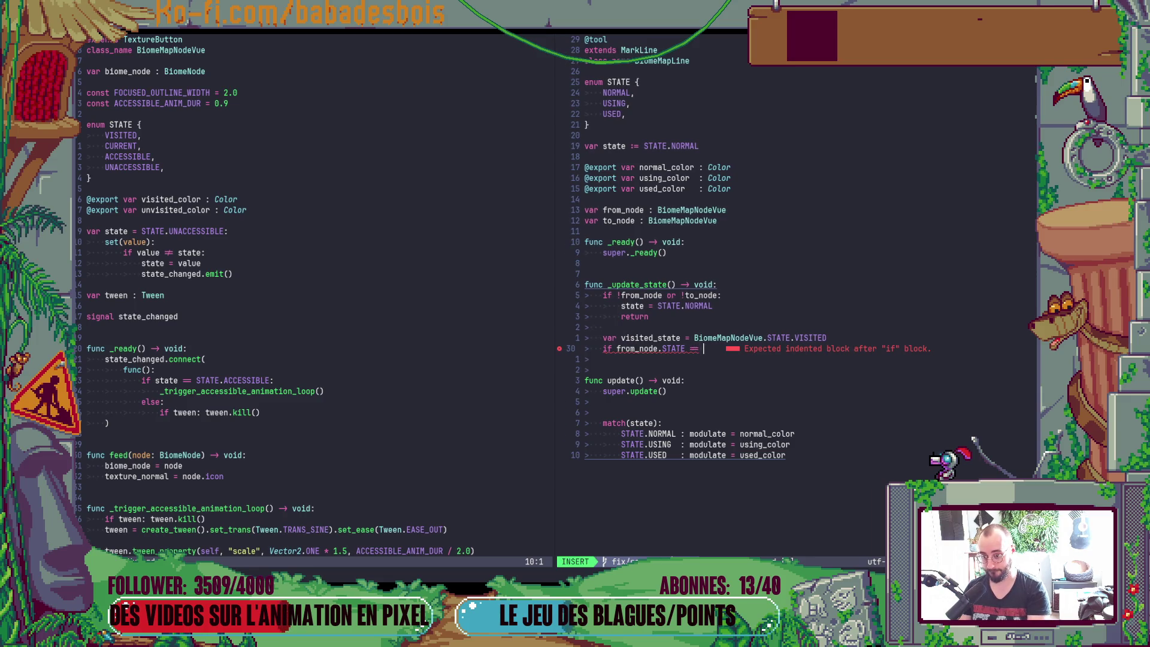
{"action": "type", "text": "visited_state"}
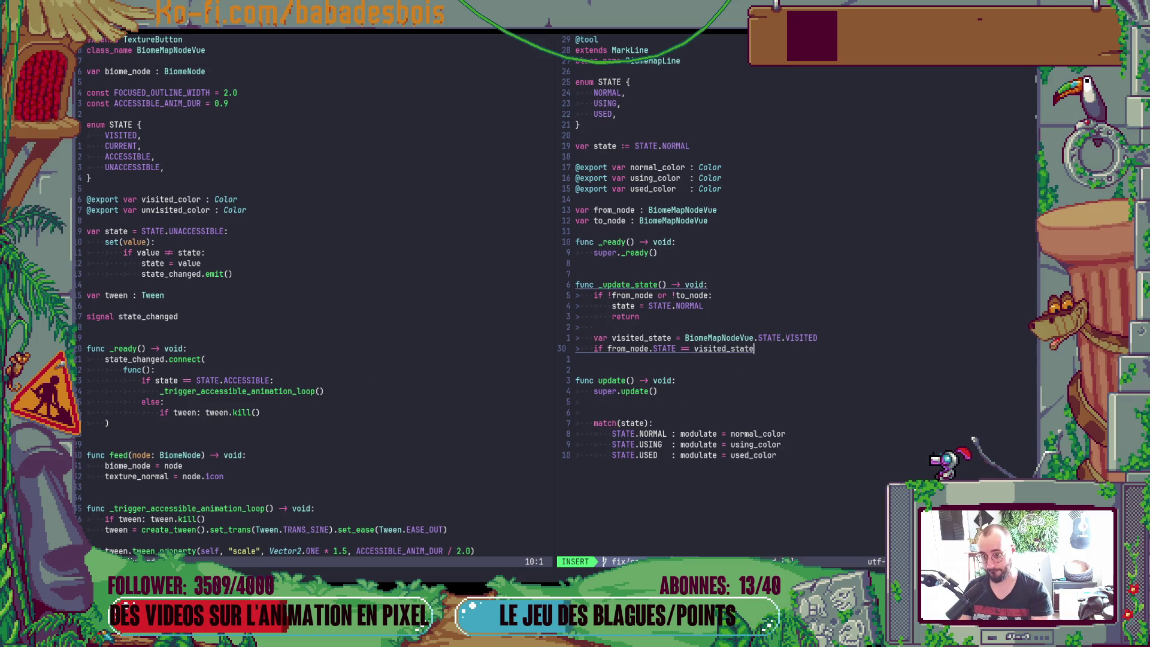
{"action": "type", "text": ":"}
{"action": "key", "text": "Return"}
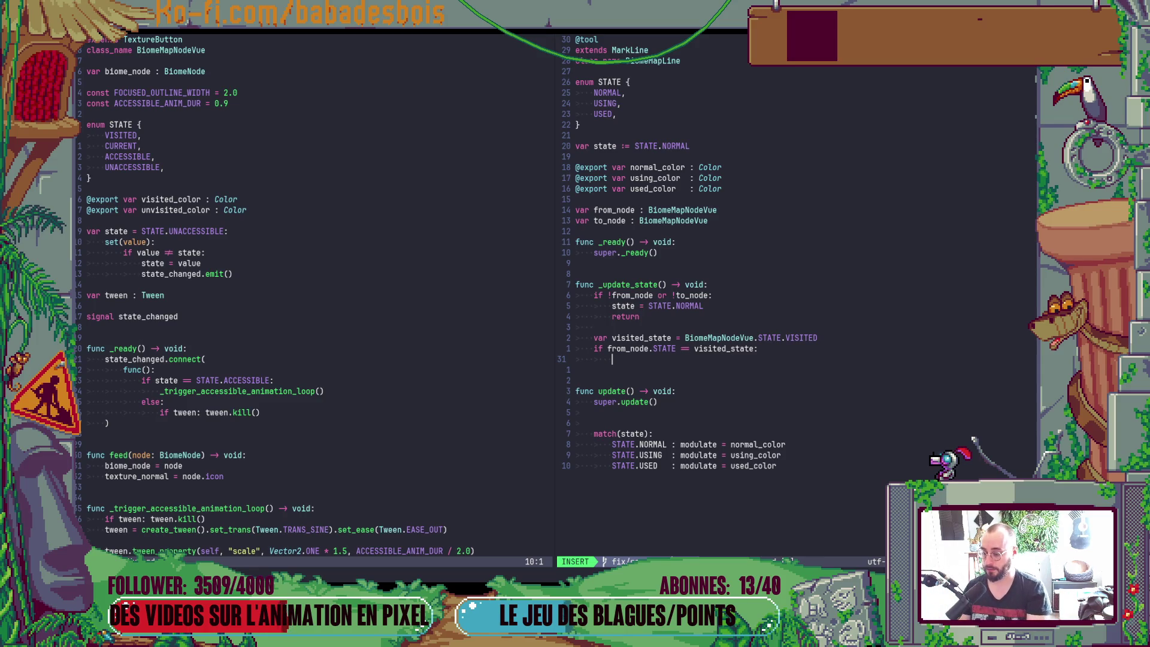
{"action": "type", "text": "state = "}
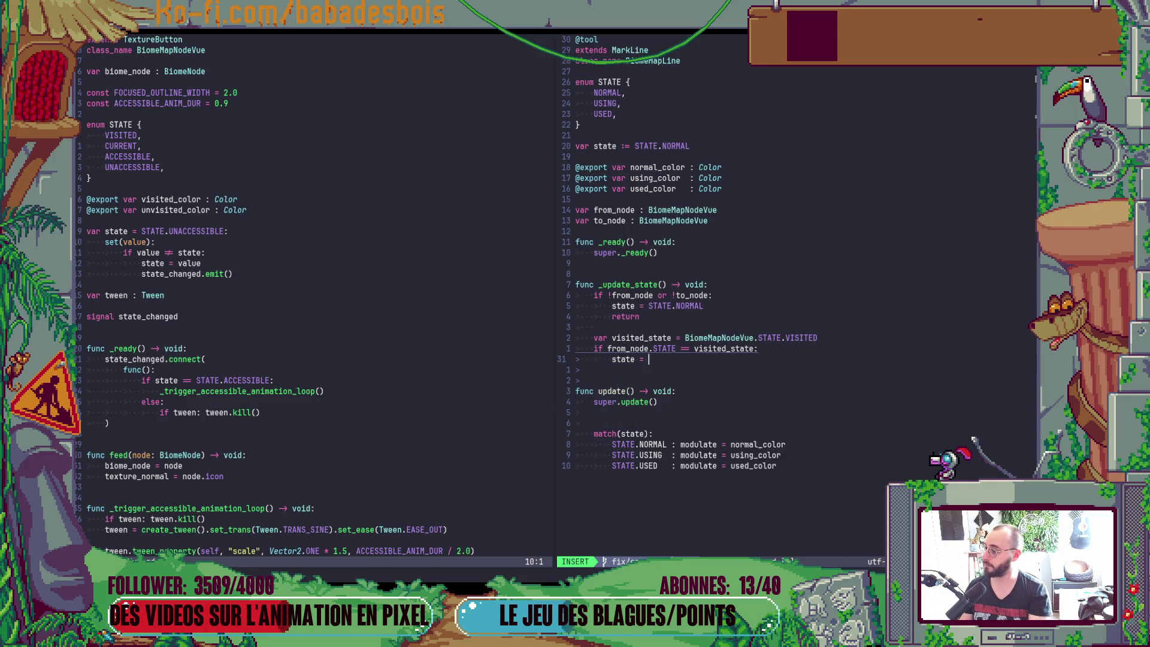
{"action": "type", "text": "STA"}
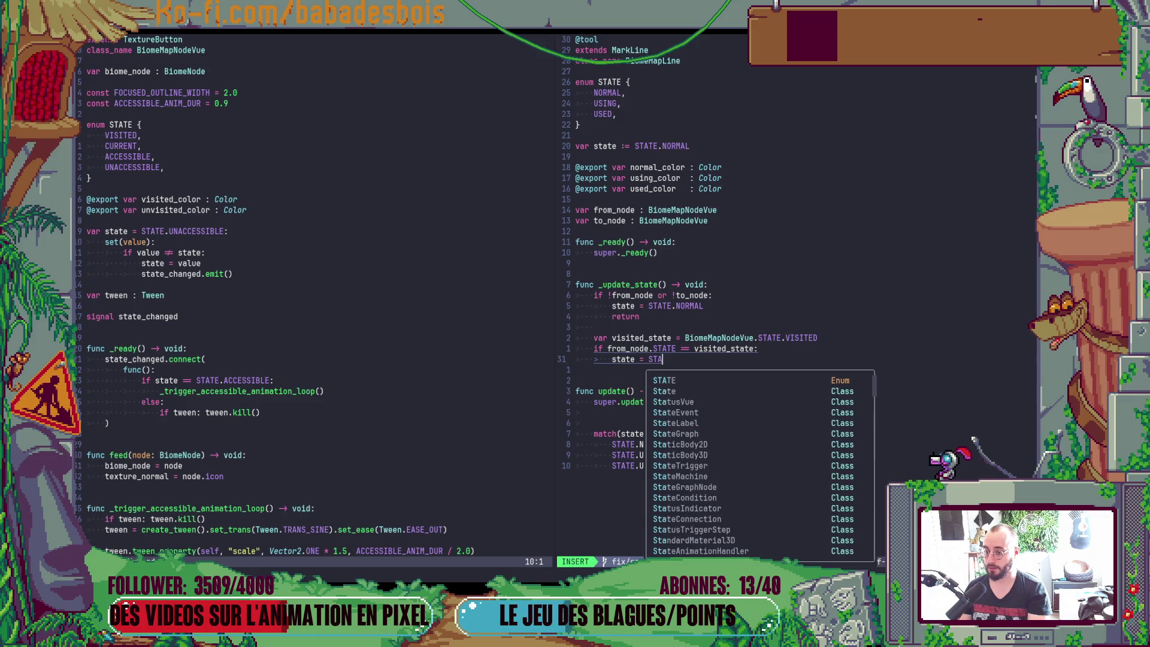
{"action": "type", "text": "TE."}
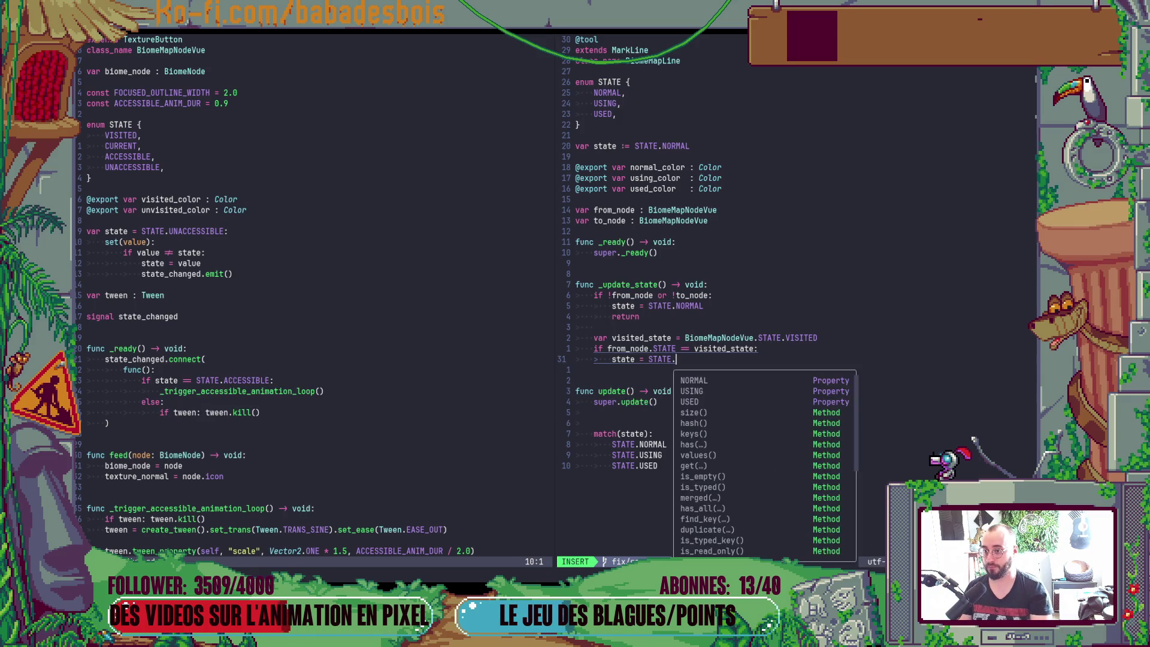
{"action": "key", "text": "Escape"}
Extend the if condition with 'and to_node.state == visited_state'
{"action": "key", "text": "k"}
{"action": "key", "text": "dollar"}
{"action": "key", "text": "b"}
{"action": "key", "text": "l"}
{"action": "key", "text": "l"}
{"action": "key", "text": "l"}
{"action": "type", "text": "e"}
{"action": "type", "text": "a"}
{"action": "key", "text": "BackSpace"}
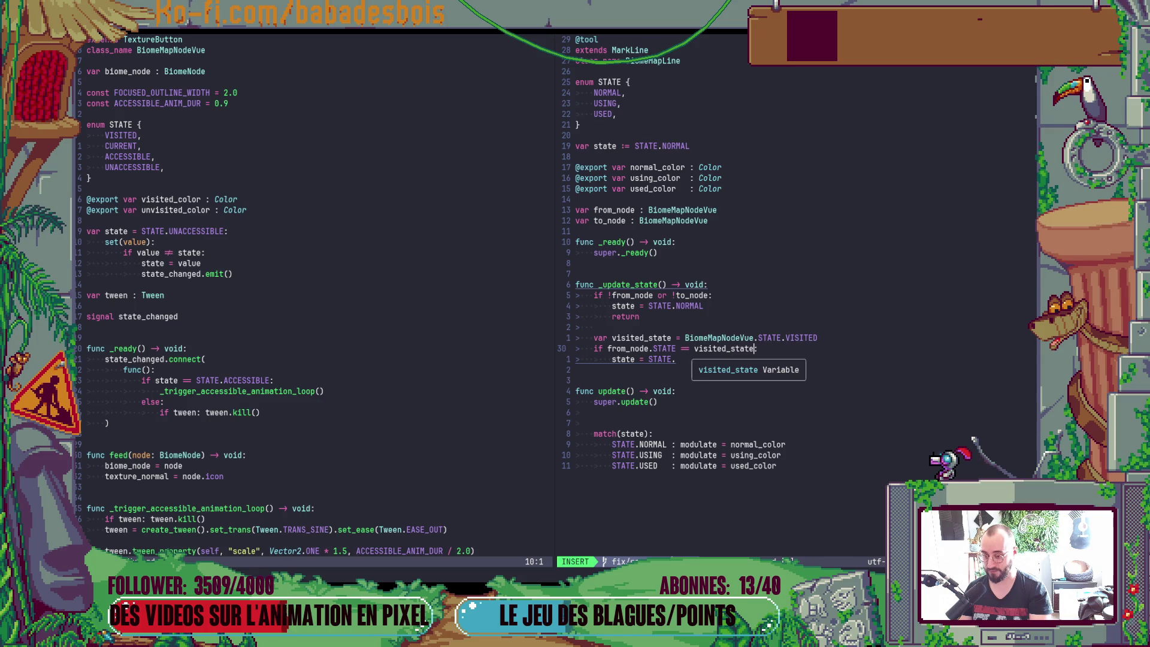
{"action": "type", "text": "and to_node"}
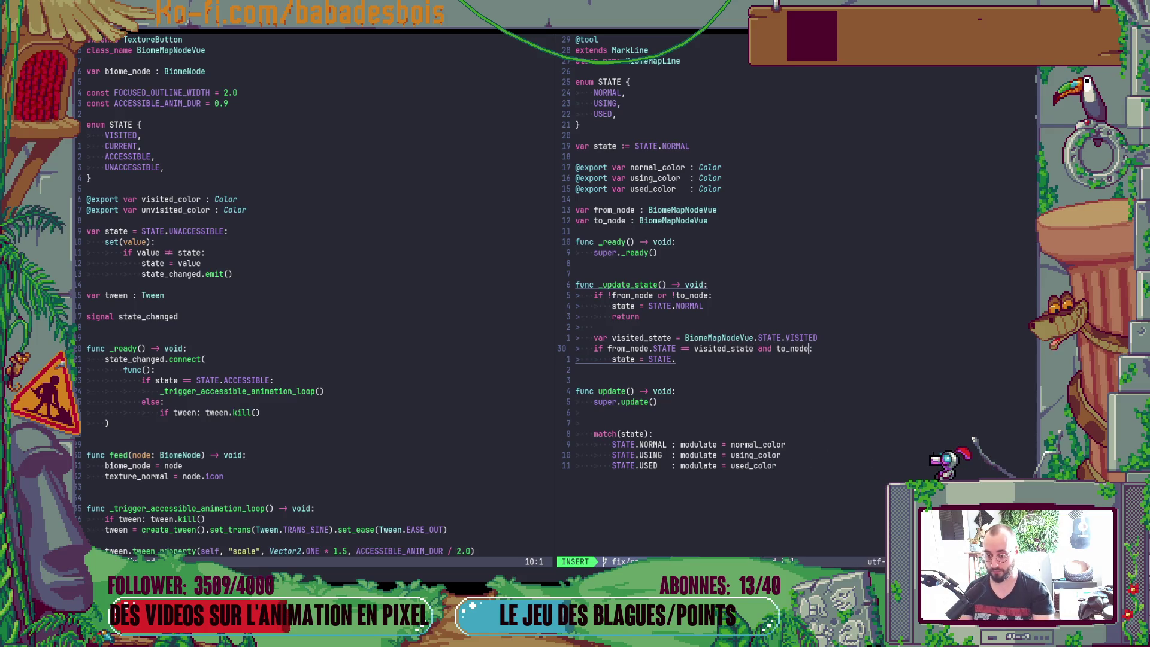
{"action": "type", "text": ".ci"}
{"action": "key", "text": "BackSpace"}
{"action": "key", "text": "BackSpace"}
{"action": "type", "text": "vi"}
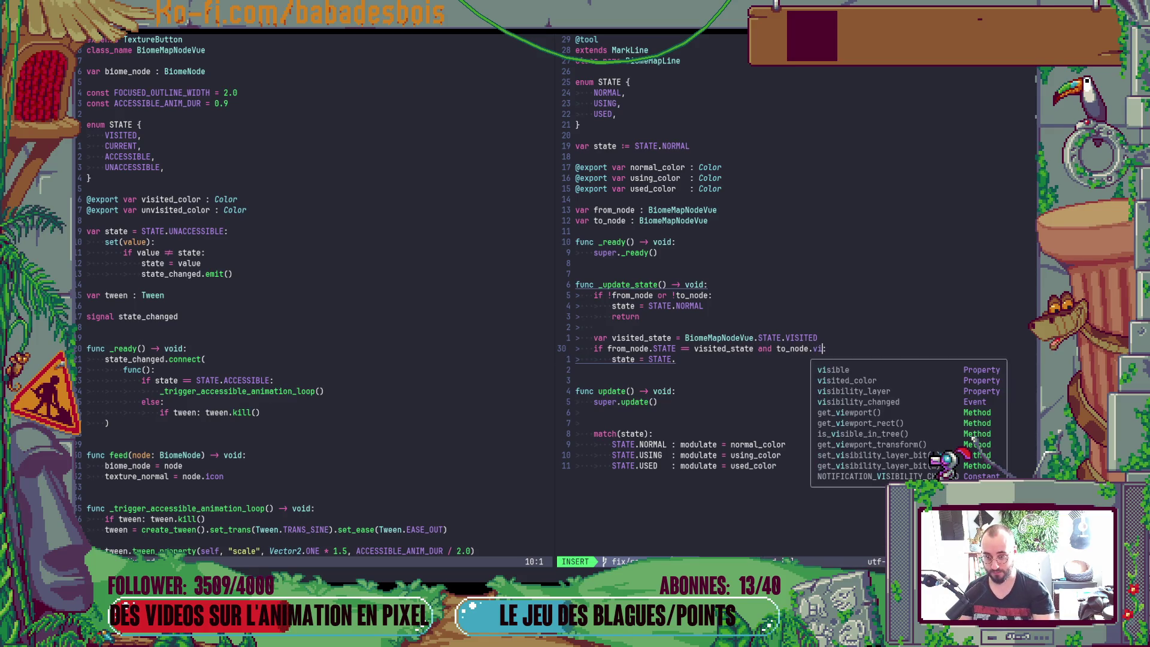
{"action": "key", "text": "Tab"}
{"action": "key", "text": "Tab"}
{"action": "key", "text": "Tab"}
{"action": "key", "text": "BackSpace"}
{"action": "key", "text": "BackSpace"}
{"action": "type", "text": "state == "}
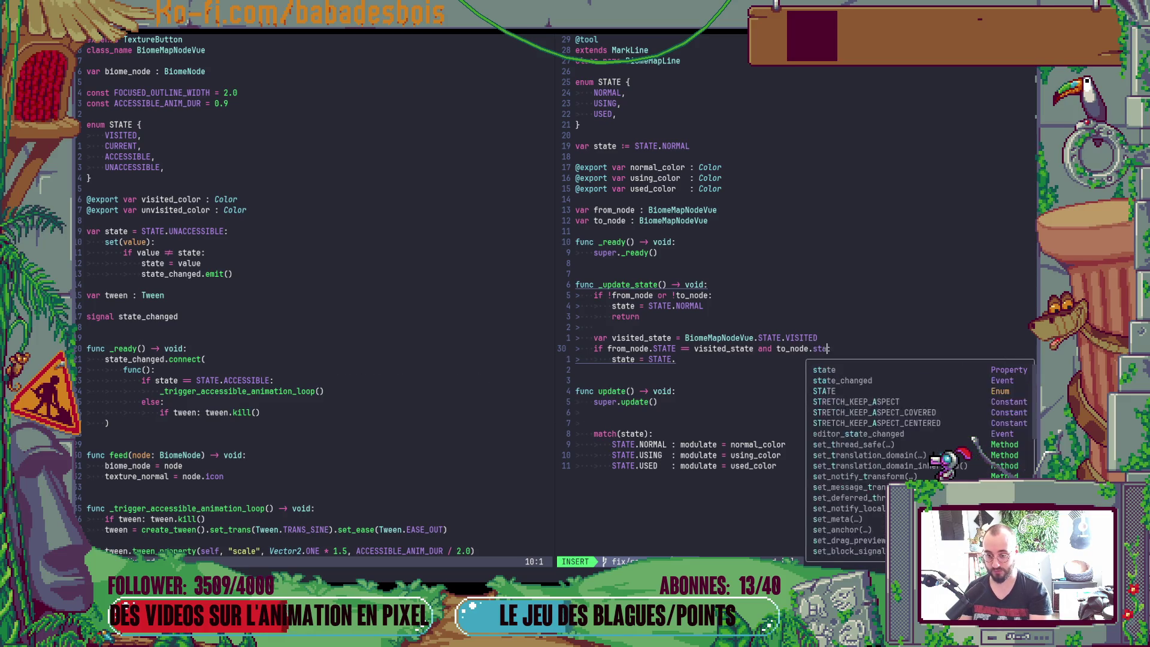
{"action": "type", "text": "visited_state"}
{"action": "key", "text": "Escape"}
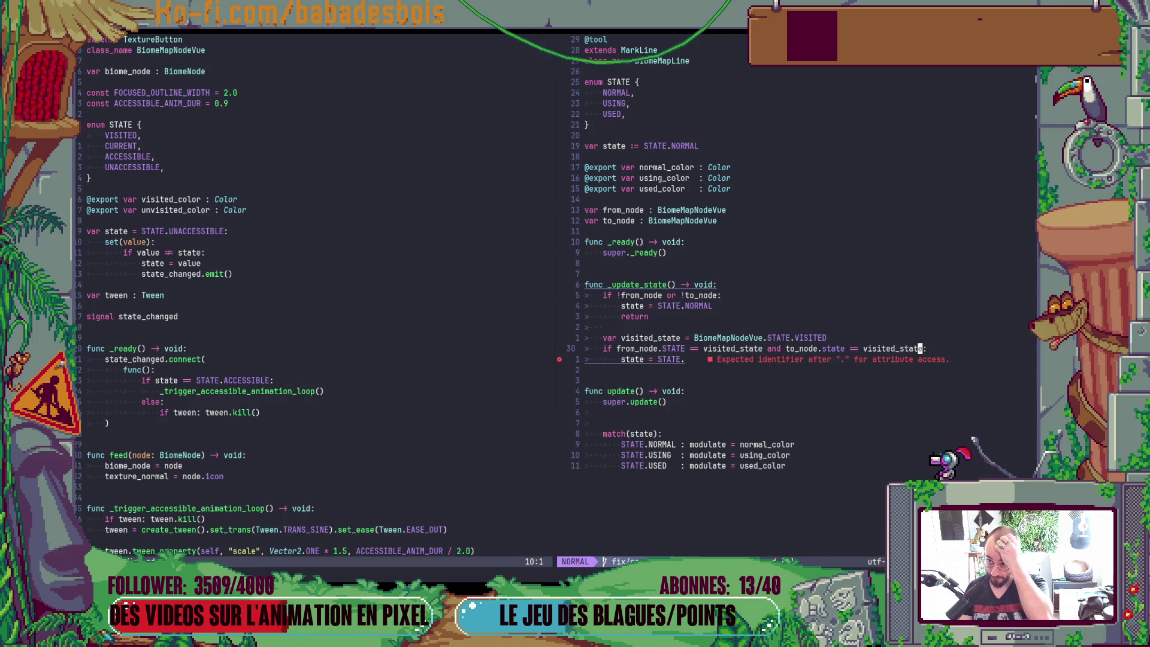
Finish the body as 'state = STATE.USED'
{"action": "key", "text": "j"}
{"action": "type", "text": "ATE.USED"}
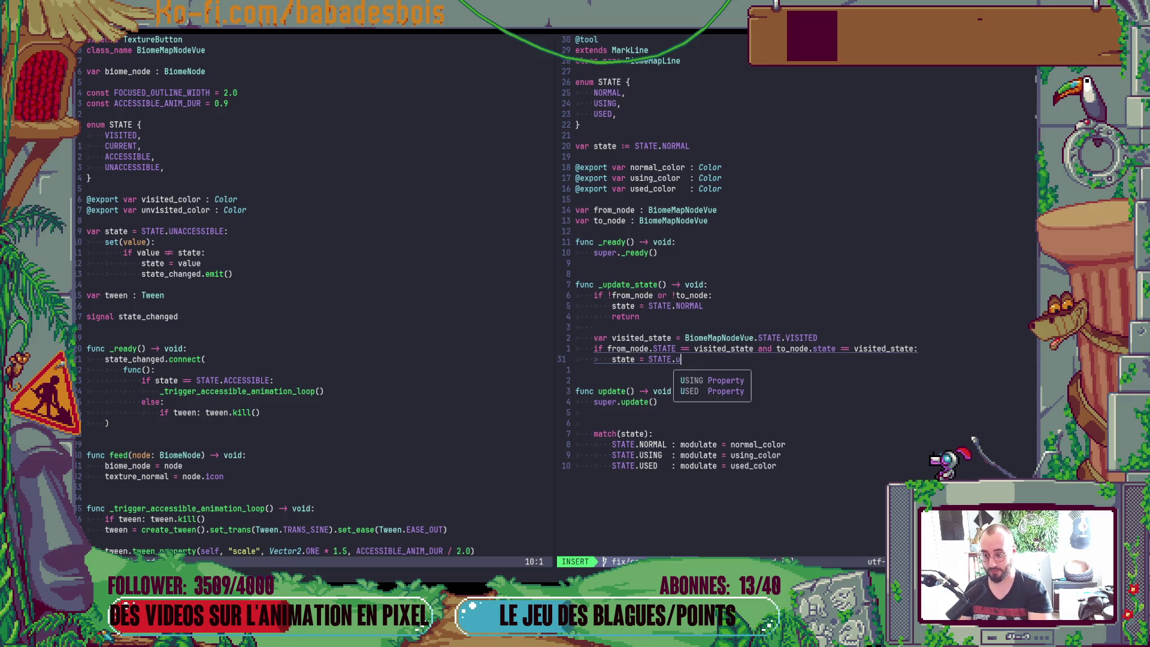
{"action": "key", "text": "Escape"}
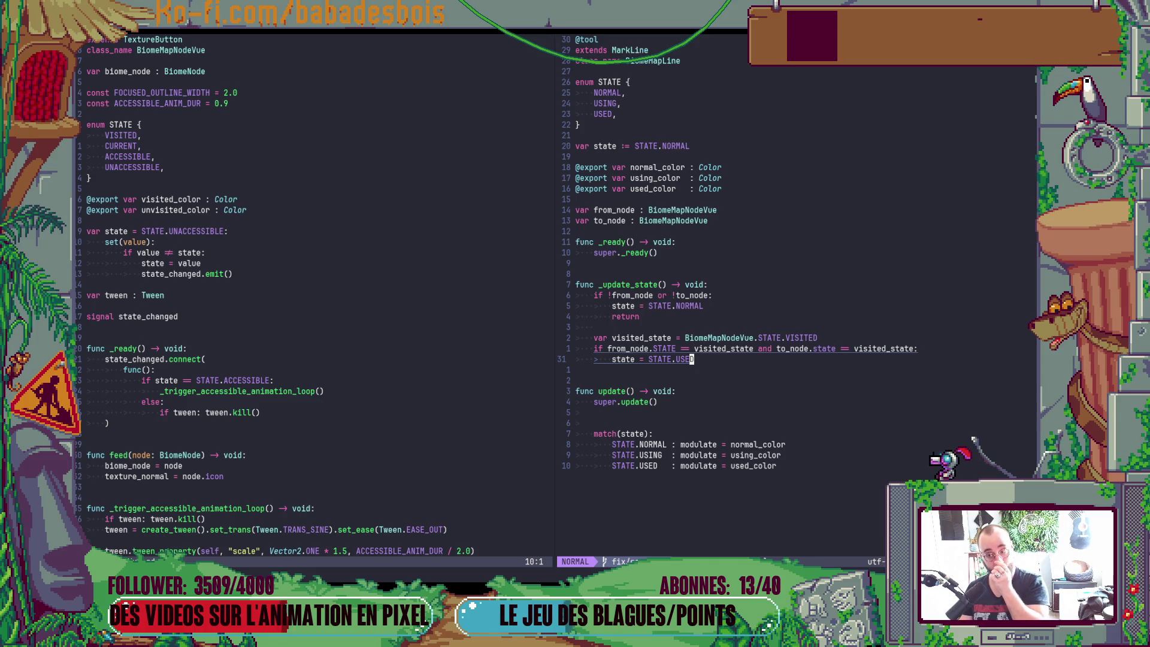
{"action": "left_click", "coordinate": [89, 135]}
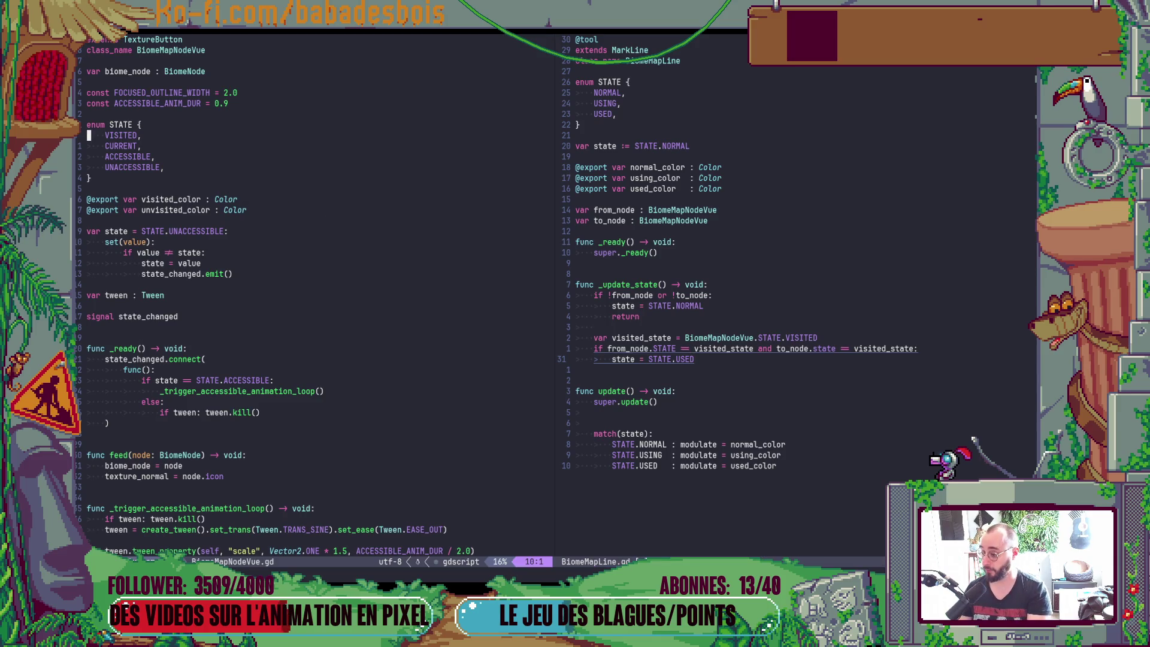
{"action": "key", "text": "space"}
{"action": "key", "text": "f"}
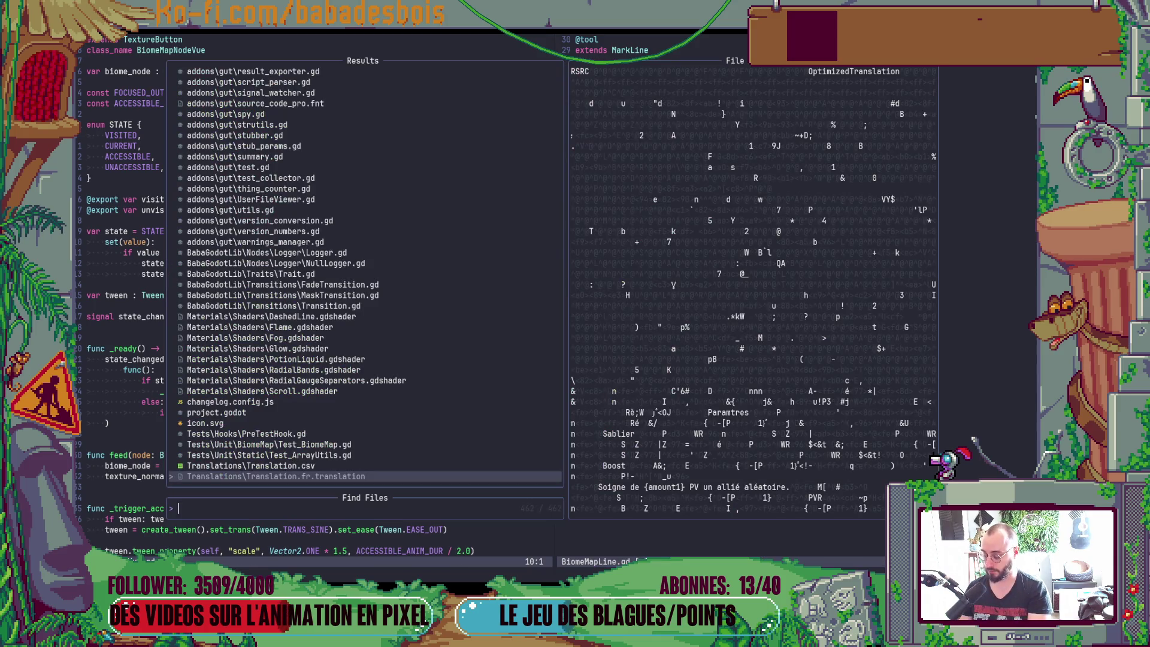
{"action": "key", "text": "Escape"}
{"action": "key", "text": "j"}
{"action": "key", "text": "j"}
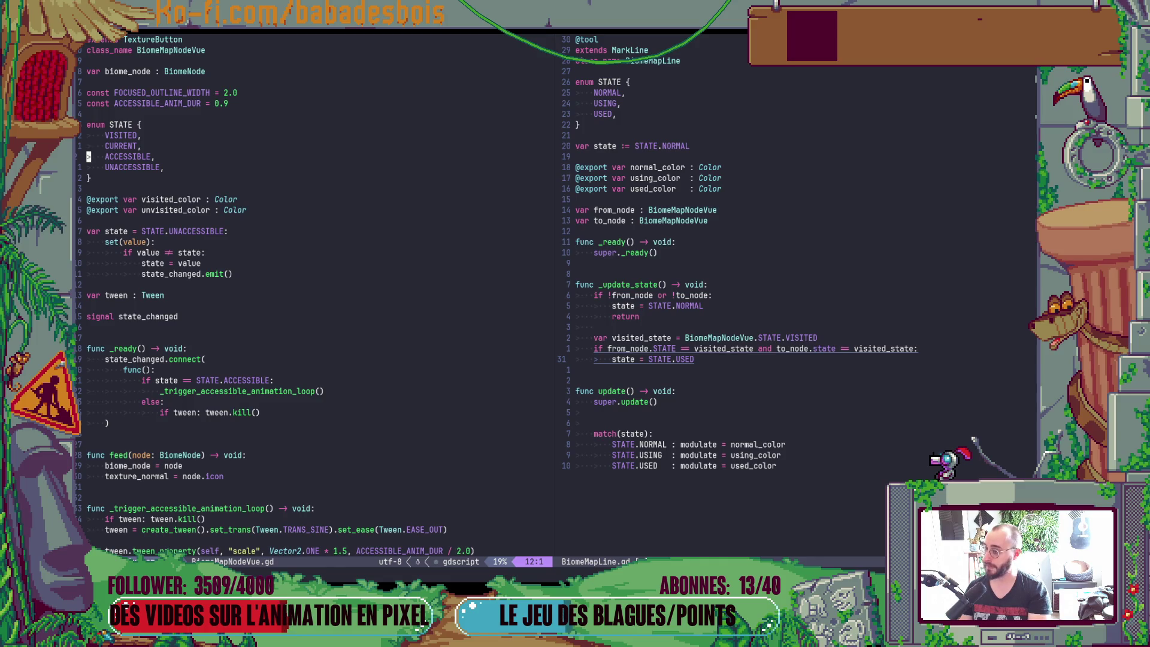
{"action": "scroll", "coordinate": [332, 394], "scroll_direction": "down", "scroll_amount": 4}
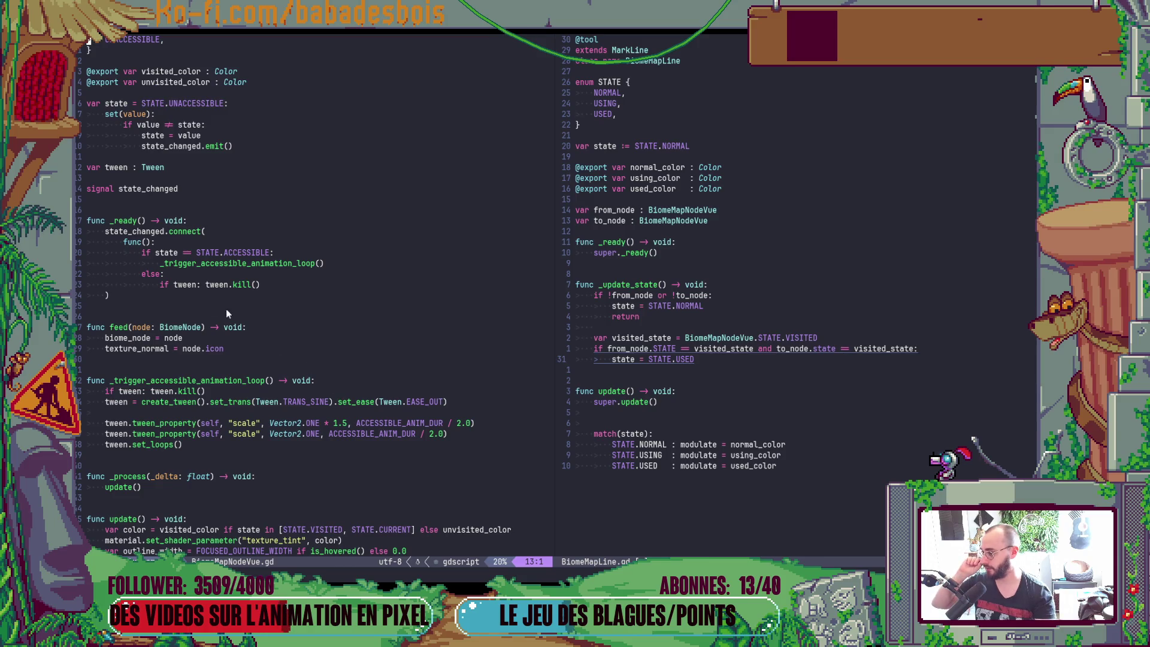
{"action": "scroll", "coordinate": [166, 365], "scroll_direction": "down", "scroll_amount": 3}
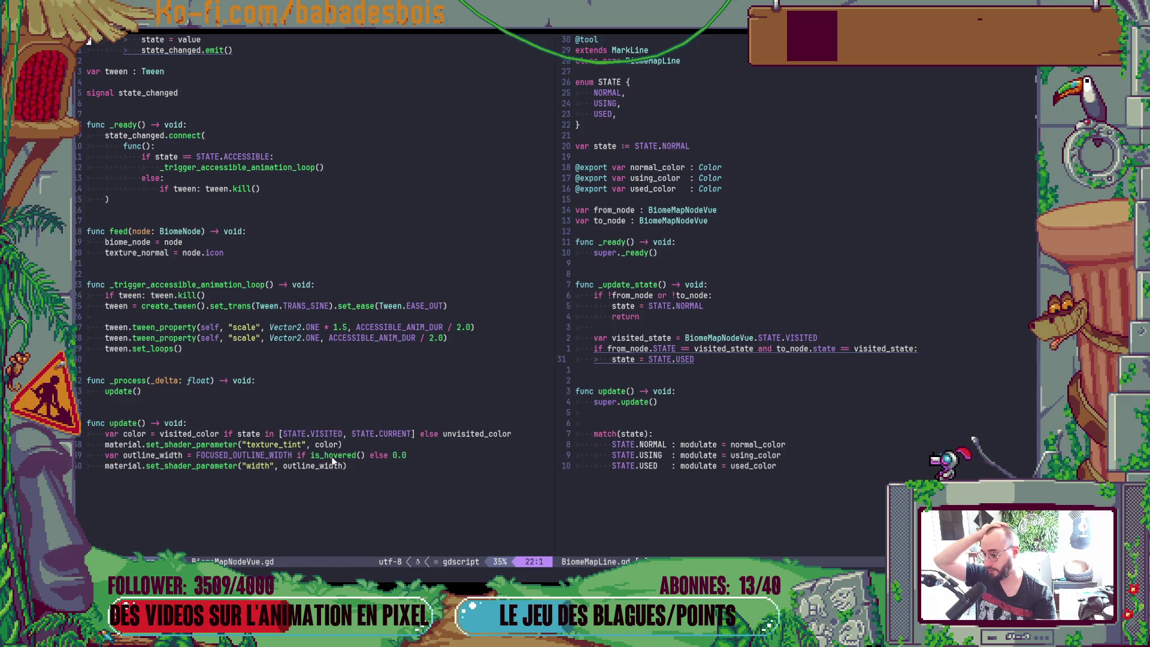
{"action": "scroll", "coordinate": [333, 460], "scroll_direction": "up", "scroll_amount": 6}
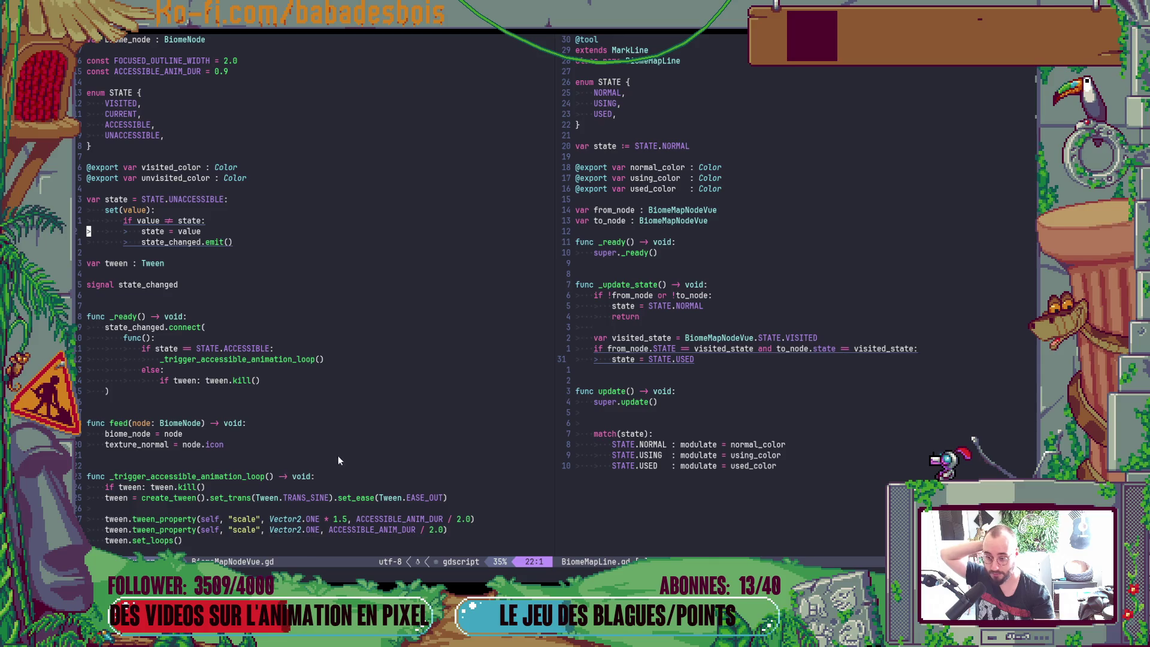
{"action": "left_click", "coordinate": [726, 358]}
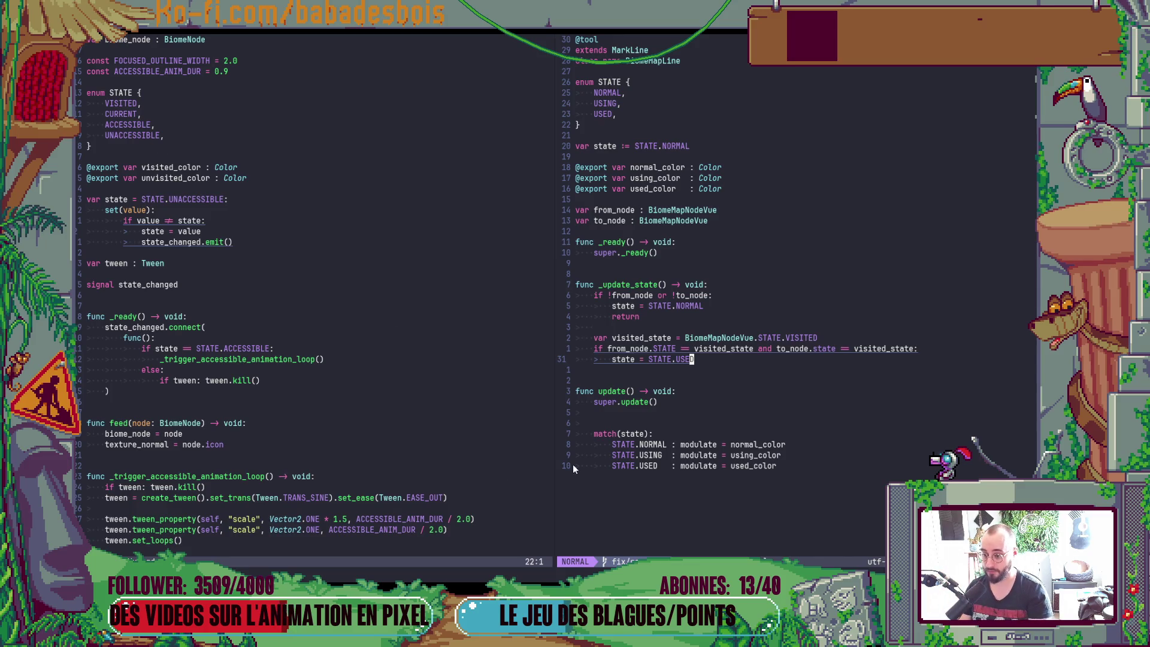
{"action": "key", "text": "o"}
Duplicate the visited_state declaration and rename the copy to current_state
{"action": "key", "text": "Escape"}
{"action": "key", "text": "k"}
{"action": "key", "text": "k"}
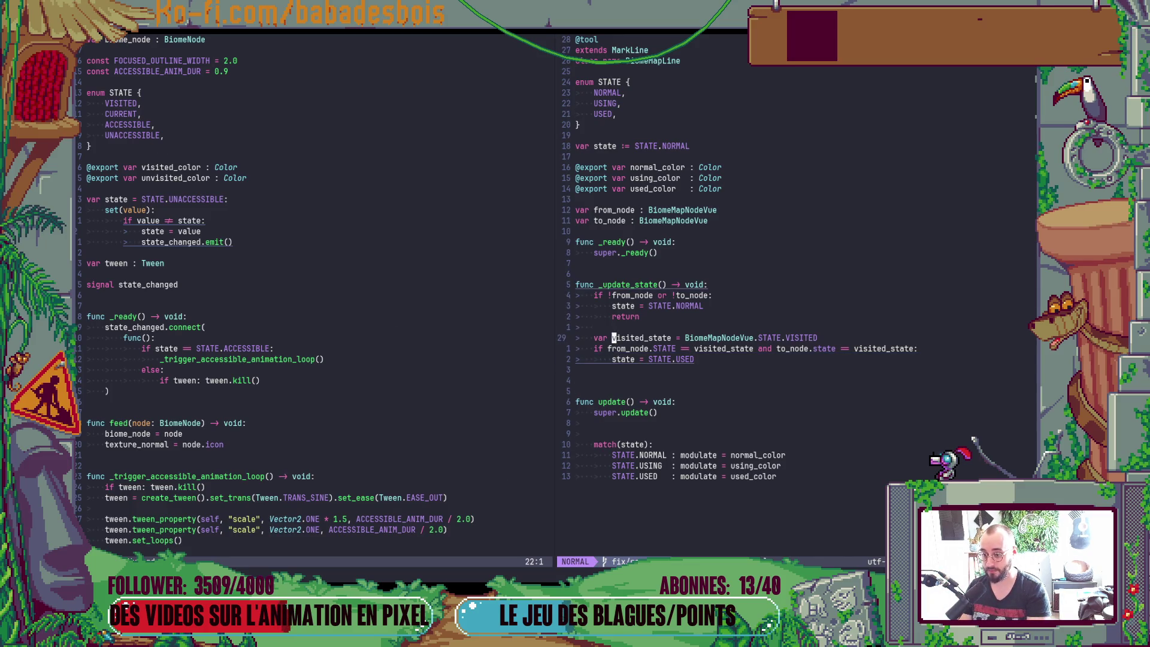
{"action": "key", "text": "y"}
{"action": "key", "text": "y"}
{"action": "key", "text": "p"}
{"action": "type", "text": "ct_current"}
{"action": "key", "text": "Escape"}
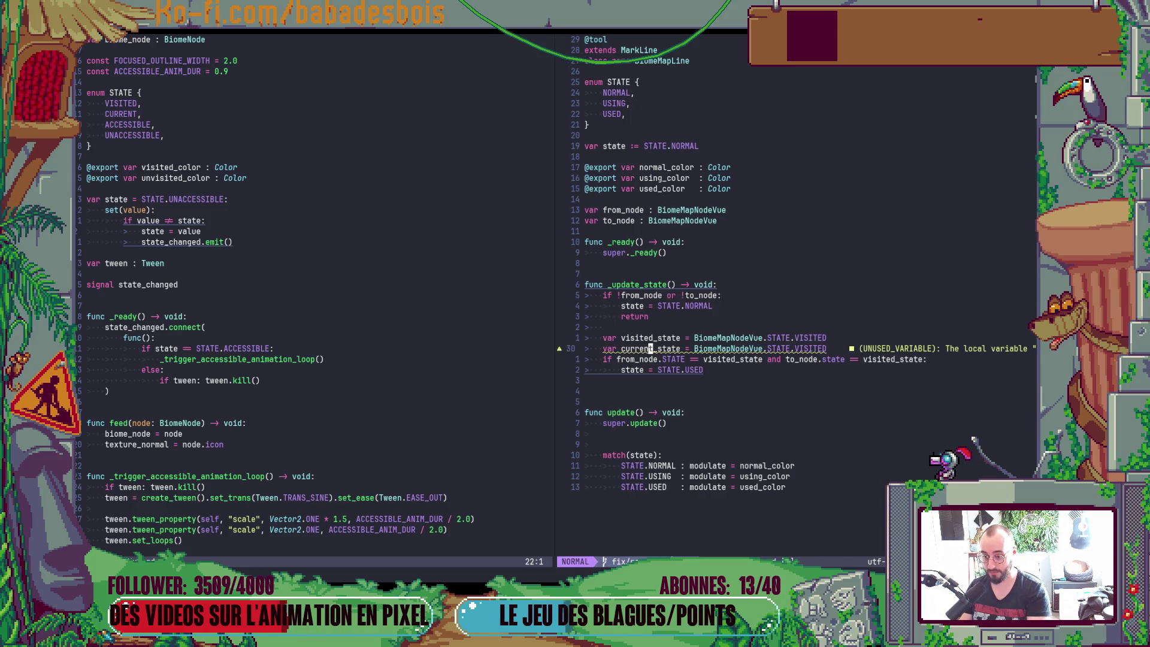
{"action": "key", "text": "Return"}
{"action": "key", "text": "Return"}
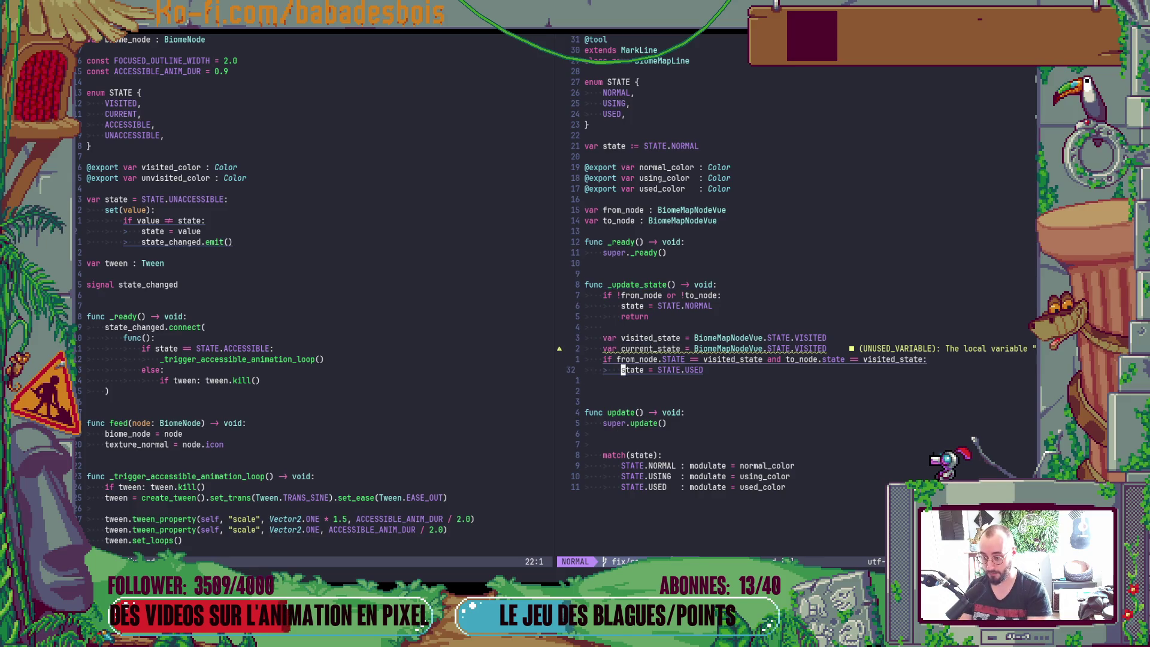
Start an elif comparing from_node's state to current_state
{"action": "key", "text": "o"}
{"action": "key", "text": "BackSpace"}
{"action": "type", "text": "elif"}
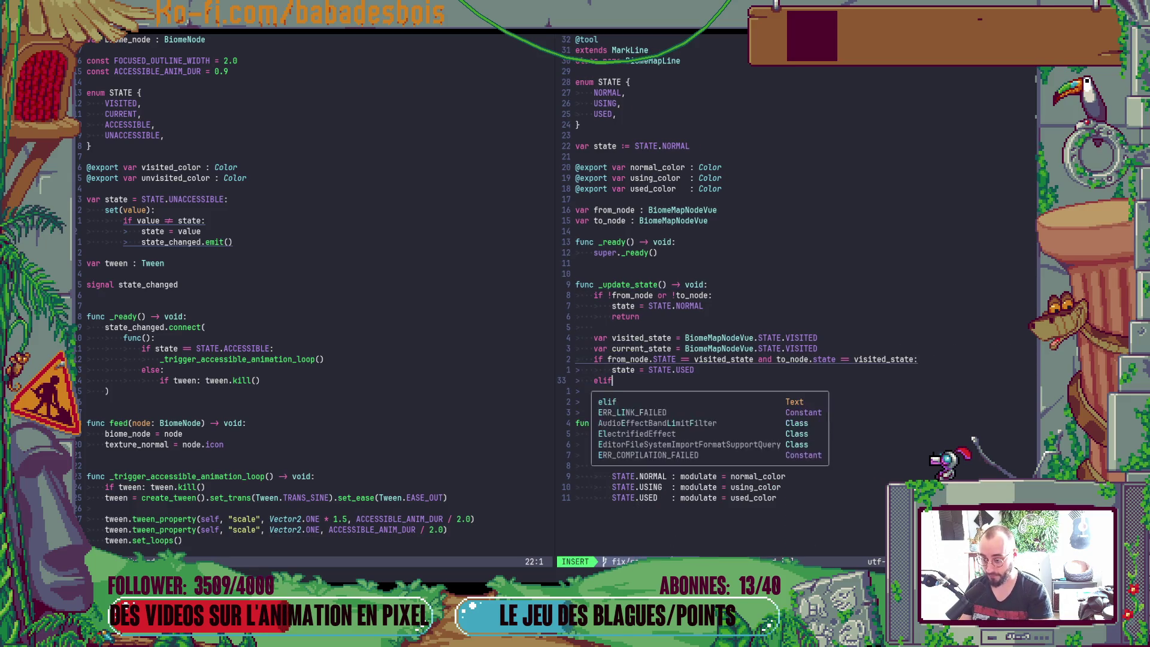
{"action": "type", "text": " from"}
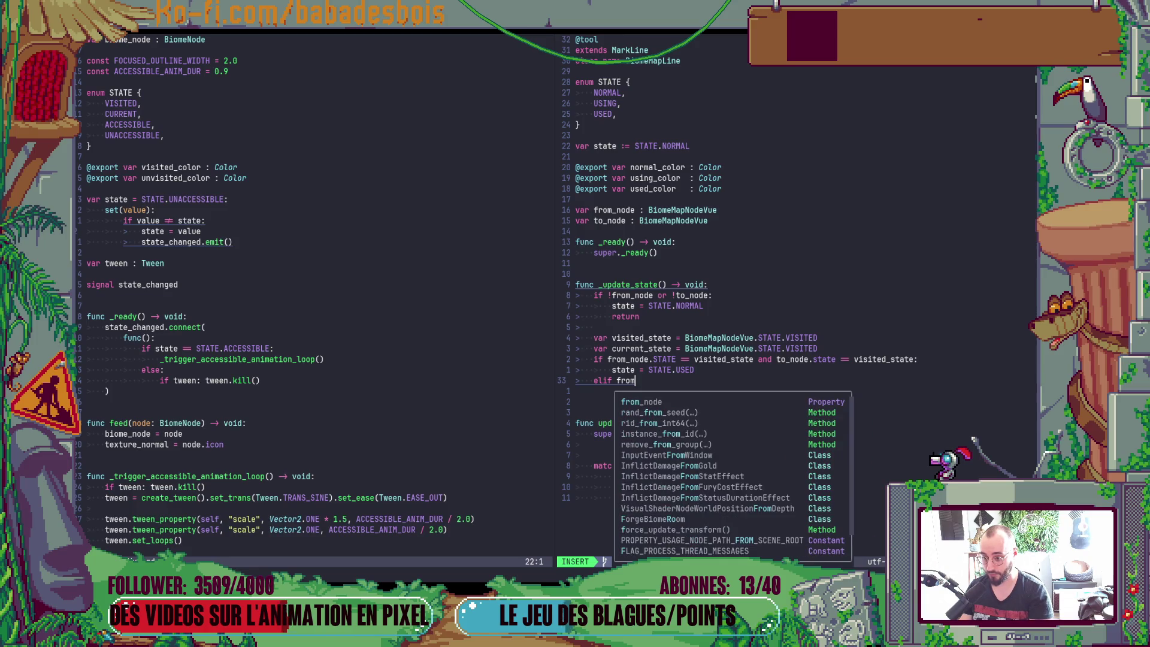
{"action": "key", "text": "Return"}
{"action": "type", "text": "."}
{"action": "key", "text": "Return"}
{"action": "type", "text": "== cu"}
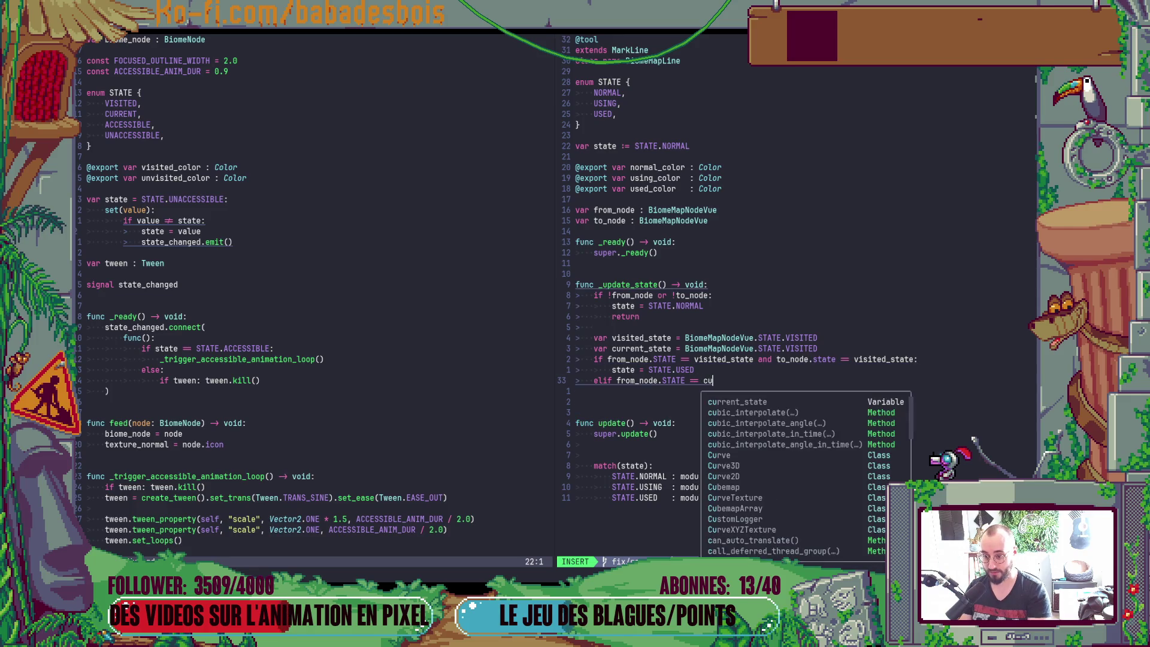
{"action": "key", "text": "Return"}
Chain 'and to_node.is_hovered():' onto the elif condition
{"action": "type", "text": "else"}
{"action": "key", "text": "BackSpace"}
{"action": "key", "text": "BackSpace"}
{"action": "key", "text": "BackSpace"}
{"action": "type", "text": "and"}
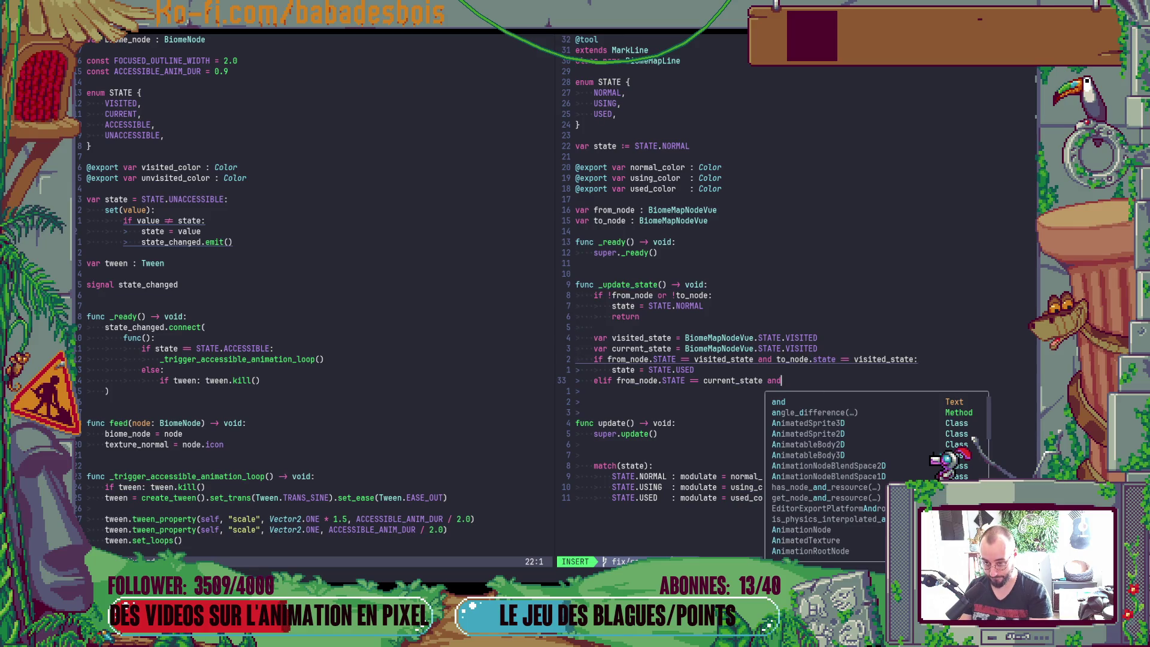
{"action": "type", "text": " to"}
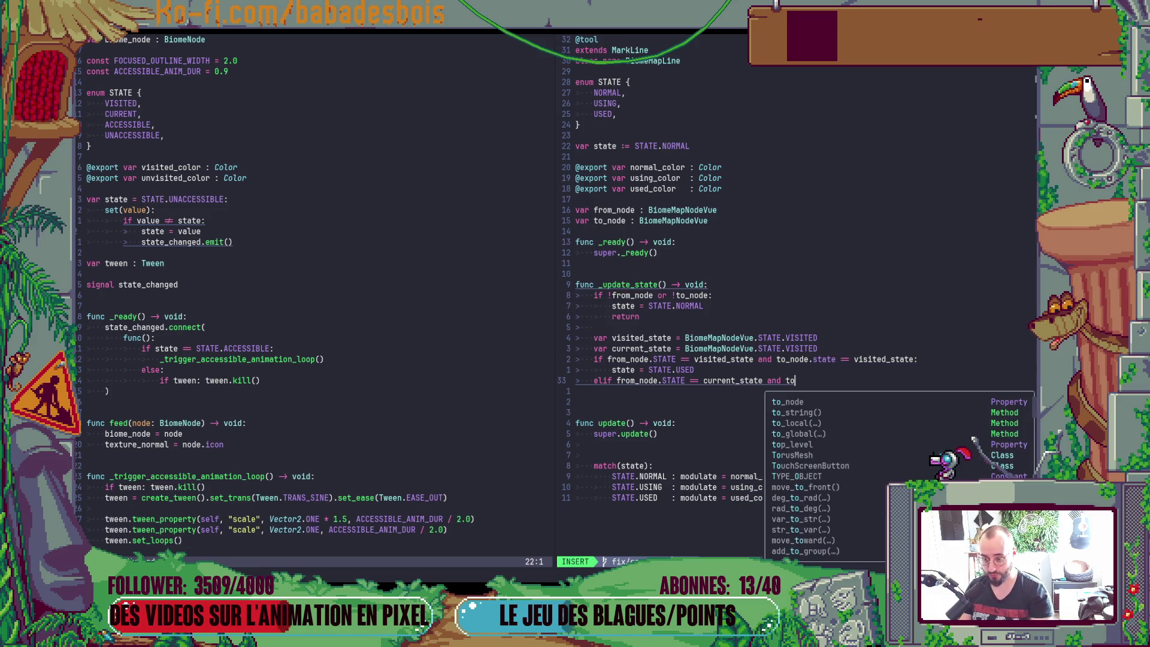
{"action": "key", "text": "Return"}
{"action": "type", "text": "."}
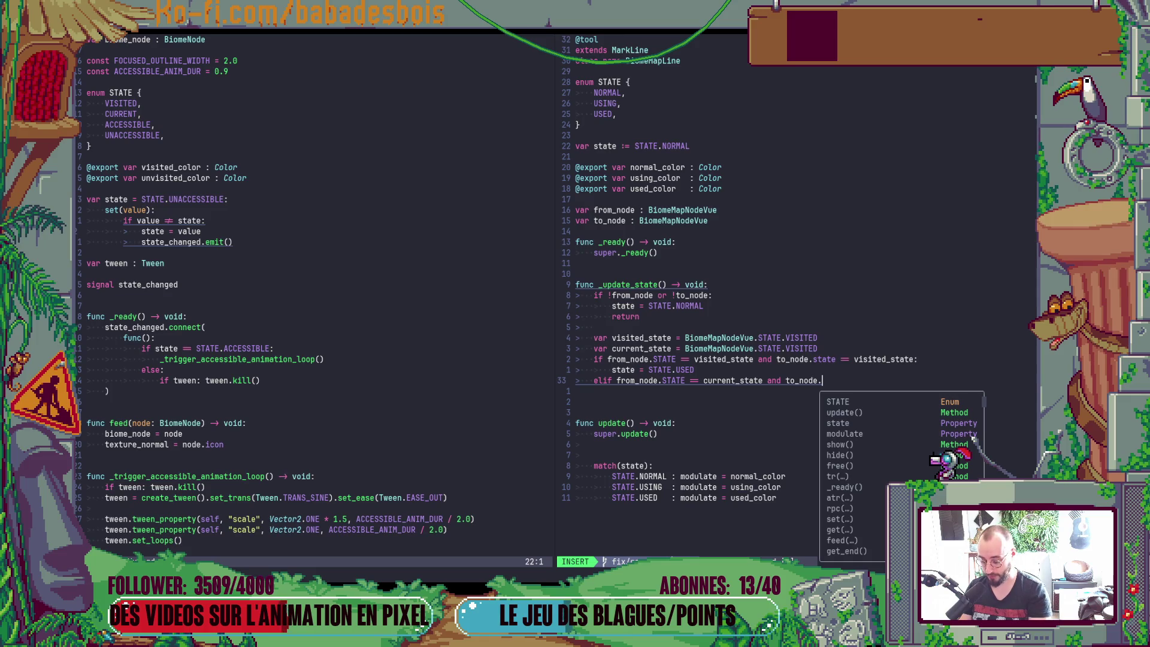
{"action": "type", "text": "is_"}
{"action": "key", "text": "Return"}
{"action": "type", "text": ":"}
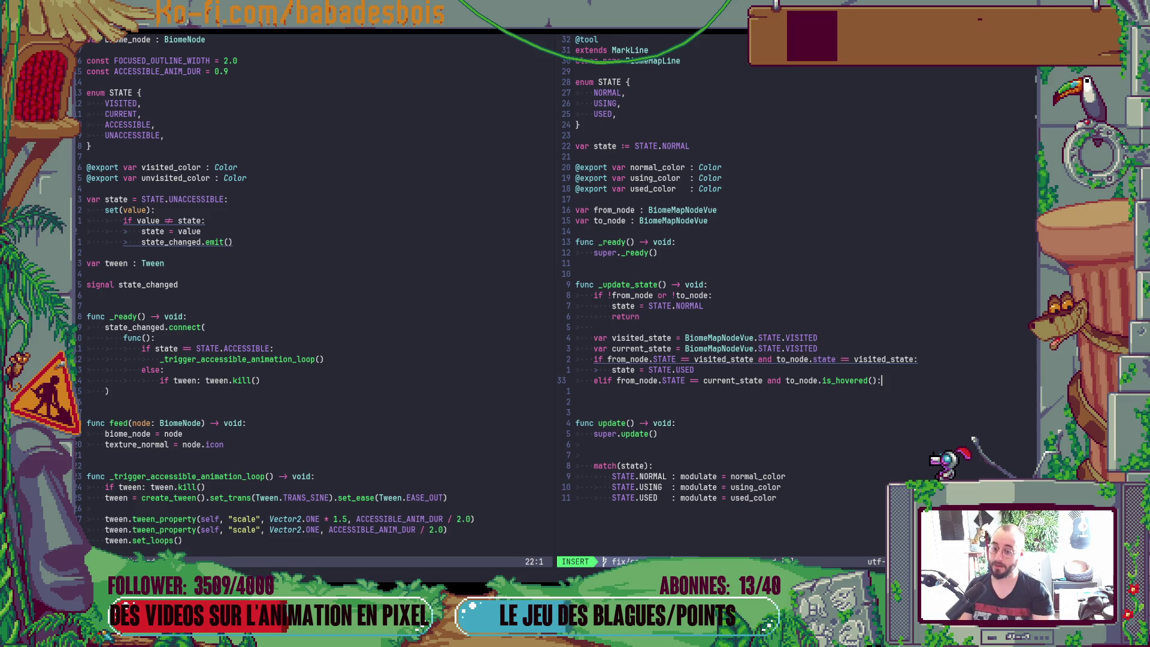
{"action": "key", "text": "Escape"}
Begin inserting text before to_node in the elif, undoing a mistaken completion
{"action": "left_click", "coordinate": [797, 381]}
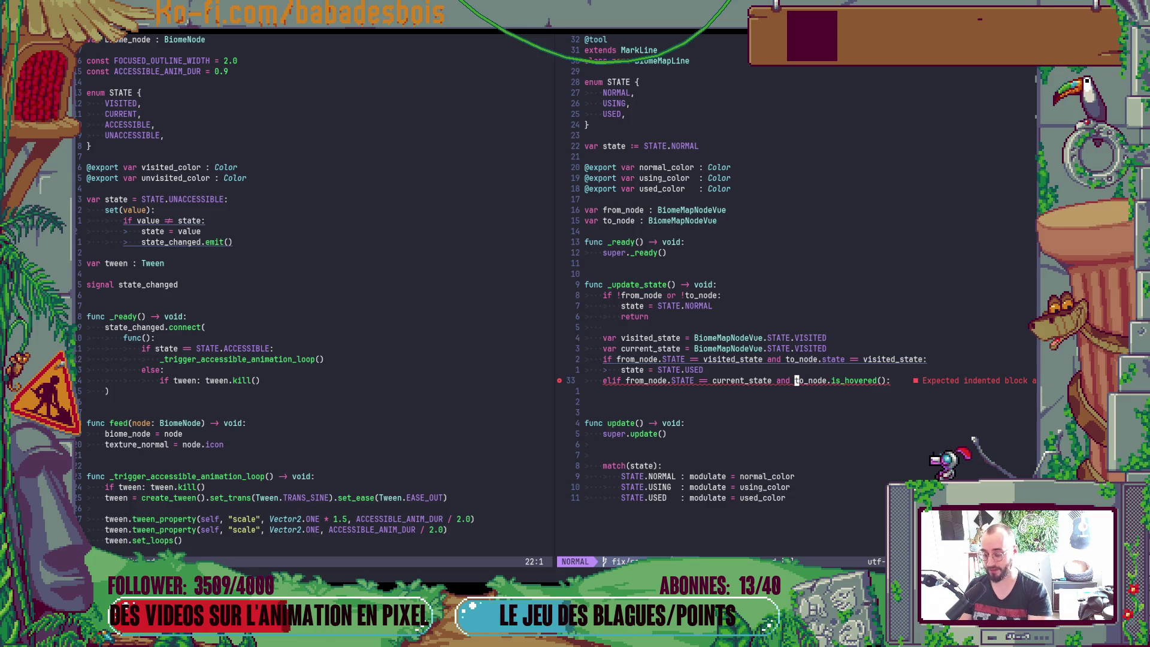
{"action": "key", "text": "i"}
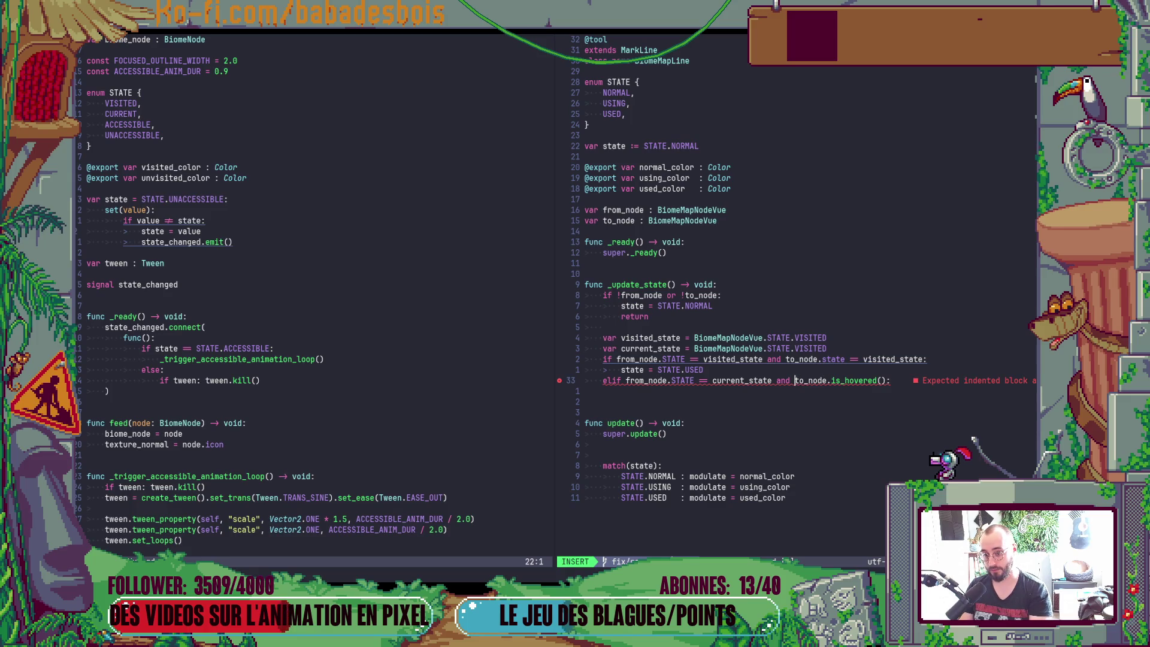
{"action": "type", "text": "to"}
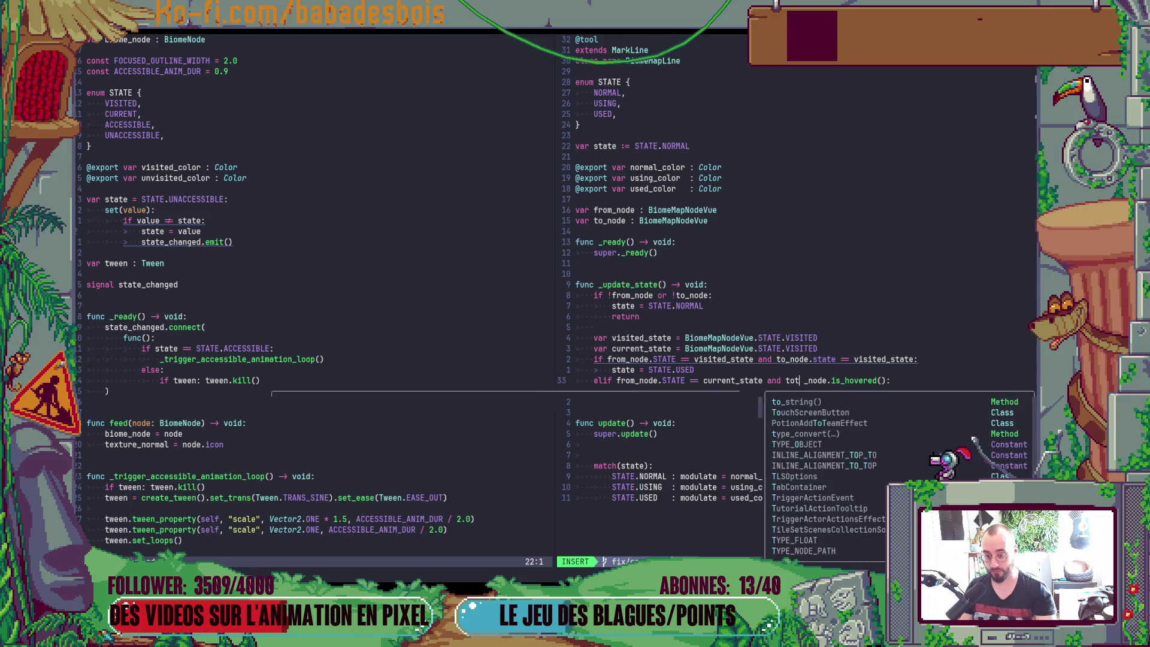
{"action": "key", "text": "Return"}
{"action": "key", "text": "BackSpace"}
{"action": "key", "text": "BackSpace"}
{"action": "key", "text": "BackSpace"}
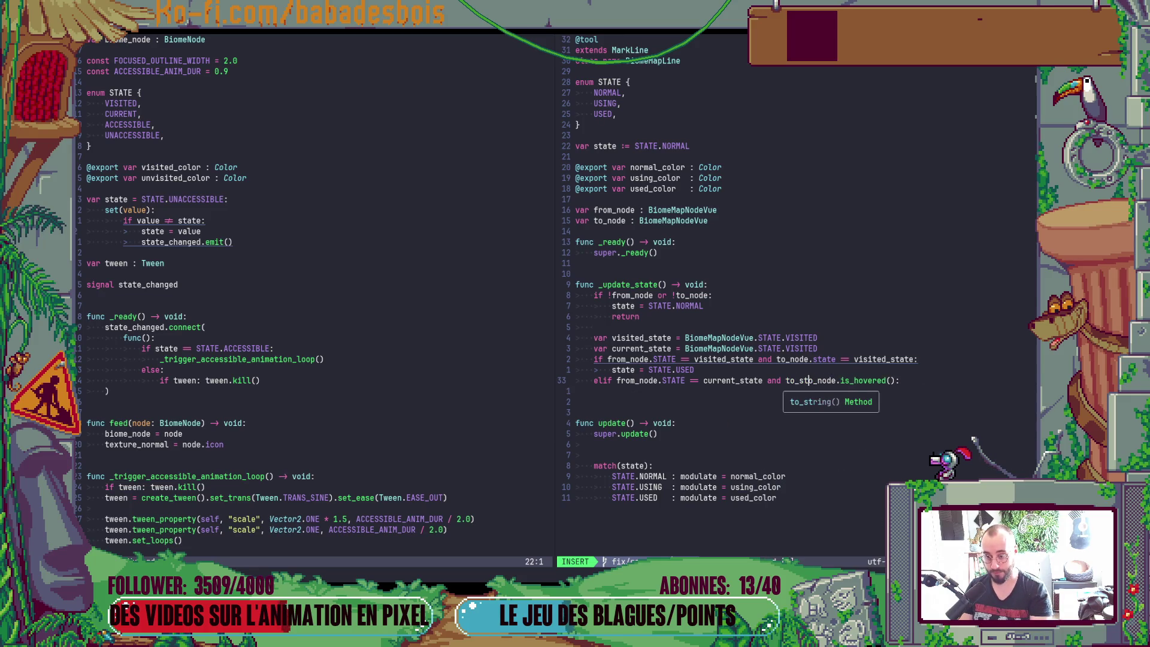
{"action": "key", "text": "Escape"}
{"action": "key", "text": "j"}
{"action": "key", "text": "j"}
Set current_state to STATE.CURRENT and duplicate the line with value STATE.ACCESSIBLE
{"action": "left_click", "coordinate": [815, 348]}
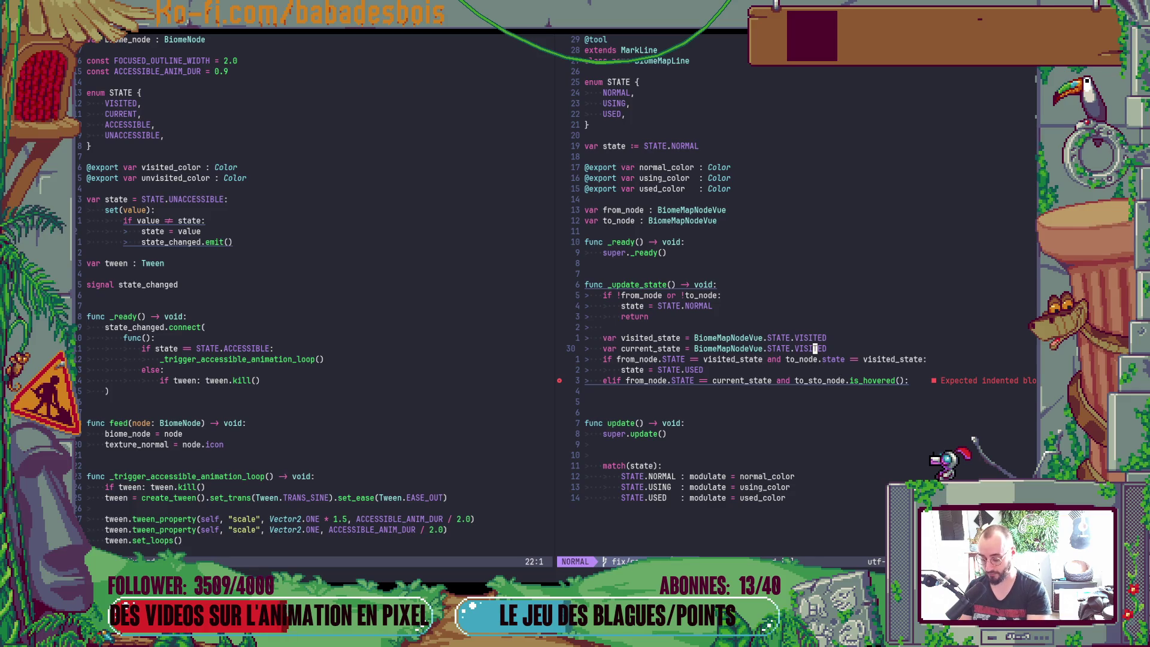
{"action": "type", "text": "ciw"}
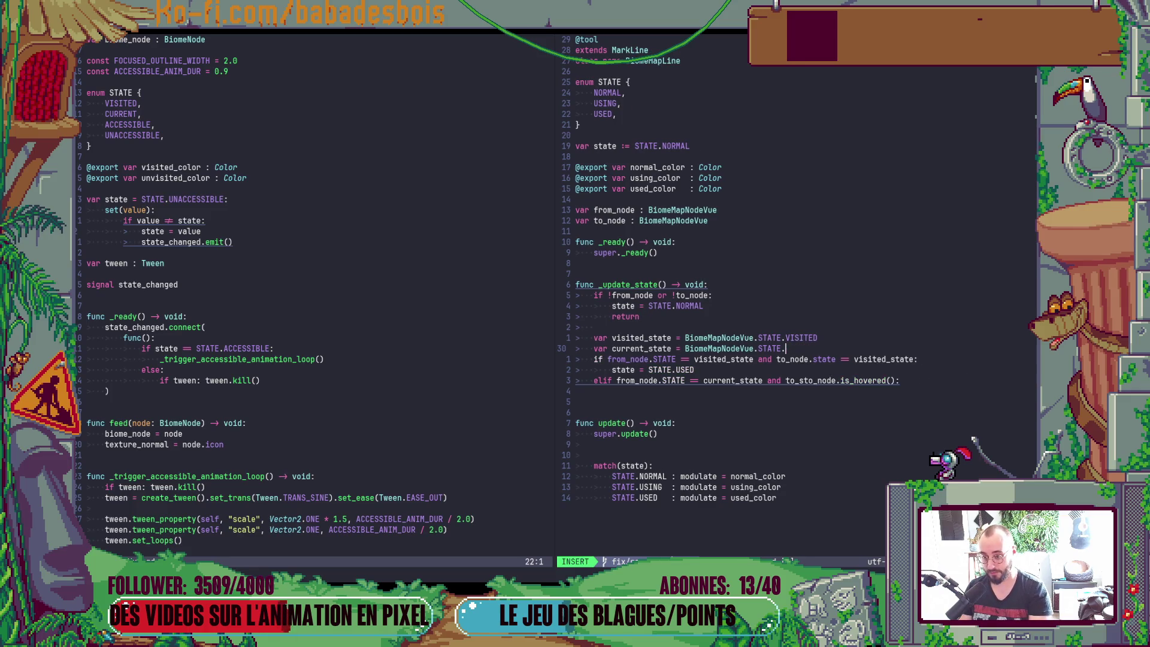
{"action": "type", "text": "CURRENT"}
{"action": "key", "text": "Escape"}
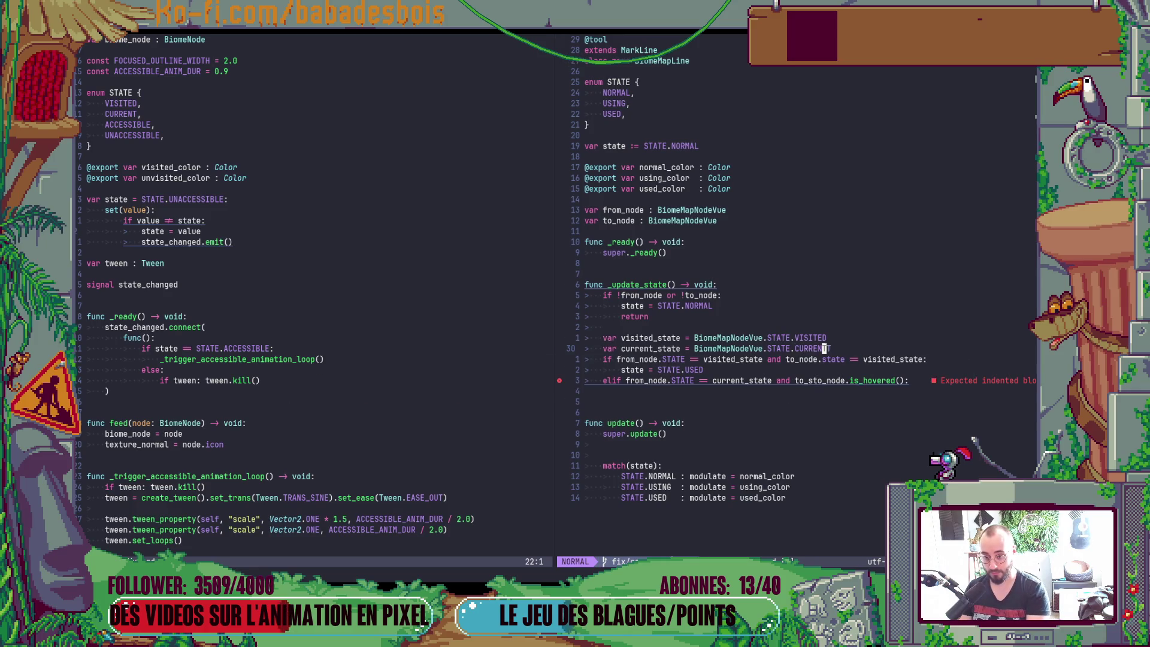
{"action": "key", "text": "y"}
{"action": "key", "text": "y"}
{"action": "type", "text": "p"}
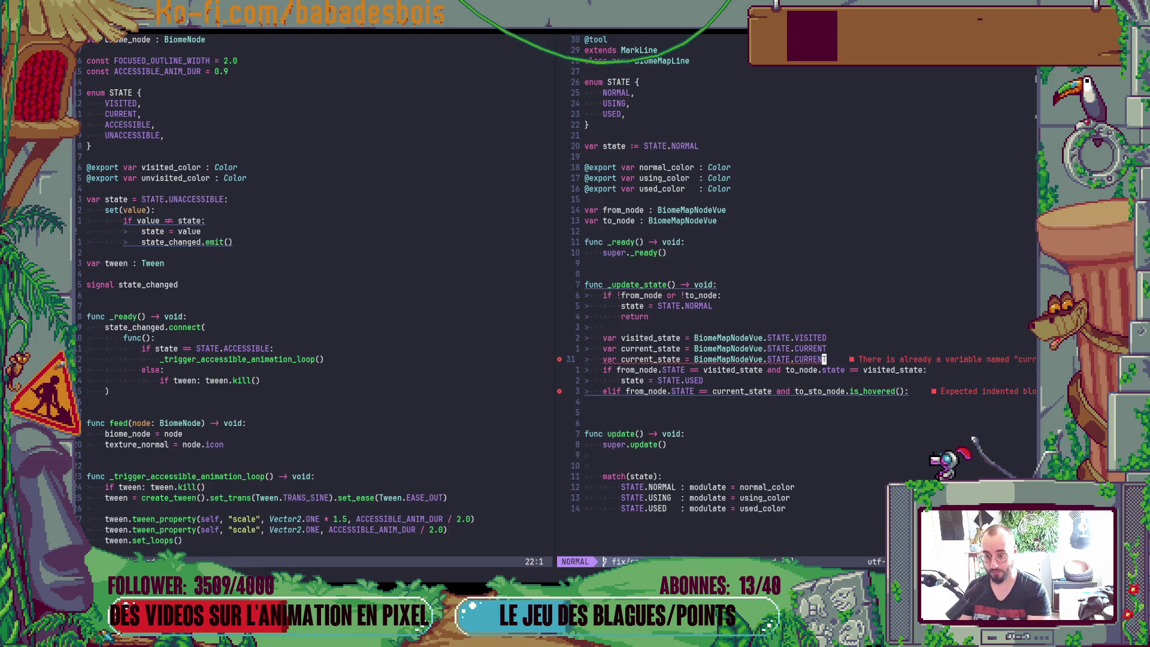
{"action": "type", "text": "ciwA"}
{"action": "key", "text": "Return"}
{"action": "key", "text": "Escape"}
Rename the duplicated variable to accessible_state
{"action": "key", "text": "B"}
{"action": "key", "text": "B"}
{"action": "key", "text": "B"}
{"action": "key", "text": "c"}
{"action": "key", "text": "t"}
{"action": "key", "text": "underscore"}
{"action": "type", "text": "accessible"}
{"action": "key", "text": "Escape"}
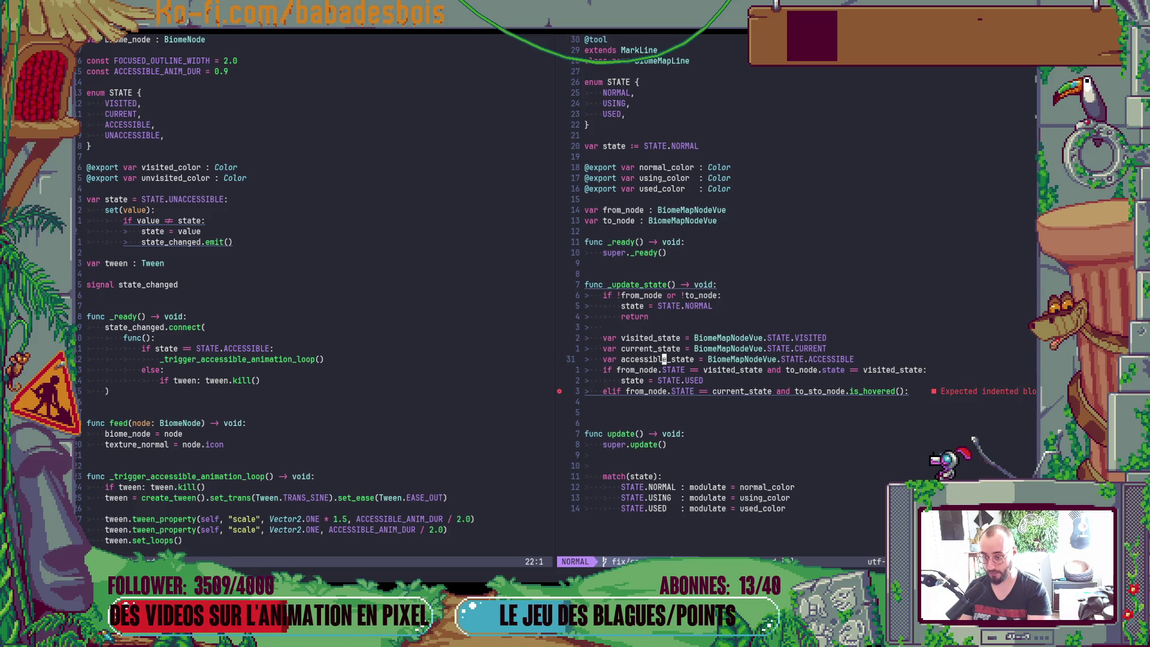
Add 'to_node.state == accessible_state and' to the elif, close it with a colon, and save
{"action": "key", "text": "j"}
{"action": "key", "text": "j"}
{"action": "key", "text": "j"}
{"action": "key", "text": "$"}
{"action": "key", "text": "h"}
{"action": "key", "text": "h"}
{"action": "key", "text": "h"}
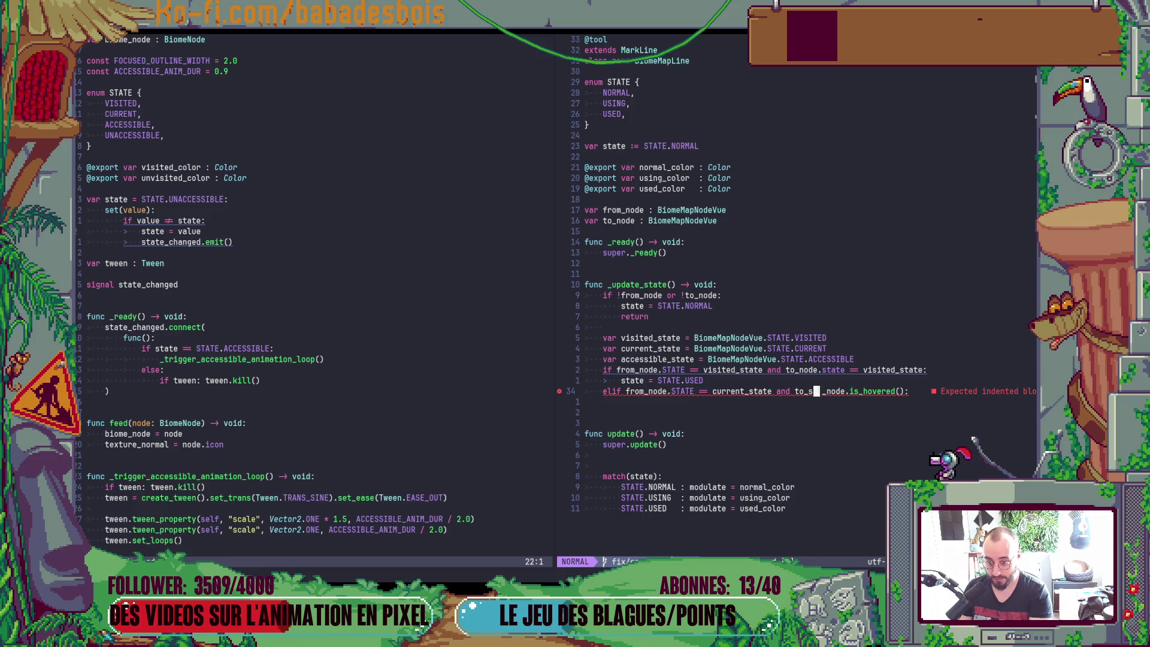
{"action": "key", "text": "i"}
{"action": "key", "text": "BackSpace"}
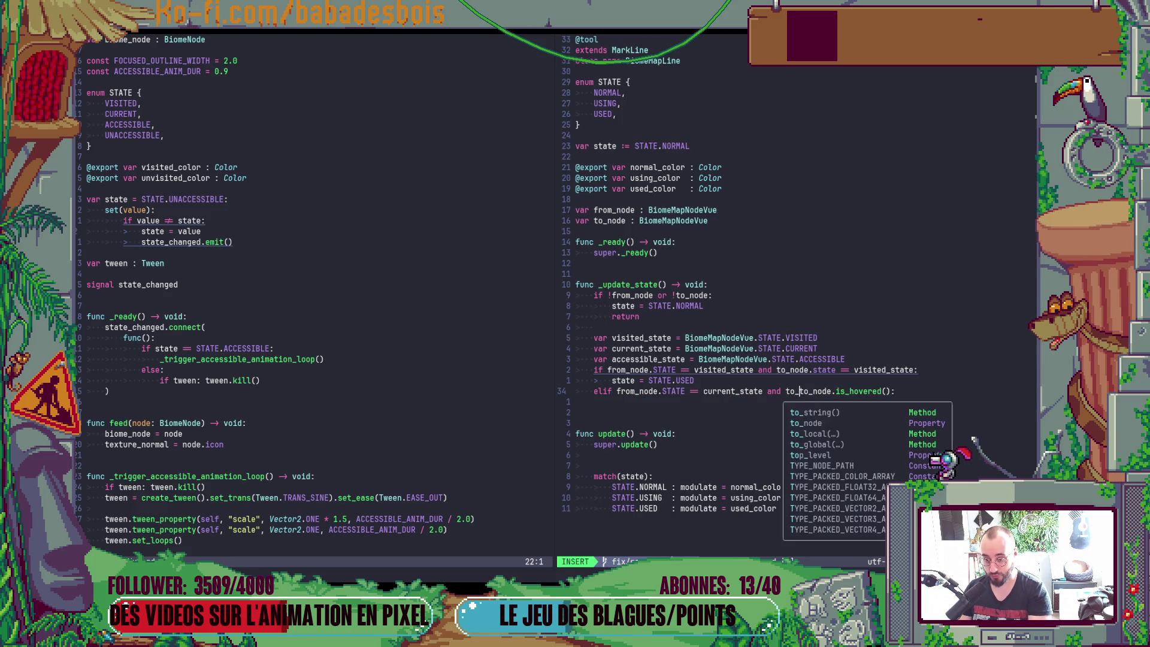
{"action": "type", "text": "node.state"}
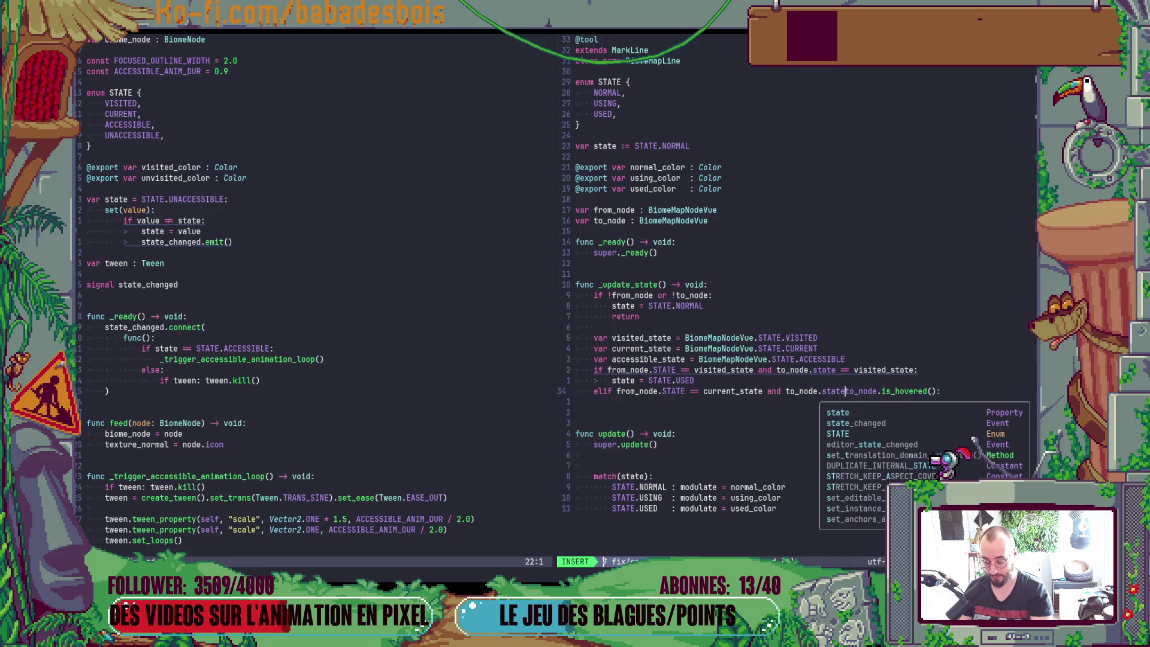
{"action": "type", "text": " == accessible_state"}
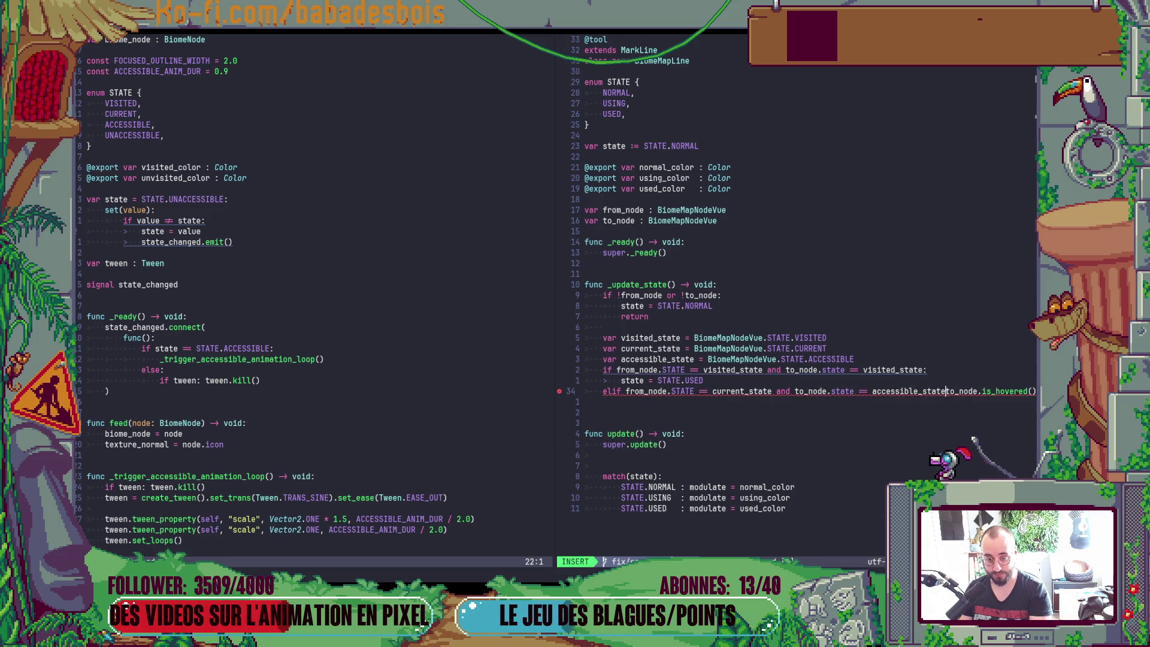
{"action": "type", "text": " a"}
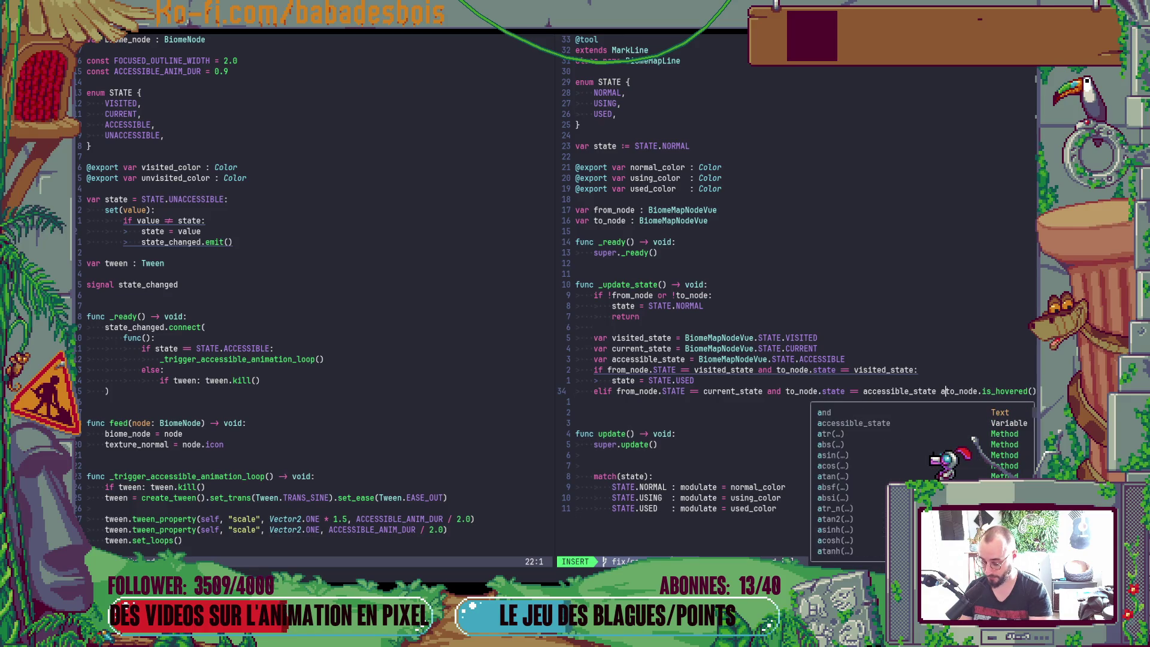
{"action": "type", "text": "nd"}
{"action": "key", "text": "End"}
{"action": "type", "text": ":"}
{"action": "key", "text": "Return"}
{"action": "key", "text": "Escape"}
{"action": "type", "text": ":w"}
{"action": "key", "text": "Return"}
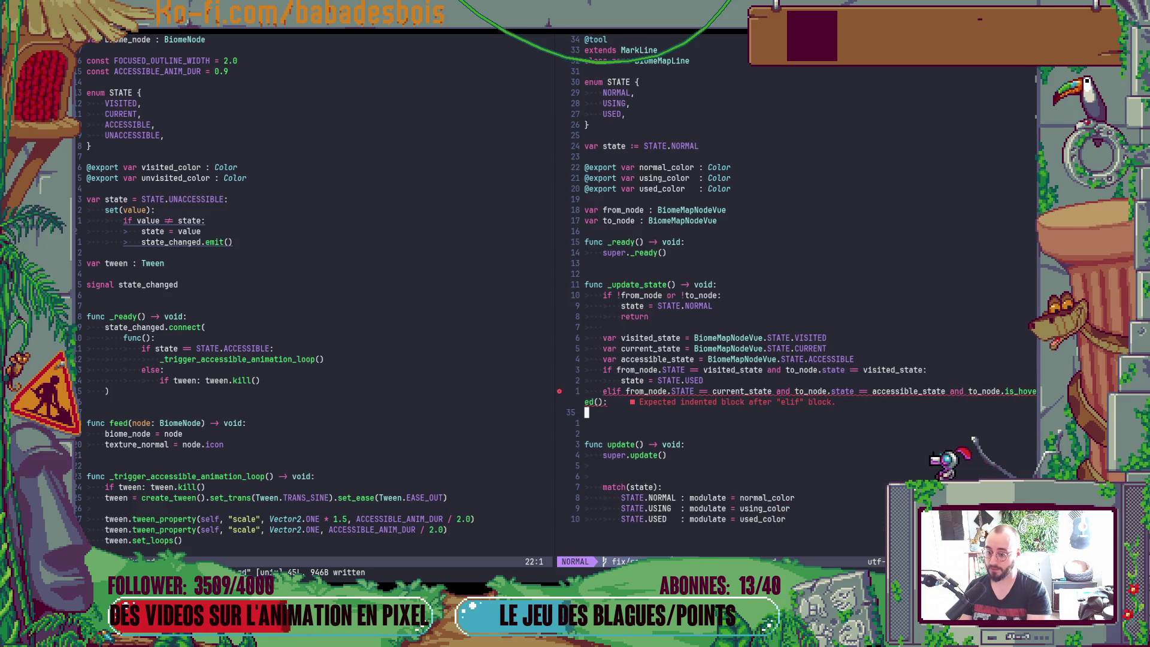
{"action": "type", "text": "S"}
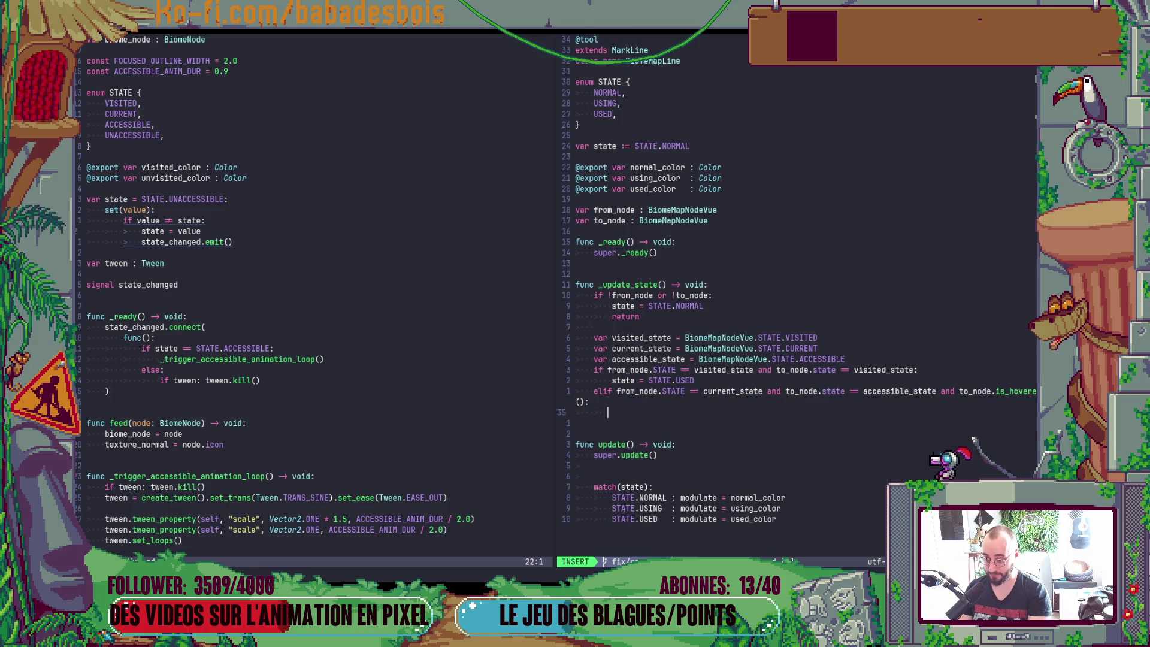
{"action": "type", "text": "state = STATE."}
Make the elif in _update_state() set state = STATE.USING
{"action": "key", "text": "Down"}
{"action": "key", "text": "Down"}
{"action": "key", "text": "Down"}
{"action": "key", "text": "Return"}
{"action": "key", "text": "BackSpace"}
{"action": "key", "text": "BackSpace"}
{"action": "key", "text": "BackSpace"}
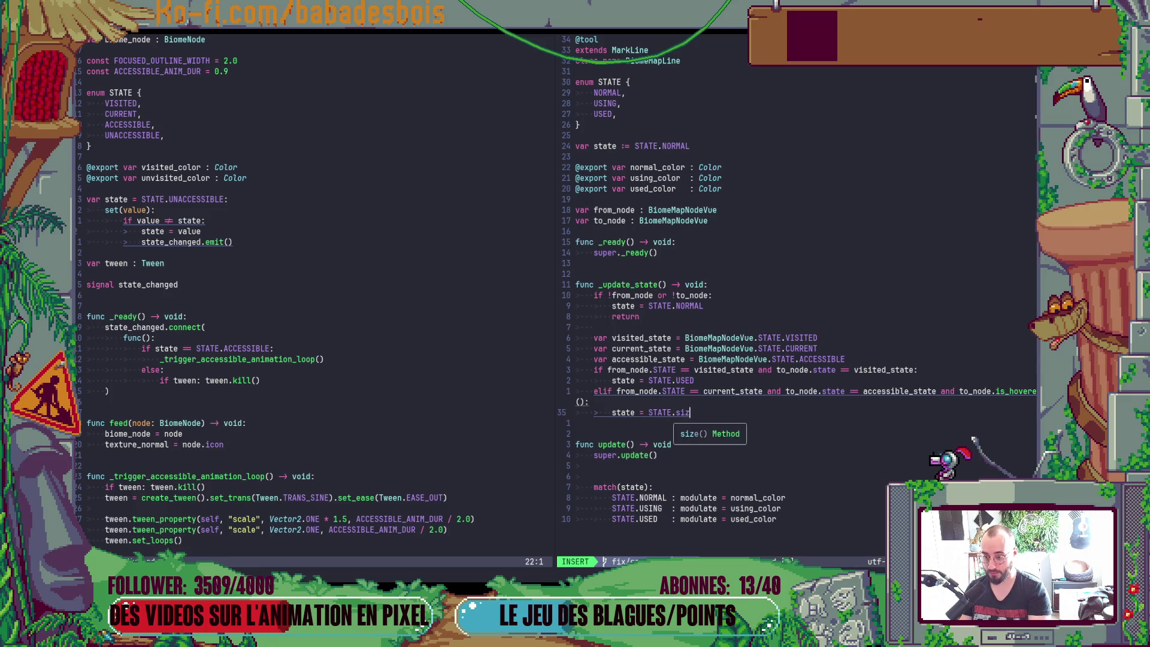
{"action": "type", "text": "U"}
{"action": "key", "text": "Down"}
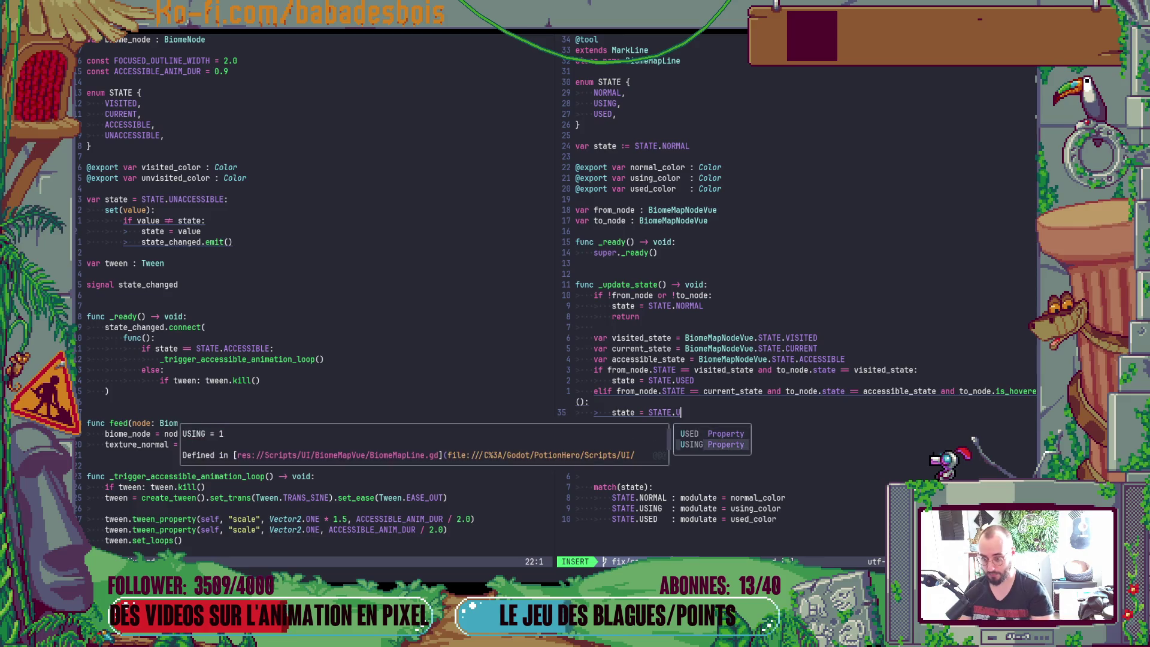
{"action": "key", "text": "Return"}
{"action": "key", "text": "Return"}
{"action": "key", "text": "Return"}
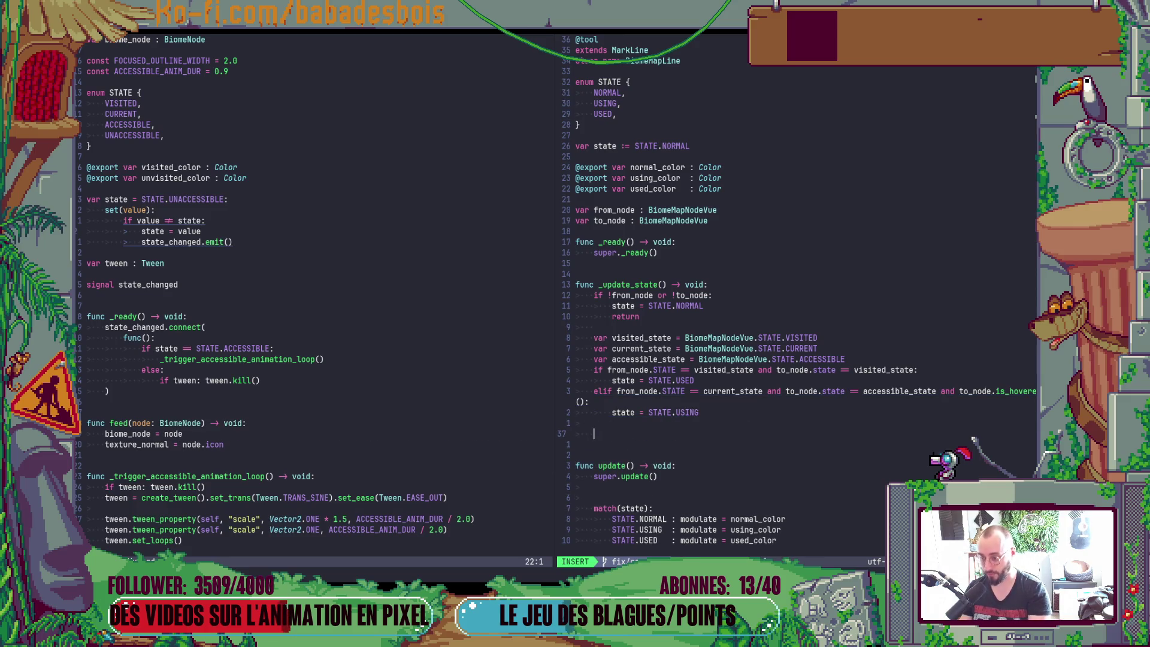
Add an else branch that sets state = STATE.NORMAL
{"action": "type", "text": "else"}
{"action": "type", "text": ":"}
{"action": "key", "text": "Return"}
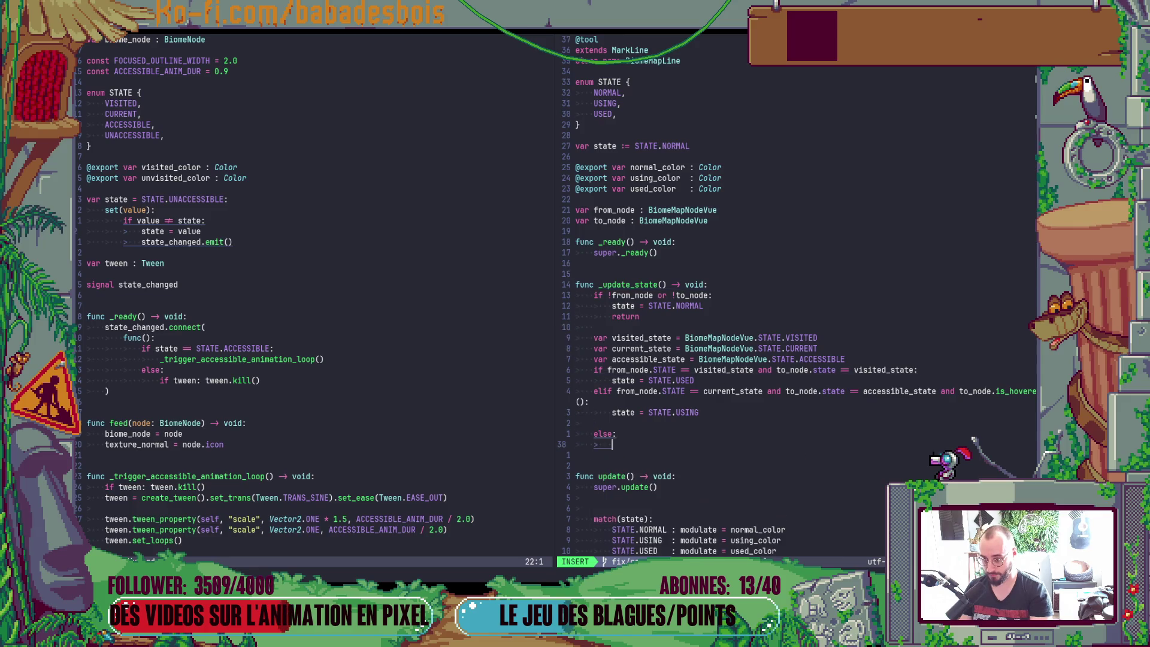
{"action": "key", "text": "BackSpace"}
{"action": "key", "text": "BackSpace"}
{"action": "key", "text": "BackSpace"}
{"action": "key", "text": "Escape"}
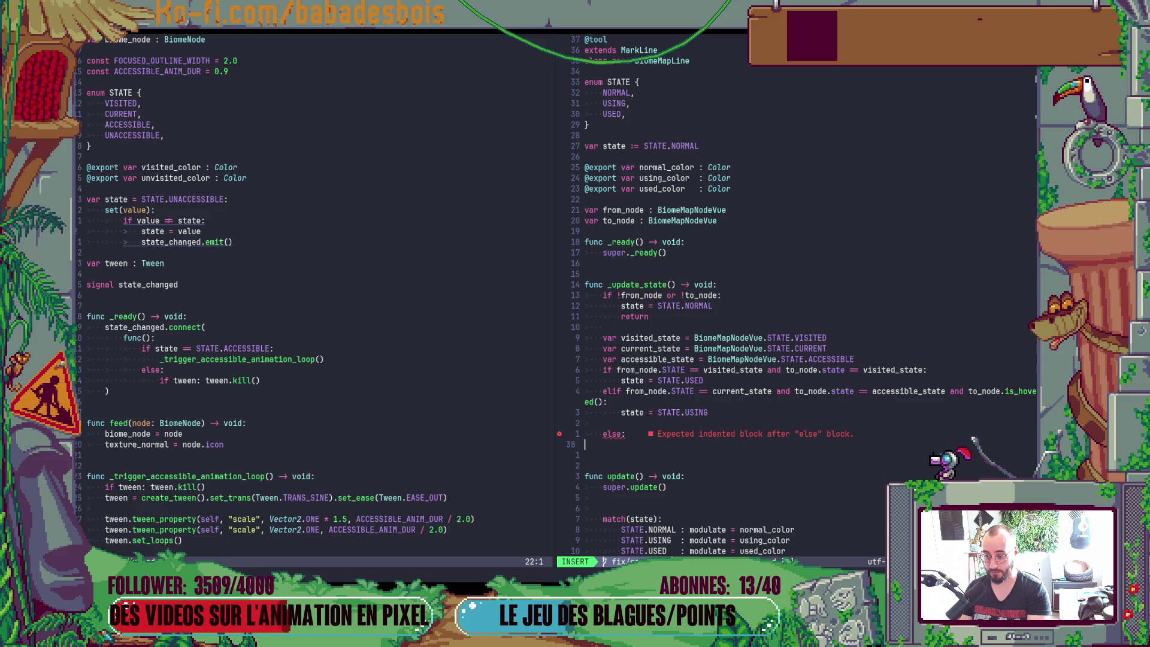
{"action": "key", "text": "Tab"}
{"action": "type", "text": "state = STA"}
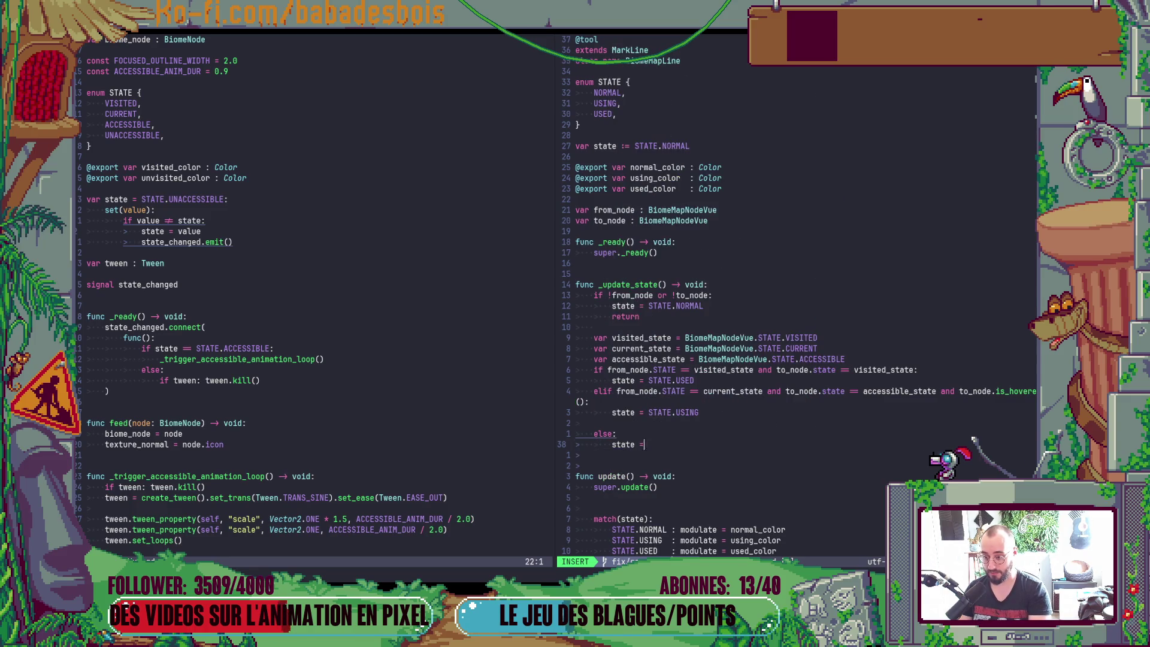
{"action": "type", "text": "TE.N"}
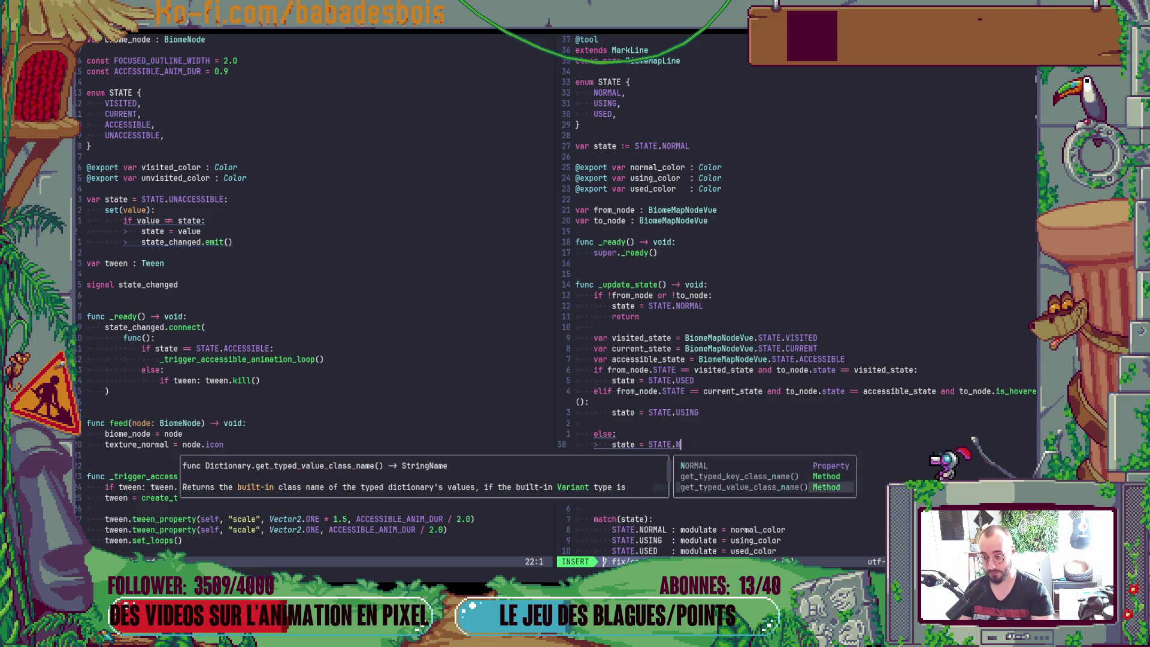
{"action": "key", "text": "Return"}
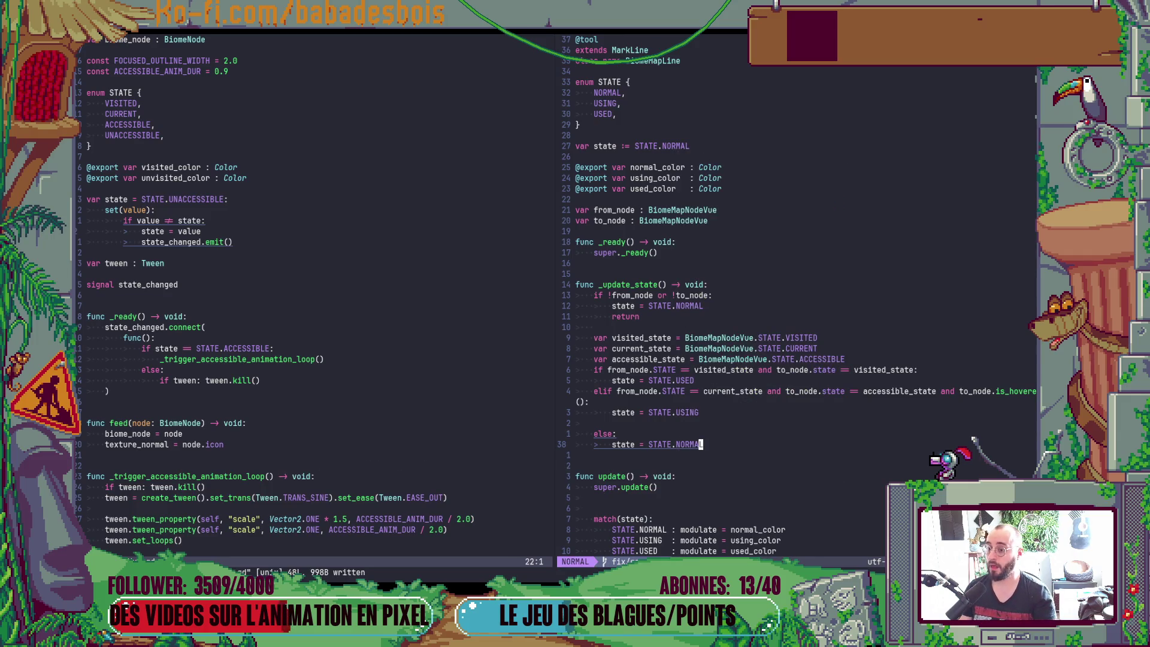
Scroll the node script to _process and update, then return to the Godot editor
{"action": "scroll", "coordinate": [444, 413], "scroll_direction": "down", "scroll_amount": 4}
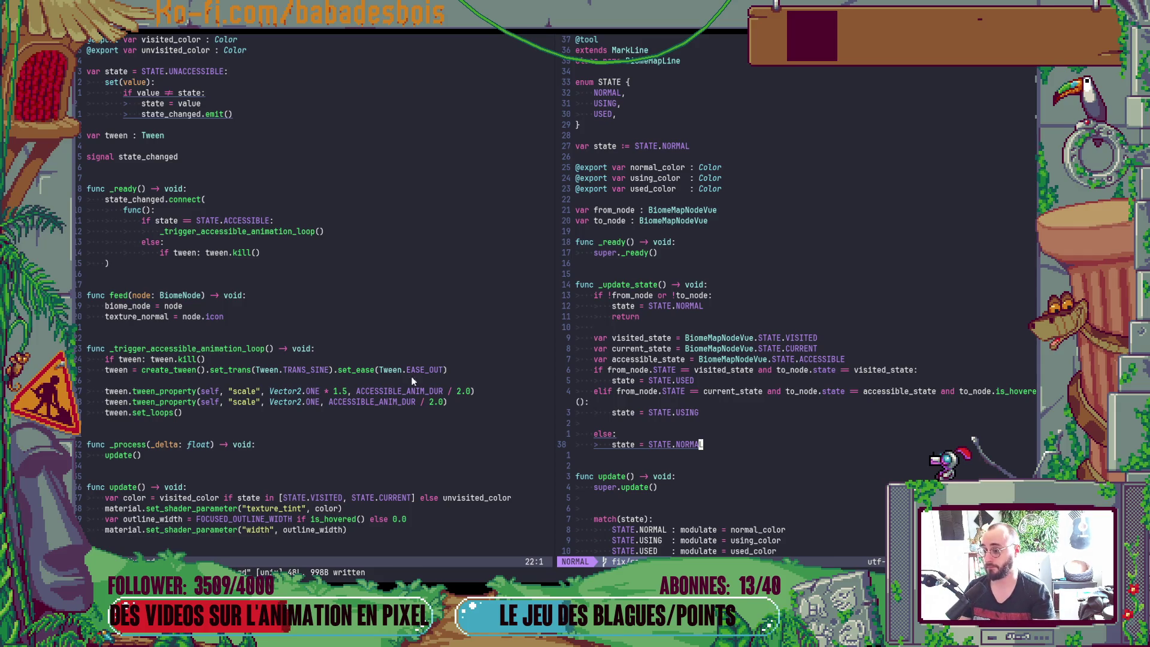
{"action": "left_click", "coordinate": [431, 359]}
{"action": "key", "text": "alt+Tab"}
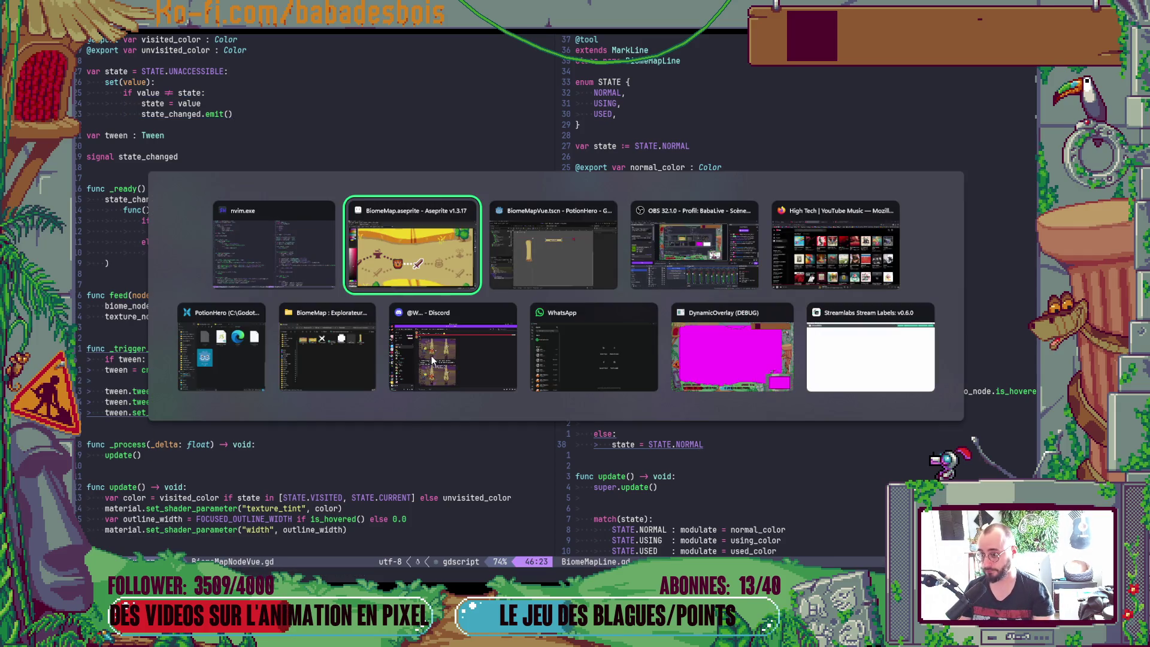
Run the game, get through the intro dialogue, and check the Ferme malfamée dungeon map
{"action": "key", "text": "F5"}
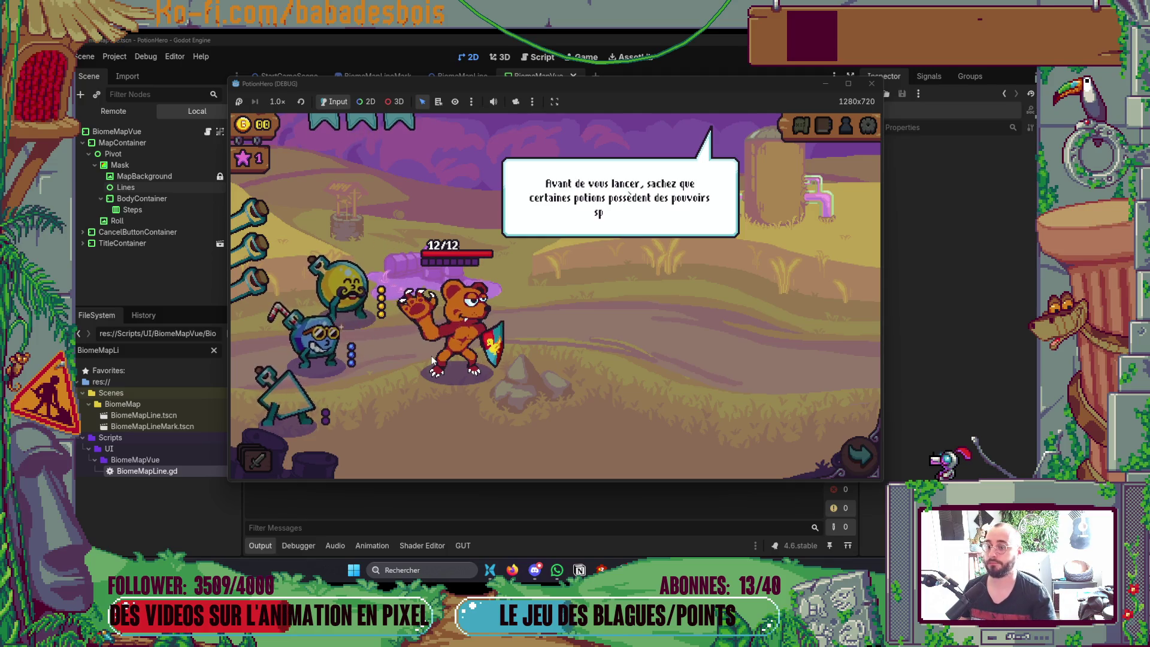
{"action": "left_click", "coordinate": [691, 393]}
{"action": "left_click", "coordinate": [692, 393]}
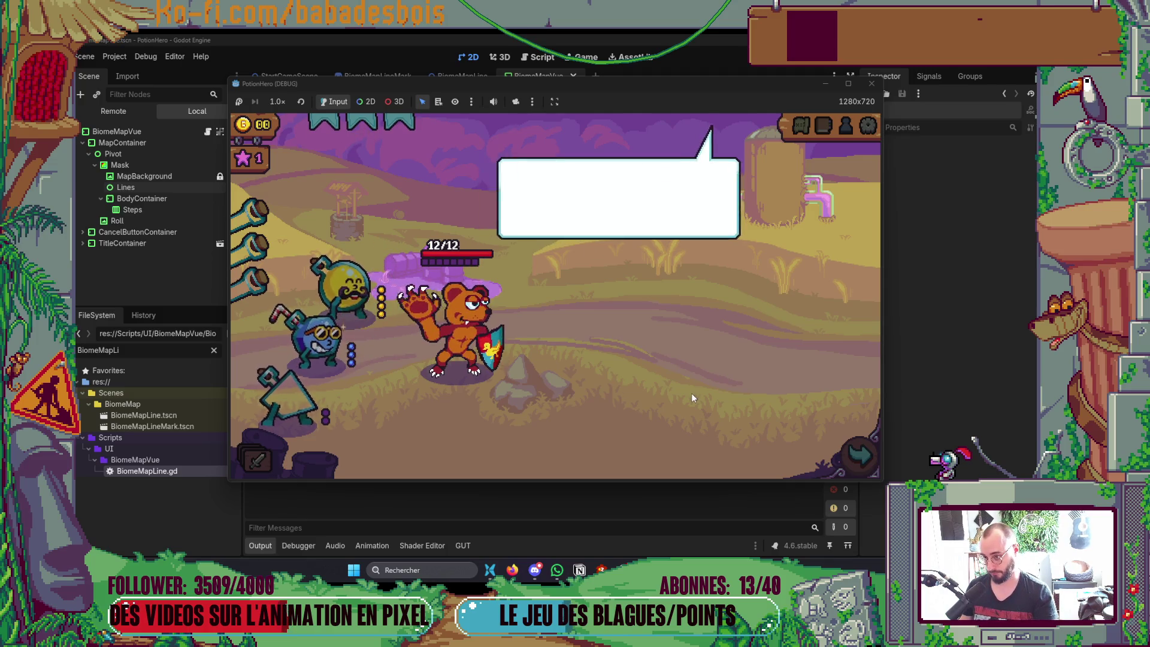
{"action": "left_click", "coordinate": [803, 127]}
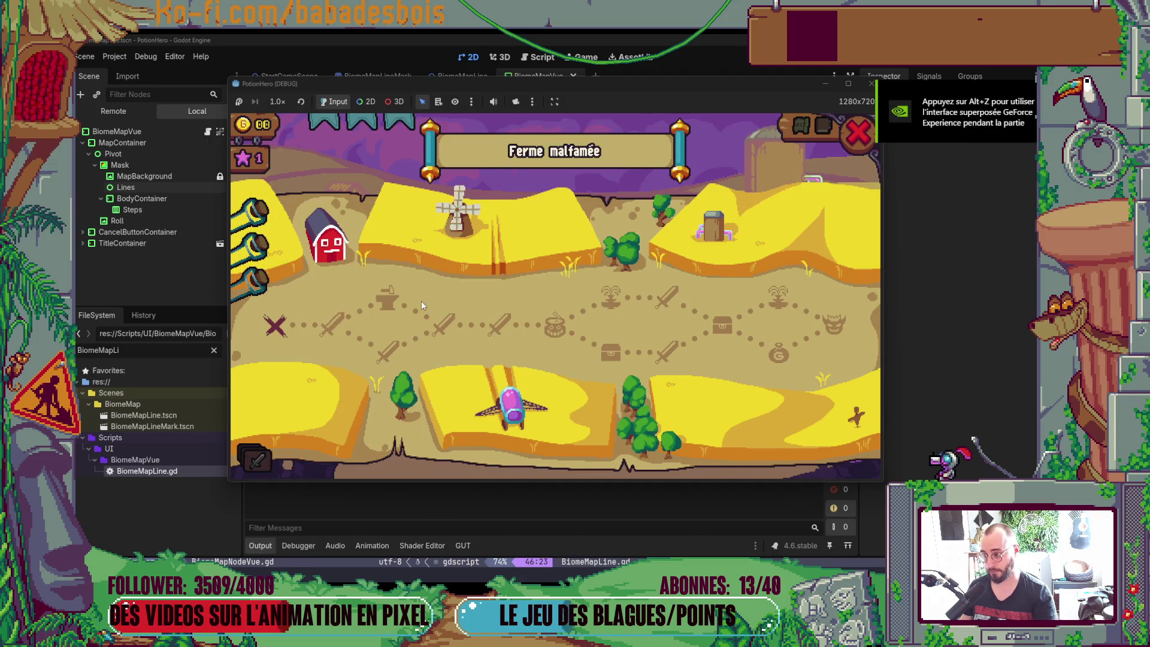
{"action": "left_click", "coordinate": [323, 330]}
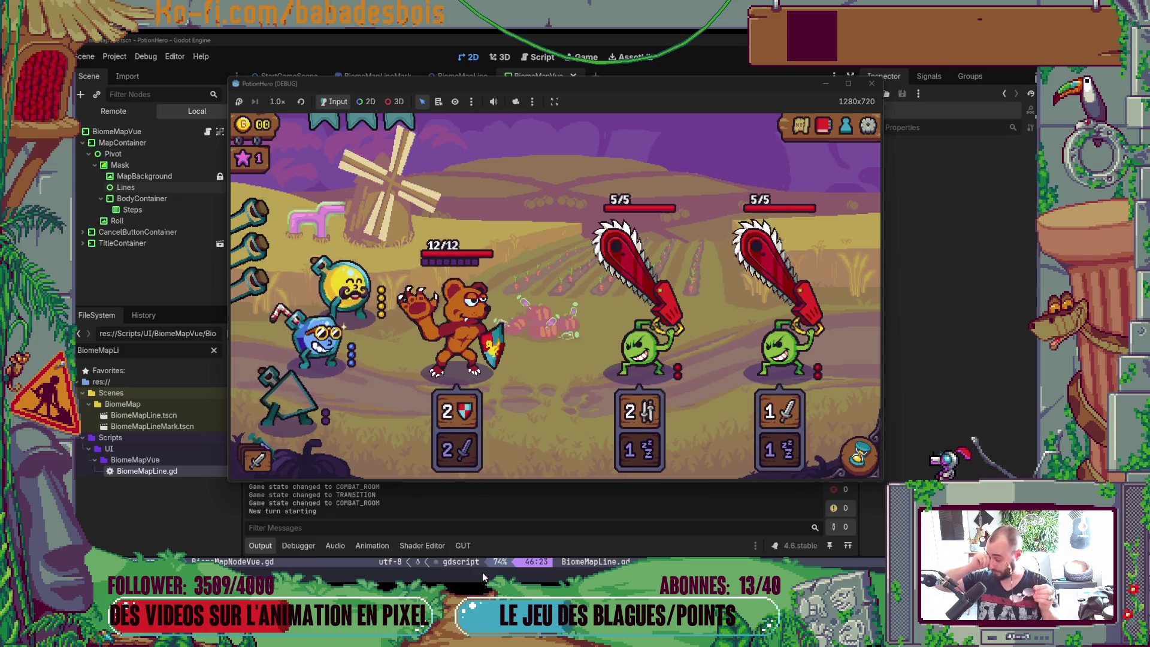
End two combat turns, then use the yellow potion on the bear
{"action": "mouse_move", "coordinate": [483, 573]}
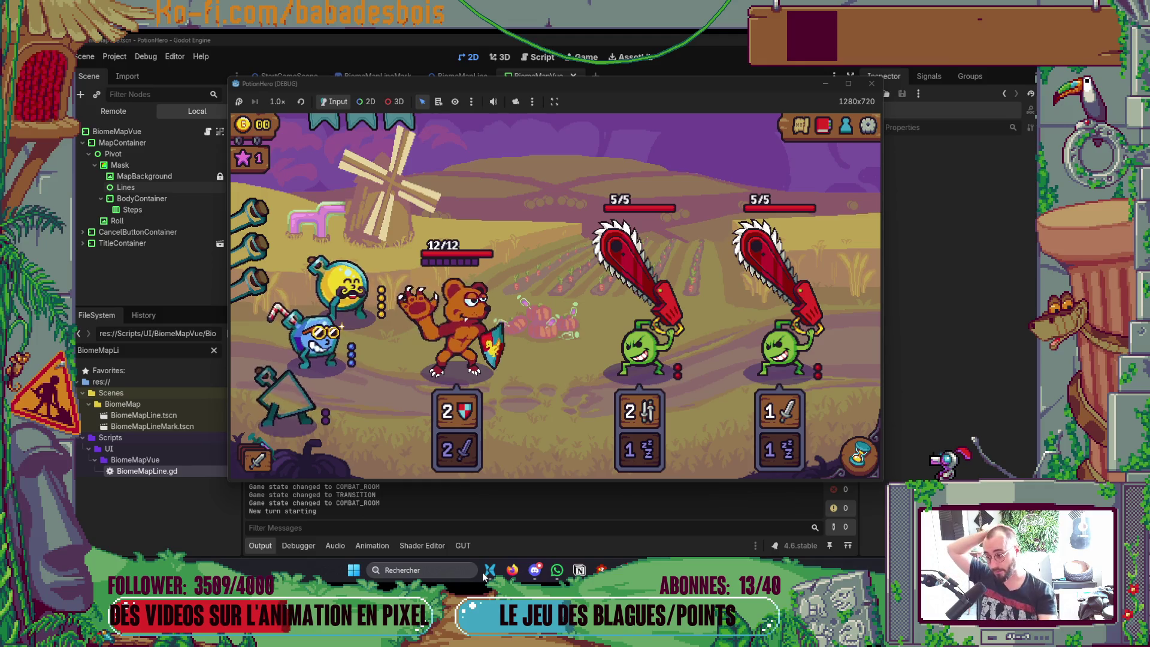
{"action": "left_click", "coordinate": [860, 455]}
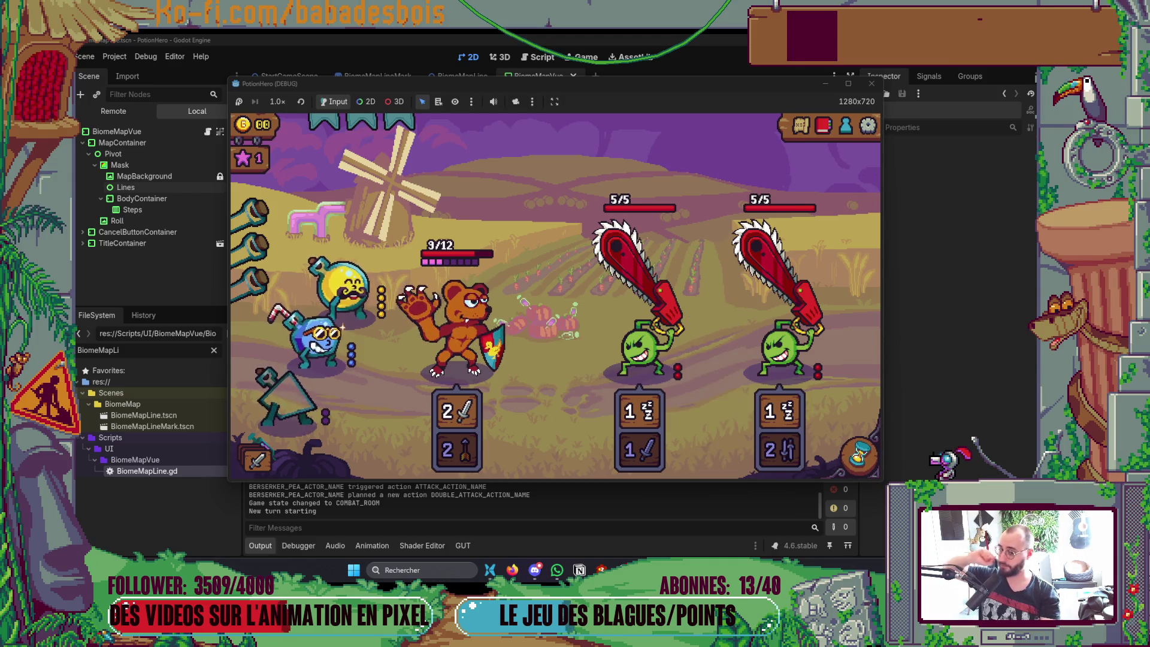
{"action": "left_click", "coordinate": [860, 455]}
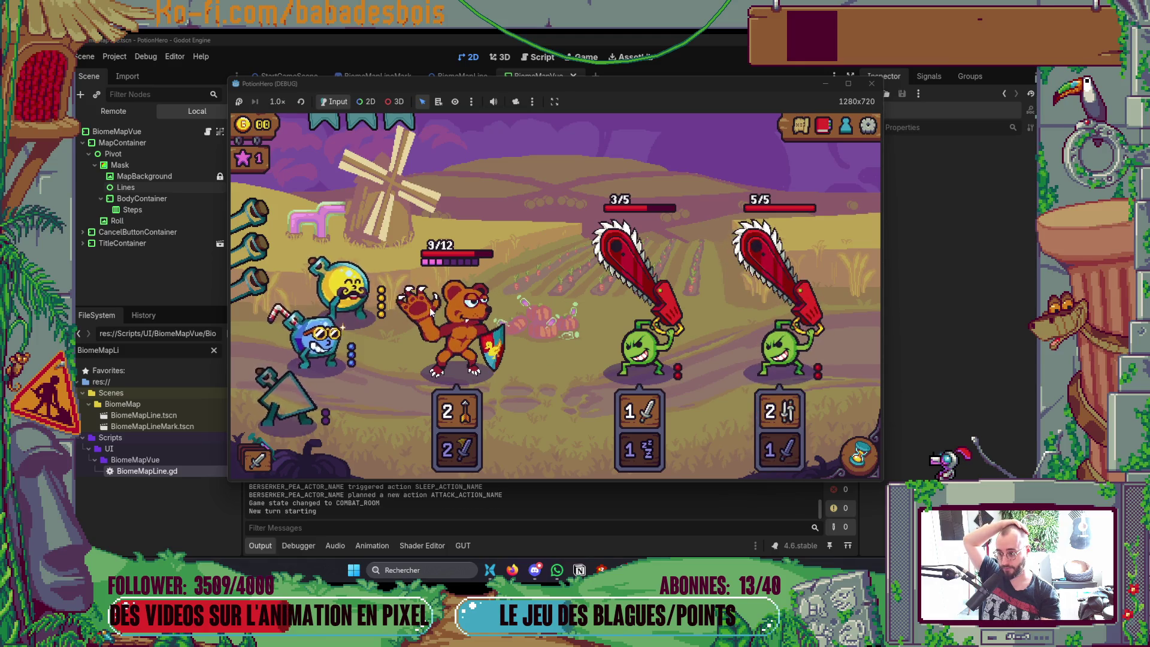
{"action": "left_click", "coordinate": [351, 287]}
{"action": "left_click", "coordinate": [453, 333]}
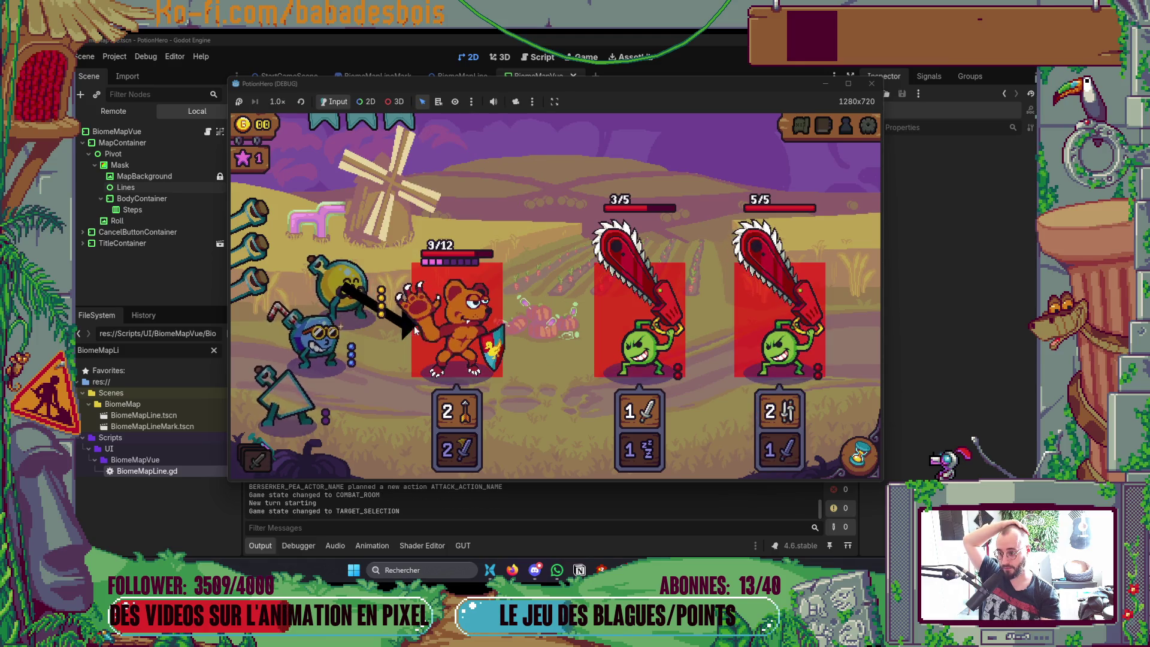
Use the blue potion on the bear and end the turn
{"action": "left_click", "coordinate": [302, 339]}
{"action": "left_click", "coordinate": [444, 339]}
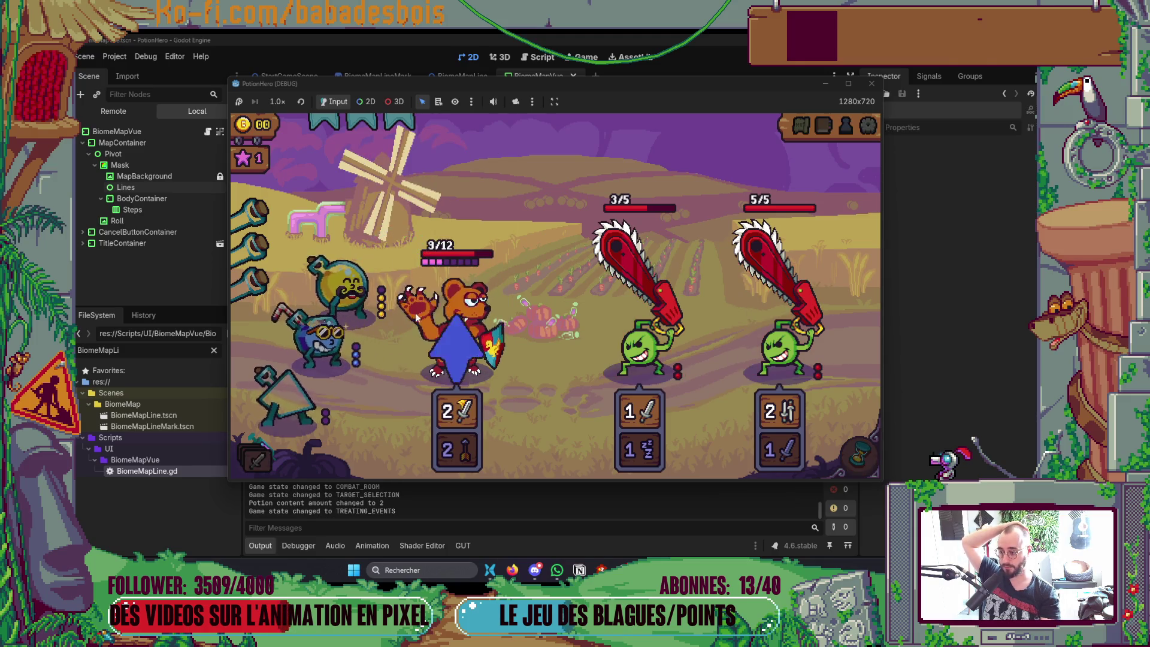
{"action": "left_click", "coordinate": [343, 289]}
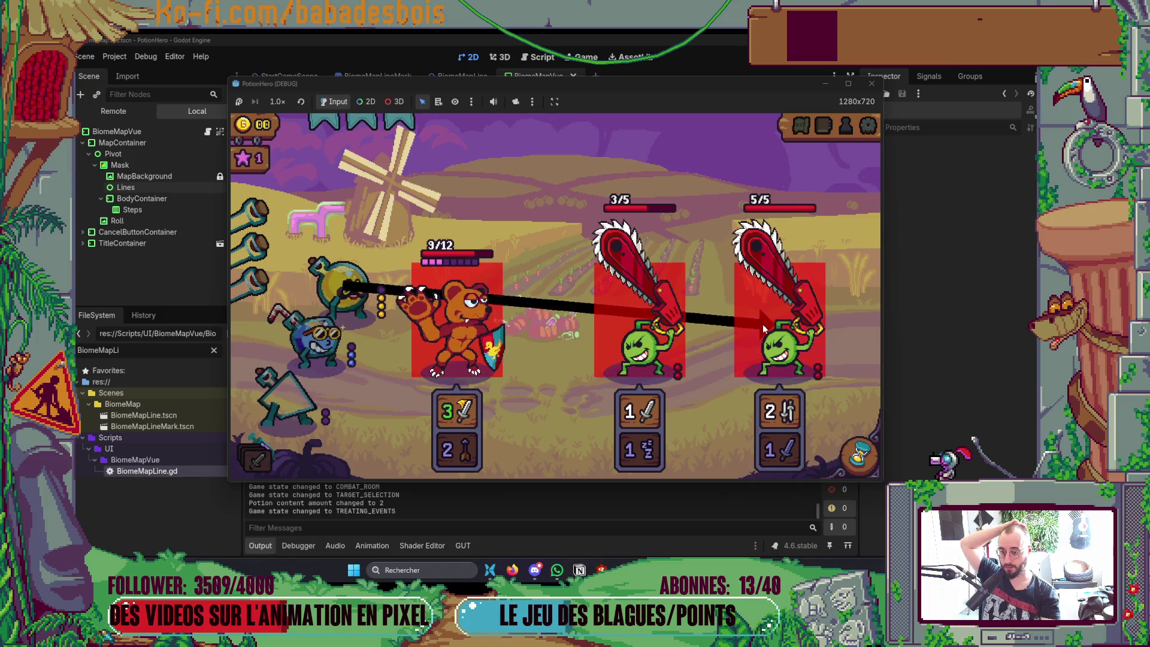
{"action": "left_click", "coordinate": [763, 325]}
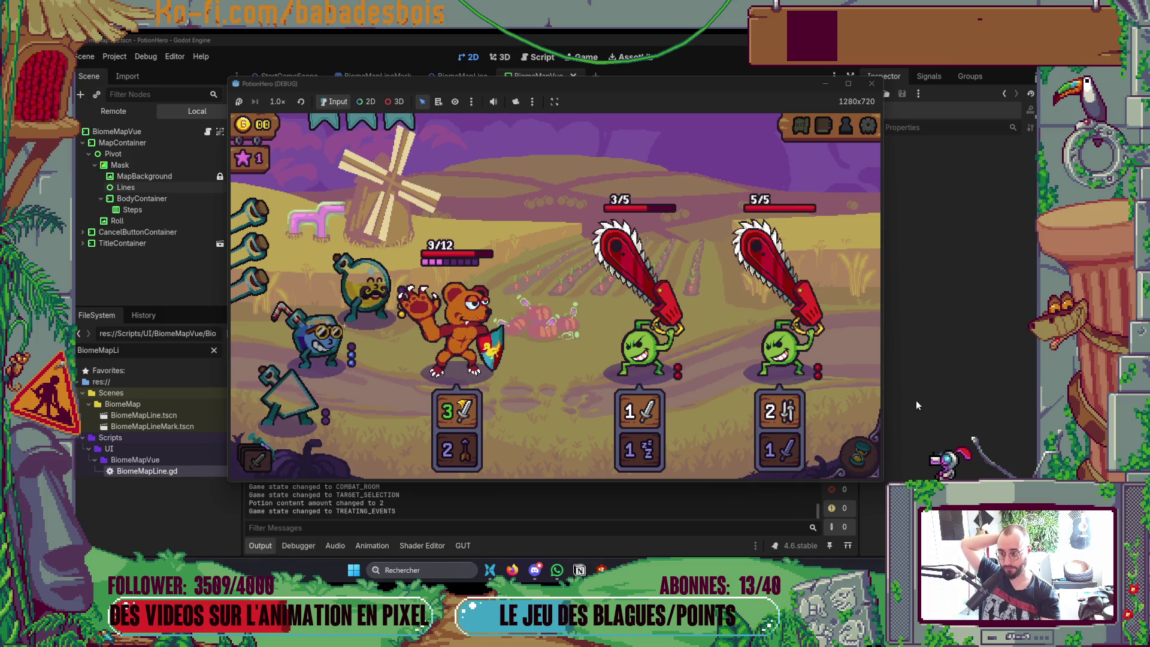
{"action": "left_click", "coordinate": [860, 456]}
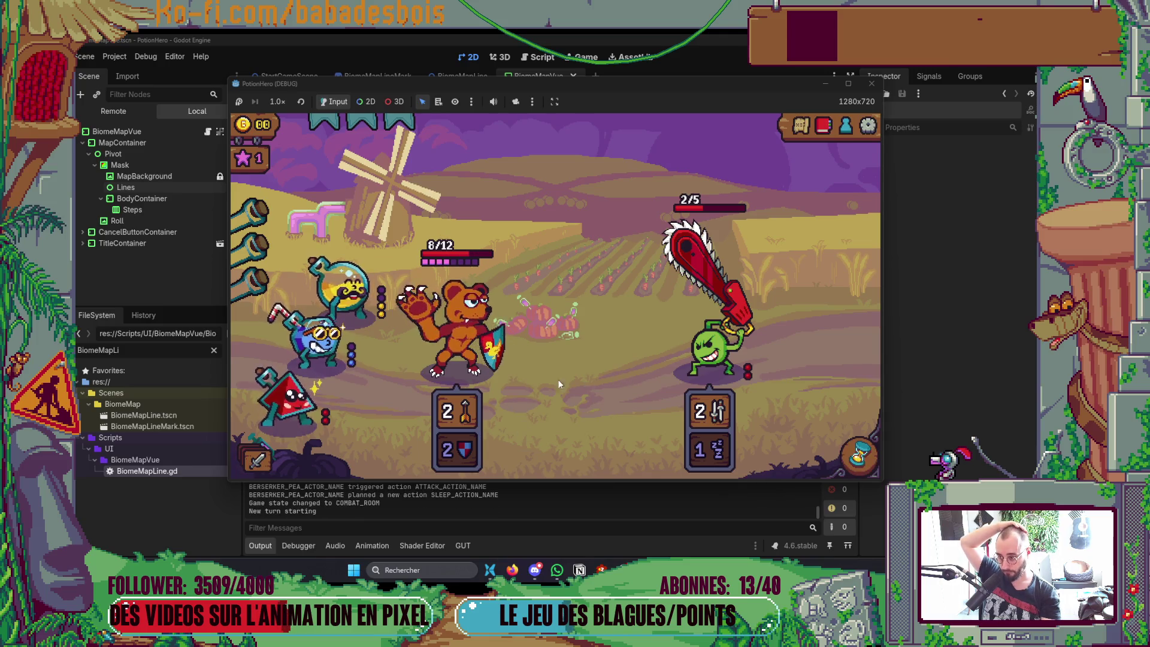
Finish the bear with the red potion and collect the 1 star and 1 coin reward
{"action": "mouse_move", "coordinate": [290, 402]}
{"action": "left_mouse_down"}
{"action": "mouse_move", "coordinate": [459, 335]}
{"action": "mouse_move", "coordinate": [434, 355]}
{"action": "left_mouse_up"}
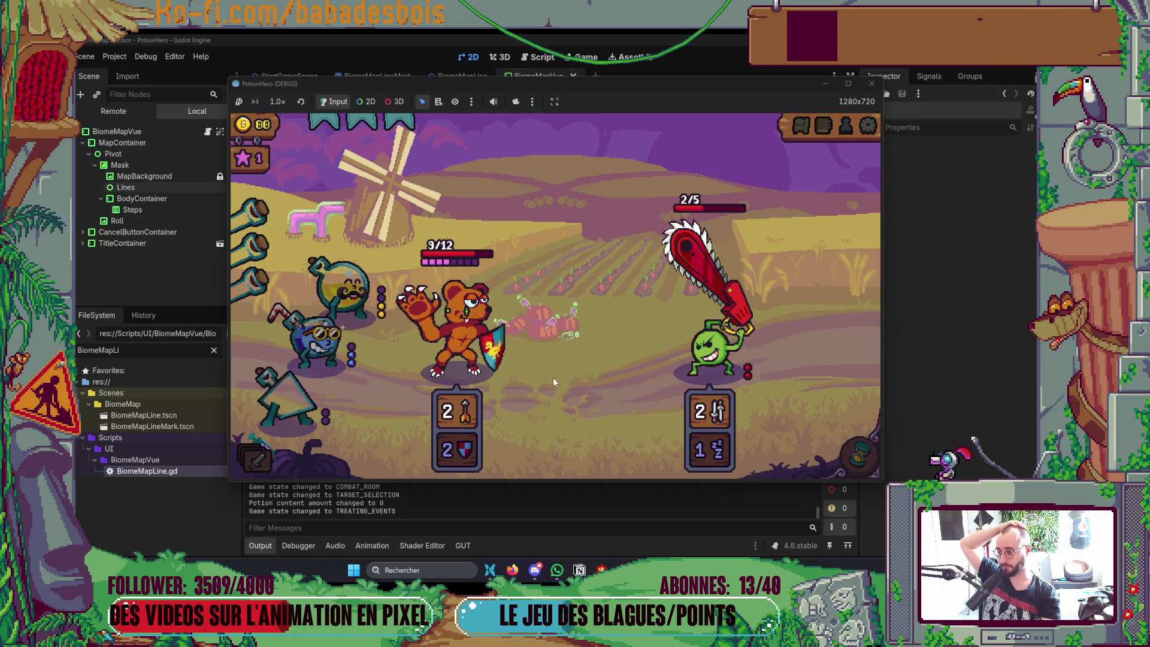
{"action": "left_click", "coordinate": [872, 465]}
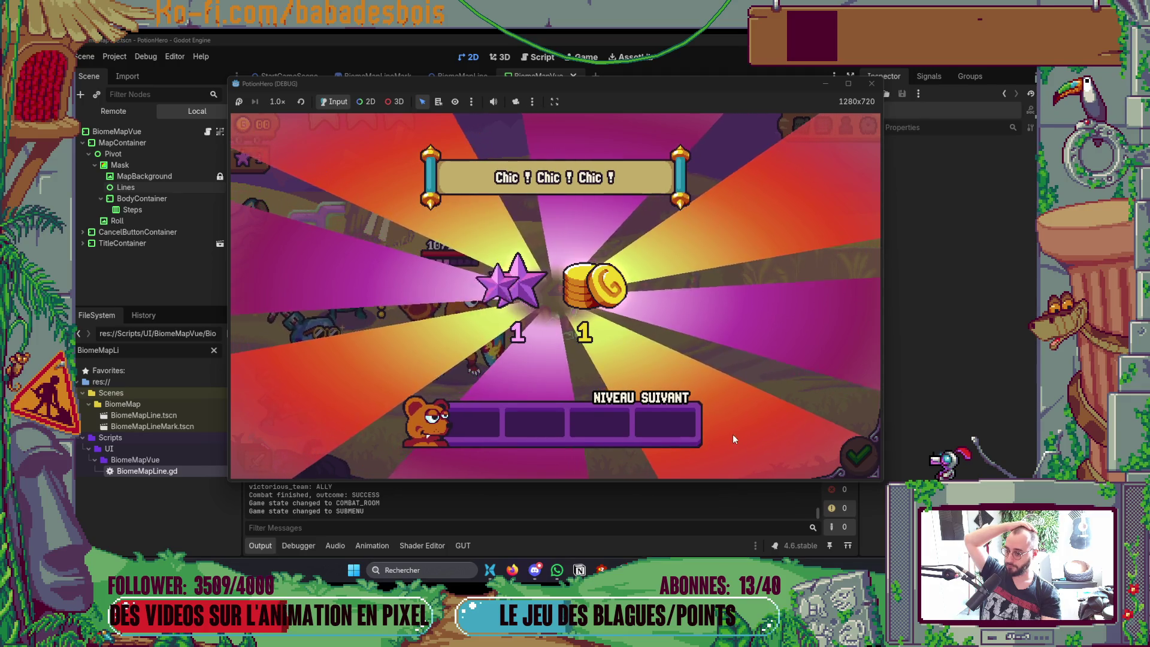
{"action": "left_click", "coordinate": [875, 450]}
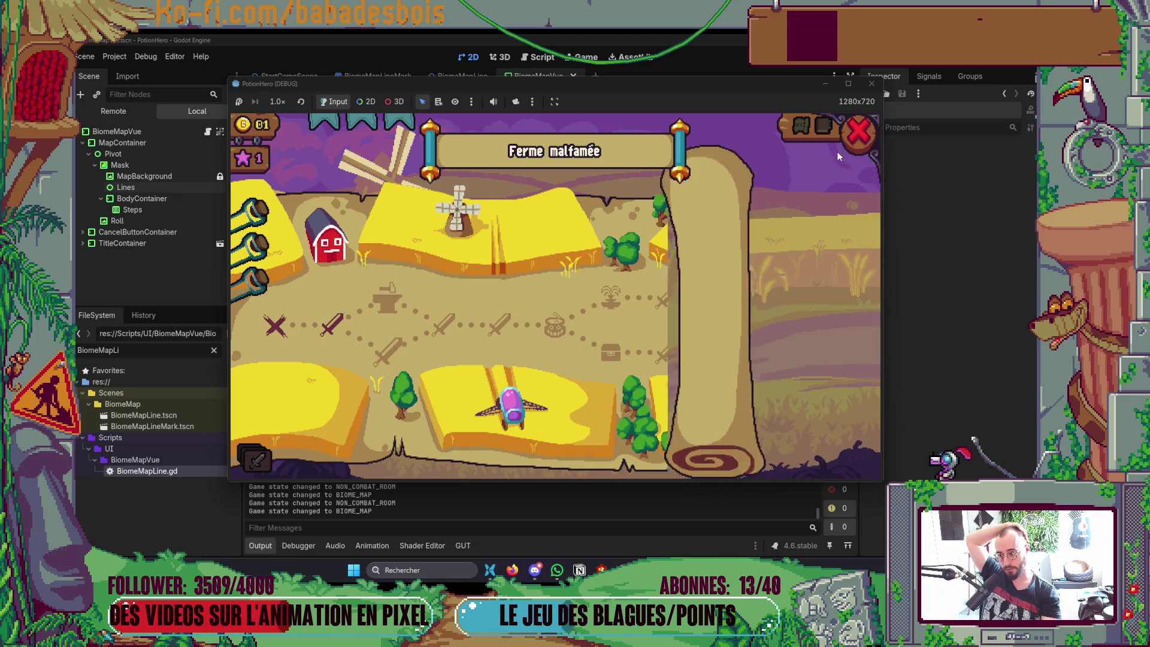
{"action": "key", "text": "alt+Tab"}
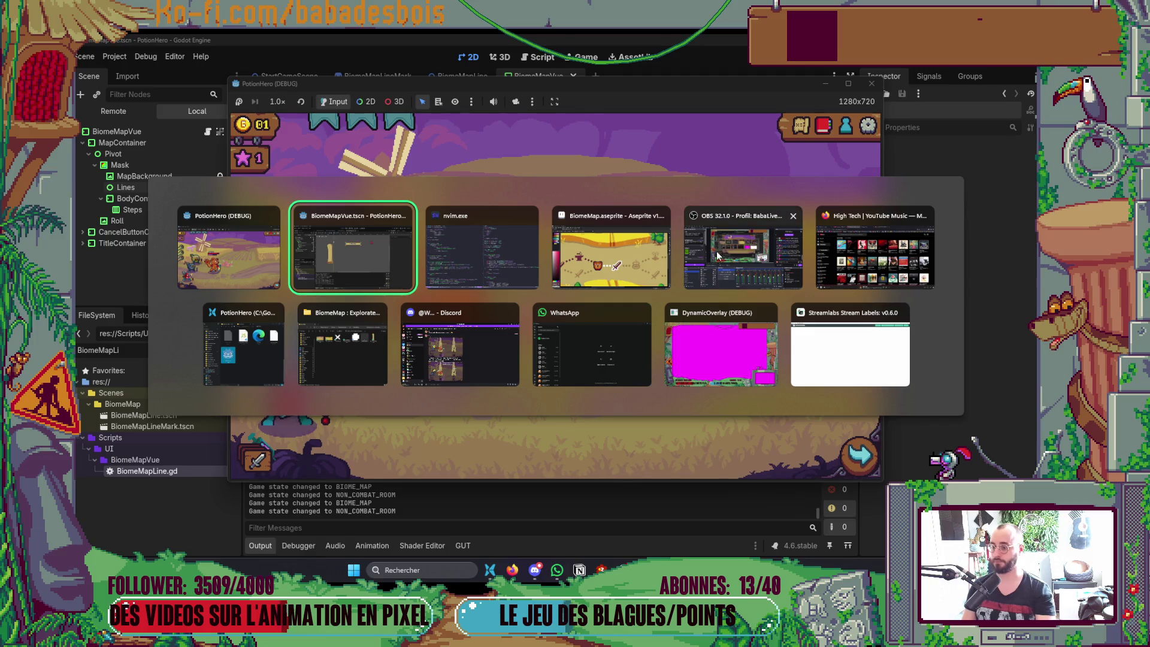
Change from_node.STATE to from_node.state on lines 32 and 34, then save and relaunch
{"action": "scroll", "coordinate": [614, 332], "scroll_direction": "down", "scroll_amount": 4}
{"action": "left_click", "coordinate": [664, 381]}
{"action": "key", "text": "S"}
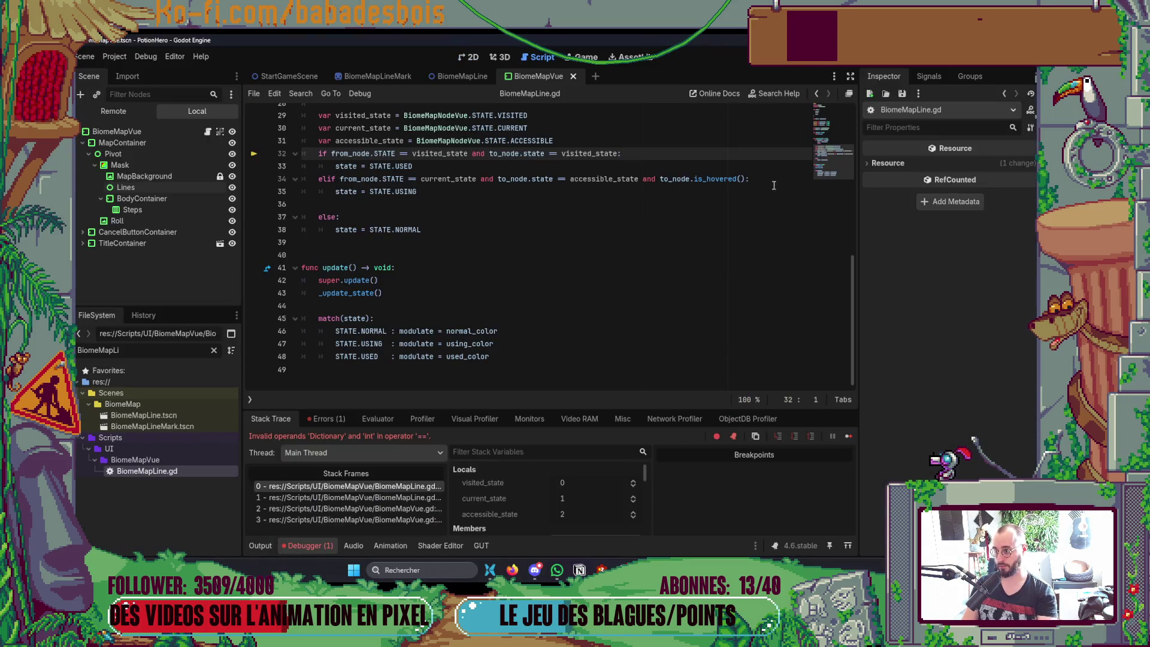
{"action": "scroll", "coordinate": [657, 230], "scroll_direction": "up", "scroll_amount": 2}
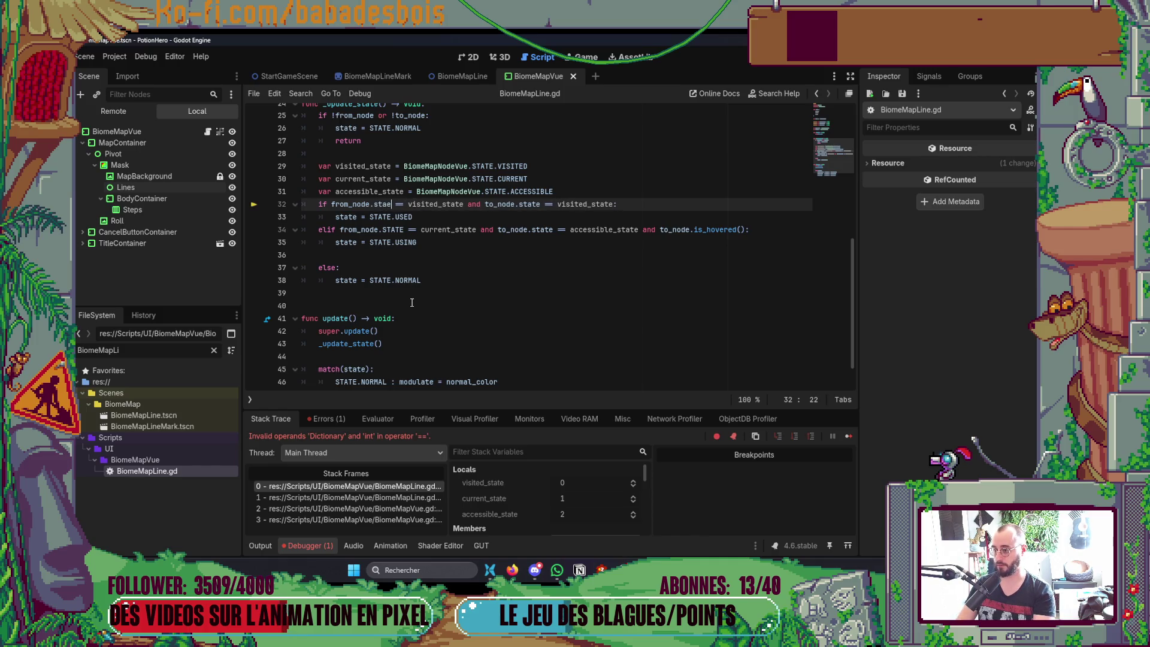
{"action": "key", "text": "BackSpace"}
{"action": "type", "text": "te"}
{"action": "left_click", "coordinate": [408, 115]}
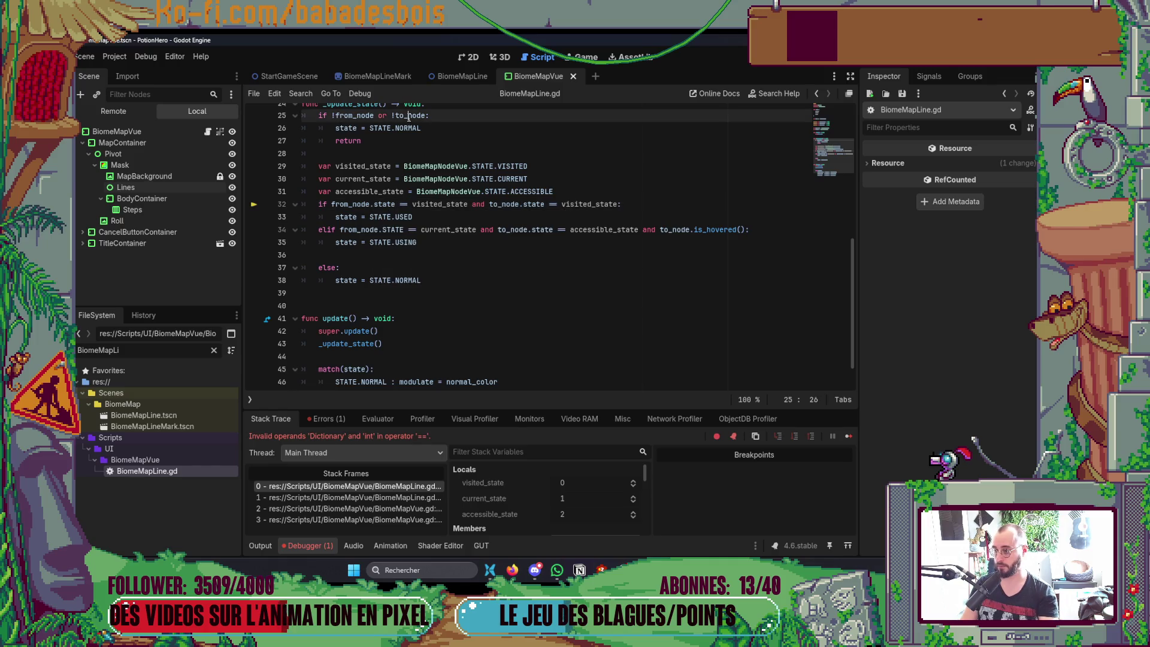
{"action": "left_click", "coordinate": [404, 231]}
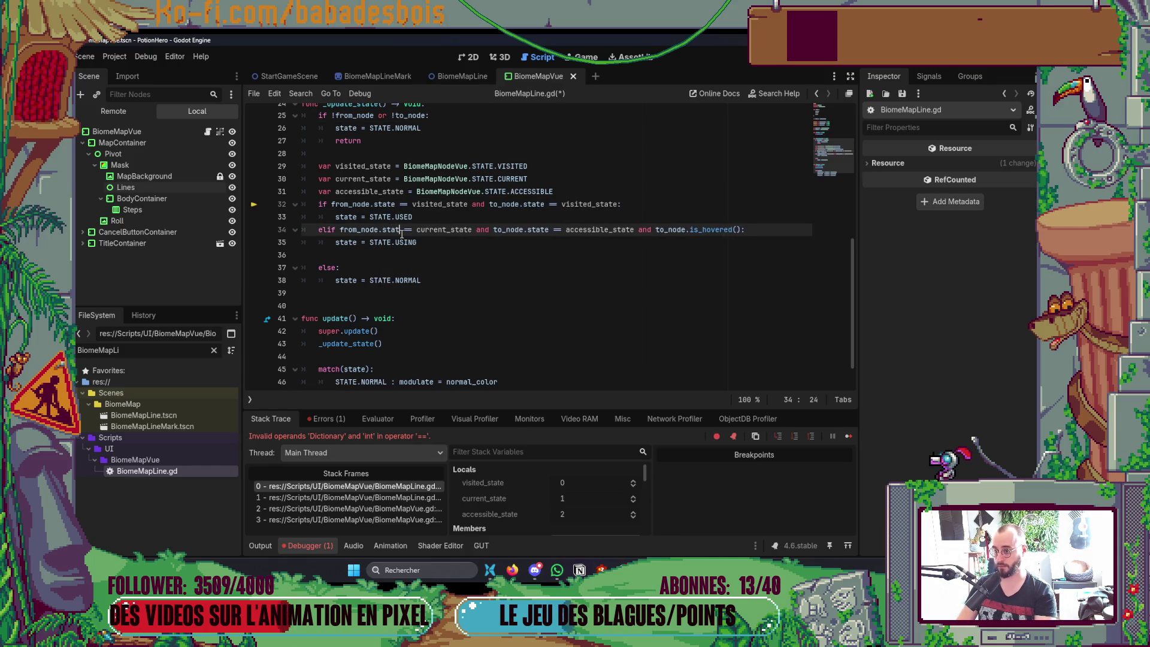
{"action": "type", "text": "e"}
{"action": "key", "text": "ctrl+s"}
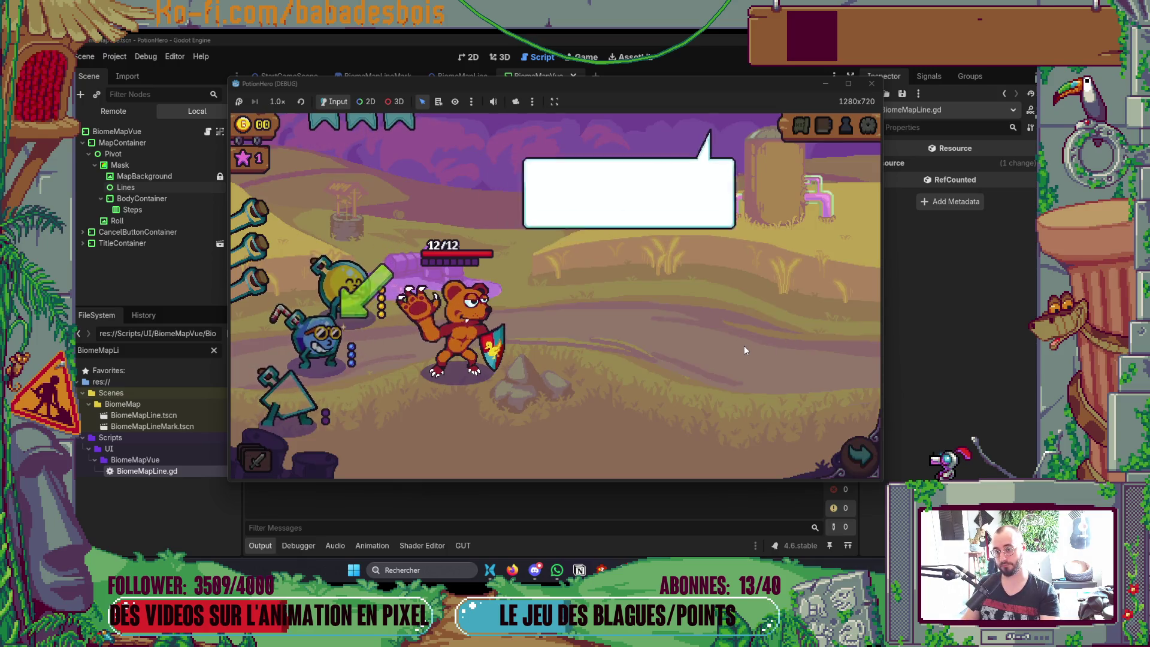
Check the dungeon map, then end turns to win the farm fight again and collect rewards
{"action": "left_click", "coordinate": [802, 127]}
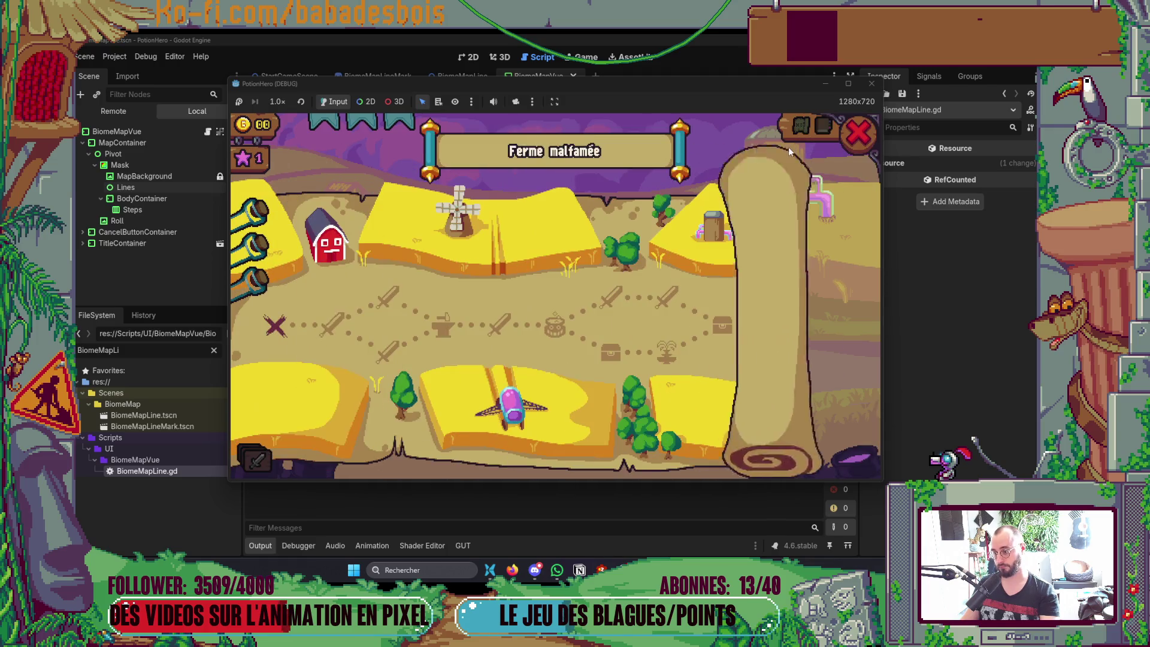
{"action": "left_click", "coordinate": [343, 332]}
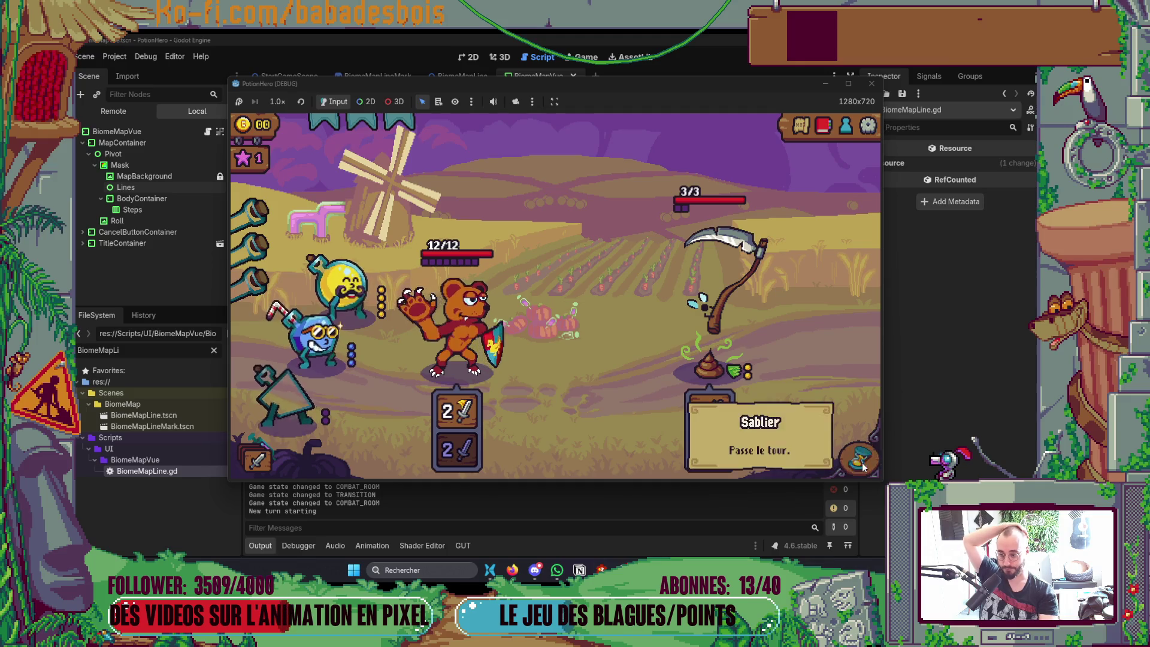
{"action": "left_click", "coordinate": [863, 457]}
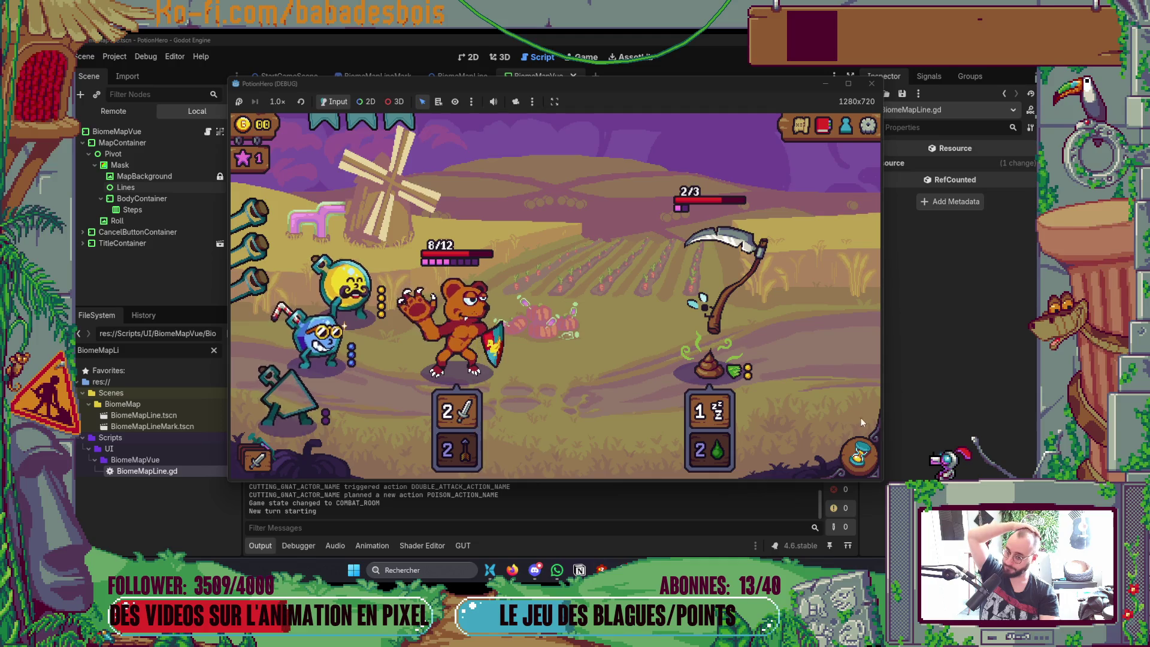
{"action": "left_click", "coordinate": [861, 457]}
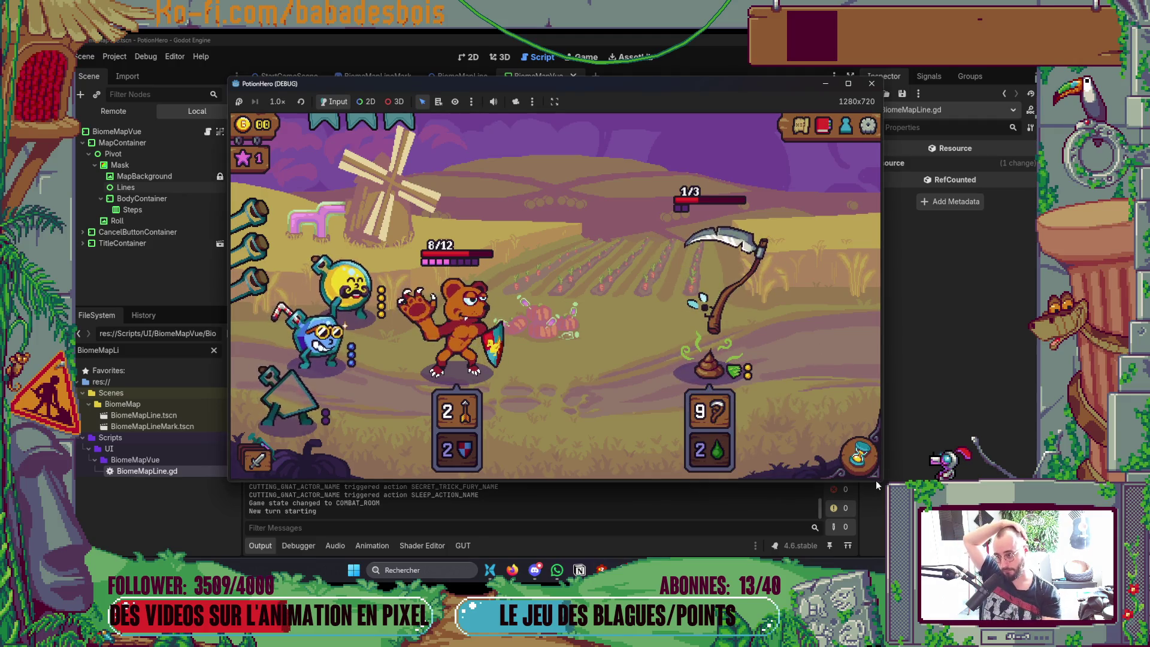
{"action": "left_click", "coordinate": [852, 462]}
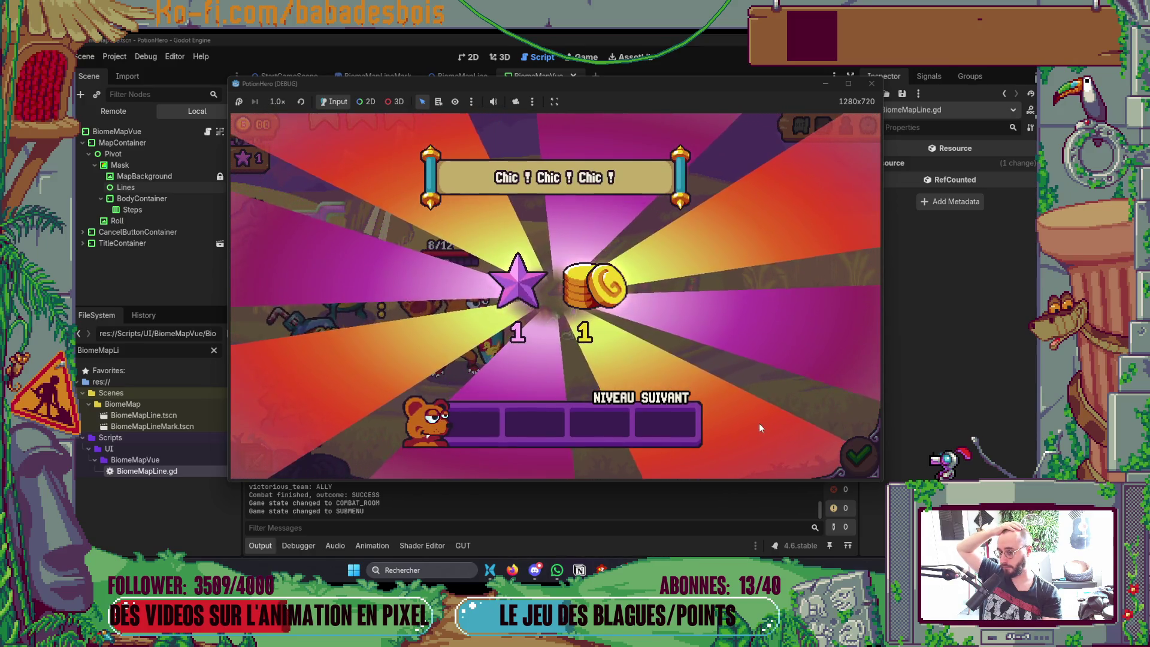
{"action": "left_click", "coordinate": [857, 453]}
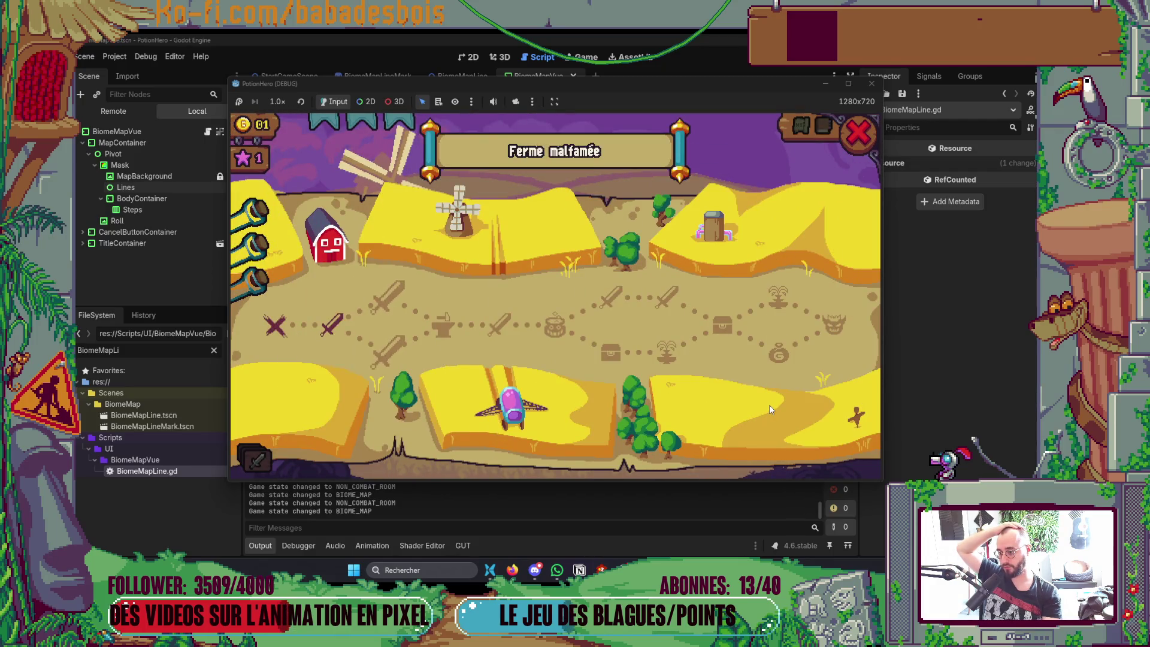
Close the biome map and bring the Godot editor back to the front
{"action": "left_click", "coordinate": [859, 133]}
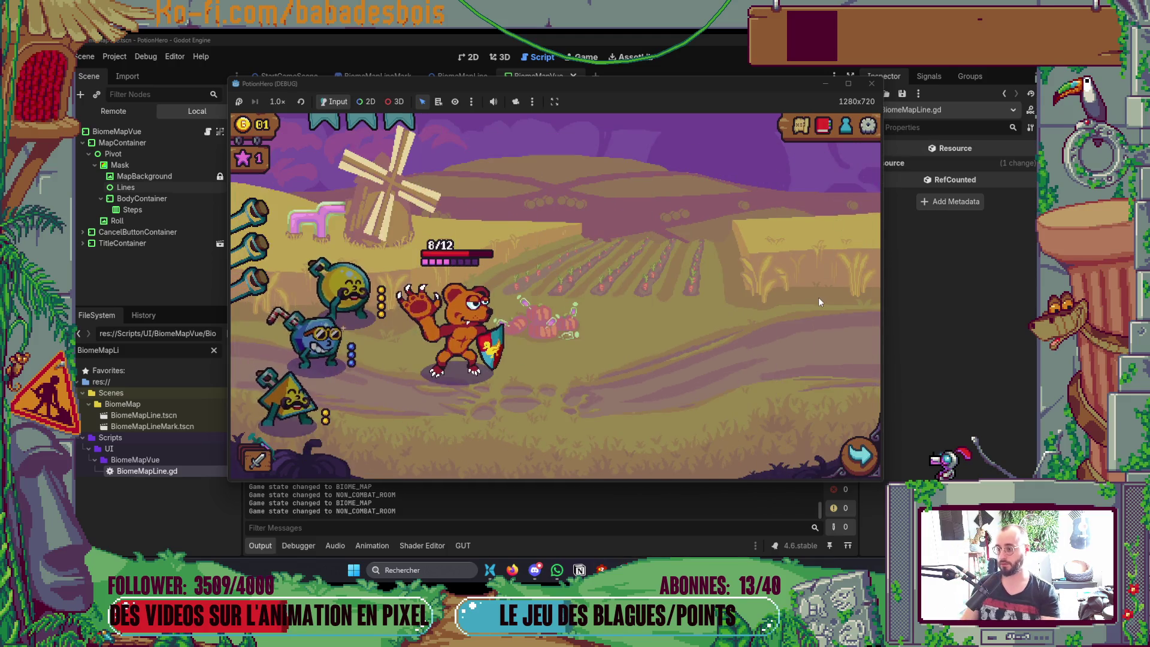
{"action": "key", "text": "alt+Tab"}
{"action": "left_click", "coordinate": [382, 244]}
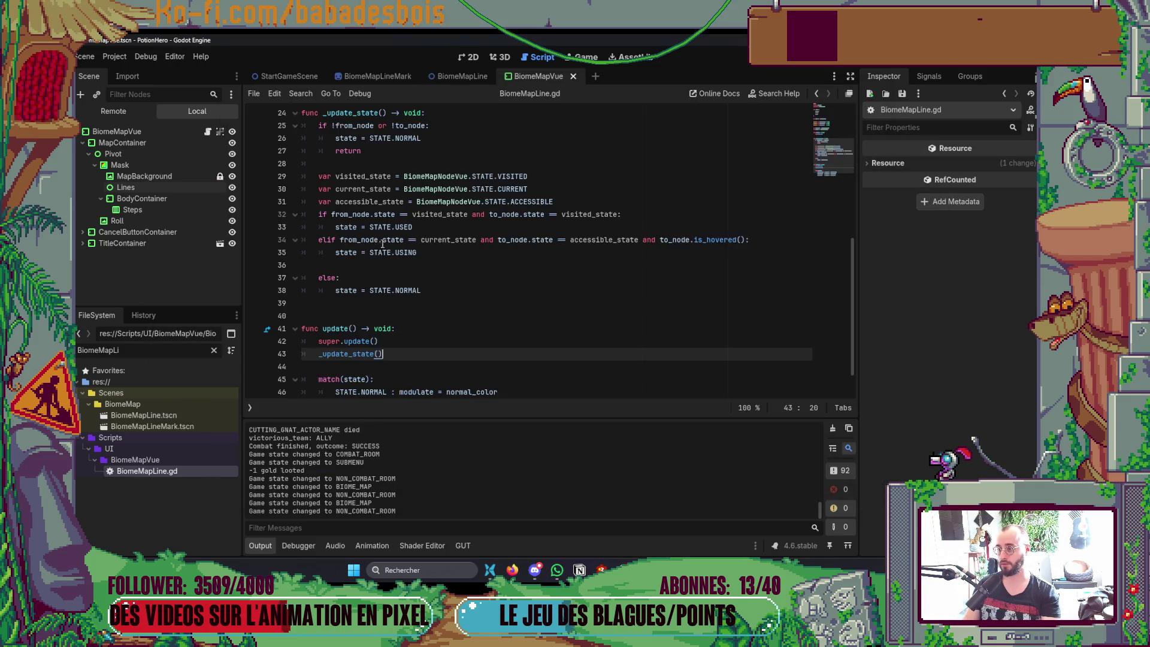
Open BiomeMapLine.gd via Quick Open with the search 'BIomeLine'
{"action": "key", "text": "ctrl+alt+o"}
{"action": "type", "text": "BIomeL"}
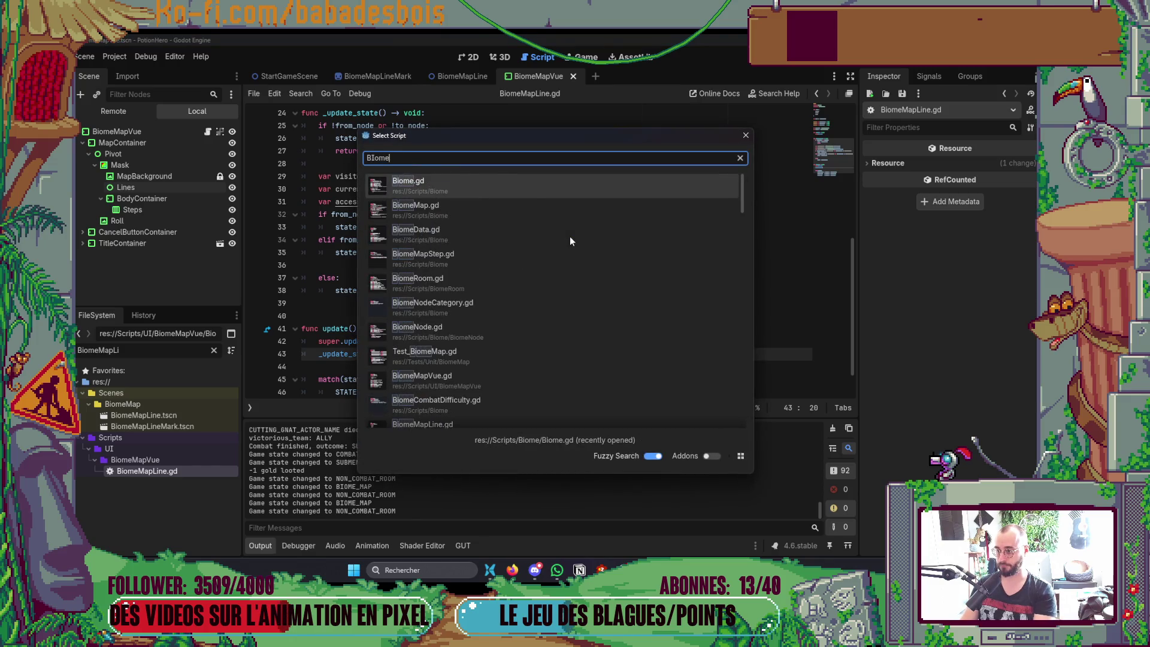
{"action": "type", "text": "ine"}
{"action": "key", "text": "Return"}
{"action": "scroll", "coordinate": [397, 180], "scroll_direction": "down", "scroll_amount": 1}
{"action": "scroll", "coordinate": [397, 180], "scroll_direction": "up", "scroll_amount": 6}
{"action": "scroll", "coordinate": [472, 259], "scroll_direction": "down", "scroll_amount": 5}
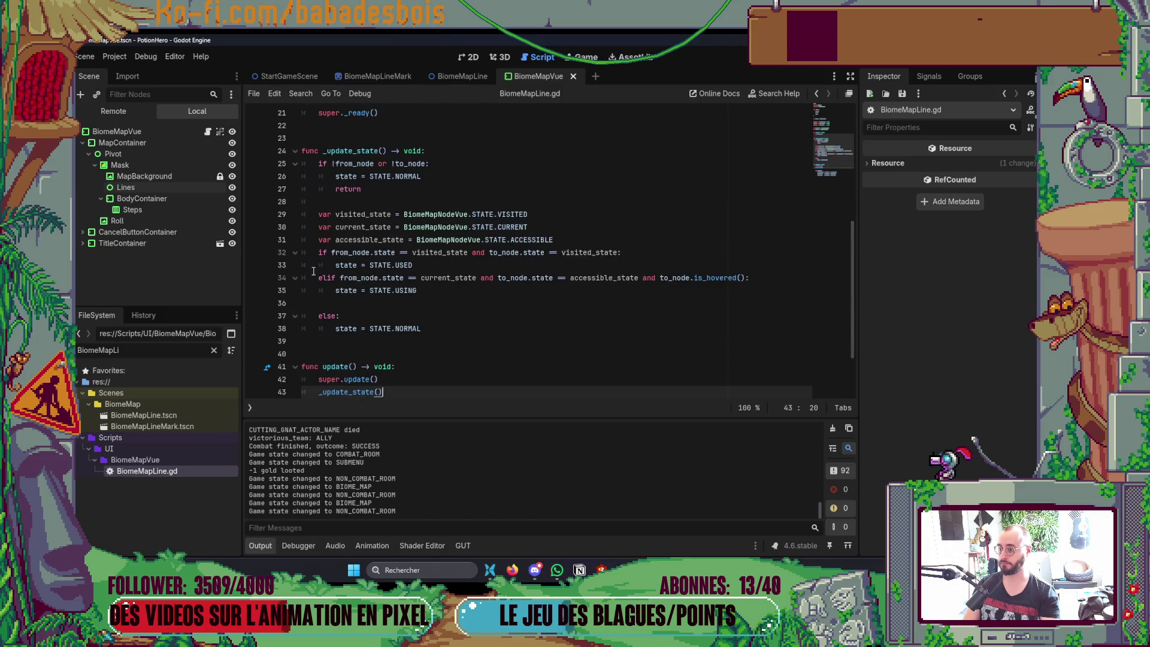
Run the game until execution pauses at the line 32 breakpoint
{"action": "key", "text": "alt+Tab"}
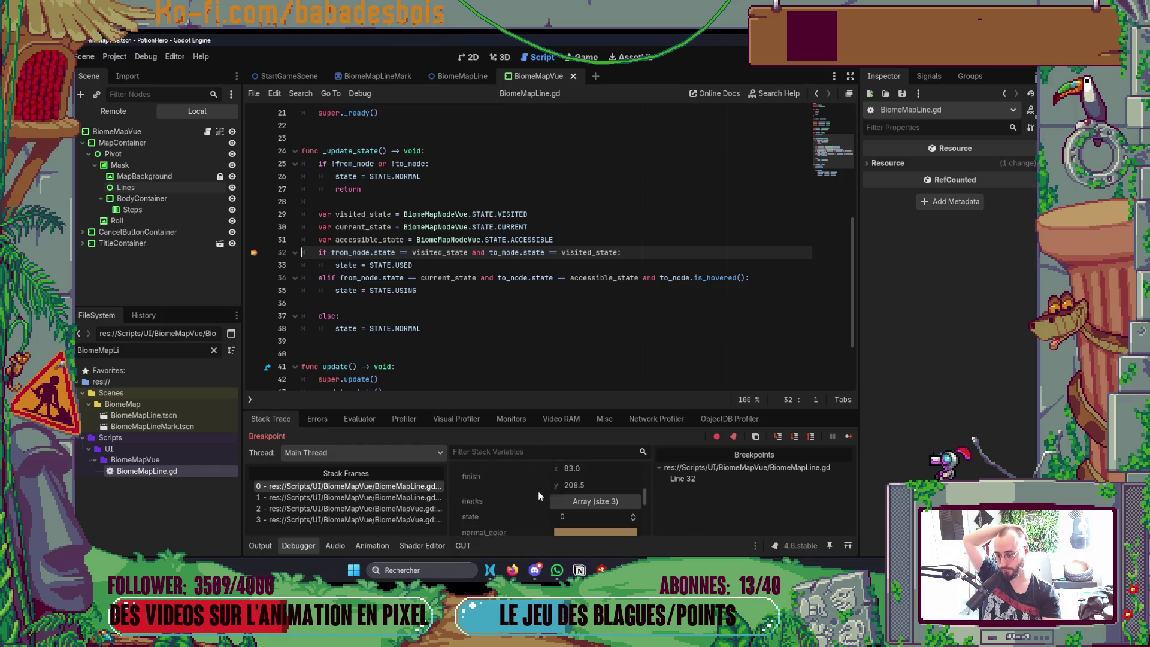
{"action": "scroll", "coordinate": [540, 492], "scroll_direction": "down", "scroll_amount": 3}
{"action": "scroll", "coordinate": [544, 487], "scroll_direction": "up", "scroll_amount": 5}
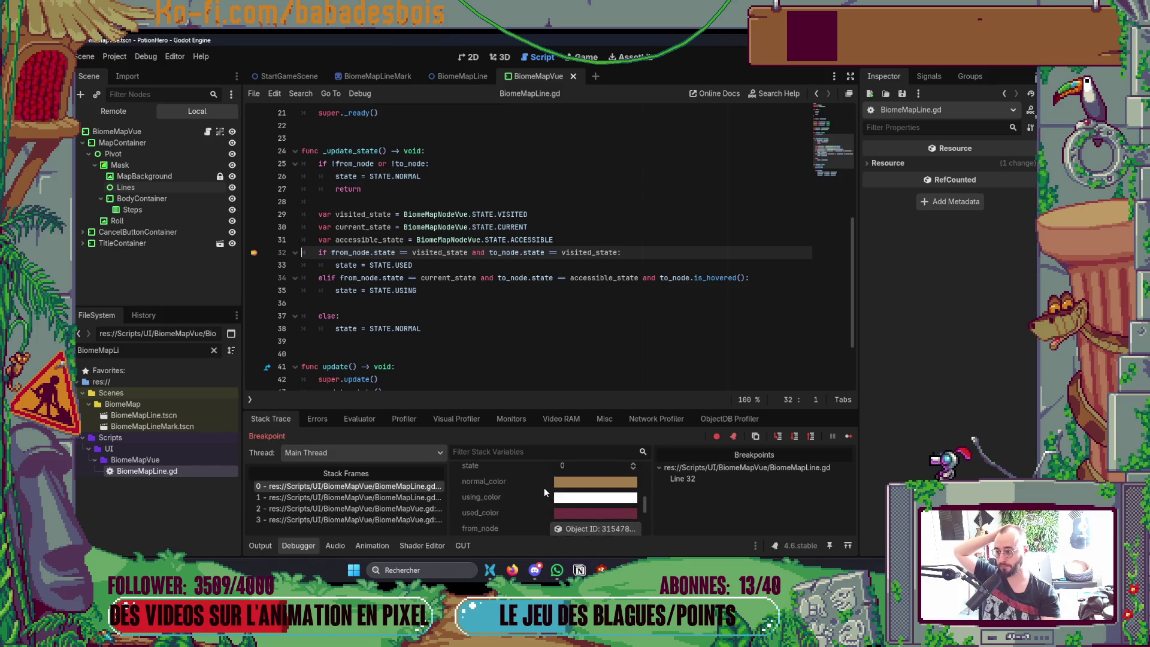
{"action": "scroll", "coordinate": [547, 486], "scroll_direction": "up", "scroll_amount": 5}
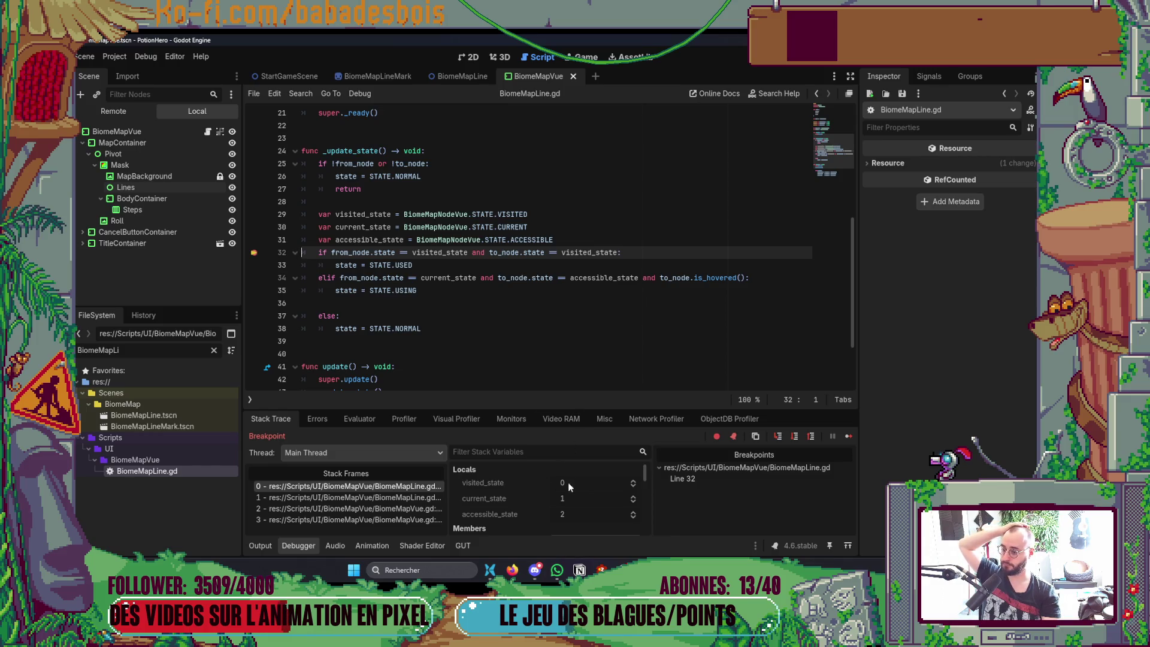
{"action": "left_click_drag", "start_coordinate": [649, 390], "coordinate": [650, 390]}
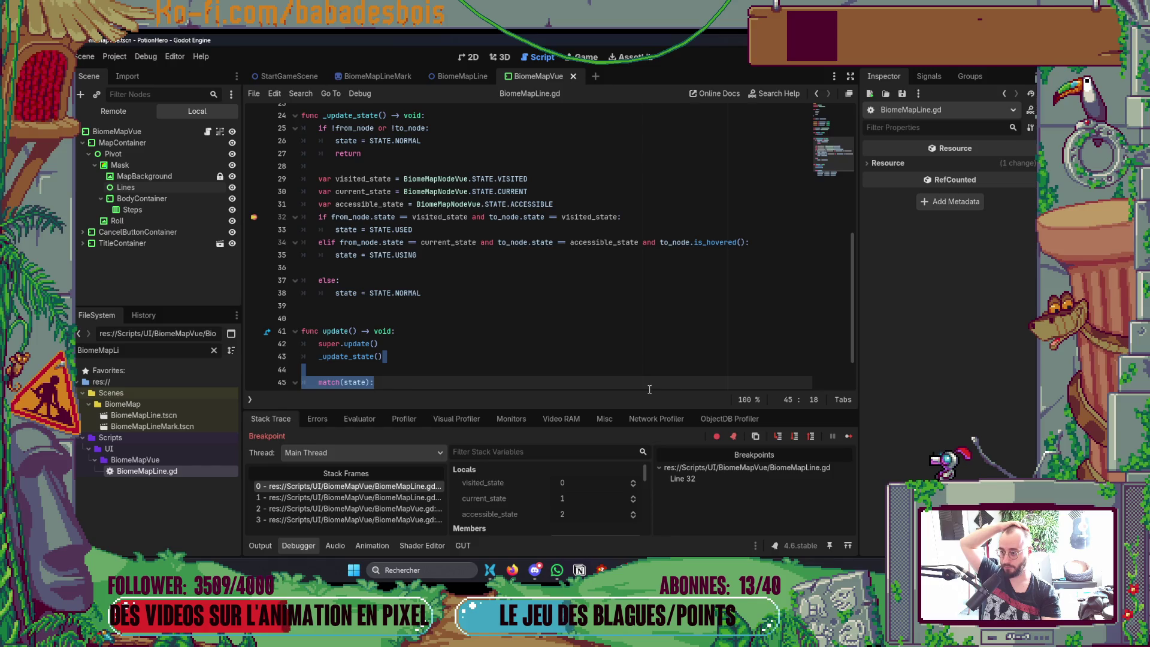
{"action": "scroll", "coordinate": [614, 335], "scroll_direction": "down", "scroll_amount": 2}
{"action": "left_click", "coordinate": [590, 293]}
{"action": "scroll", "coordinate": [542, 491], "scroll_direction": "down", "scroll_amount": 3}
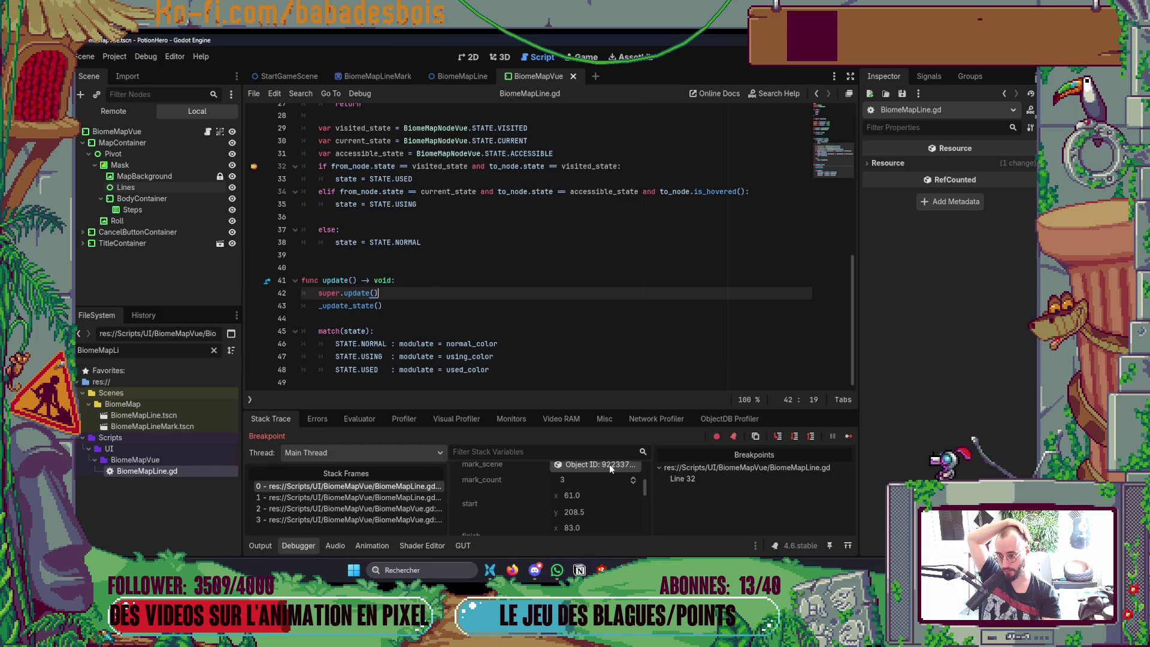
Enlarge the Debugger variable list and inspect from_node's state properties
{"action": "left_click_drag", "start_coordinate": [662, 409], "coordinate": [667, 297]}
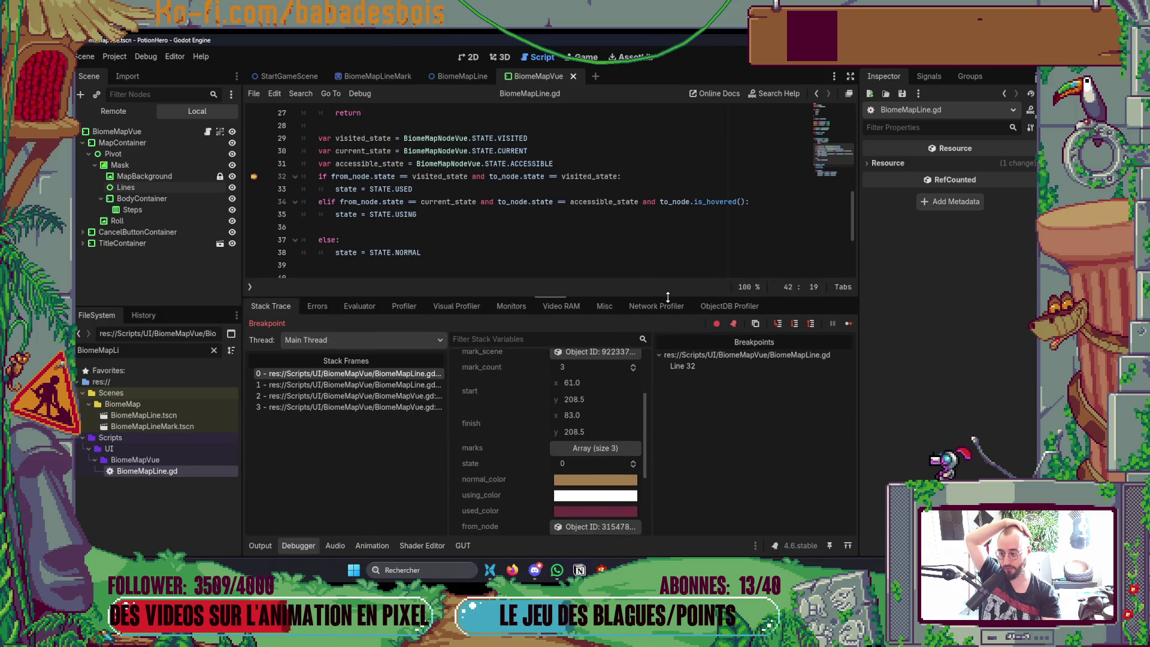
{"action": "left_click_drag", "start_coordinate": [649, 429], "coordinate": [707, 428]}
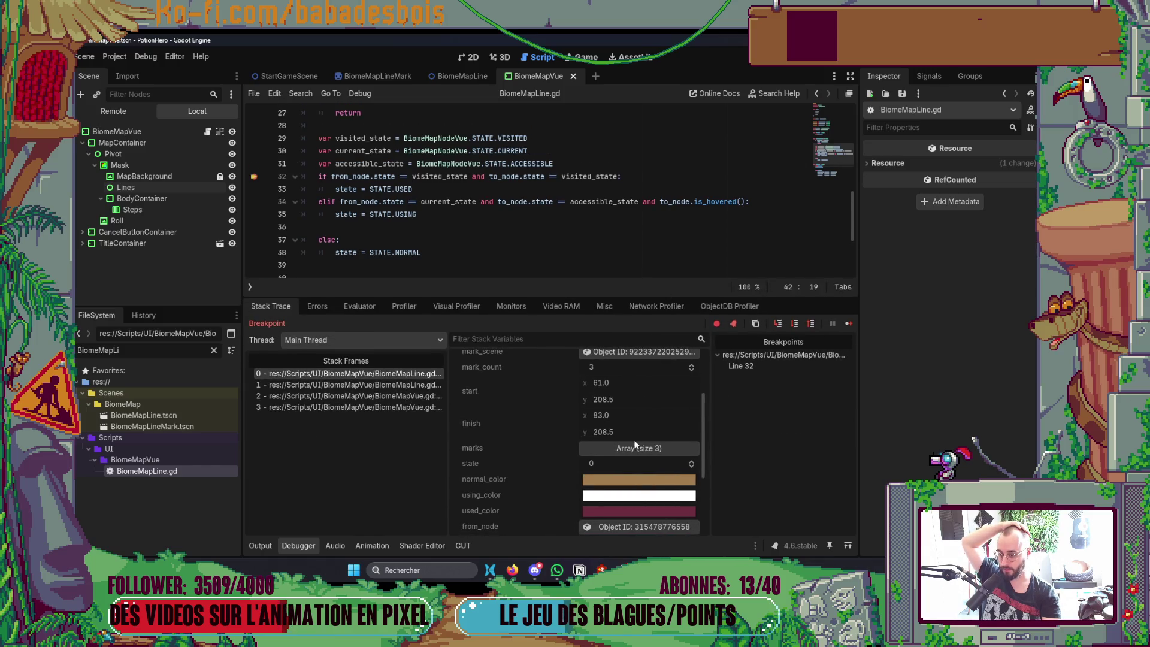
{"action": "scroll", "coordinate": [635, 444], "scroll_direction": "down", "scroll_amount": 2}
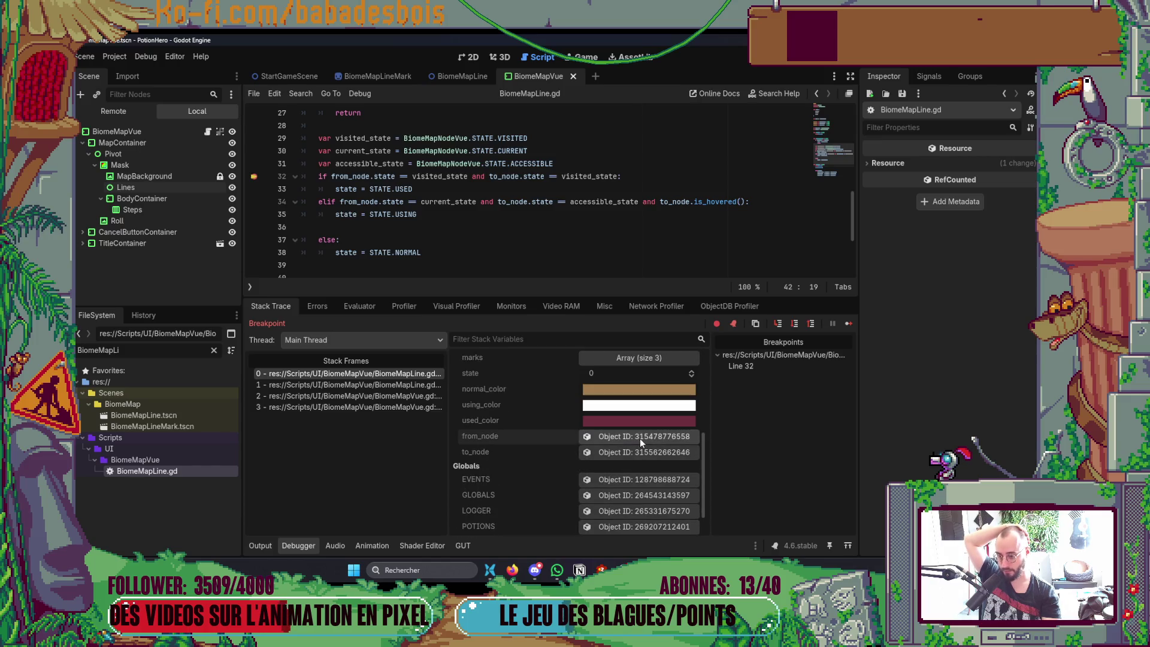
{"action": "left_click", "coordinate": [640, 437]}
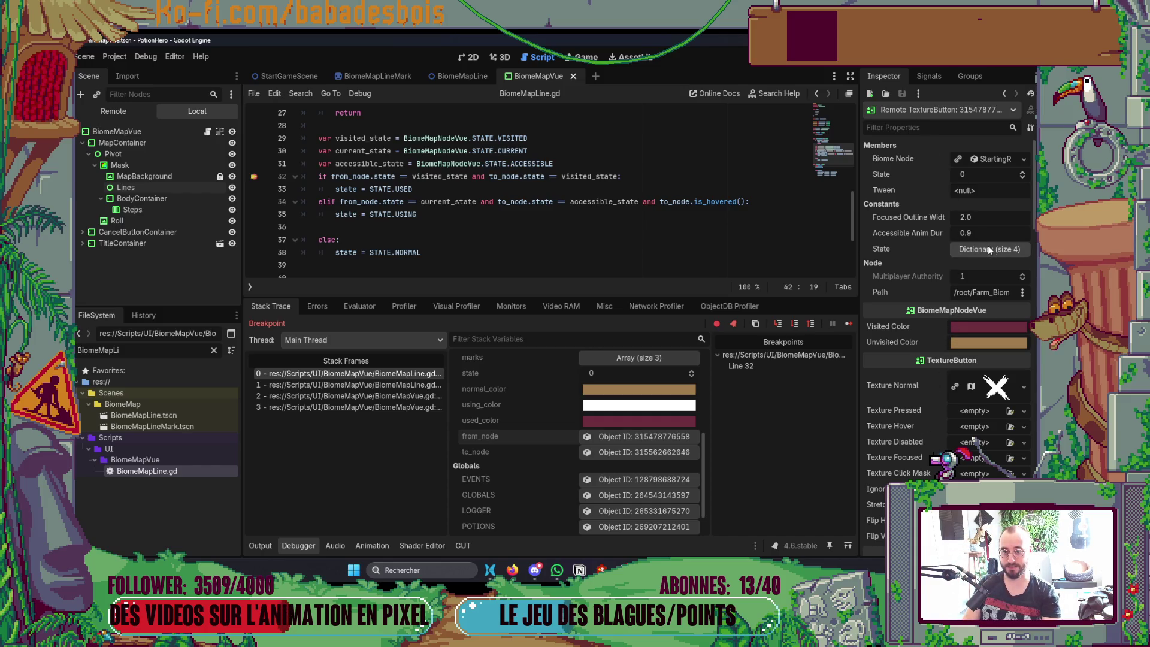
{"action": "left_click", "coordinate": [928, 128]}
{"action": "type", "text": "stat"}
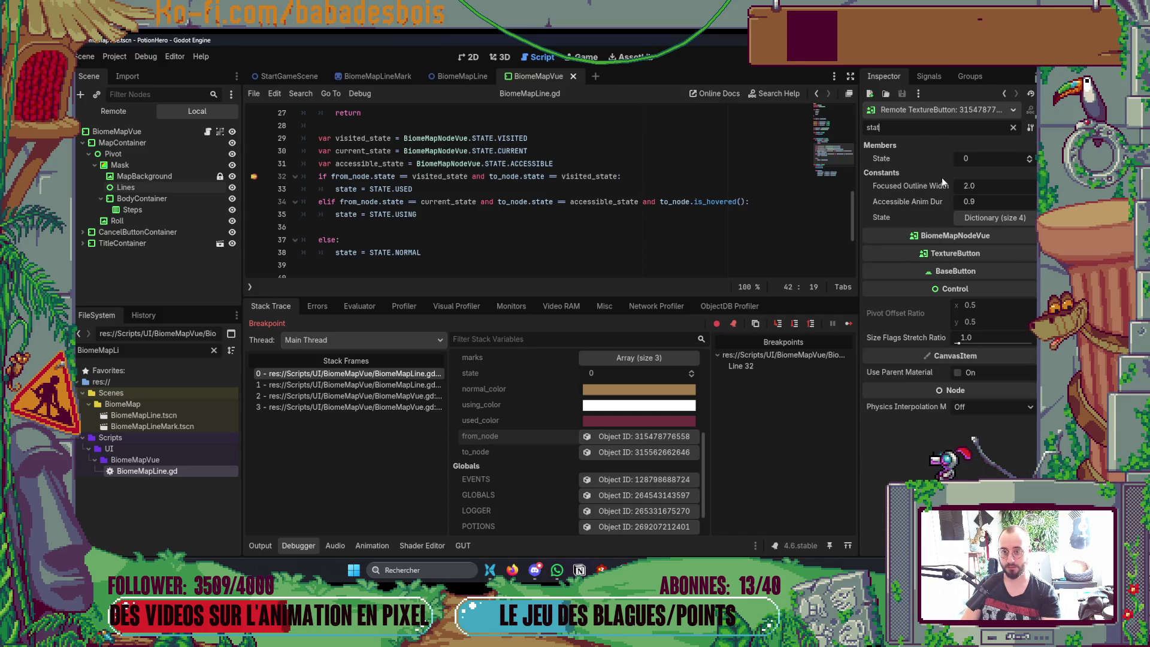
{"action": "left_click", "coordinate": [1014, 127]}
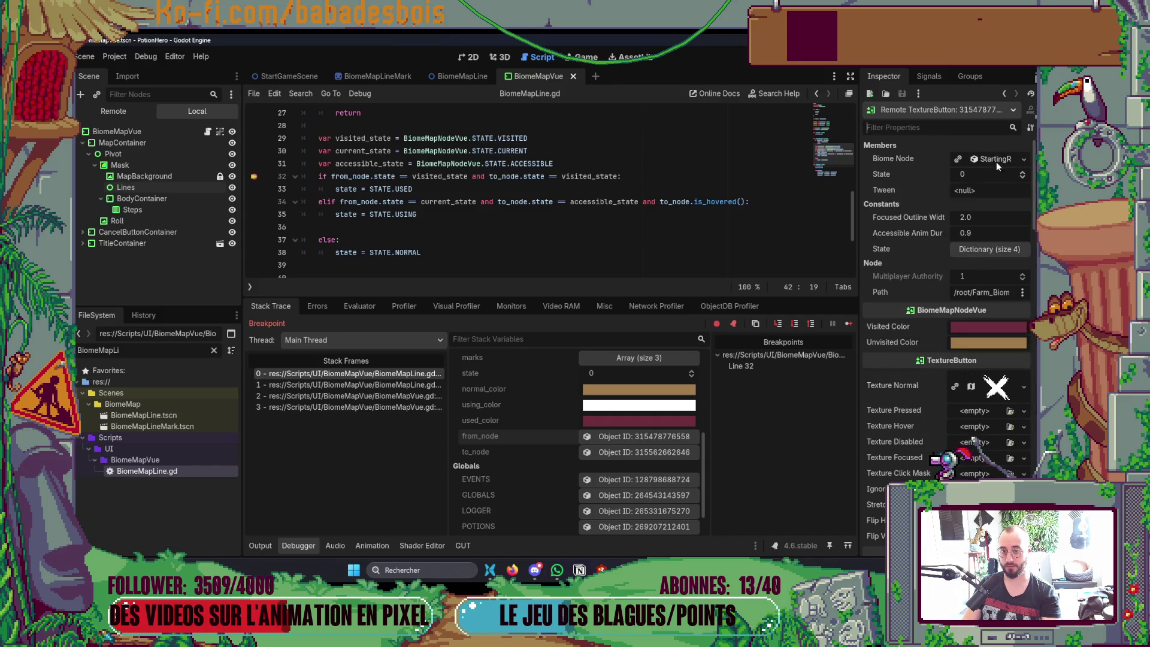
{"action": "left_click", "coordinate": [983, 249]}
{"action": "left_click", "coordinate": [990, 250]}
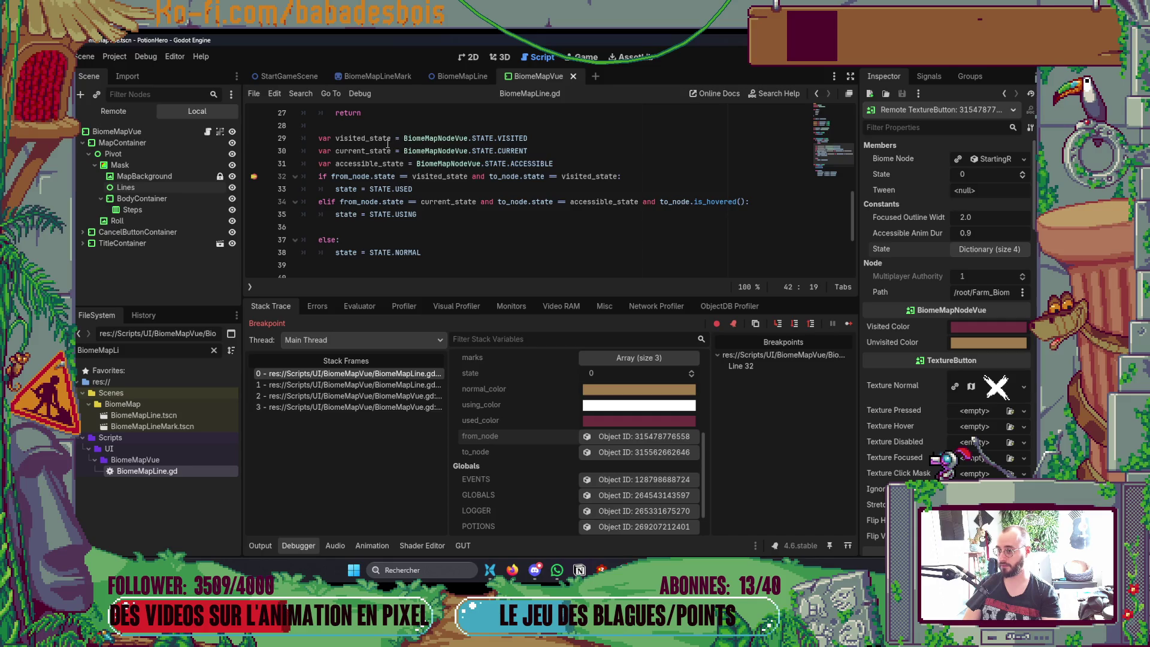
Inspect the to_node object's properties to see its state of 1
{"action": "mouse_move", "coordinate": [365, 151]}
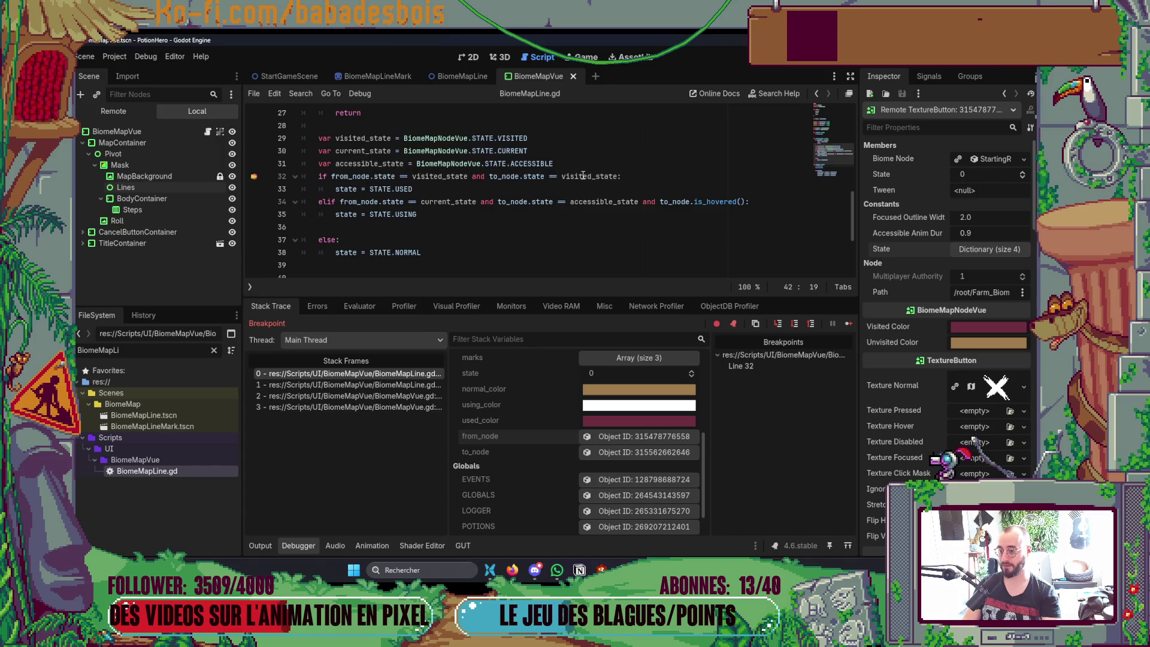
{"action": "left_click", "coordinate": [666, 452]}
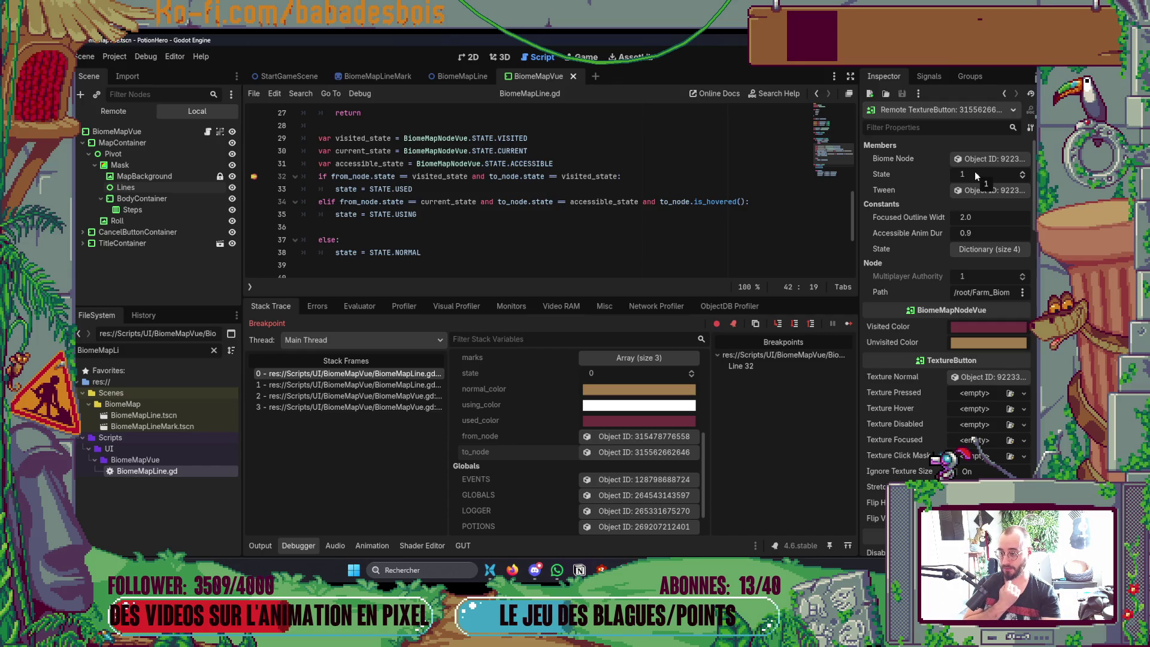
{"action": "key", "text": "alt+Tab"}
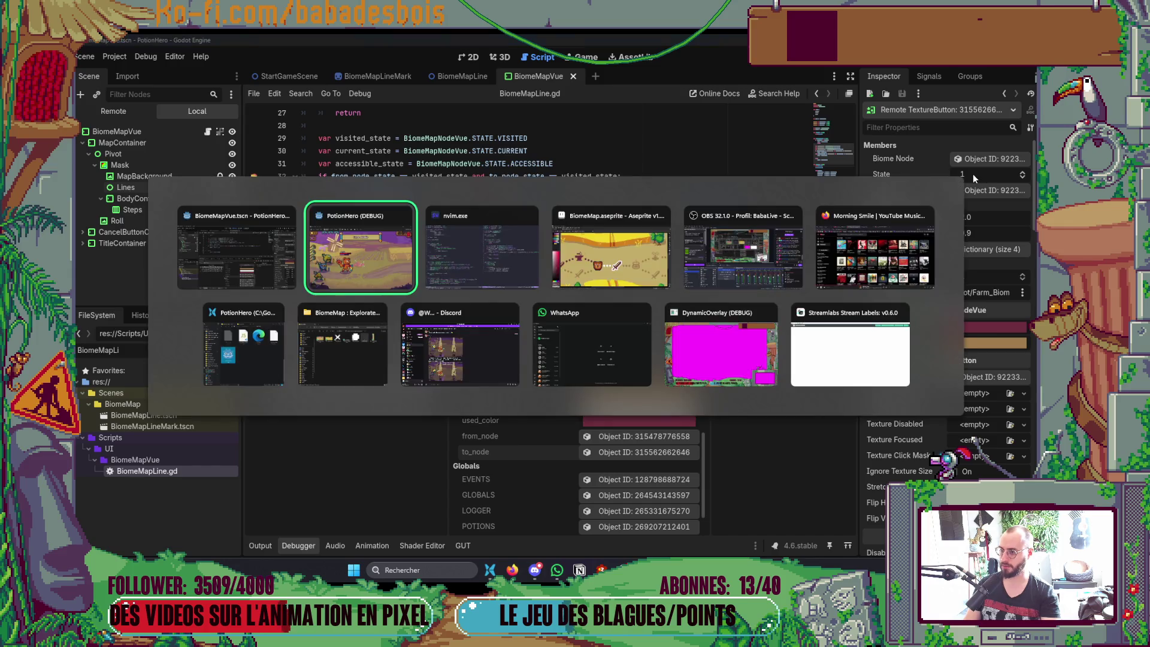
On line 32, replace '==' with 'in [visited_state, current_state]'
{"action": "key", "text": "alt+Tab"}
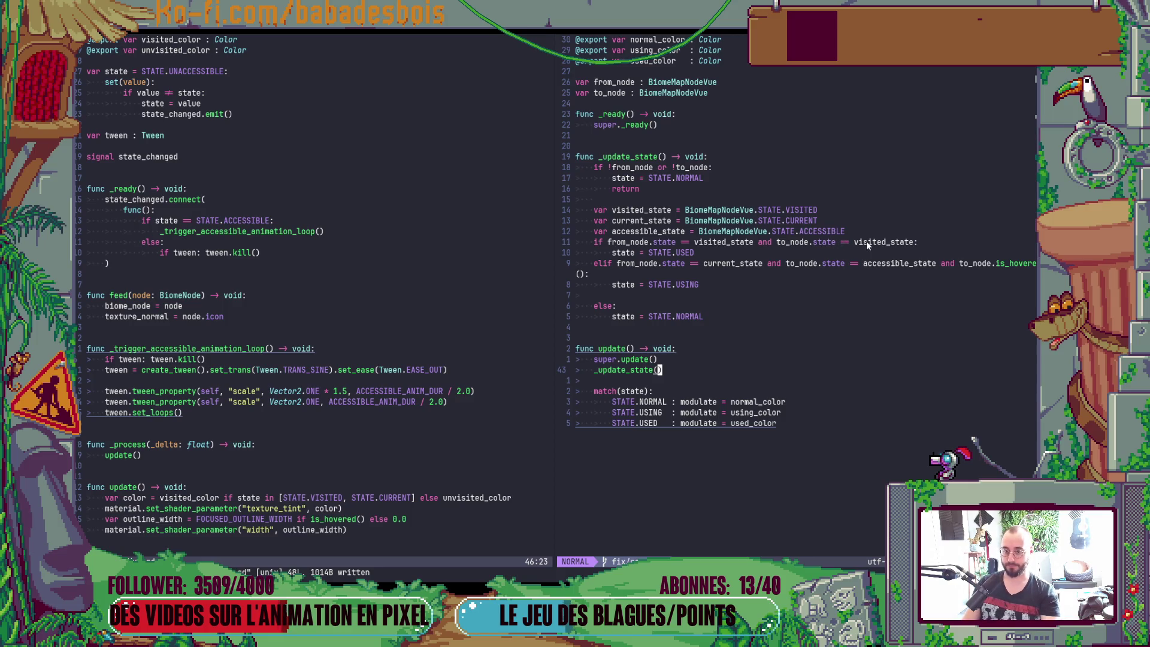
{"action": "left_click", "coordinate": [910, 242]}
{"action": "key", "text": "b"}
{"action": "key", "text": "h"}
{"action": "key", "text": "h"}
{"action": "type", "text": "ciWin "}
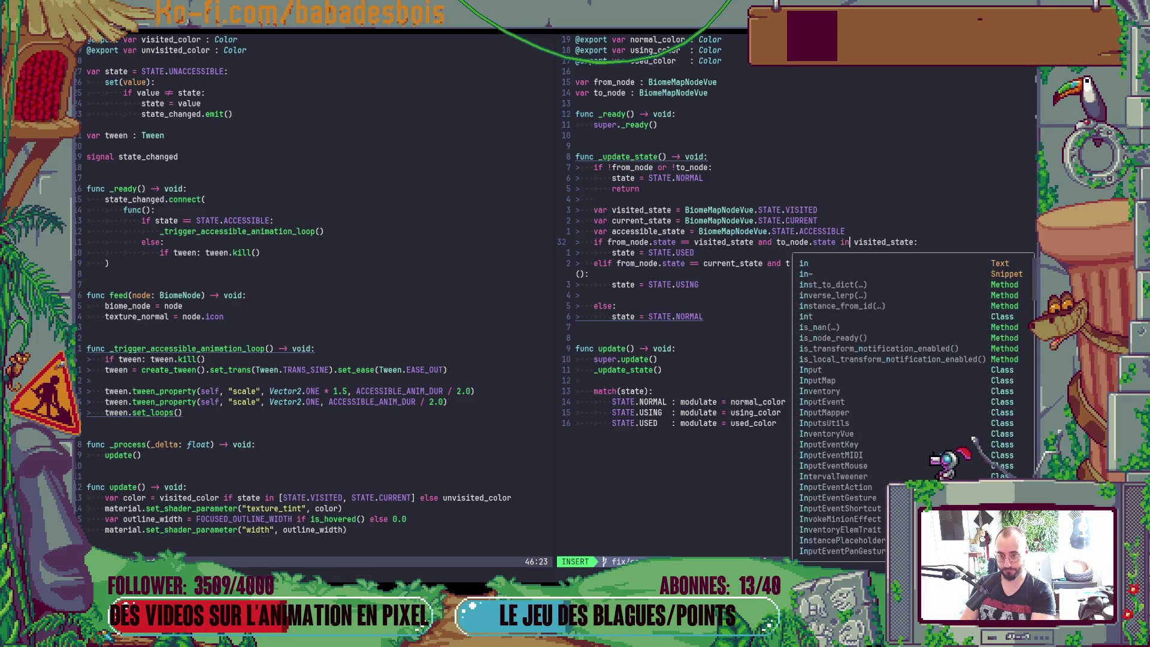
{"action": "type", "text": "["}
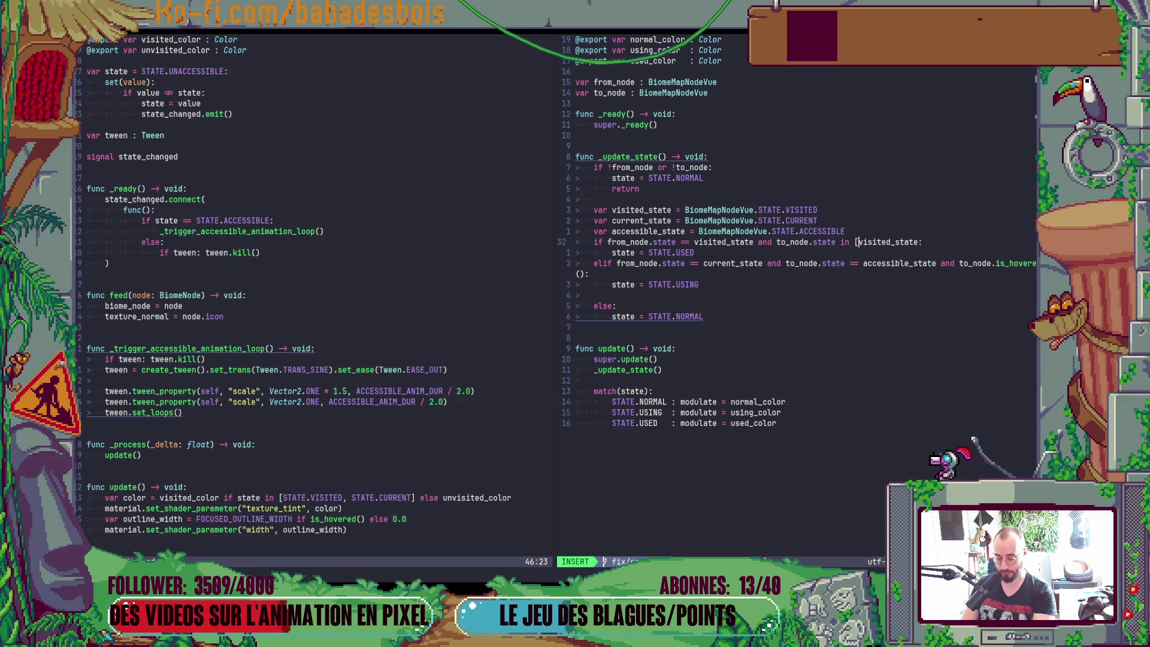
{"action": "key", "text": "End"}
{"action": "type", "text": "]"}
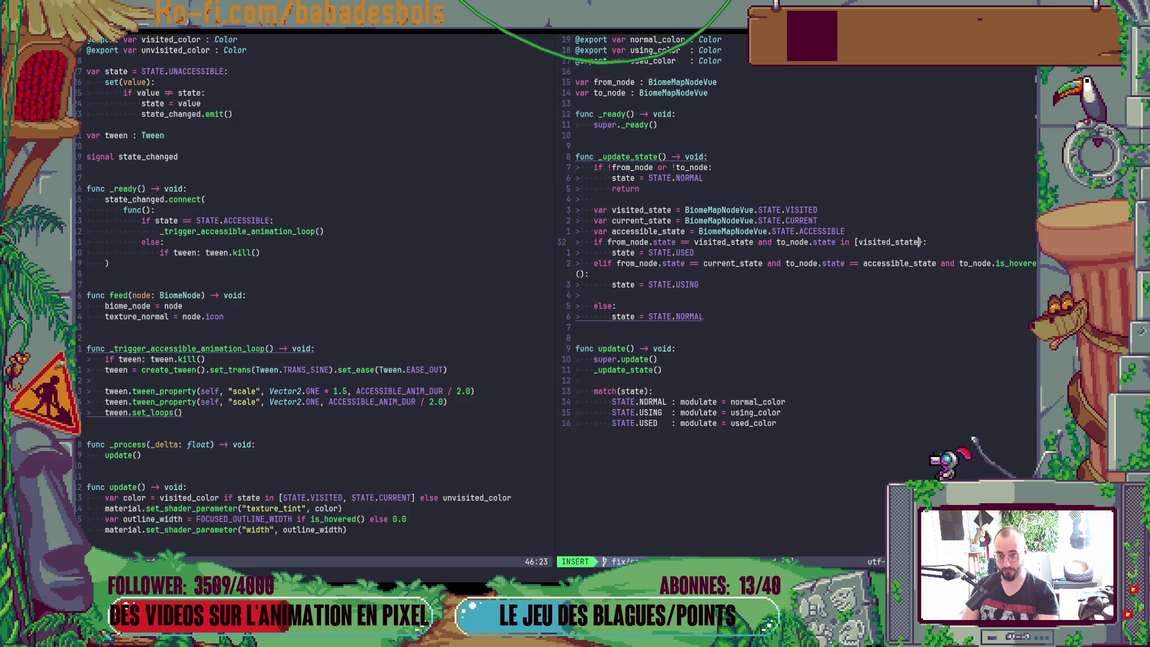
{"action": "type", "text": ", "}
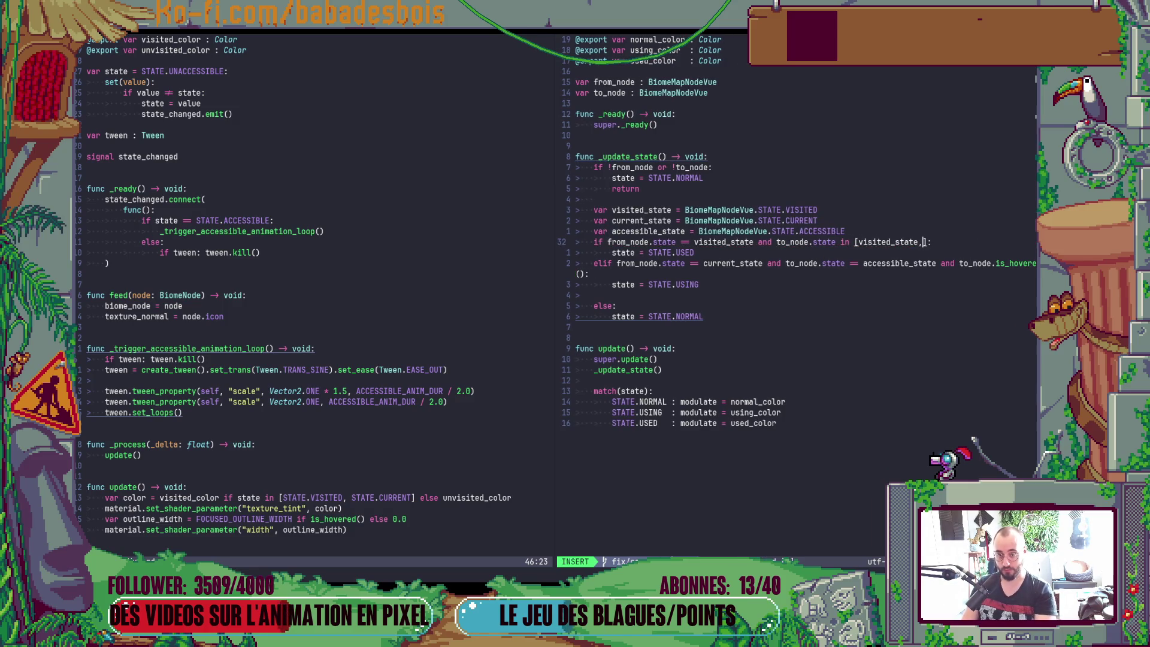
{"action": "type", "text": "curre"}
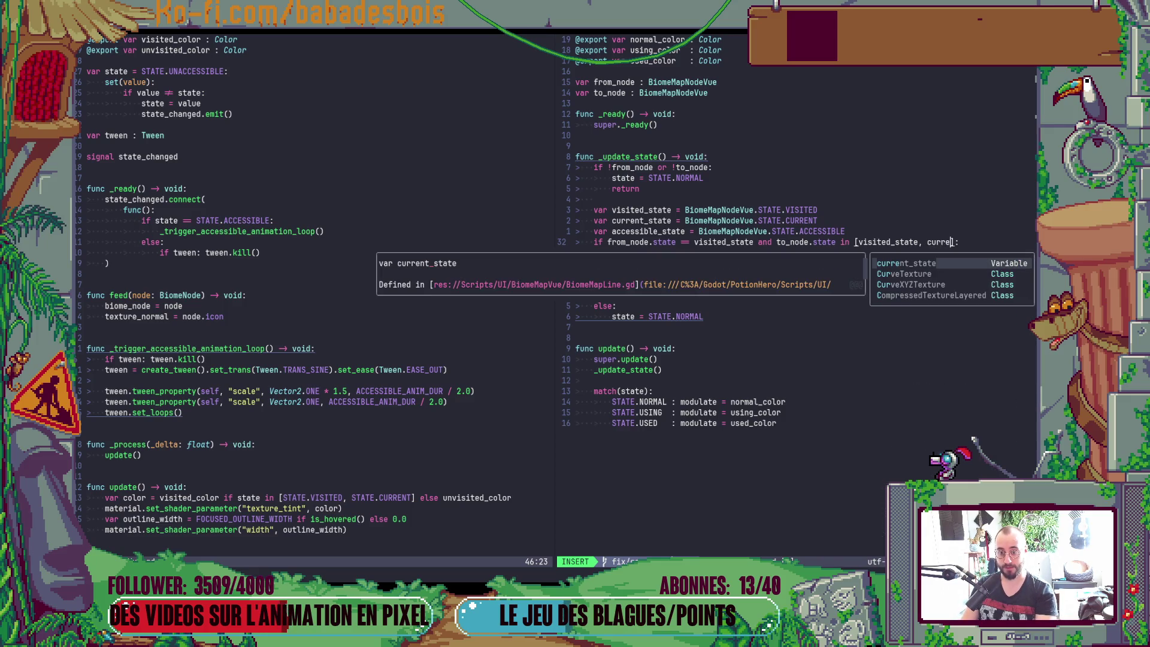
{"action": "key", "text": "Return"}
{"action": "key", "text": "Escape"}
Save BiomeMapLine.gd with :w and cycle back to the Godot editor
{"action": "type", "text": ":w"}
{"action": "key", "text": "Return"}
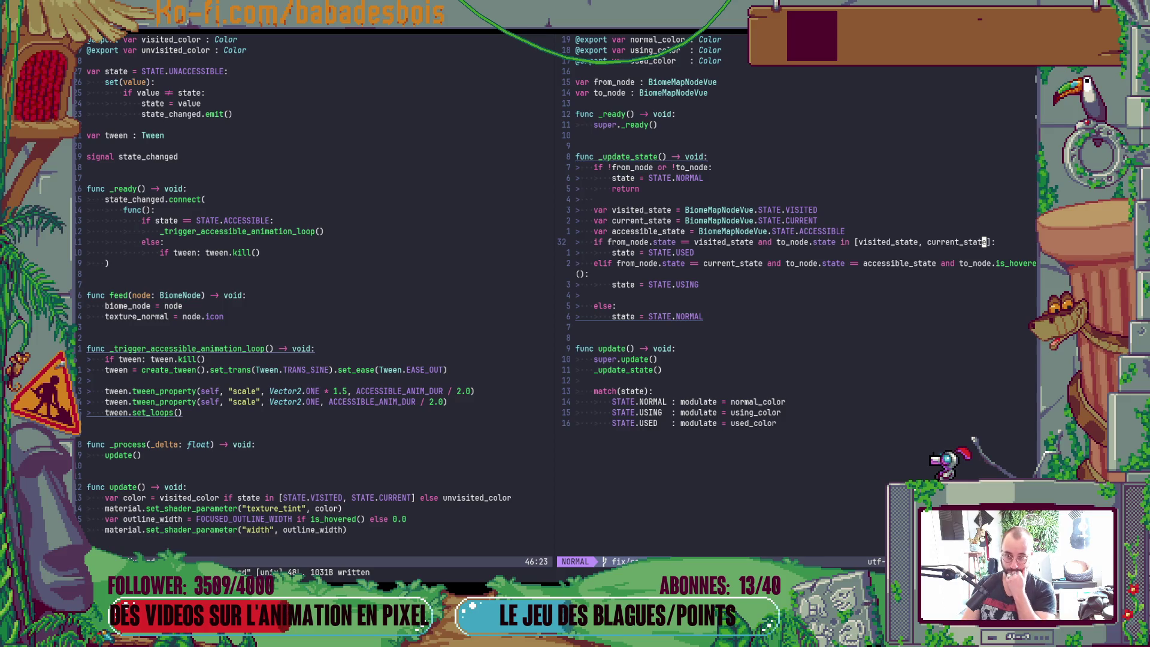
{"action": "key", "text": "alt+Tab"}
{"action": "key", "text": "alt+Tab"}
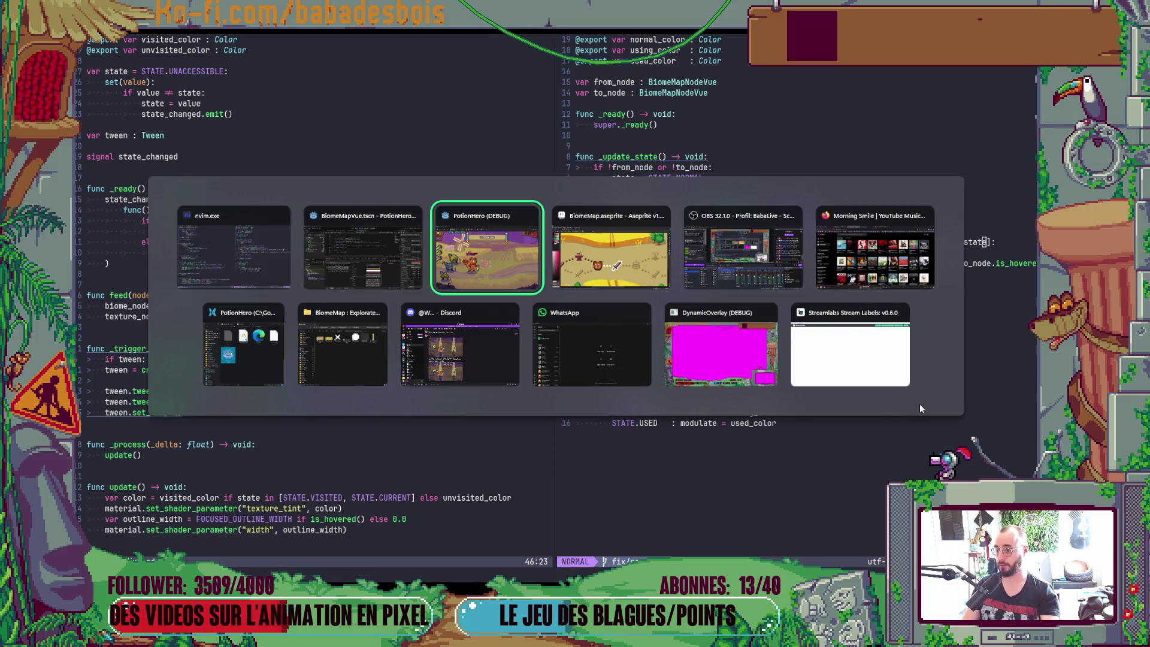
{"action": "key", "text": "alt+Tab"}
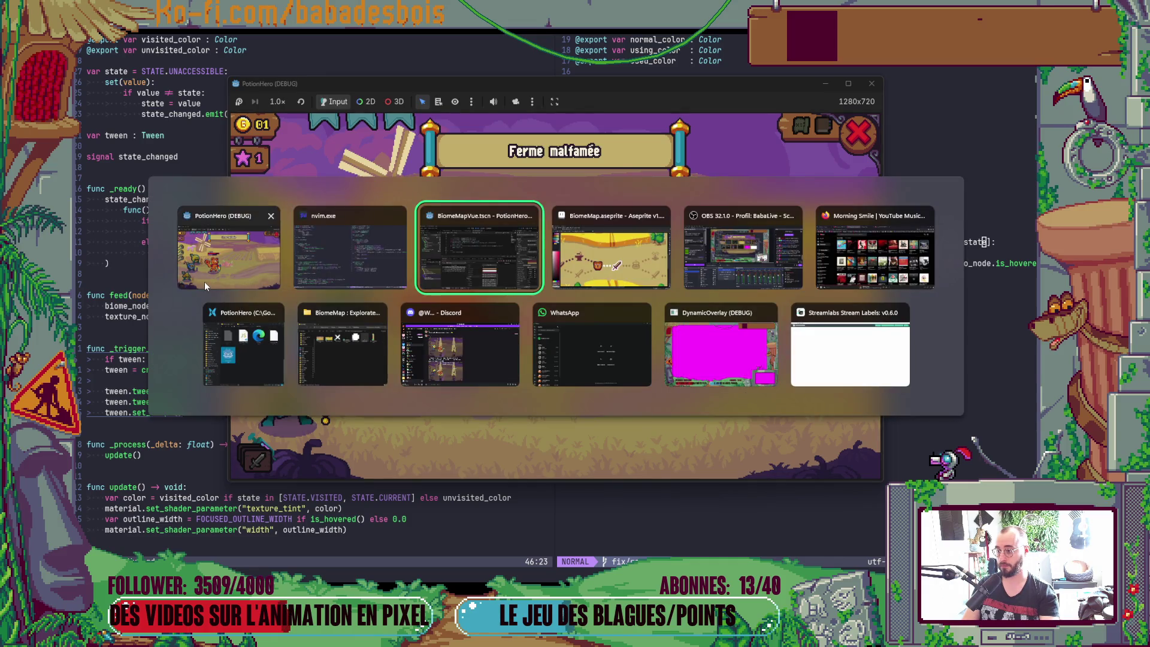
{"action": "key", "text": "alt+Tab"}
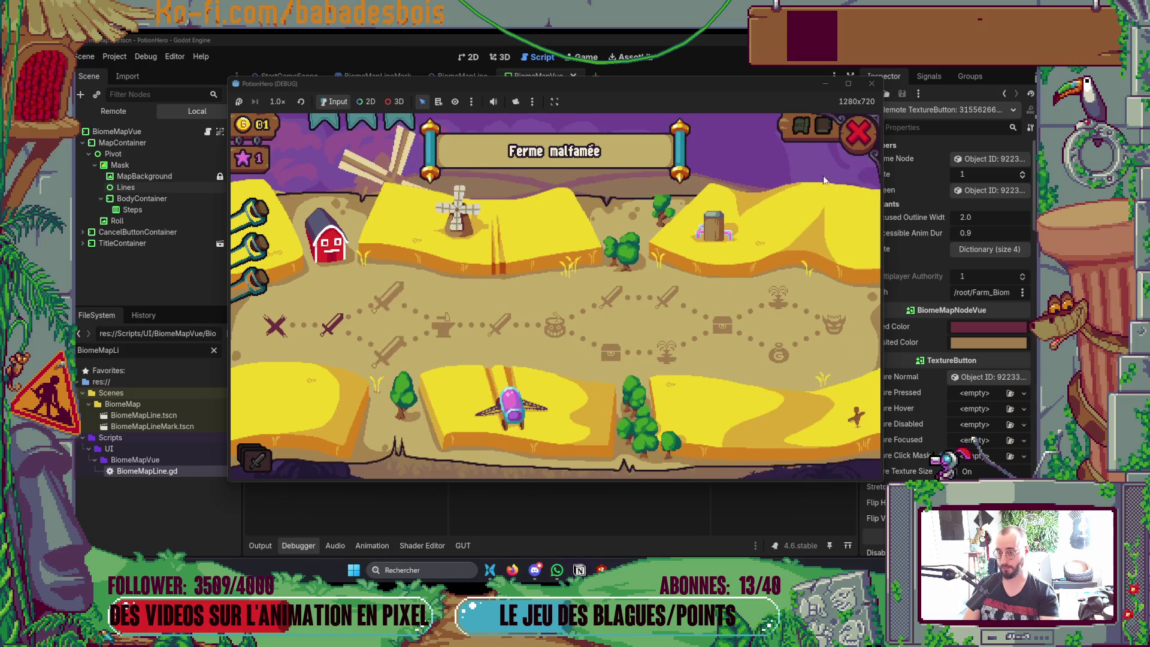
Close and reopen the dungeon map in the running game, then return to Neovim
{"action": "left_click", "coordinate": [859, 133]}
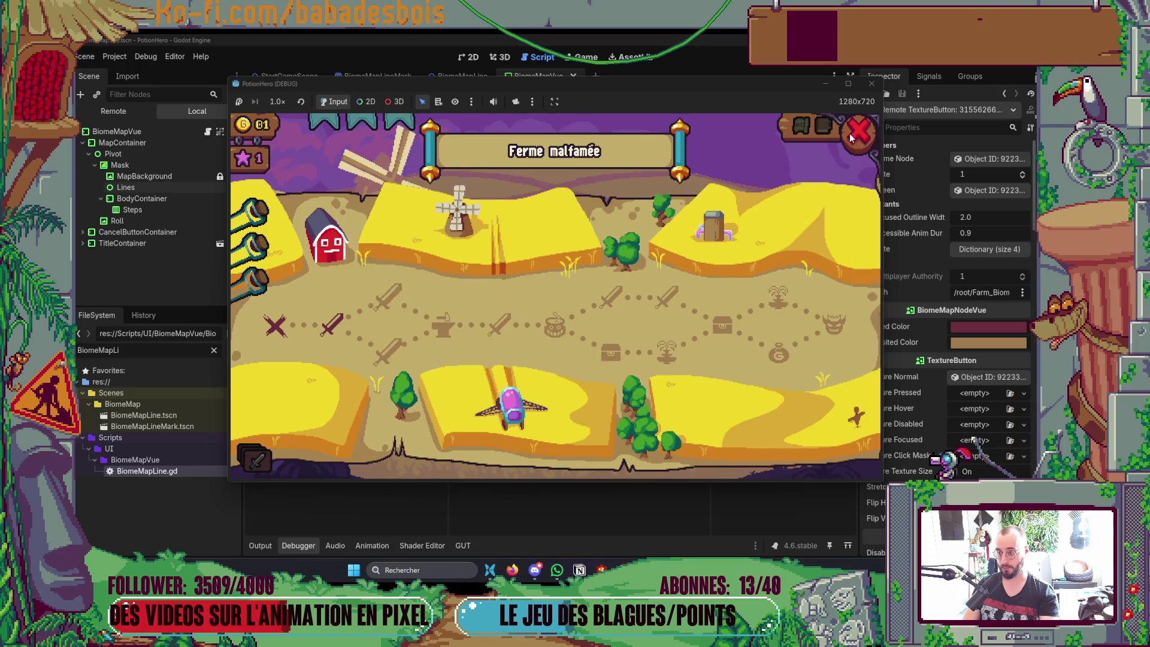
{"action": "left_click", "coordinate": [804, 130]}
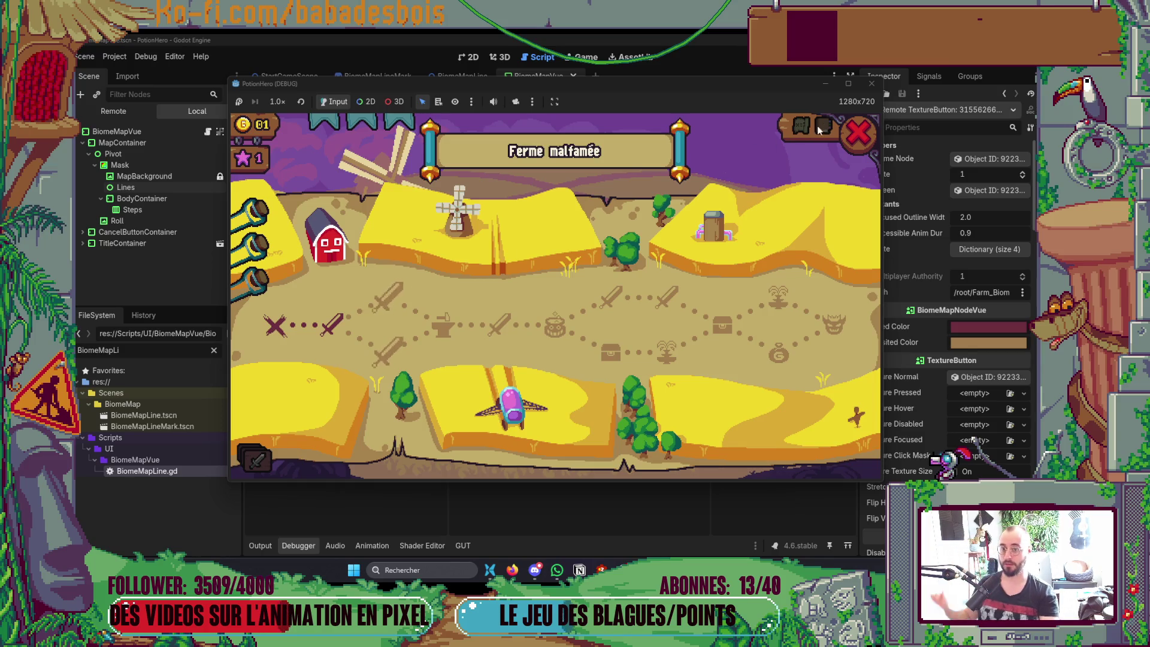
{"action": "key", "text": "alt+Tab"}
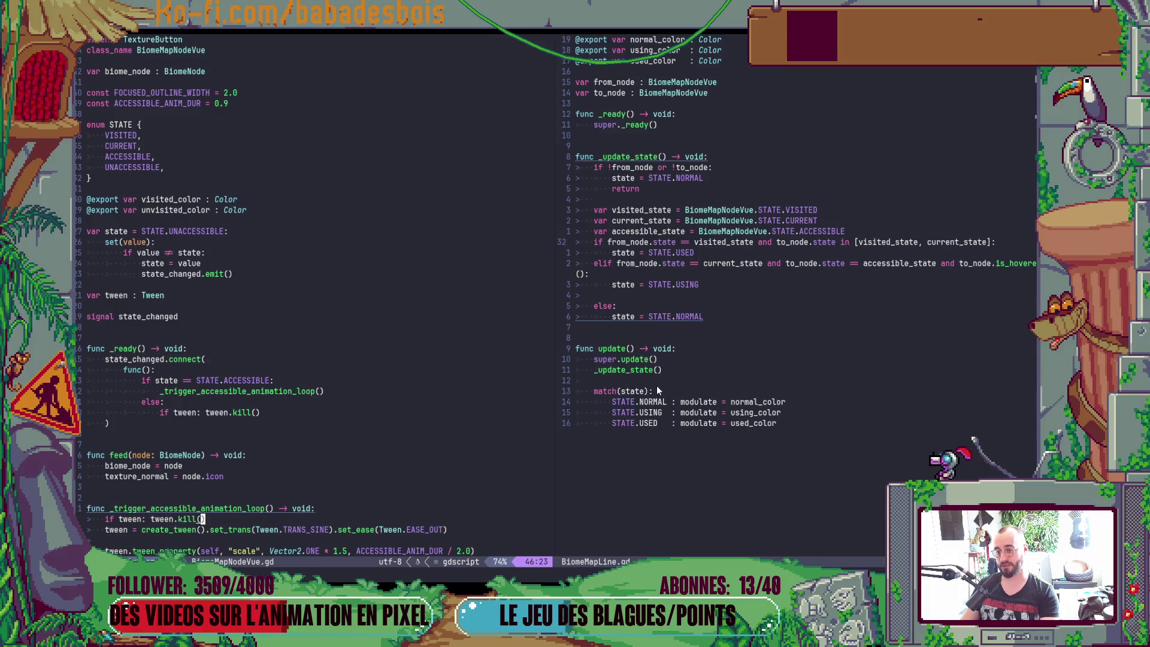
Open BiomeMap.gd in the left pane using the file finder
{"action": "scroll", "coordinate": [287, 336], "scroll_direction": "down", "scroll_amount": 2}
{"action": "left_click", "coordinate": [290, 339]}
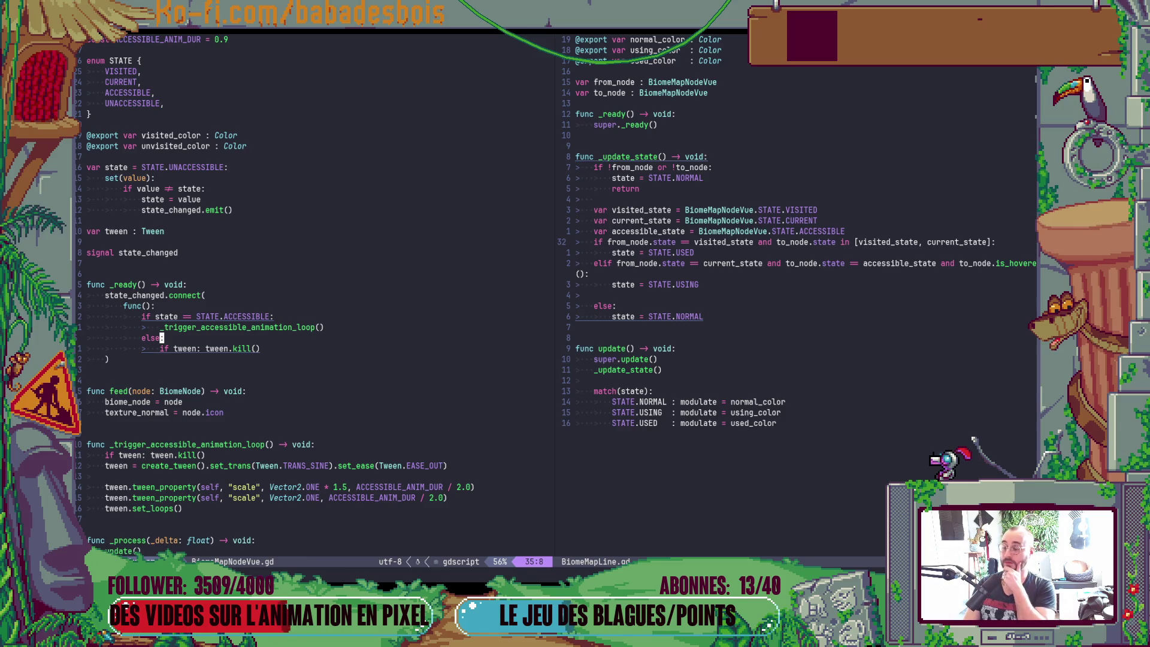
{"action": "key", "text": "space"}
{"action": "type", "text": "fBiome"}
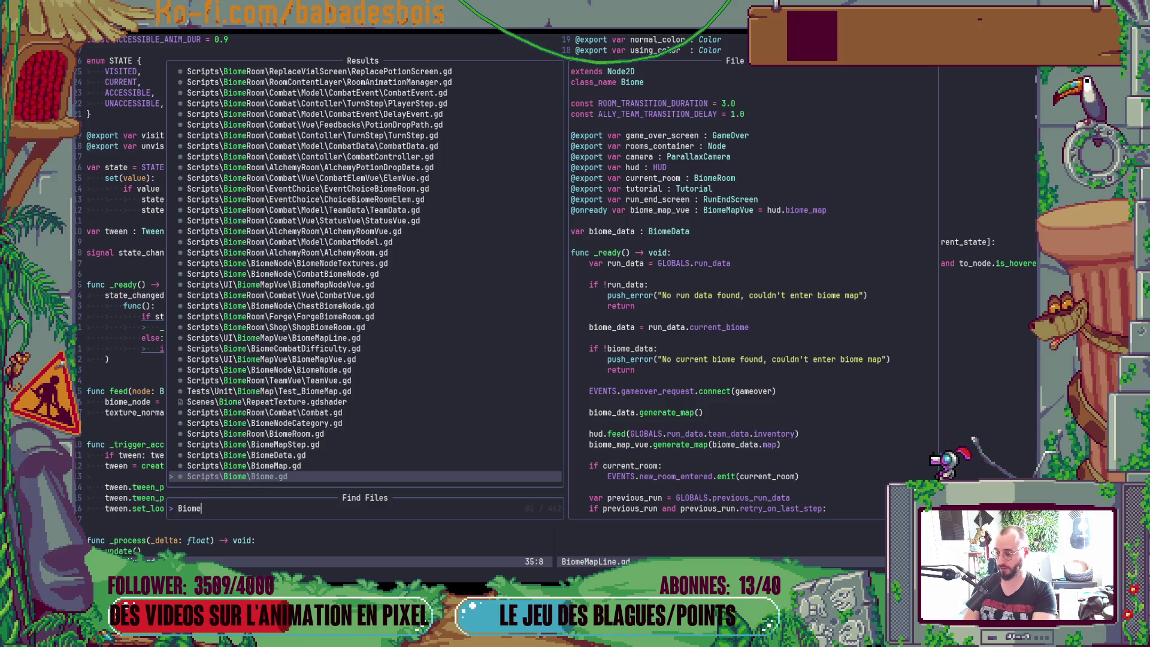
{"action": "type", "text": "Map"}
{"action": "key", "text": "Return"}
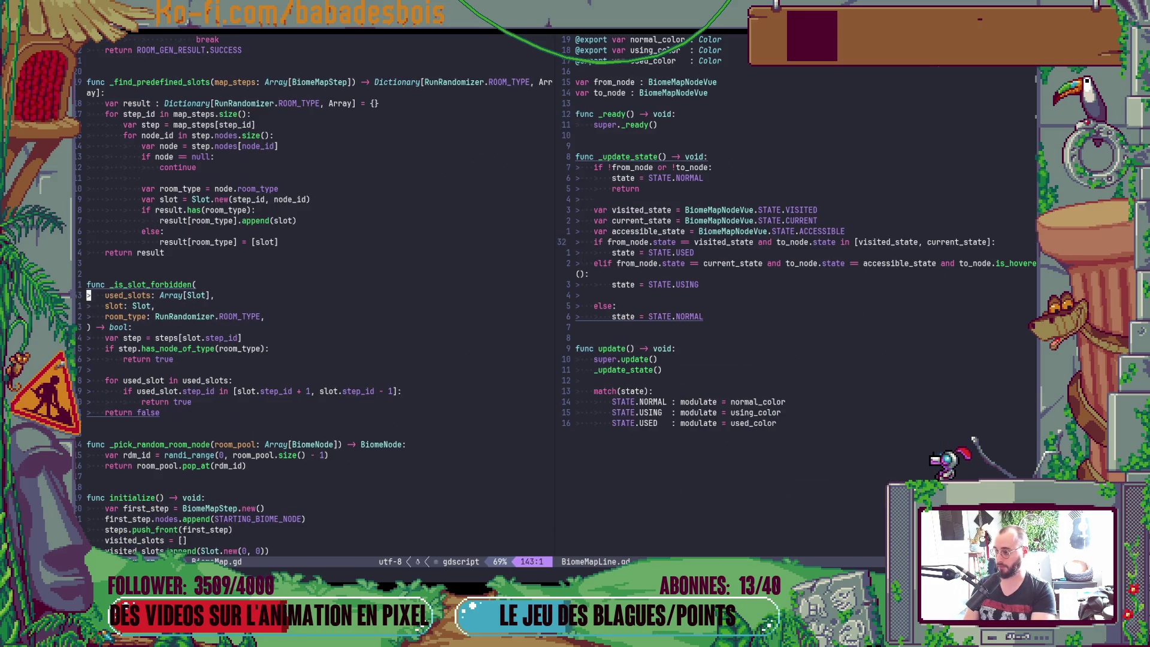
{"action": "scroll", "coordinate": [288, 357], "scroll_direction": "up", "scroll_amount": 20}
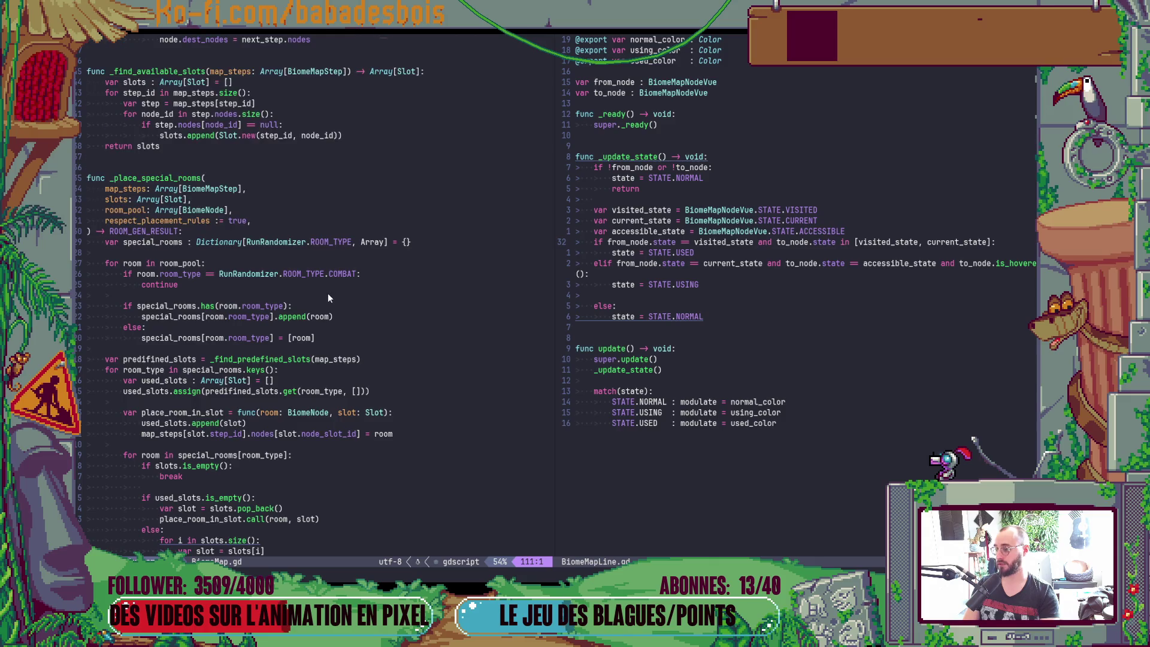
{"action": "scroll", "coordinate": [328, 307], "scroll_direction": "up", "scroll_amount": 10}
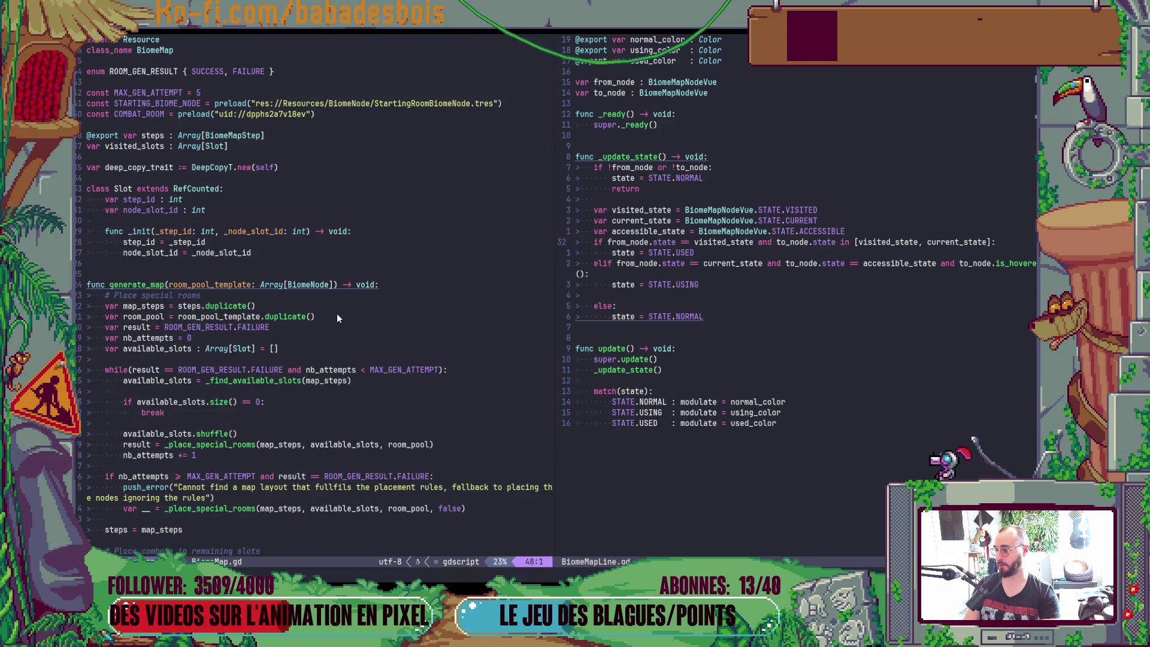
{"action": "scroll", "coordinate": [337, 316], "scroll_direction": "down", "scroll_amount": 4}
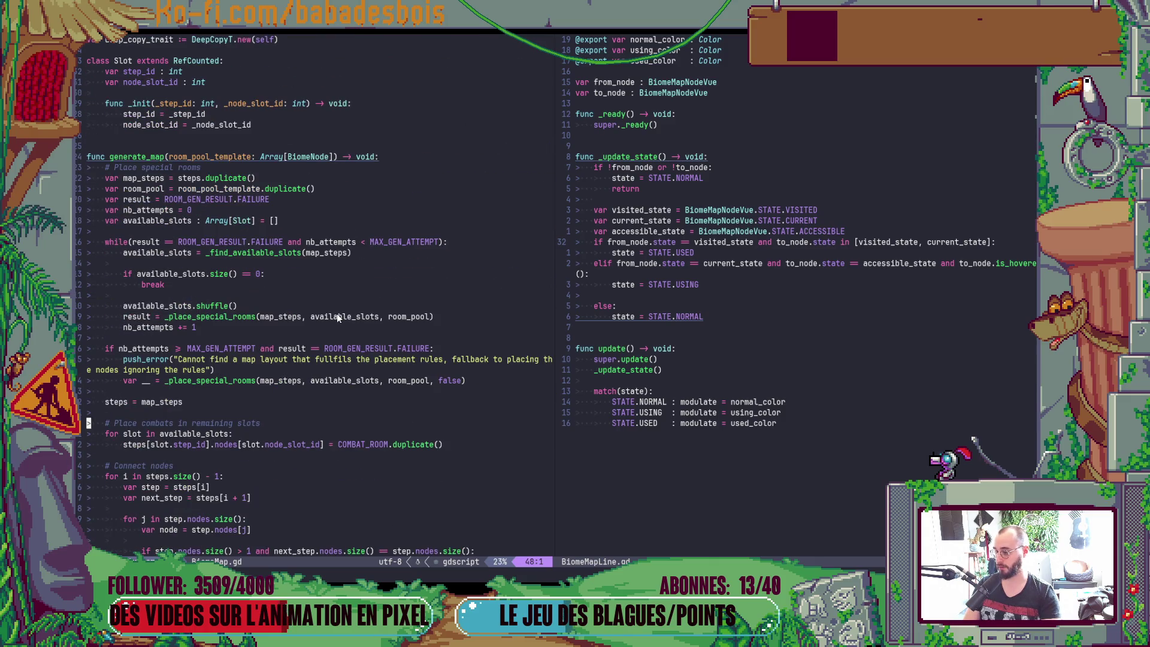
{"action": "scroll", "coordinate": [336, 314], "scroll_direction": "up", "scroll_amount": 4}
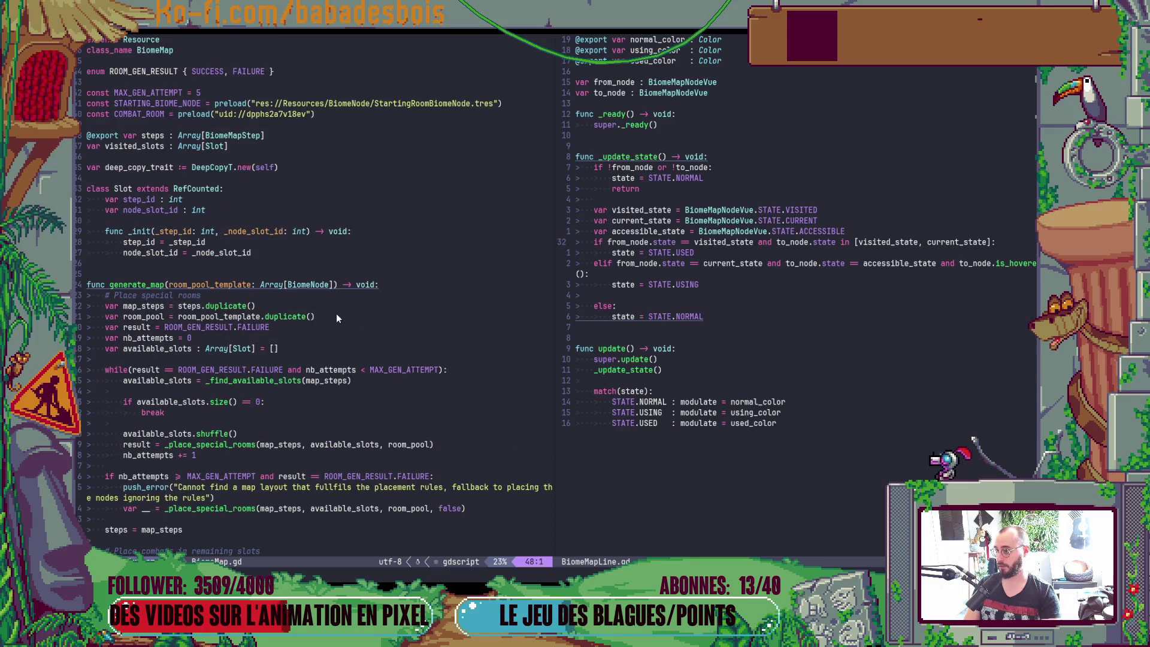
Open BiomeMapVue.gd and go to the close_button.pressed.connect line in _ready()
{"action": "key", "text": "space"}
{"action": "type", "text": "fbiomeMa"}
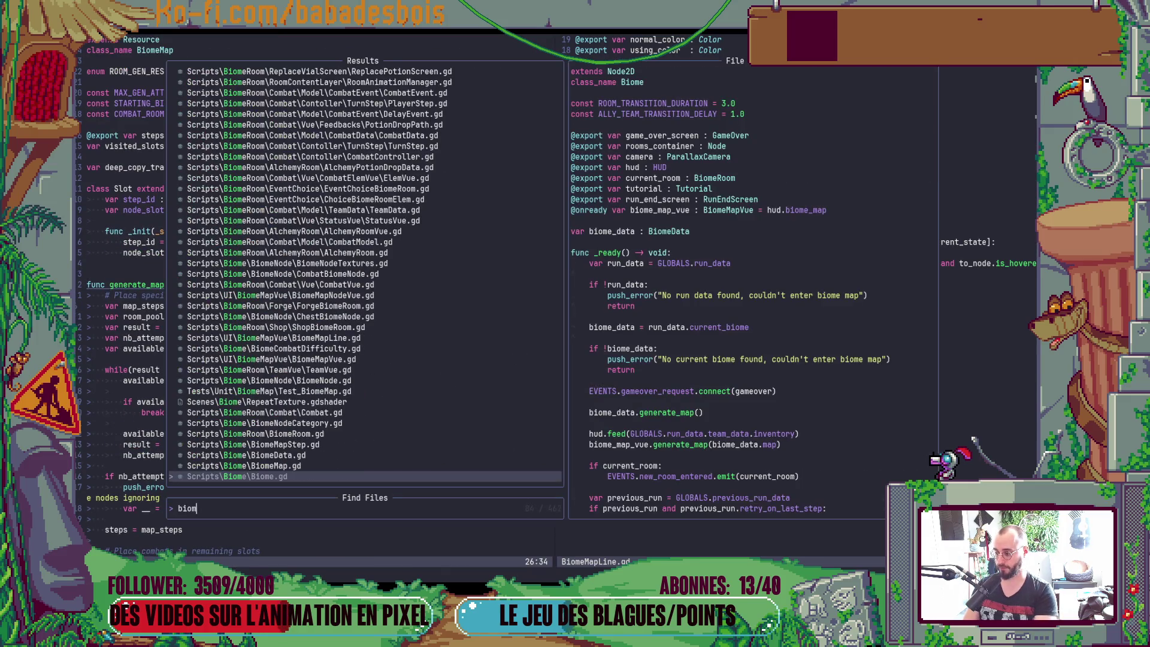
{"action": "key", "text": "Up"}
{"action": "key", "text": "Up"}
{"action": "key", "text": "Up"}
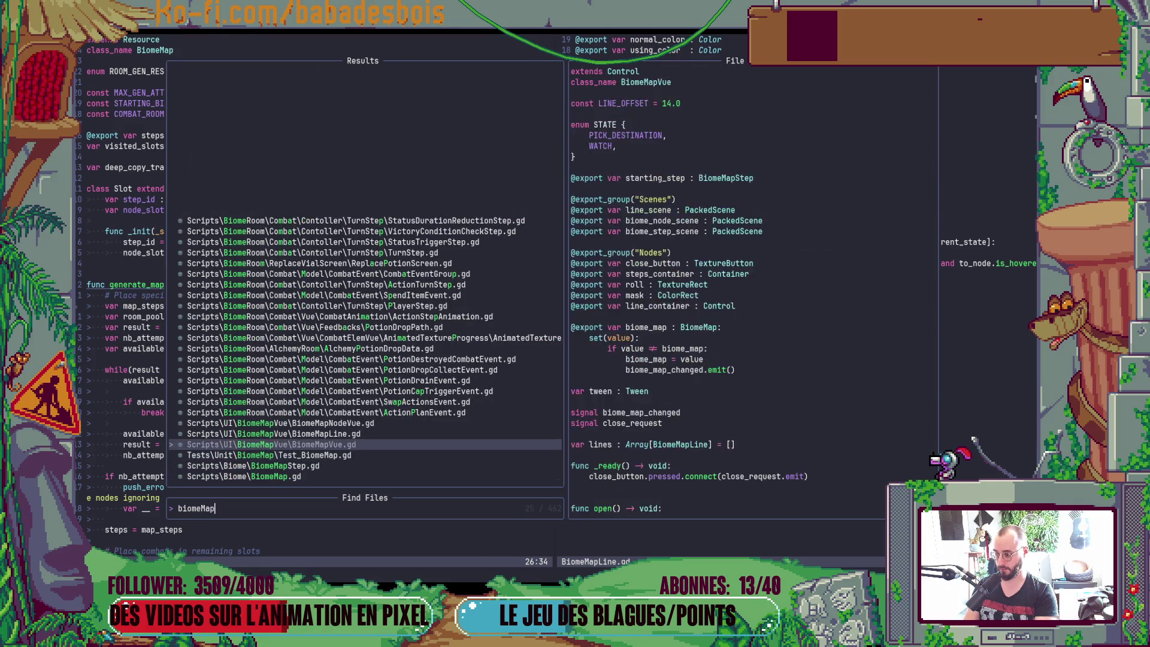
{"action": "key", "text": "Return"}
{"action": "key", "text": "4"}
{"action": "key", "text": "9"}
{"action": "key", "text": "G"}
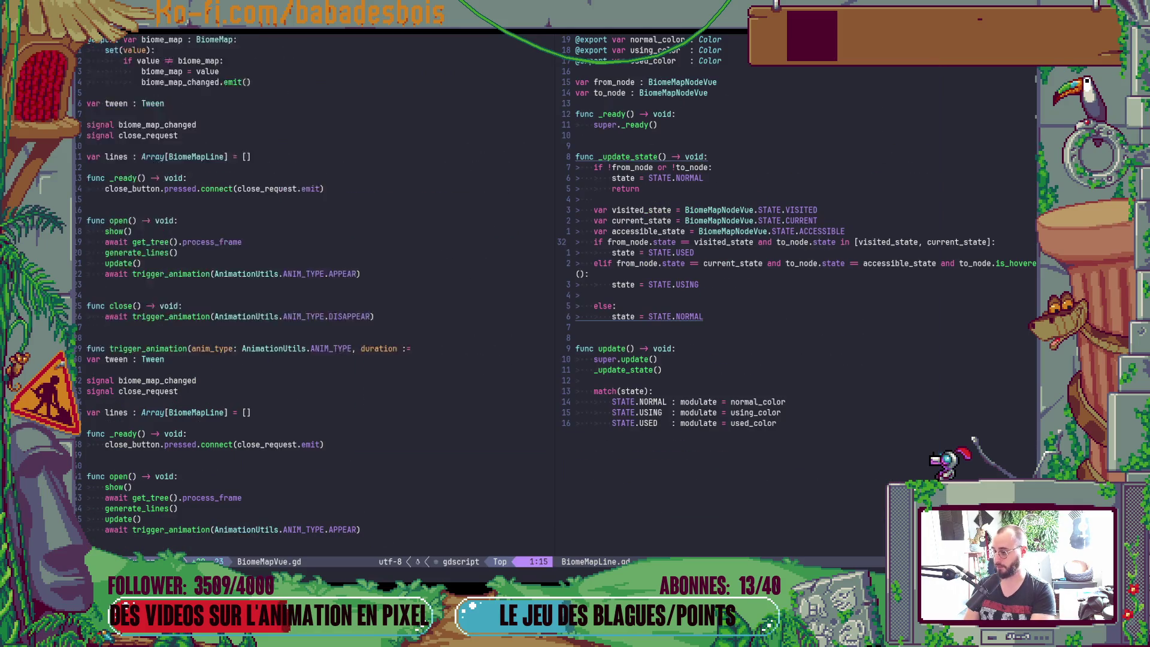
{"action": "key", "text": "9"}
{"action": "key", "text": "k"}
{"action": "left_click", "coordinate": [203, 189]}
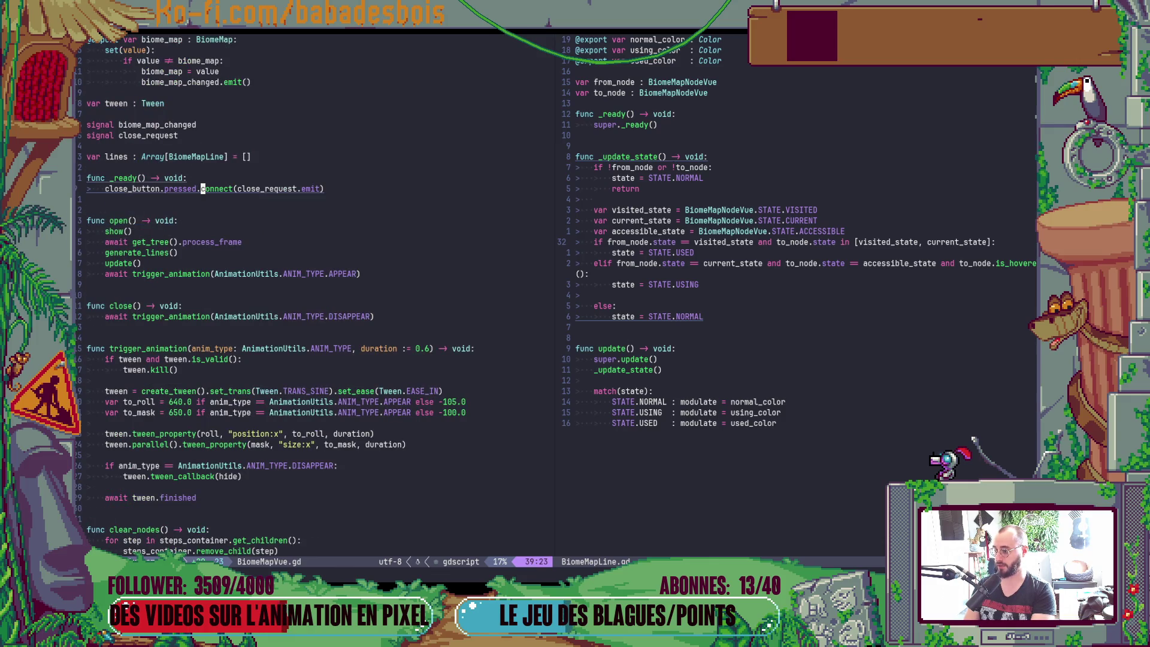
Remove the stray empty line below the connect call and save BiomeMapVue.gd
{"action": "type", "text": "of"}
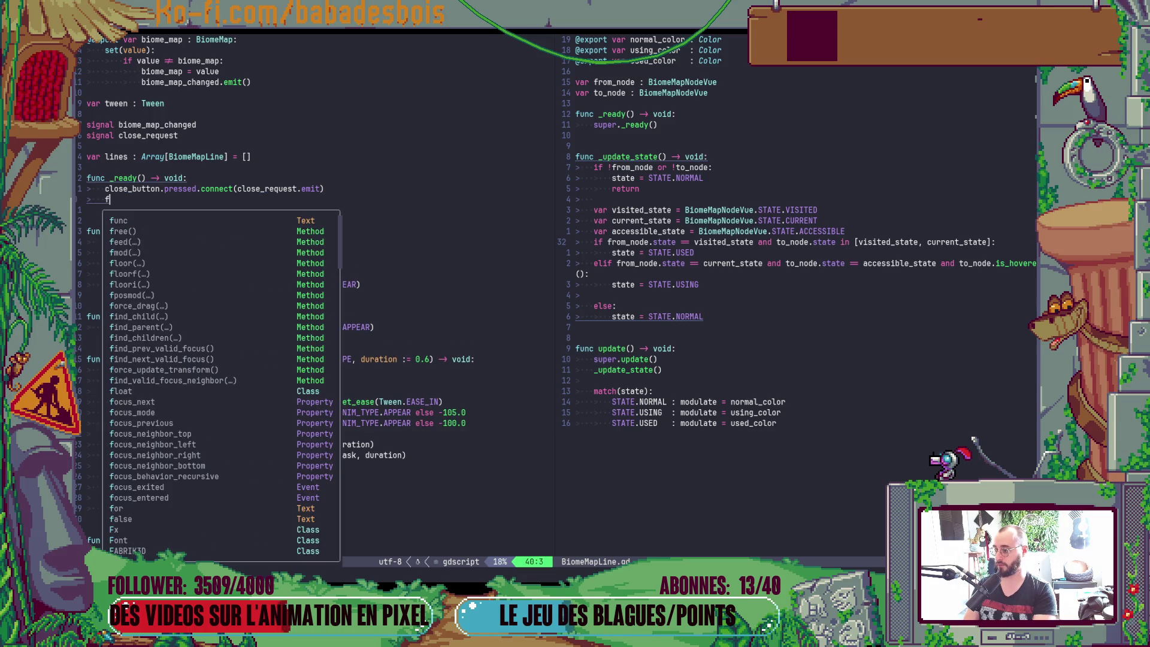
{"action": "key", "text": "BackSpace"}
{"action": "type", "text": "f"}
{"action": "key", "text": "BackSpace"}
{"action": "key", "text": "BackSpace"}
{"action": "key", "text": "BackSpace"}
{"action": "key", "text": "Escape"}
{"action": "type", "text": ":w"}
{"action": "key", "text": "Return"}
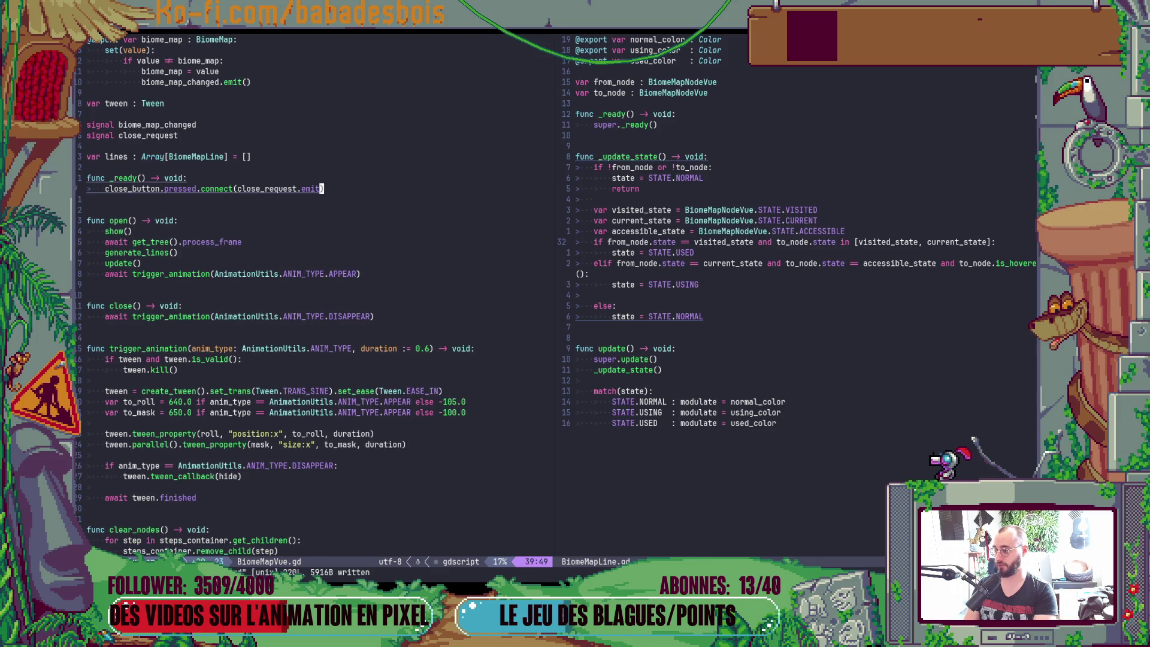
In generate_map, duplicate the node_vue.pressed.connect line and rename the copy's signal to 'hover'
{"action": "key", "text": "ctrl+d"}
{"action": "key", "text": "ctrl+d"}
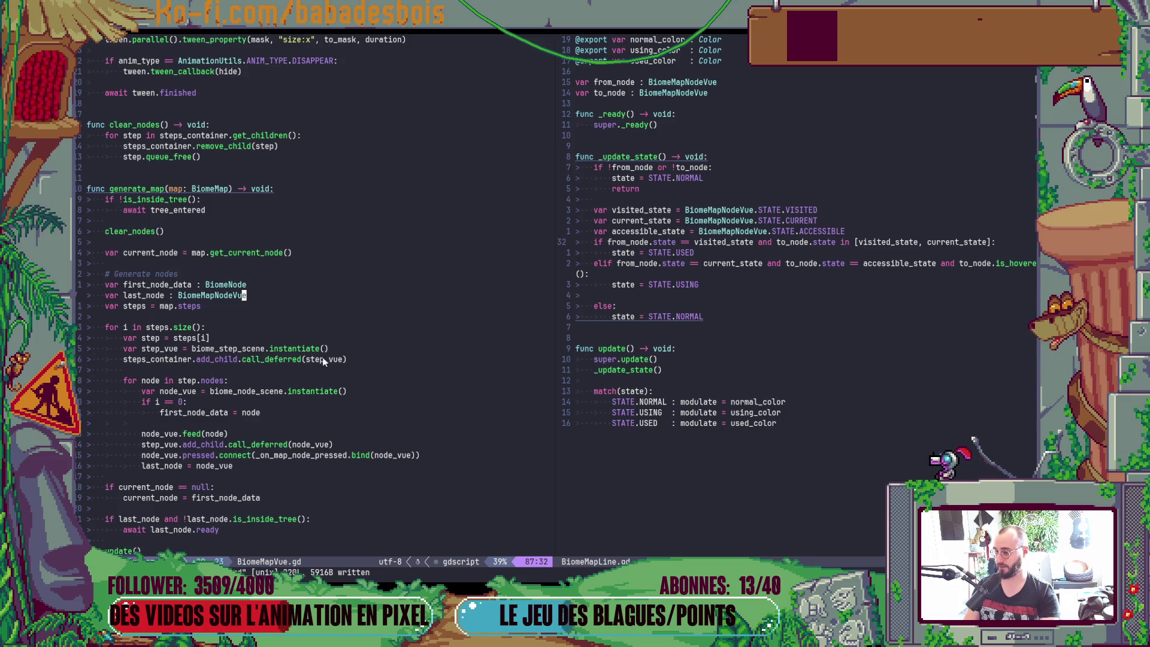
{"action": "scroll", "coordinate": [264, 399], "scroll_direction": "down", "scroll_amount": 2}
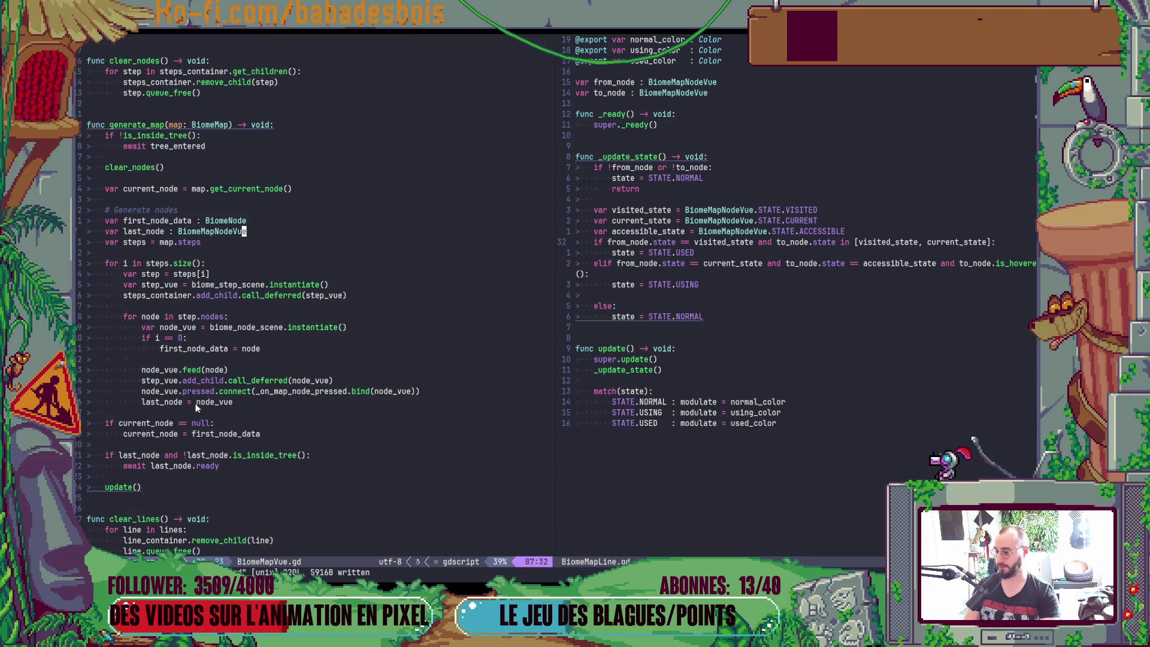
{"action": "scroll", "coordinate": [195, 404], "scroll_direction": "down", "scroll_amount": 1}
{"action": "left_click", "coordinate": [317, 359]}
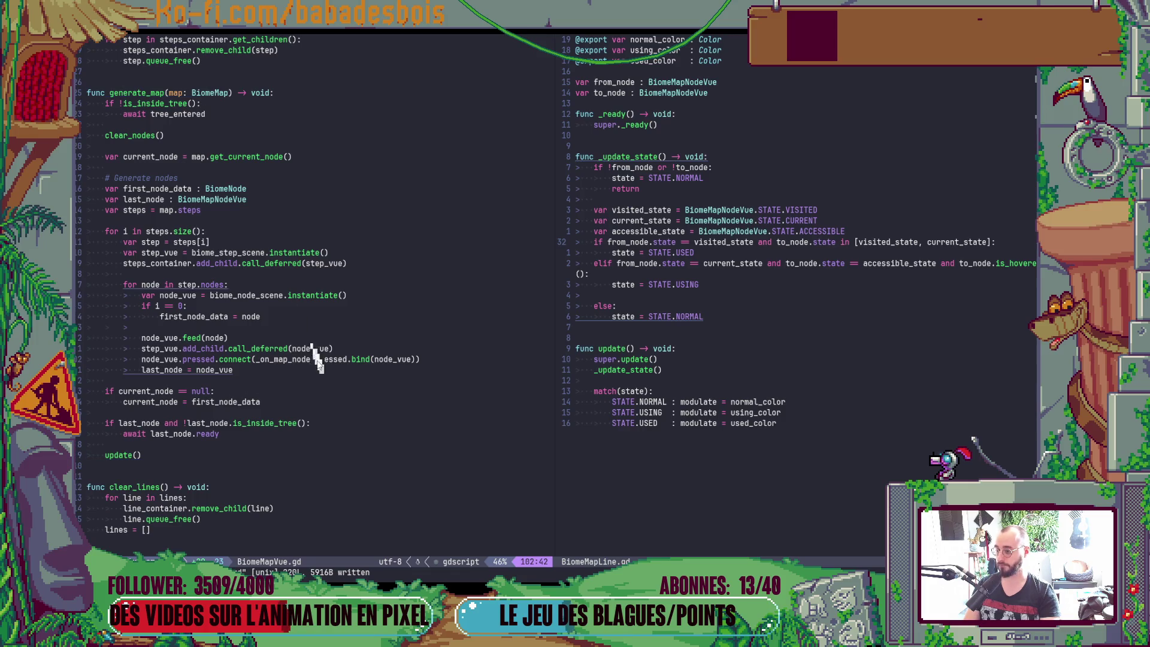
{"action": "key", "text": "y"}
{"action": "key", "text": "y"}
{"action": "key", "text": "p"}
{"action": "key", "text": "l"}
{"action": "key", "text": "l"}
{"action": "key", "text": "l"}
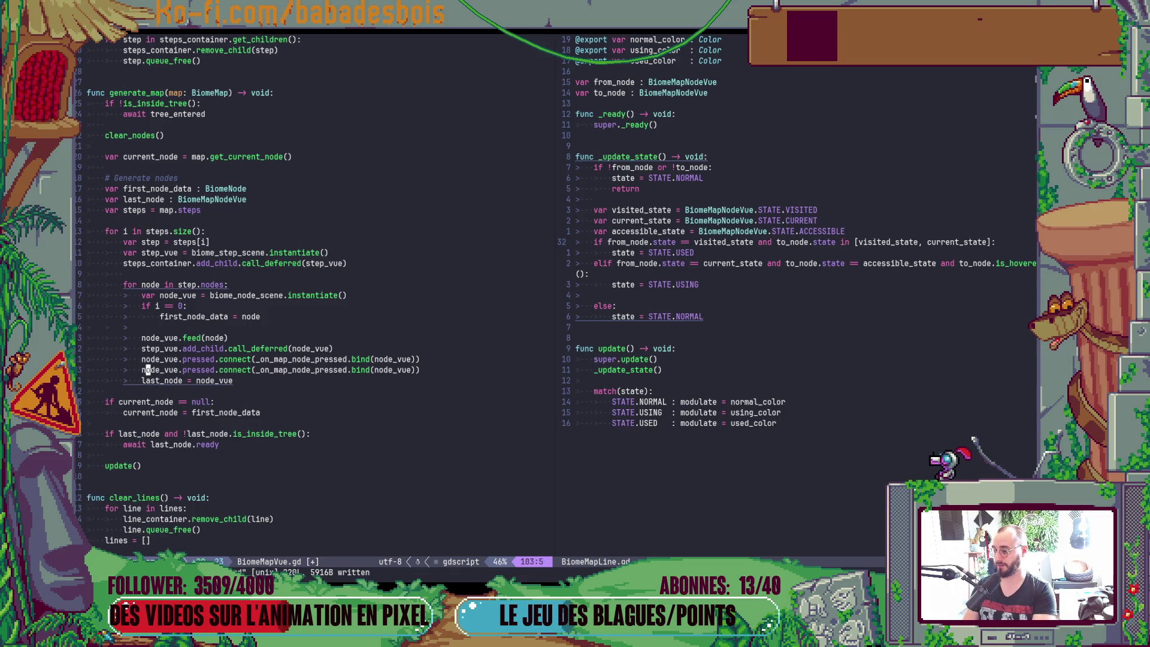
{"action": "key", "text": "w"}
{"action": "key", "text": "w"}
{"action": "type", "text": "cwh"}
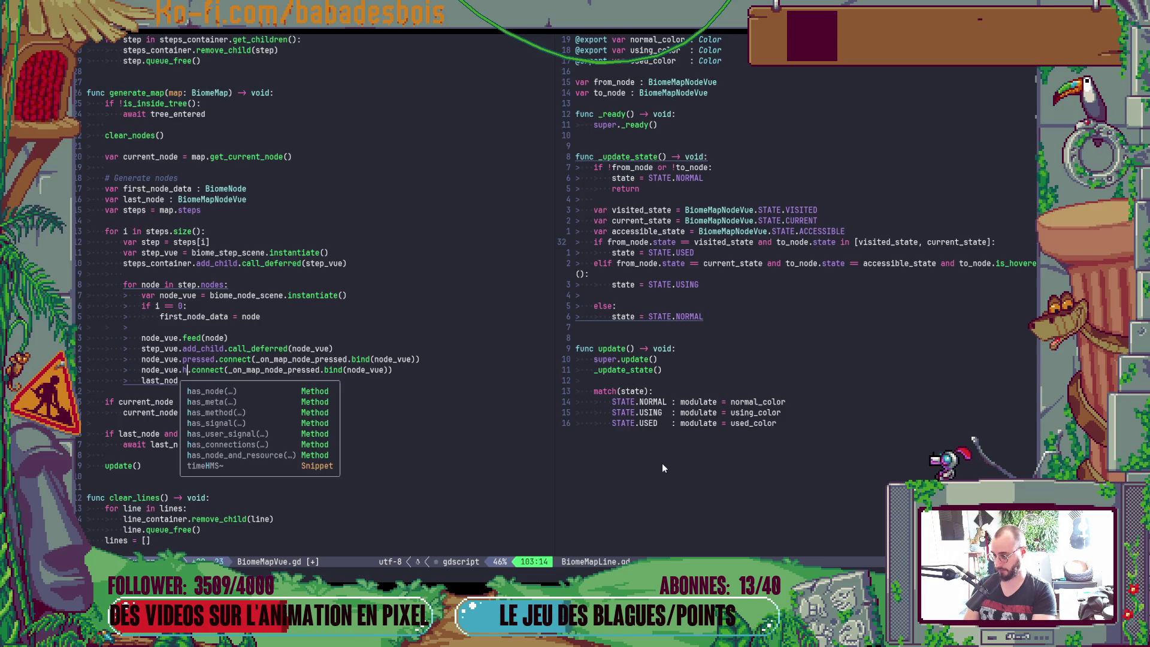
{"action": "type", "text": "ove"}
{"action": "key", "text": "Escape"}
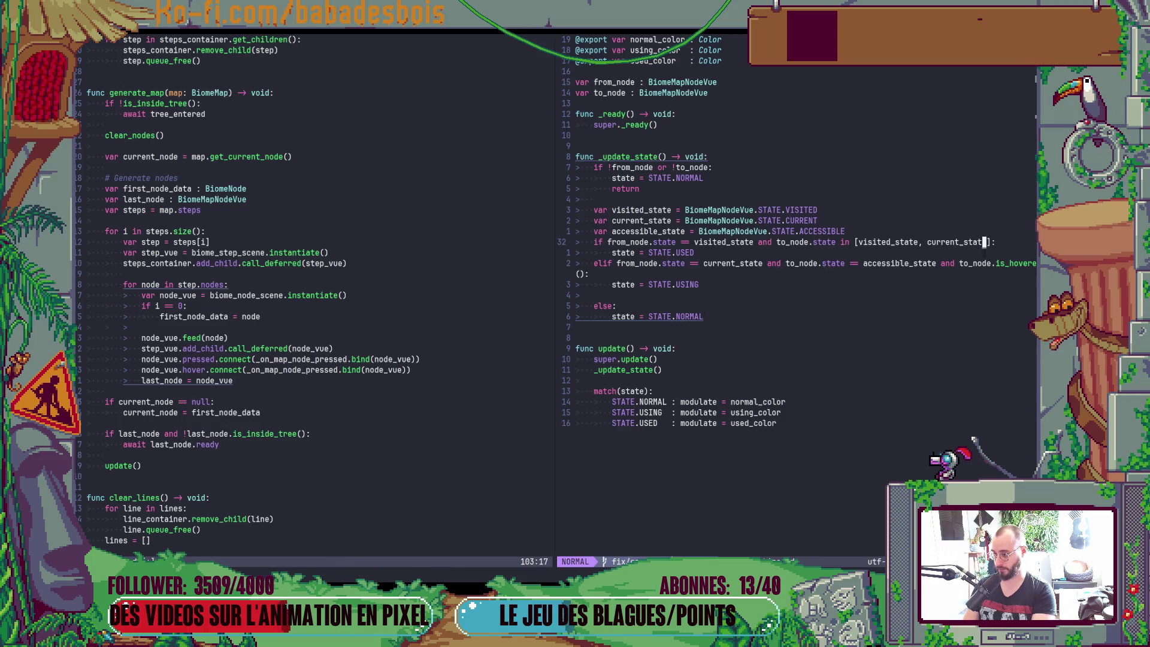
Open BiomeMapNodeVue.gd in the right pane through the file finder
{"action": "key", "text": "space"}
{"action": "key", "text": "f"}
{"action": "key", "text": "f"}
{"action": "type", "text": "BiomeMap"}
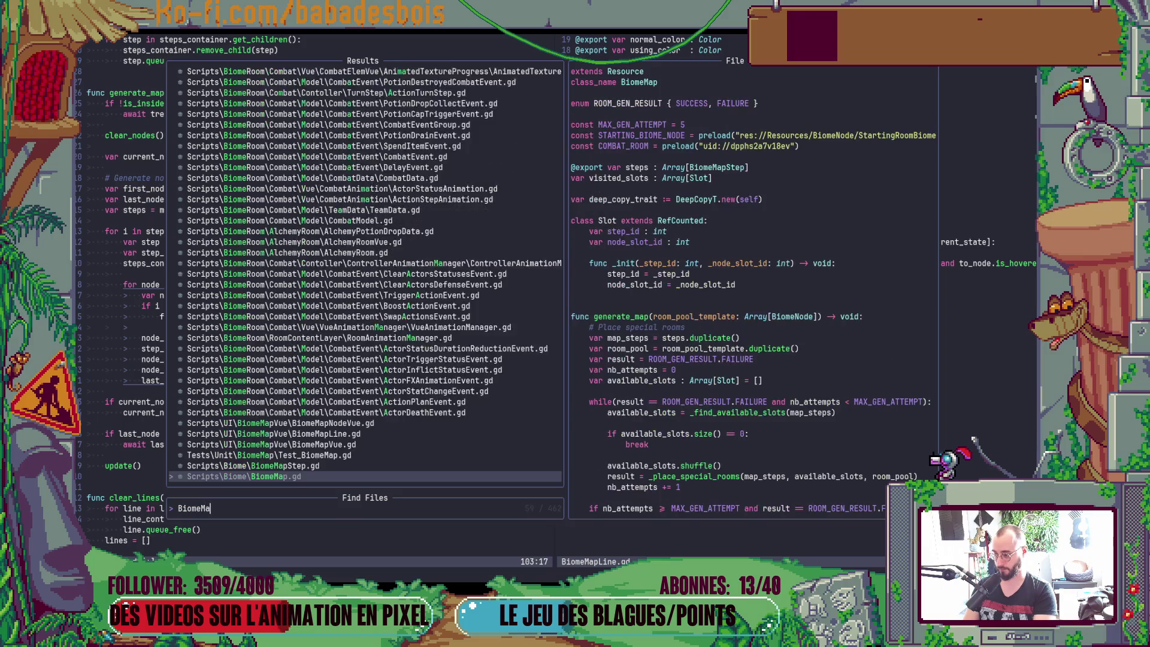
{"action": "type", "text": "Node"}
{"action": "key", "text": "Return"}
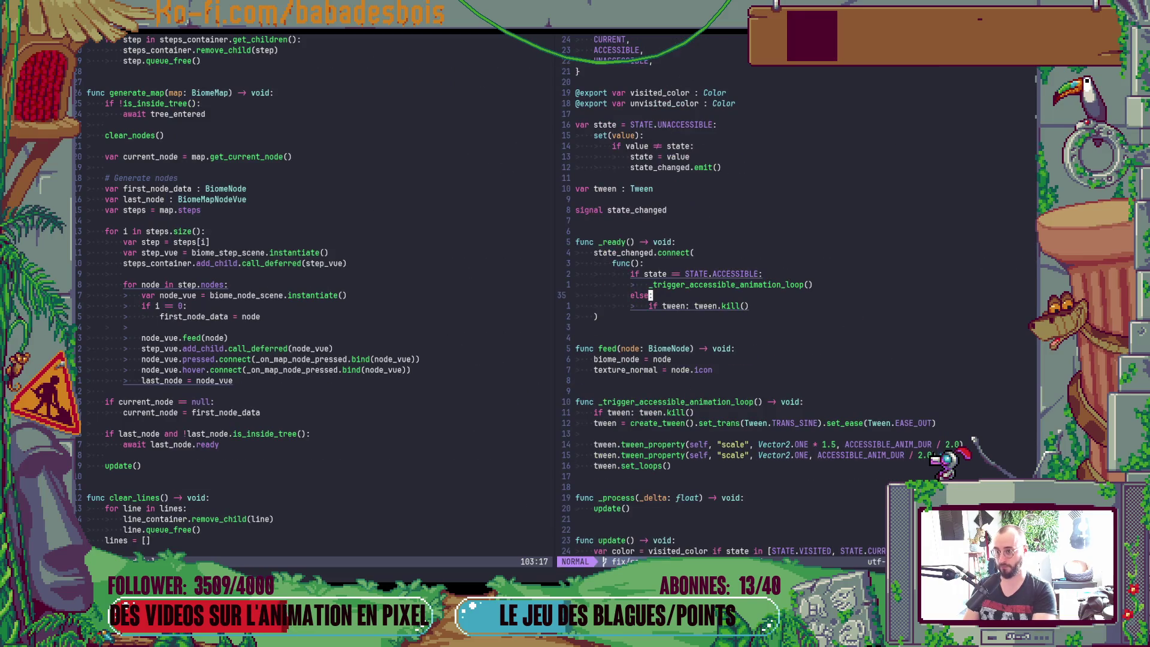
Delete the extra blank line before _ready and place the cursor on the node_vue instantiate line
{"action": "left_click", "coordinate": [577, 220]}
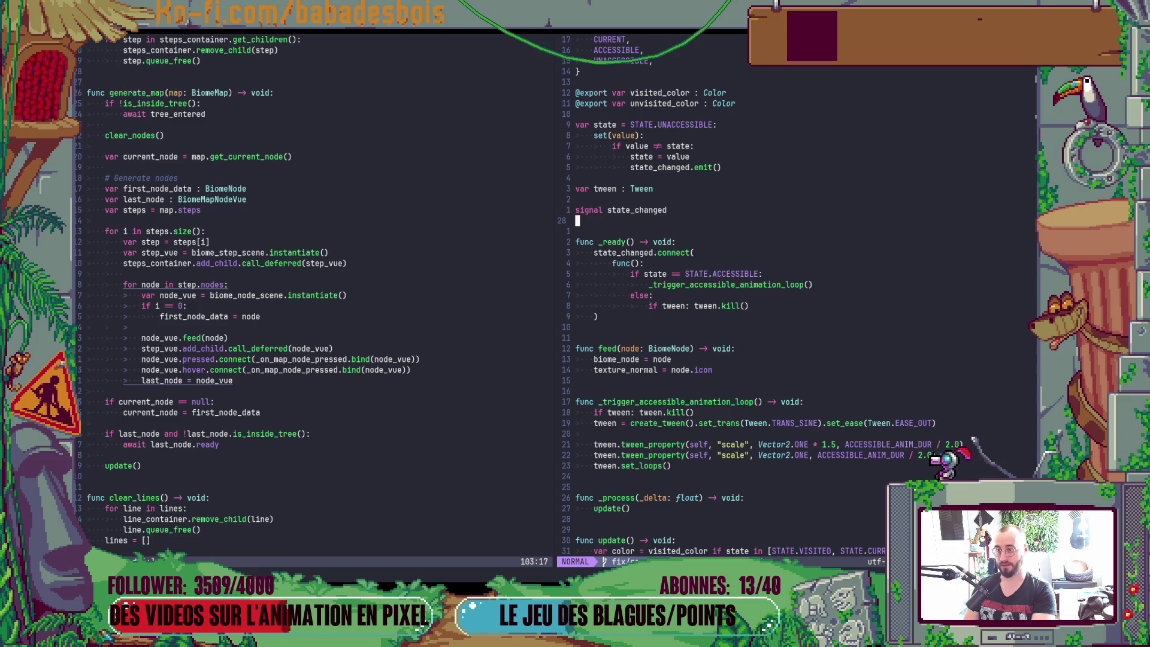
{"action": "key", "text": "d"}
{"action": "key", "text": "d"}
{"action": "scroll", "coordinate": [677, 414], "scroll_direction": "up", "scroll_amount": 3}
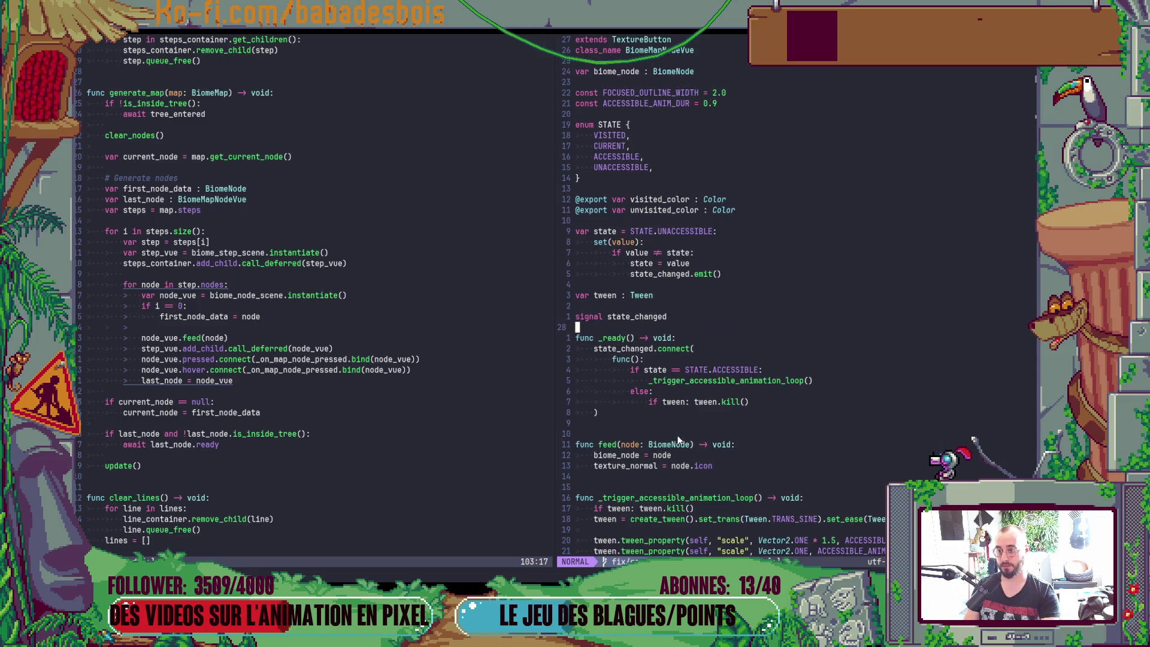
{"action": "scroll", "coordinate": [679, 440], "scroll_direction": "down", "scroll_amount": 3}
{"action": "scroll", "coordinate": [679, 440], "scroll_direction": "down", "scroll_amount": 5}
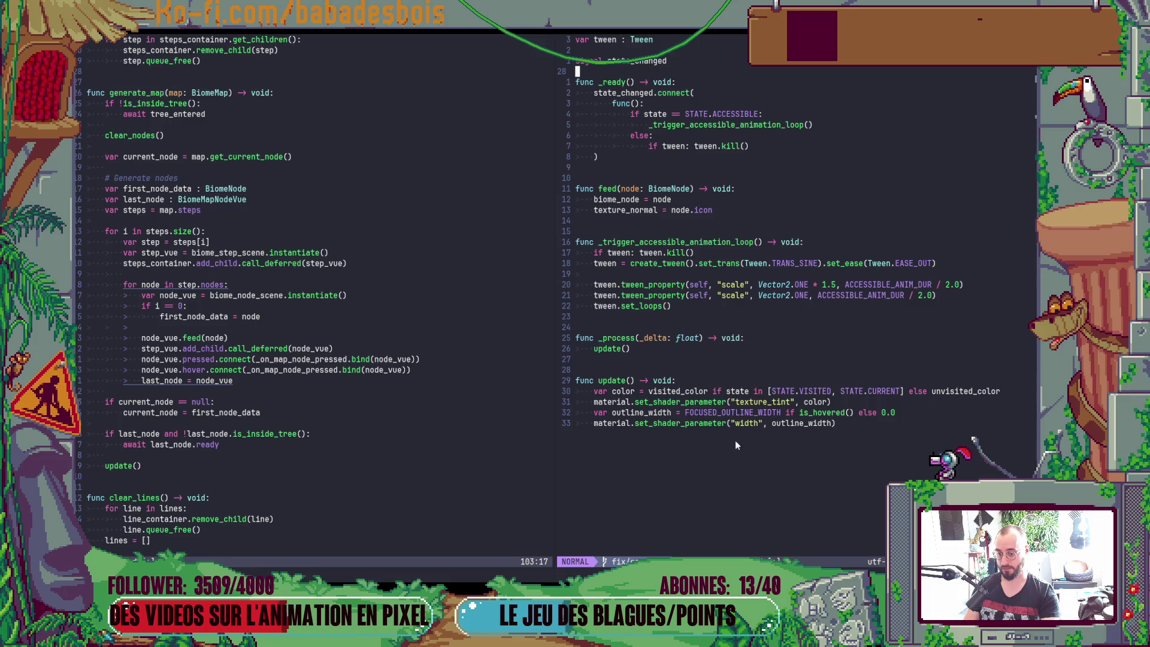
{"action": "scroll", "coordinate": [785, 444], "scroll_direction": "up", "scroll_amount": 8}
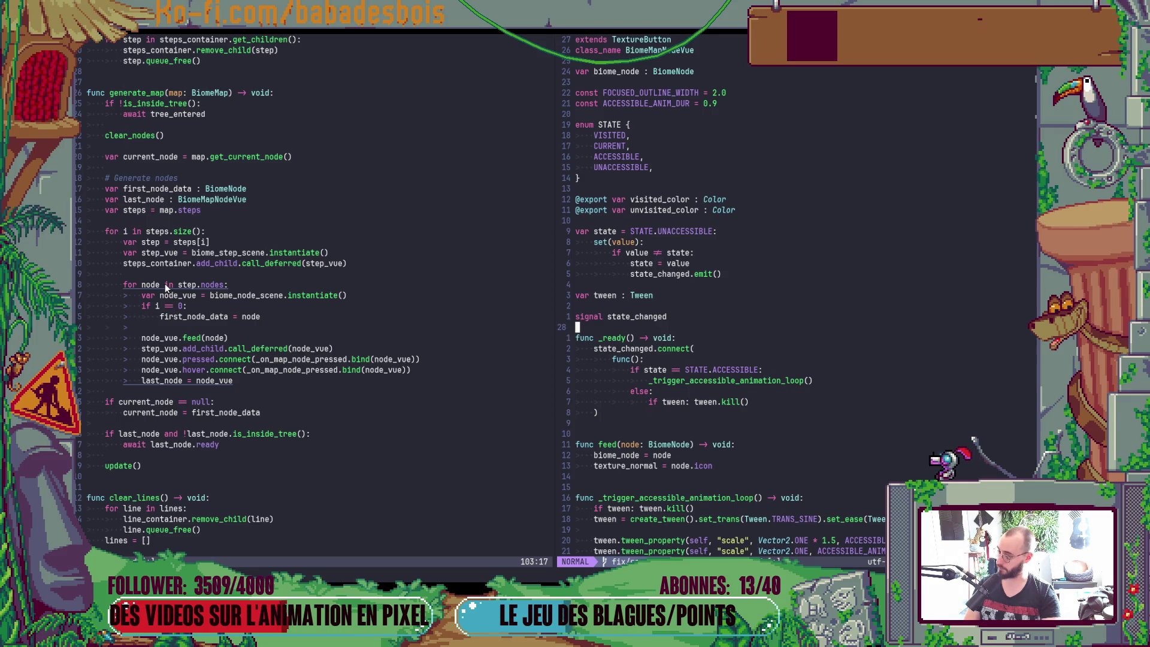
{"action": "left_click", "coordinate": [347, 293]}
Cast node_vue's instantiate() result as BiomeMapNodeVue
{"action": "type", "text": "ate() as"}
{"action": "type", "text": " Biome"}
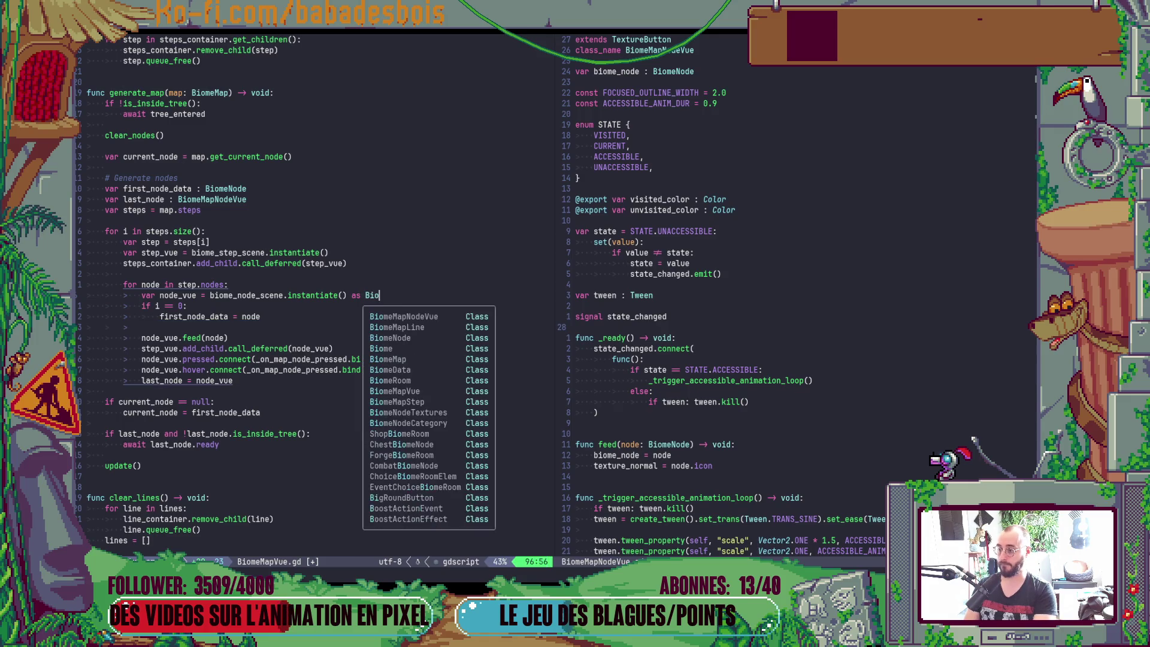
{"action": "key", "text": "Down"}
{"action": "key", "text": "Return"}
{"action": "key", "text": "Down"}
{"action": "key", "text": "Down"}
{"action": "key", "text": "Down"}
{"action": "key", "text": "Escape"}
Change the duplicated connection's signal from hover to mouse_entered
{"action": "key", "text": "j"}
{"action": "key", "text": "j"}
{"action": "key", "text": "k"}
{"action": "key", "text": "0"}
{"action": "key", "text": "l"}
{"action": "key", "text": "l"}
{"action": "key", "text": "w"}
{"action": "key", "text": "w"}
{"action": "key", "text": "c"}
{"action": "key", "text": "w"}
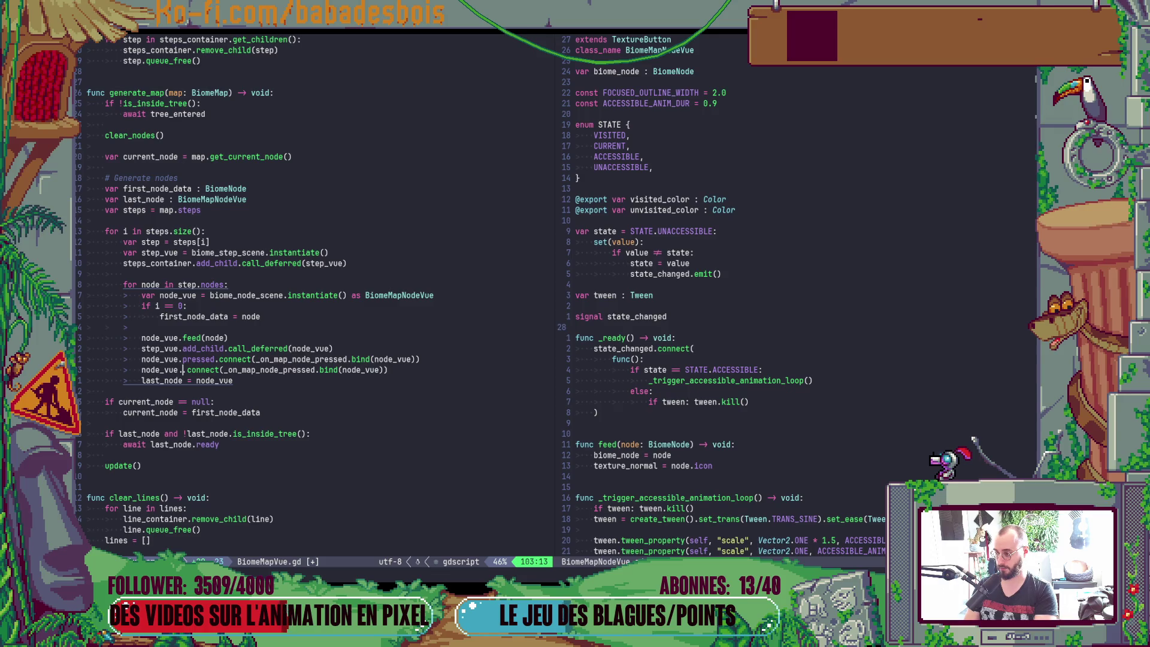
{"action": "type", "text": "hove"}
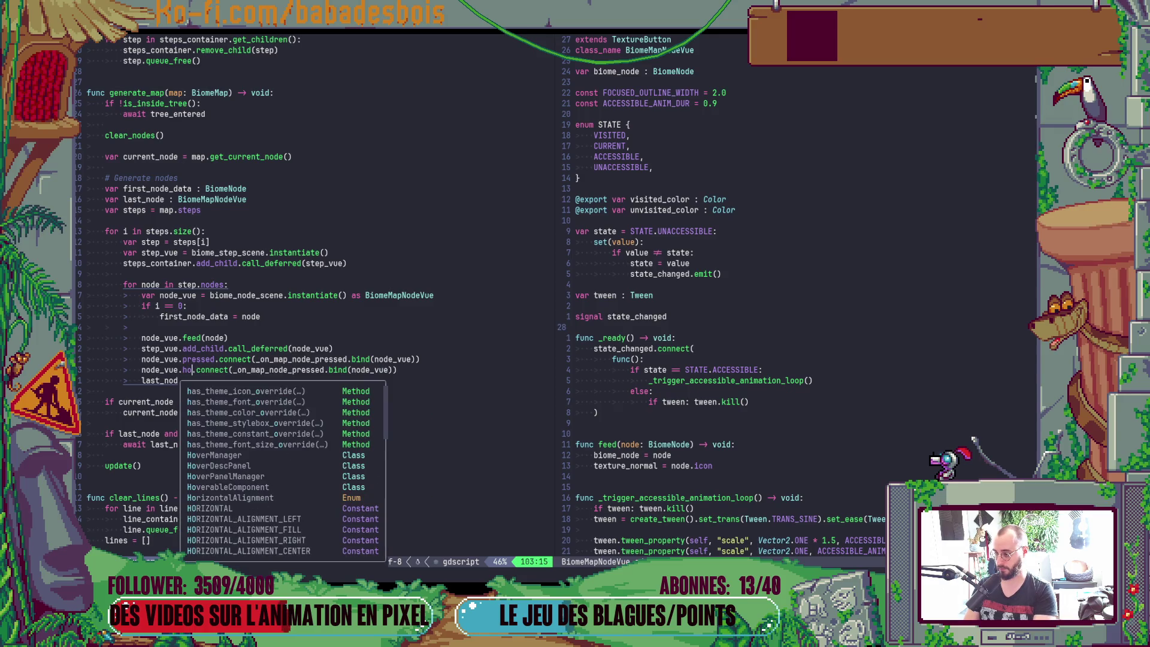
{"action": "type", "text": "r"}
{"action": "key", "text": "BackSpace"}
{"action": "key", "text": "BackSpace"}
{"action": "key", "text": "BackSpace"}
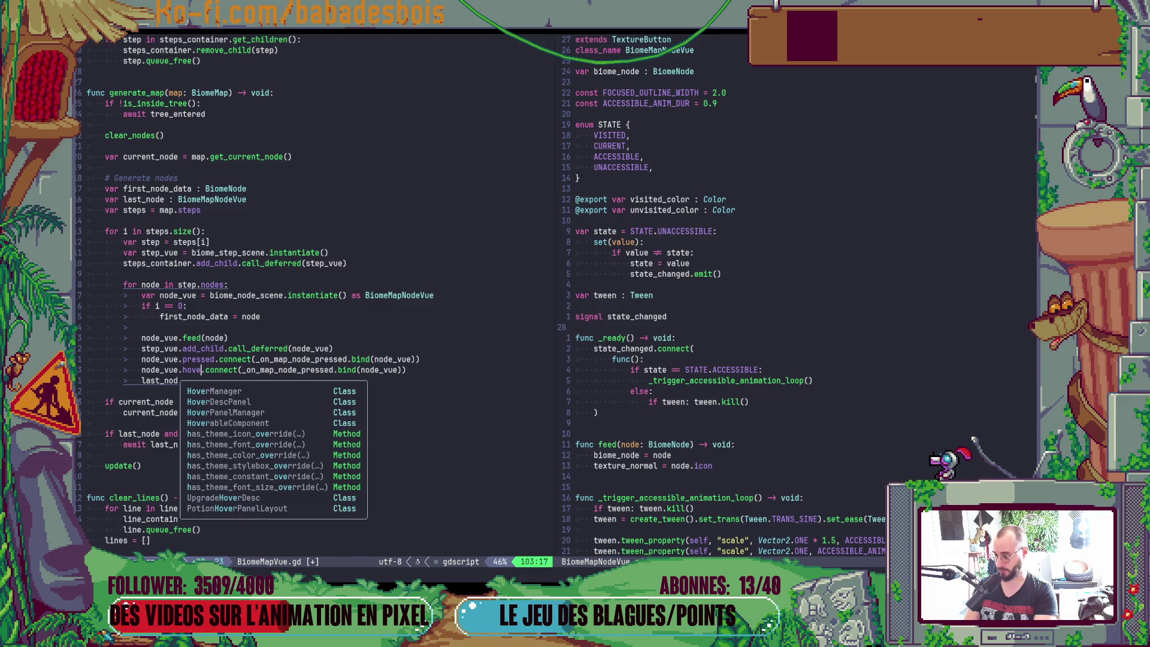
{"action": "type", "text": "mous"}
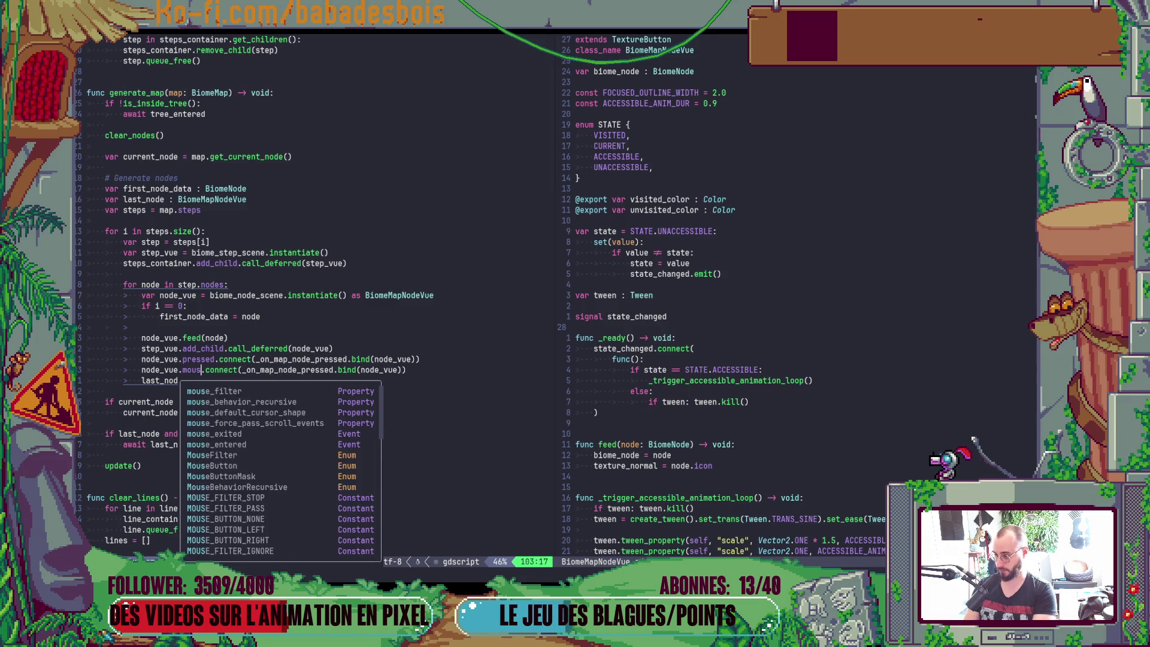
{"action": "key", "text": "Down"}
{"action": "key", "text": "Down"}
{"action": "key", "text": "Down"}
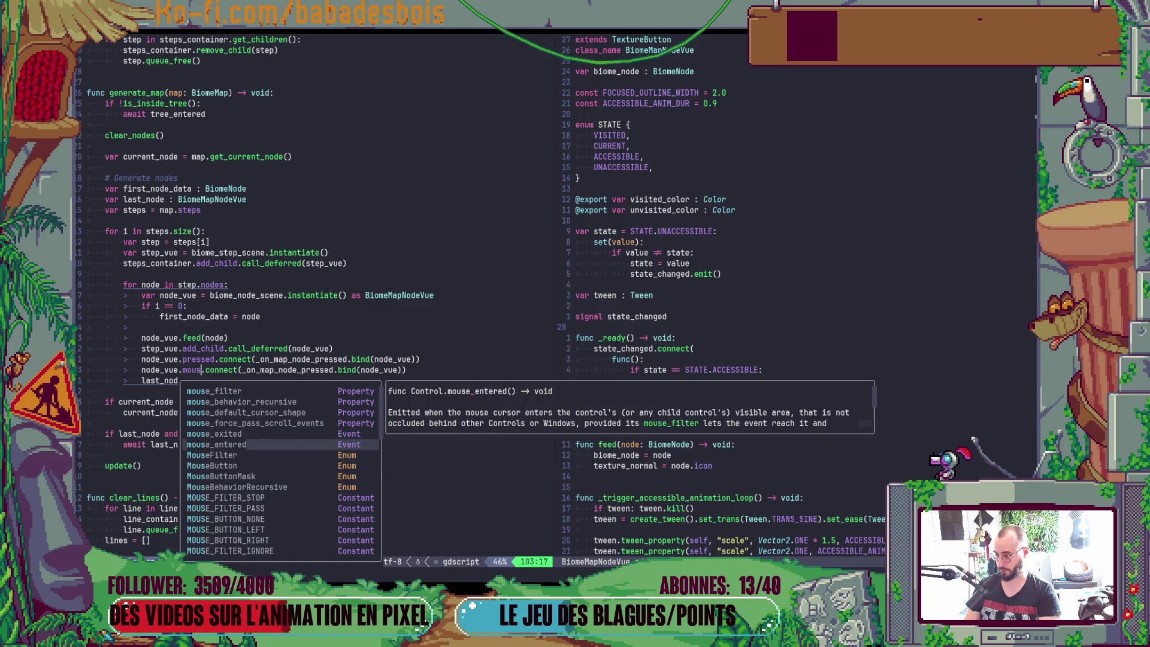
{"action": "key", "text": "Return"}
{"action": "key", "text": "Escape"}
Duplicate the mouse_entered connection line and clear the first one's connect() handler argument
{"action": "key", "text": "y"}
{"action": "key", "text": "y"}
{"action": "key", "text": "p"}
{"action": "key", "text": "l"}
{"action": "key", "text": "l"}
{"action": "key", "text": "l"}
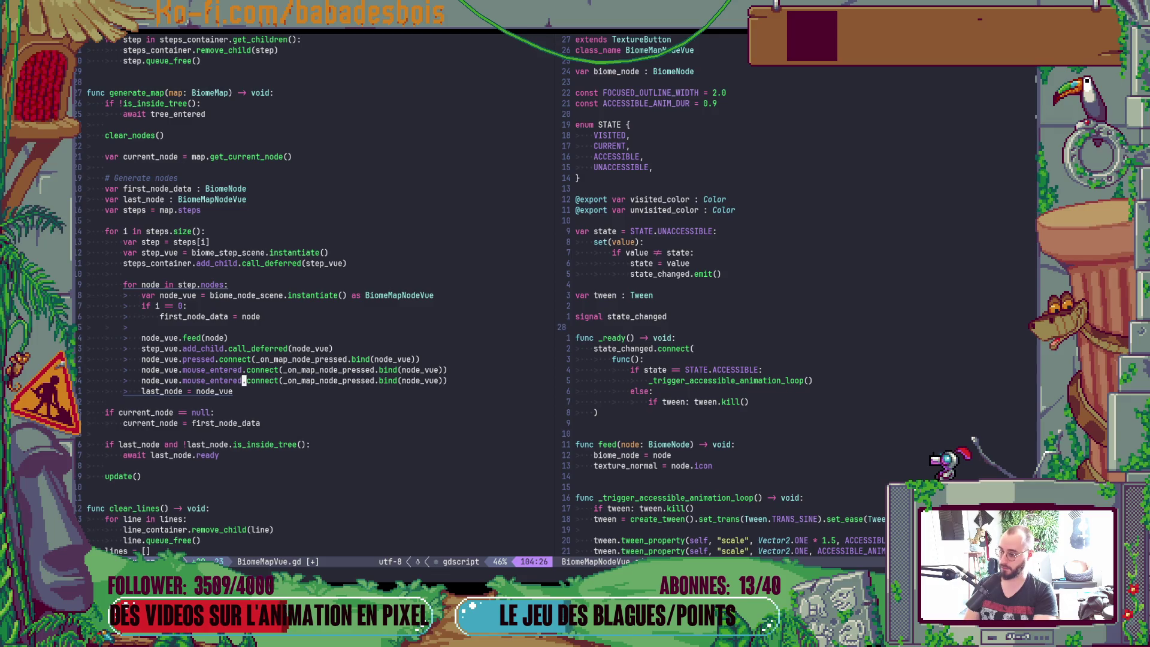
{"action": "key", "text": "k"}
{"action": "key", "text": "l"}
{"action": "key", "text": "l"}
{"action": "key", "text": "l"}
{"action": "key", "text": "l"}
{"action": "key", "text": "l"}
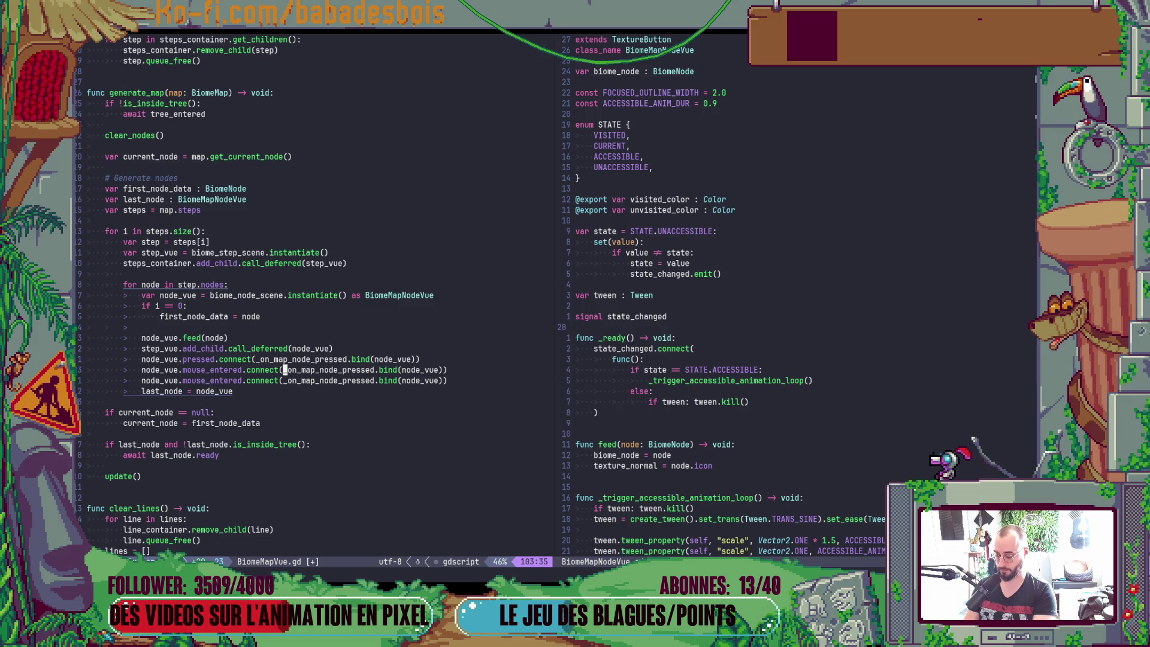
{"action": "key", "text": "c"}
{"action": "key", "text": "i"}
{"action": "key", "text": "parenleft"}
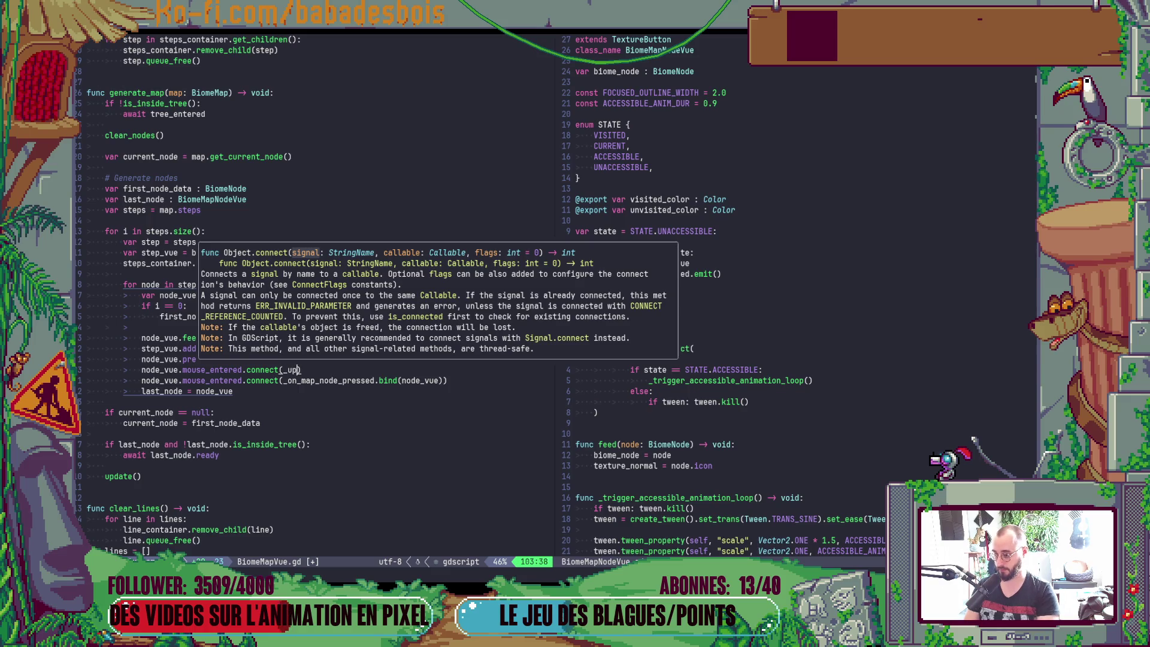
Make the first connection call _update_lines and declare func _update_lines() -> void below update()
{"action": "type", "text": "date_lines"}
{"action": "key", "text": "Escape"}
{"action": "key", "text": "j"}
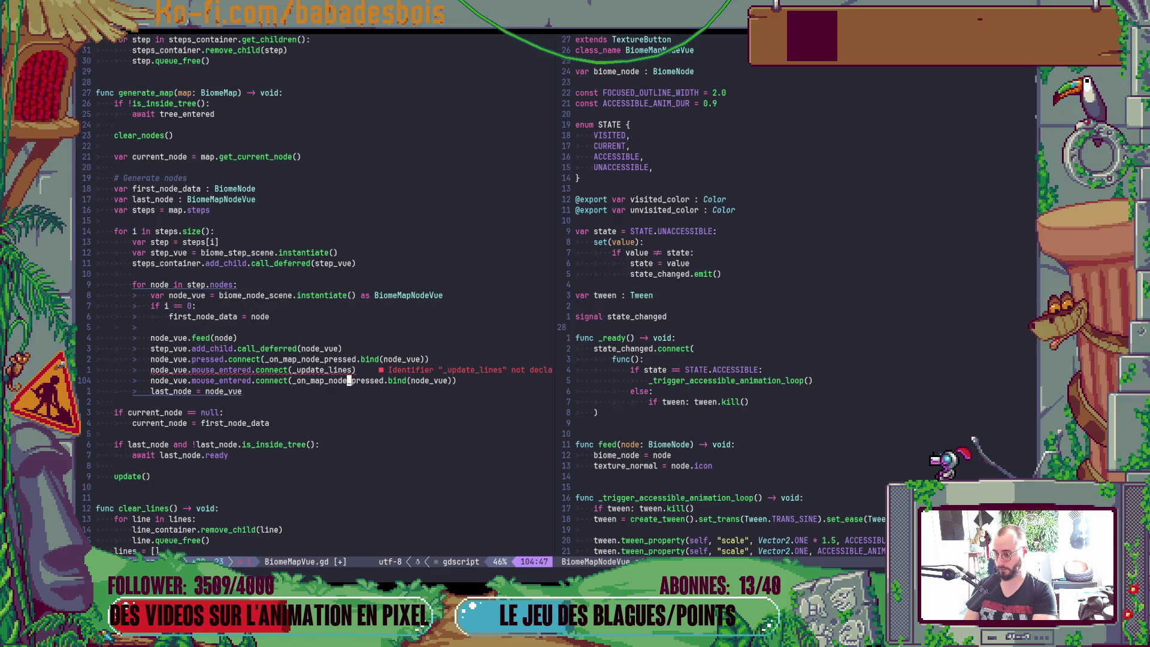
{"action": "key", "text": "ctrl+d"}
{"action": "key", "text": "ctrl+d"}
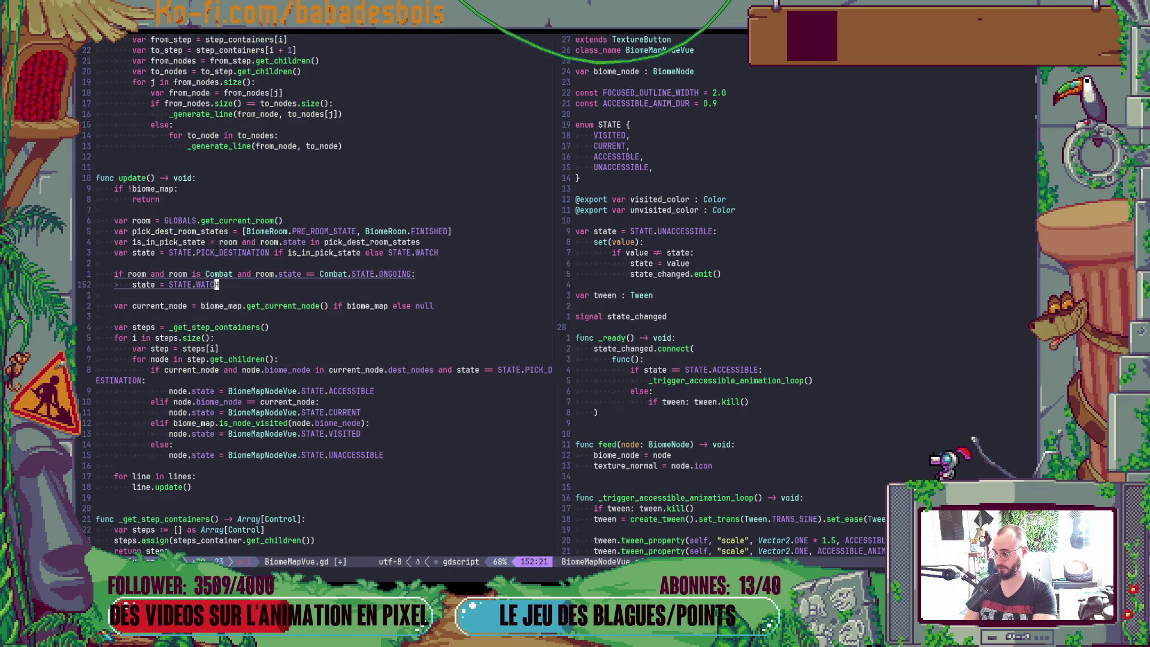
{"action": "key", "text": "1"}
{"action": "key", "text": "6"}
{"action": "key", "text": "j"}
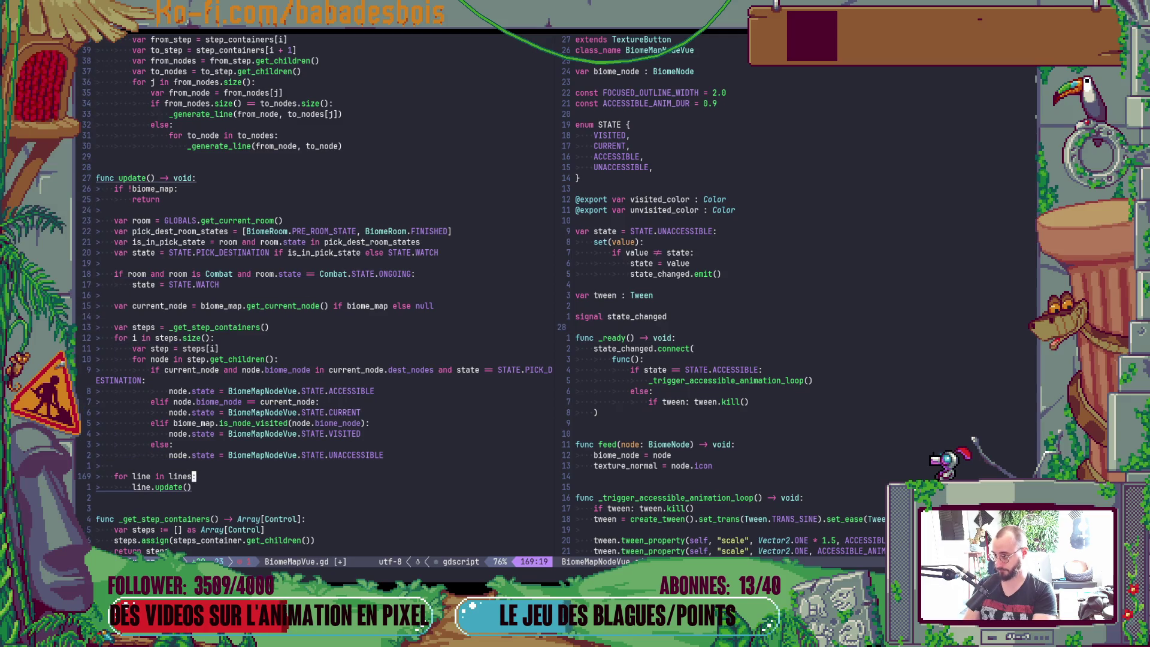
{"action": "type", "text": "o"}
{"action": "type", "text": "func _updarte_l"}
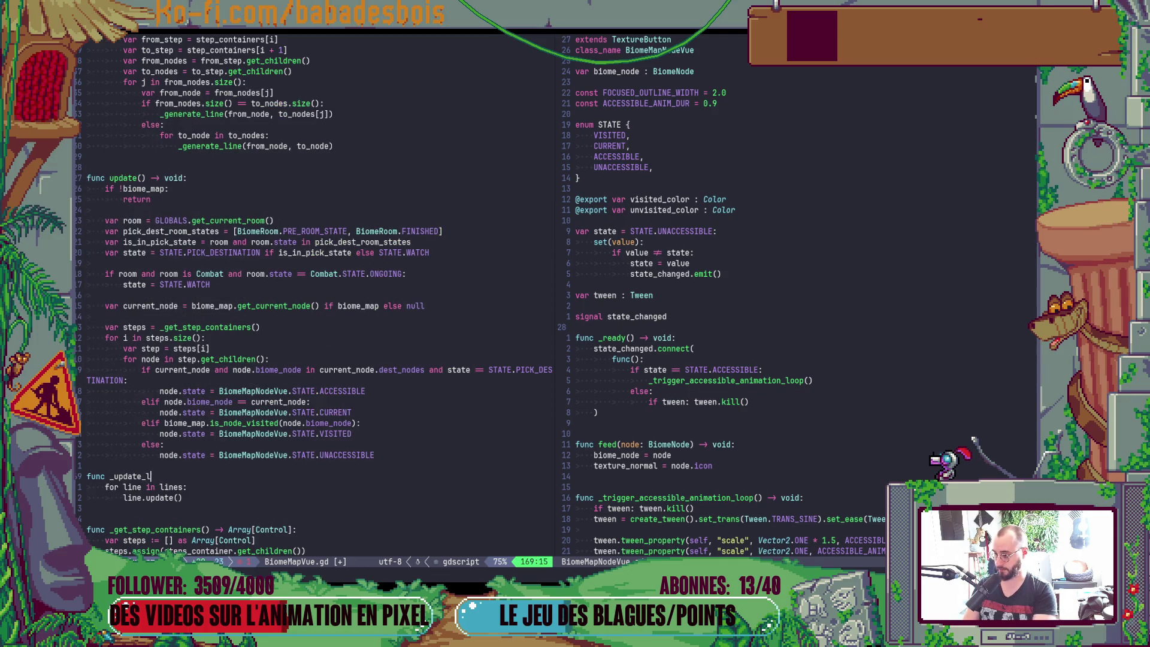
{"action": "type", "text": "() "}
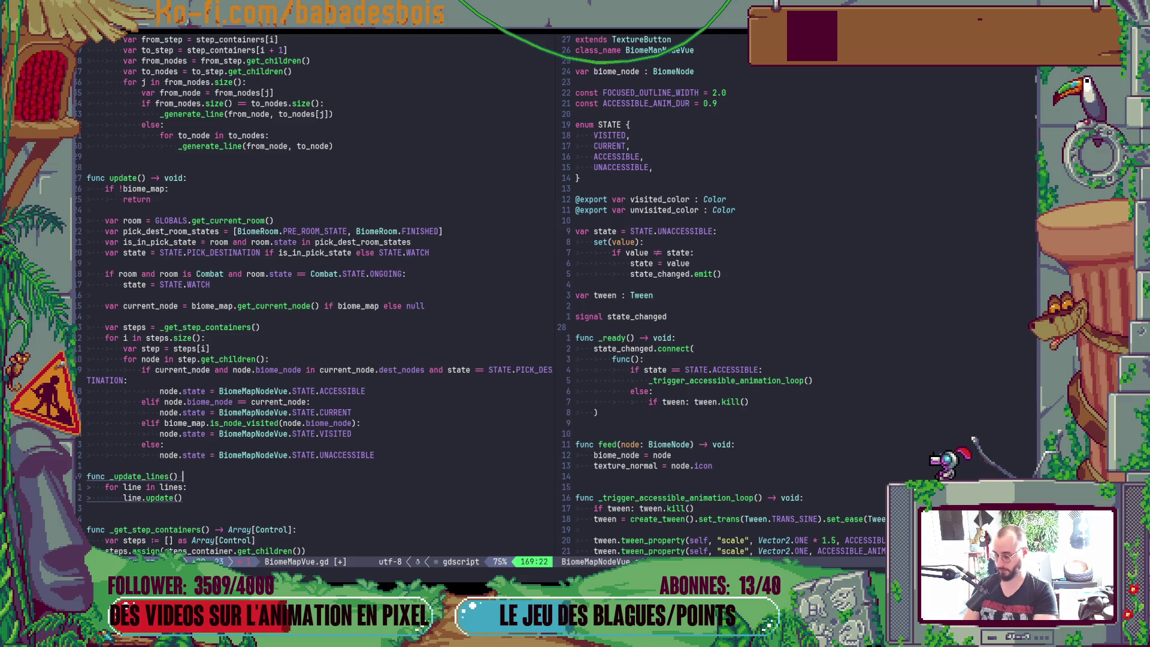
{"action": "type", "text": "oid:"}
{"action": "key", "text": "Escape"}
{"action": "key", "text": "O"}
{"action": "key", "text": "Escape"}
Call _update_lines() at the end of update() and save the script
{"action": "key", "text": "O"}
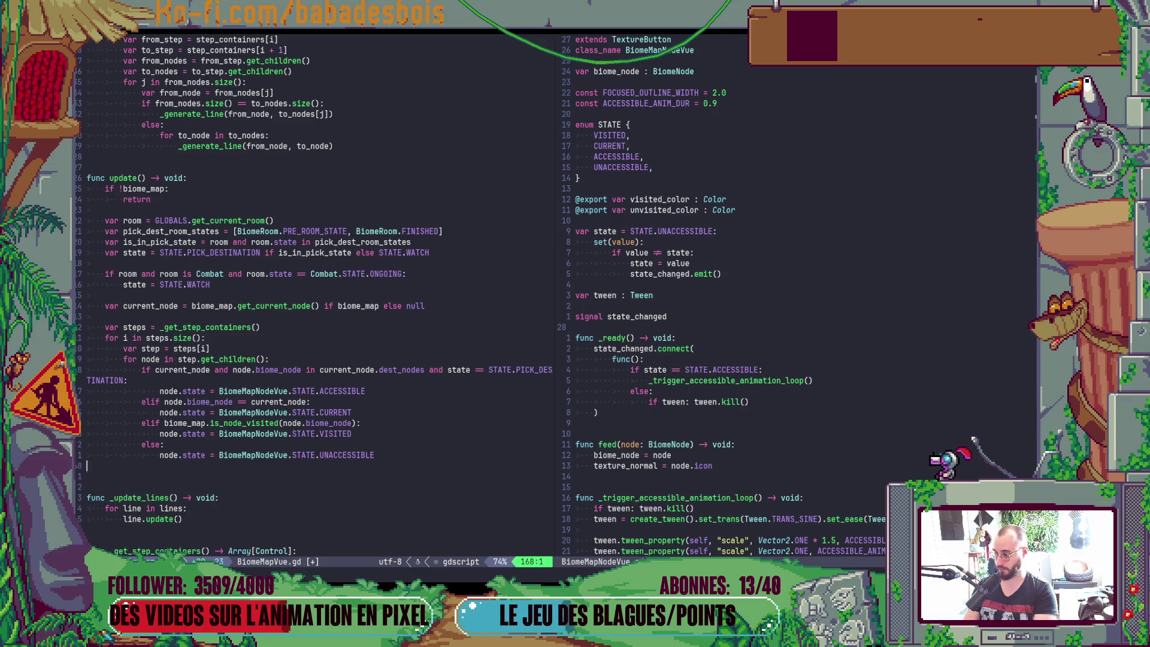
{"action": "type", "text": "_up"}
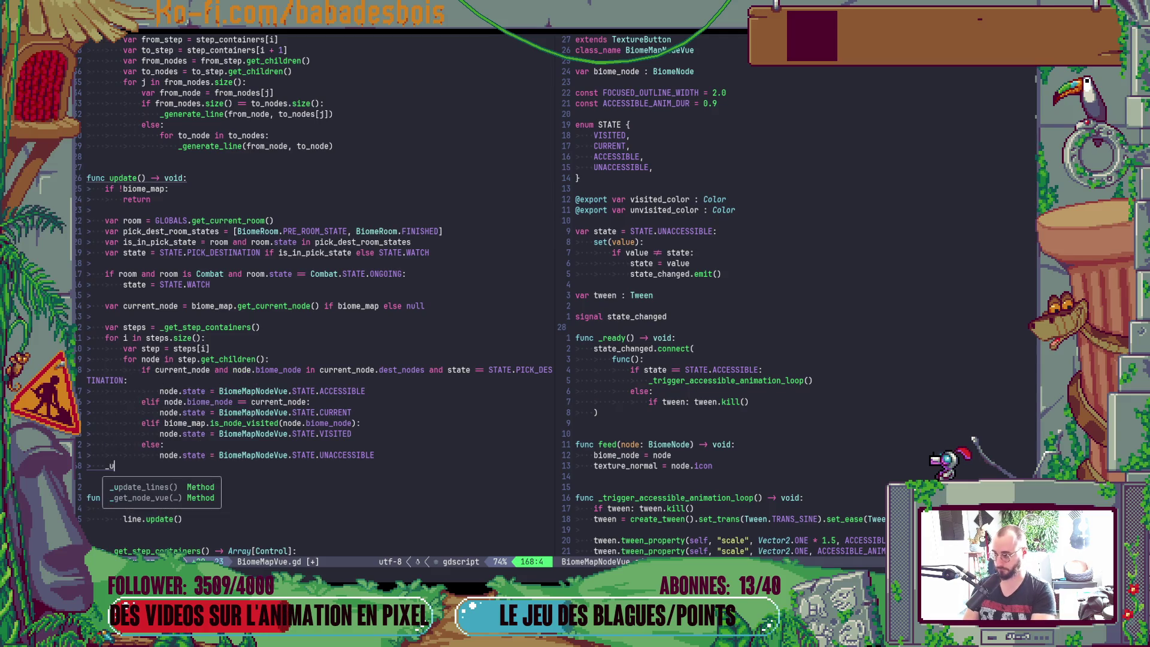
{"action": "key", "text": "Return"}
{"action": "key", "text": "Escape"}
{"action": "key", "text": "bracketleft"}
{"action": "key", "text": "space"}
{"action": "type", "text": ":w"}
{"action": "key", "text": "Return"}
Point the second connection's handler to _update_lines and save
{"action": "scroll", "coordinate": [360, 246], "scroll_direction": "up", "scroll_amount": 15}
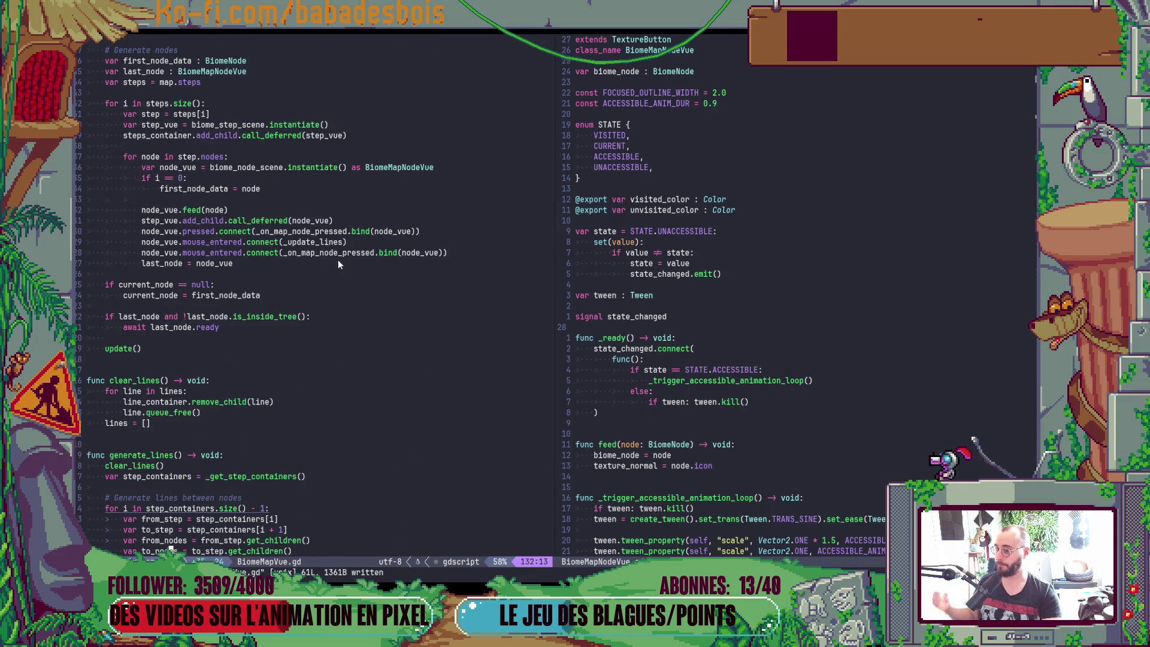
{"action": "left_click", "coordinate": [317, 252]}
{"action": "key", "text": "c"}
{"action": "key", "text": "i"}
{"action": "key", "text": "parenleft"}
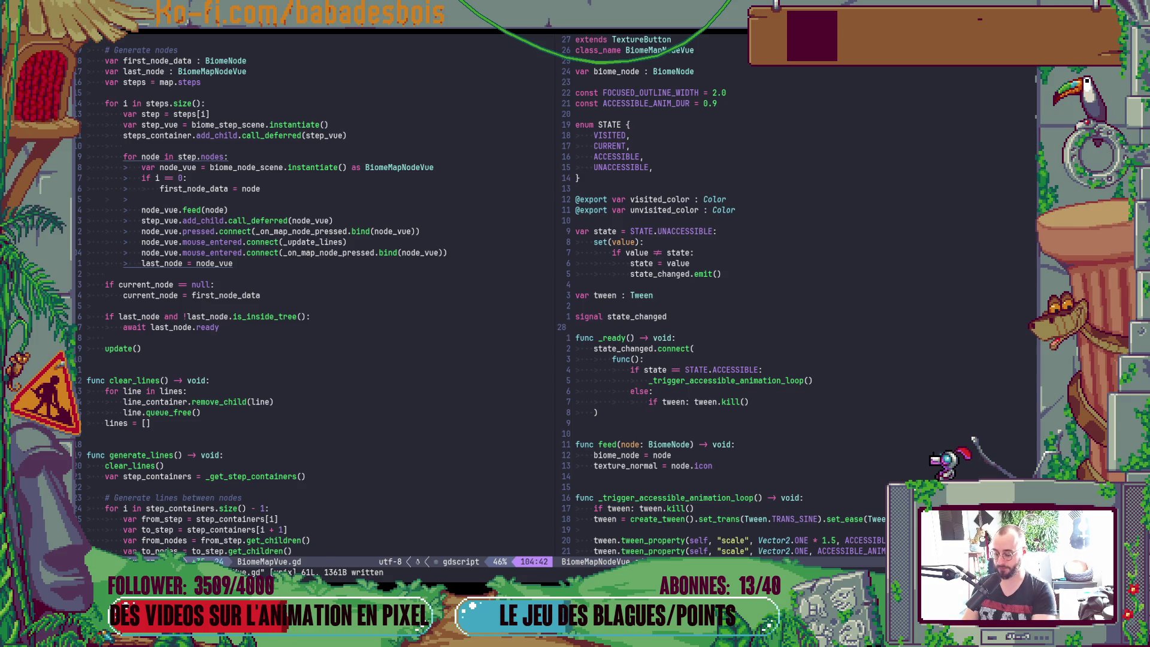
{"action": "type", "text": "_up"}
{"action": "type", "text": "date"}
{"action": "type", "text": "_lines"}
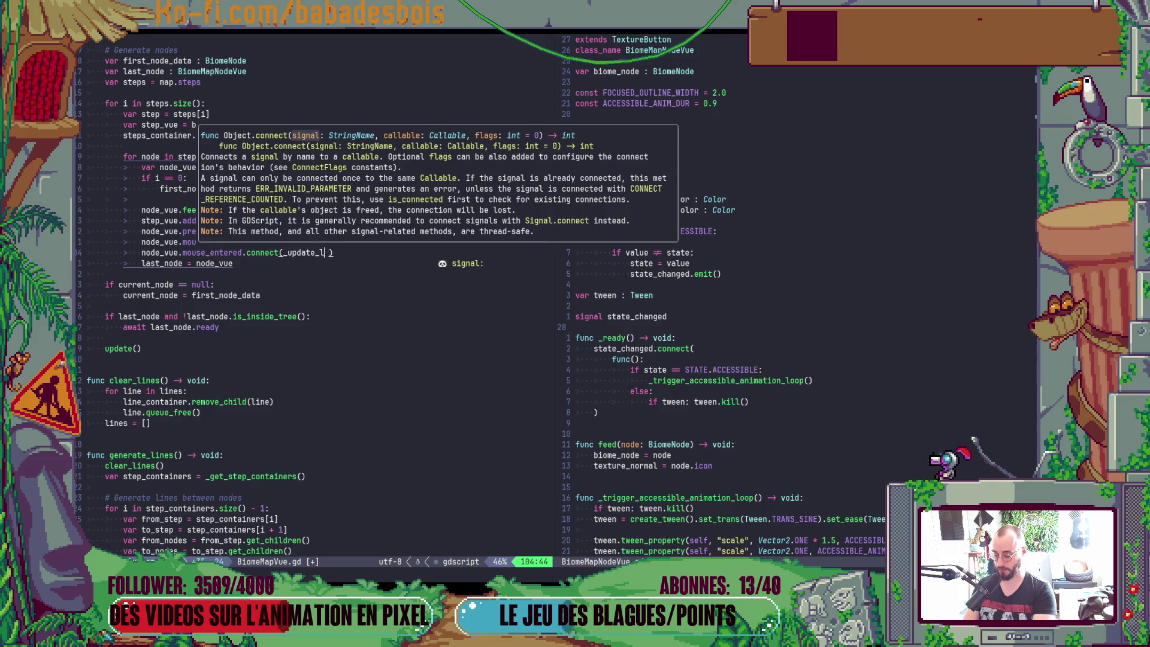
{"action": "key", "text": "Escape"}
{"action": "type", "text": ":w"}
{"action": "key", "text": "Return"}
Change the second connection's signal to mouse_exited, save, and return to Godot
{"action": "key", "text": "b"}
{"action": "key", "text": "h"}
{"action": "key", "text": "h"}
{"action": "key", "text": "h"}
{"action": "type", "text": "cwxited"}
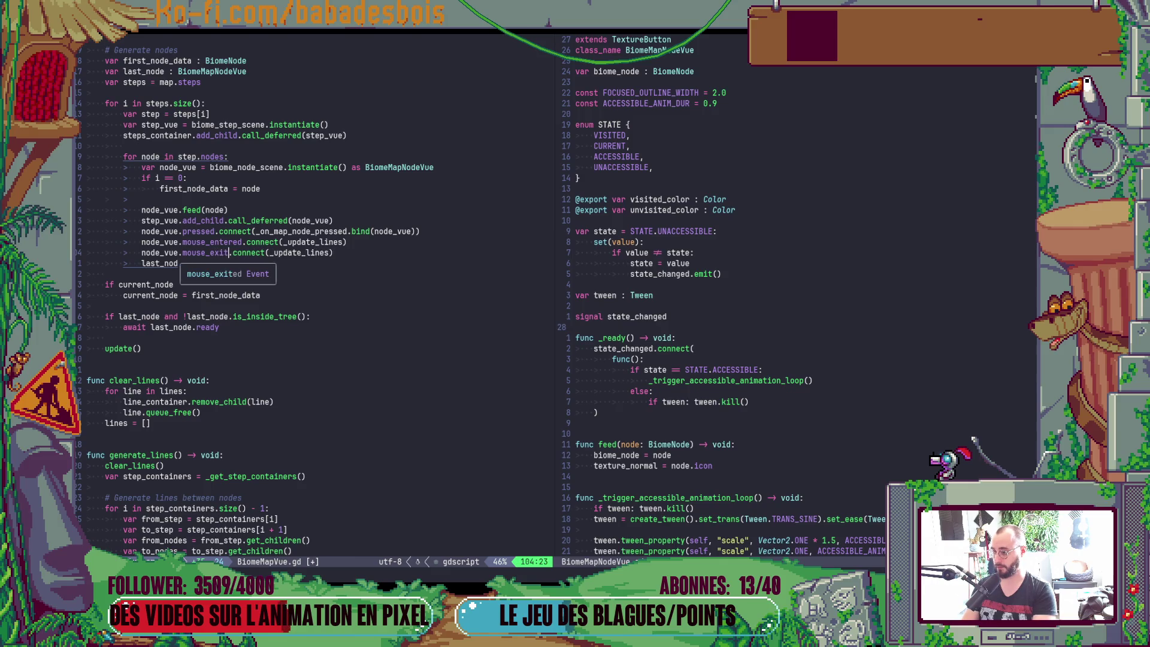
{"action": "key", "text": "Escape"}
{"action": "type", "text": ":w"}
{"action": "key", "text": "Return"}
{"action": "key", "text": "alt+Tab"}
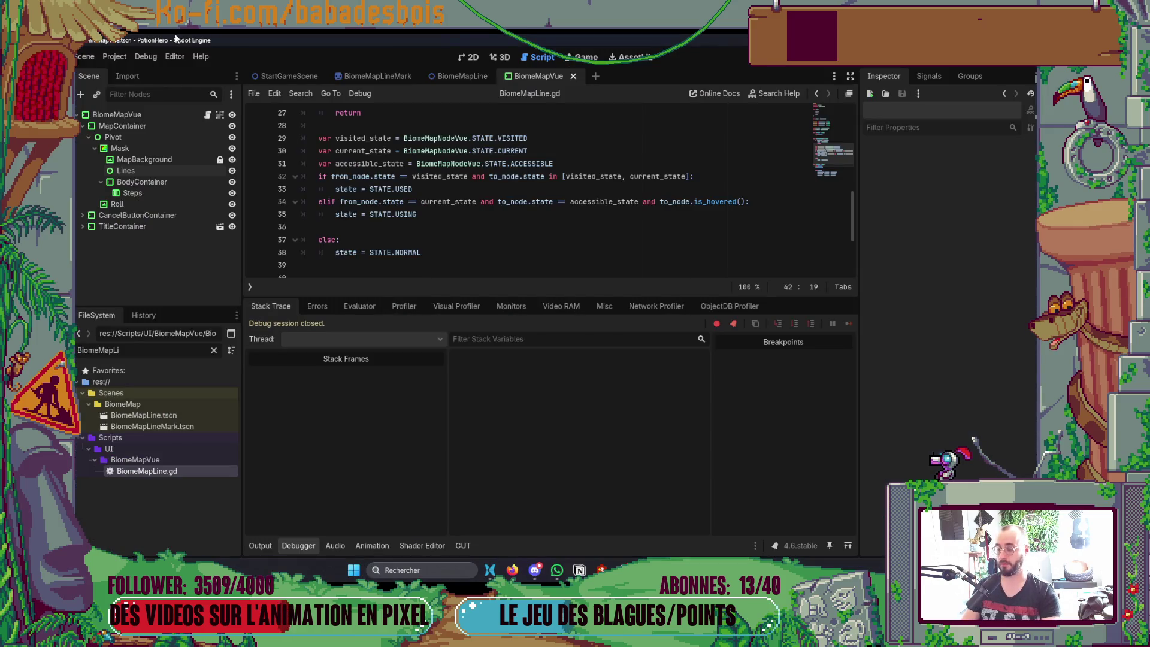
{"action": "left_click", "coordinate": [306, 545]}
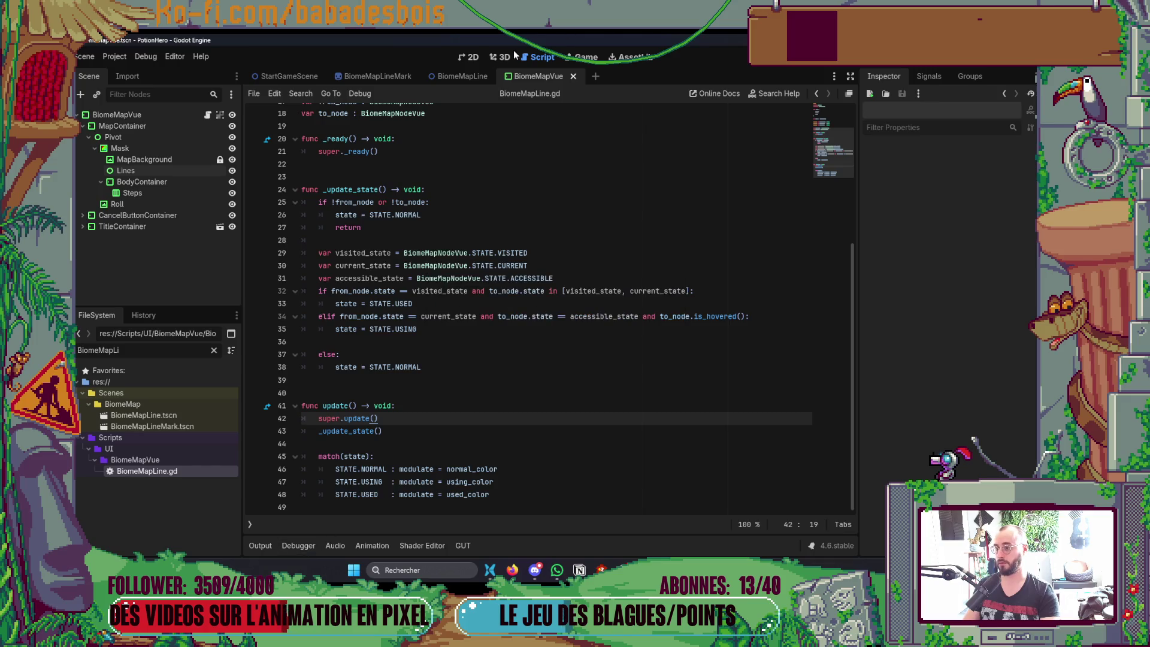
Run the game with F5, open and close the Ferme malfamée biome map, then stop it
{"action": "left_click", "coordinate": [472, 57]}
{"action": "key", "text": "F5"}
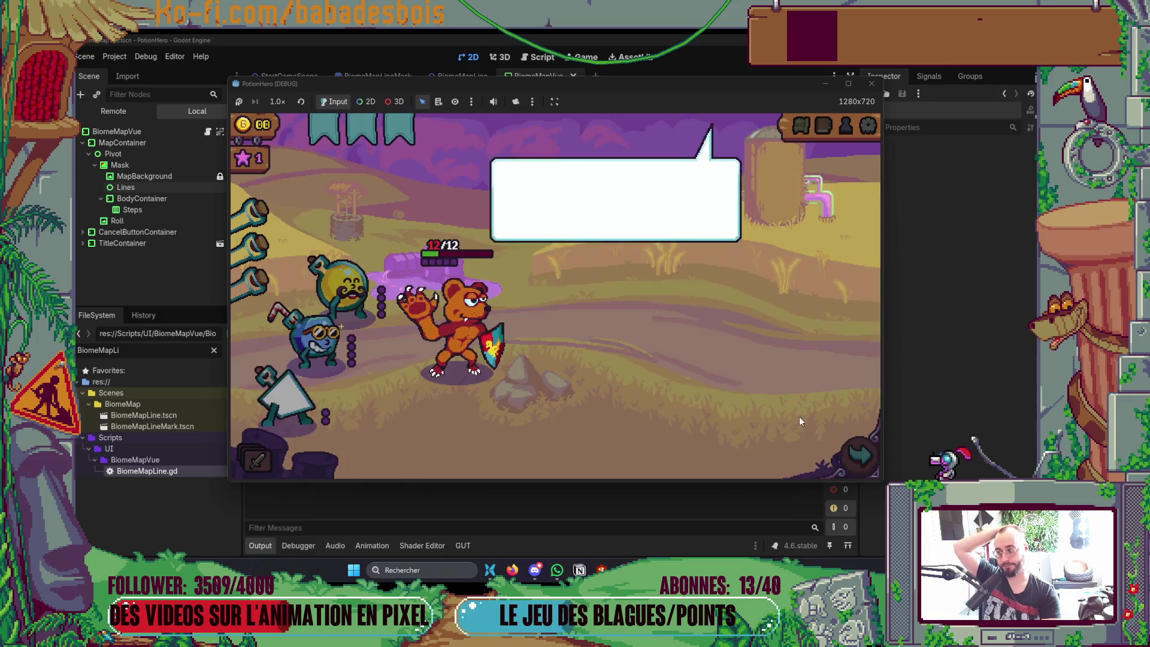
{"action": "left_click", "coordinate": [747, 341]}
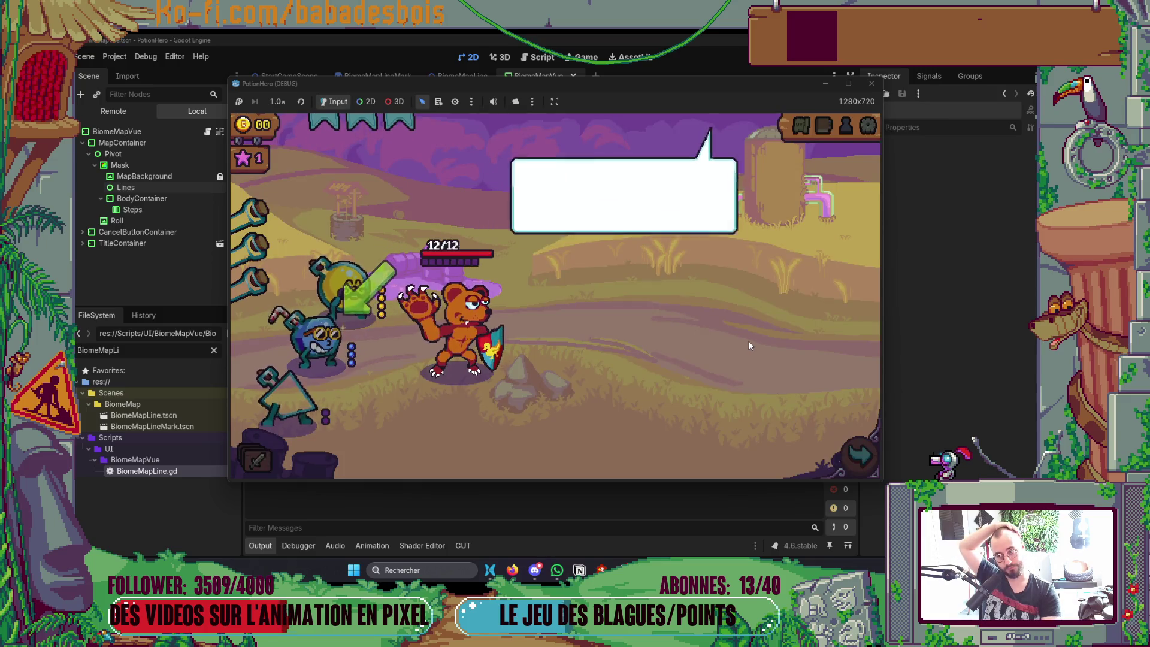
{"action": "left_click", "coordinate": [793, 185]}
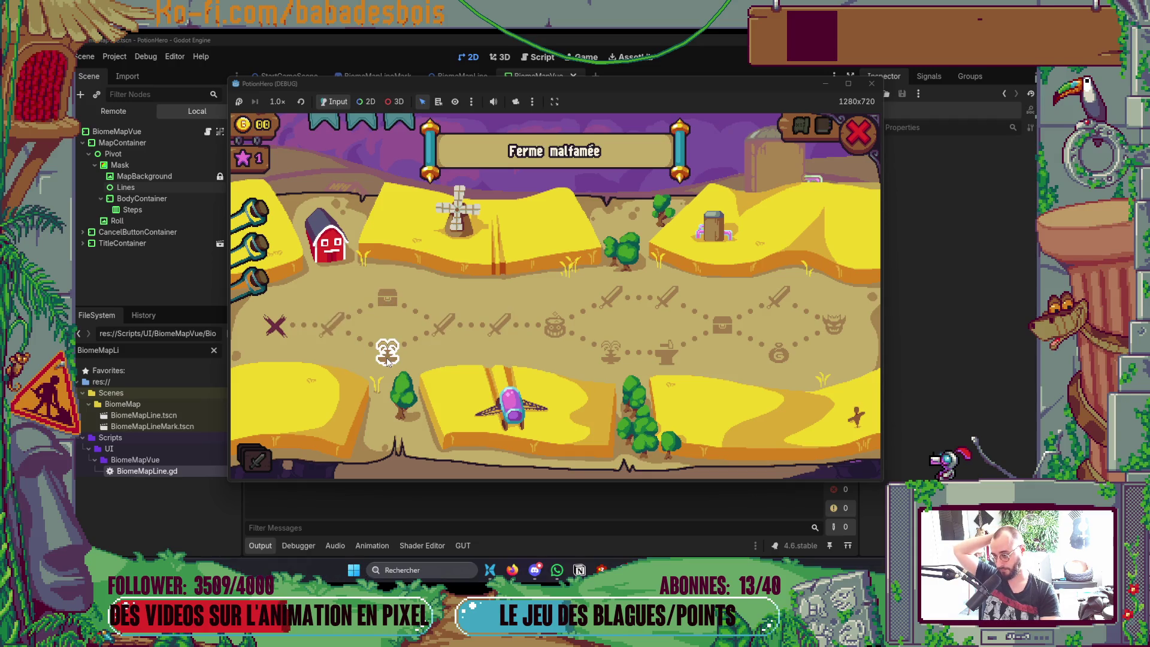
{"action": "left_click", "coordinate": [331, 326]}
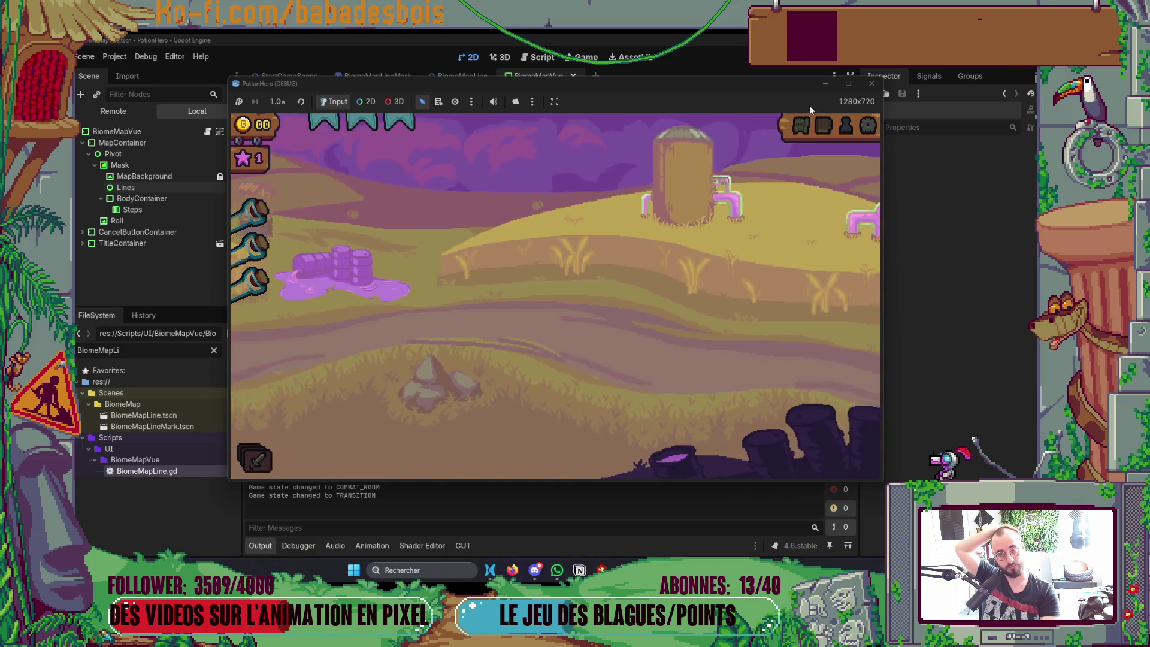
{"action": "left_click", "coordinate": [872, 85]}
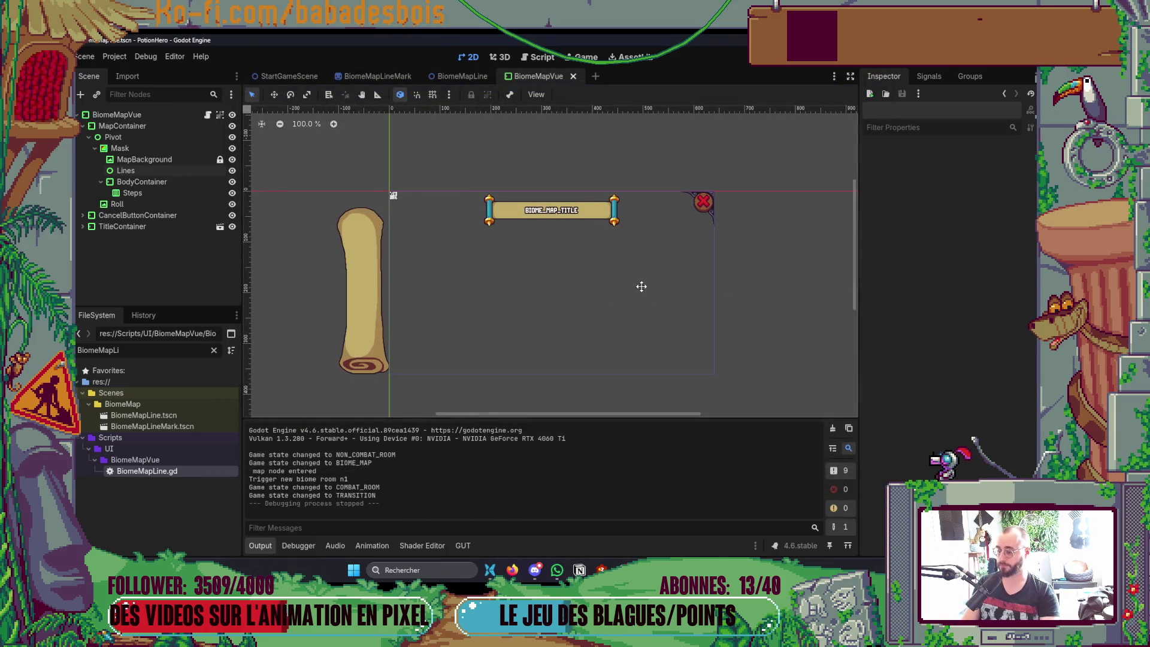
Glance at BiomeMap.aseprite in Aseprite, then return to the Neovim script
{"action": "key", "text": "alt+Tab"}
{"action": "key", "text": "Tab"}
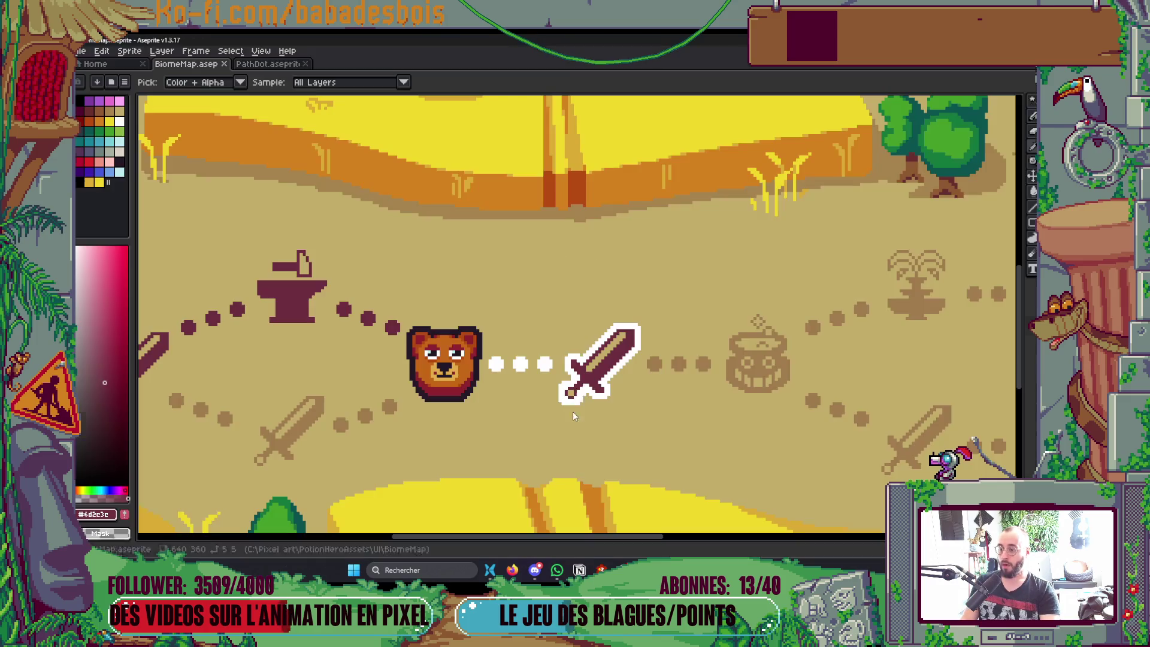
{"action": "key", "text": "alt+Tab"}
{"action": "key", "text": "Tab"}
{"action": "key", "text": "Tab"}
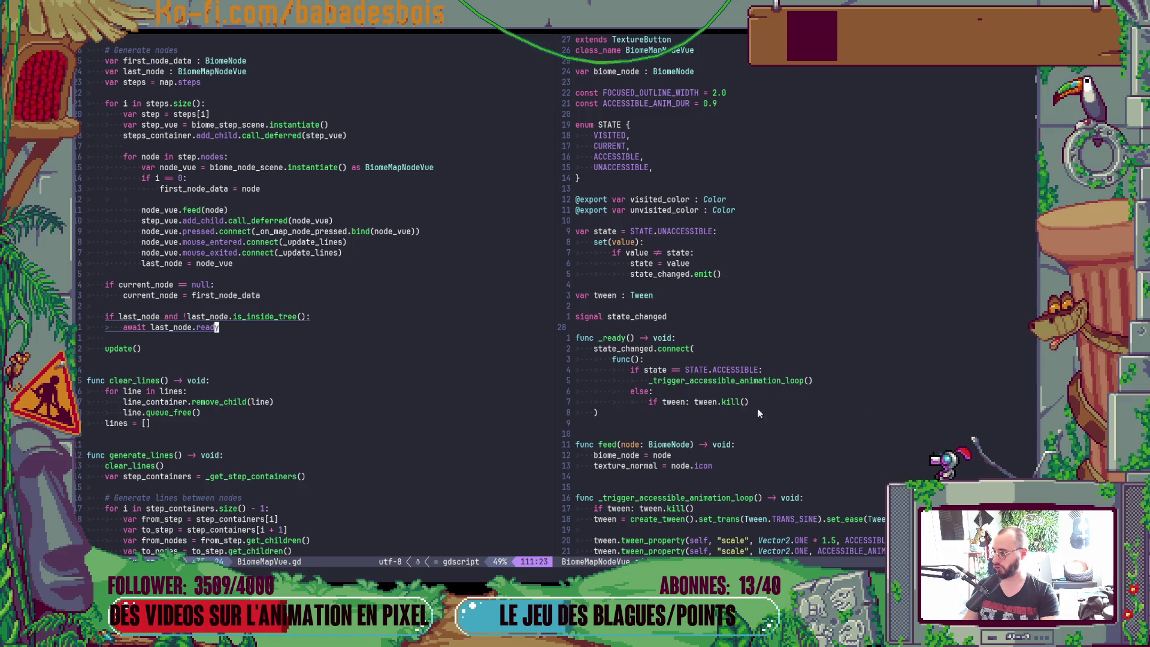
Add a 0.4 duration to close()'s trigger_animation DISAPPEAR call, save, and switch to Godot
{"action": "scroll", "coordinate": [521, 423], "scroll_direction": "down", "scroll_amount": 7}
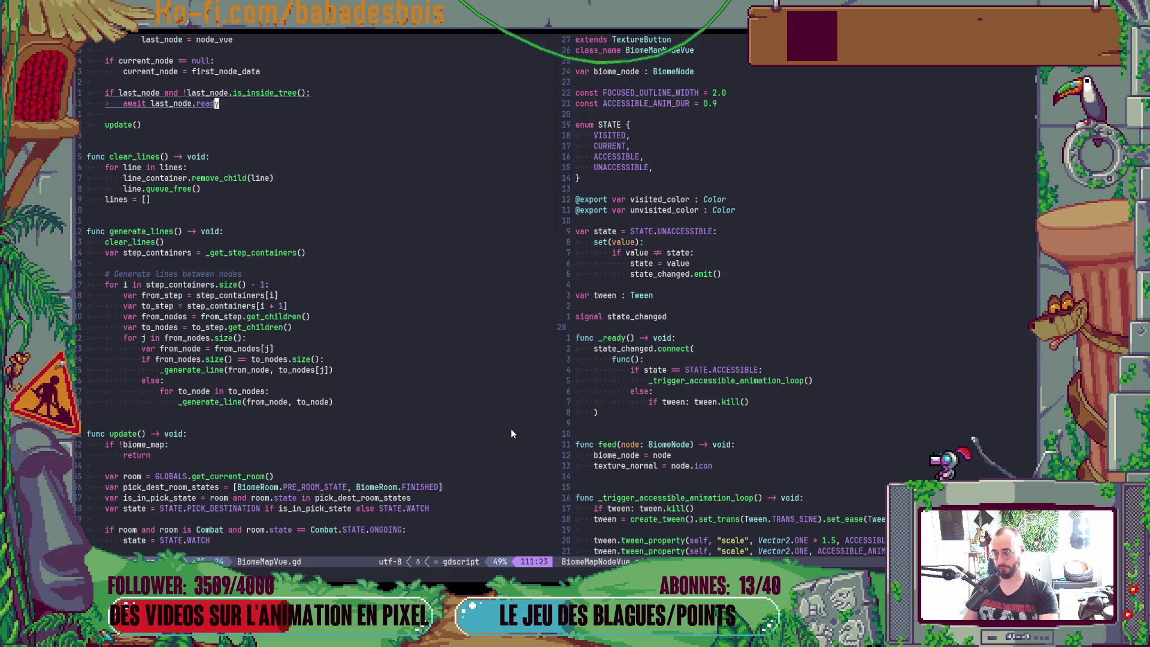
{"action": "scroll", "coordinate": [510, 433], "scroll_direction": "down", "scroll_amount": 3}
{"action": "key", "text": "alt+Tab"}
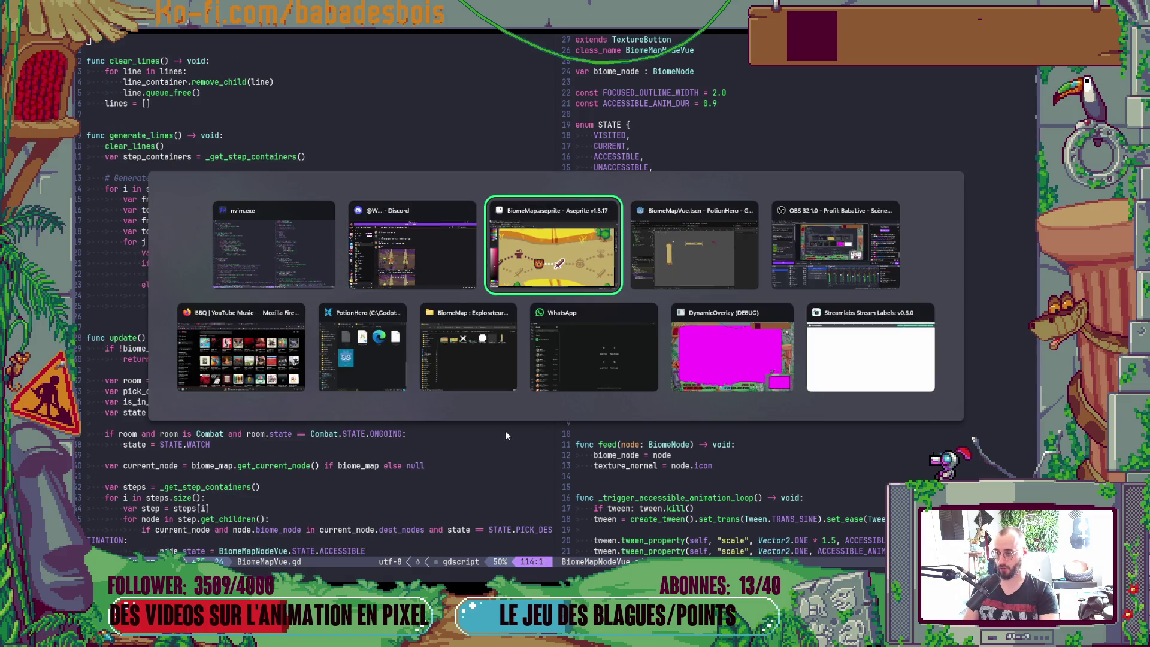
{"action": "left_click", "coordinate": [274, 246]}
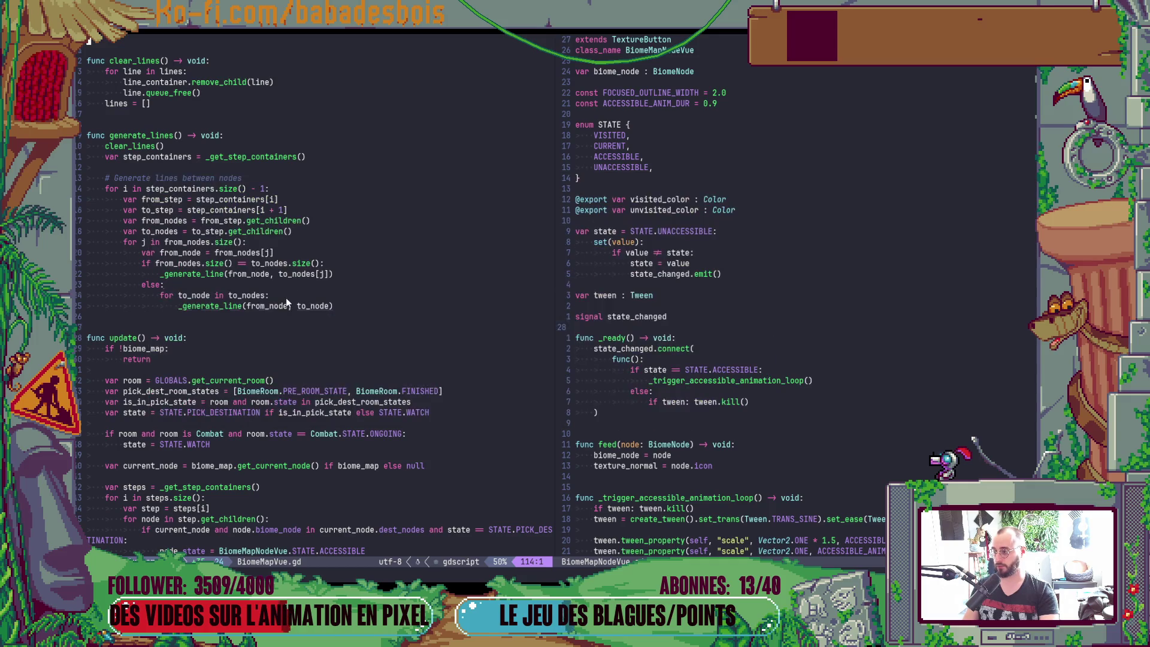
{"action": "scroll", "coordinate": [307, 412], "scroll_direction": "up", "scroll_amount": 20}
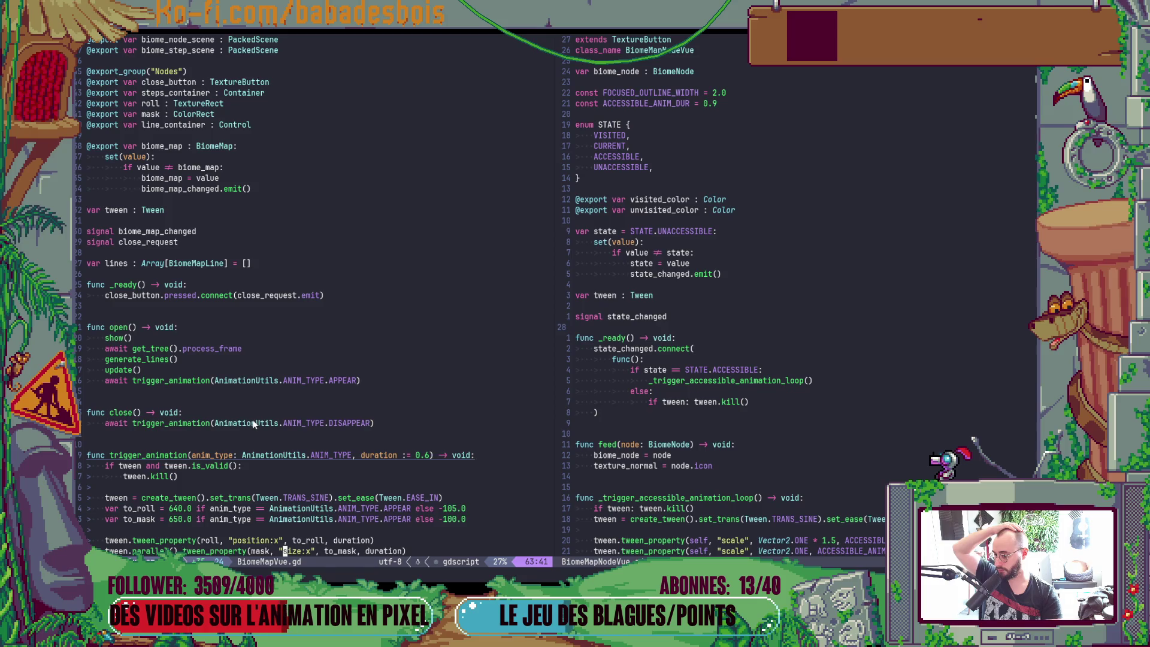
{"action": "left_click", "coordinate": [371, 424]}
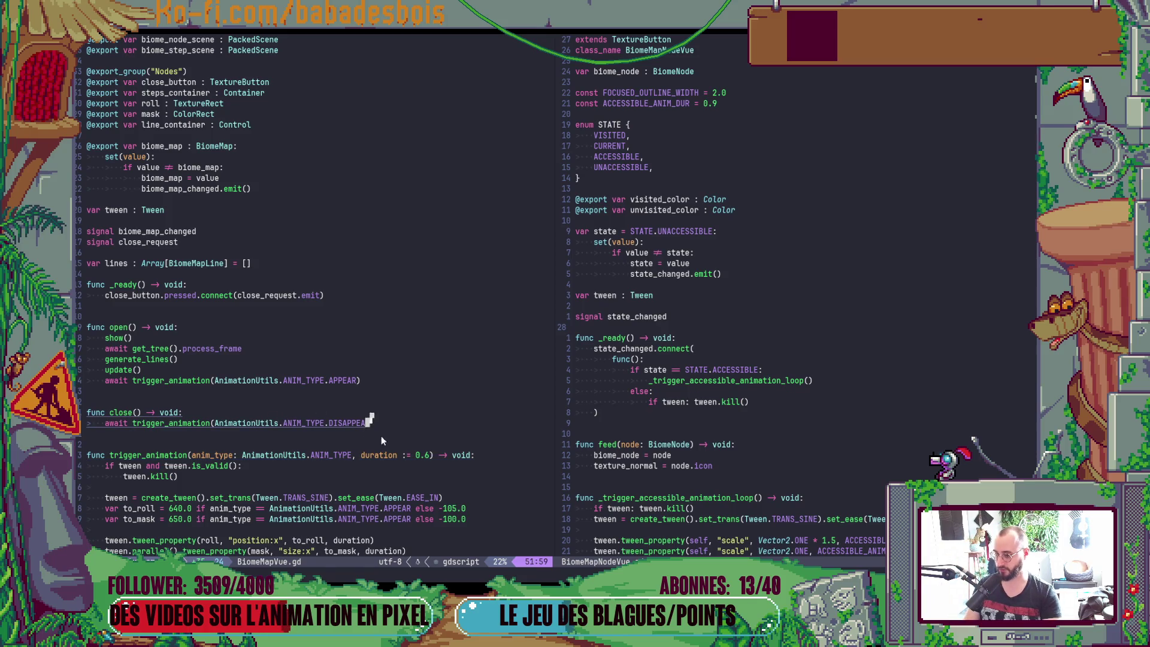
{"action": "type", "text": ", 0.4"}
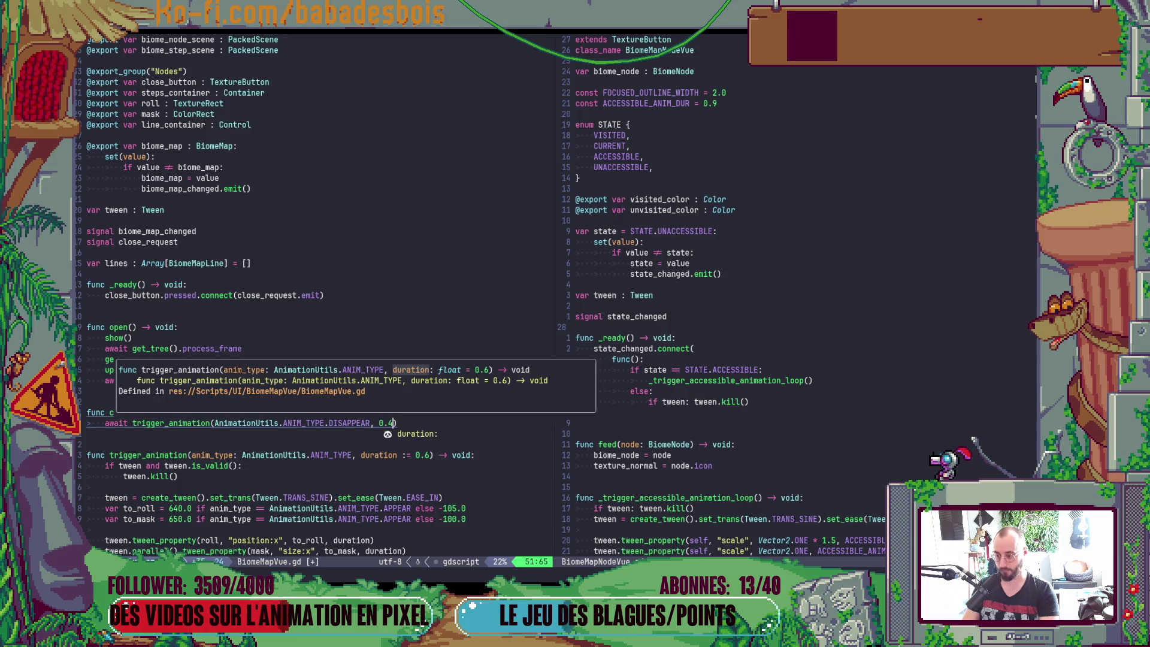
{"action": "key", "text": "Escape"}
{"action": "type", "text": ":w"}
{"action": "key", "text": "Return"}
{"action": "key", "text": "alt+Tab"}
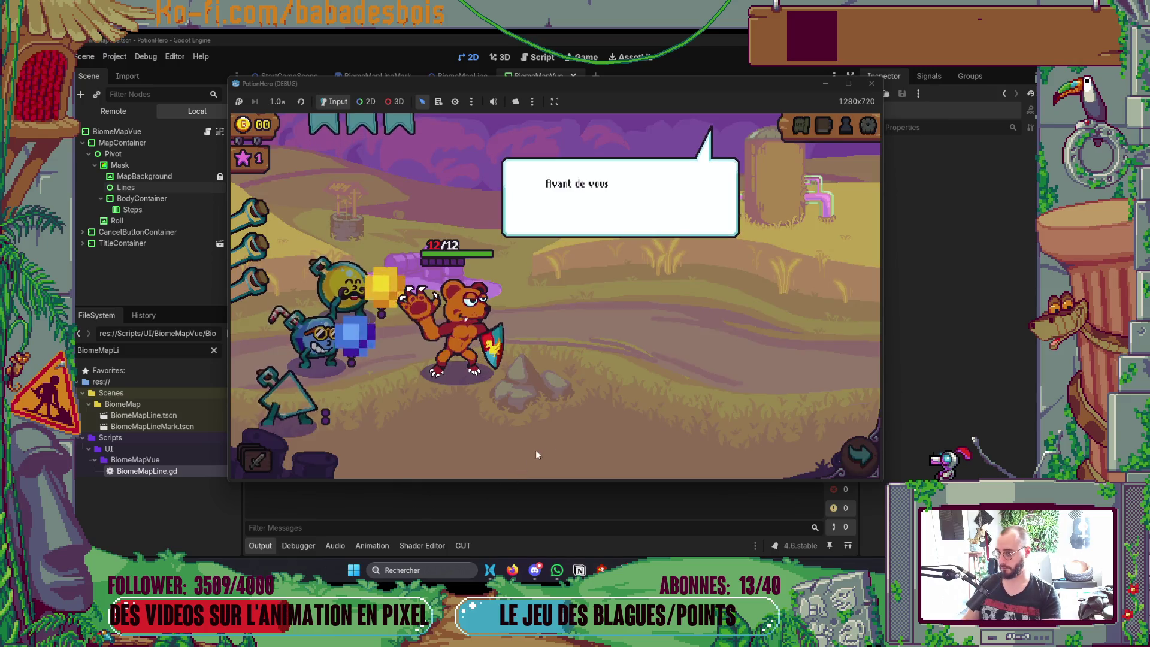
Click through the tutorial dialogue to its end
{"action": "left_click", "coordinate": [647, 386]}
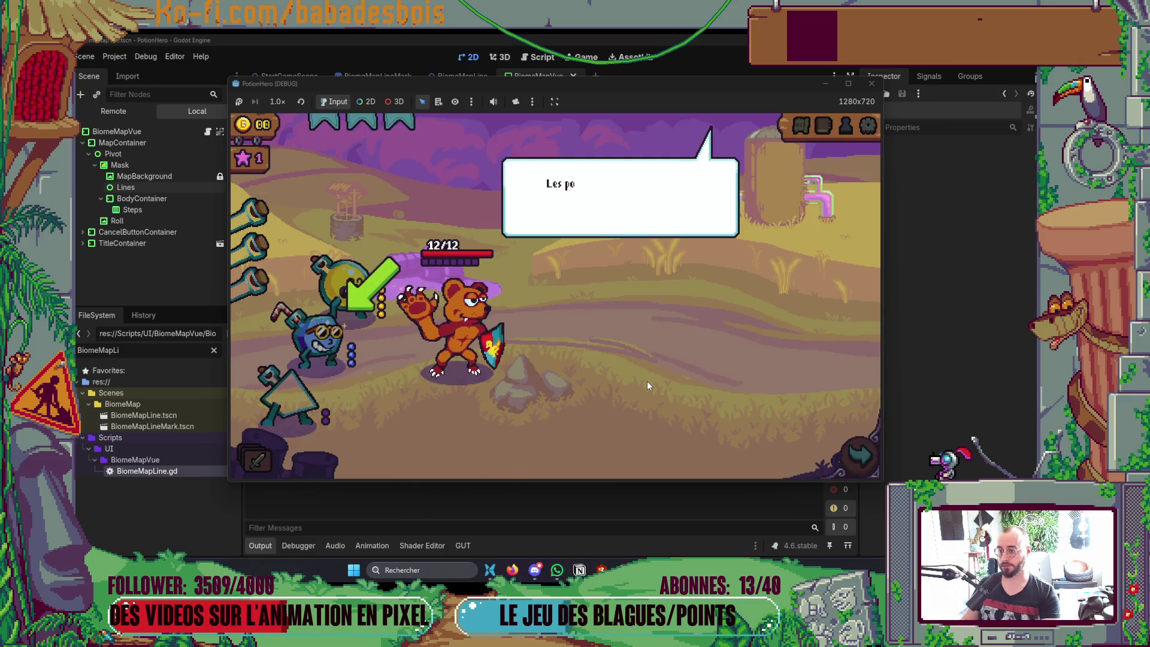
{"action": "left_click", "coordinate": [647, 386]}
{"action": "left_click", "coordinate": [648, 383]}
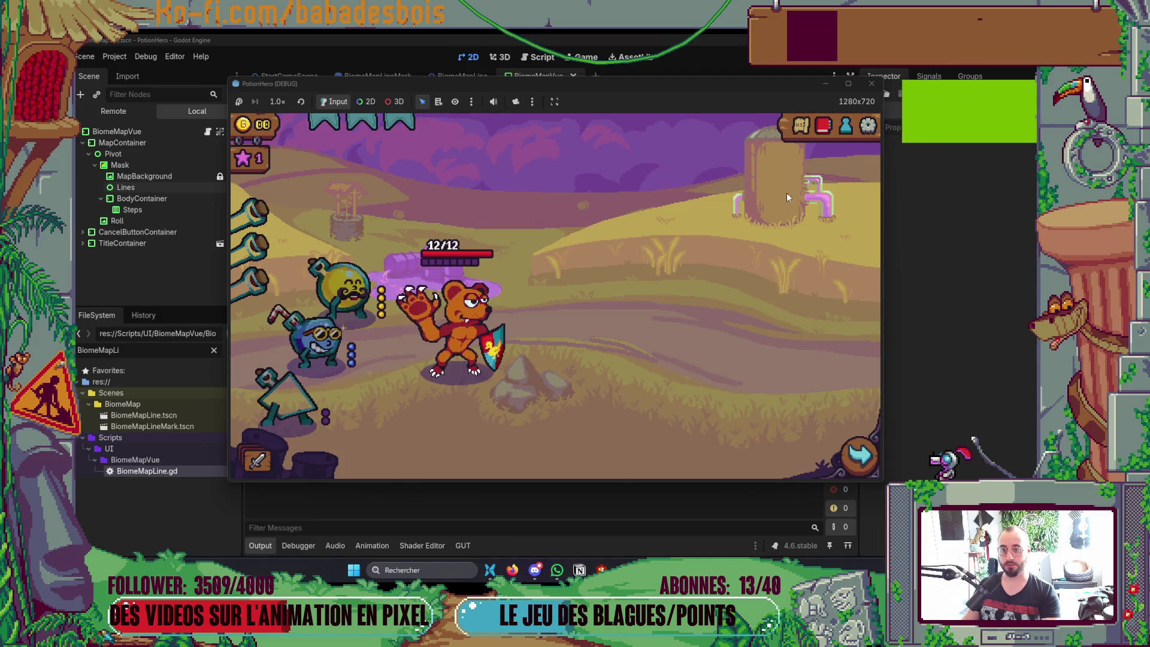
Open and close the Ferme malfamée biome map three times, then stop the game
{"action": "left_click", "coordinate": [801, 125]}
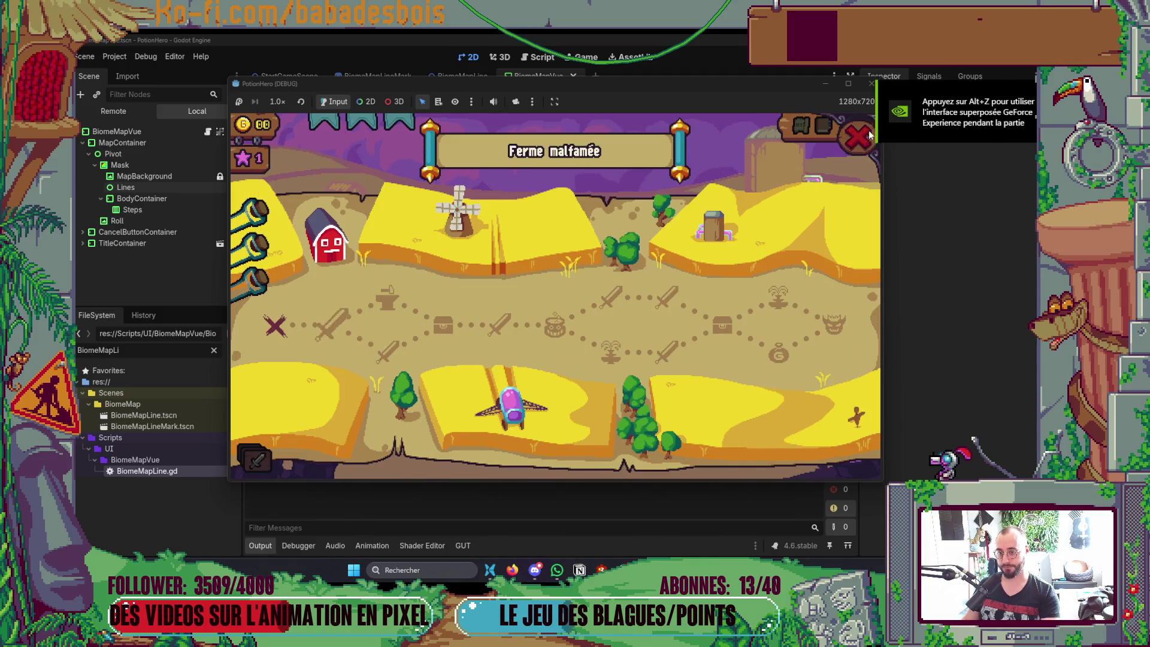
{"action": "left_click", "coordinate": [858, 133]}
{"action": "left_click", "coordinate": [803, 128]}
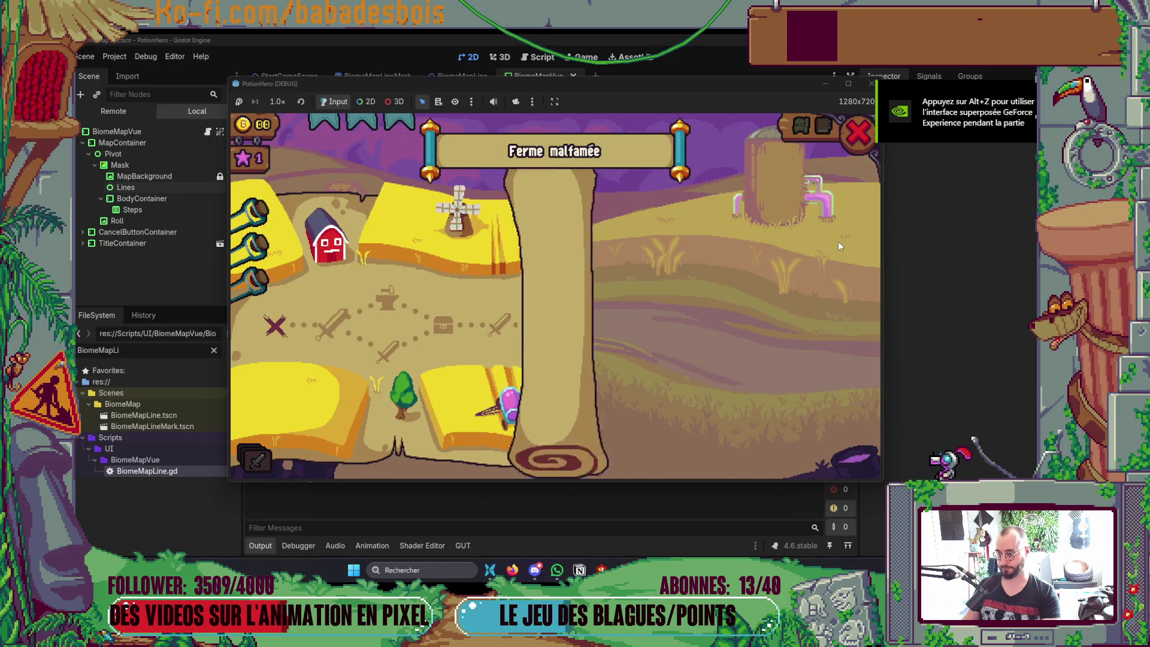
{"action": "left_click", "coordinate": [850, 180]}
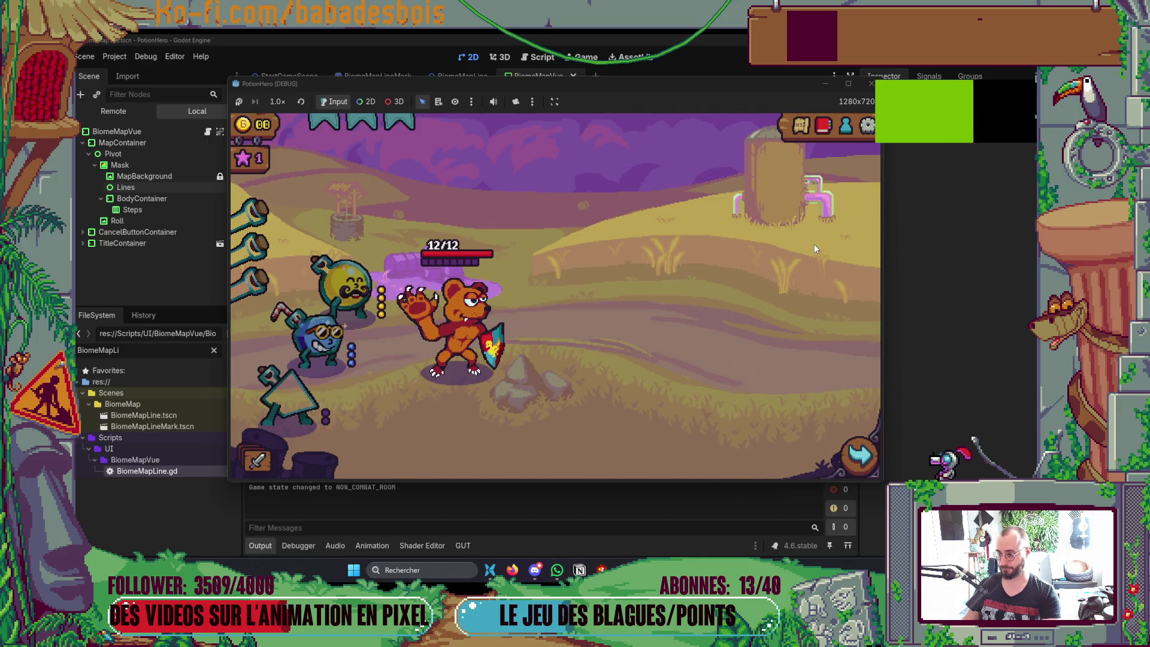
{"action": "left_click", "coordinate": [801, 126]}
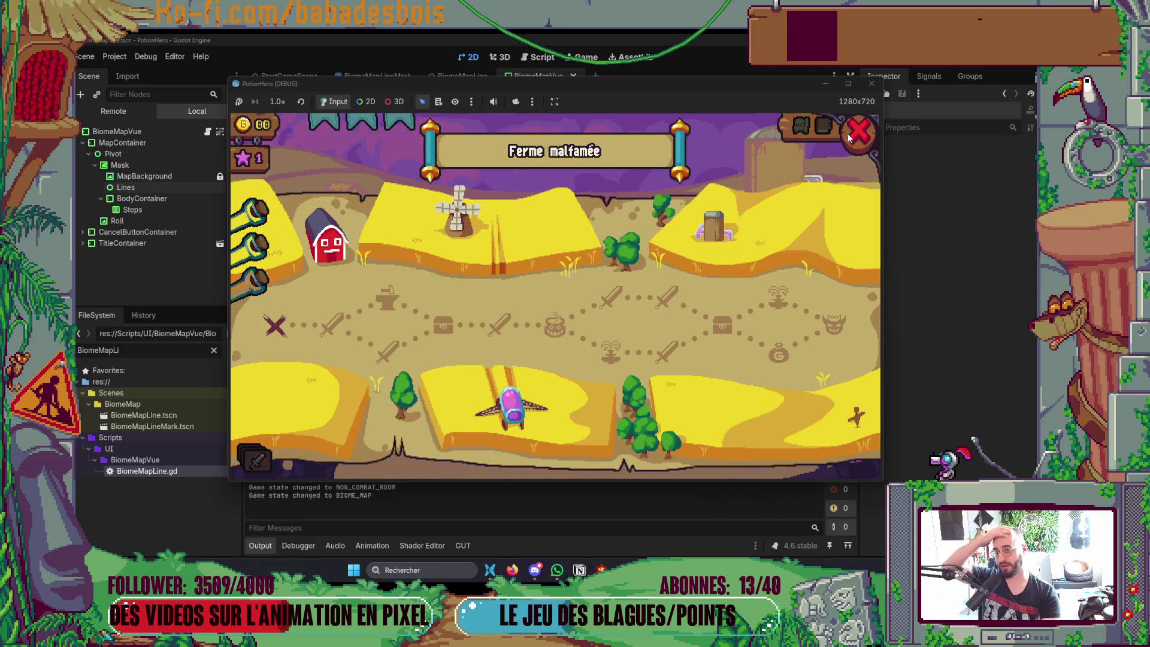
{"action": "left_click", "coordinate": [858, 133]}
{"action": "left_click", "coordinate": [873, 85]}
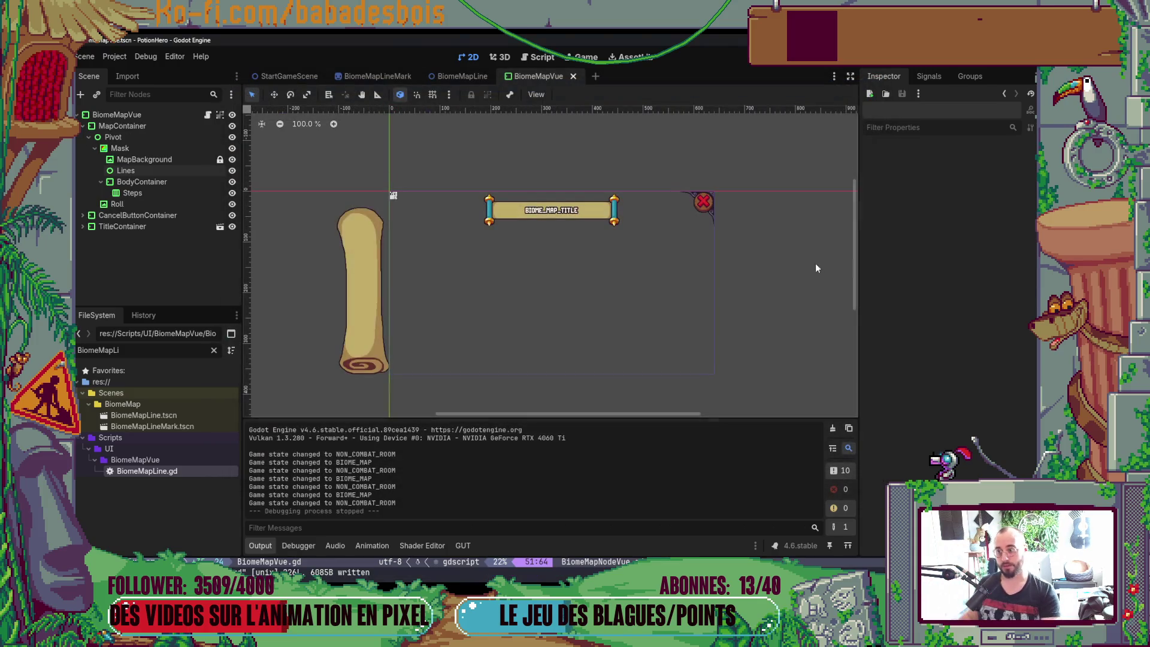
Back in Godot, add a ColorRect child node to the BiomeMapVue root
{"action": "key", "text": "super+Tab"}
{"action": "left_click", "coordinate": [414, 269]}
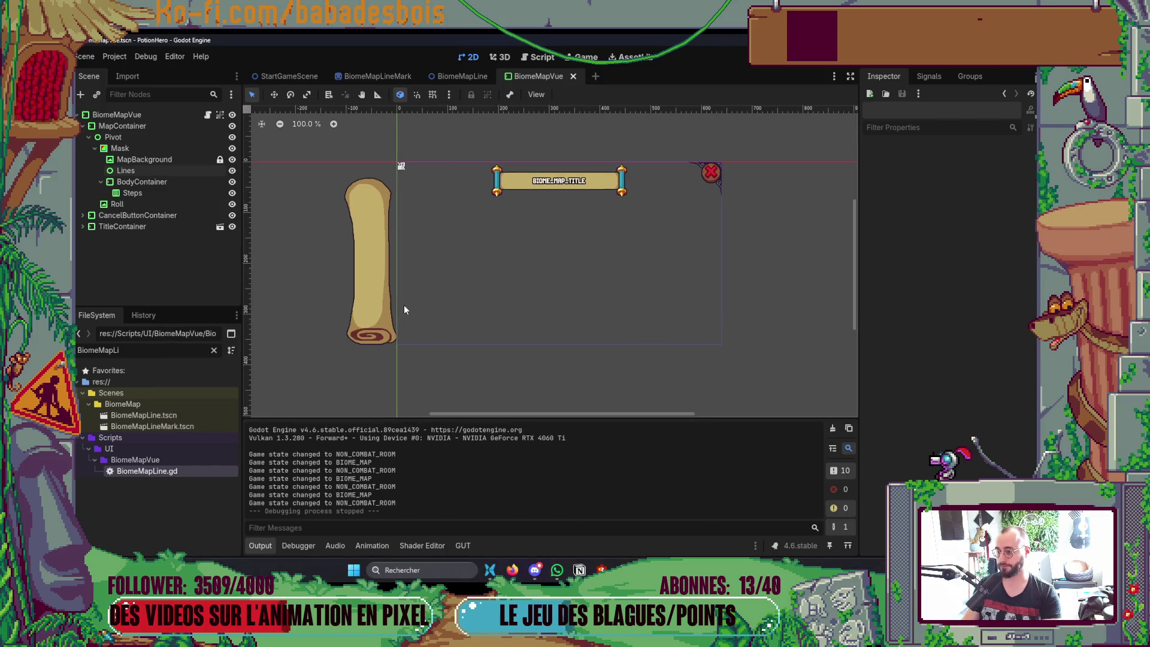
{"action": "left_click", "coordinate": [490, 573]}
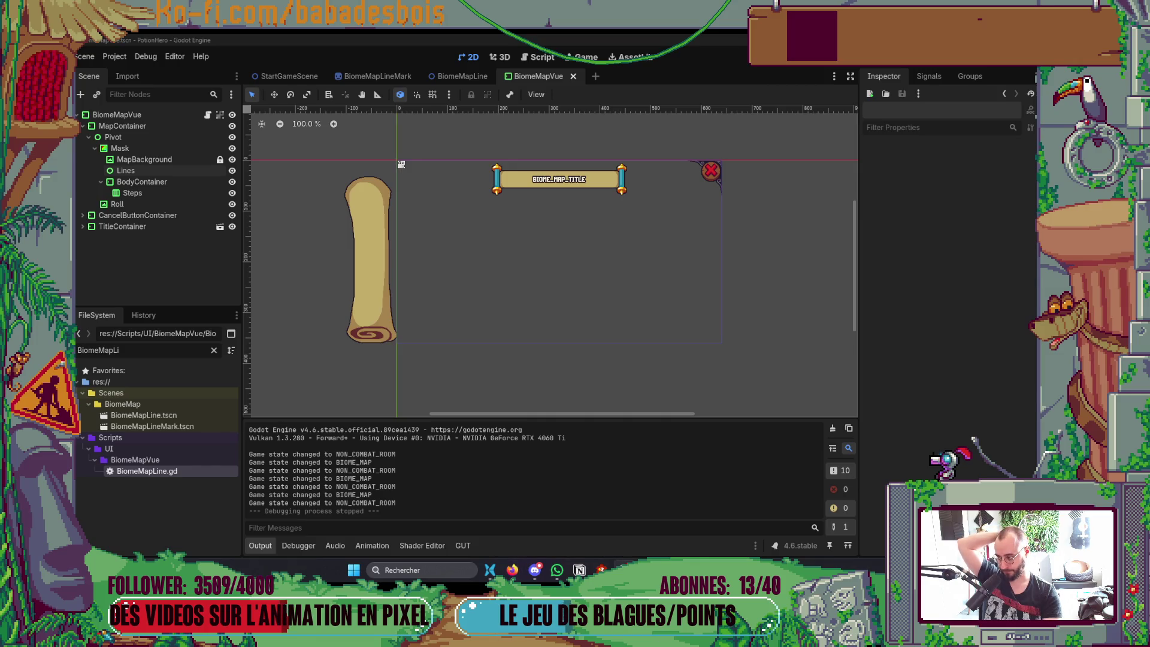
{"action": "left_click_drag", "start_coordinate": [451, 298], "coordinate": [442, 307]}
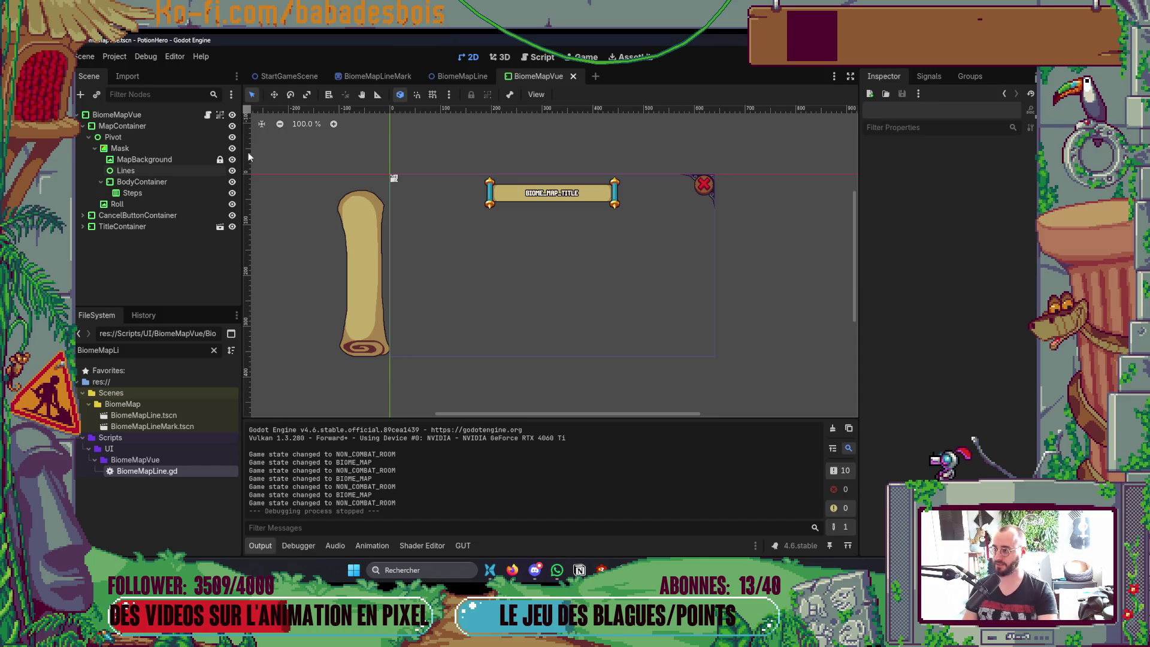
{"action": "left_click", "coordinate": [83, 126]}
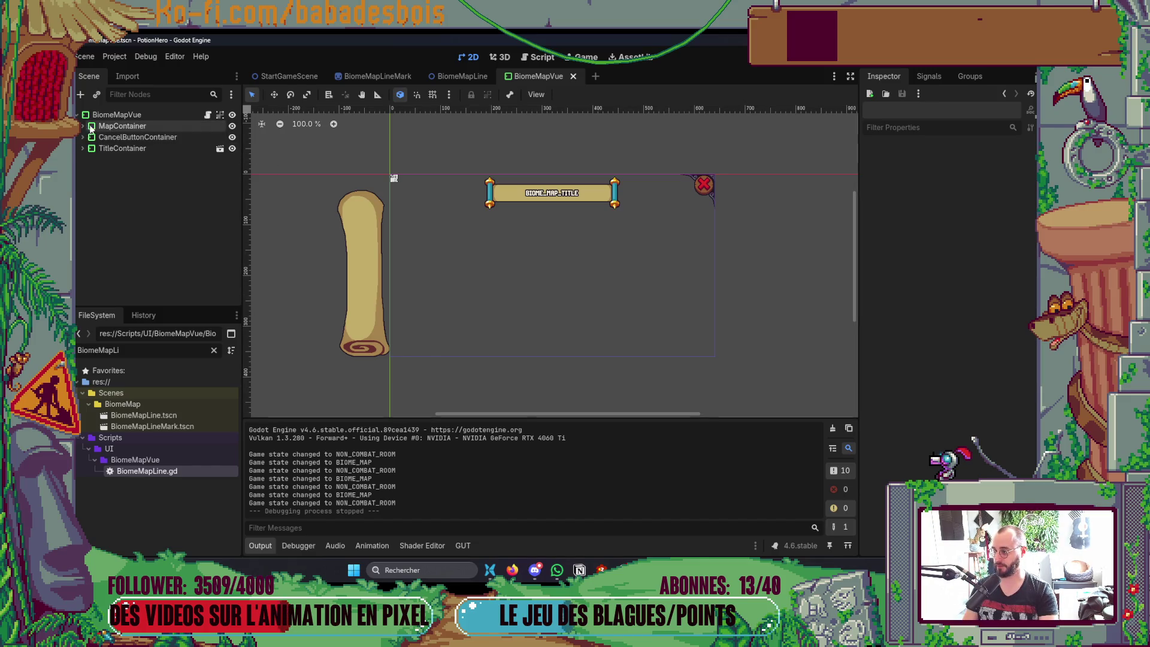
{"action": "left_click", "coordinate": [119, 115]}
{"action": "right_click", "coordinate": [120, 118]}
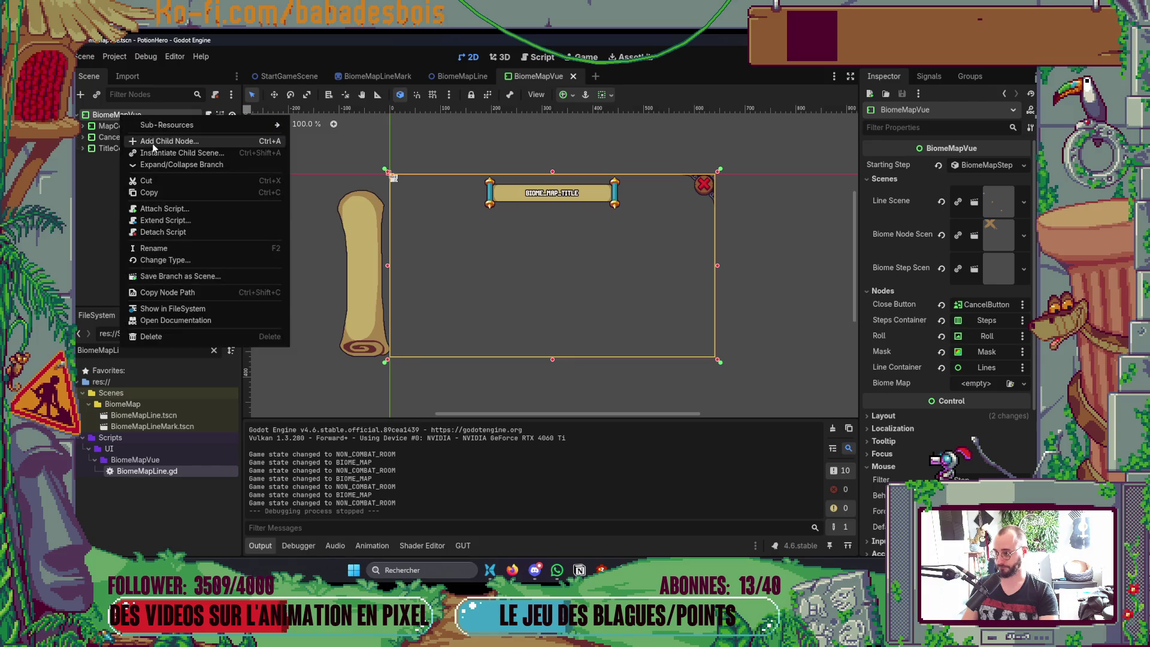
{"action": "left_click", "coordinate": [143, 124]}
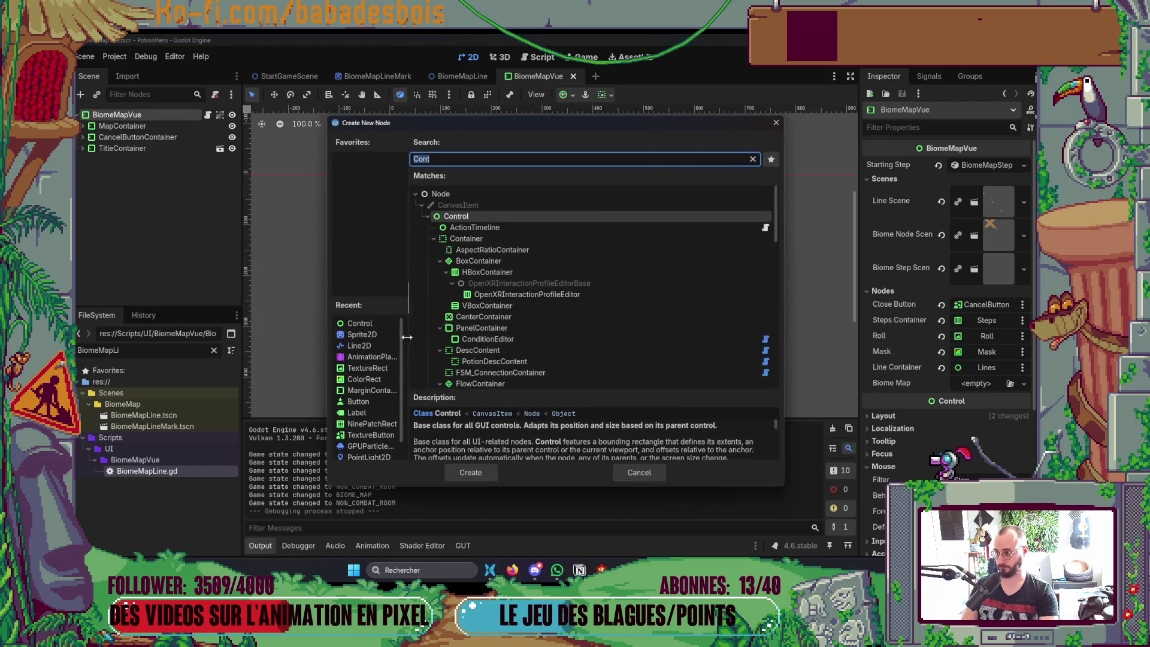
{"action": "left_click", "coordinate": [364, 379]}
{"action": "key", "text": "Return"}
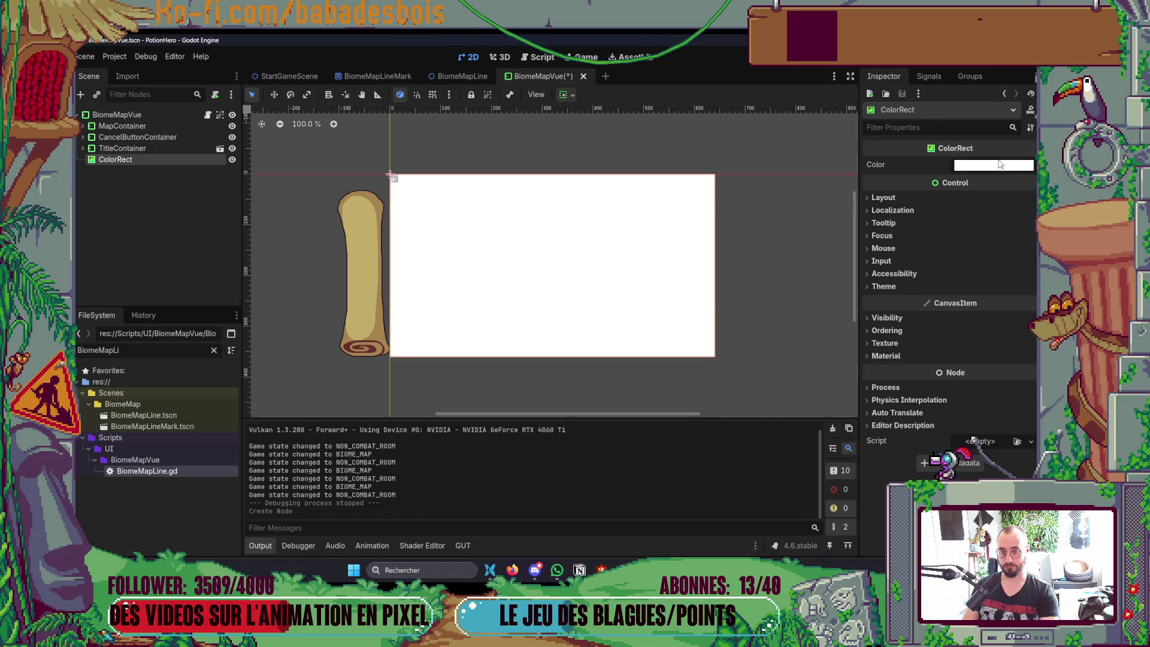
Set the ColorRect colour to semi-transparent dark purple #231927 and save the scene
{"action": "left_click", "coordinate": [999, 165]}
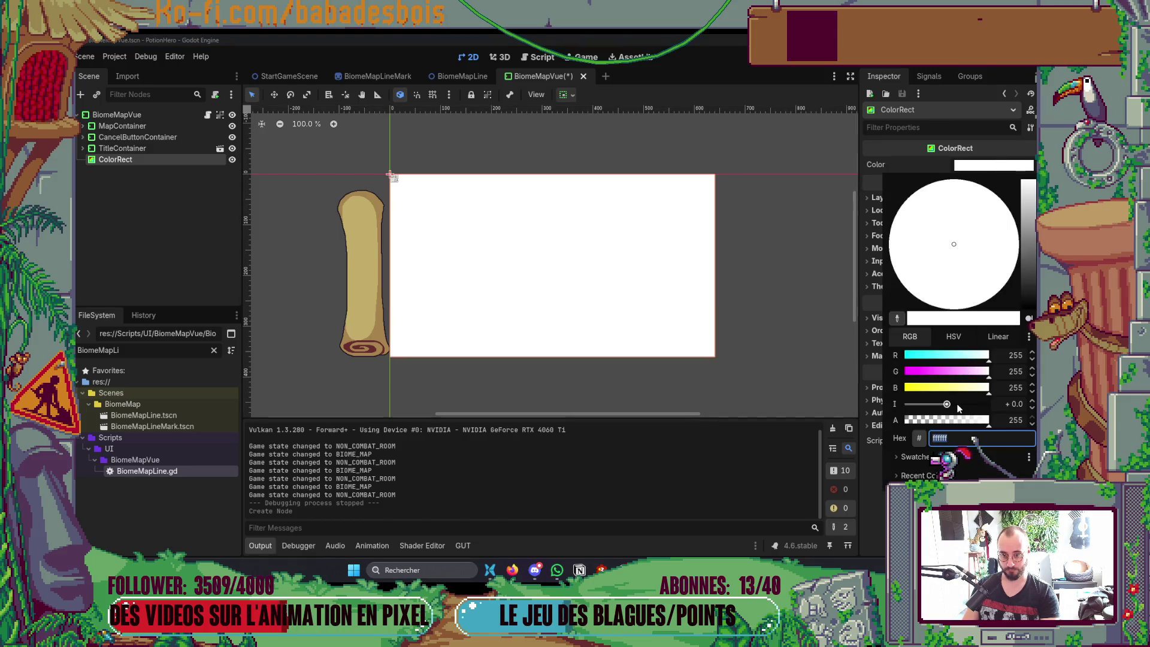
{"action": "left_click", "coordinate": [904, 461]}
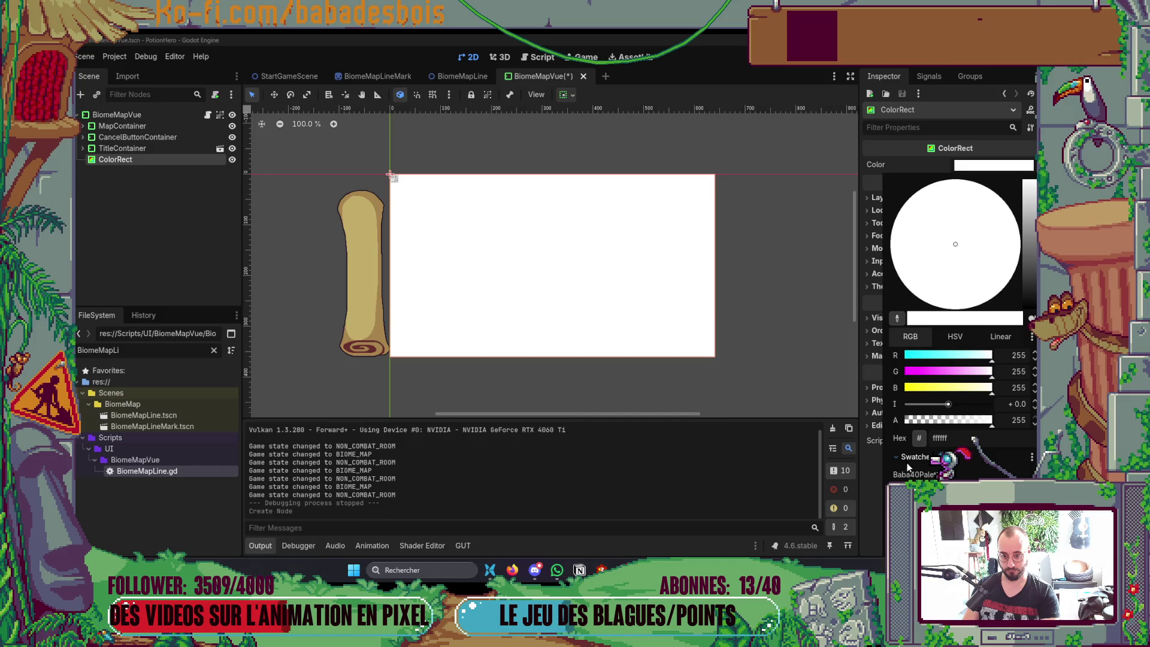
{"action": "left_click", "coordinate": [907, 486]}
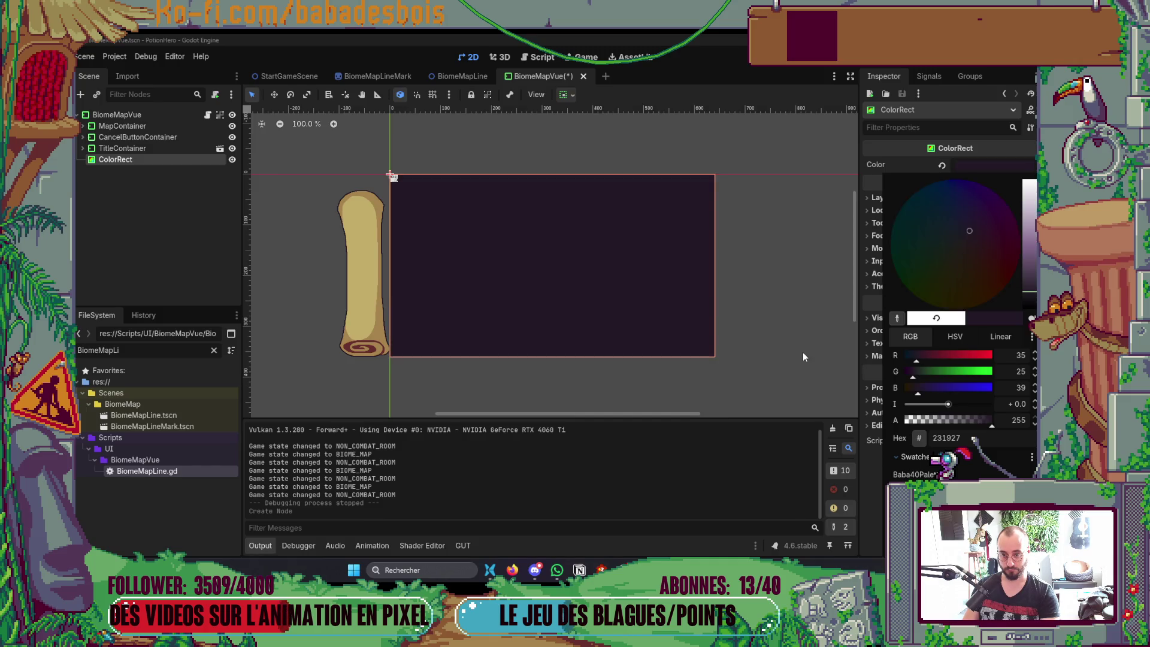
{"action": "left_click", "coordinate": [950, 422]}
{"action": "left_click", "coordinate": [821, 383]}
{"action": "key", "text": "ctrl+s"}
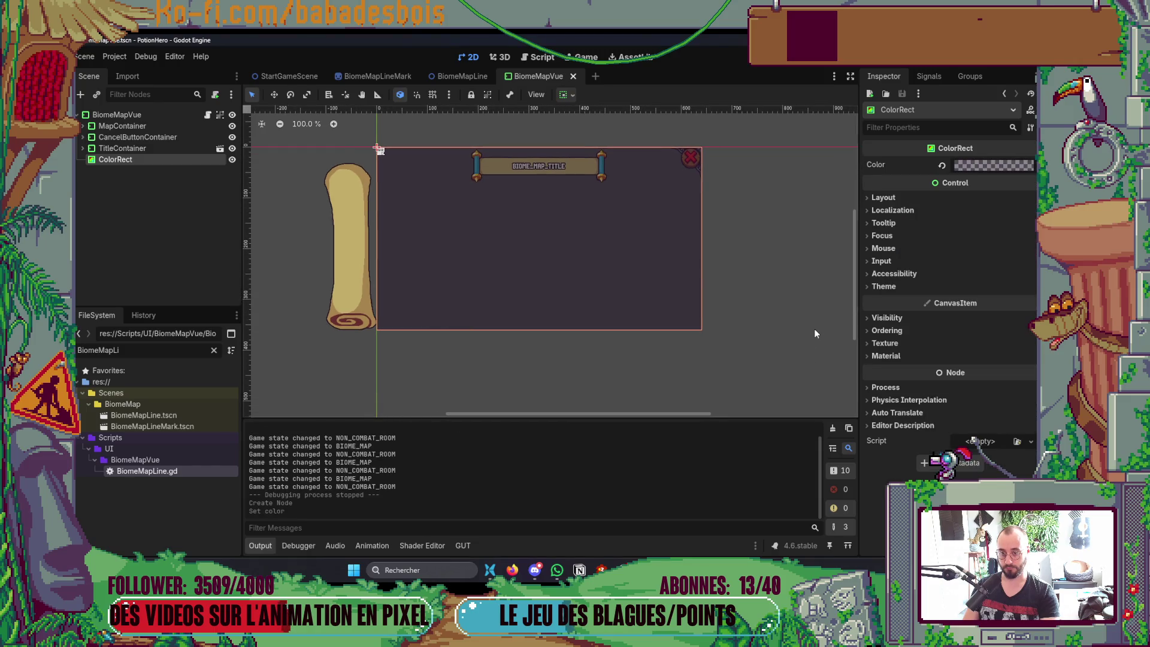
Move the ColorRect to the top of BiomeMapVue's children, rename it Background, and save
{"action": "left_click_drag", "start_coordinate": [145, 160], "coordinate": [154, 127]}
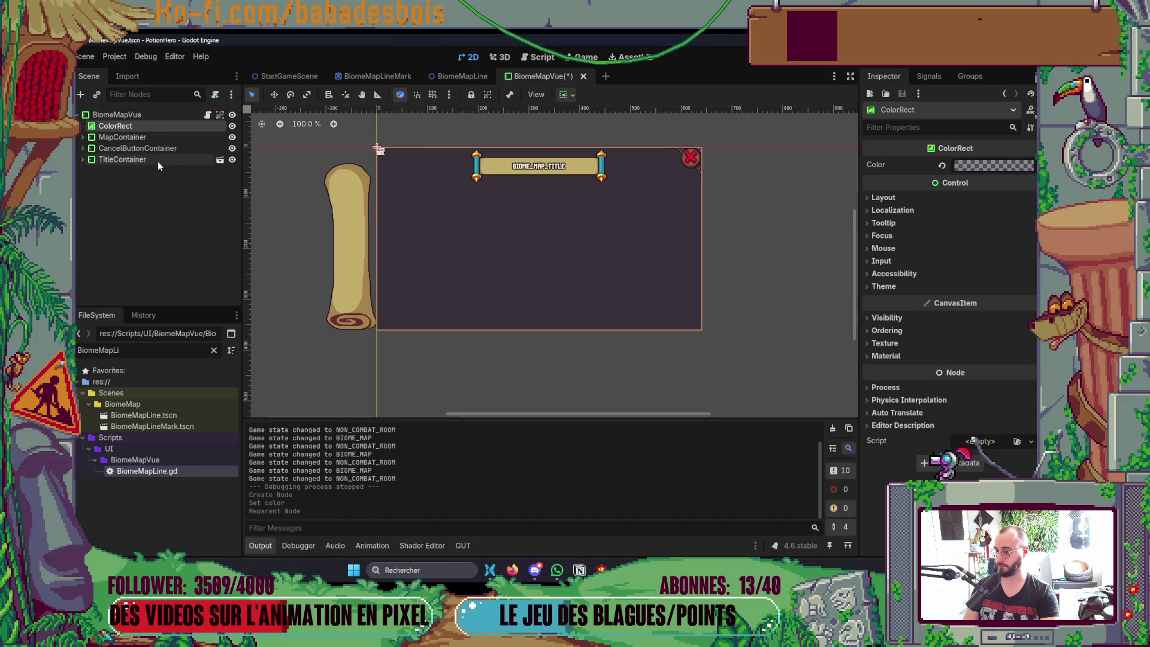
{"action": "left_click", "coordinate": [156, 127]}
{"action": "type", "text": "Background"}
{"action": "key", "text": "Return"}
{"action": "key", "text": "ctrl+s"}
{"action": "key", "text": "alt+Tab"}
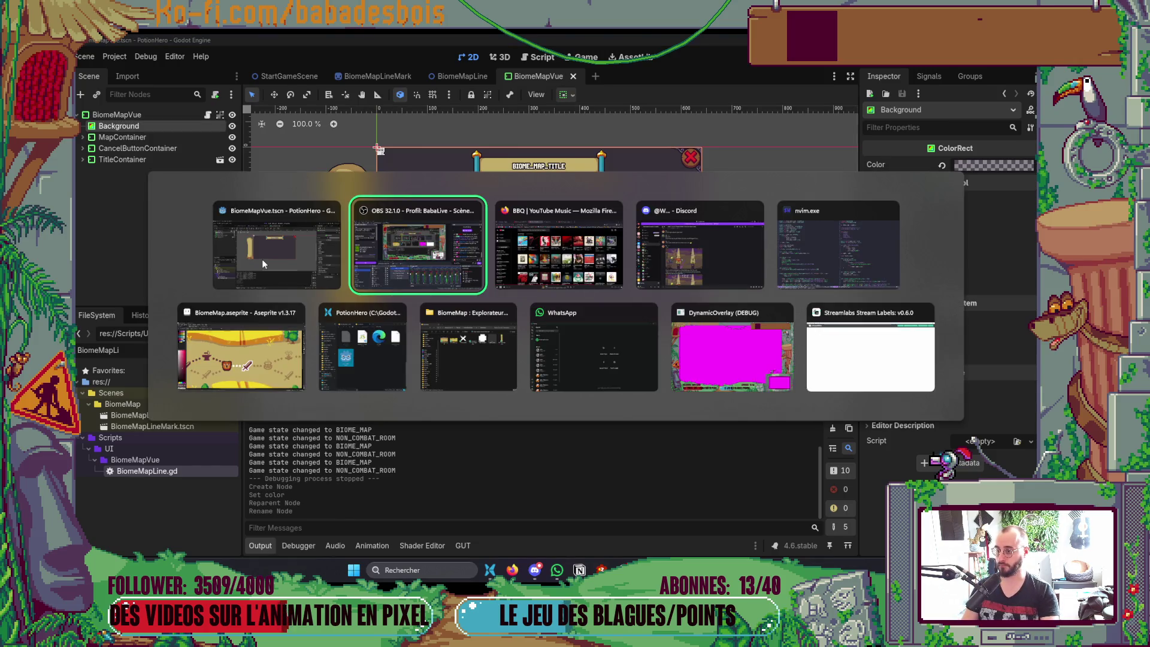
Run the game with F5, then open and close the Ferme malfamée biome map repeatedly
{"action": "key", "text": "alt+Tab"}
{"action": "key", "text": "alt+Tab"}
{"action": "key", "text": "alt+Tab"}
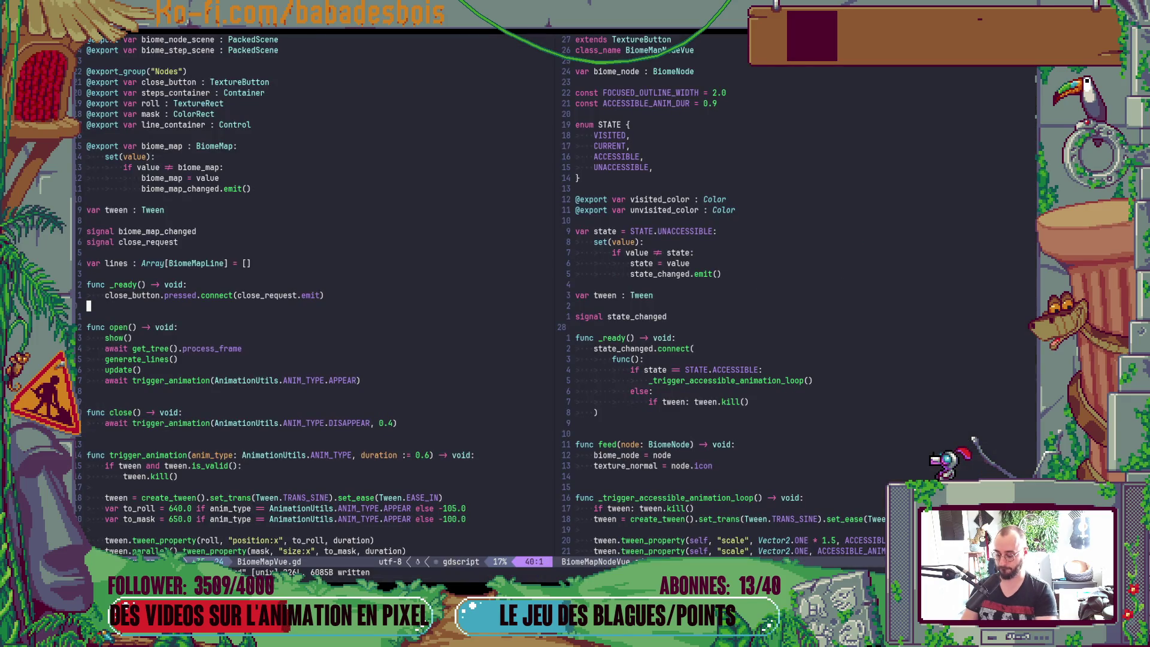
{"action": "key", "text": "alt+Tab"}
{"action": "key", "text": "F5"}
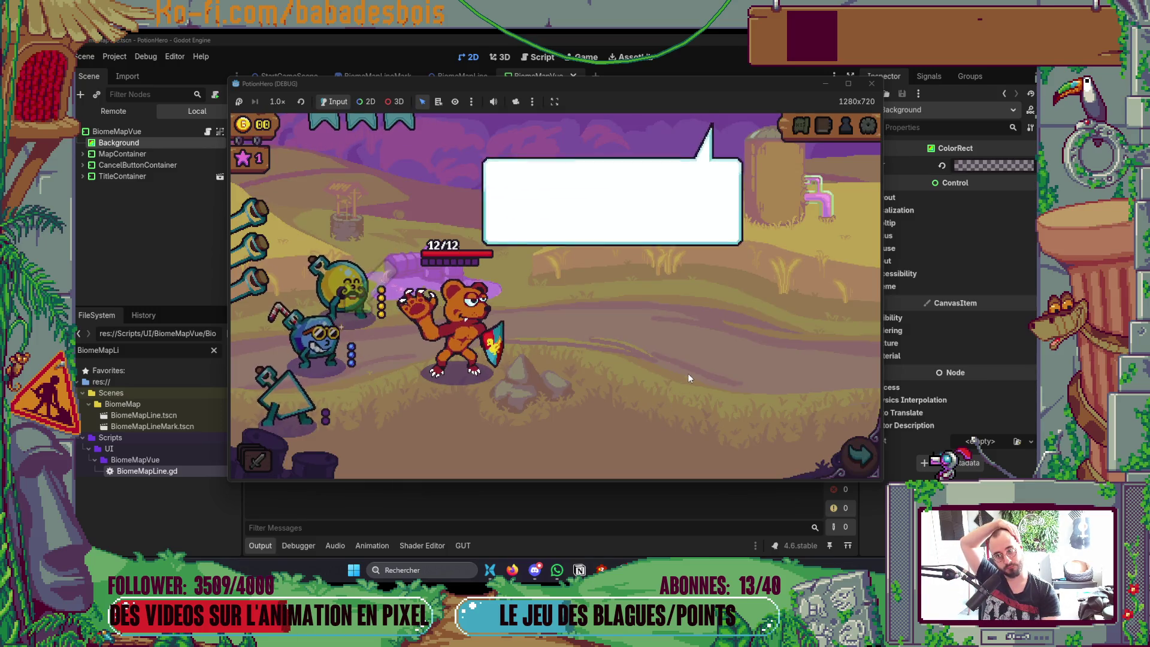
{"action": "left_click", "coordinate": [801, 125]}
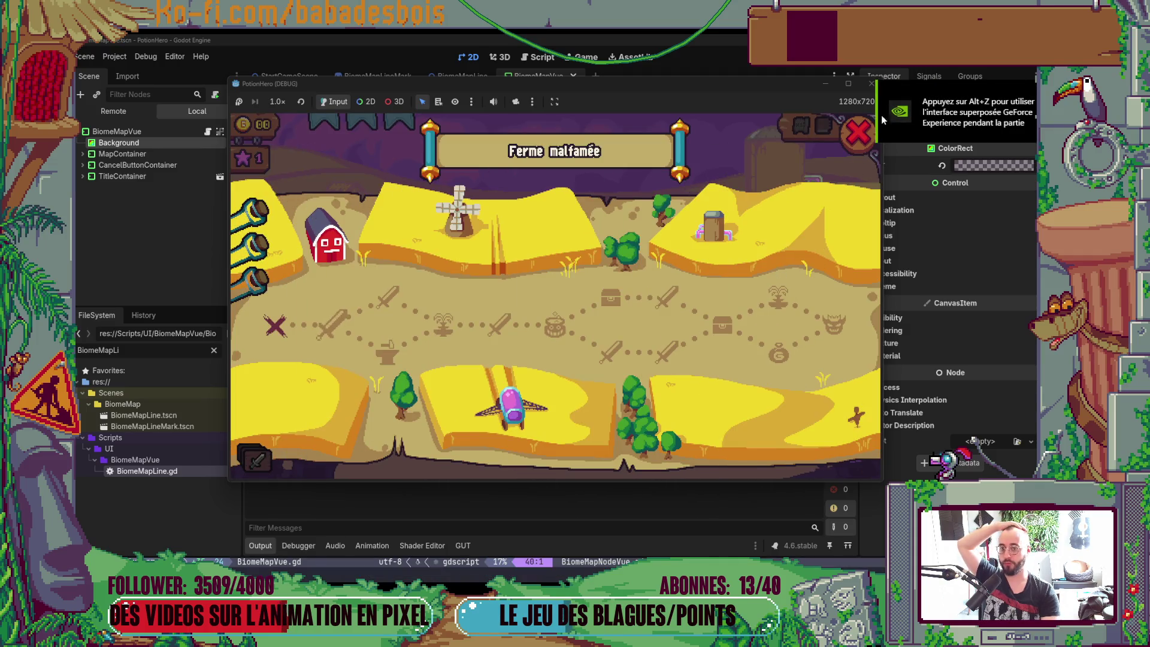
{"action": "left_click", "coordinate": [855, 144]}
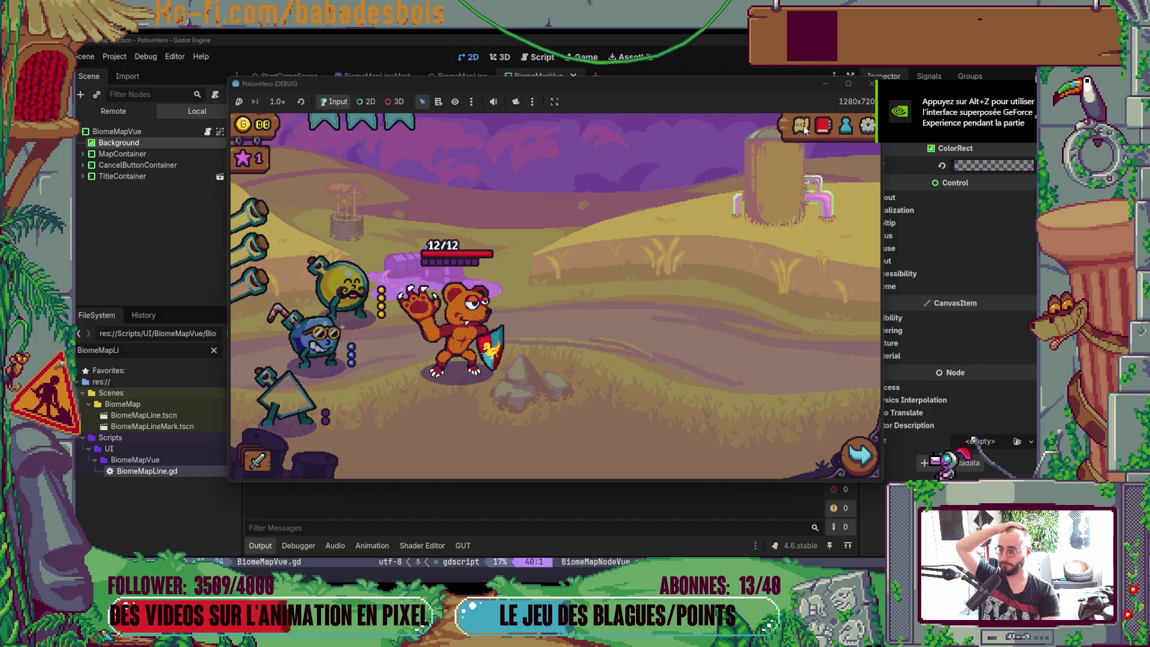
{"action": "left_click", "coordinate": [802, 127]}
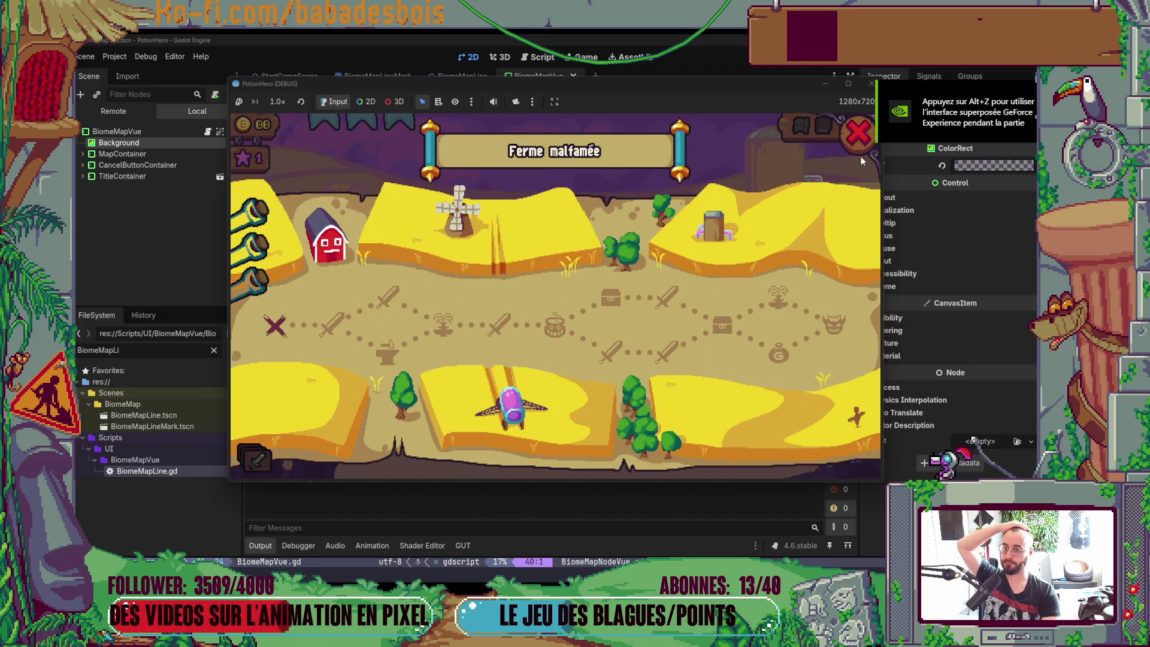
{"action": "left_click", "coordinate": [861, 154]}
{"action": "left_click", "coordinate": [797, 119]}
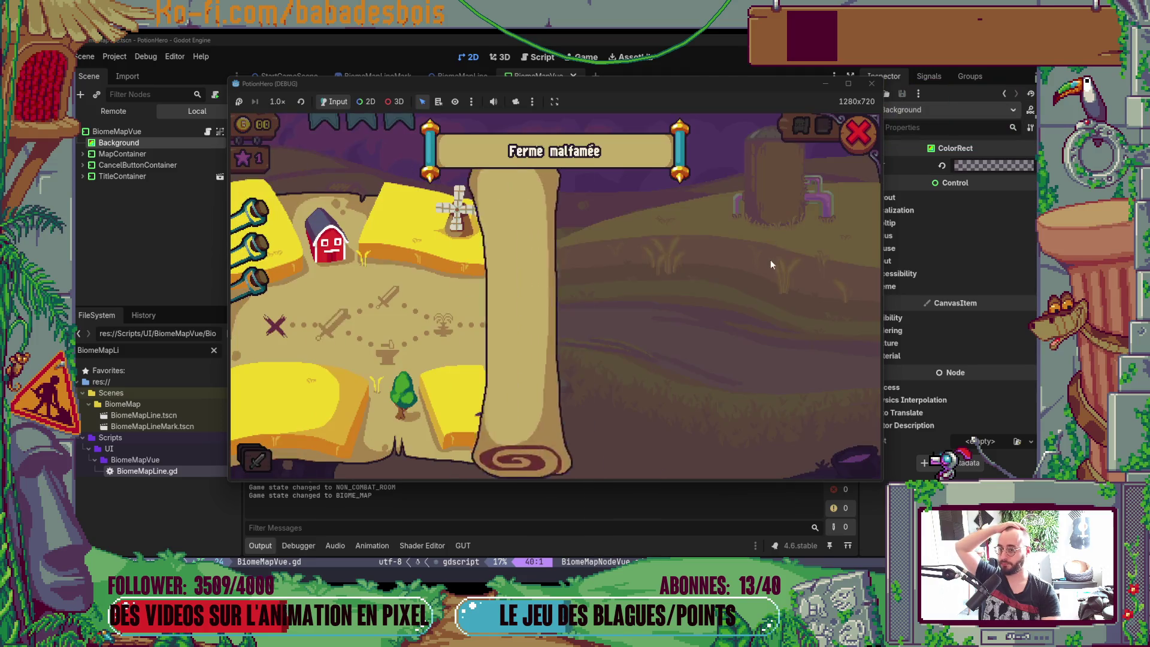
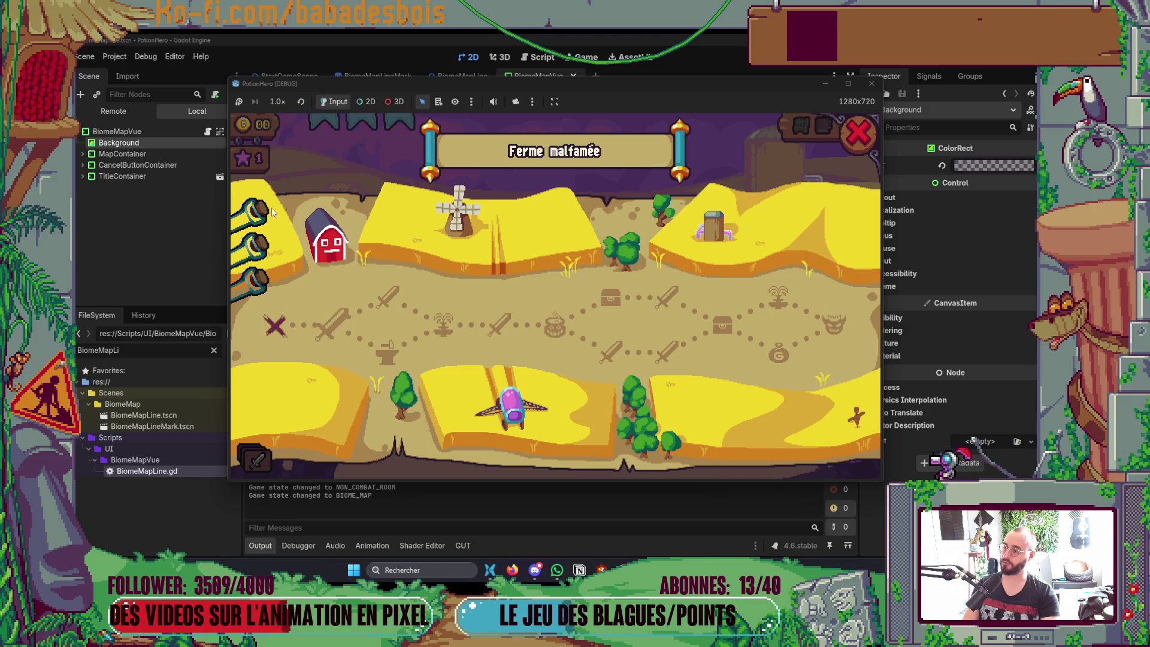
Toggle the biome map open and closed several times in the running game, then stop the run
{"action": "left_click", "coordinate": [861, 142]}
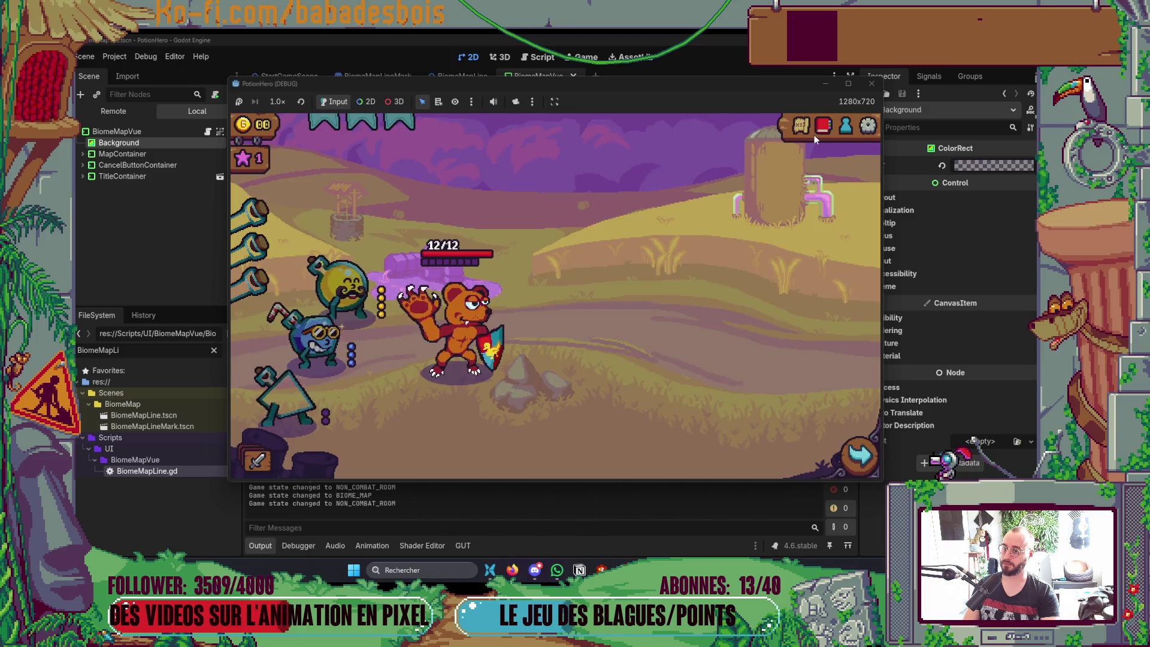
{"action": "left_click", "coordinate": [800, 124]}
{"action": "left_click", "coordinate": [860, 136]}
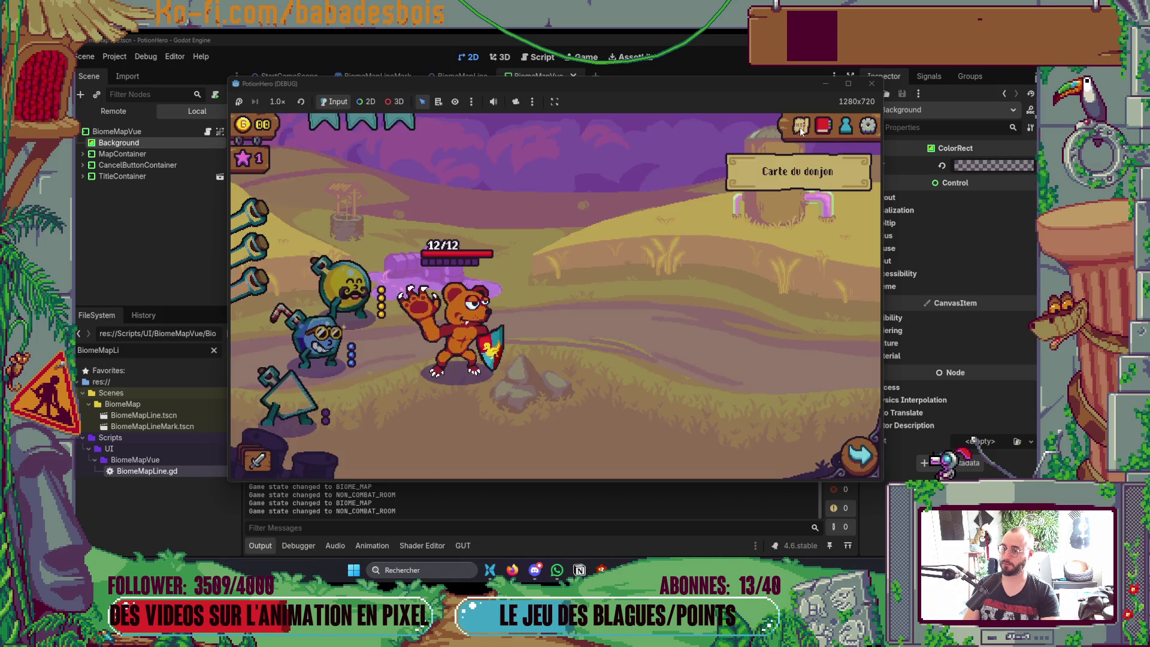
{"action": "left_click", "coordinate": [800, 127]}
{"action": "left_click", "coordinate": [855, 139]}
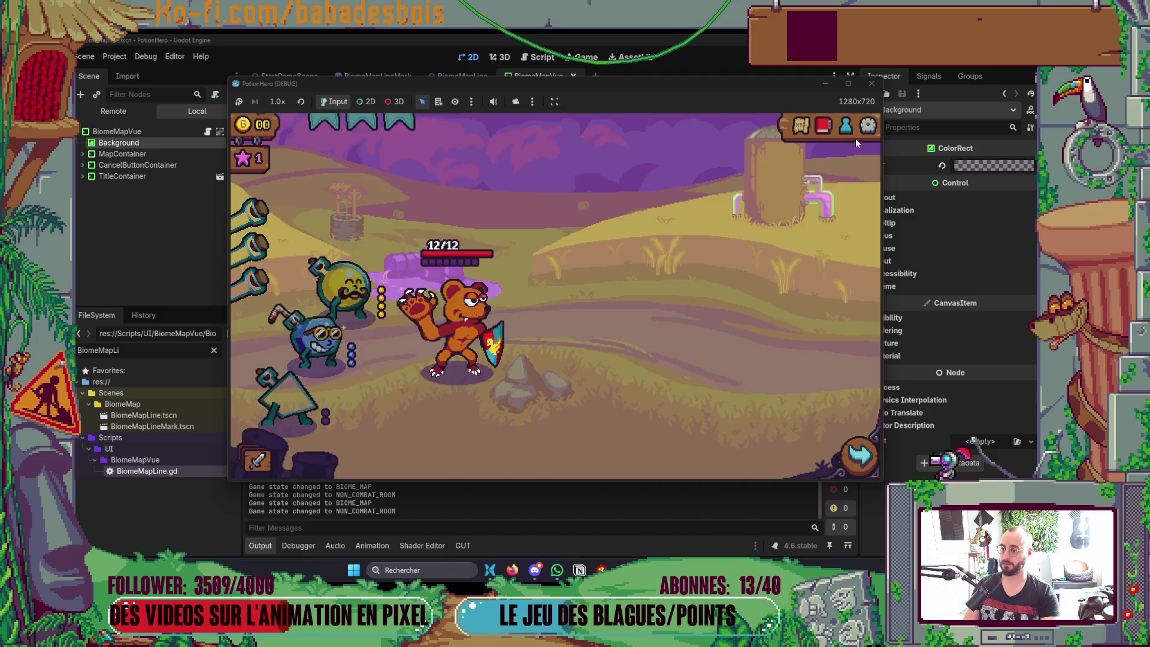
{"action": "key", "text": "F8"}
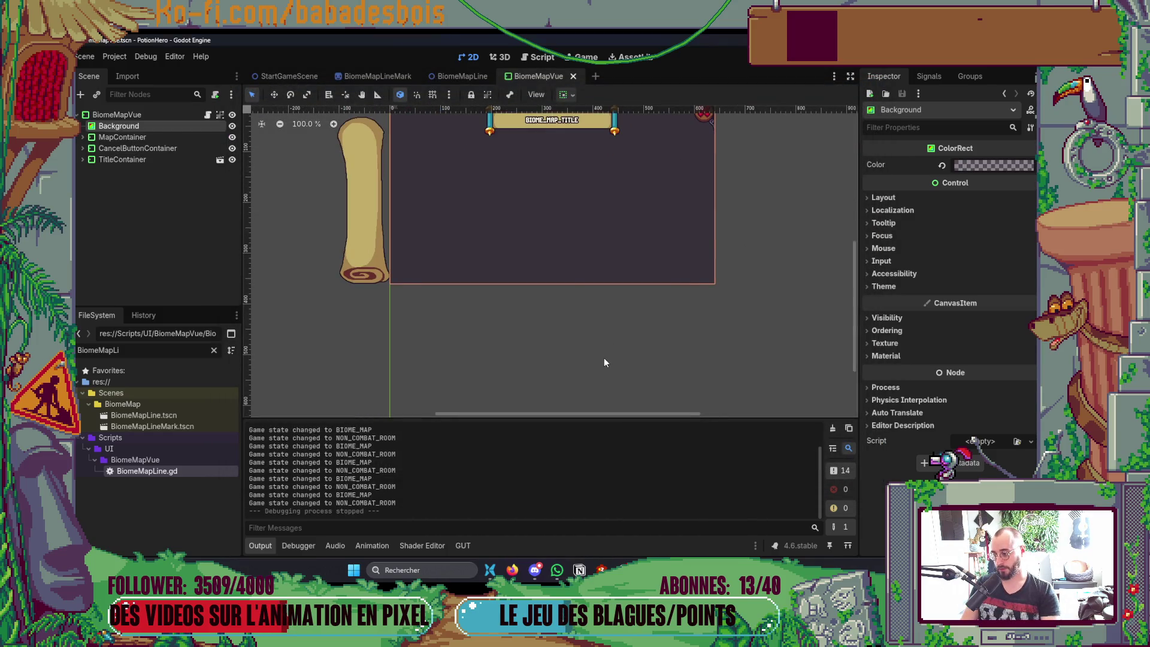
Open HUD.gd in Neovim and go to the potion_reserve.feed line in update()
{"action": "key", "text": "alt+Tab"}
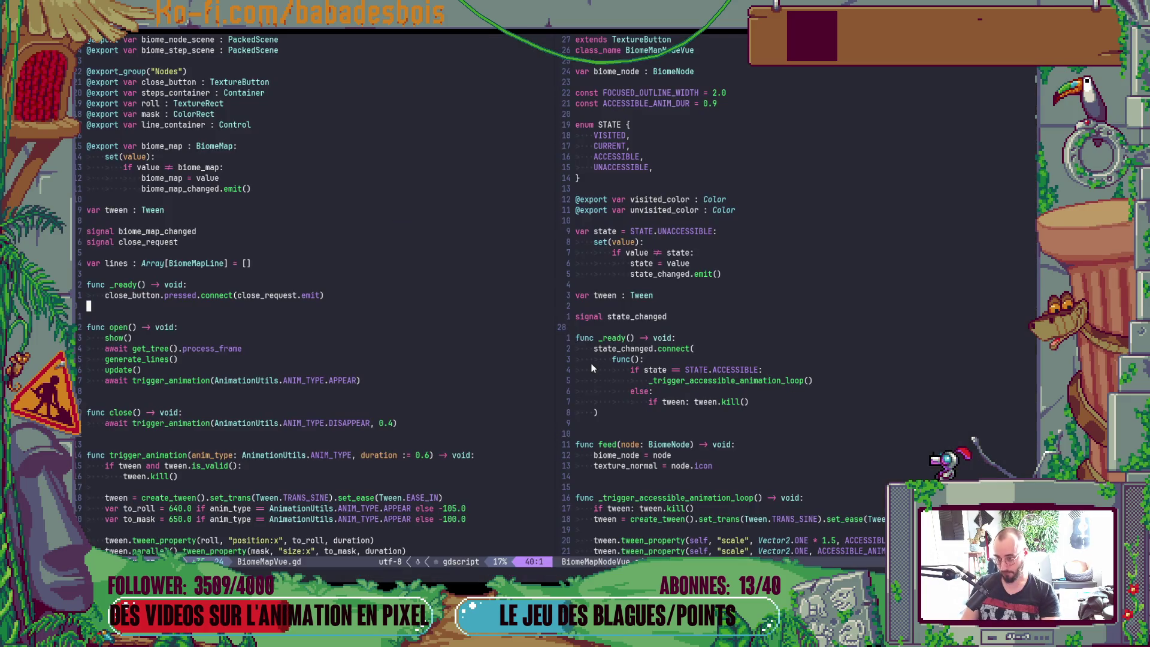
{"action": "left_click", "coordinate": [731, 286]}
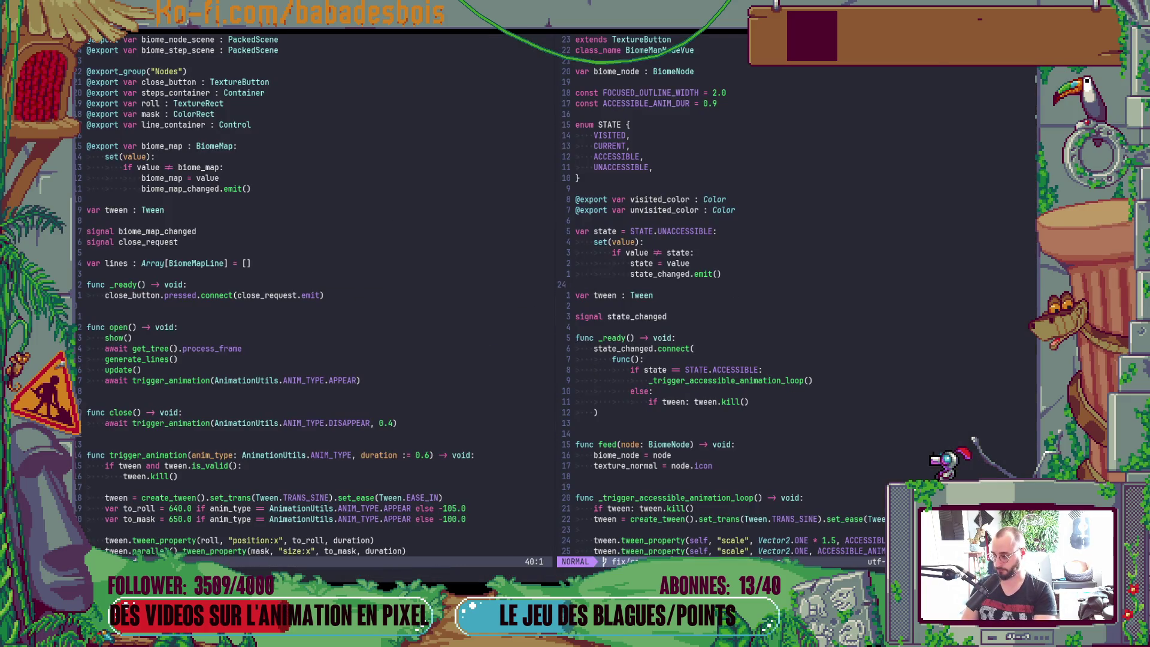
{"action": "key", "text": "space"}
{"action": "key", "text": "space"}
{"action": "type", "text": "HUD"}
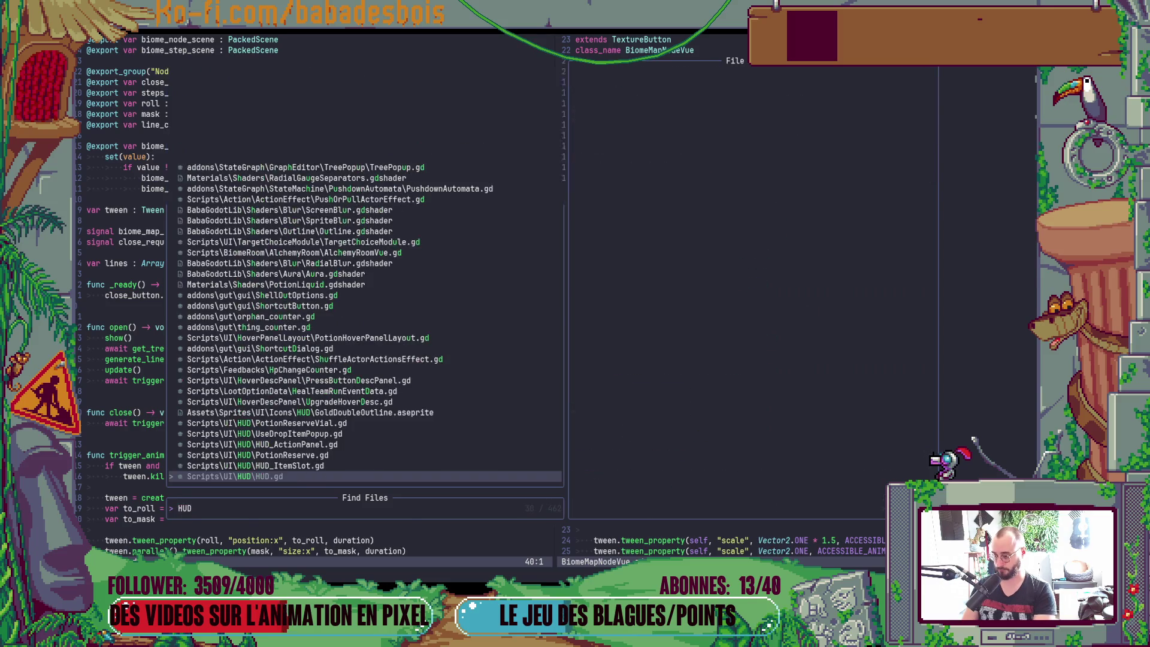
{"action": "key", "text": "Return"}
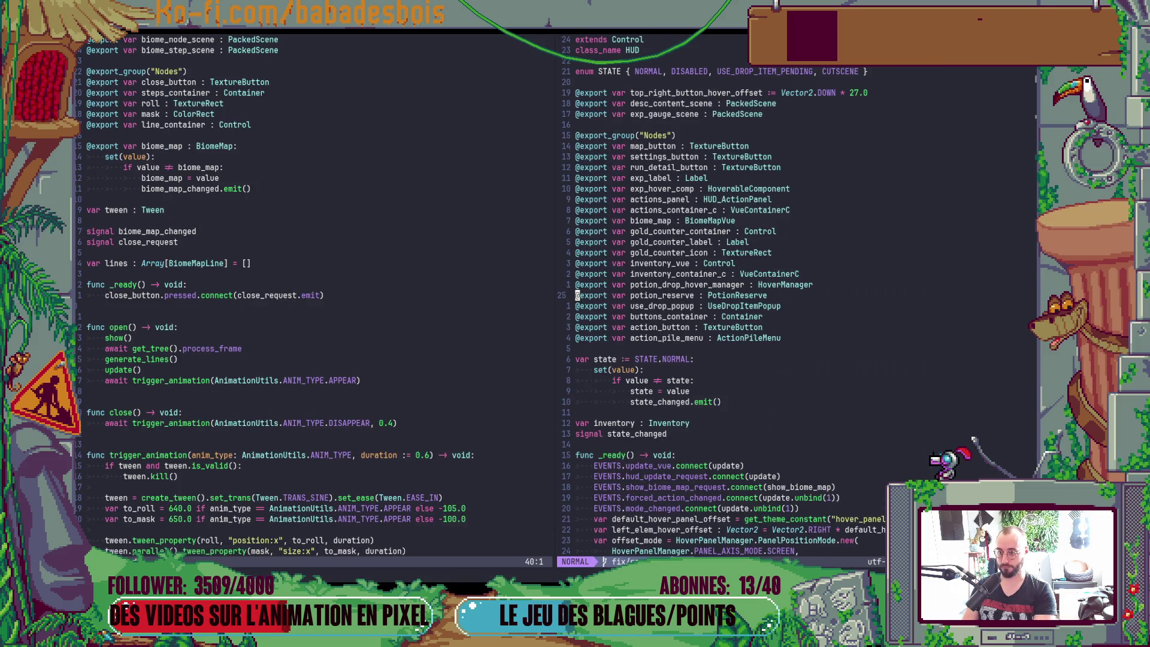
{"action": "key", "text": "ctrl+d"}
{"action": "key", "text": "ctrl+d"}
{"action": "key", "text": "ctrl+d"}
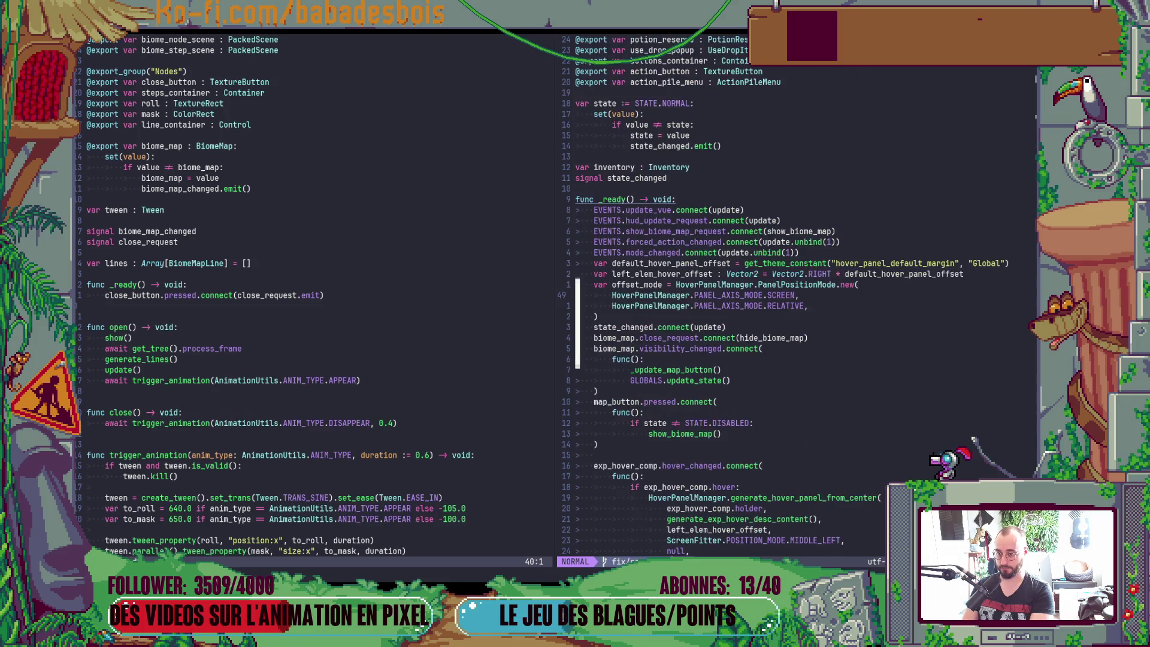
{"action": "key", "text": "ctrl+d"}
{"action": "key", "text": "ctrl+d"}
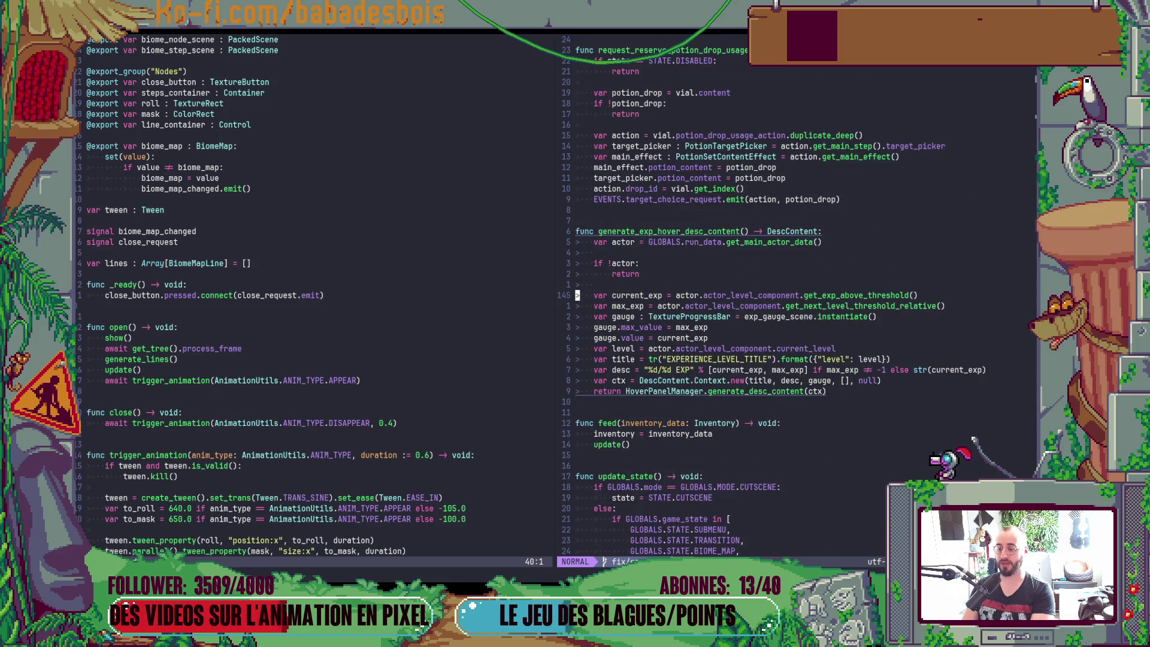
{"action": "key", "text": "ctrl+d"}
{"action": "key", "text": "ctrl+d"}
{"action": "key", "text": "j"}
{"action": "key", "text": "j"}
{"action": "key", "text": "j"}
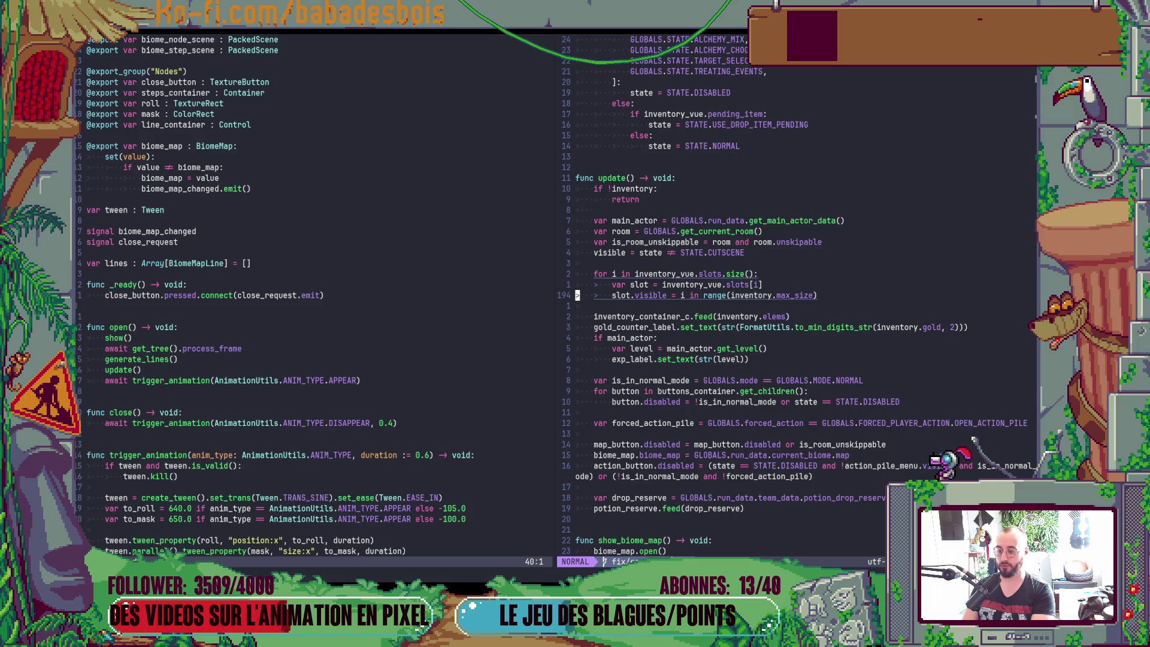
{"action": "key", "text": "j"}
{"action": "key", "text": "j"}
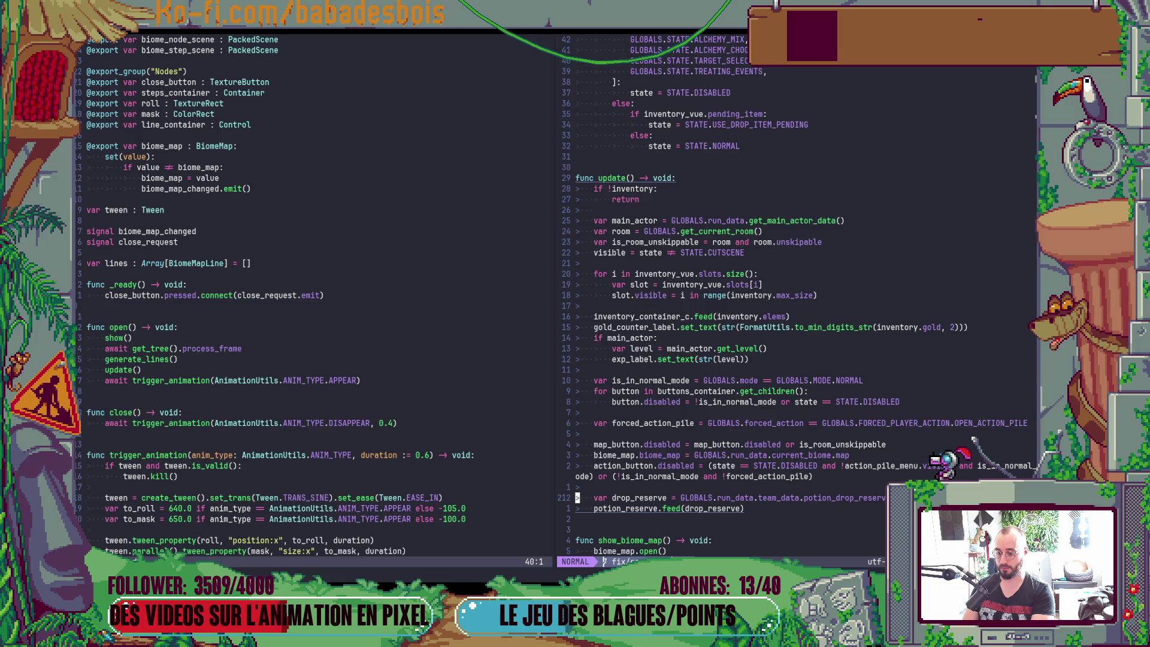
Add 'potion_reserve.visible = !biome_map.visible' after it and return to Godot
{"action": "type", "text": "ore"}
{"action": "key", "text": "ctrl+n"}
{"action": "key", "text": "ctrl+n"}
{"action": "key", "text": "ctrl+n"}
{"action": "type", "text": "serve"}
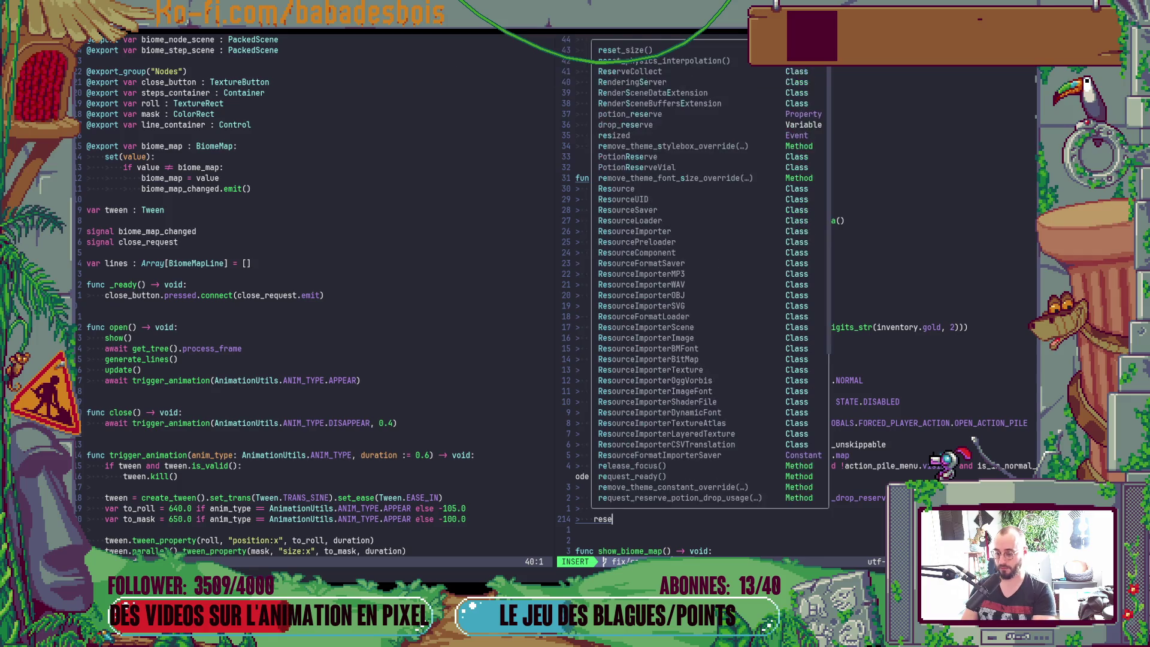
{"action": "type", "text": "_"}
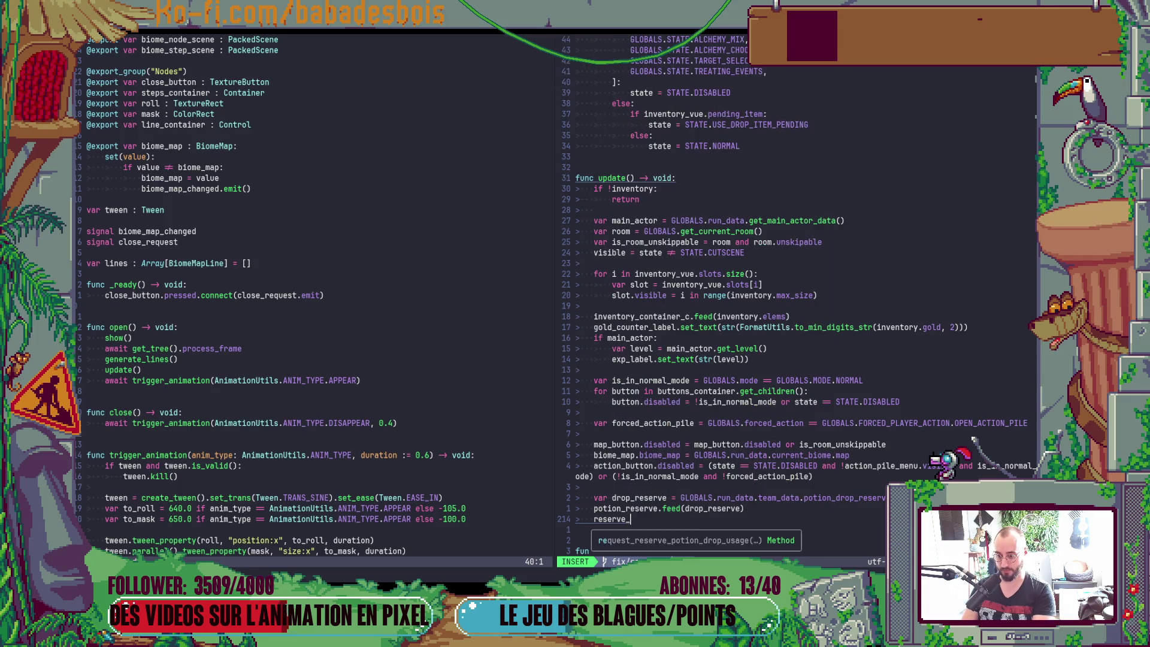
{"action": "key", "text": "ctrl+w"}
{"action": "type", "text": "po"}
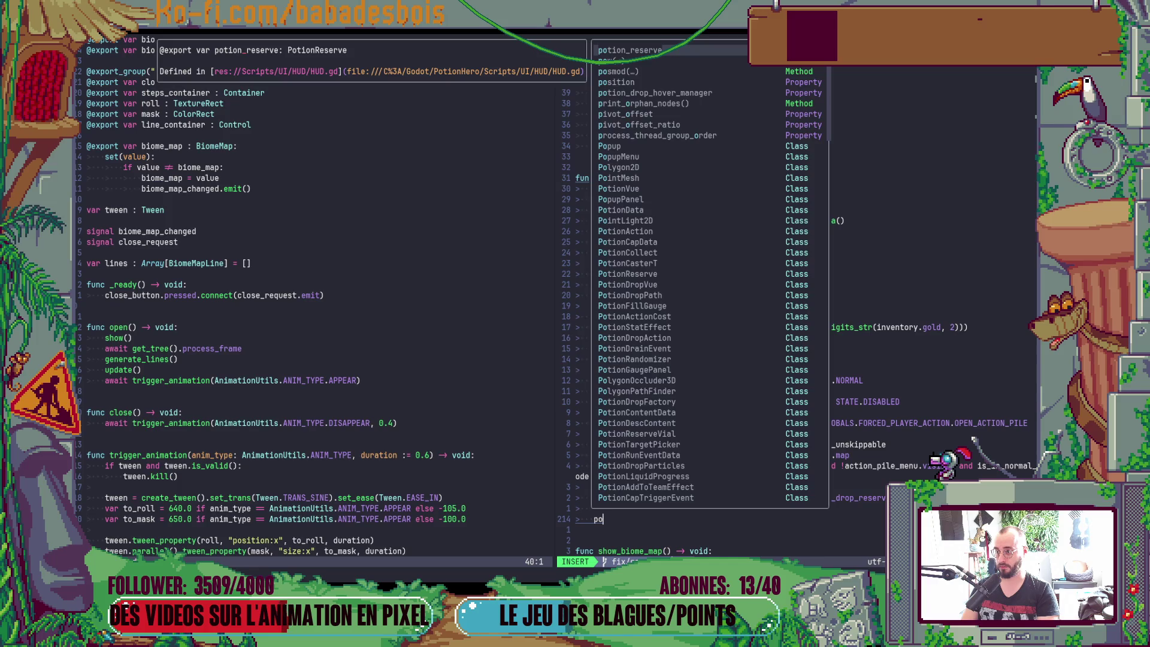
{"action": "key", "text": "Return"}
{"action": "type", "text": ".vi"}
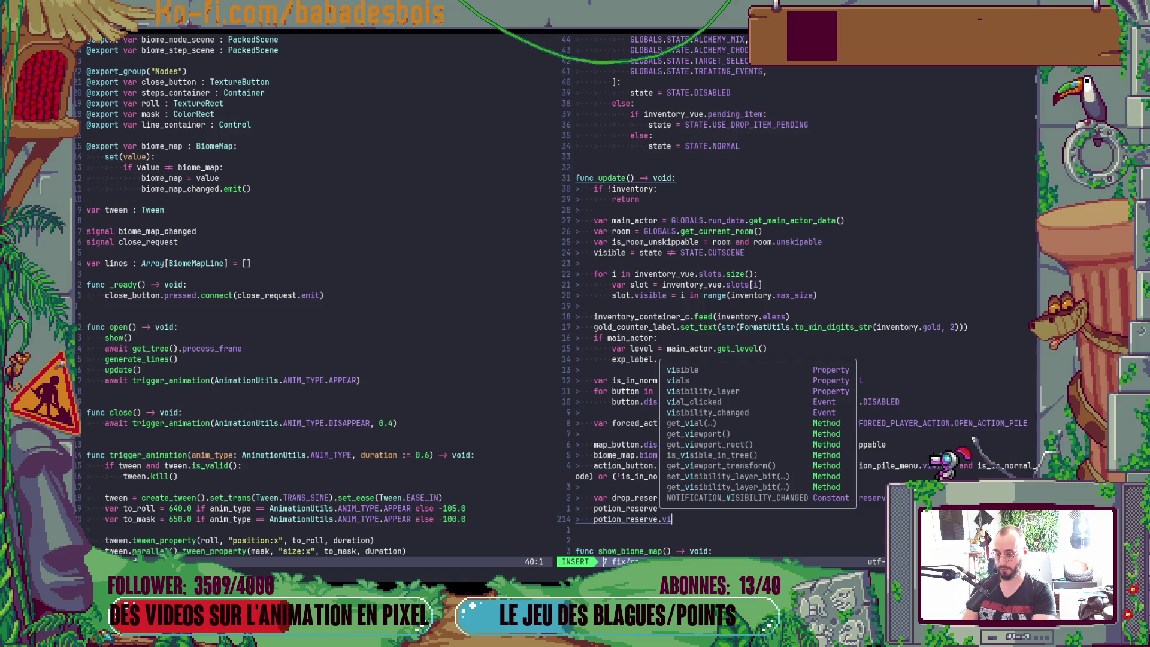
{"action": "key", "text": "Escape"}
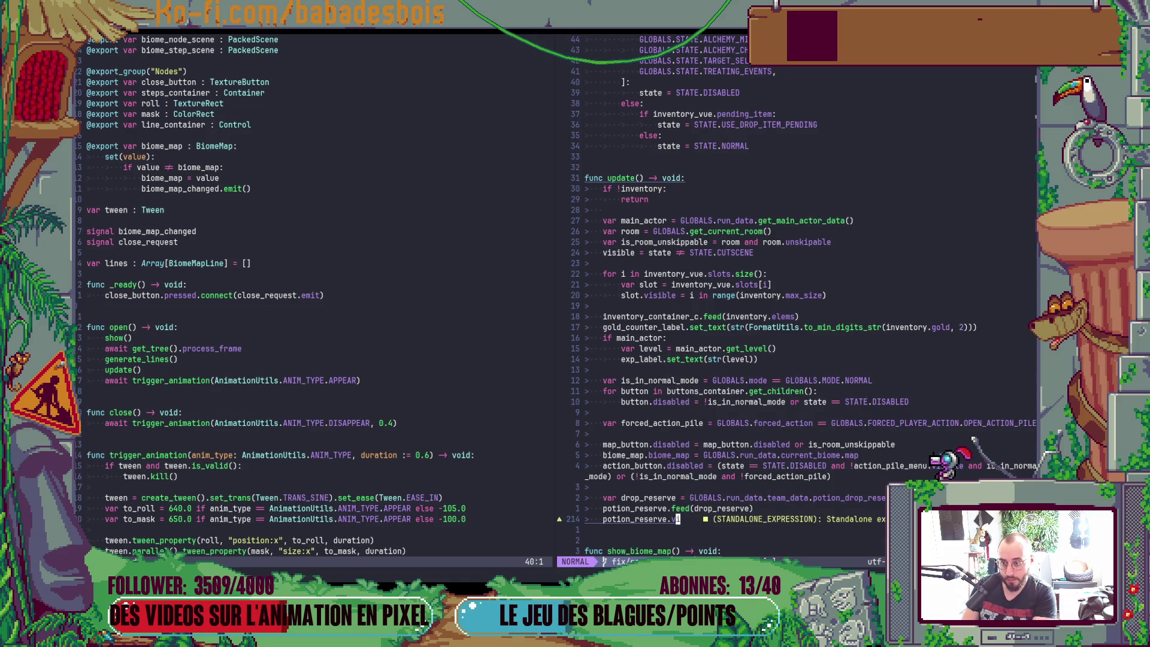
{"action": "type", "text": "a"}
{"action": "type", "text": "isible"}
{"action": "type", "text": " = !"}
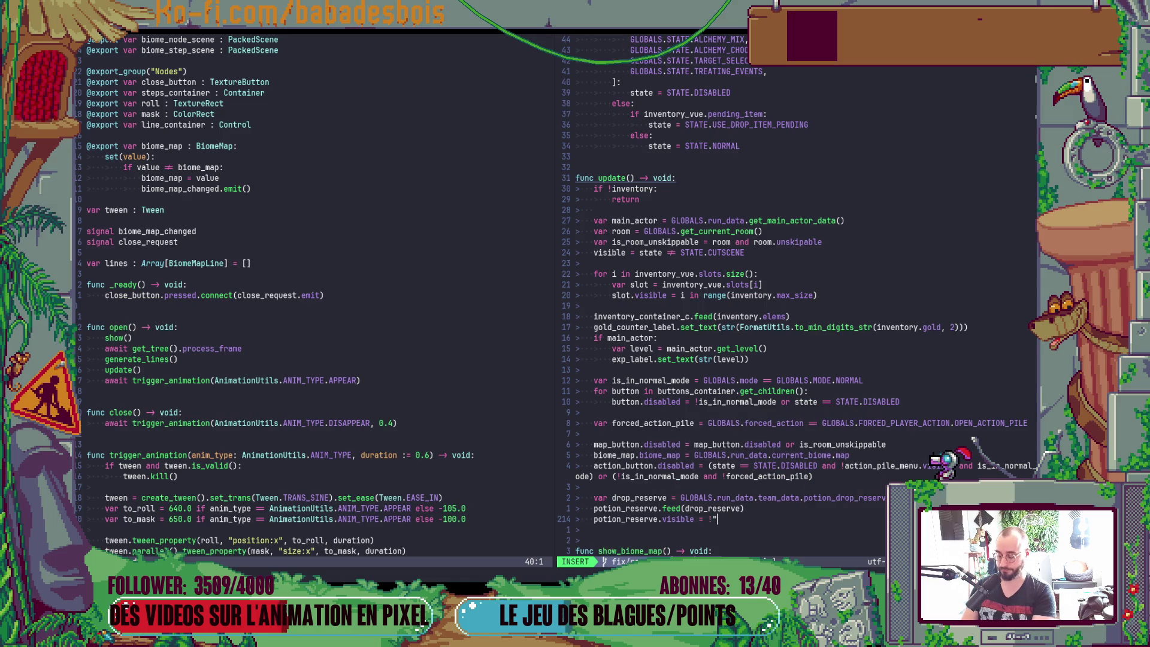
{"action": "type", "text": "iome"}
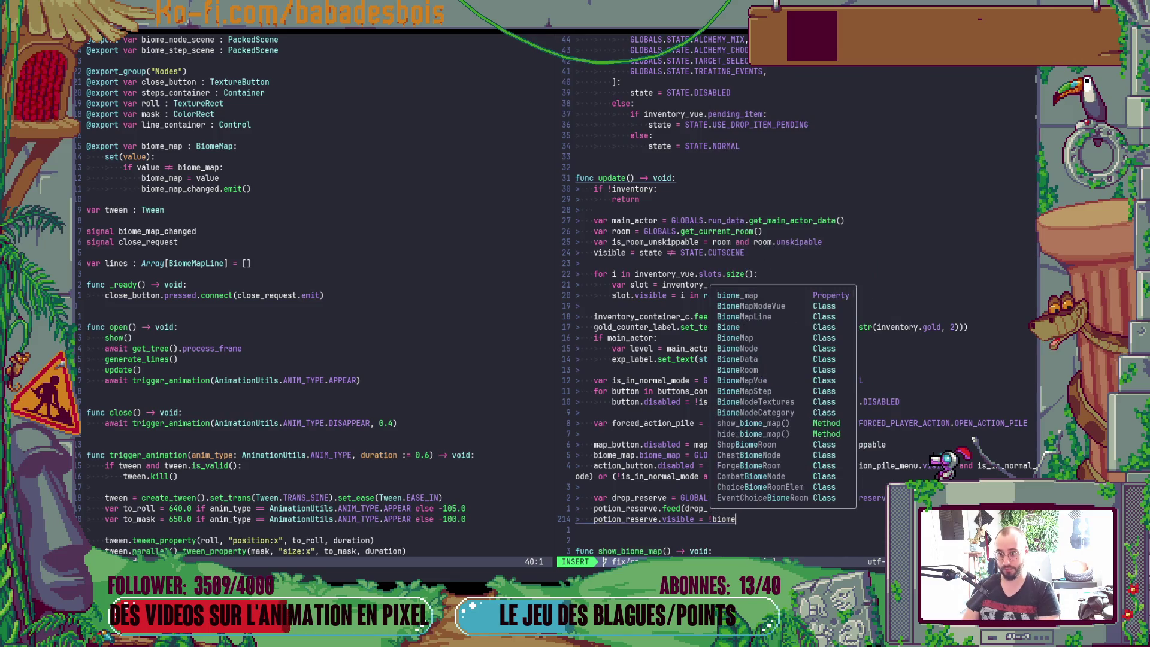
{"action": "type", "text": "_map.i"}
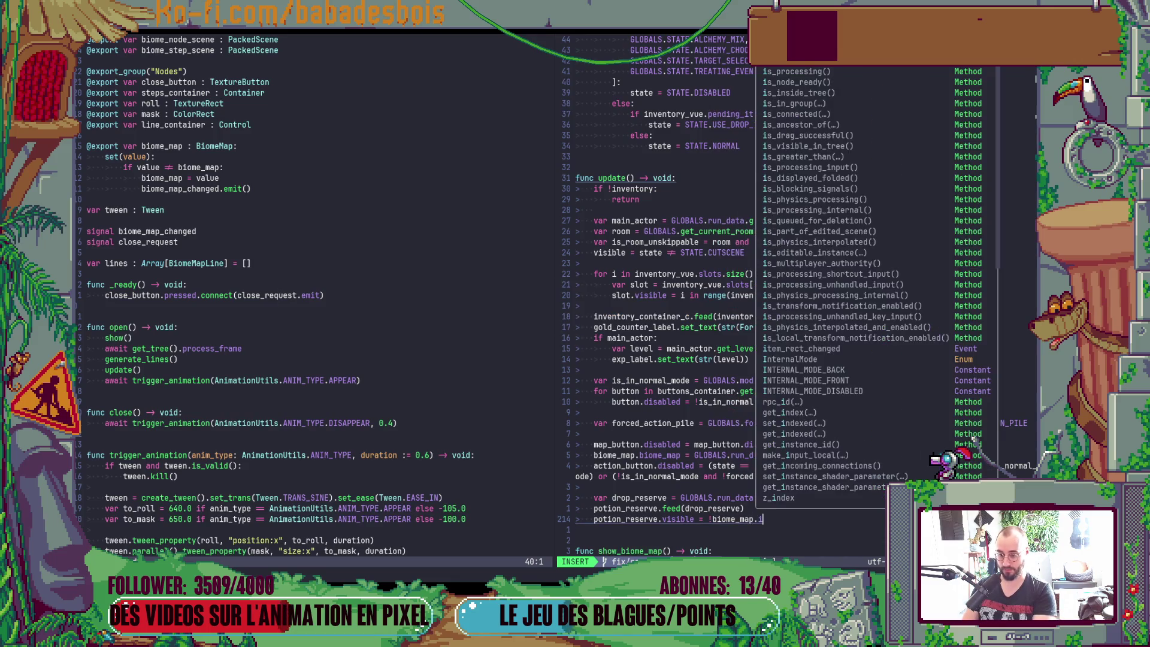
{"action": "type", "text": "vi"}
{"action": "key", "text": "Return"}
{"action": "key", "text": "Escape"}
{"action": "key", "text": "alt+Tab"}
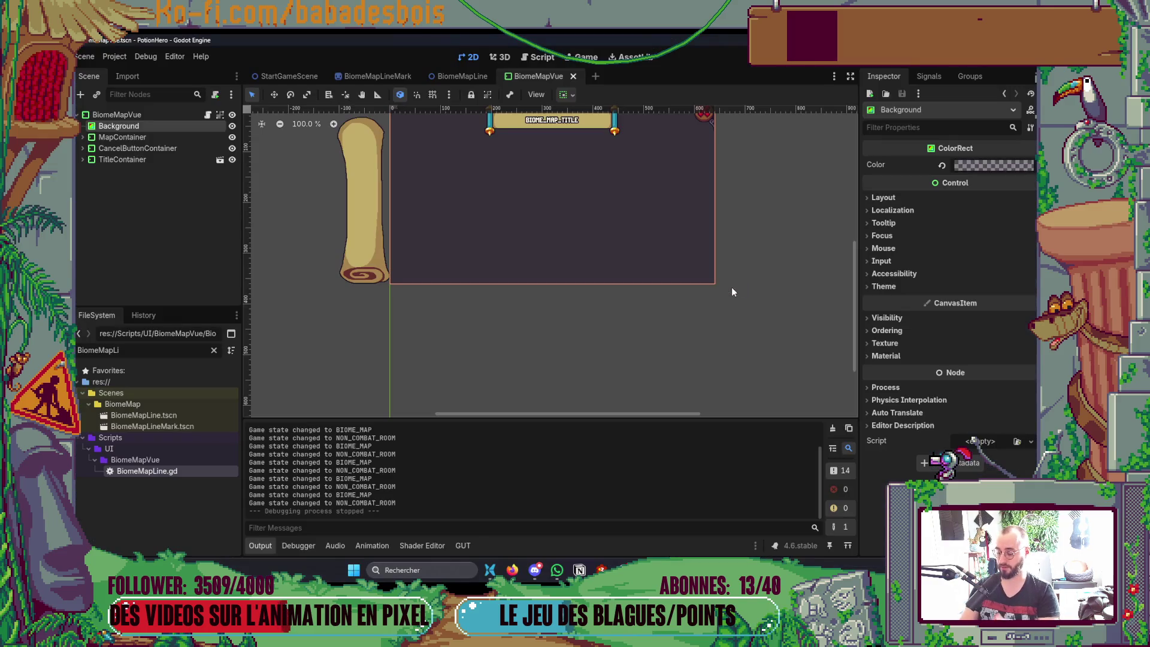
Run the game, open and close the biome map twice, then stop it and go back to Neovim
{"action": "key", "text": "F5"}
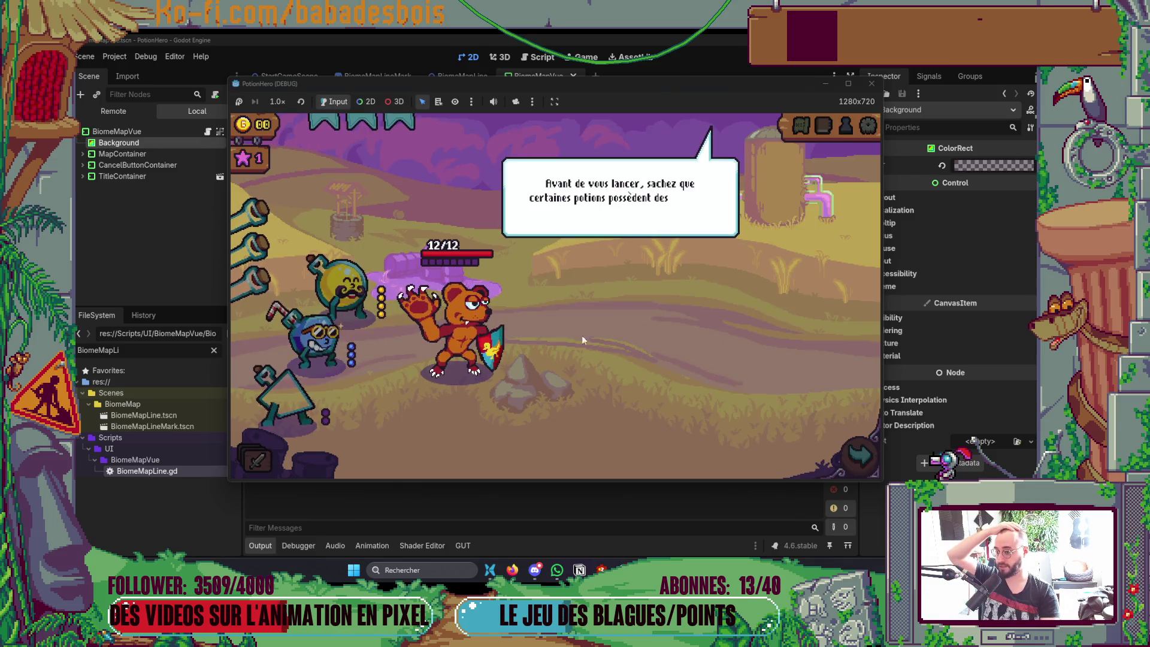
{"action": "left_click", "coordinate": [728, 286]}
{"action": "left_click", "coordinate": [731, 289]}
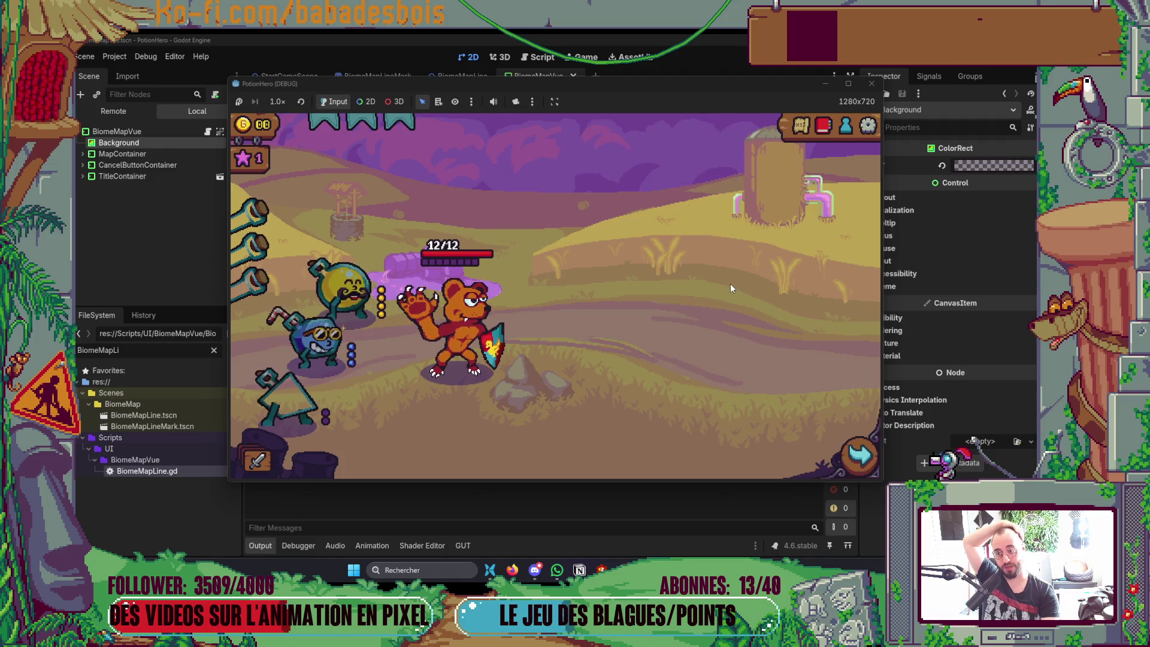
{"action": "left_click", "coordinate": [792, 136]}
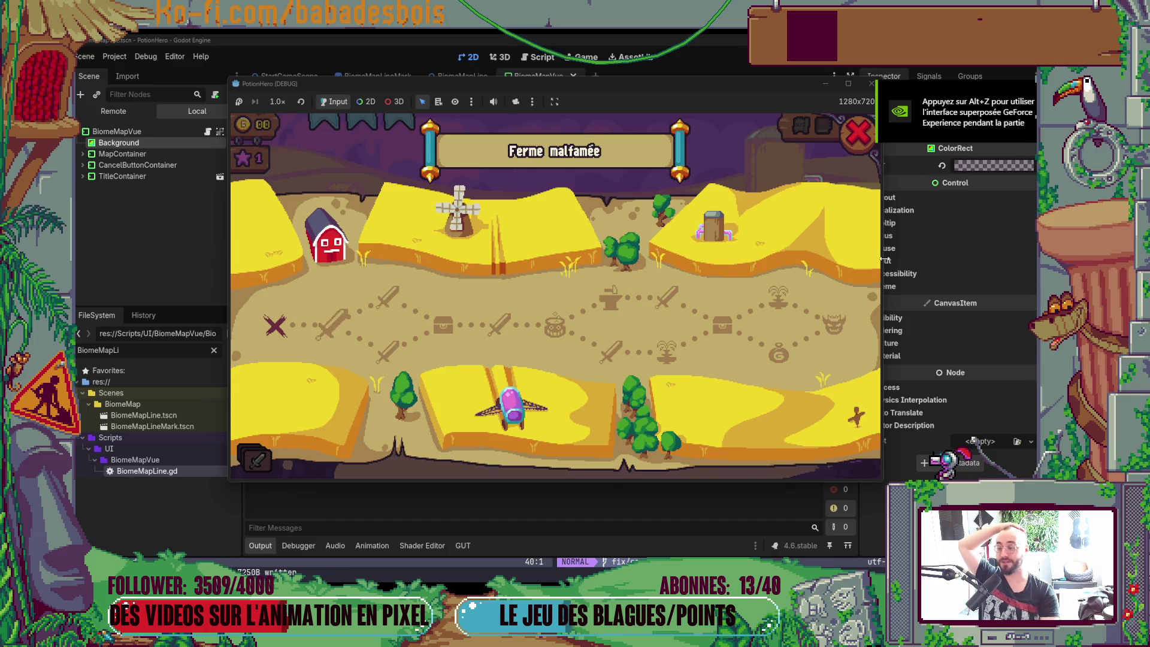
{"action": "left_click", "coordinate": [868, 143]}
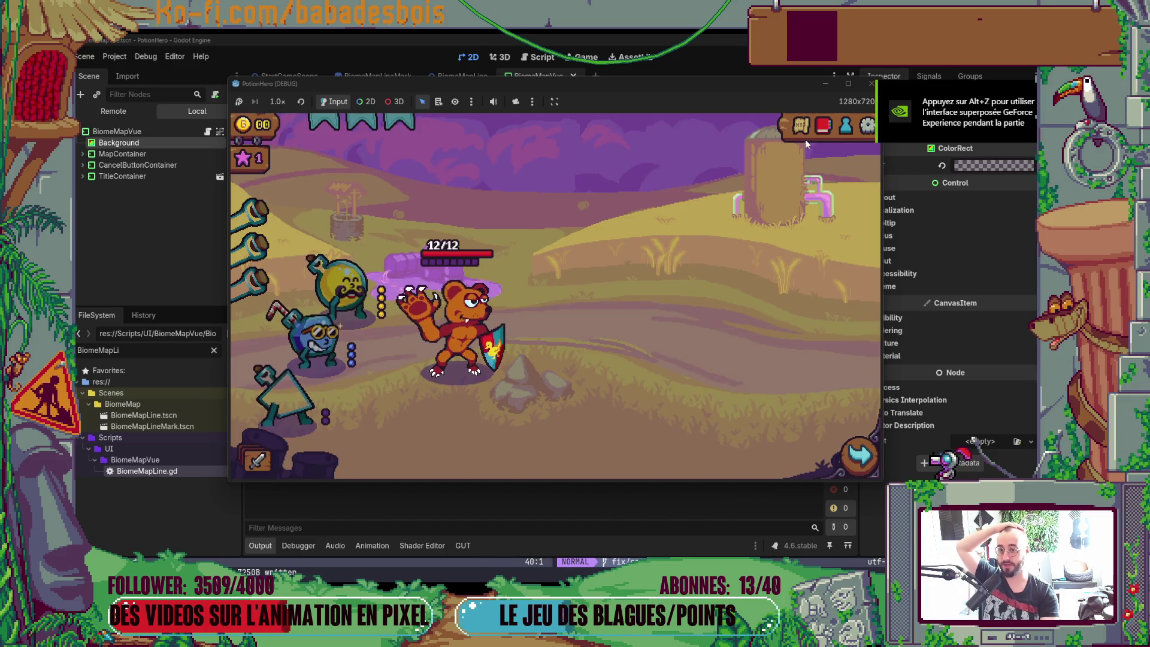
{"action": "left_click", "coordinate": [801, 126]}
{"action": "left_click", "coordinate": [856, 136]}
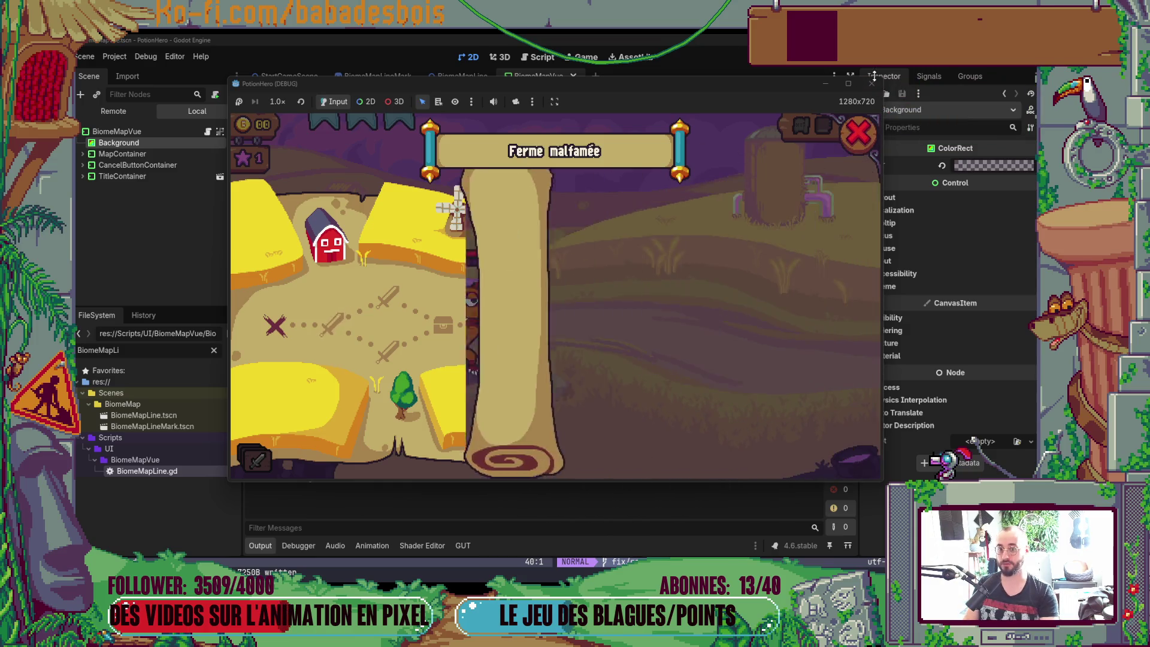
{"action": "left_click", "coordinate": [872, 84]}
{"action": "key", "text": "alt+Tab"}
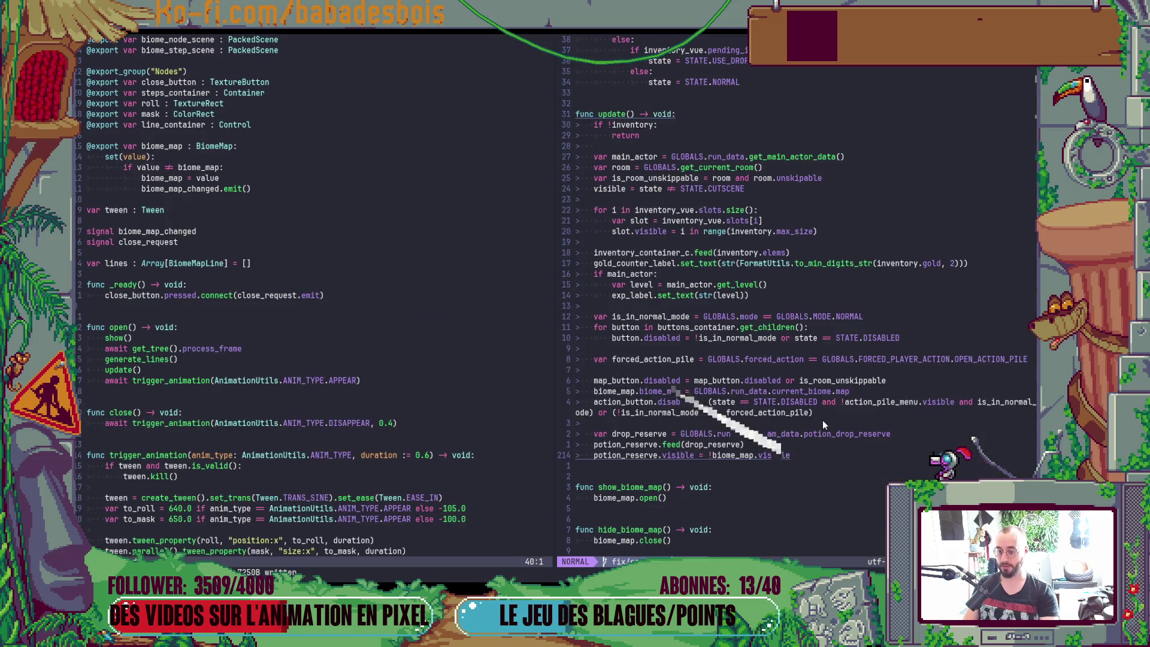
Add 'action_button.visible = !biome_map.visible' on line 215, then run the game with F5
{"action": "key", "text": "o"}
{"action": "key", "text": "Return"}
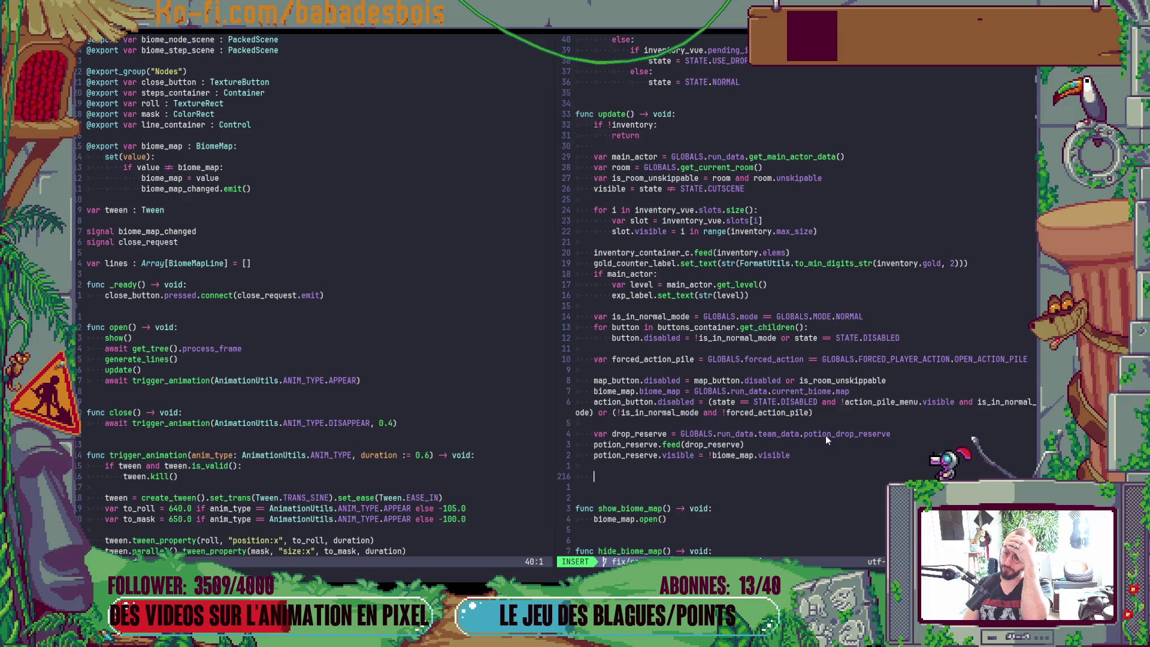
{"action": "key", "text": "Escape"}
{"action": "key", "text": "d"}
{"action": "key", "text": "d"}
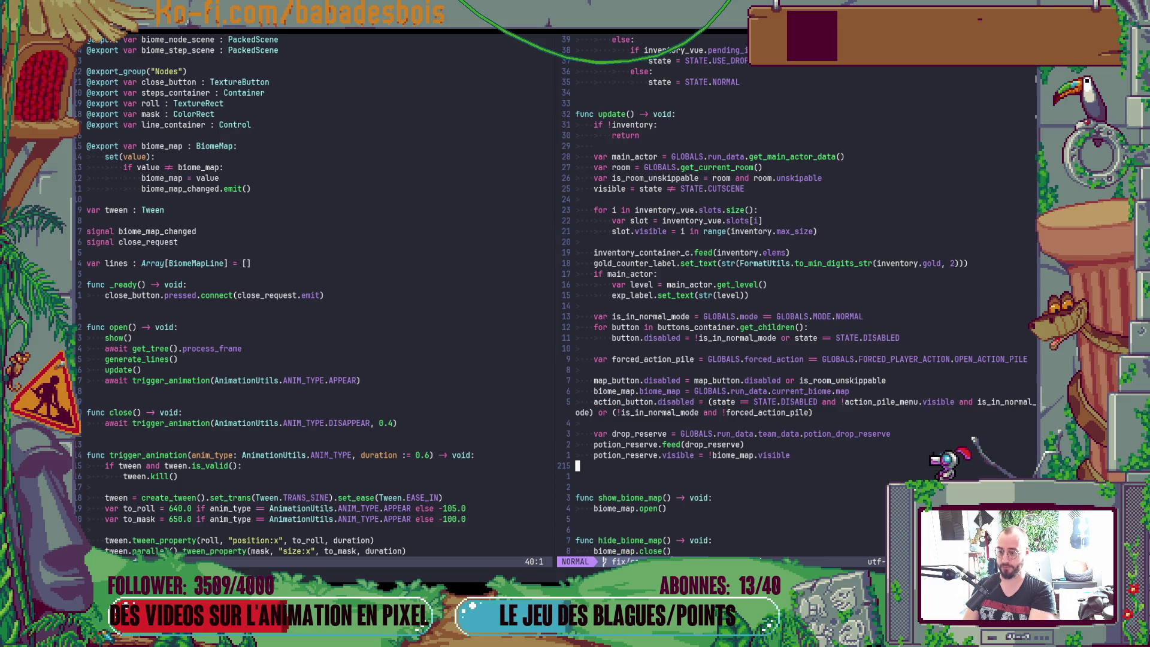
{"action": "type", "text": "iaction_button."}
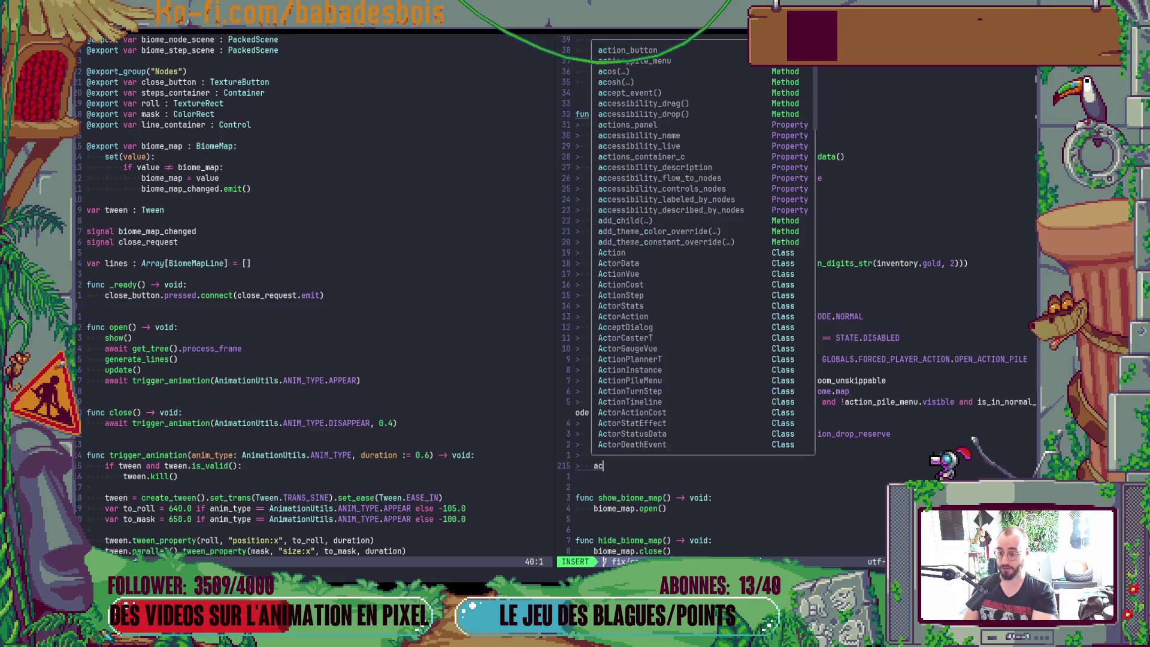
{"action": "type", "text": "visible = !"}
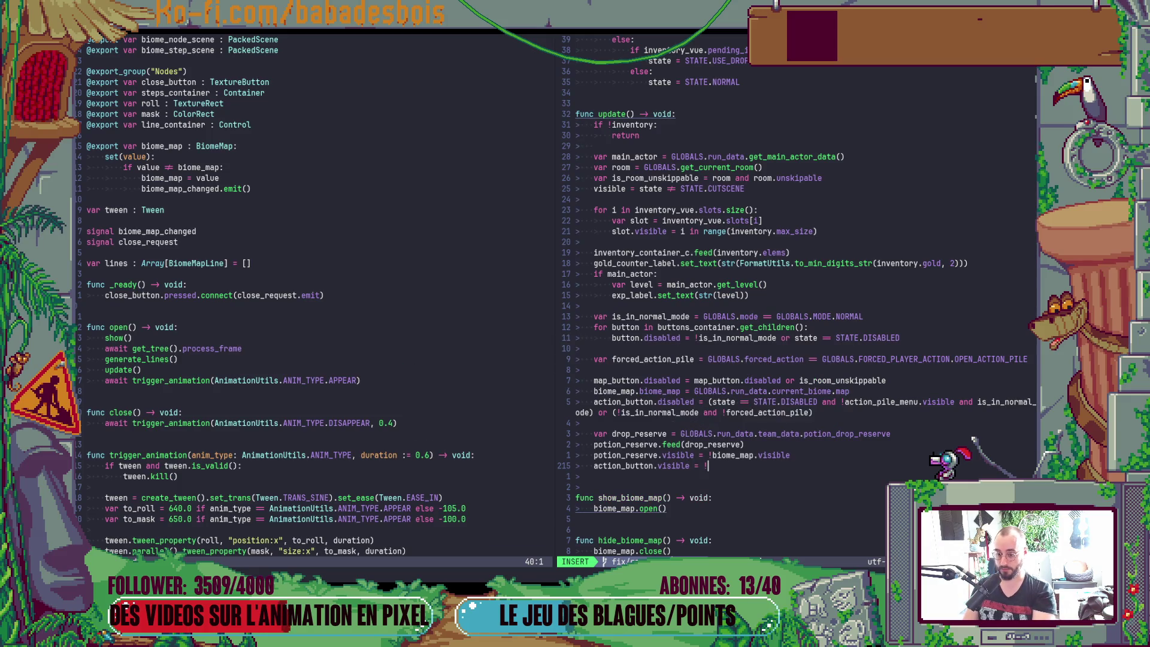
{"action": "type", "text": "biome_map."}
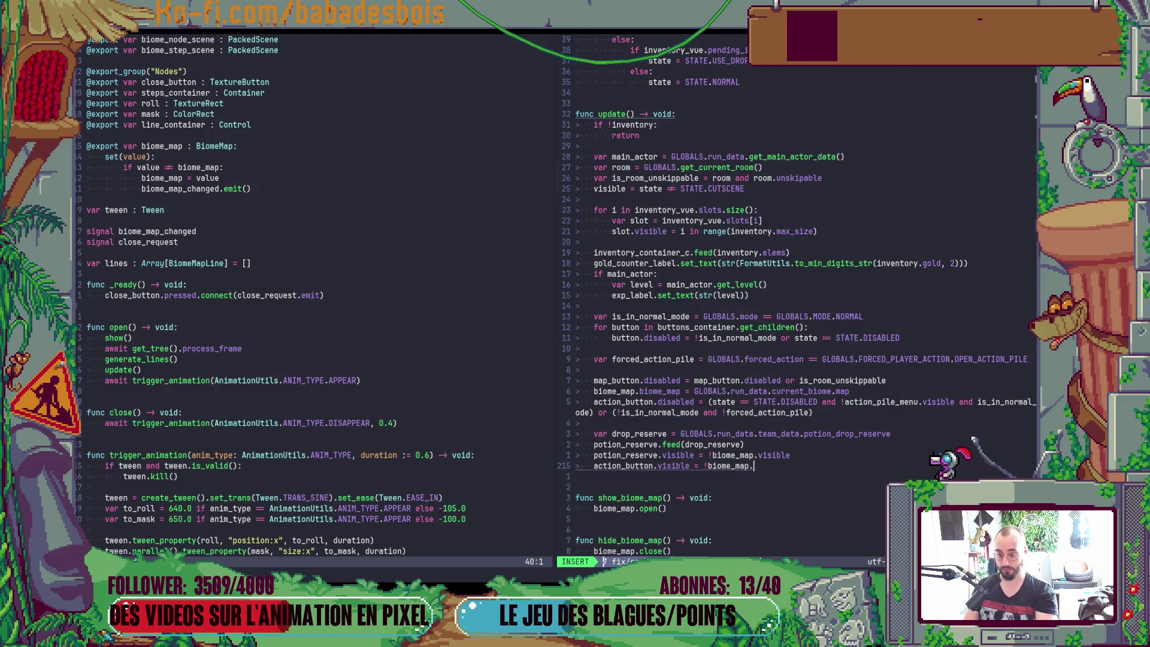
{"action": "type", "text": "isible"}
{"action": "key", "text": "Escape"}
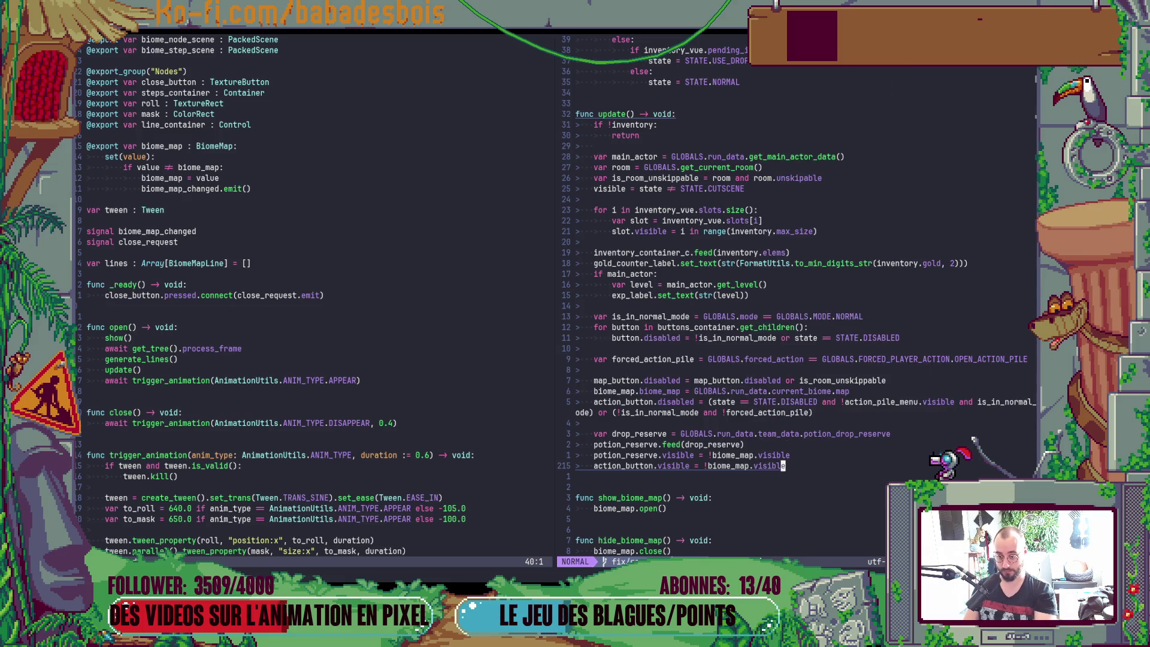
{"action": "key", "text": "alt+Tab"}
{"action": "key", "text": "F5"}
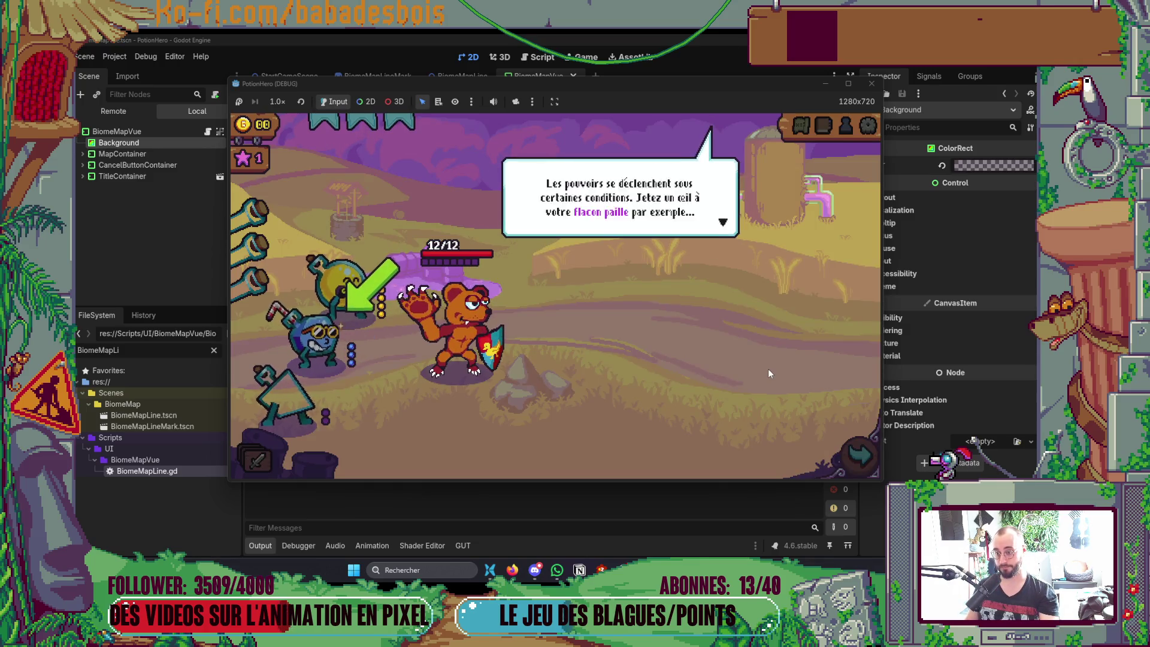
Dismiss the tutorial, open and close the biome map three times, then close the game
{"action": "left_click", "coordinate": [768, 369]}
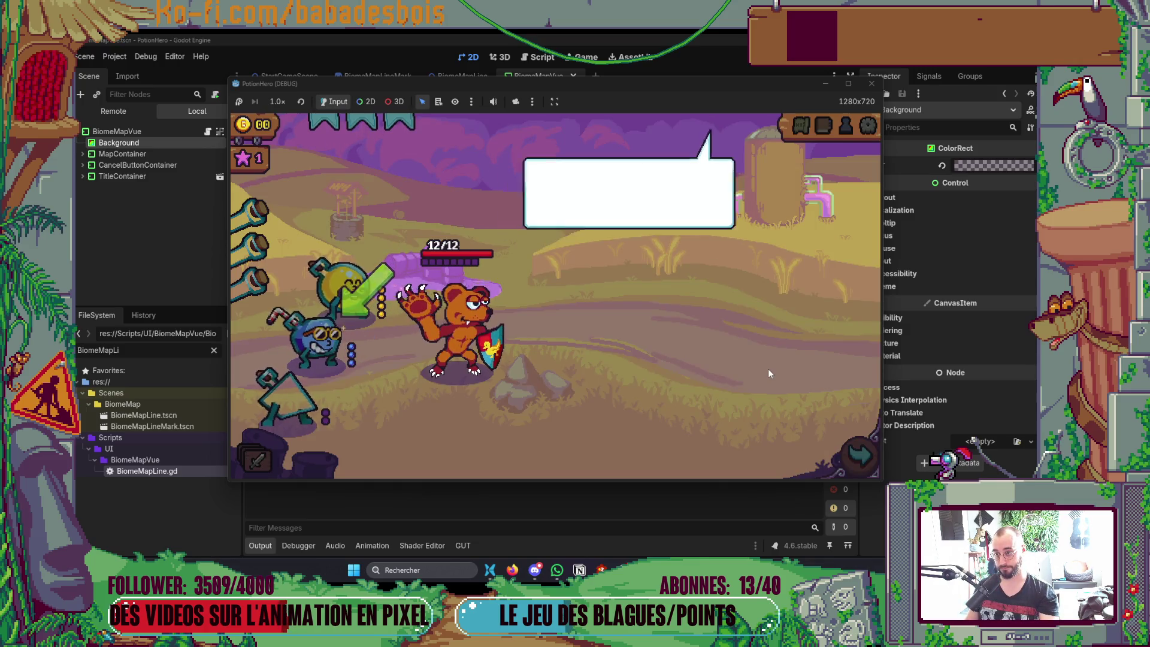
{"action": "left_click", "coordinate": [768, 369]}
{"action": "left_click", "coordinate": [799, 126]}
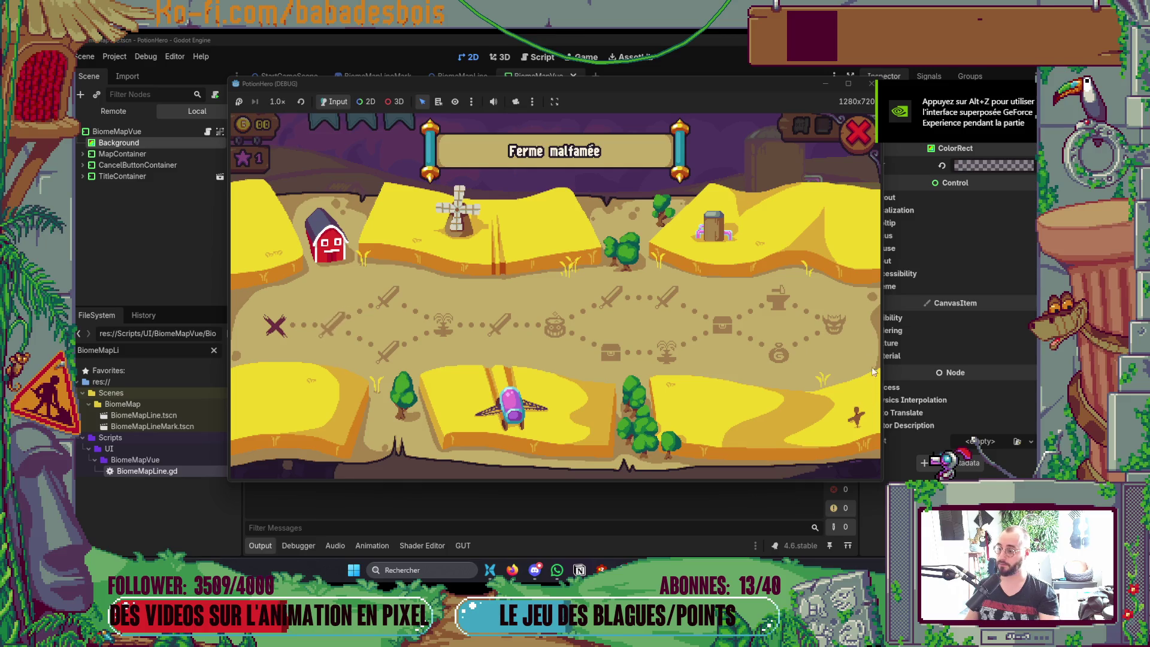
{"action": "left_click", "coordinate": [857, 131]}
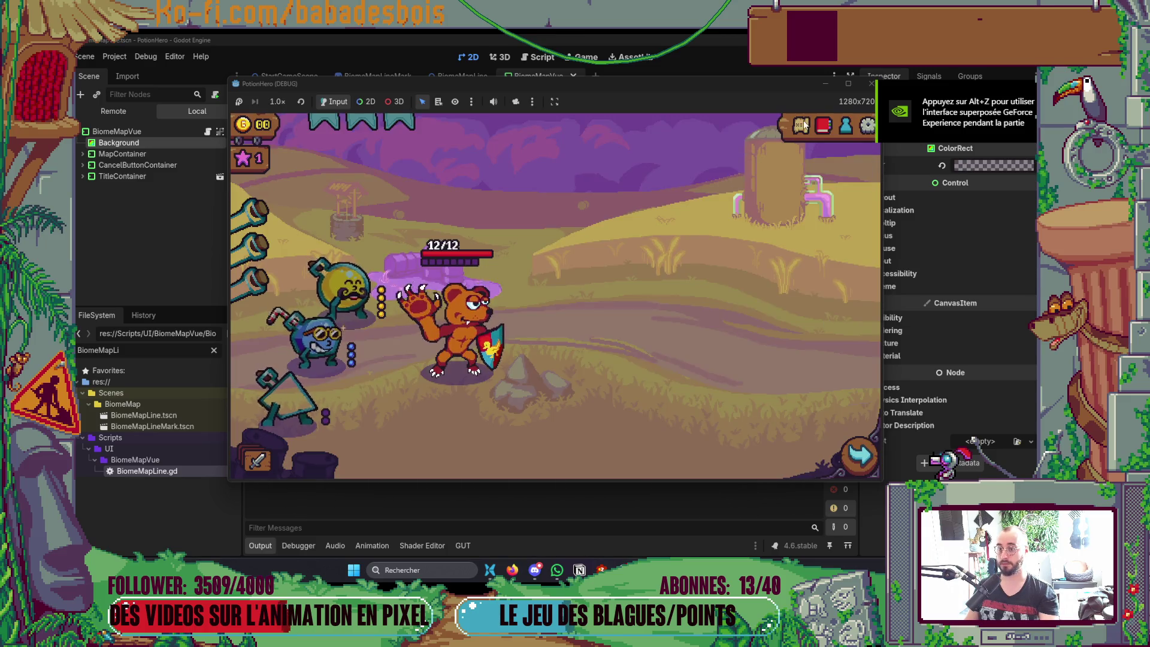
{"action": "left_click", "coordinate": [803, 125]}
{"action": "left_click", "coordinate": [858, 133]}
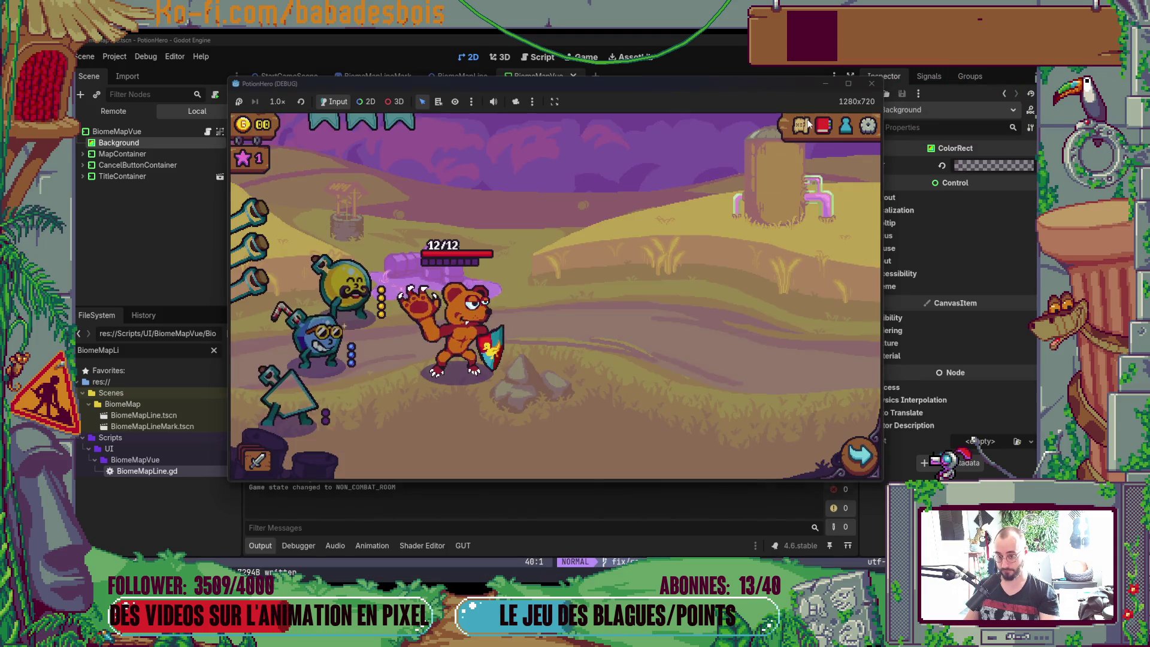
{"action": "left_click", "coordinate": [806, 128]}
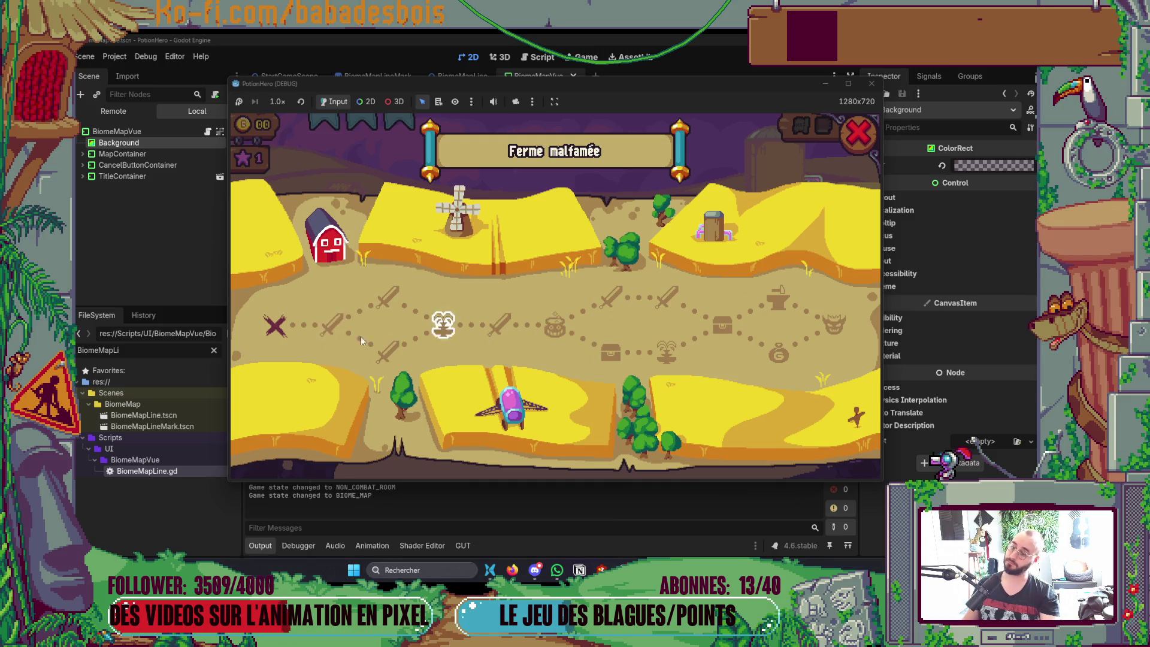
{"action": "left_click", "coordinate": [858, 129]}
{"action": "left_click", "coordinate": [872, 84]}
Select CancelButtonContainer and enable its Margin Top theme override
{"action": "scroll", "coordinate": [780, 258], "scroll_direction": "up", "scroll_amount": 2}
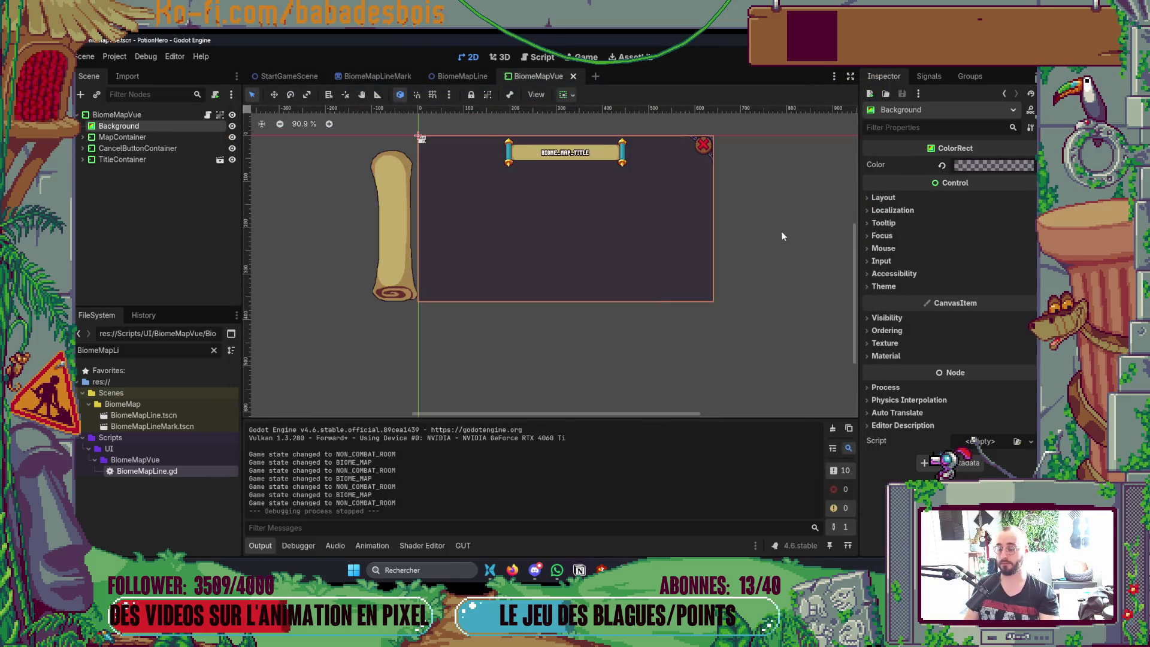
{"action": "left_click", "coordinate": [115, 162]}
{"action": "left_click", "coordinate": [118, 149]}
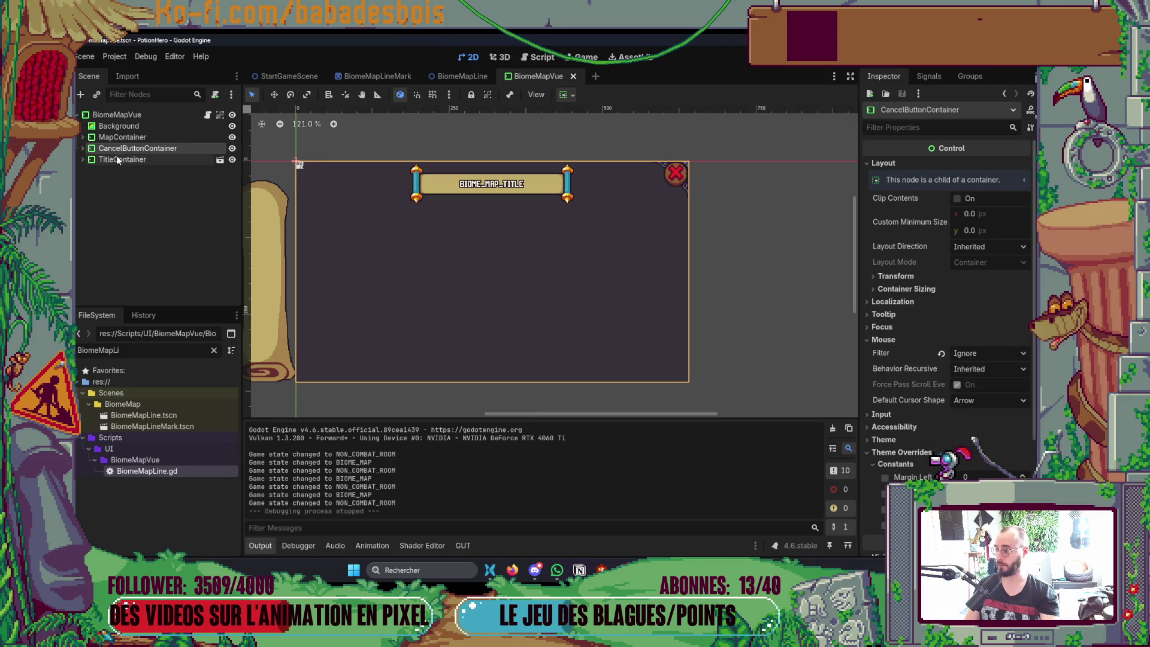
{"action": "left_click", "coordinate": [82, 148]}
{"action": "scroll", "coordinate": [981, 421], "scroll_direction": "down", "scroll_amount": 5}
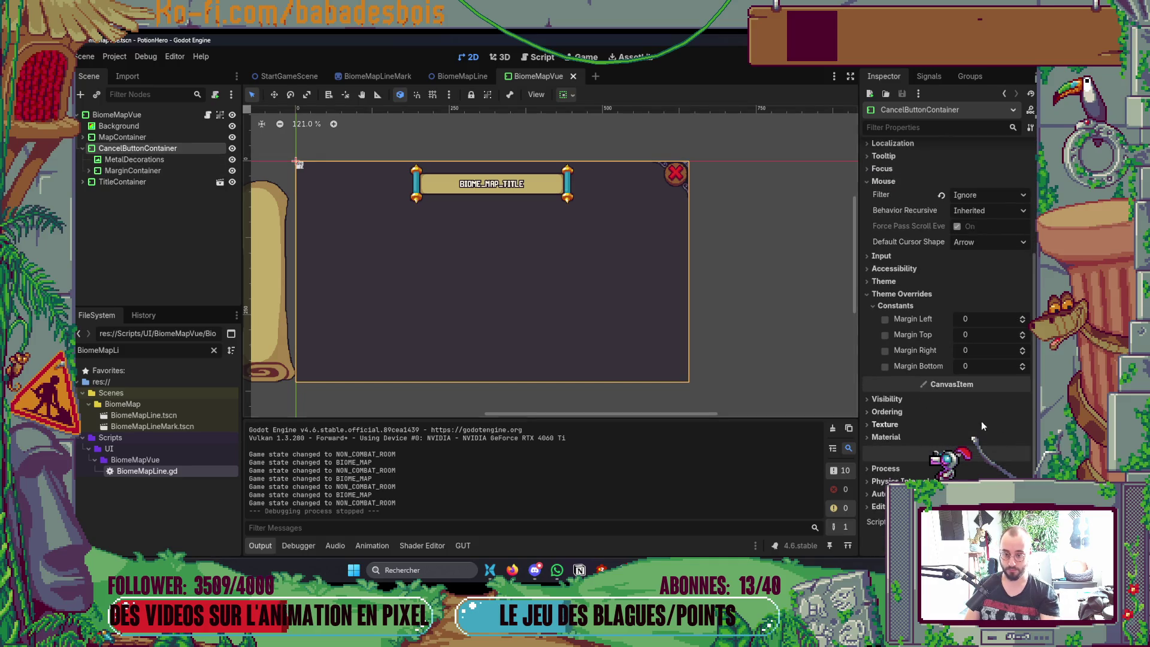
{"action": "left_click", "coordinate": [886, 336]}
Save BiomeMapVue and open the HUD scene via quick open
{"action": "key", "text": "ctrl+s"}
{"action": "key", "text": "ctrl+shift+o"}
{"action": "type", "text": "HUD"}
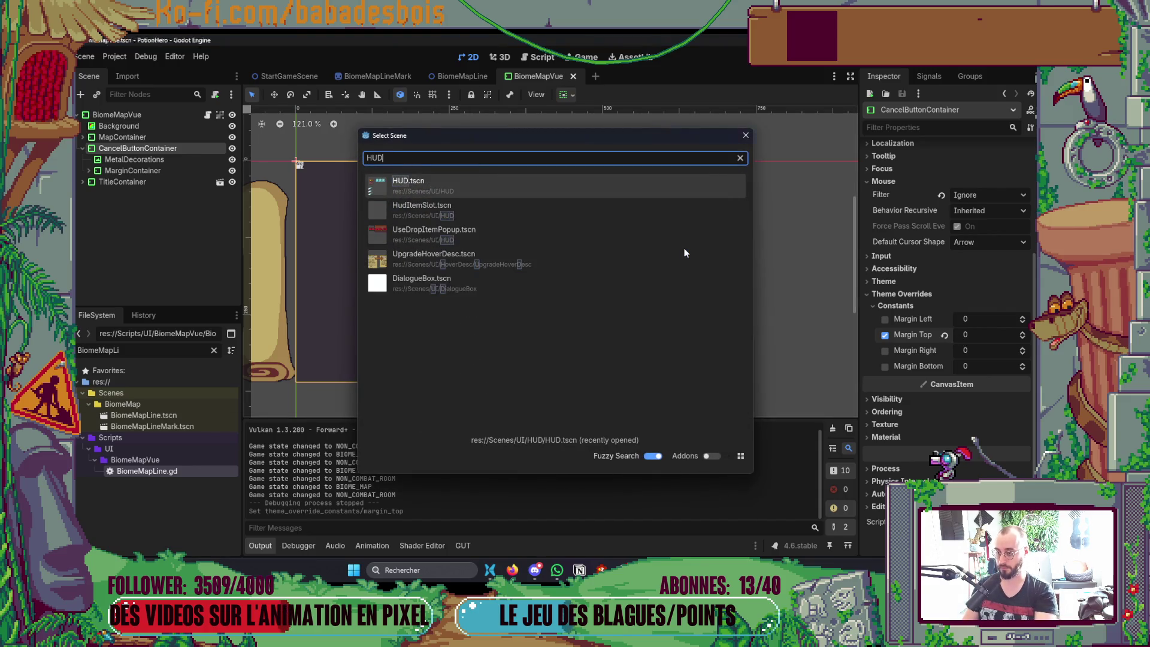
{"action": "key", "text": "Return"}
Inspect HUD's LeftSide and RightSide nodes, then return to the BiomeMapVue tab
{"action": "scroll", "coordinate": [771, 207], "scroll_direction": "down", "scroll_amount": 4}
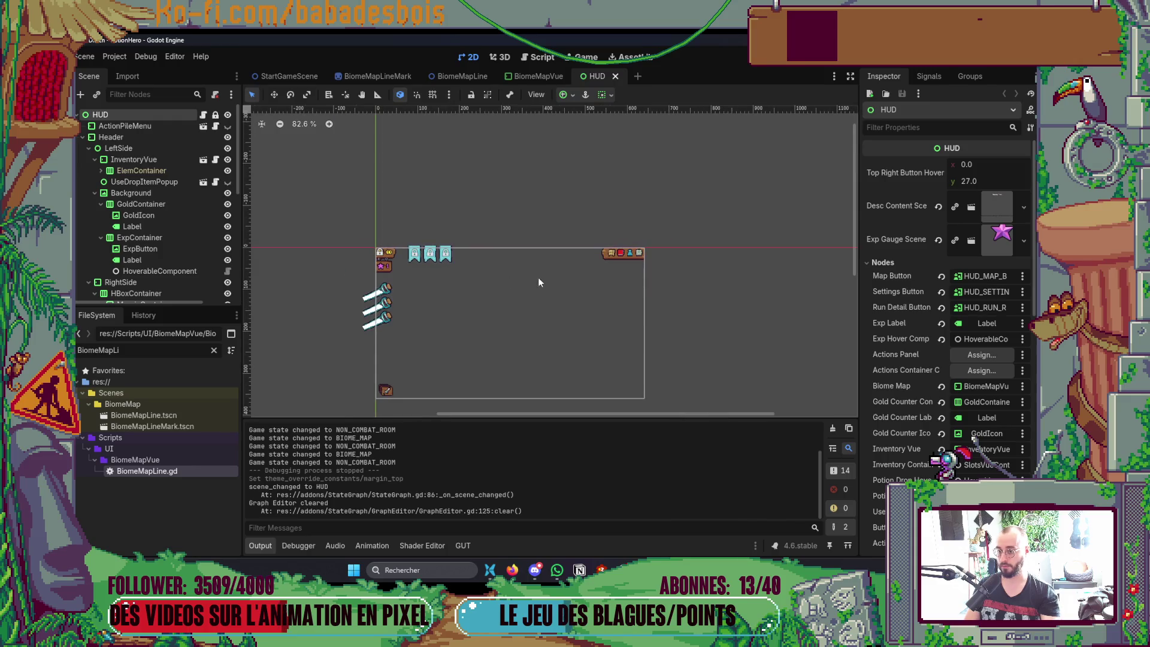
{"action": "scroll", "coordinate": [175, 238], "scroll_direction": "down", "scroll_amount": 10}
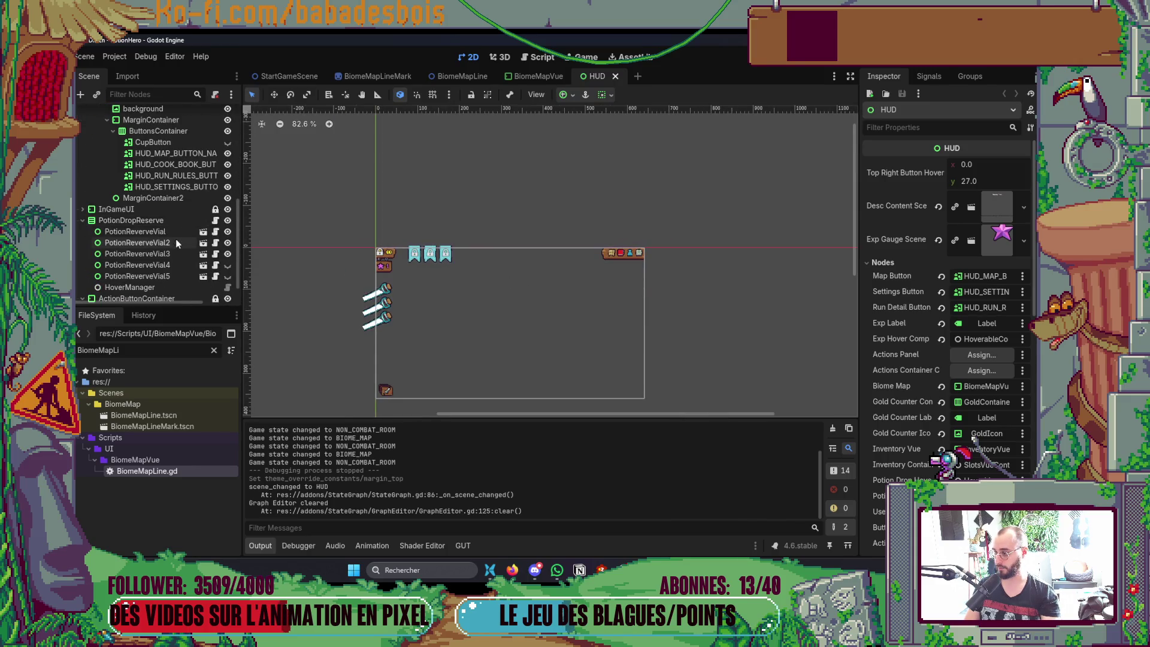
{"action": "scroll", "coordinate": [181, 236], "scroll_direction": "up", "scroll_amount": 2}
{"action": "scroll", "coordinate": [180, 235], "scroll_direction": "up", "scroll_amount": 3}
{"action": "left_click", "coordinate": [88, 198]}
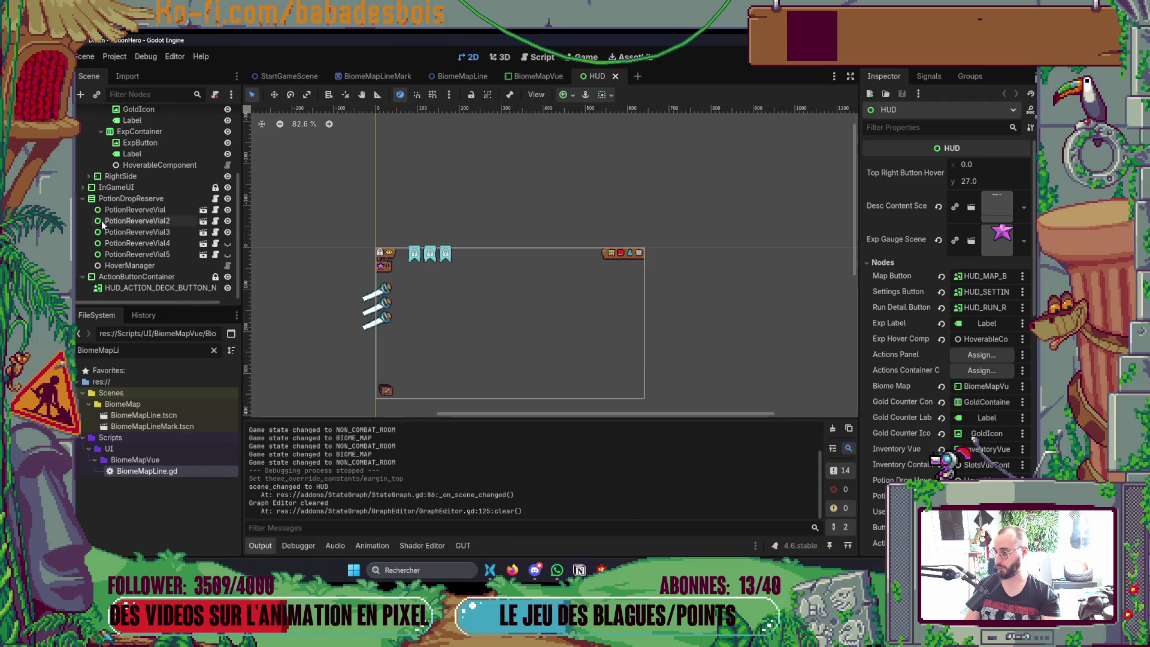
{"action": "left_click", "coordinate": [89, 176]}
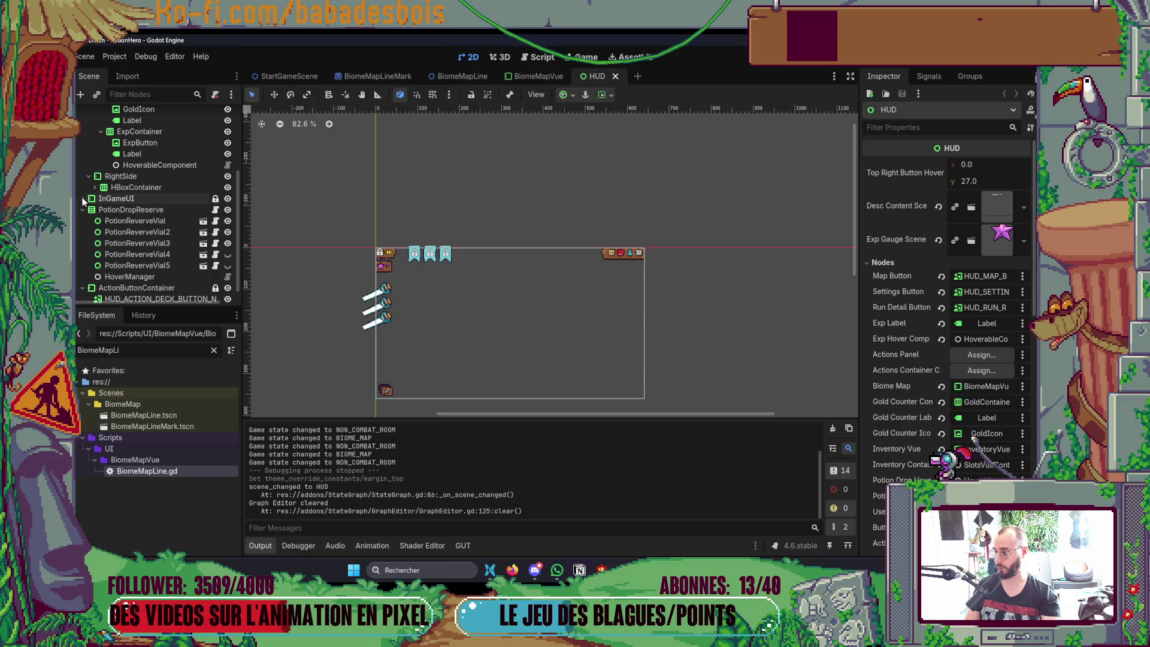
{"action": "scroll", "coordinate": [84, 197], "scroll_direction": "up", "scroll_amount": 3}
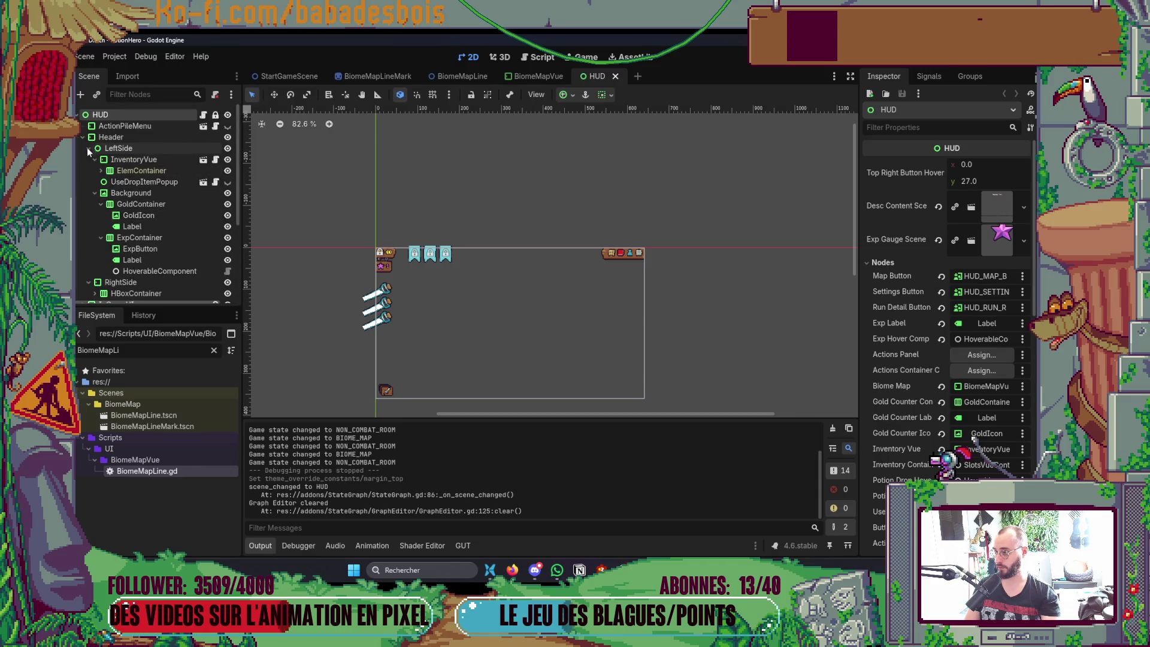
{"action": "left_click", "coordinate": [88, 148]}
{"action": "left_click", "coordinate": [89, 160]}
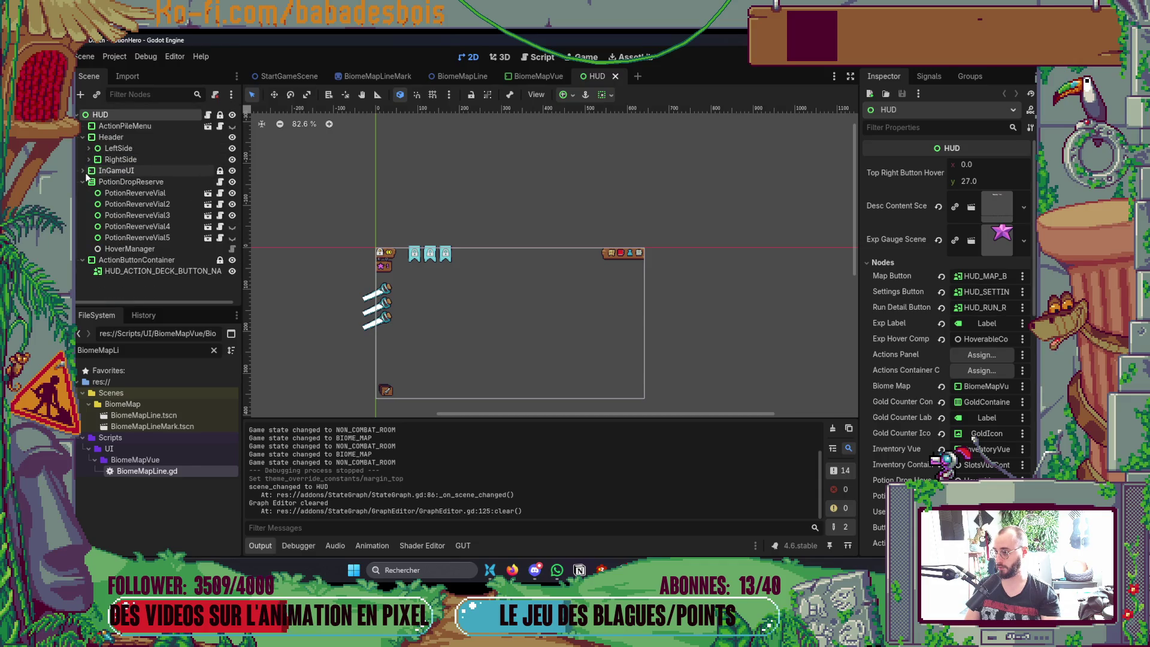
{"action": "scroll", "coordinate": [606, 222], "scroll_direction": "up", "scroll_amount": 3}
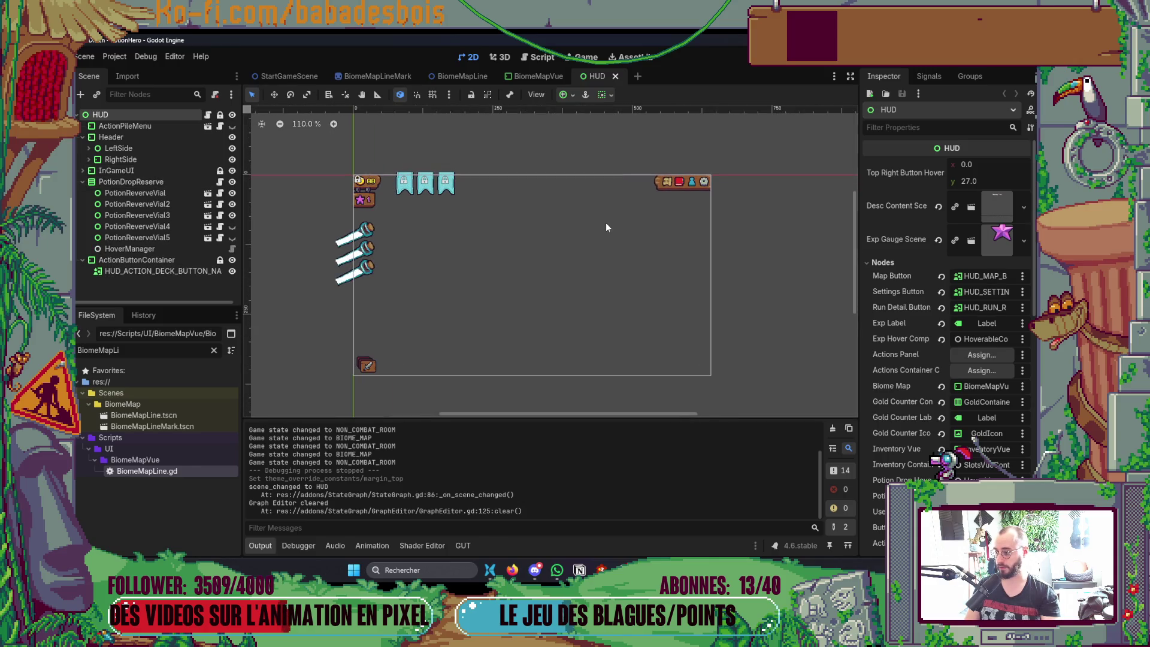
{"action": "left_click", "coordinate": [532, 74]}
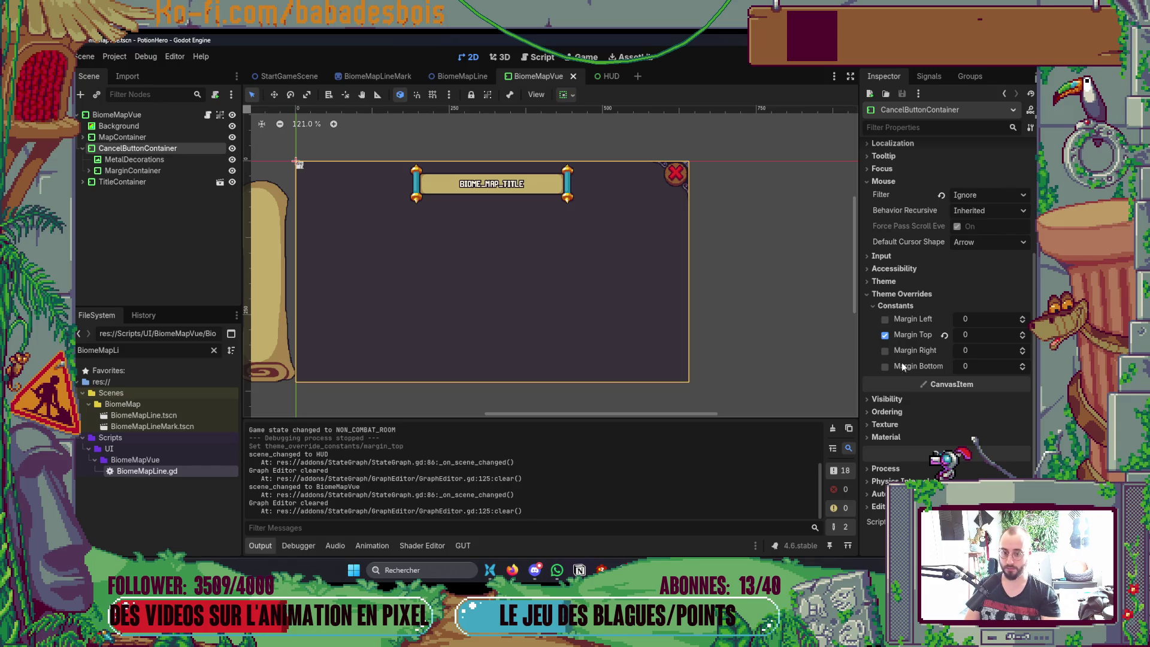
Replace CancelButtonContainer's Margin Top override with a theme type variation
{"action": "left_click", "coordinate": [886, 335]}
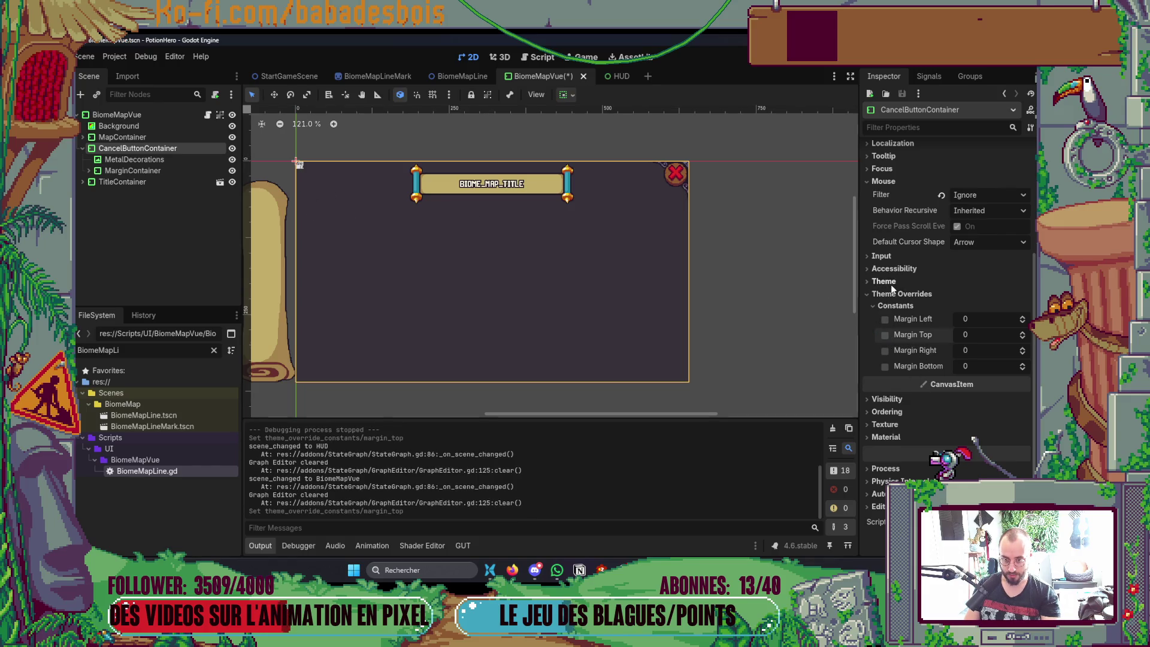
{"action": "left_click", "coordinate": [893, 300]}
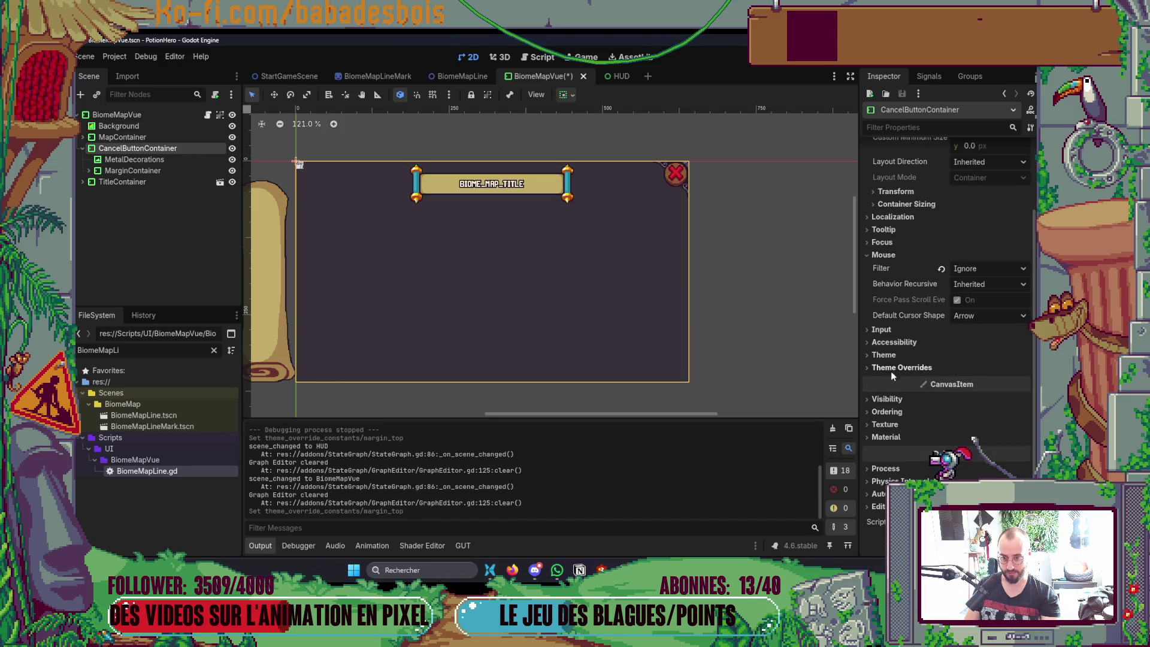
{"action": "left_click", "coordinate": [893, 355]}
{"action": "left_click", "coordinate": [983, 384]}
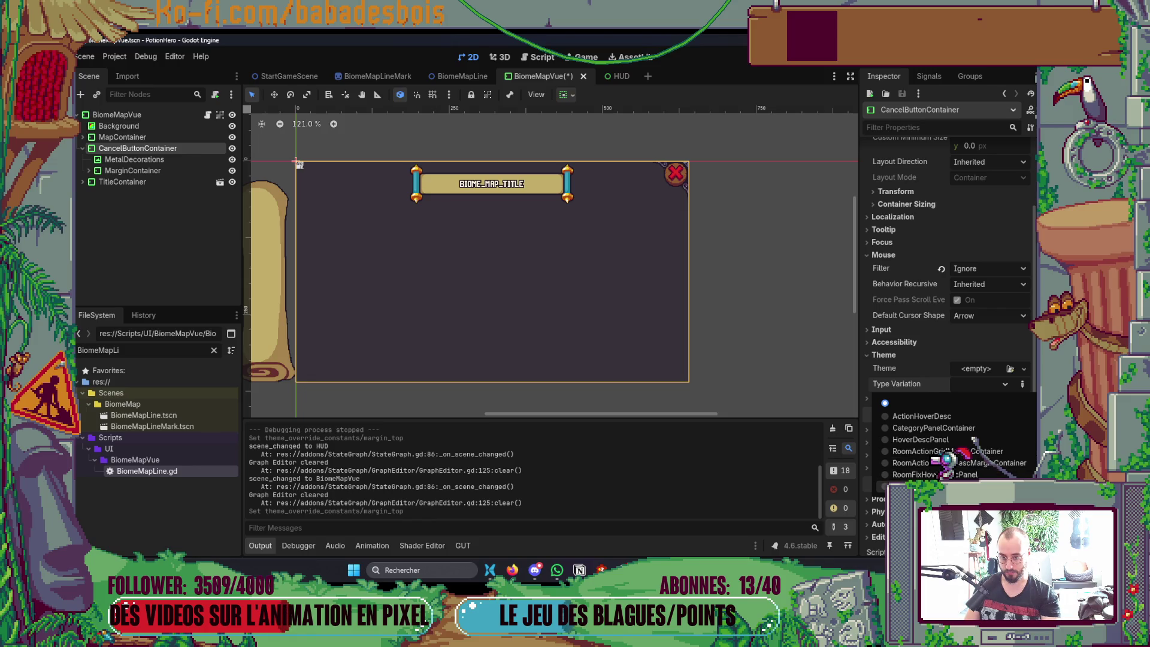
{"action": "left_click", "coordinate": [975, 441]}
Deselect the node and run the current scene with F6
{"action": "left_click", "coordinate": [754, 203]}
{"action": "scroll", "coordinate": [753, 203], "scroll_direction": "down", "scroll_amount": 3}
{"action": "key", "text": "F6"}
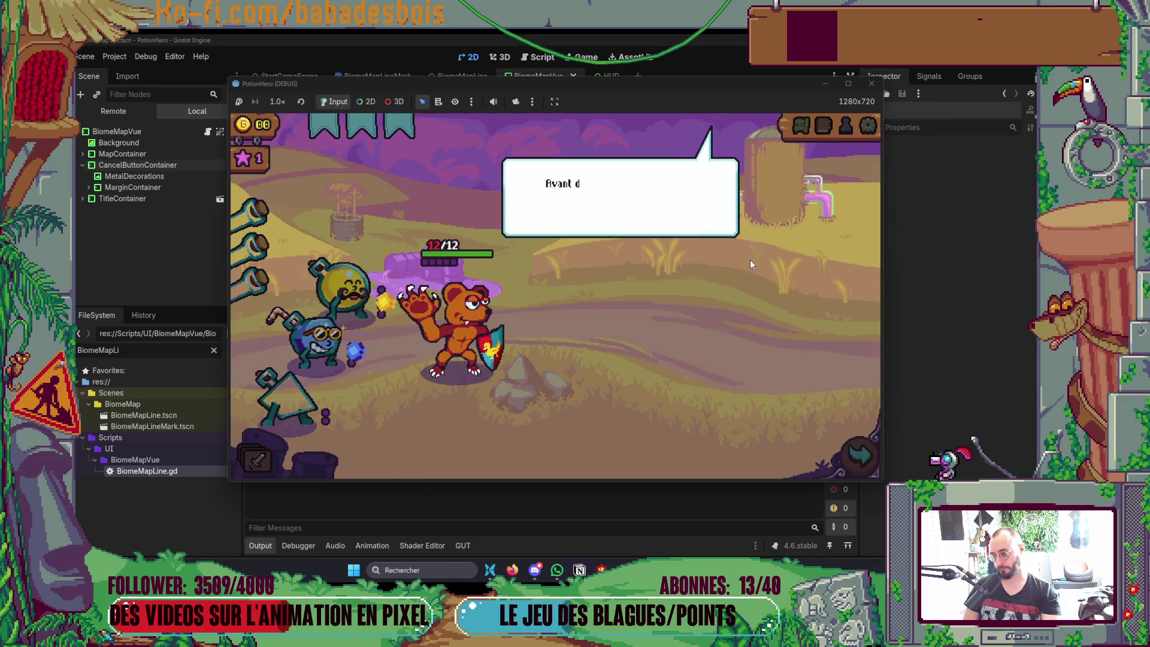
Dismiss the tutorial, open the 'Ferme malfamée' biome map, then close the game window
{"action": "left_click", "coordinate": [774, 240]}
{"action": "left_click", "coordinate": [807, 124]}
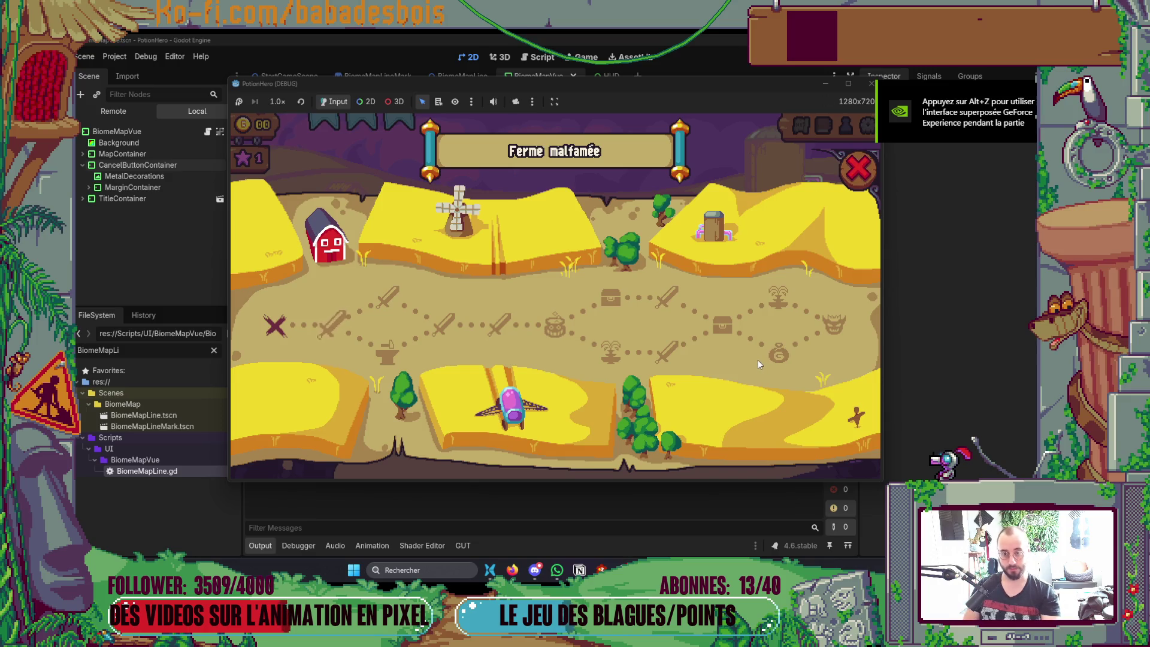
{"action": "left_click", "coordinate": [873, 84]}
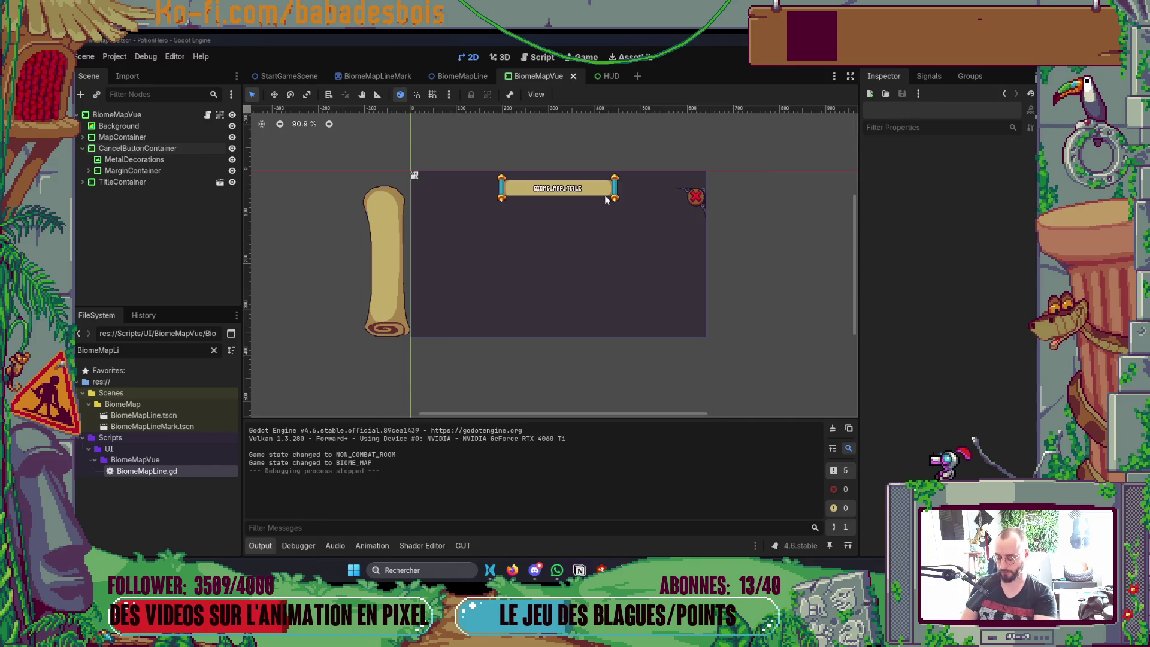
{"action": "key", "text": "ctrl+shift+o"}
{"action": "type", "text": "biomeroom"}
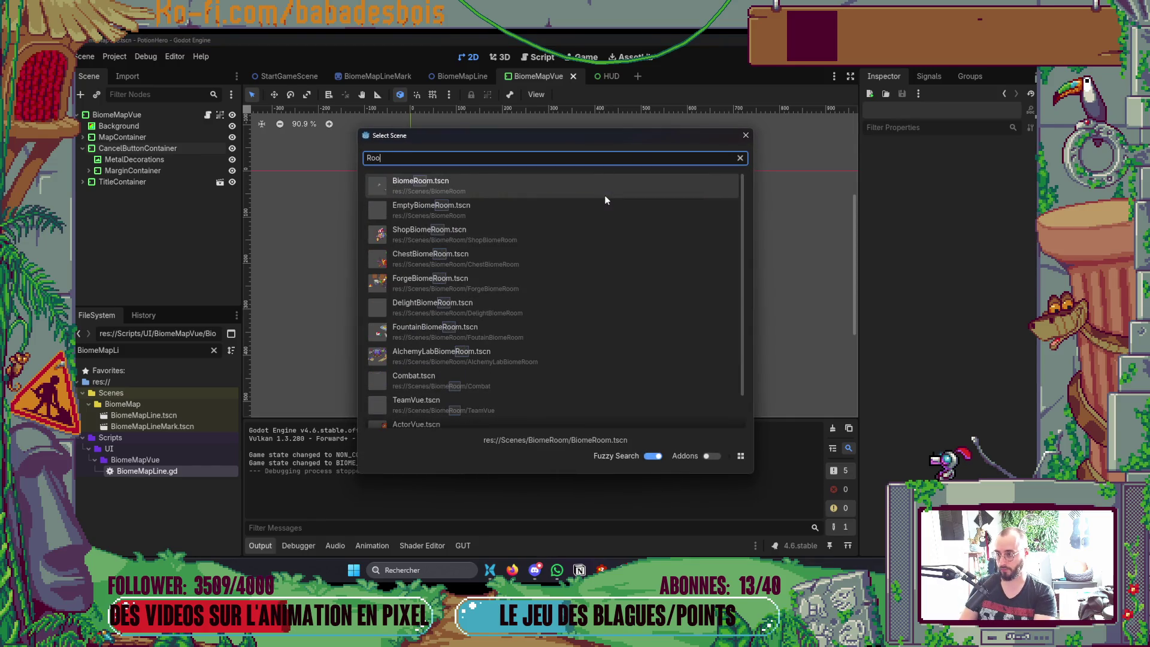
{"action": "key", "text": "Return"}
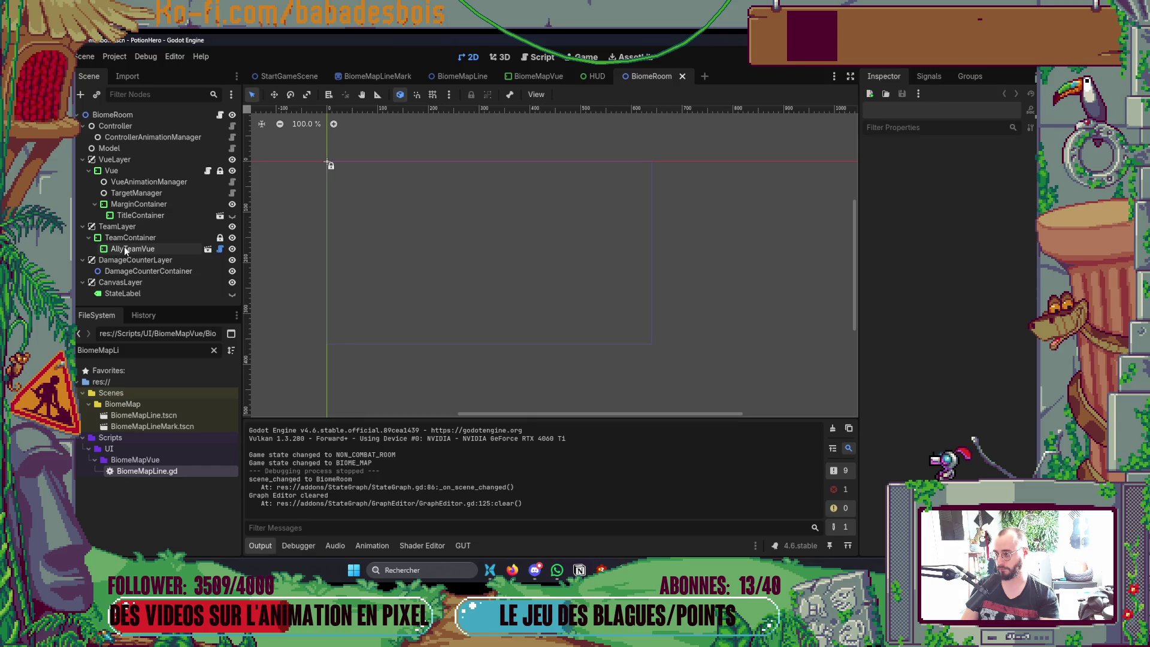
{"action": "key", "text": "ctrl+shift+o"}
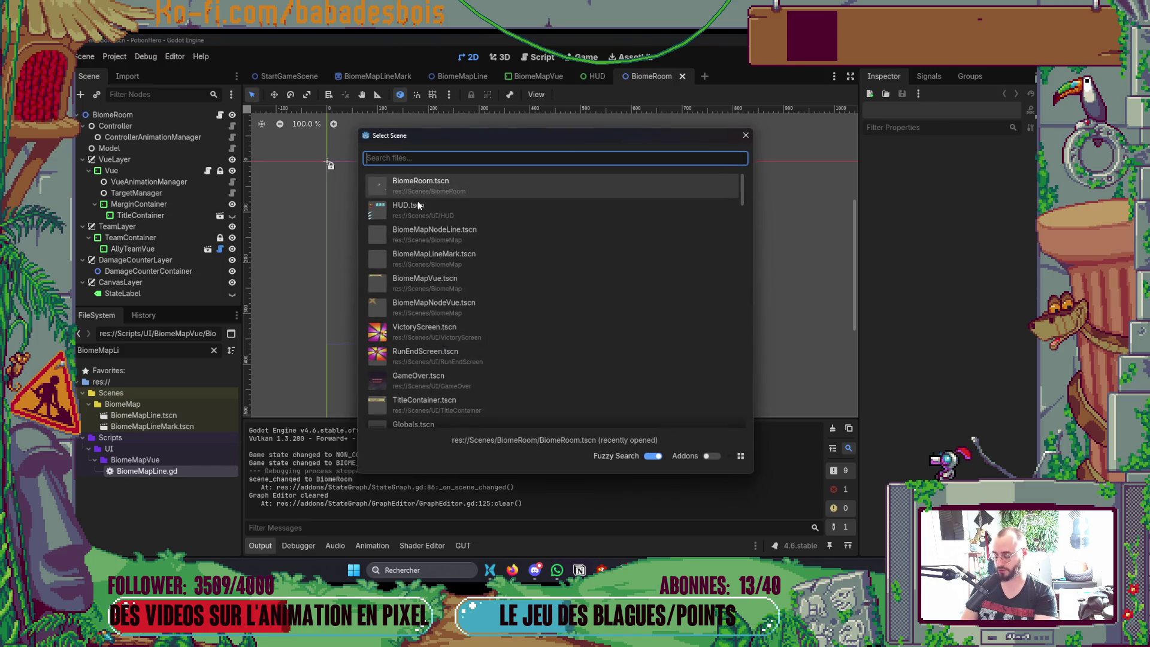
{"action": "type", "text": "chest"}
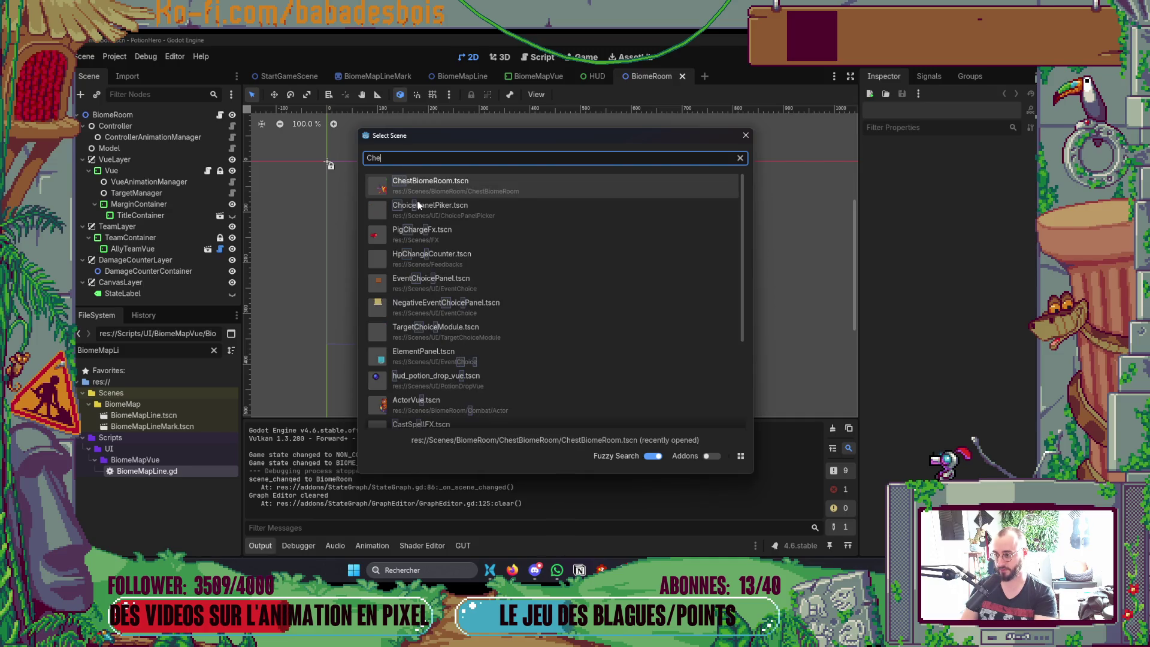
{"action": "key", "text": "Return"}
{"action": "scroll", "coordinate": [390, 194], "scroll_direction": "down", "scroll_amount": 2}
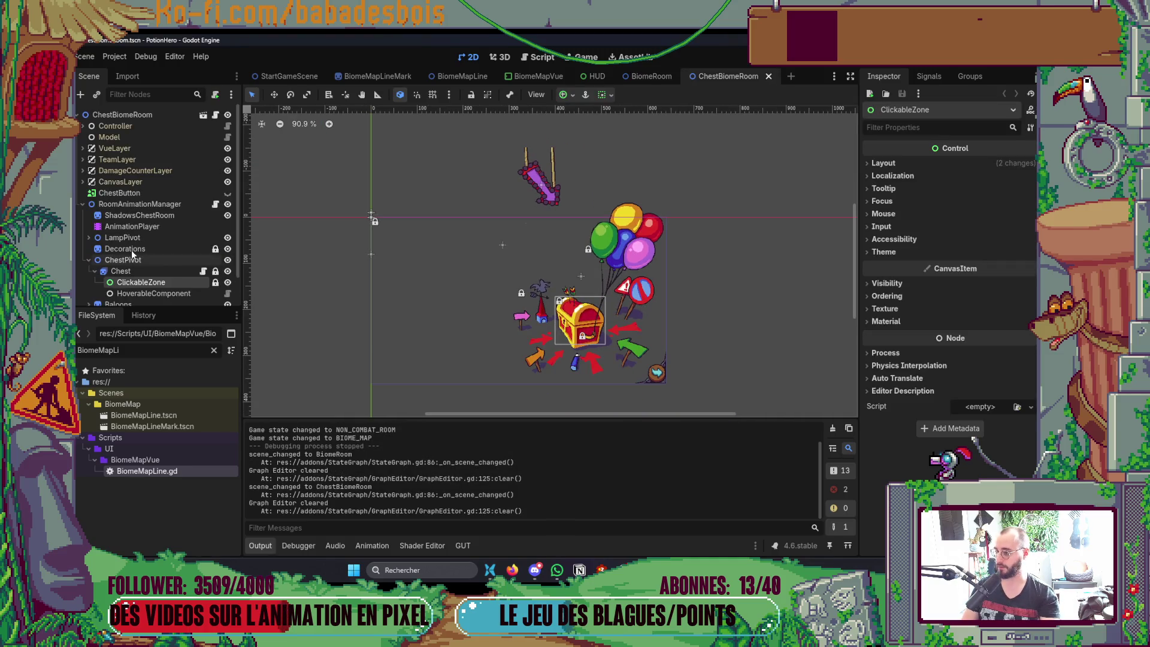
{"action": "left_click", "coordinate": [129, 193]}
{"action": "scroll", "coordinate": [145, 204], "scroll_direction": "down", "scroll_amount": 1}
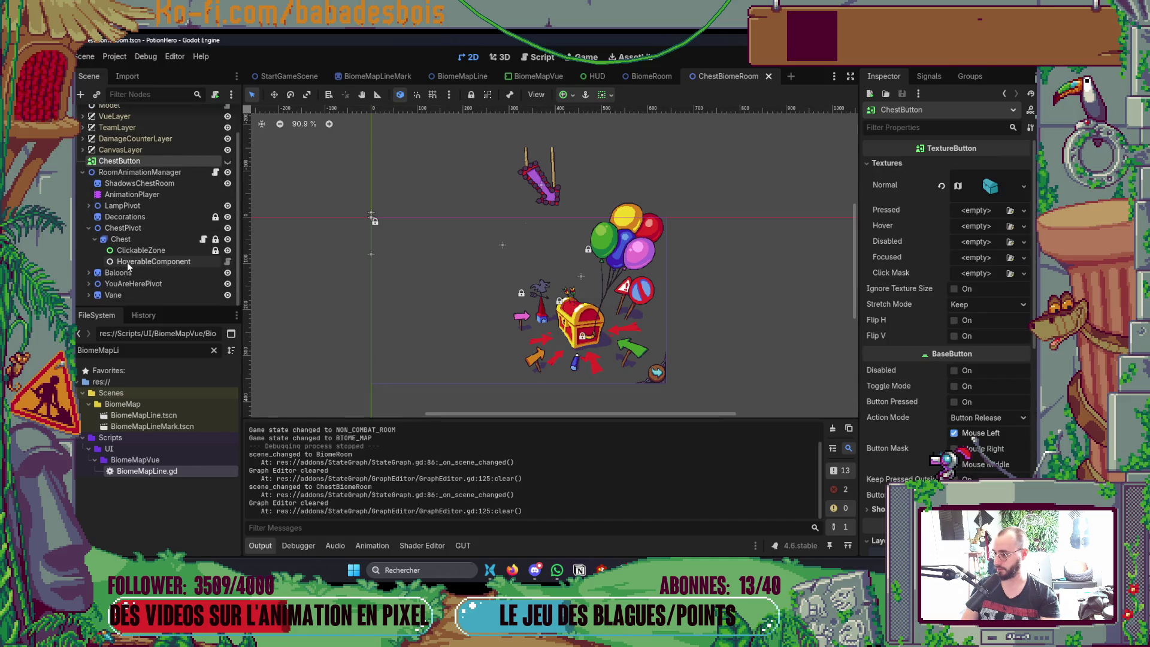
{"action": "left_click", "coordinate": [82, 173]}
{"action": "left_click", "coordinate": [82, 148]}
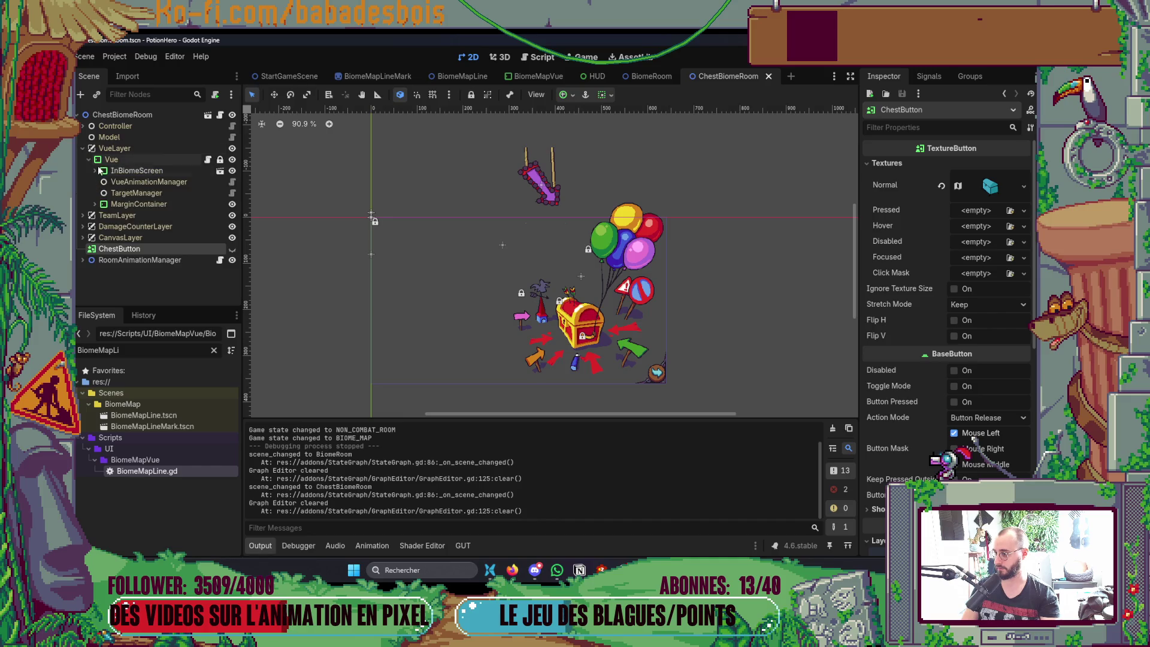
{"action": "left_click", "coordinate": [94, 205]}
{"action": "left_click", "coordinate": [137, 215]}
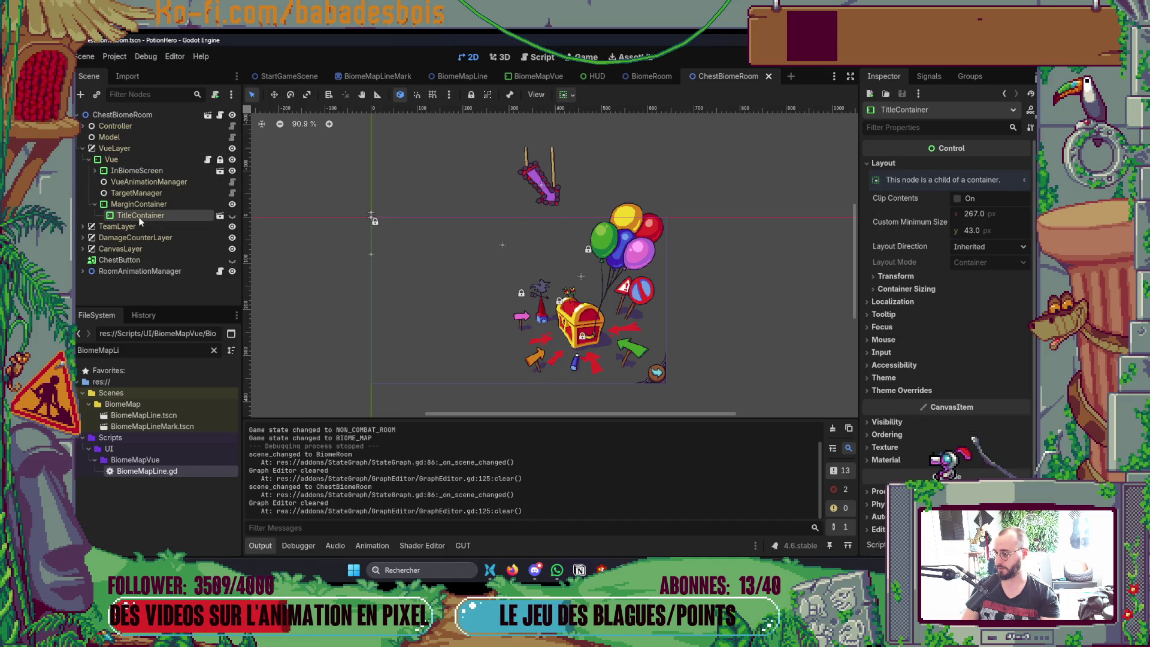
{"action": "left_click", "coordinate": [94, 171]}
{"action": "left_click", "coordinate": [144, 171]}
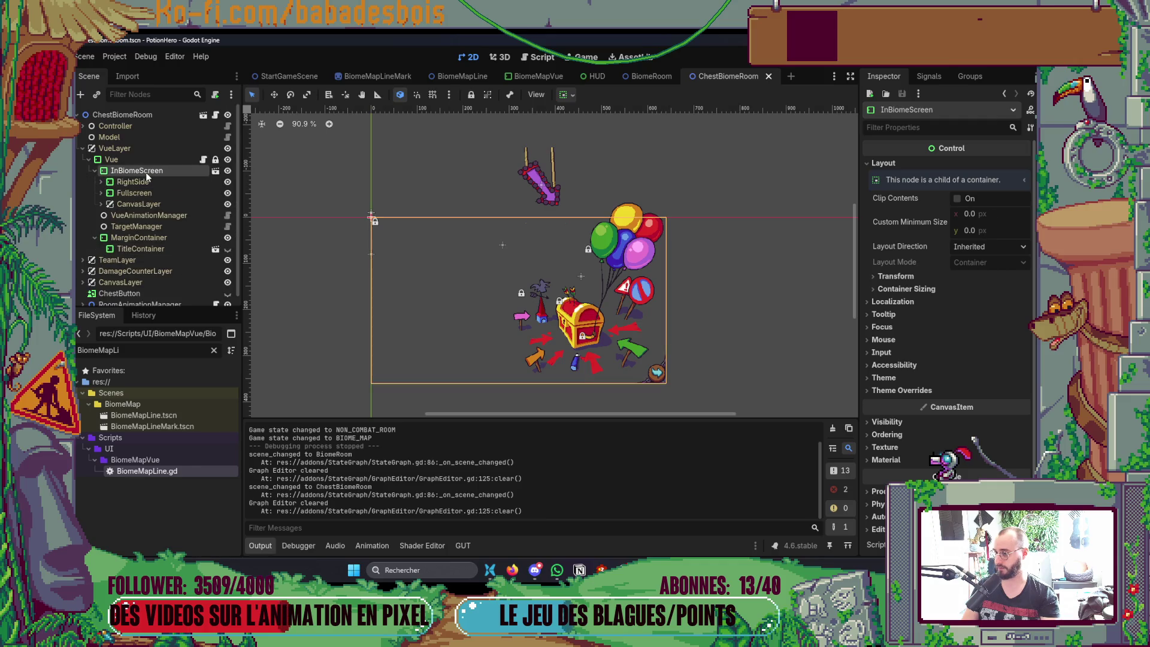
{"action": "left_click", "coordinate": [144, 182]}
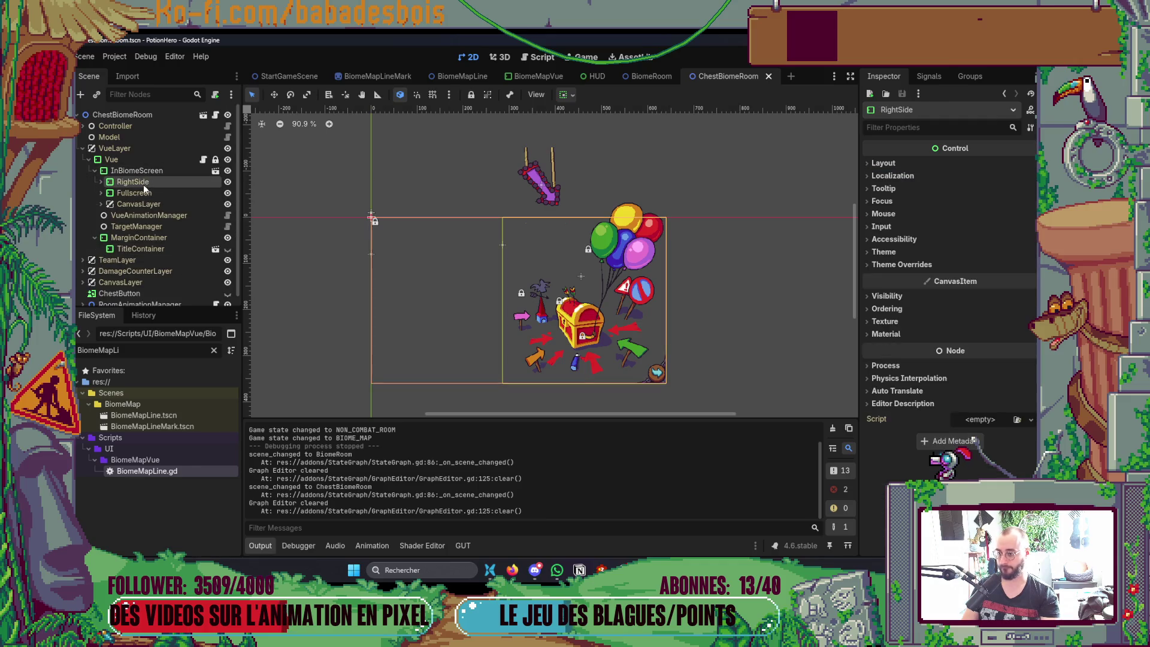
{"action": "left_click", "coordinate": [143, 193]}
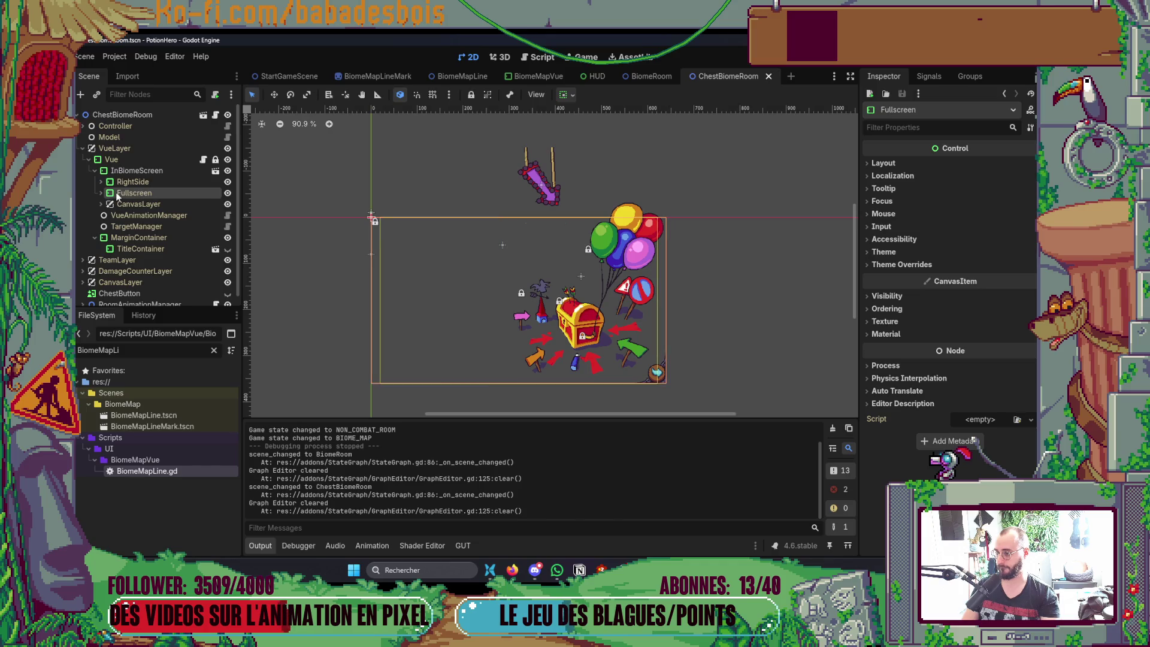
{"action": "scroll", "coordinate": [131, 193], "scroll_direction": "down", "scroll_amount": 1}
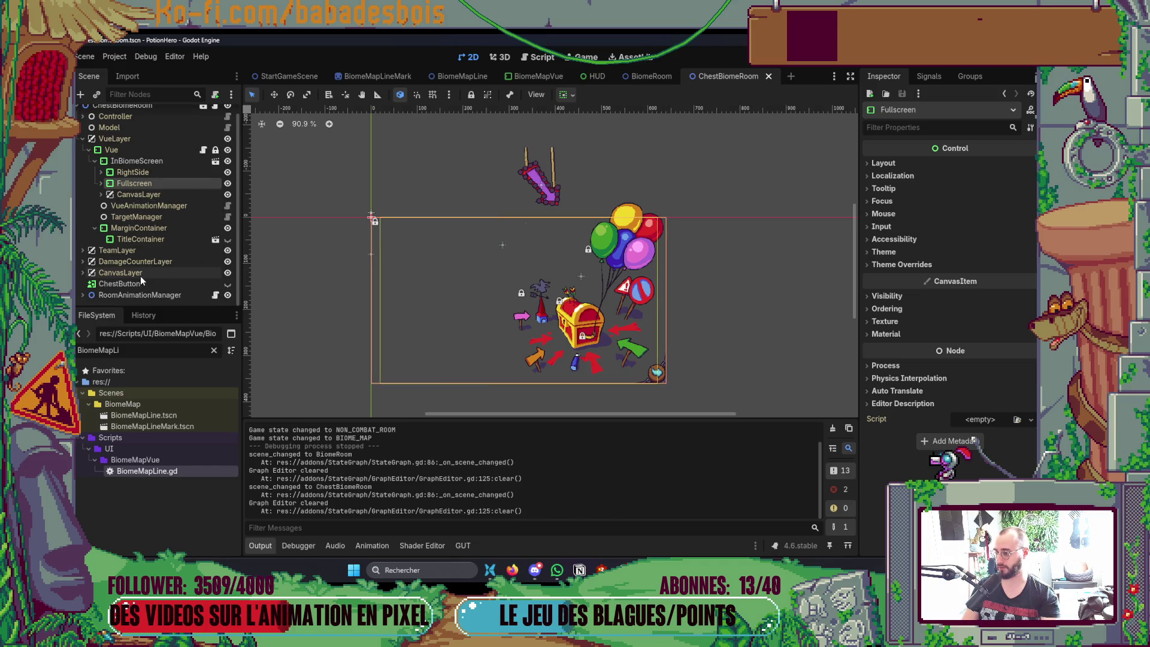
{"action": "left_click", "coordinate": [100, 172]}
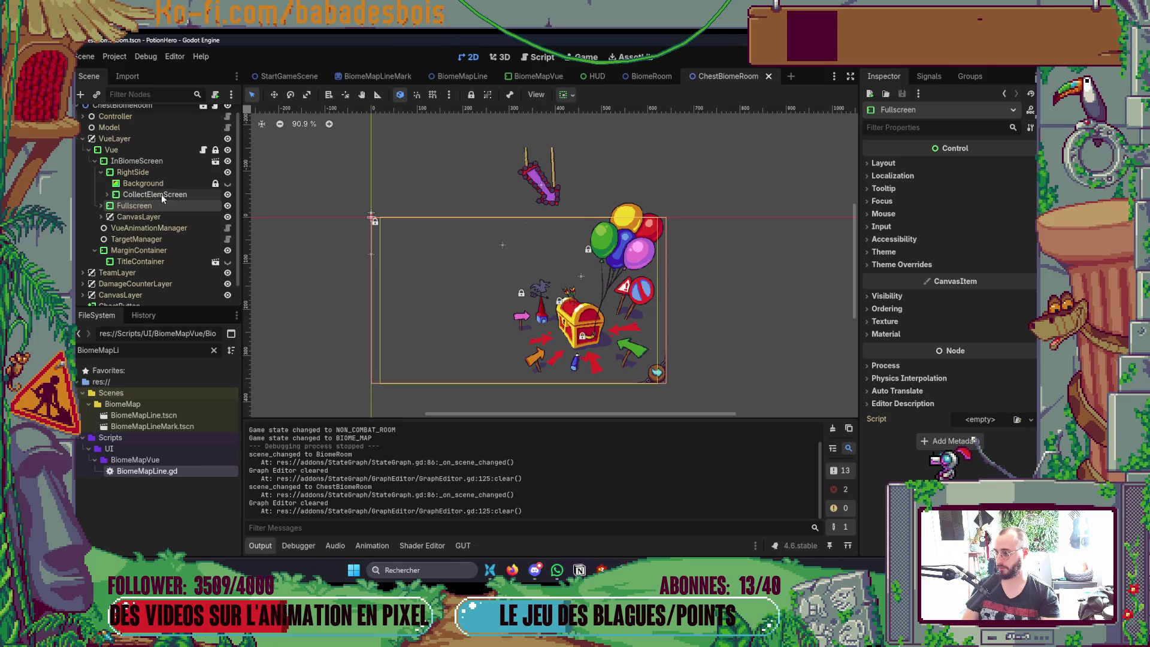
{"action": "left_click", "coordinate": [107, 194]}
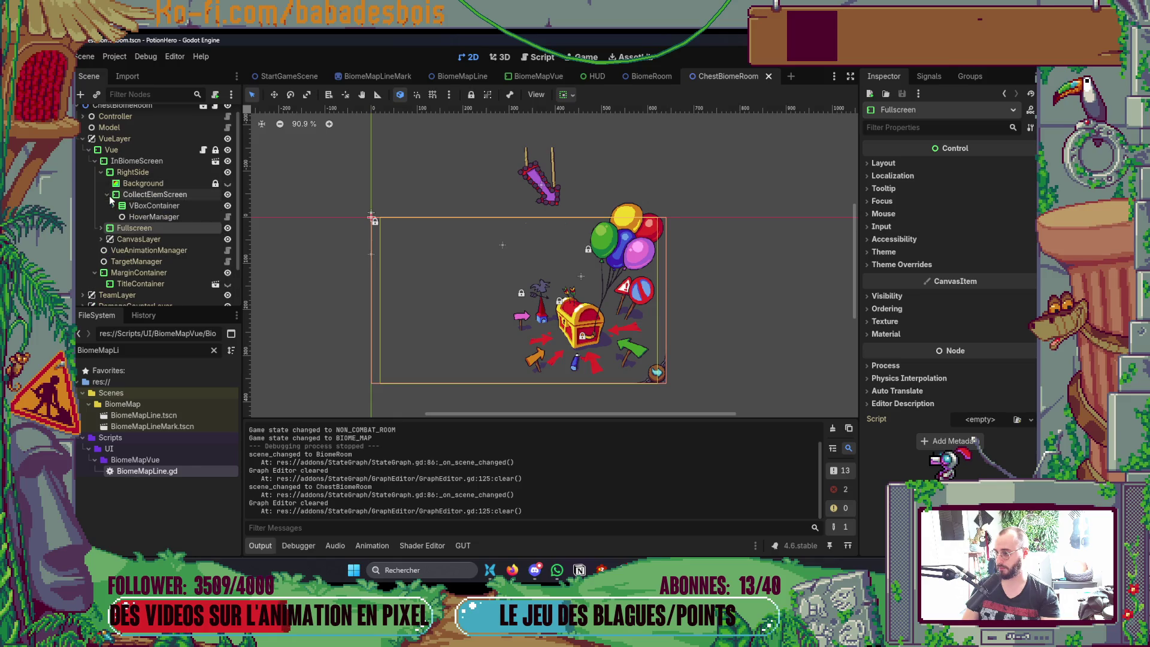
{"action": "left_click", "coordinate": [151, 206]}
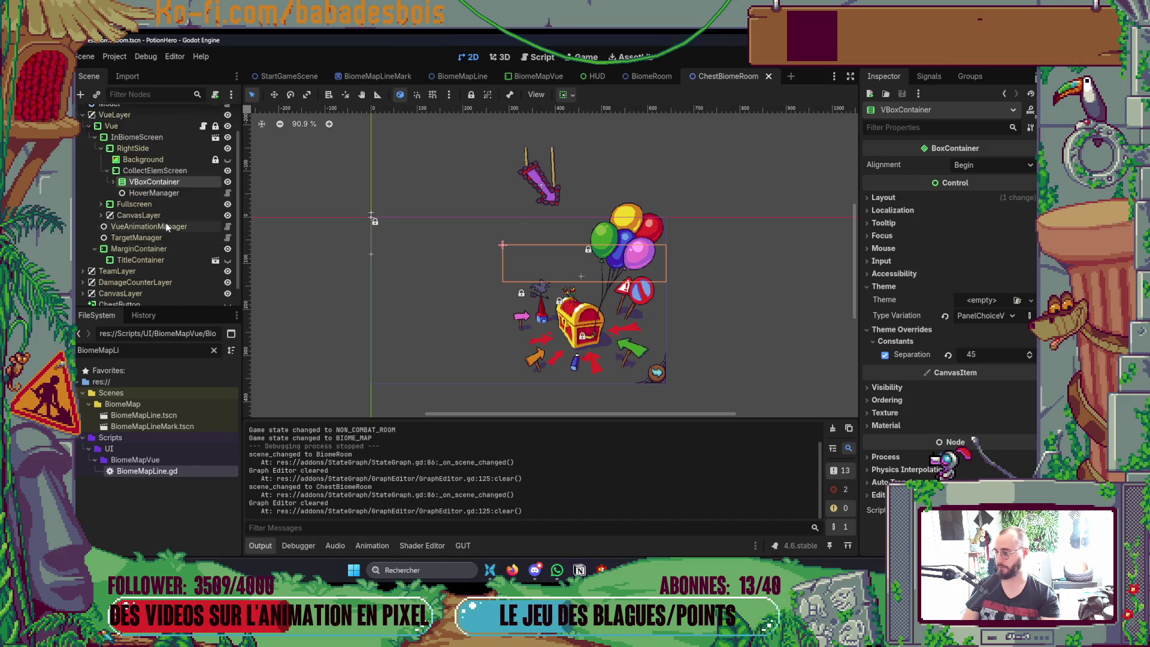
{"action": "scroll", "coordinate": [165, 223], "scroll_direction": "down", "scroll_amount": 2}
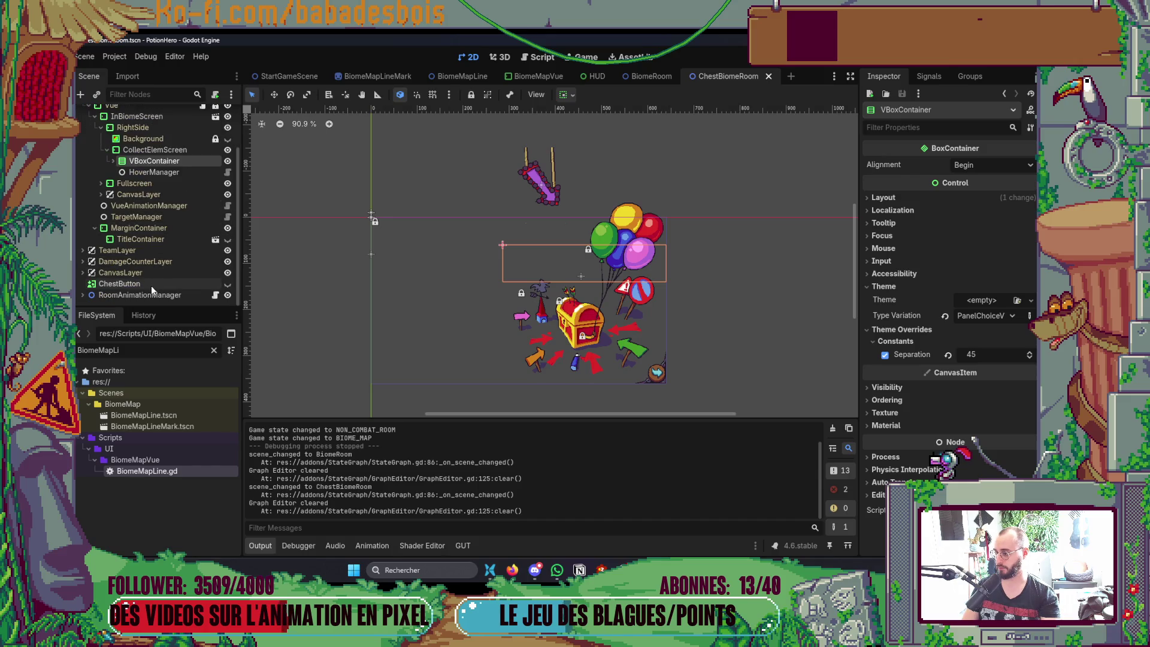
{"action": "left_click", "coordinate": [82, 274]}
{"action": "scroll", "coordinate": [120, 276], "scroll_direction": "down", "scroll_amount": 1}
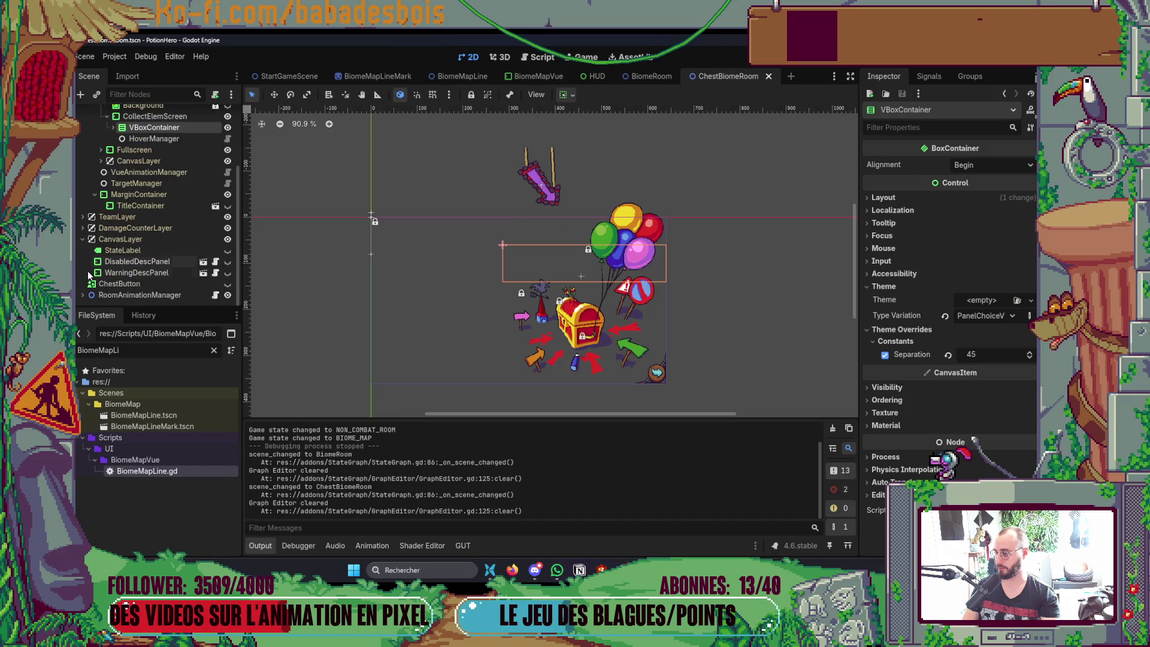
{"action": "left_click", "coordinate": [82, 239]}
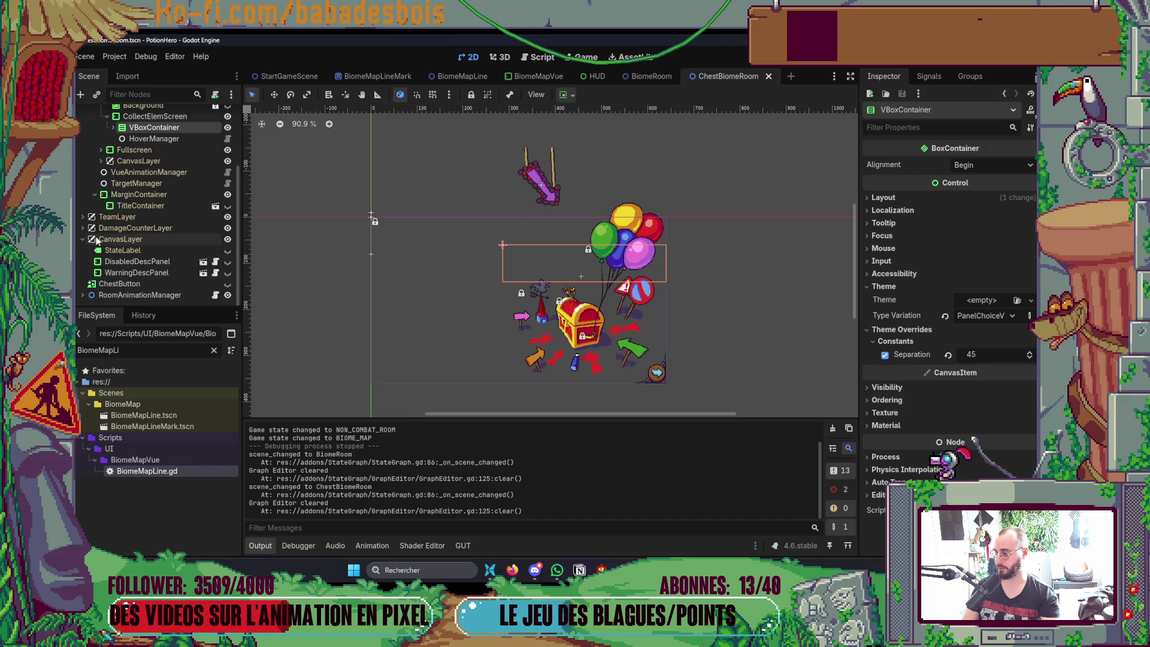
{"action": "scroll", "coordinate": [96, 227], "scroll_direction": "up", "scroll_amount": 2}
{"action": "left_click", "coordinate": [113, 209]}
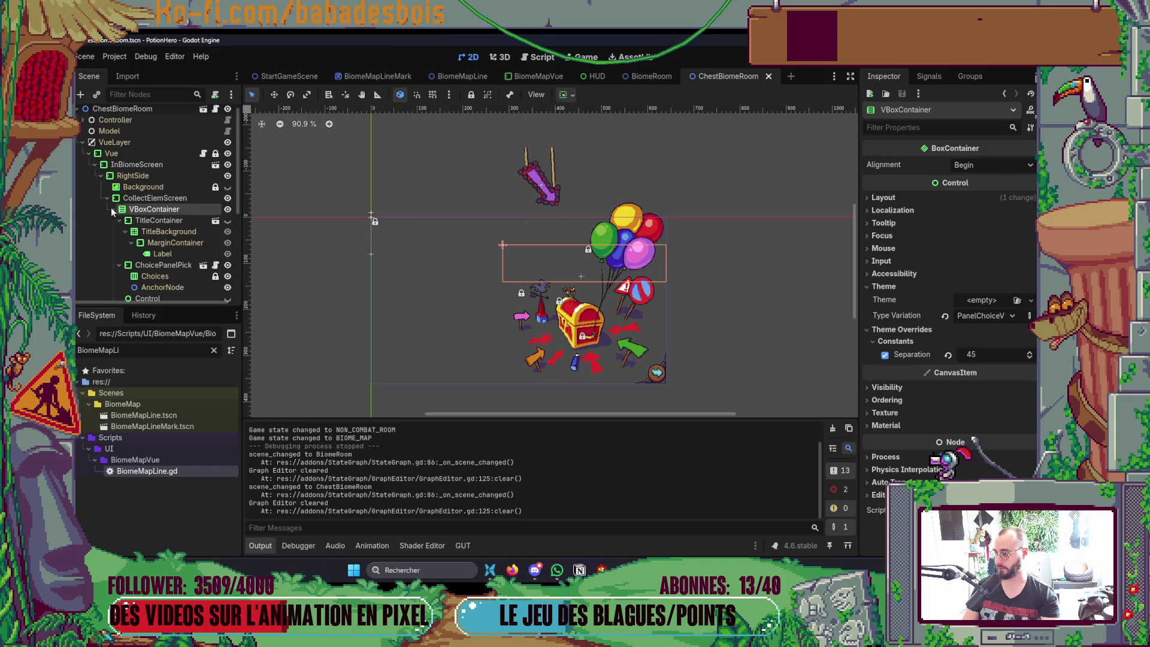
{"action": "left_click", "coordinate": [163, 265]}
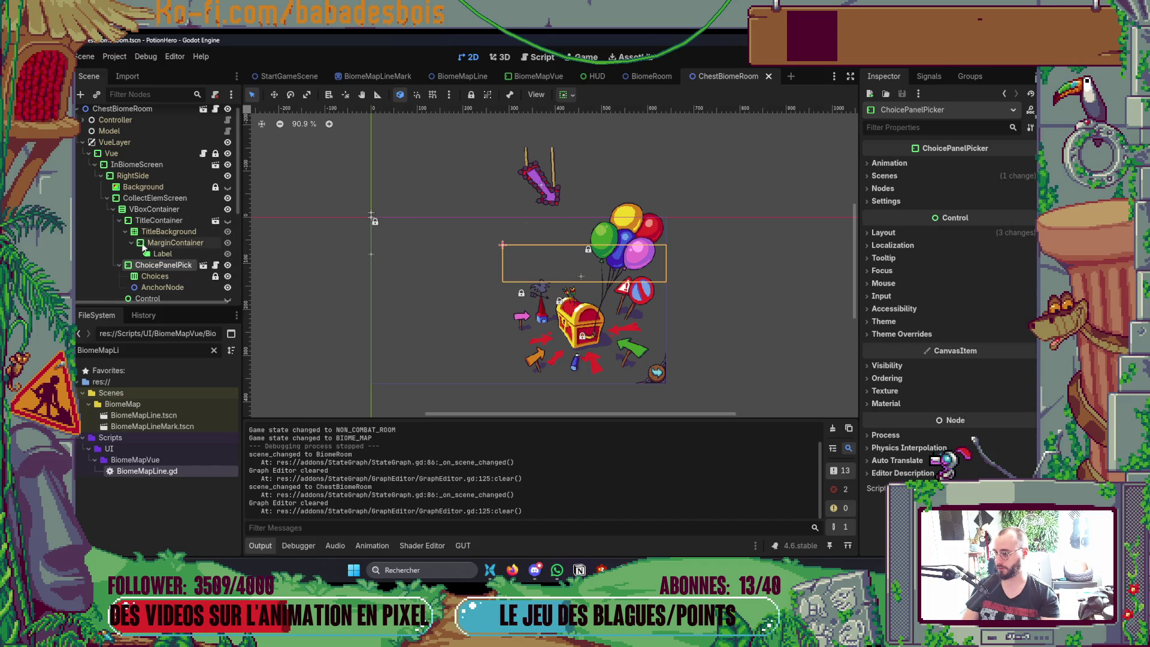
{"action": "left_click", "coordinate": [120, 222]}
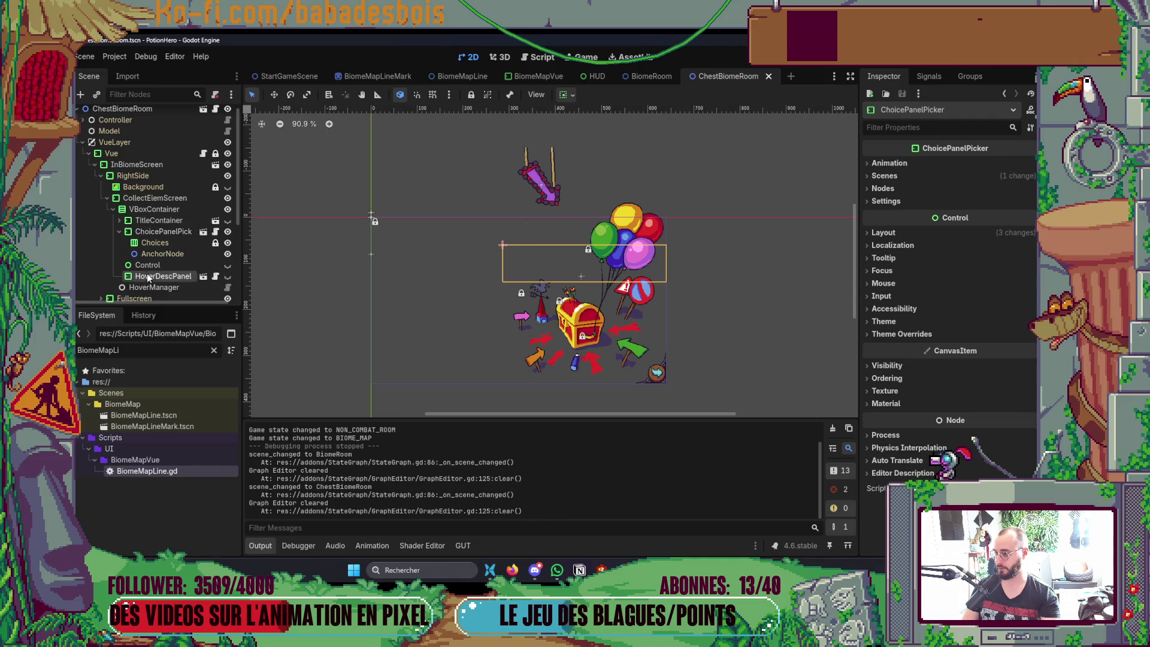
{"action": "left_click", "coordinate": [162, 276]}
{"action": "left_click", "coordinate": [227, 276]}
{"action": "left_click", "coordinate": [227, 276]}
{"action": "scroll", "coordinate": [182, 246], "scroll_direction": "down", "scroll_amount": 3}
{"action": "scroll", "coordinate": [182, 245], "scroll_direction": "up", "scroll_amount": 3}
{"action": "left_click", "coordinate": [108, 204]}
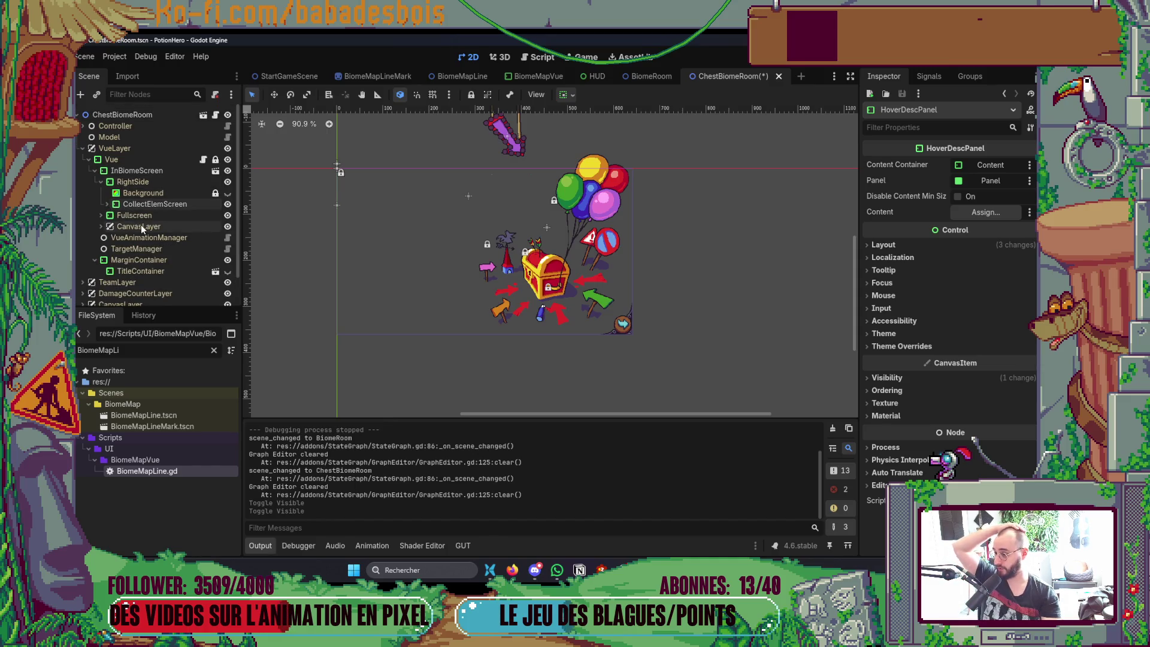
Select ButtonsContainer and inspect its theme and margin override settings
{"action": "left_click", "coordinate": [101, 226]}
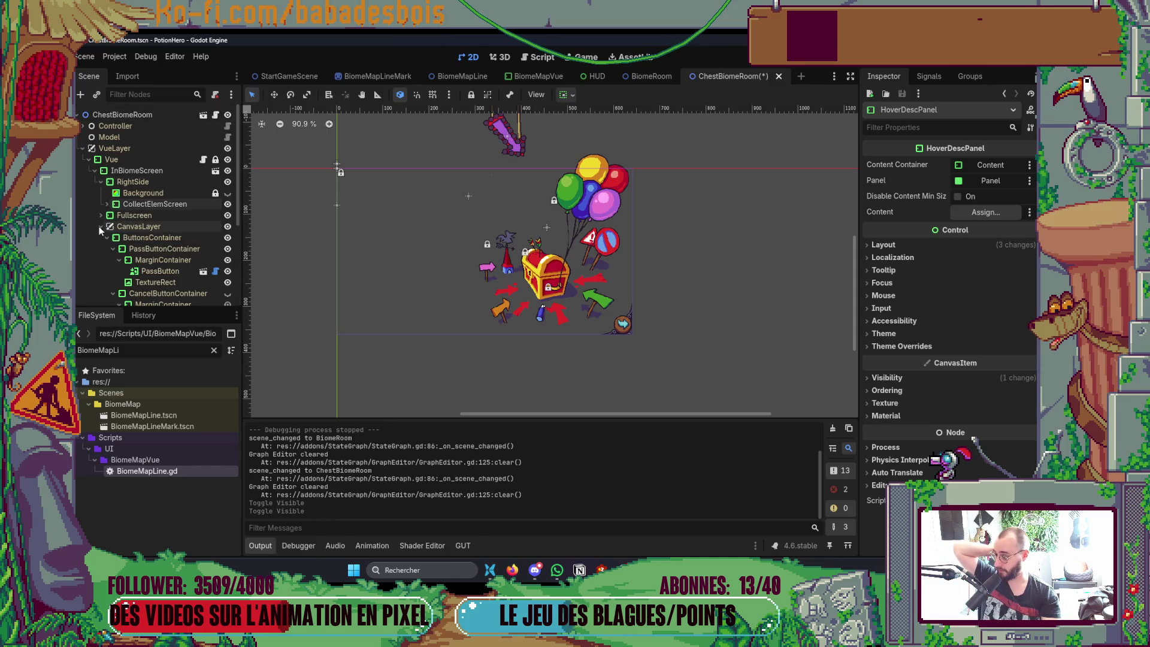
{"action": "left_click", "coordinate": [162, 238]}
{"action": "left_click", "coordinate": [886, 265]}
{"action": "left_click", "coordinate": [886, 264]}
{"action": "left_click", "coordinate": [886, 265]}
{"action": "left_click", "coordinate": [890, 262]}
{"action": "left_click", "coordinate": [891, 252]}
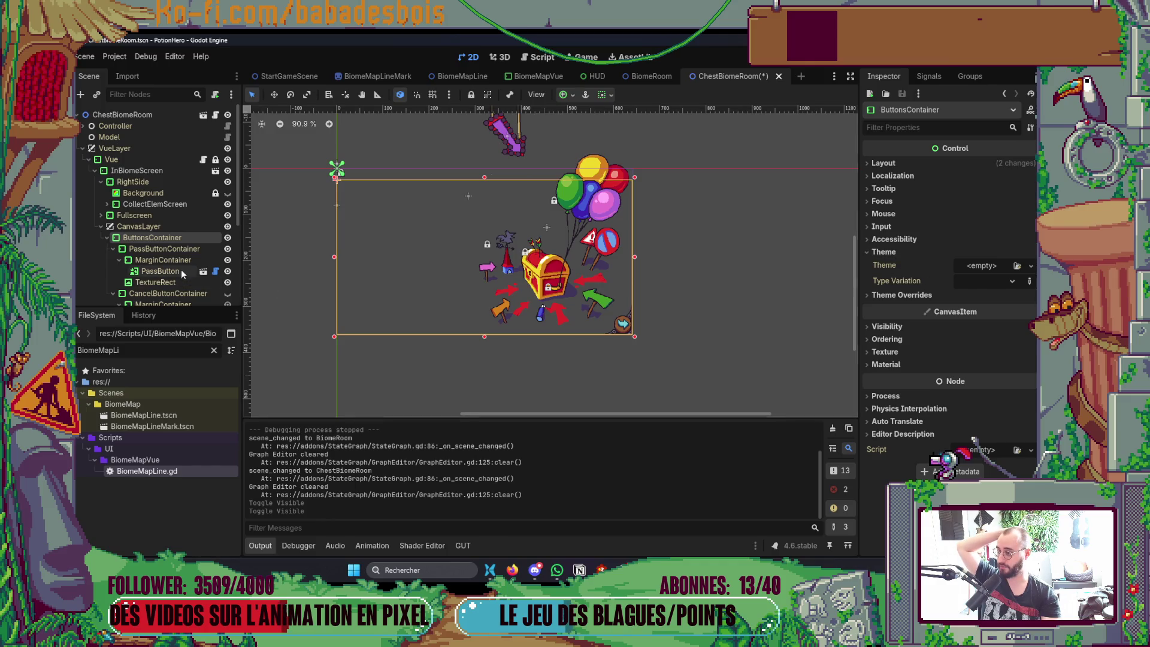
{"action": "left_click", "coordinate": [887, 296]}
{"action": "left_click", "coordinate": [916, 311]}
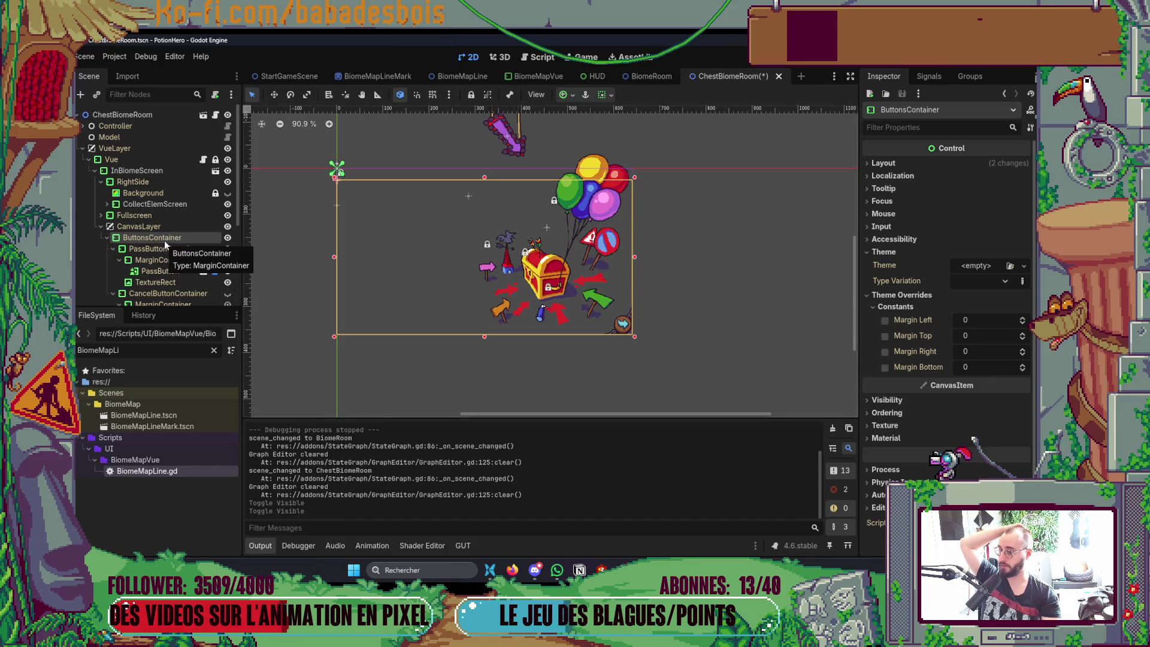
Reset ButtonsContainer's position y to 0, set size y to 360, and save
{"action": "left_click", "coordinate": [883, 163]}
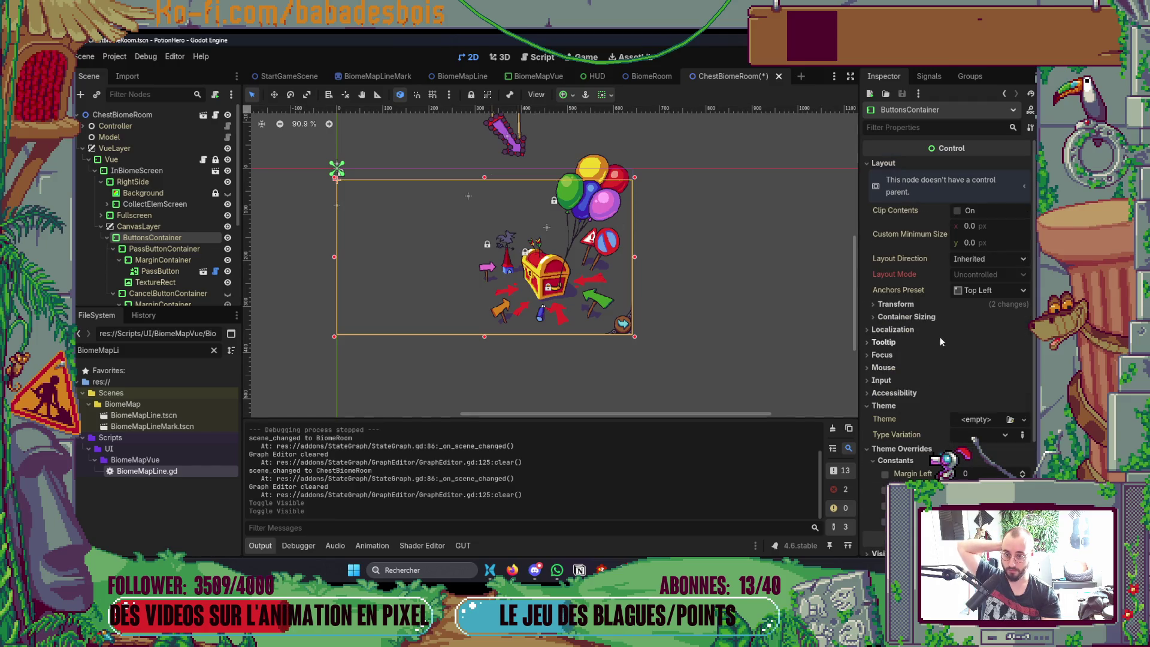
{"action": "left_click", "coordinate": [906, 305]}
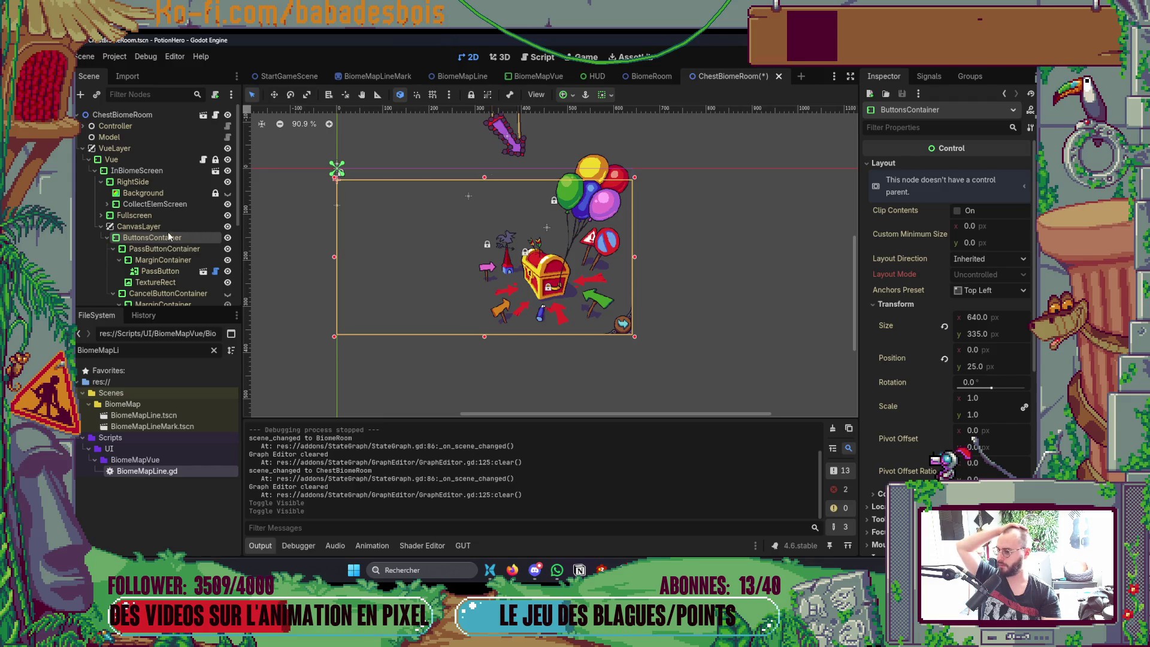
{"action": "left_click", "coordinate": [946, 359]}
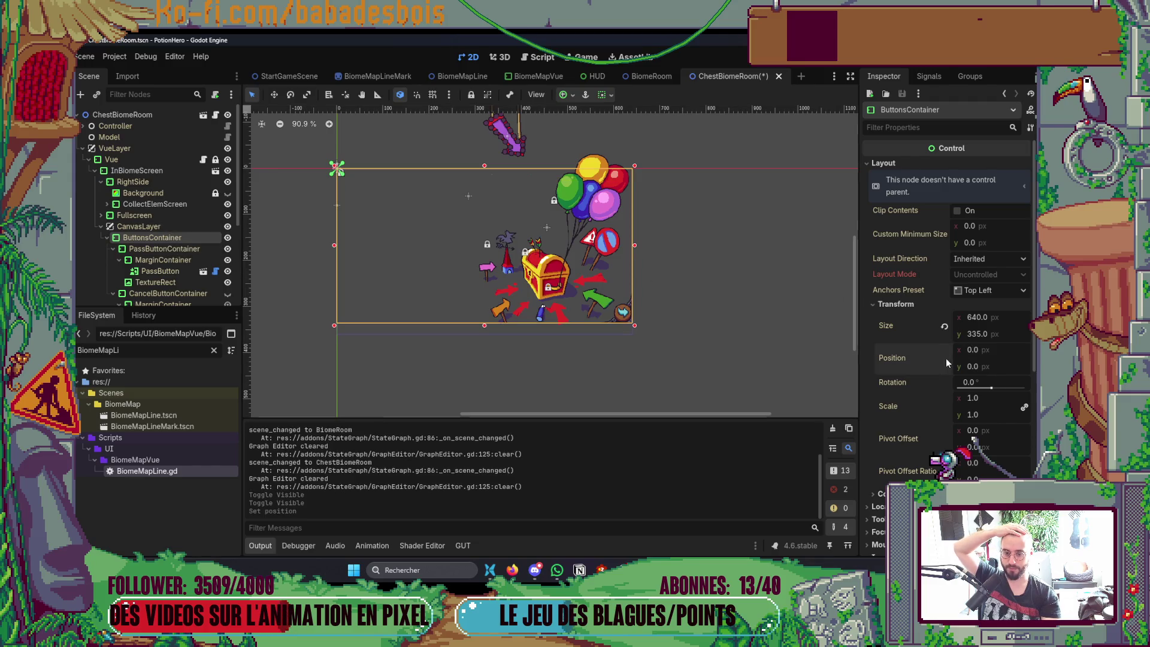
{"action": "left_click", "coordinate": [973, 333]}
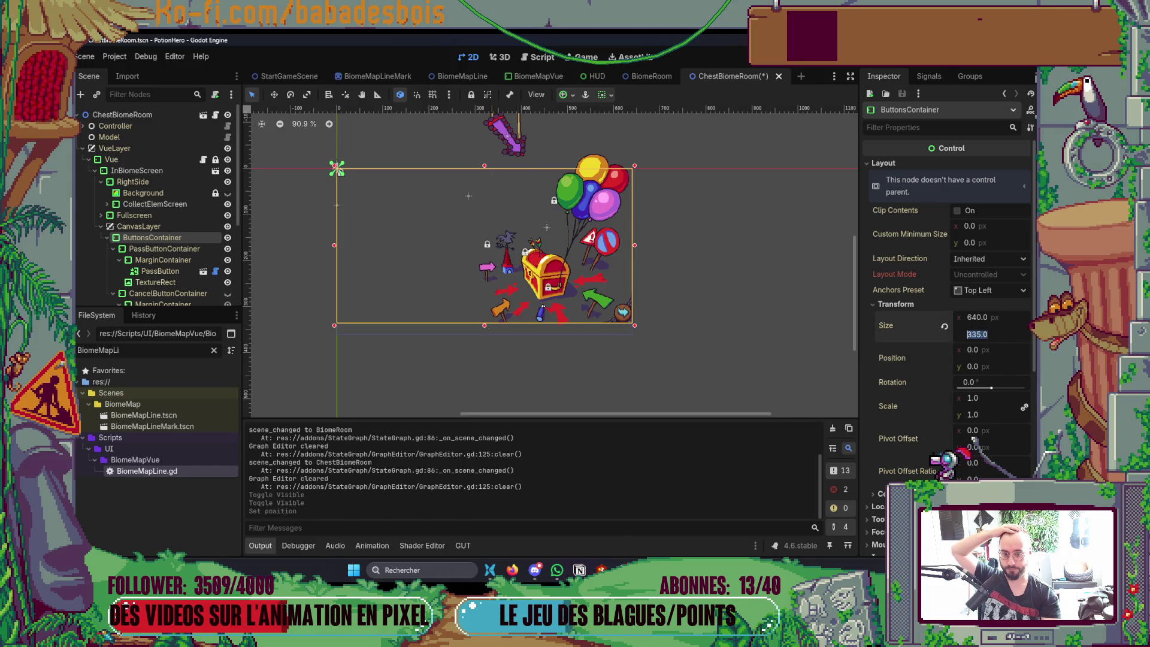
{"action": "type", "text": "44"}
{"action": "key", "text": "BackSpace"}
{"action": "key", "text": "BackSpace"}
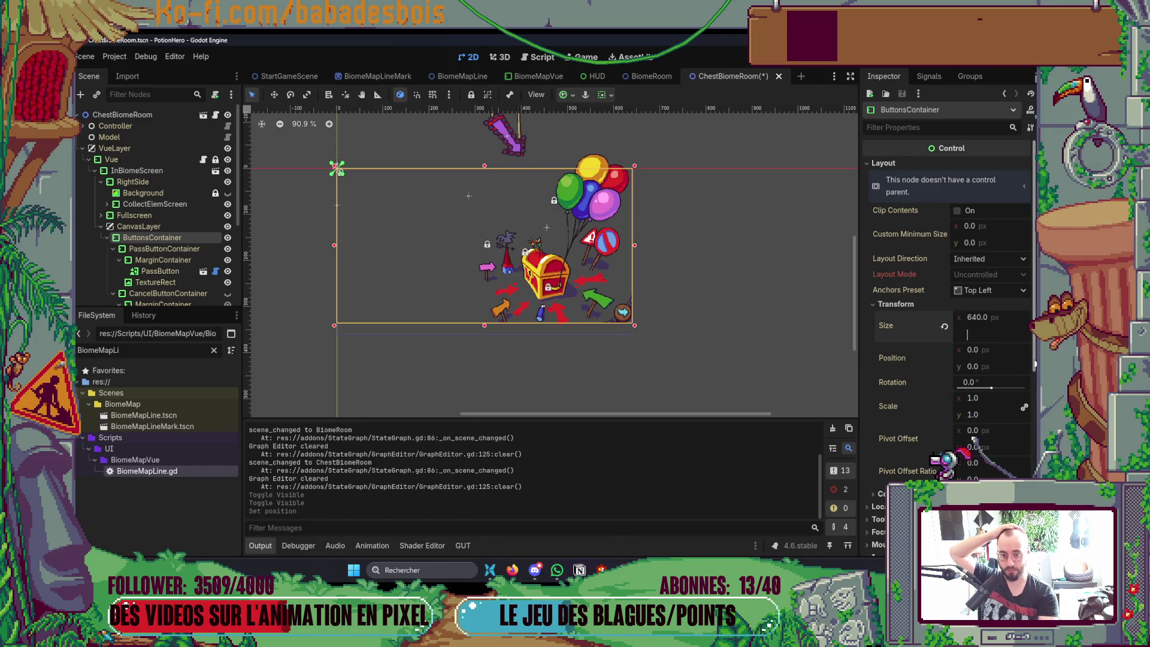
{"action": "type", "text": "360"}
{"action": "key", "text": "Return"}
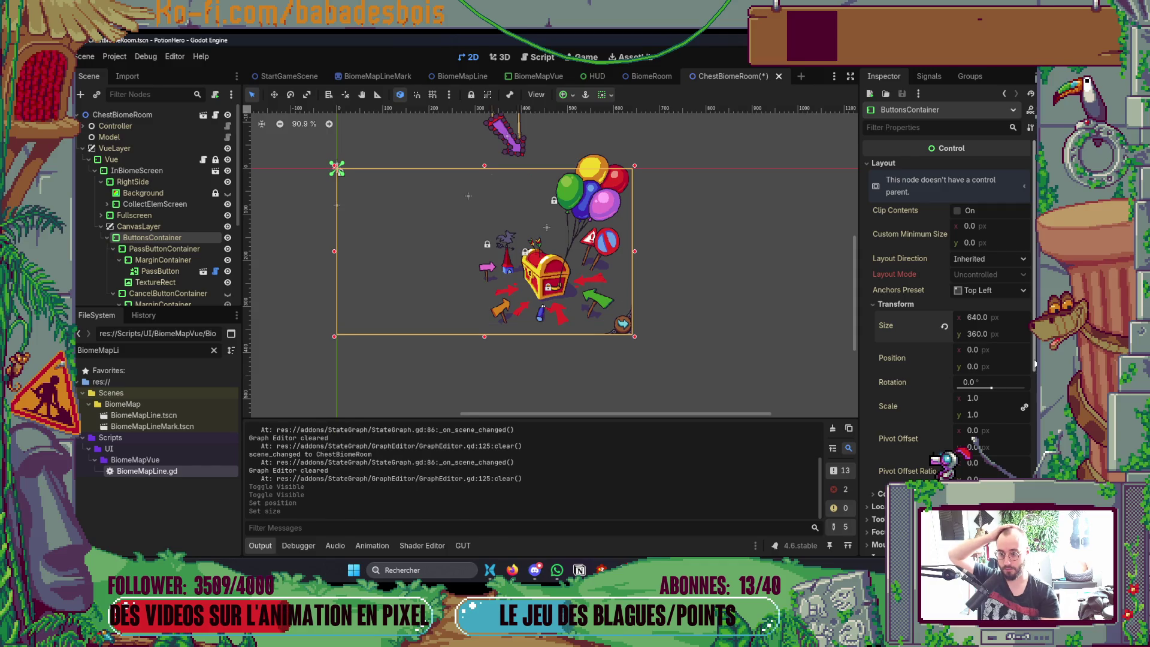
{"action": "key", "text": "ctrl+s"}
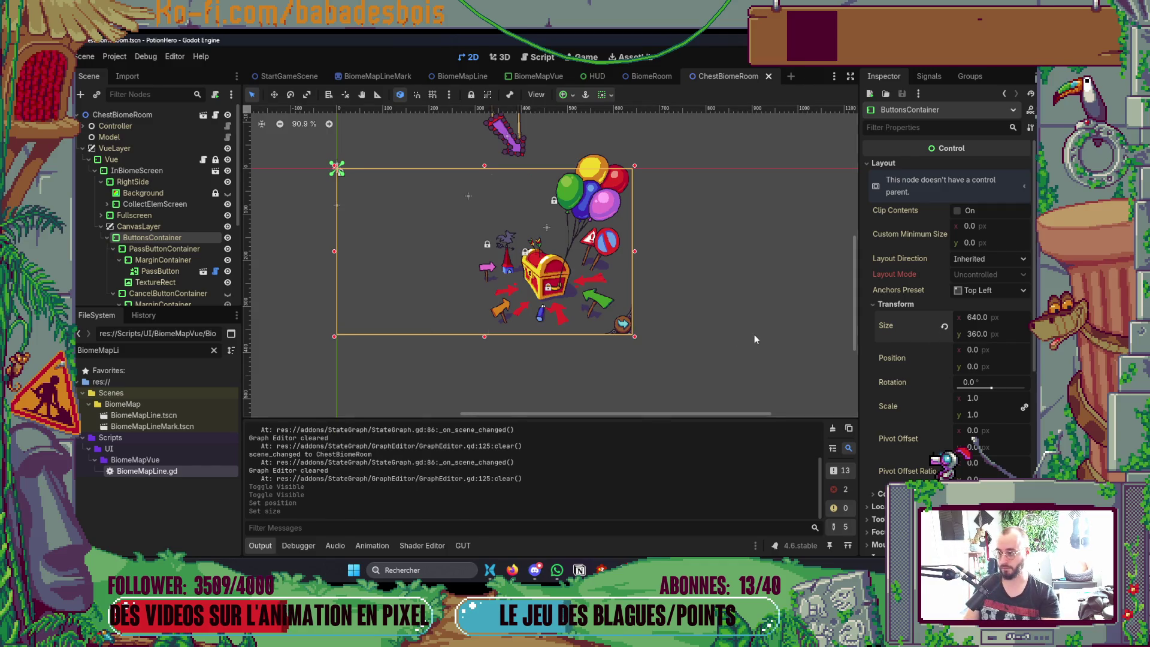
{"action": "scroll", "coordinate": [889, 353], "scroll_direction": "down", "scroll_amount": 3}
{"action": "scroll", "coordinate": [889, 353], "scroll_direction": "down", "scroll_amount": 3}
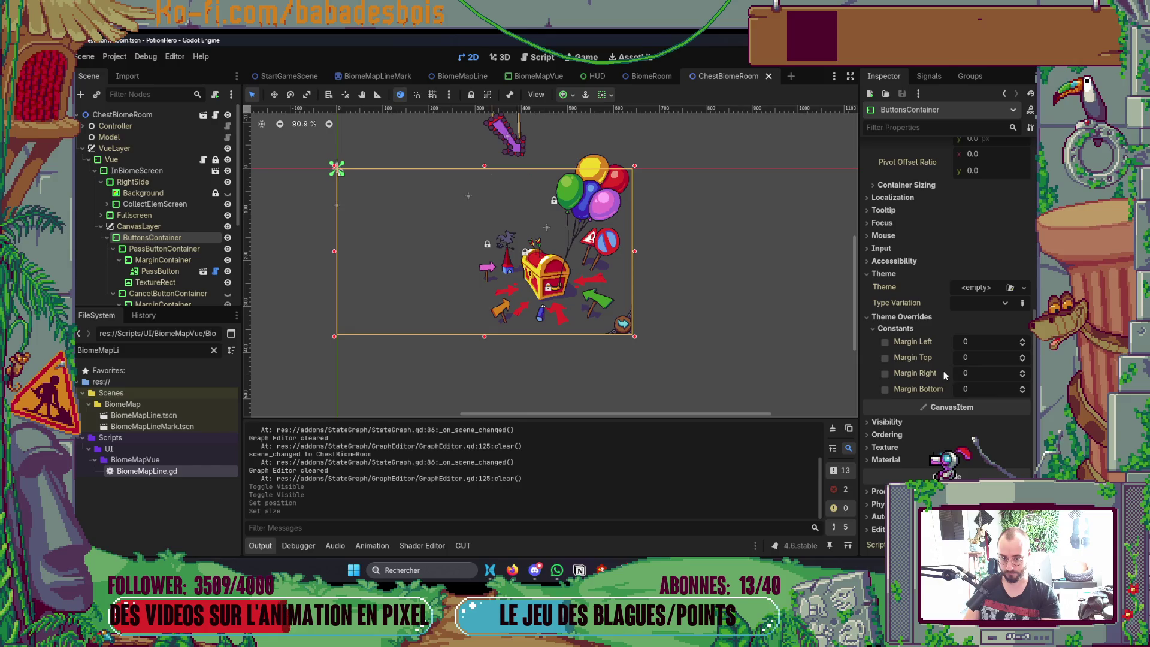
Set ButtonsContainer's Margin Top override to 25, toggle its visibility, and save ChestBiomeRoom
{"action": "left_click", "coordinate": [885, 358]}
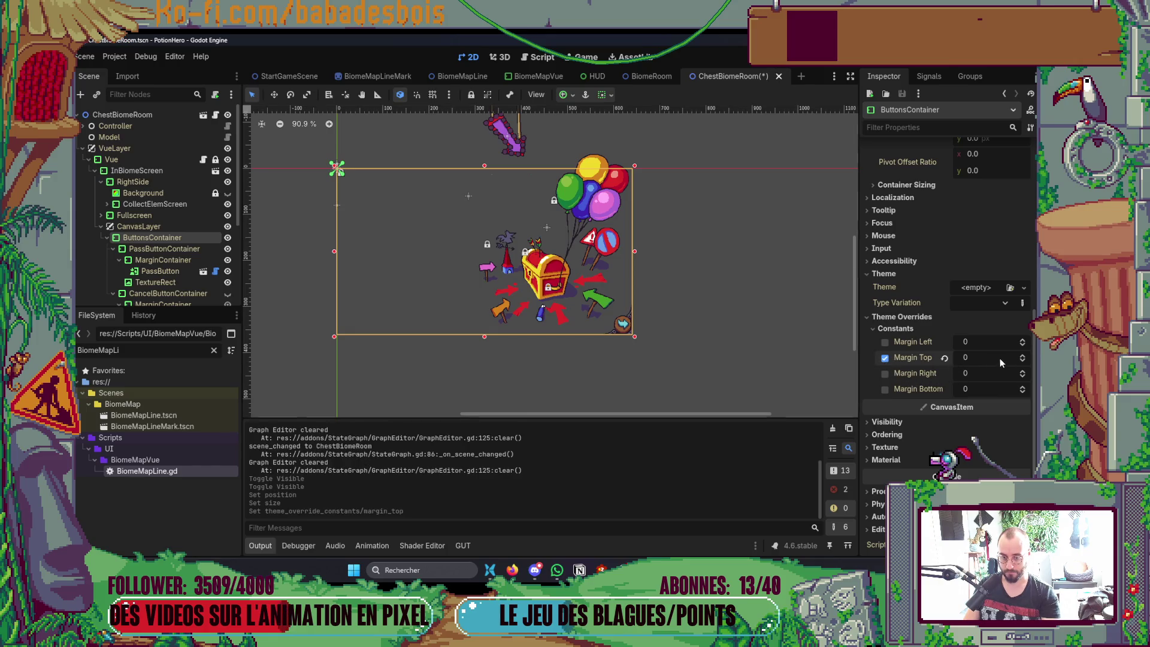
{"action": "type", "text": "25"}
{"action": "key", "text": "Return"}
{"action": "key", "text": "ctrl+s"}
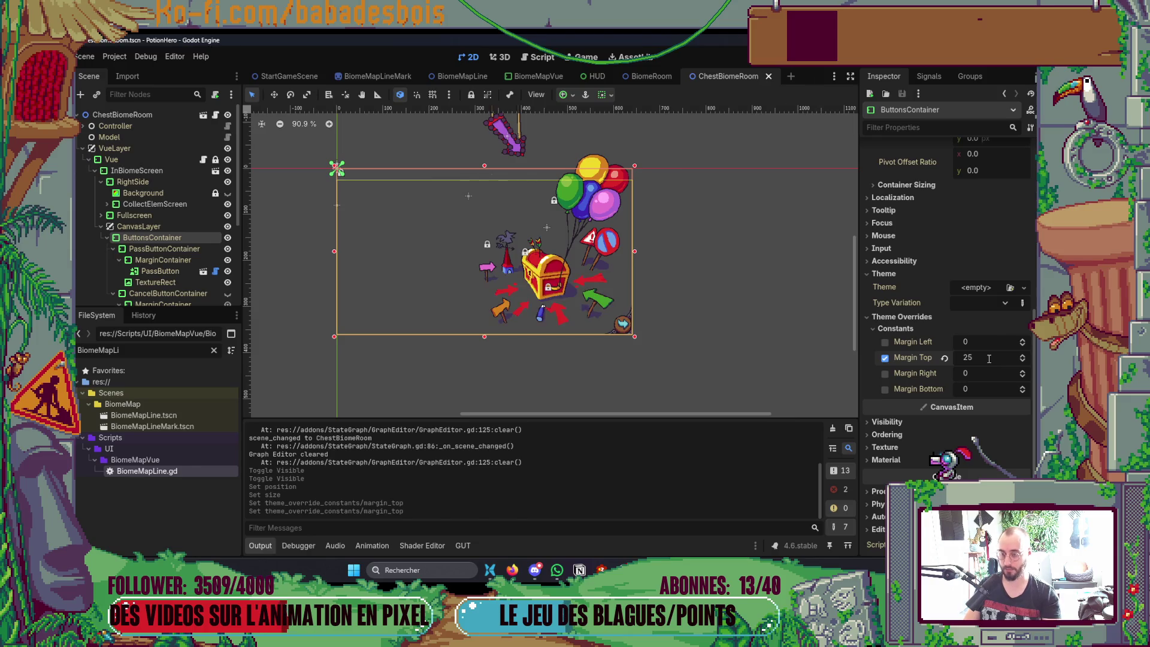
{"action": "left_click", "coordinate": [228, 239]}
{"action": "left_click", "coordinate": [227, 238]}
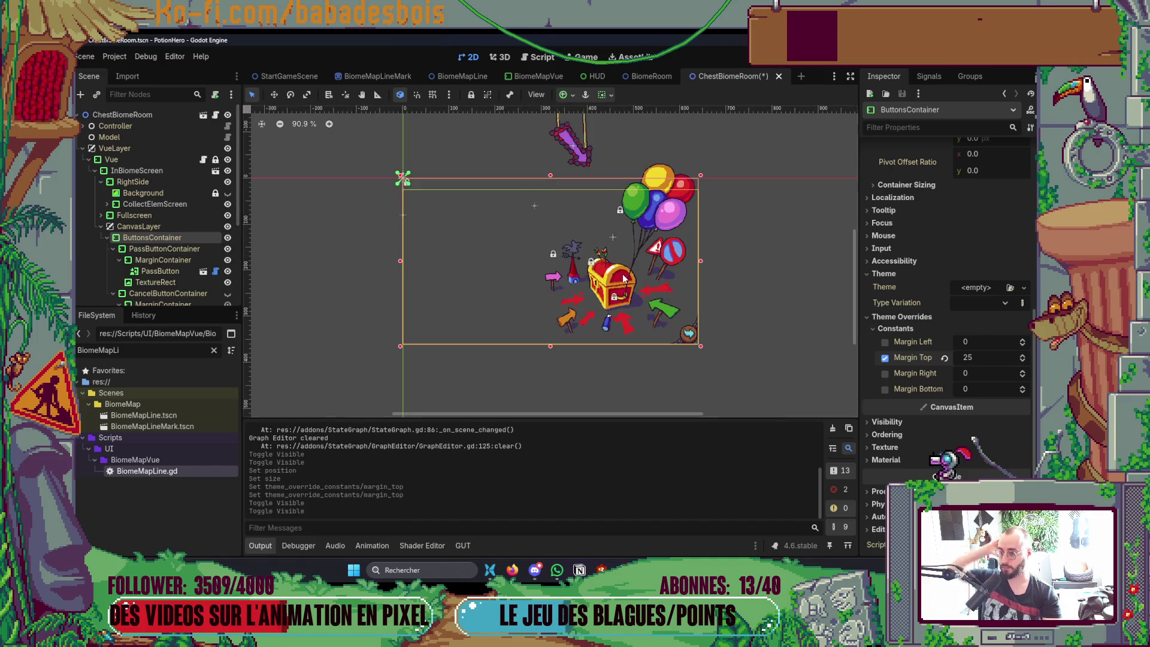
{"action": "key", "text": "ctrl+s"}
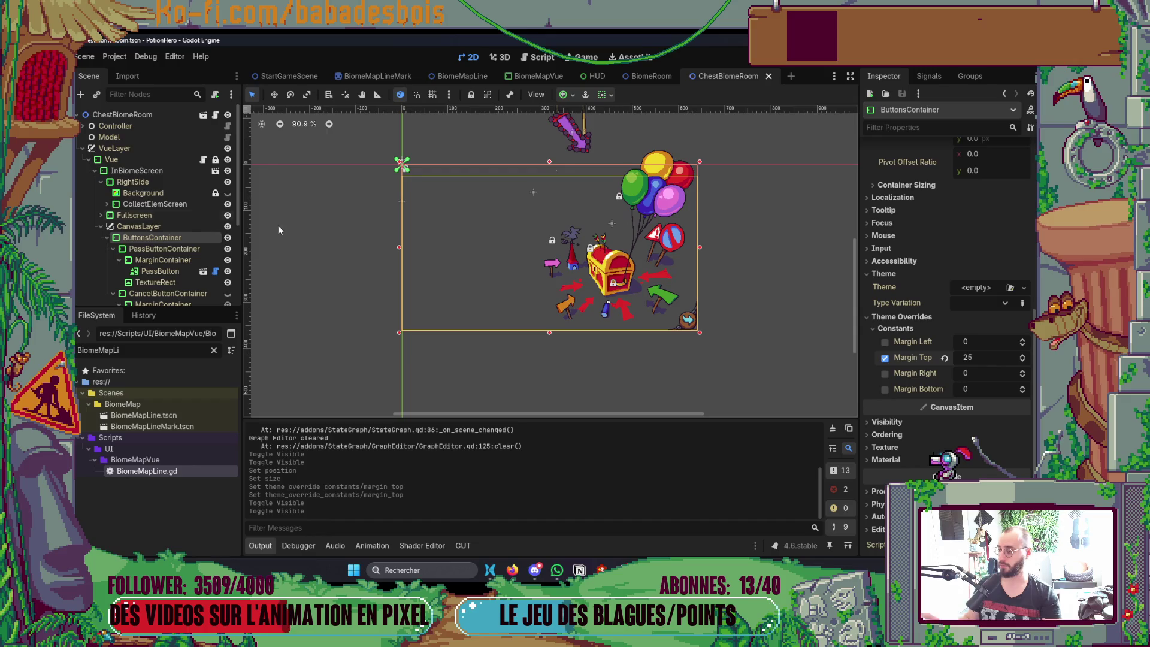
{"action": "scroll", "coordinate": [191, 234], "scroll_direction": "down", "scroll_amount": 2}
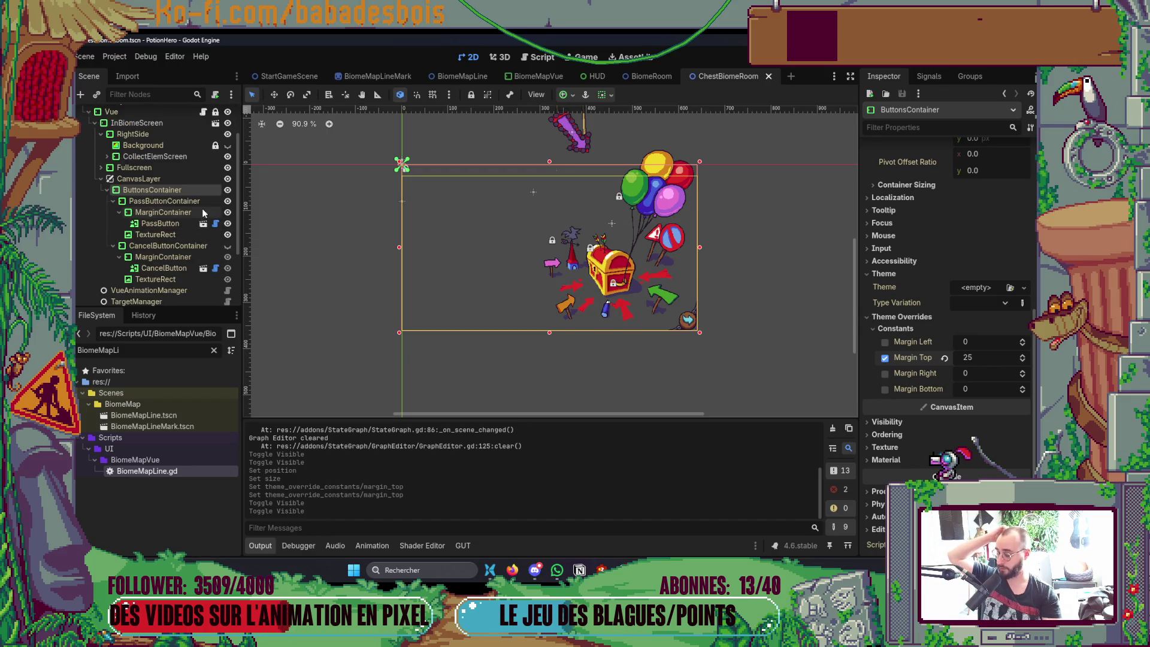
{"action": "scroll", "coordinate": [917, 287], "scroll_direction": "up", "scroll_amount": 2}
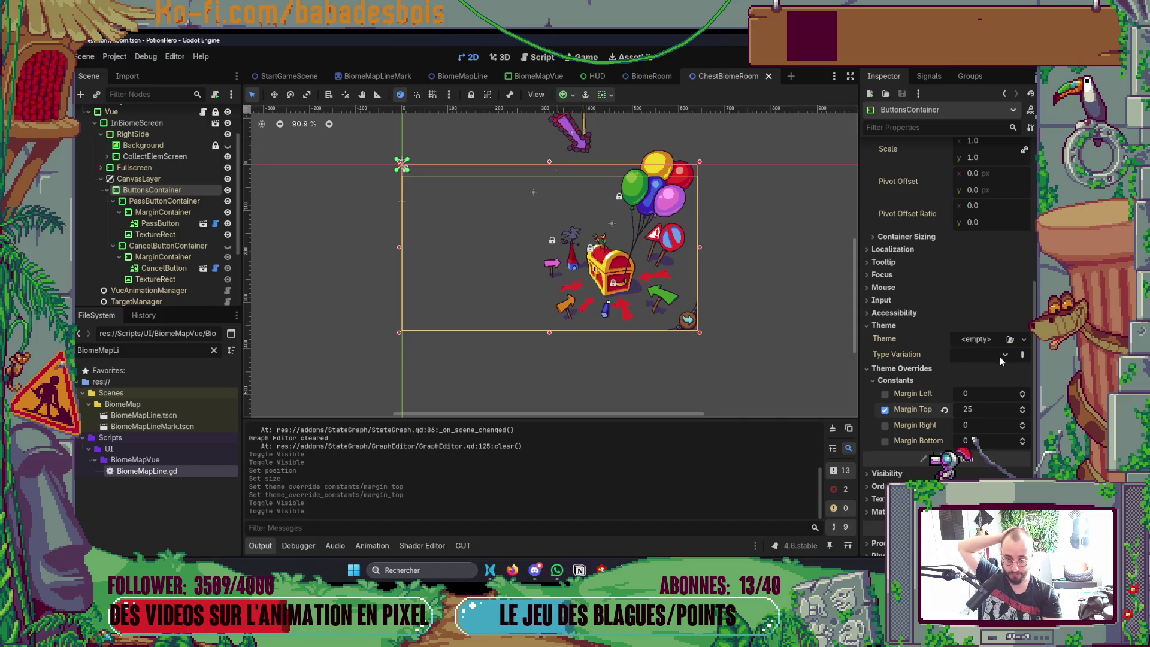
Set the RoundButtonsContainer type variation, remove the Margin Top override, and save
{"action": "left_click", "coordinate": [1023, 356]}
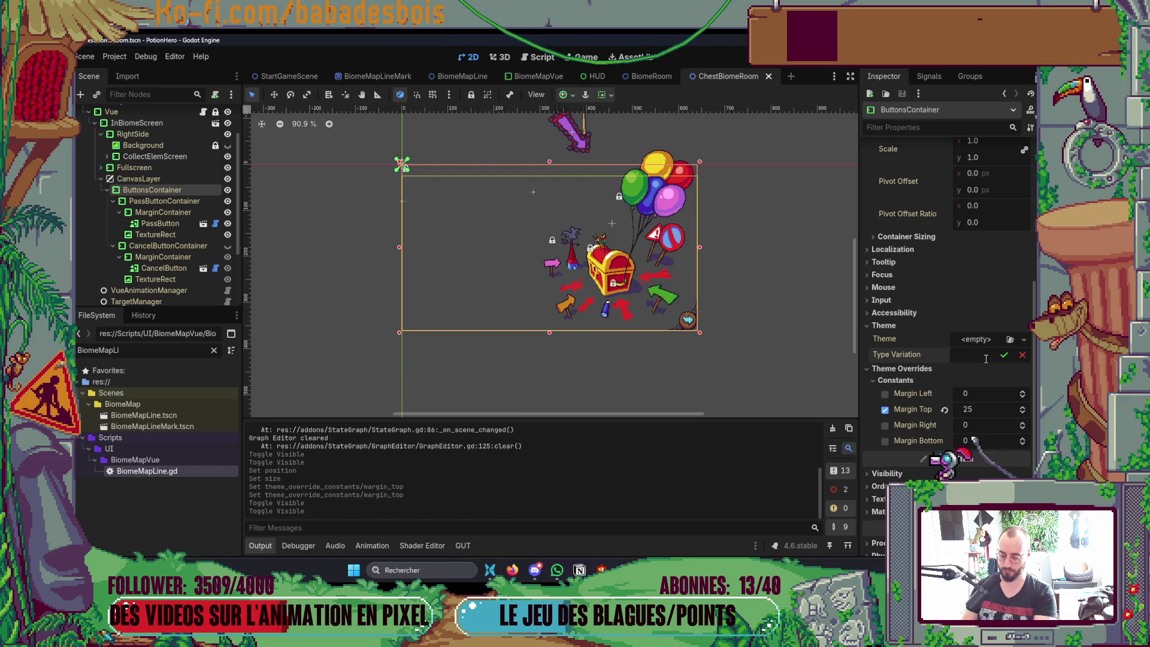
{"action": "type", "text": "H"}
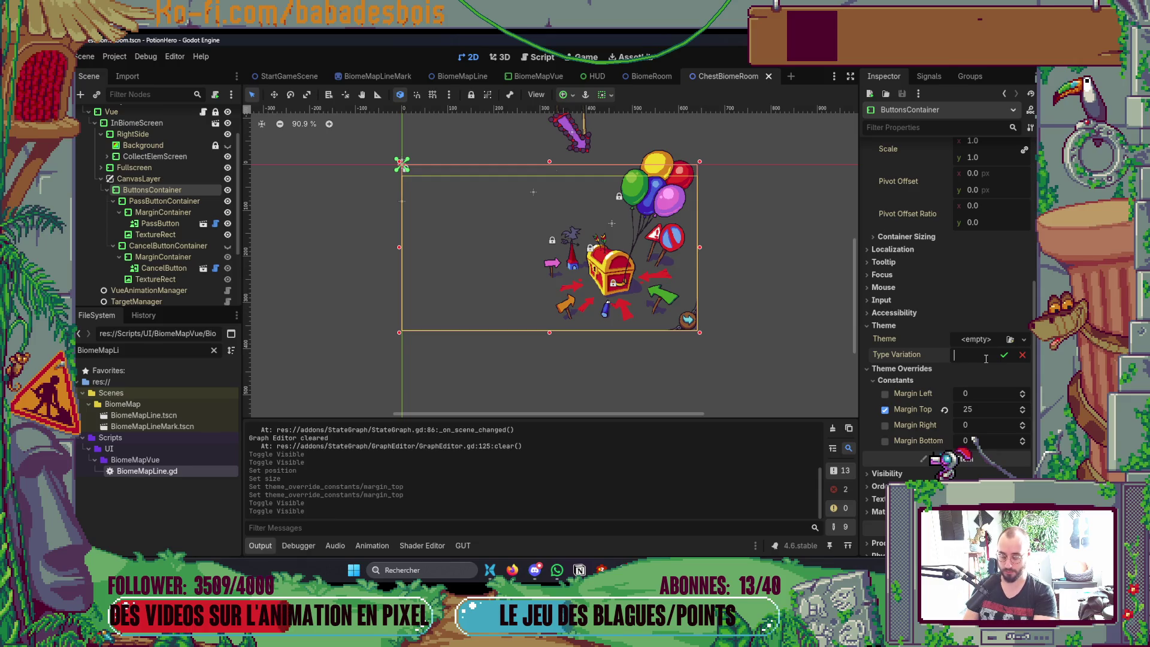
{"action": "type", "text": "R"}
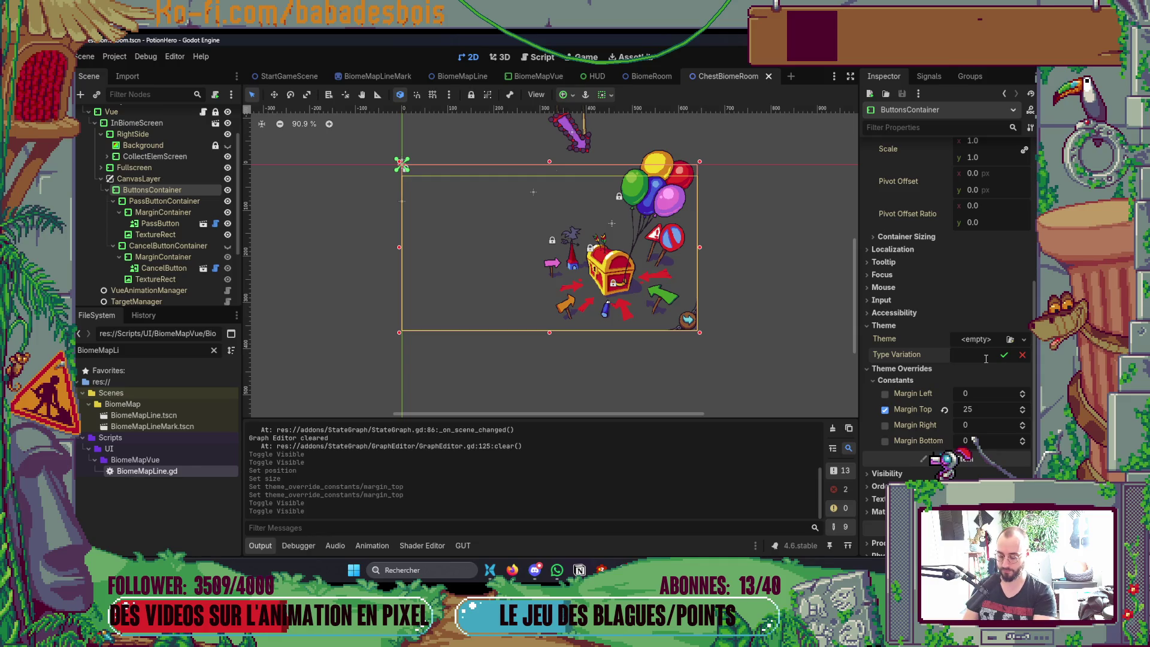
{"action": "type", "text": "RoundBut"}
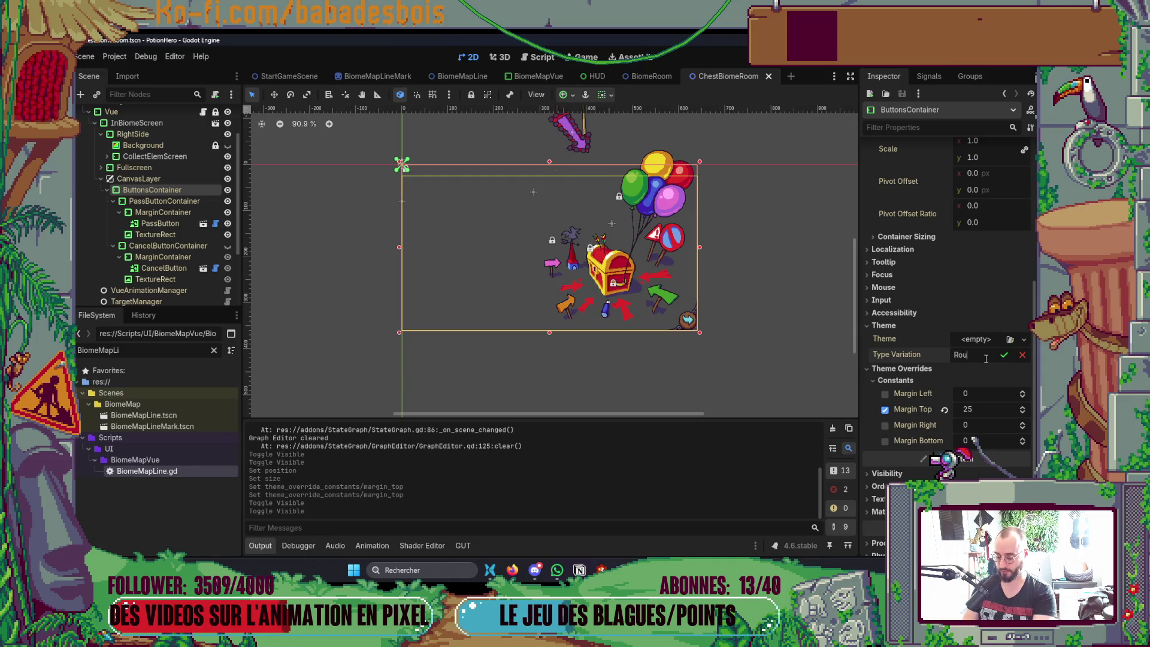
{"action": "type", "text": "tonsC"}
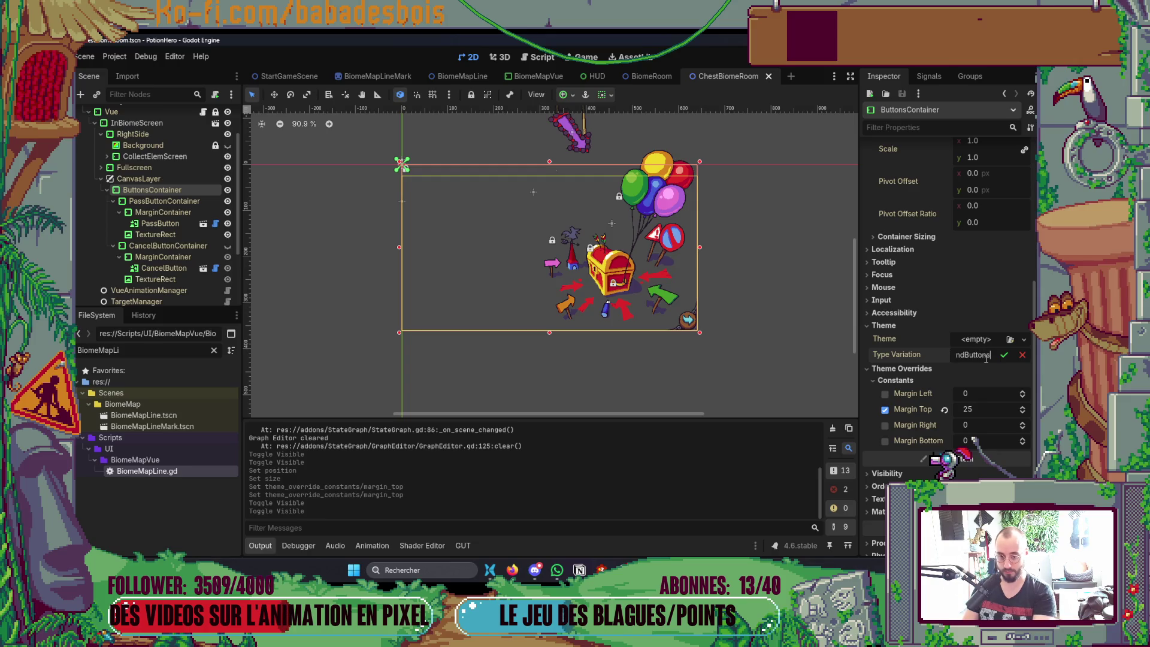
{"action": "key", "text": "BackSpace"}
{"action": "key", "text": "BackSpace"}
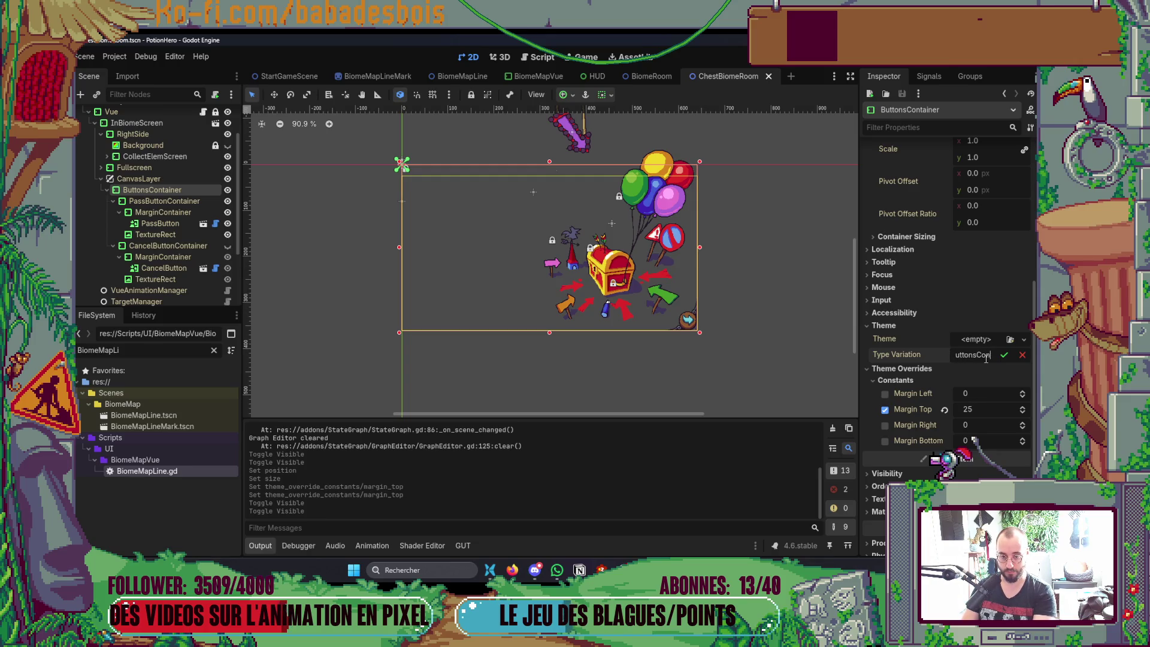
{"action": "key", "text": "Return"}
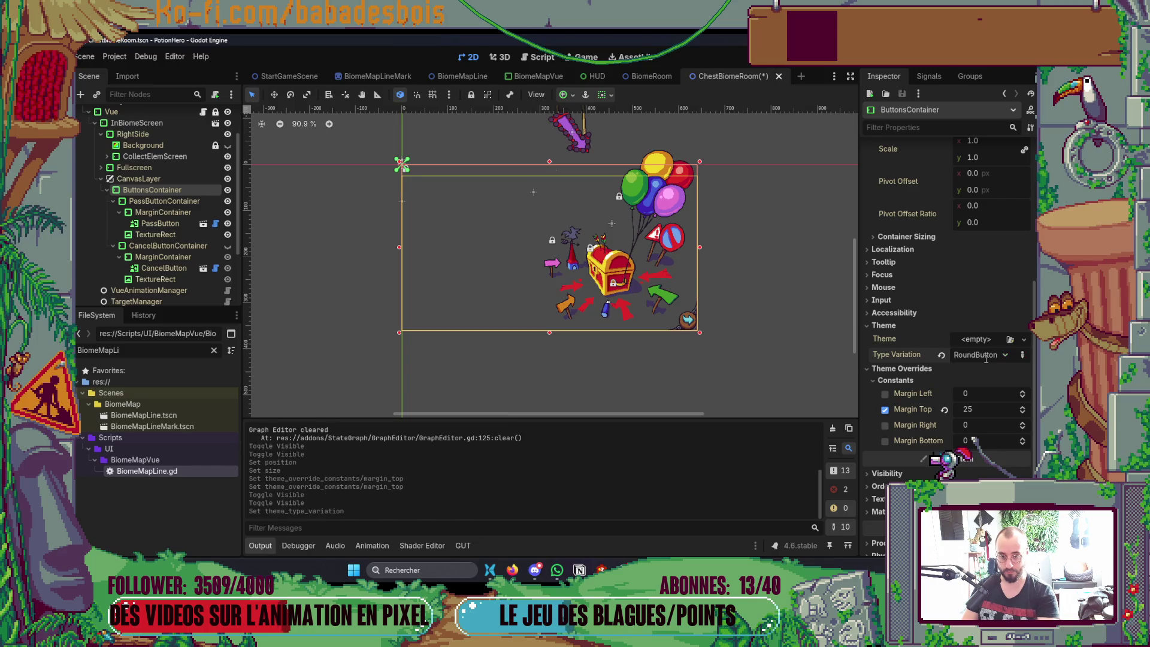
{"action": "left_click", "coordinate": [977, 357]}
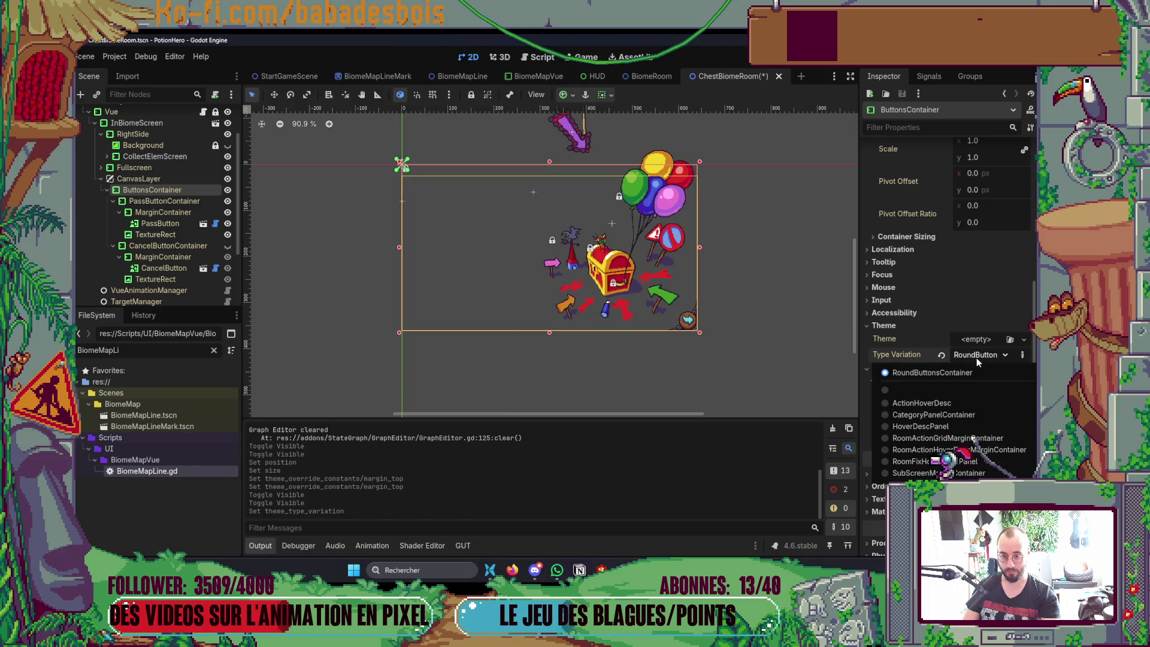
{"action": "left_click", "coordinate": [949, 373]}
{"action": "left_click", "coordinate": [885, 410]}
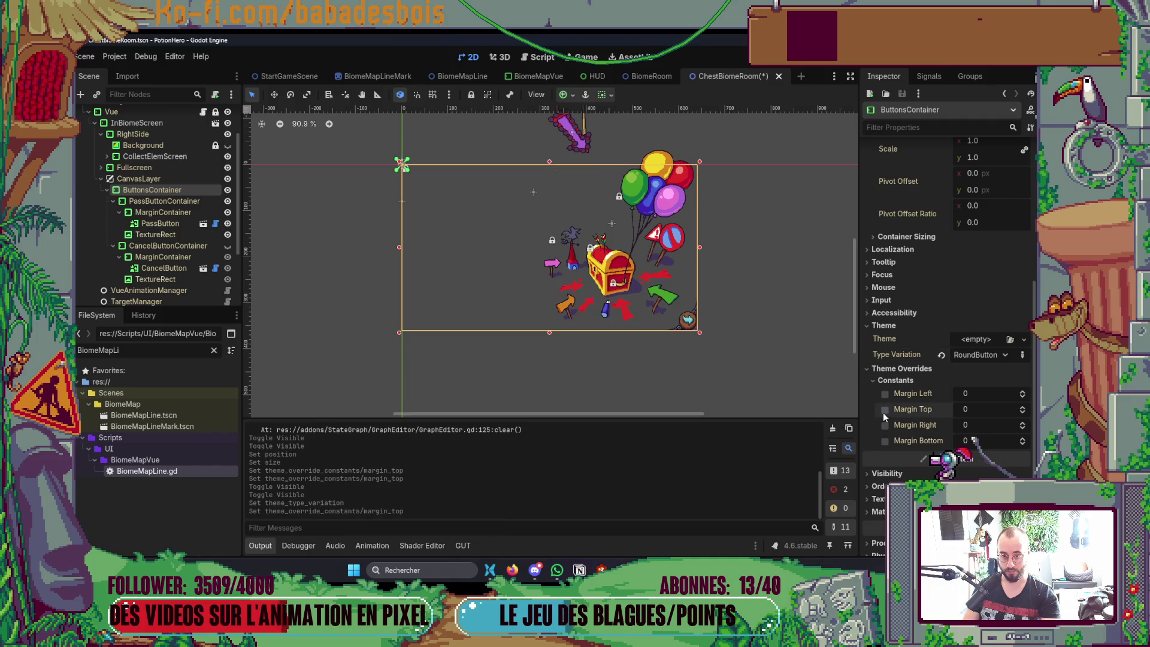
{"action": "key", "text": "ctrl+s"}
Filter the FileSystem panel with 'Them' to list the theme files
{"action": "left_click", "coordinate": [977, 358]}
{"action": "left_click", "coordinate": [950, 374]}
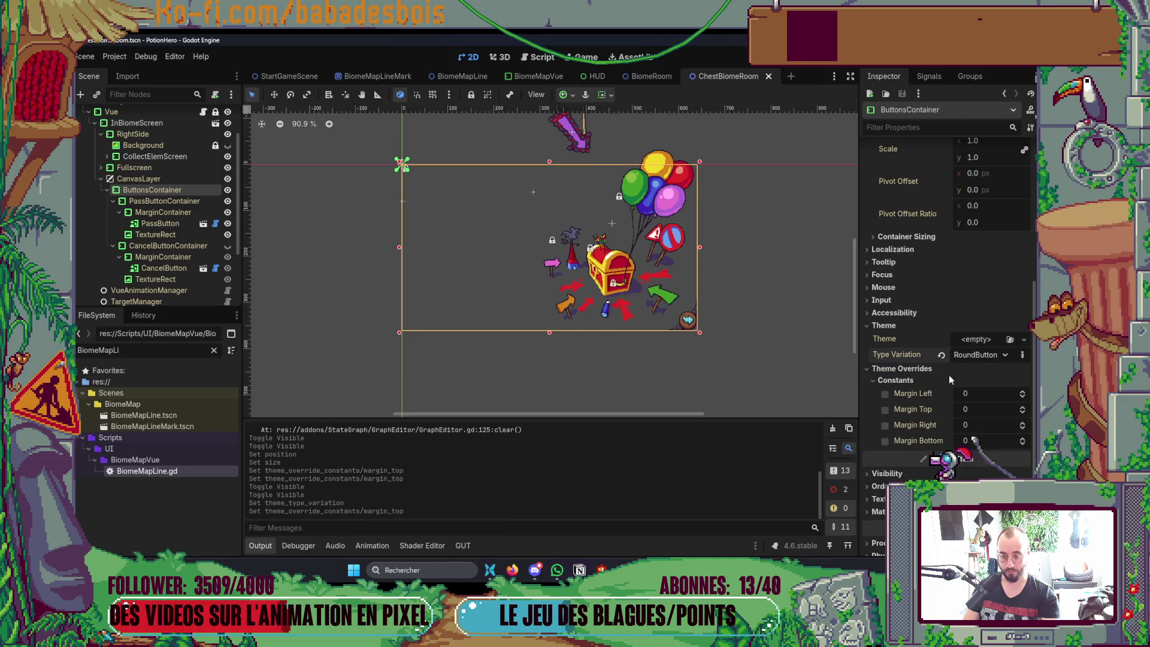
{"action": "left_click_drag", "start_coordinate": [120, 350], "coordinate": [98, 361]}
{"action": "key", "text": "ctrl+a"}
{"action": "type", "text": "Them"}
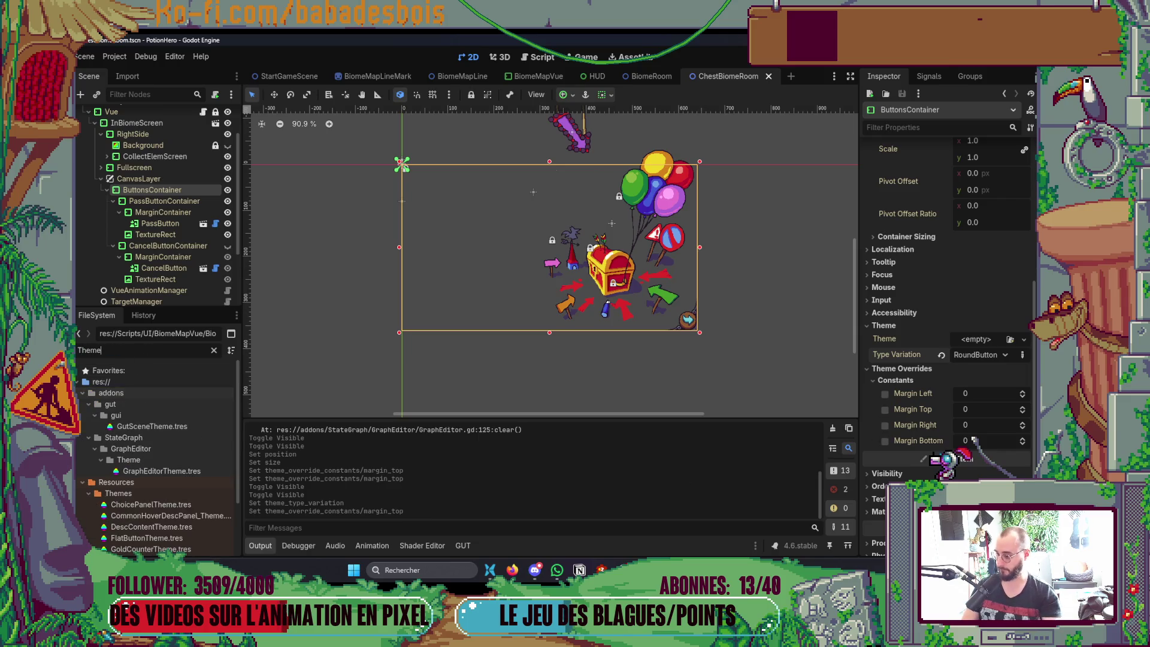
Open MainTheme.tres in the theme editor and inspect the HoverDescPanel type's settings
{"action": "scroll", "coordinate": [214, 501], "scroll_direction": "down", "scroll_amount": 3}
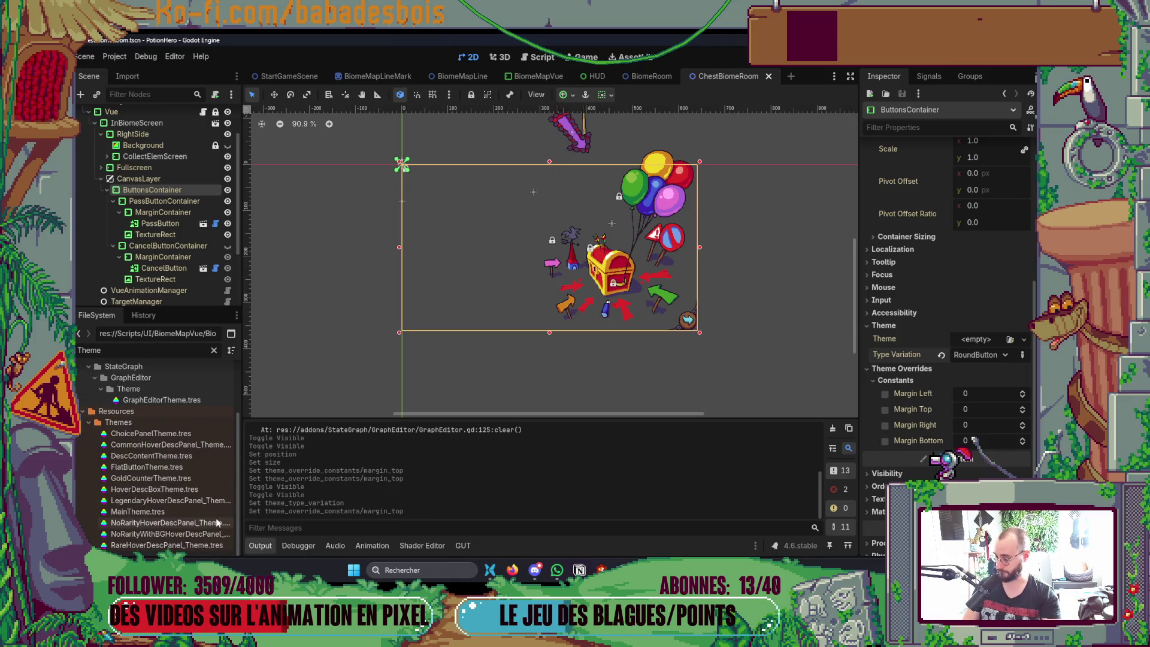
{"action": "left_click", "coordinate": [126, 512]}
{"action": "double_click", "coordinate": [125, 512]}
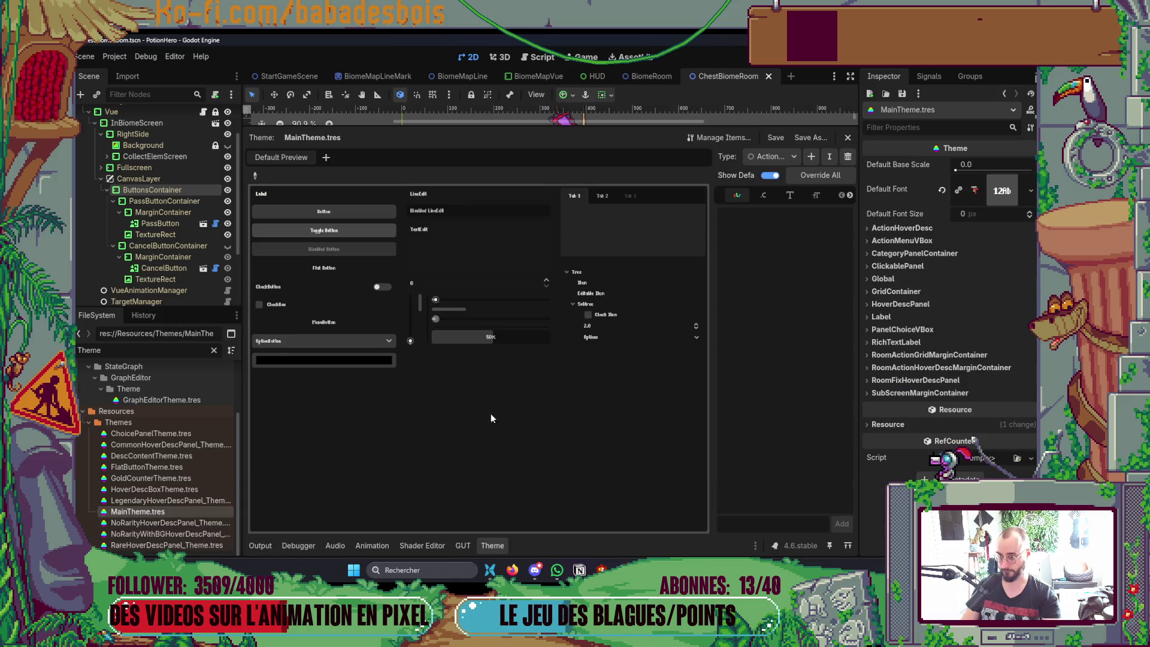
{"action": "left_click", "coordinate": [775, 157]}
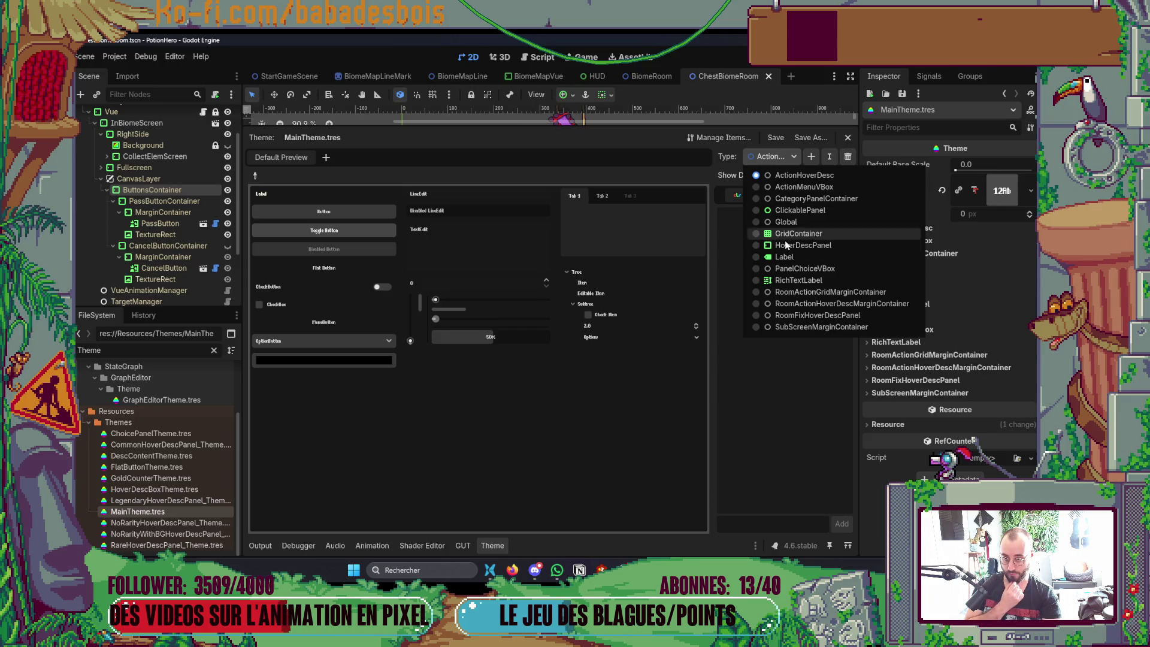
{"action": "left_click", "coordinate": [794, 246]}
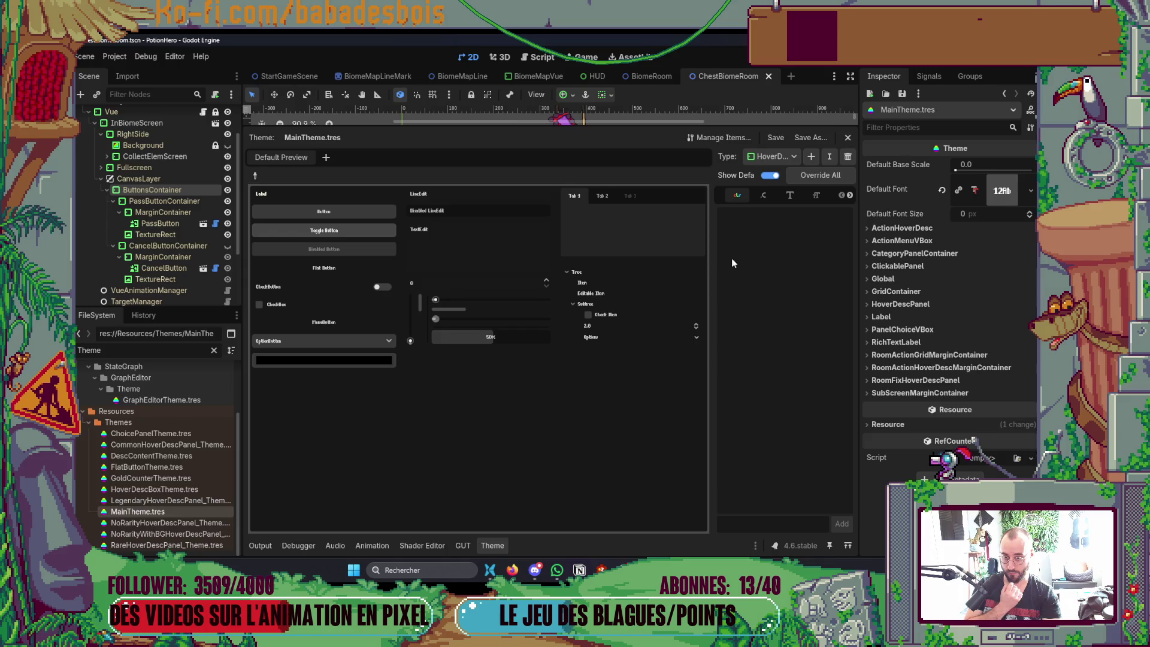
{"action": "mouse_move", "coordinate": [712, 277]}
{"action": "left_mouse_down"}
{"action": "mouse_move", "coordinate": [500, 282]}
{"action": "mouse_move", "coordinate": [510, 282]}
{"action": "left_mouse_up"}
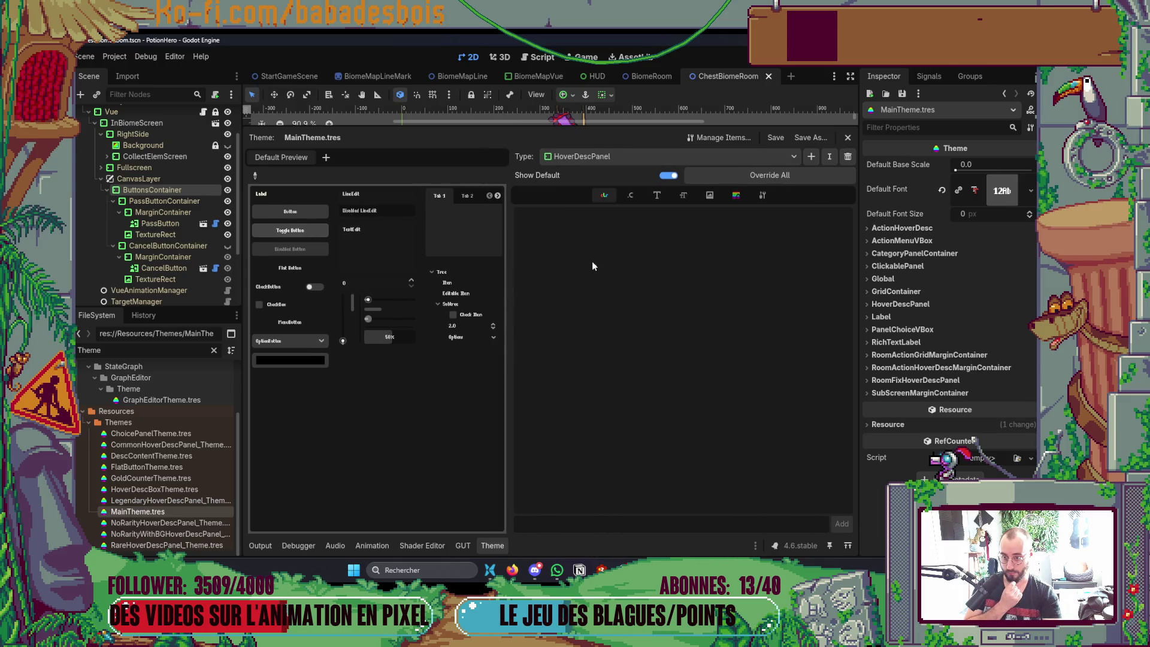
{"action": "left_click", "coordinate": [760, 194]}
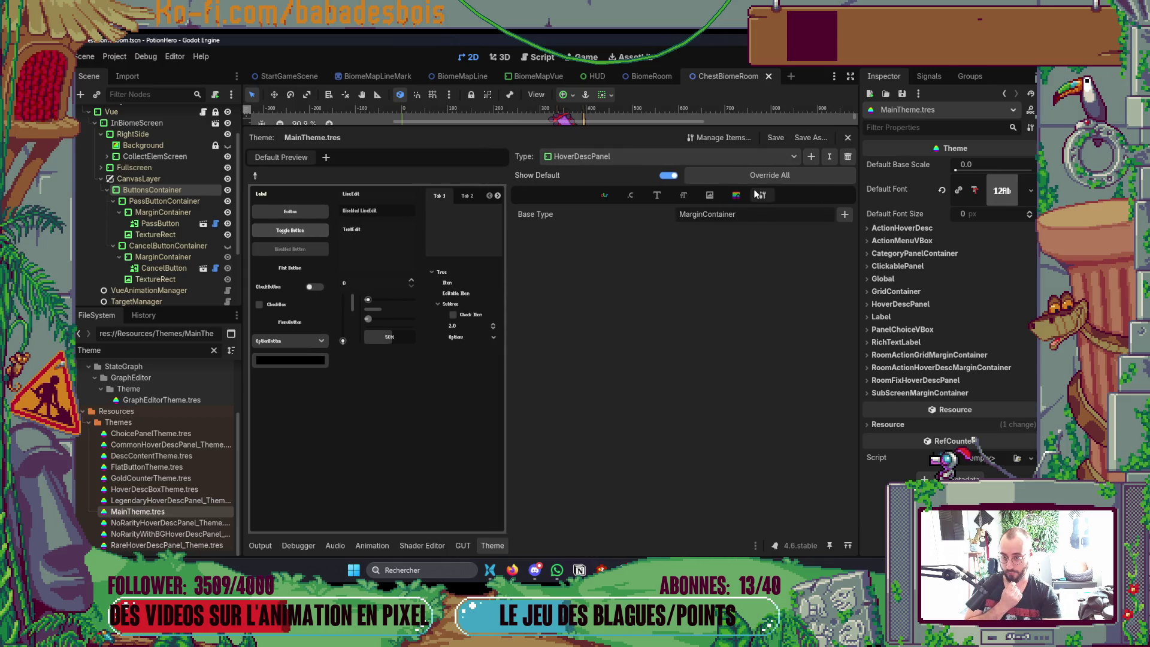
{"action": "left_click", "coordinate": [706, 164]}
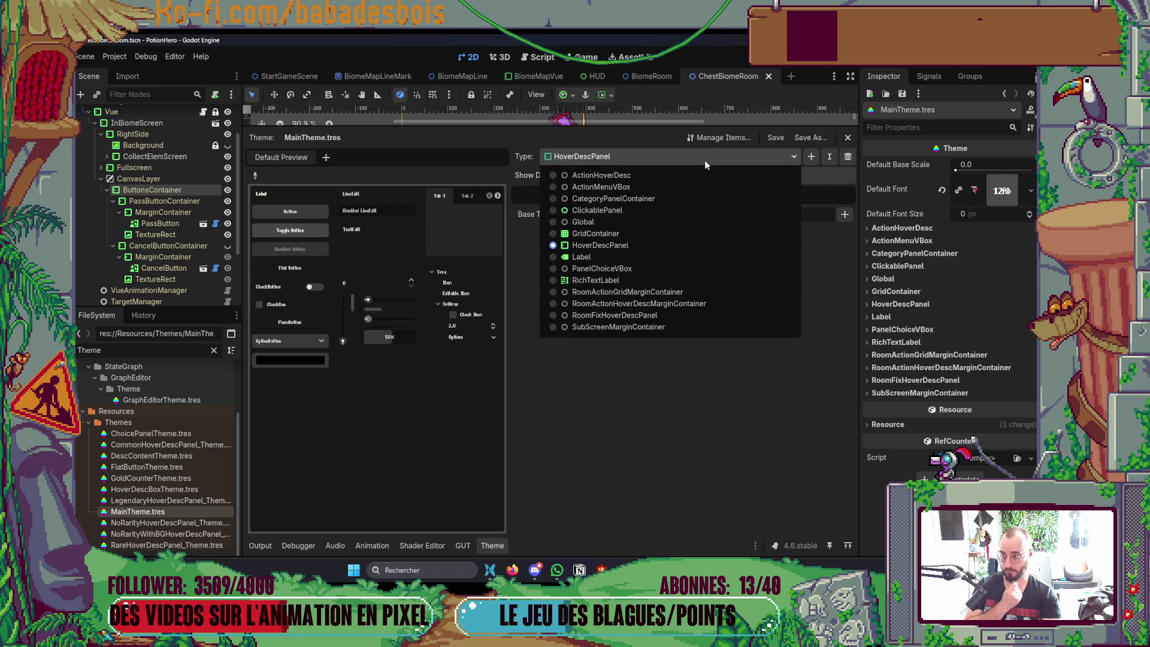
{"action": "left_click", "coordinate": [705, 160]}
{"action": "left_click", "coordinate": [493, 546]}
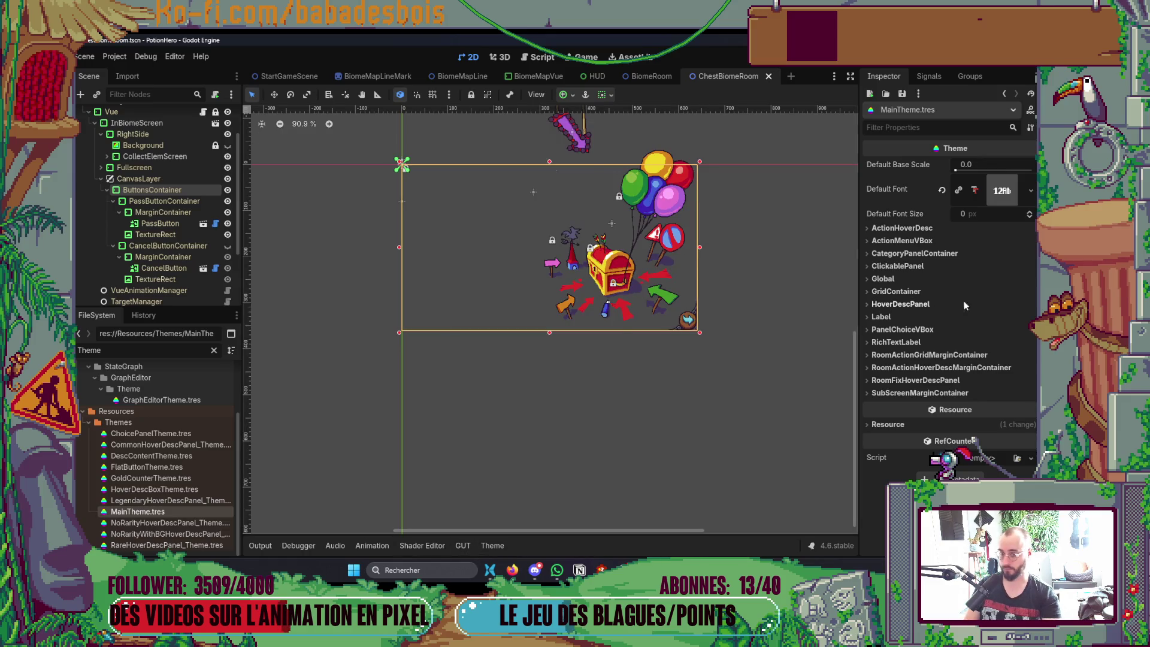
Clear ButtonsContainer's type variation to empty, save the scene, and reopen MainTheme.tres
{"action": "left_click", "coordinate": [153, 190]}
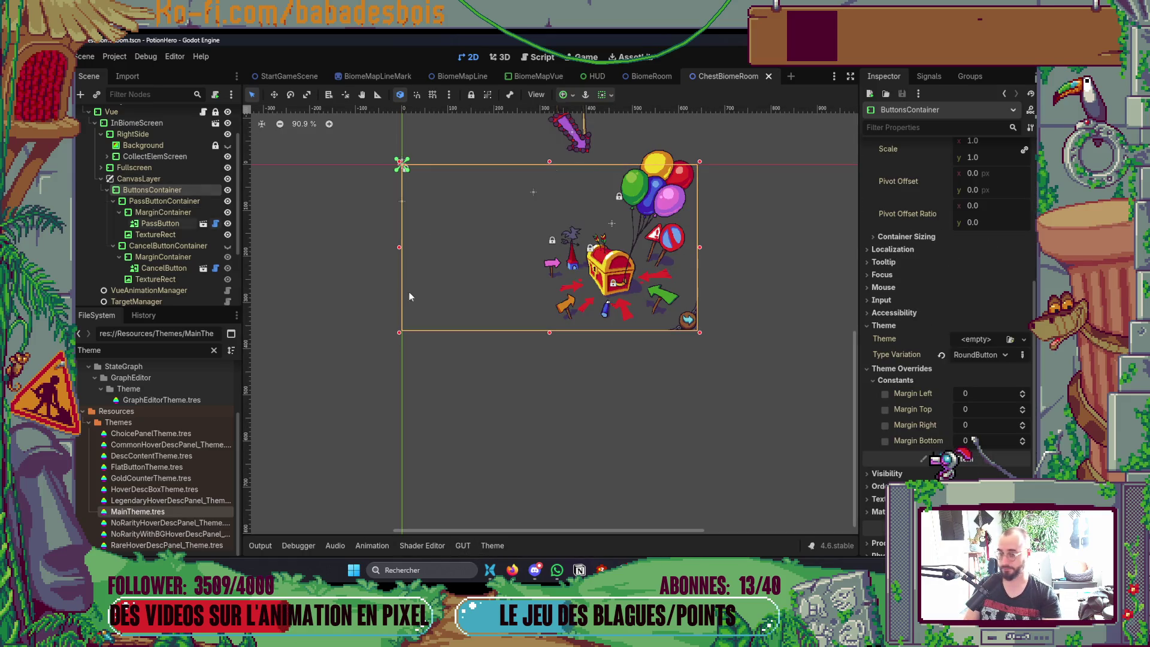
{"action": "left_click", "coordinate": [1020, 356]}
{"action": "left_click", "coordinate": [1008, 355]}
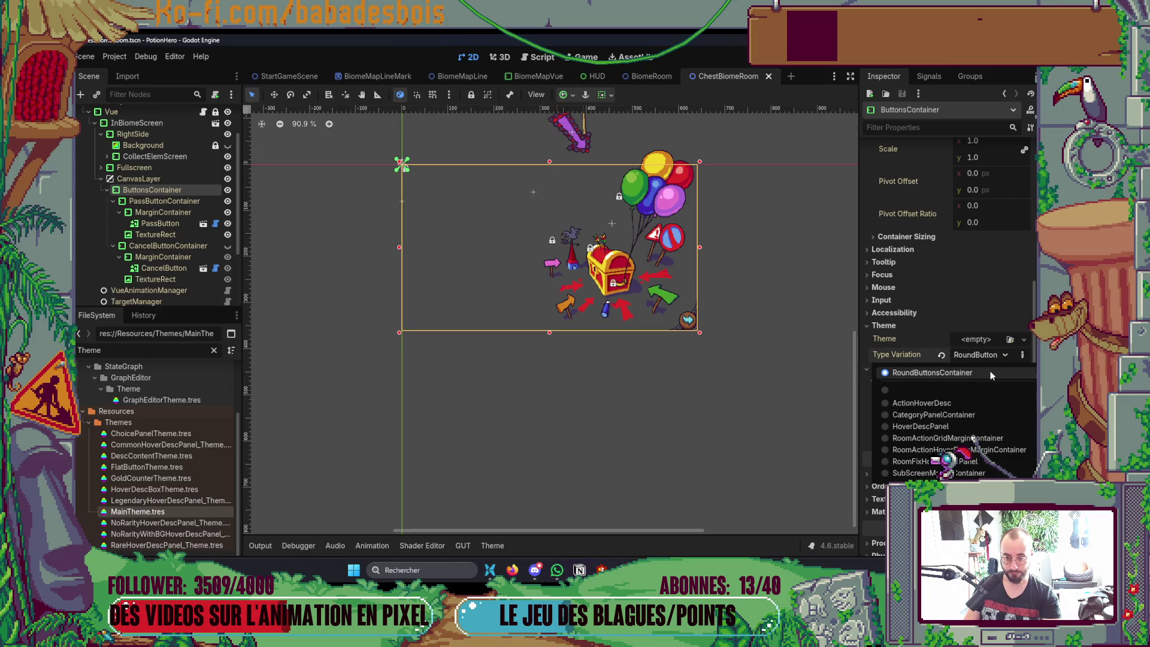
{"action": "left_click", "coordinate": [904, 391]}
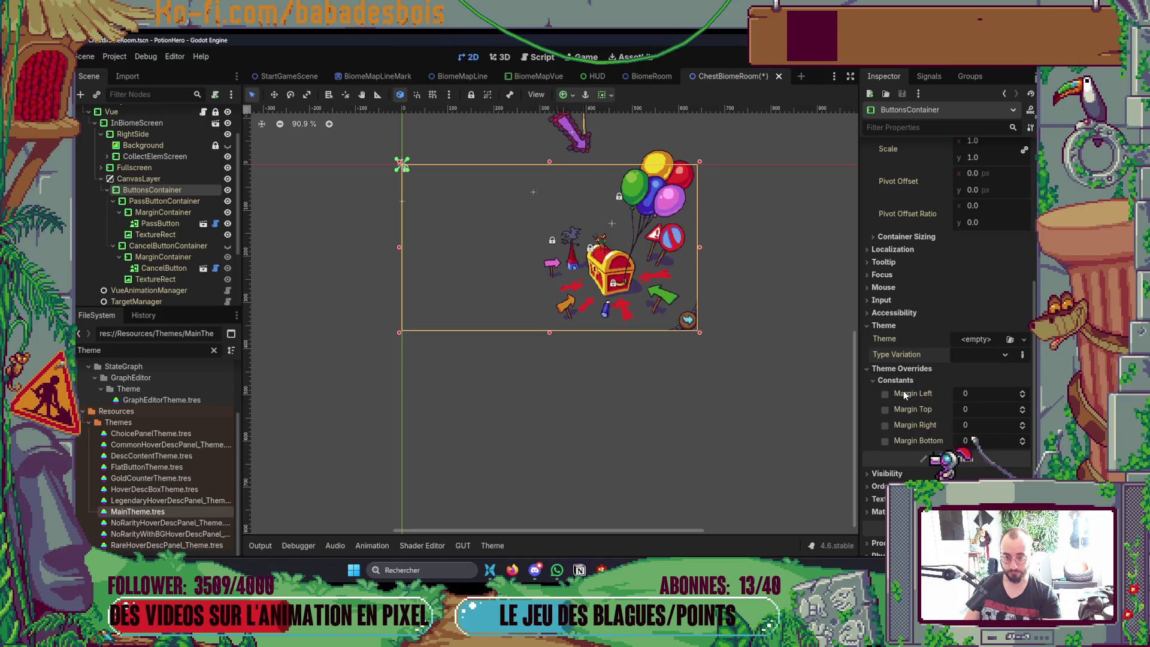
{"action": "left_click", "coordinate": [988, 356]}
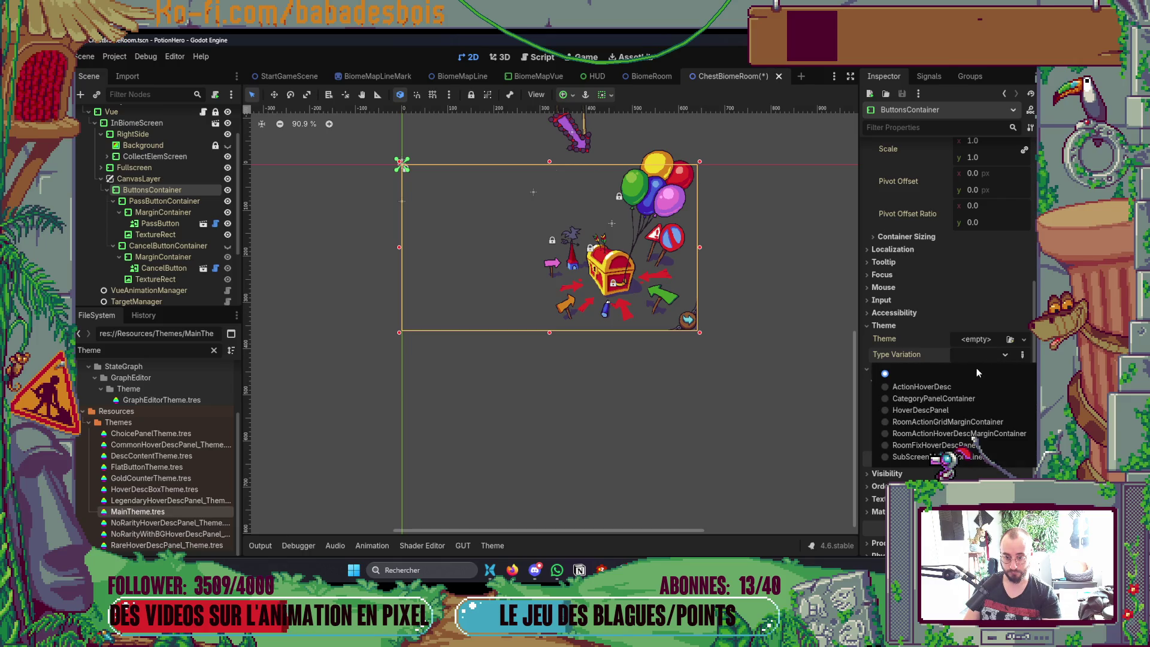
{"action": "left_click", "coordinate": [977, 368]}
{"action": "key", "text": "ctrl+s"}
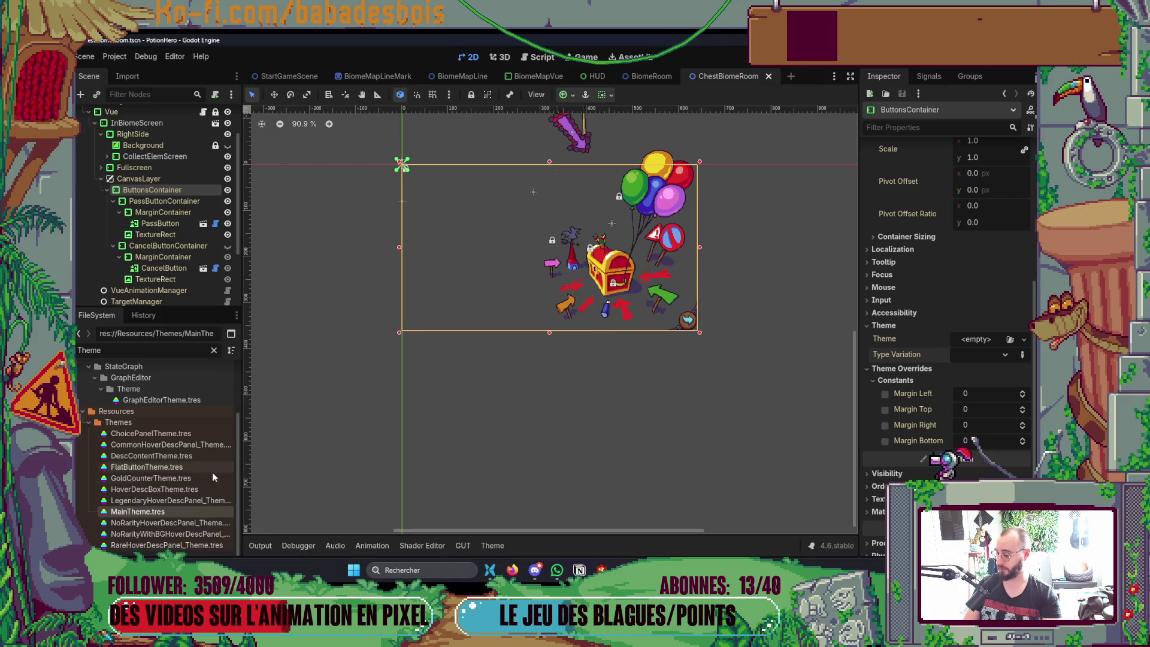
{"action": "double_click", "coordinate": [154, 512]}
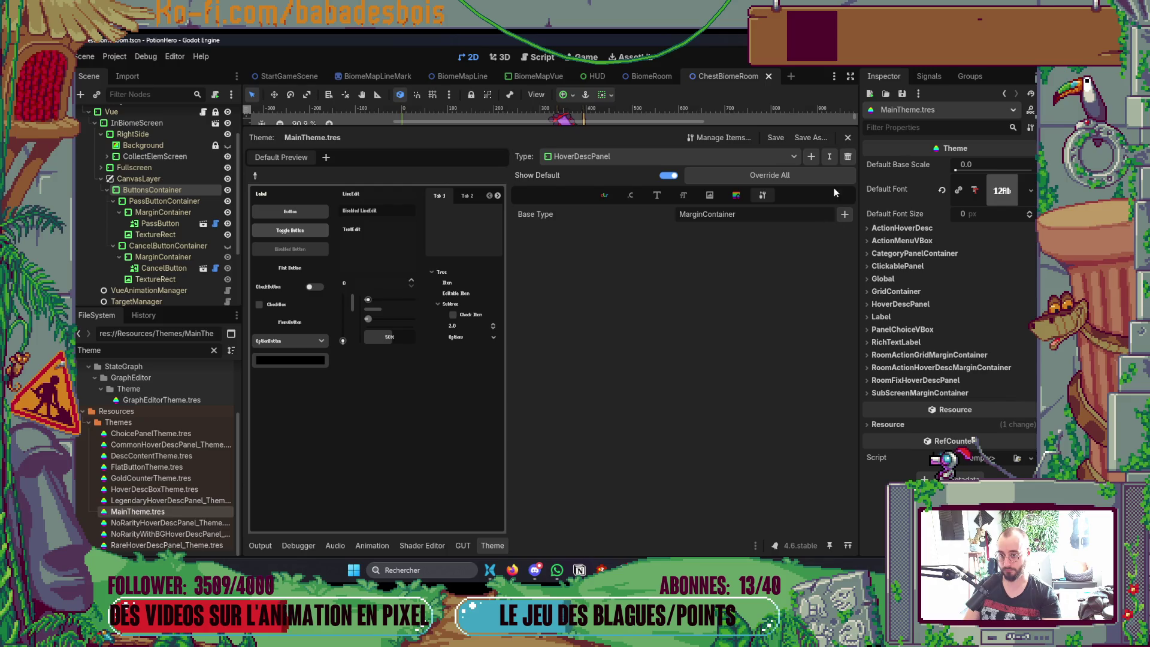
Add a new RoomButtonContainer type to MainTheme
{"action": "left_click", "coordinate": [813, 157]}
{"action": "type", "text": "Roo"}
{"action": "key", "text": "Escape"}
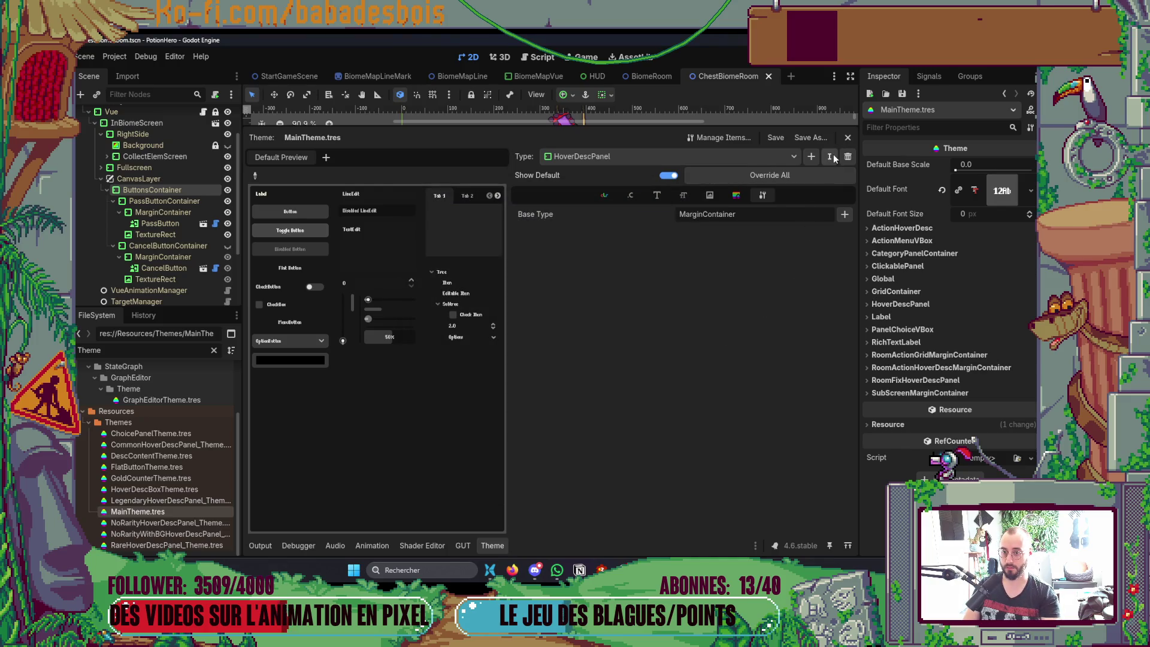
{"action": "left_click", "coordinate": [813, 158]}
{"action": "type", "text": "RoomButtonCon"}
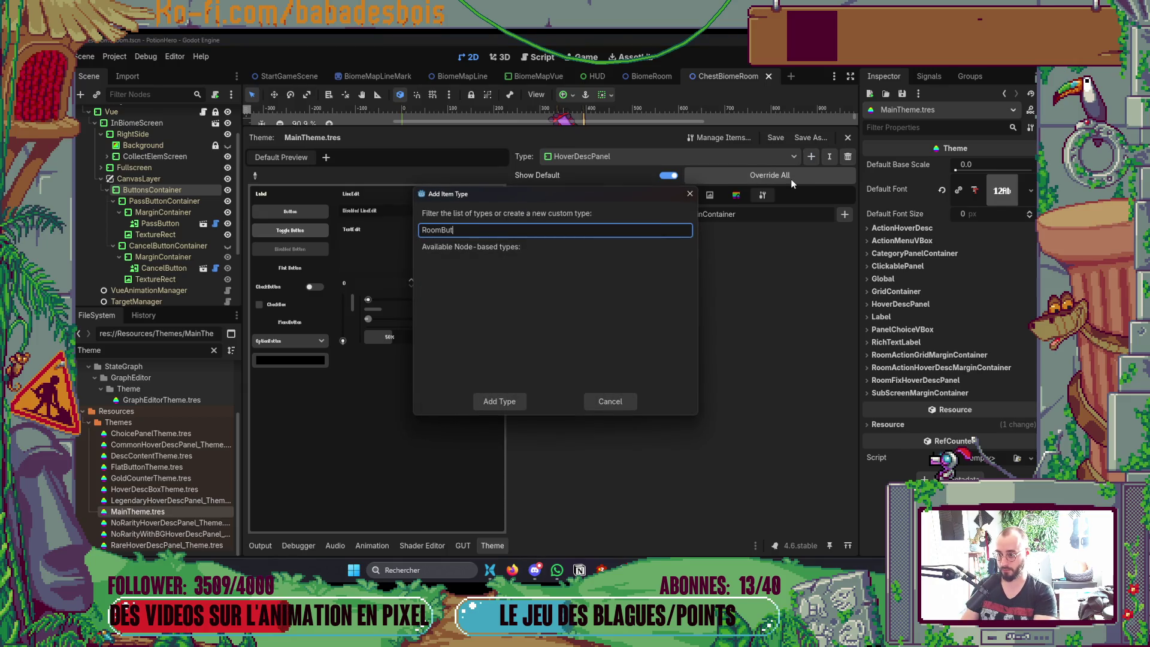
{"action": "key", "text": "BackSpace"}
{"action": "type", "text": "tainer"}
{"action": "key", "text": "Return"}
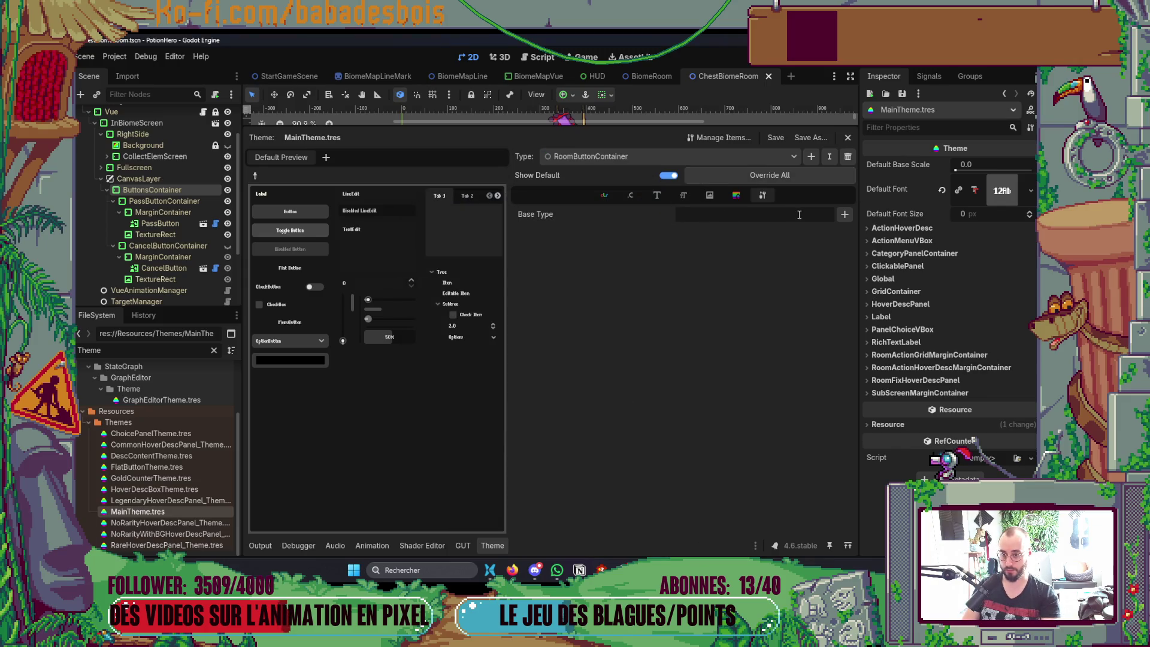
Base RoomButtonContainer on MarginContainer and override its margin_top constant to 25
{"action": "left_click", "coordinate": [845, 216]}
{"action": "type", "text": "MarginContainer"}
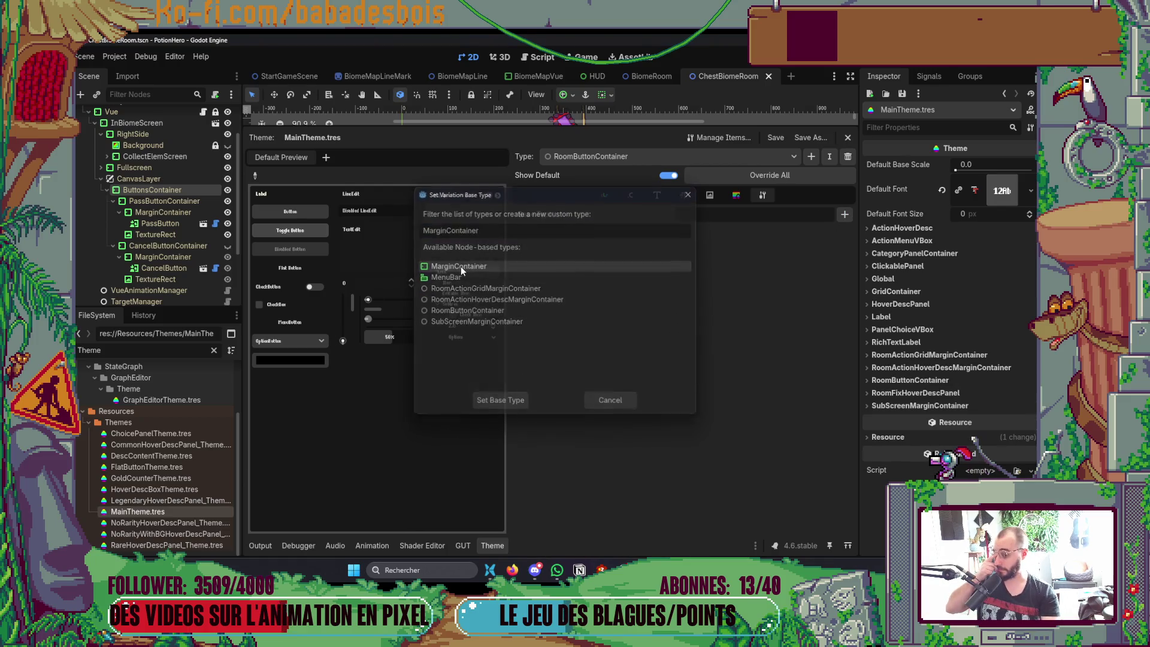
{"action": "double_click", "coordinate": [461, 266]}
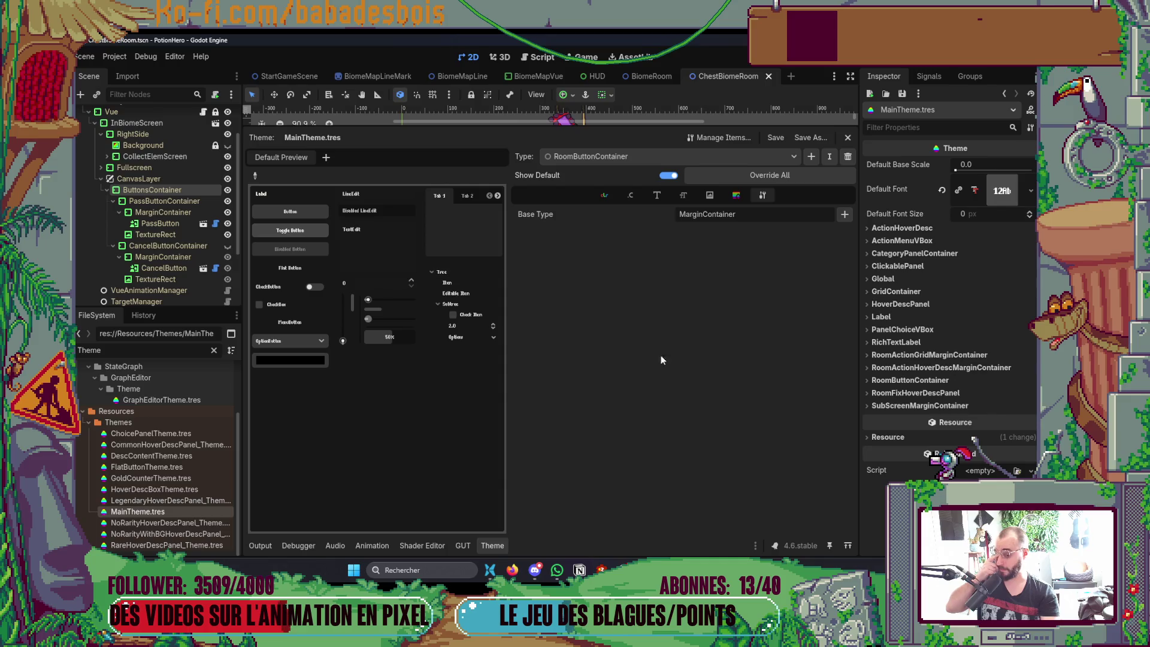
{"action": "left_click", "coordinate": [631, 195]}
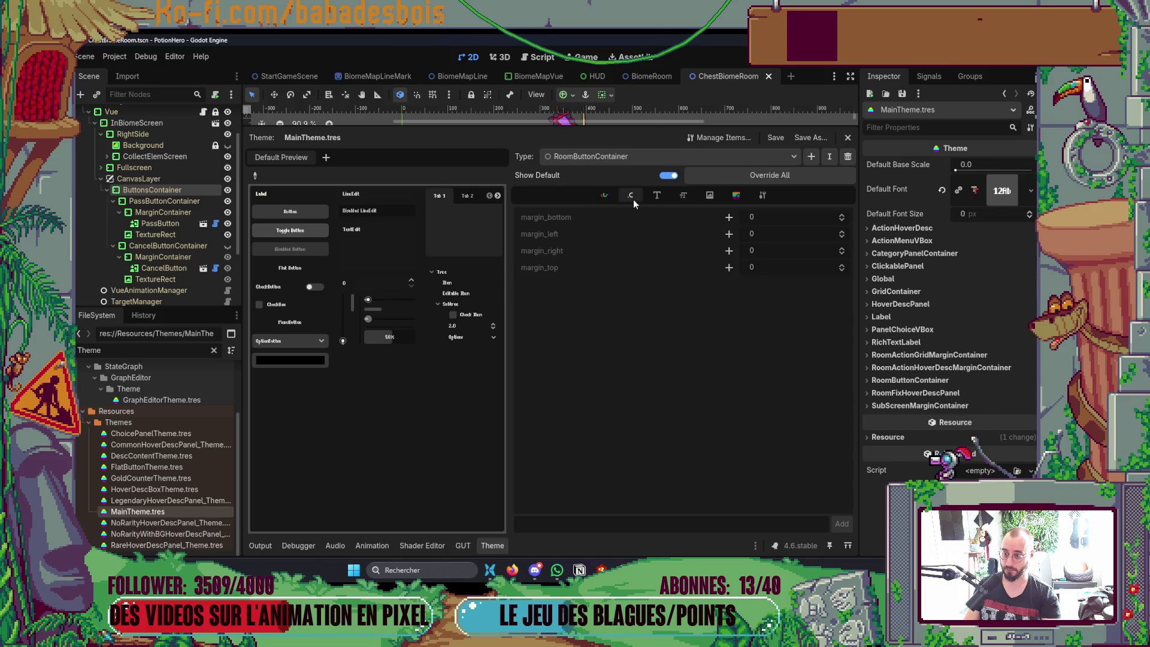
{"action": "left_click", "coordinate": [729, 267]}
{"action": "left_click", "coordinate": [729, 250]}
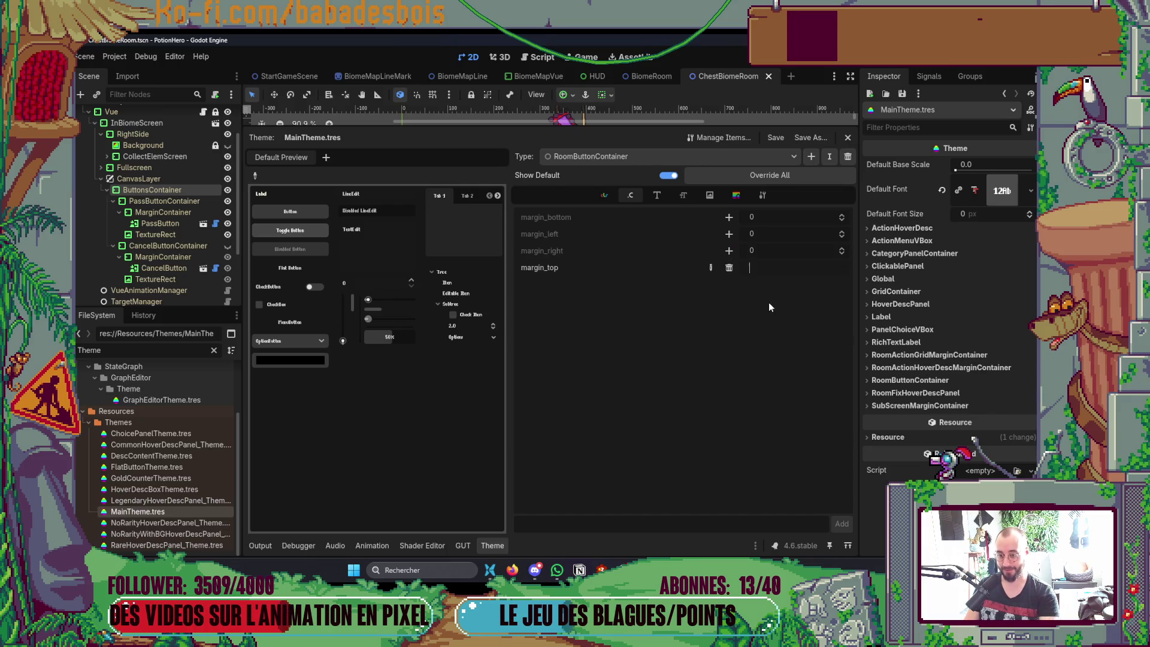
{"action": "type", "text": "5"}
{"action": "key", "text": "Return"}
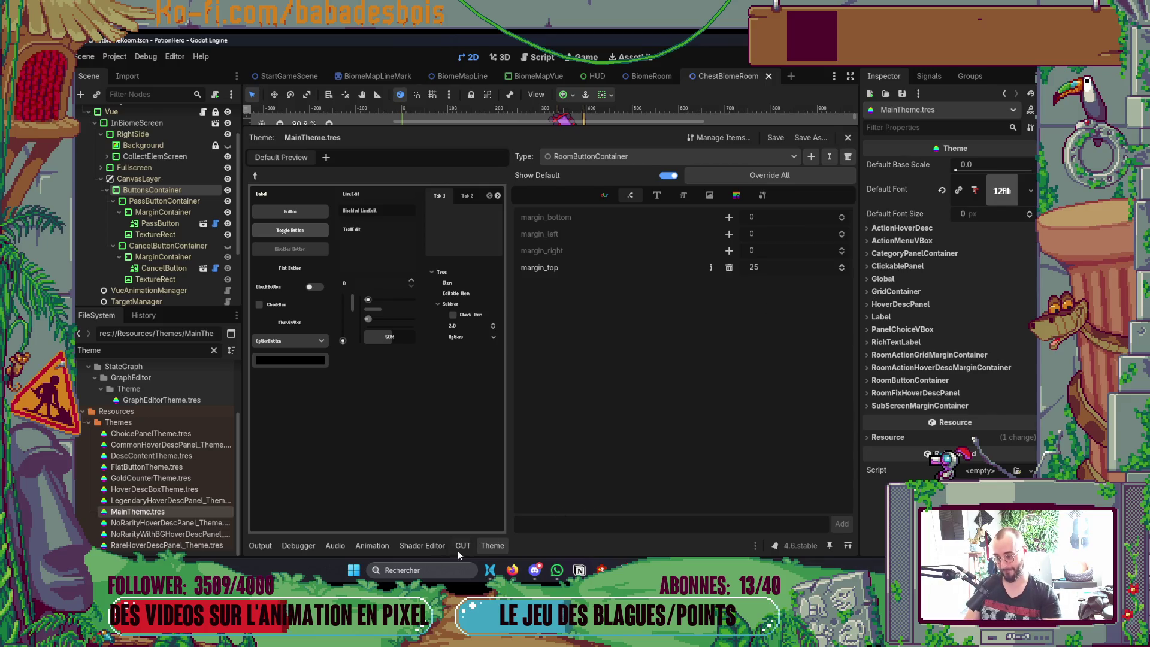
Save, run the game to open and close the biome map, then stop it and save again
{"action": "left_click", "coordinate": [491, 545]}
{"action": "key", "text": "ctrl+s"}
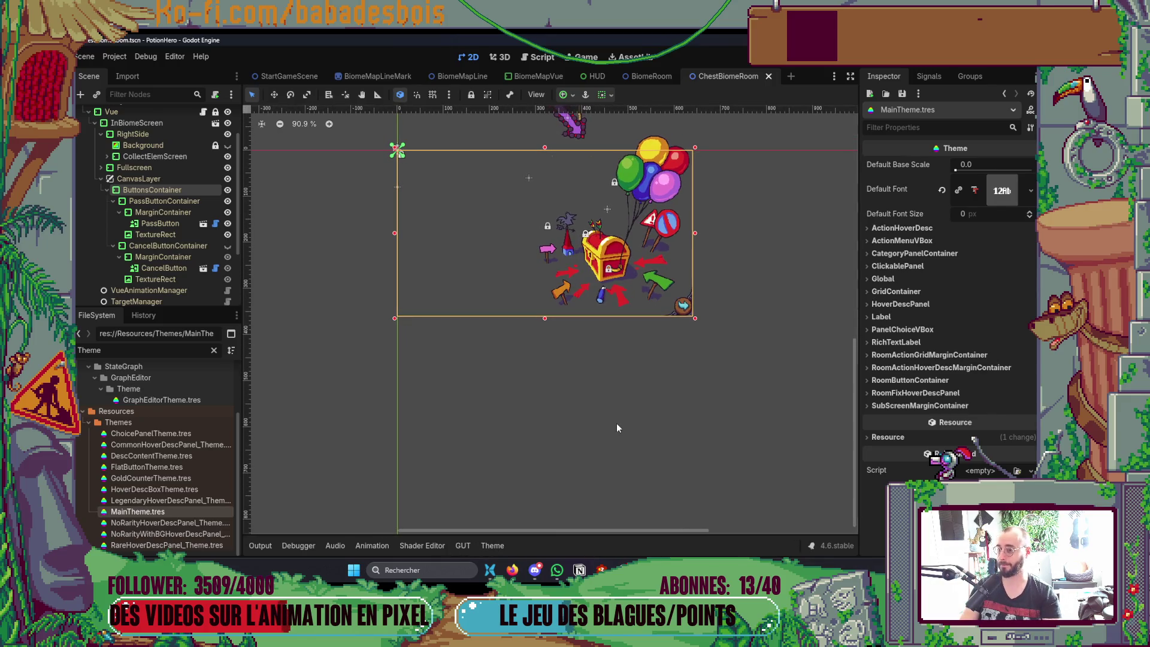
{"action": "key", "text": "F5"}
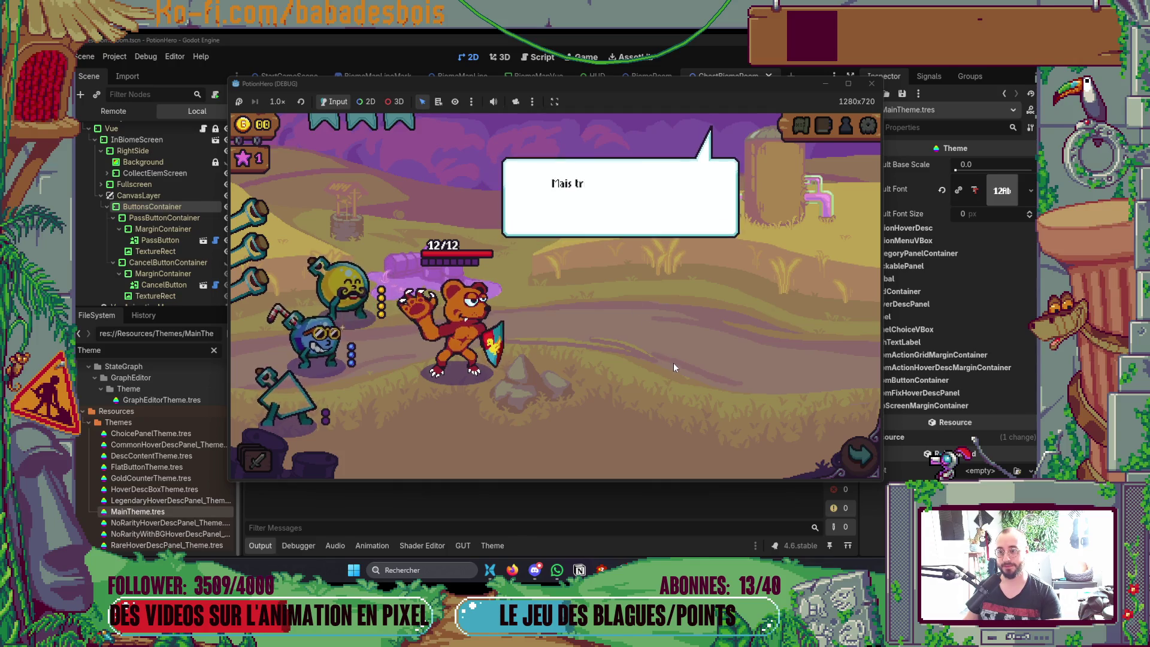
{"action": "left_click", "coordinate": [806, 129]}
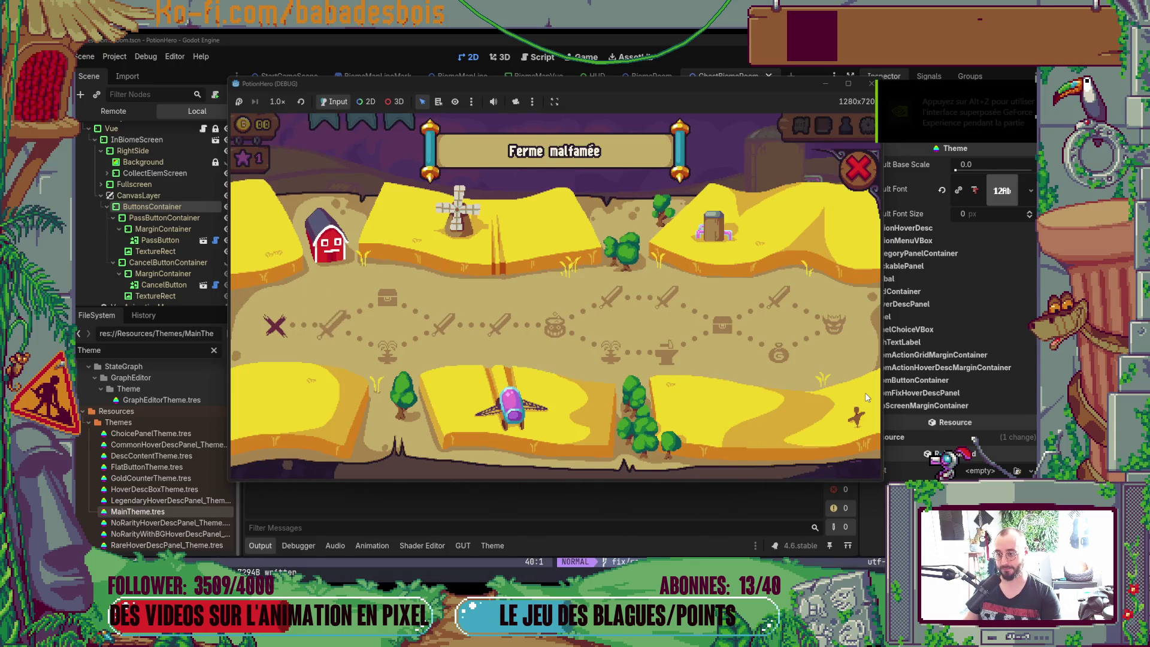
{"action": "left_click", "coordinate": [869, 169]}
{"action": "key", "text": "F8"}
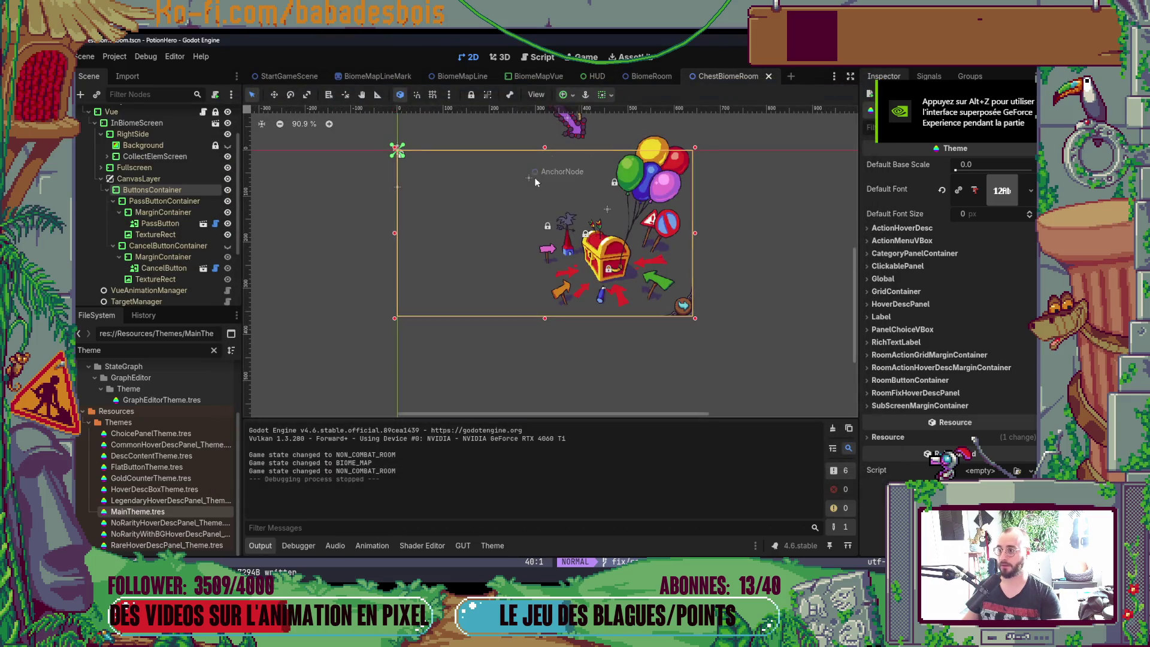
{"action": "key", "text": "ctrl+s"}
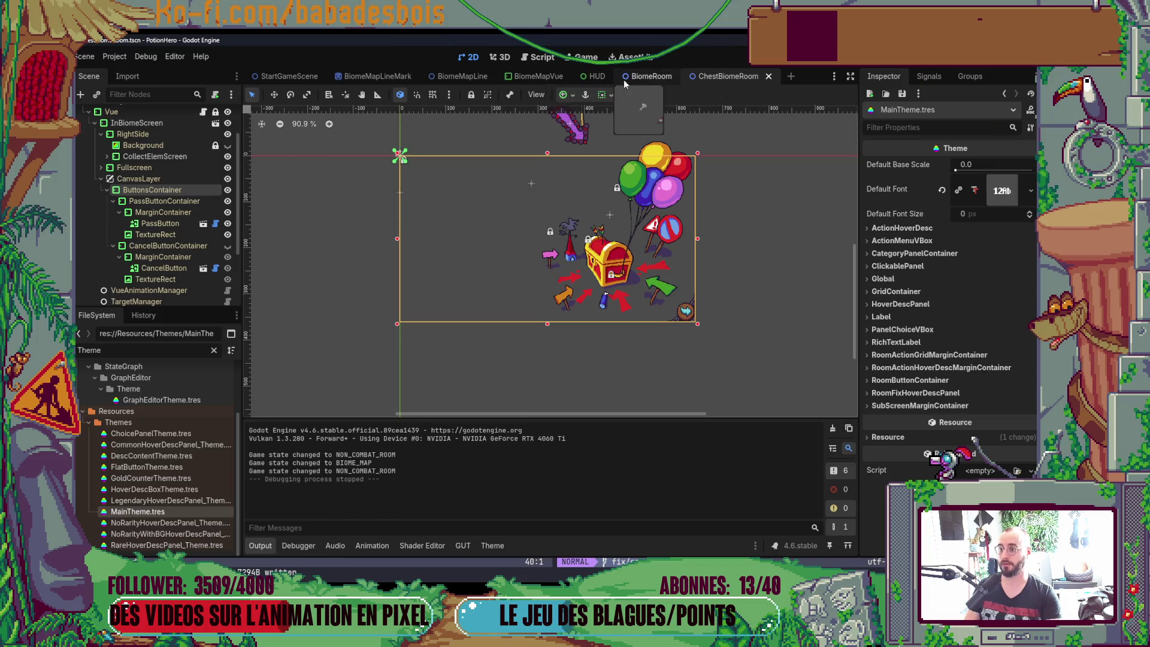
{"action": "left_click", "coordinate": [539, 77]}
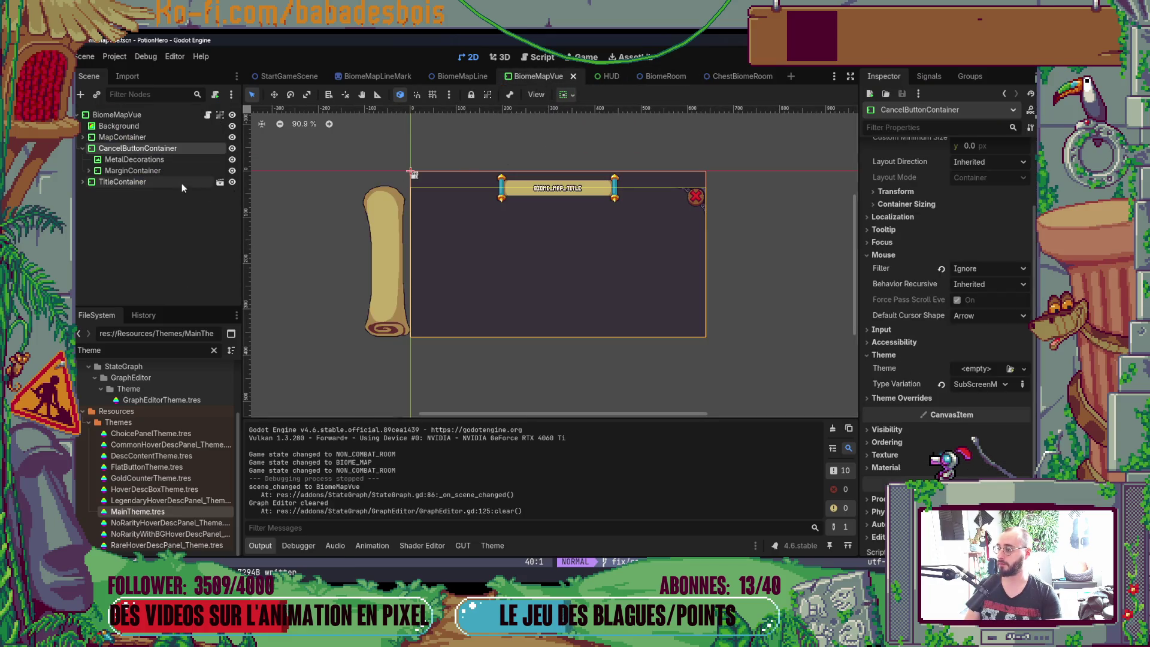
Set CancelButtonContainer's type variation to RoomButtonContainer and save the BiomeMapVue scene
{"action": "left_click", "coordinate": [942, 384]}
{"action": "left_click", "coordinate": [901, 398]}
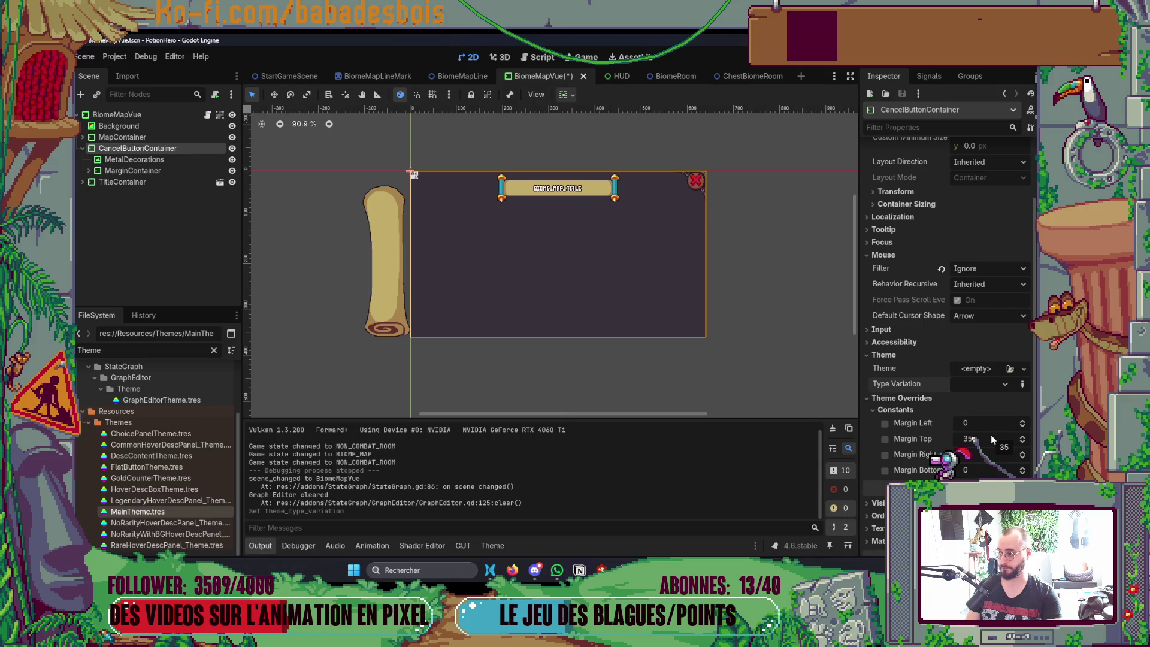
{"action": "key", "text": "ctrl+s"}
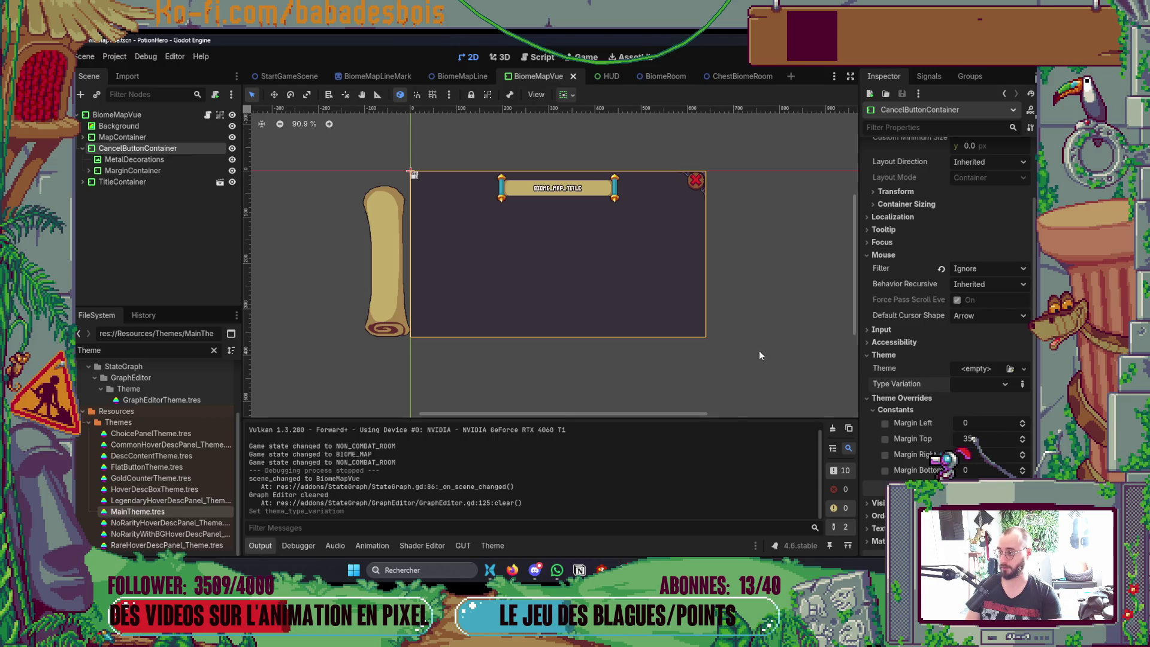
{"action": "left_click", "coordinate": [957, 439]}
{"action": "left_click", "coordinate": [992, 386]}
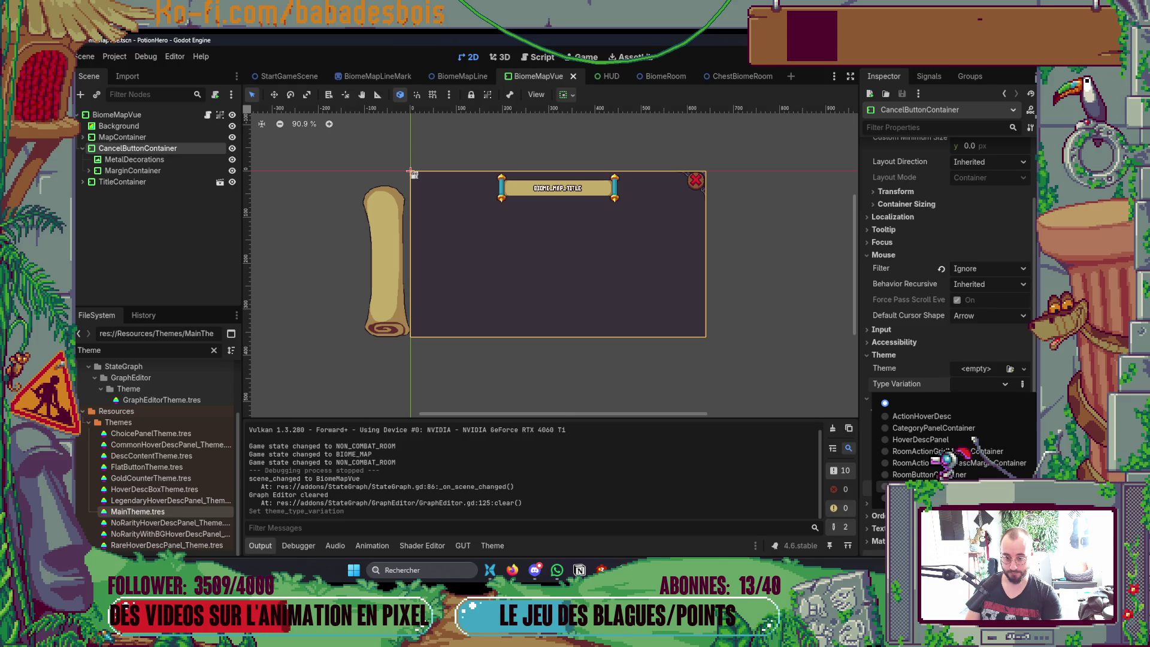
{"action": "left_click", "coordinate": [922, 474]}
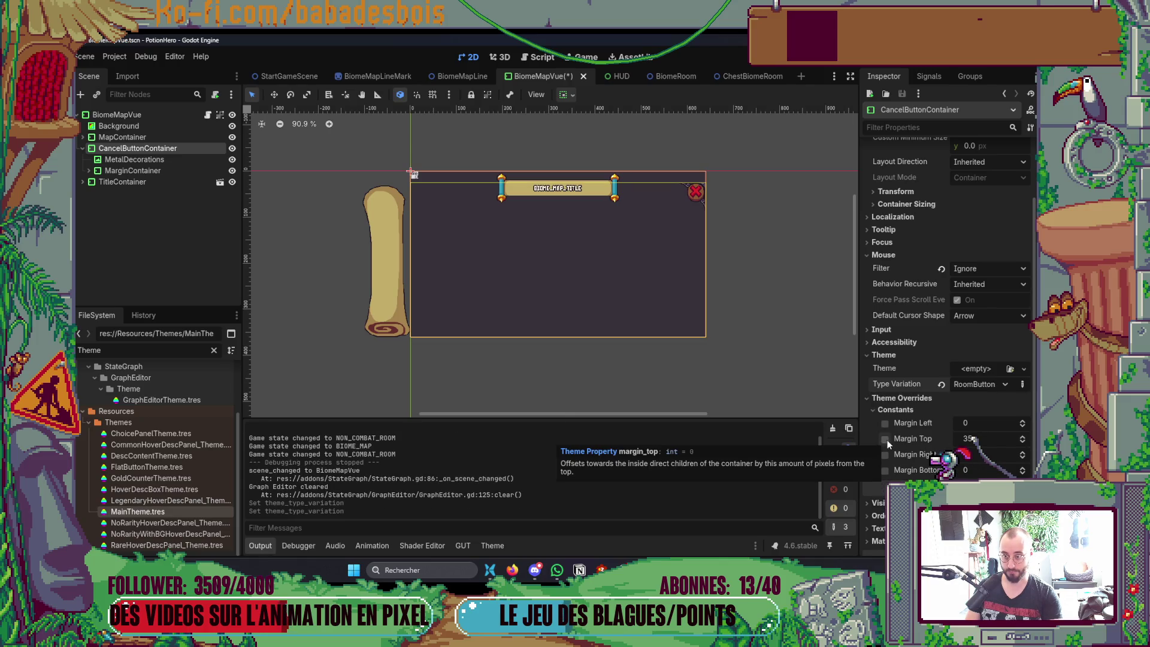
{"action": "key", "text": "ctrl+s"}
{"action": "left_click", "coordinate": [754, 314]}
{"action": "key", "text": "ctrl+s"}
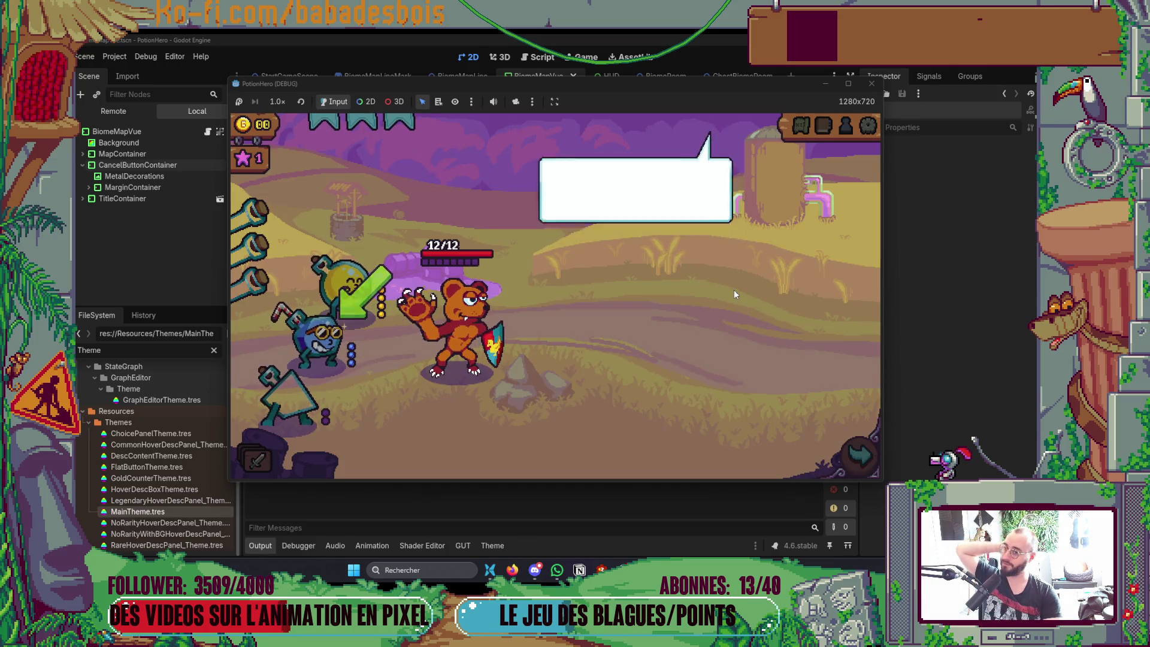
{"action": "left_click", "coordinate": [803, 127]}
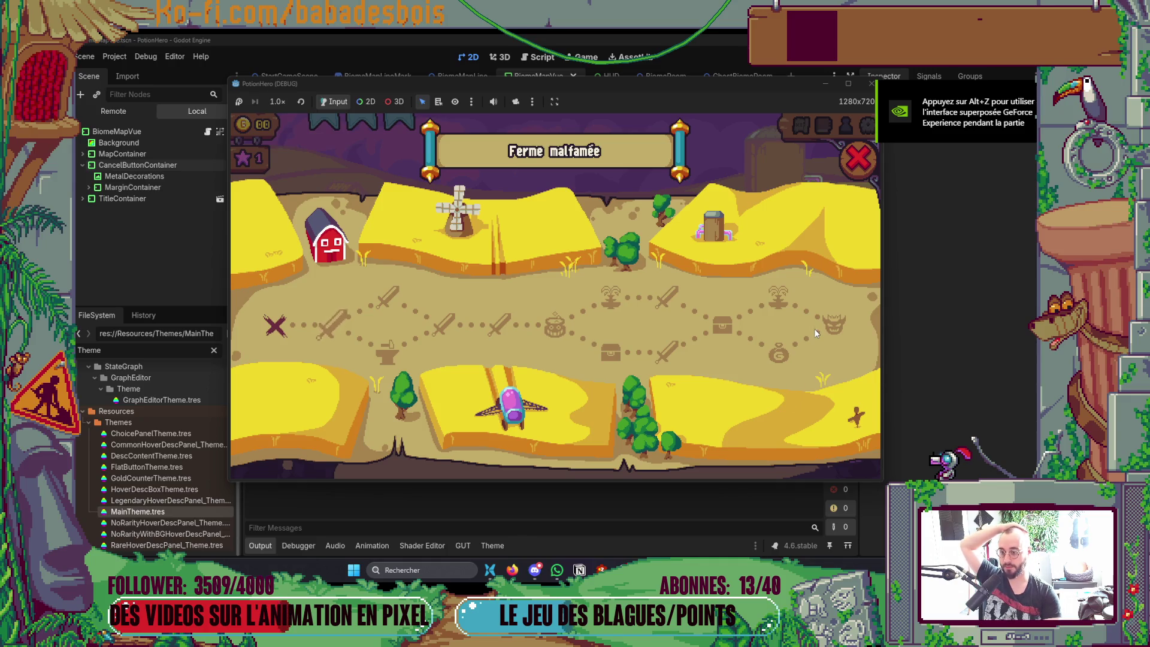
{"action": "left_click", "coordinate": [858, 158]}
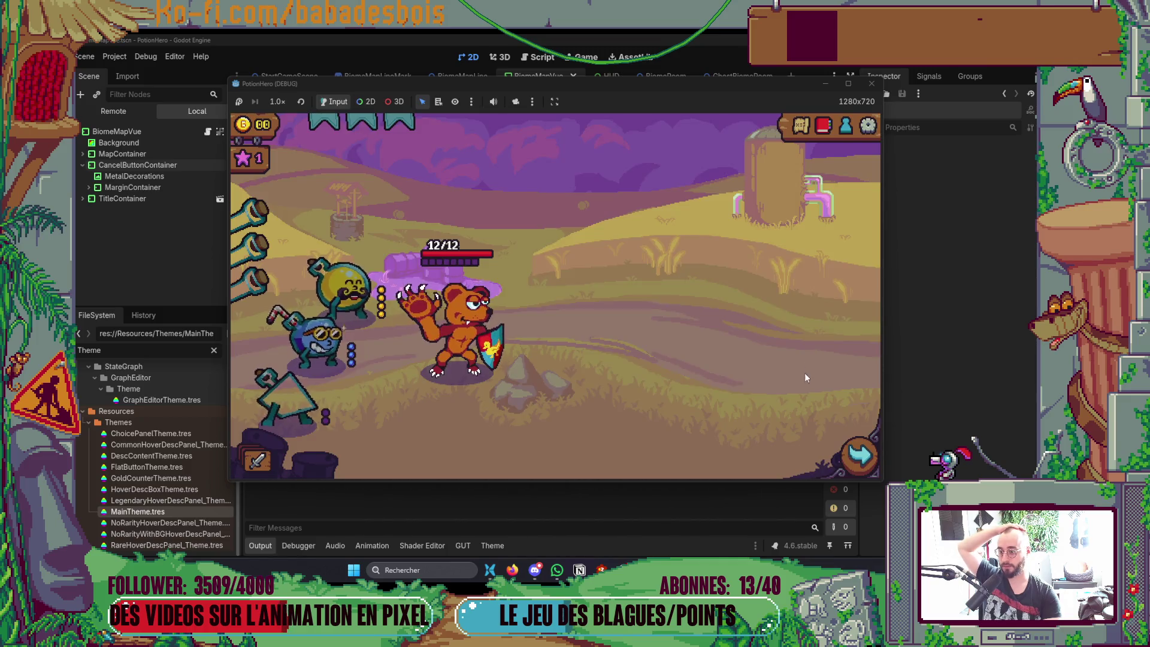
{"action": "left_click", "coordinate": [860, 455]}
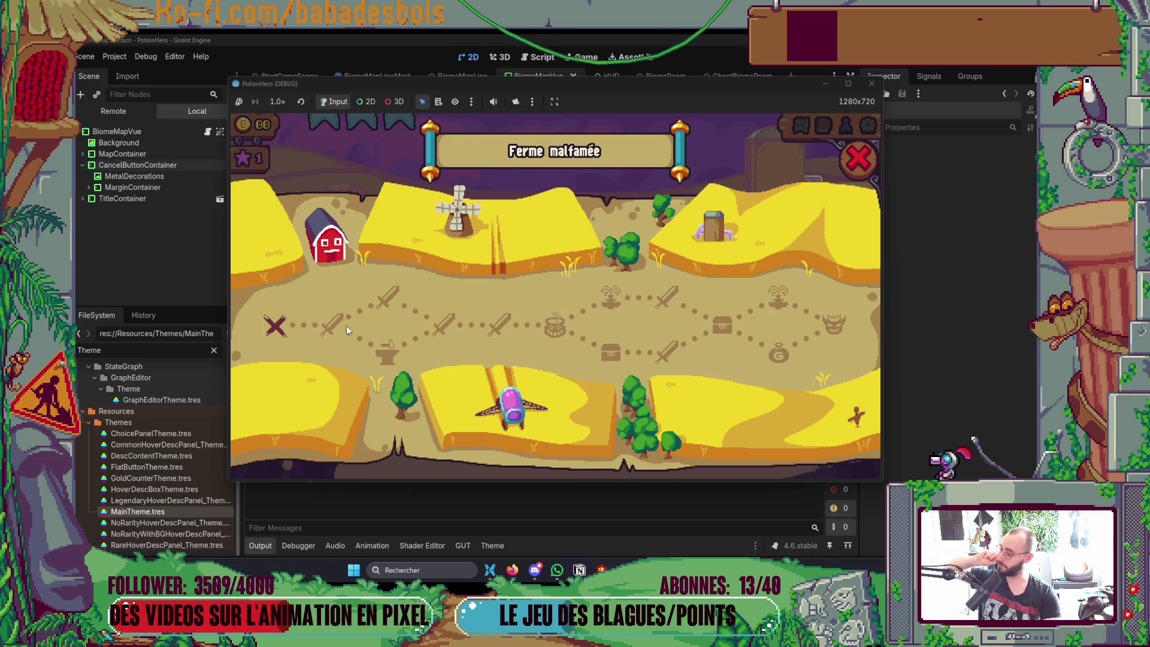
{"action": "left_click", "coordinate": [858, 159]}
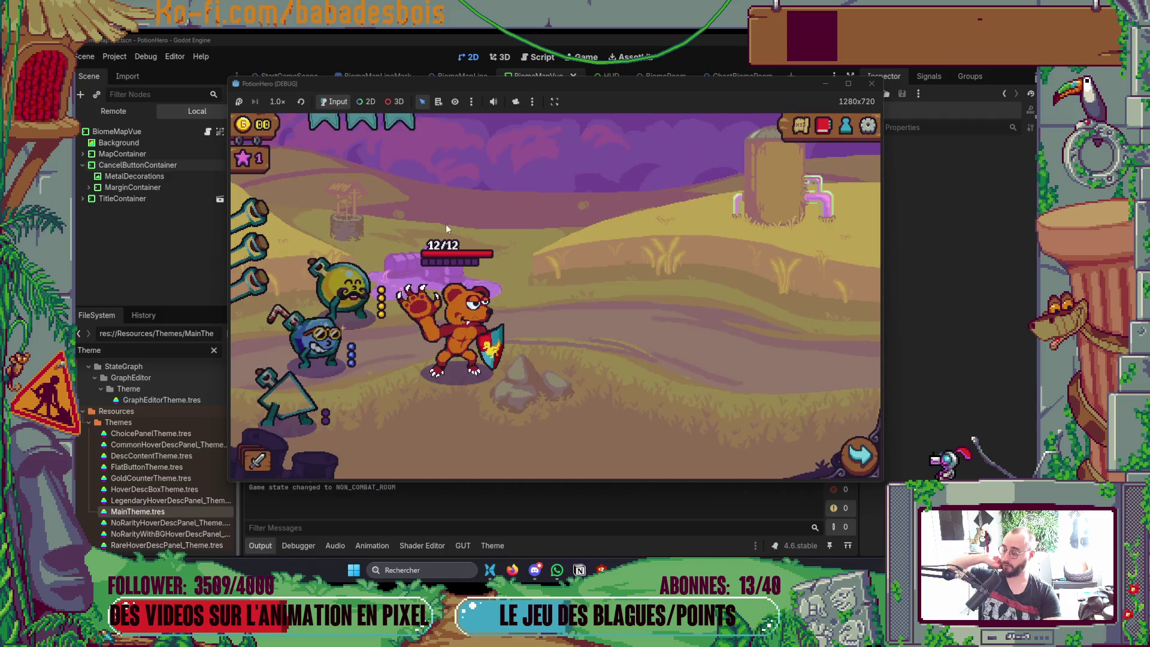
{"action": "left_click", "coordinate": [814, 130]}
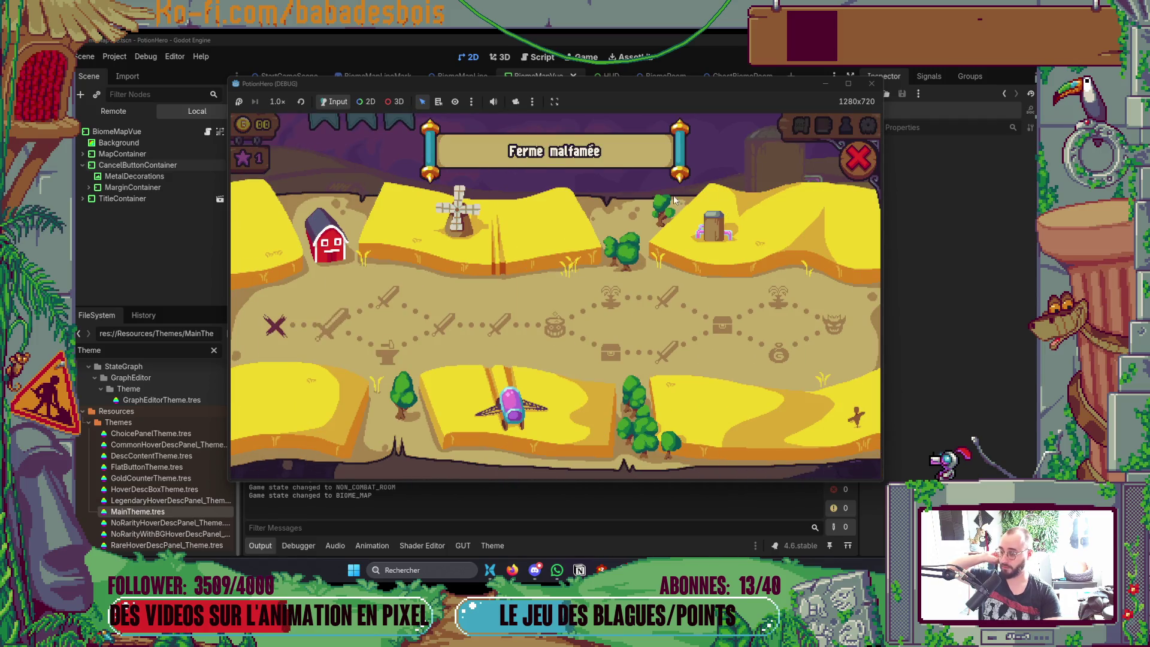
{"action": "left_click", "coordinate": [858, 158]}
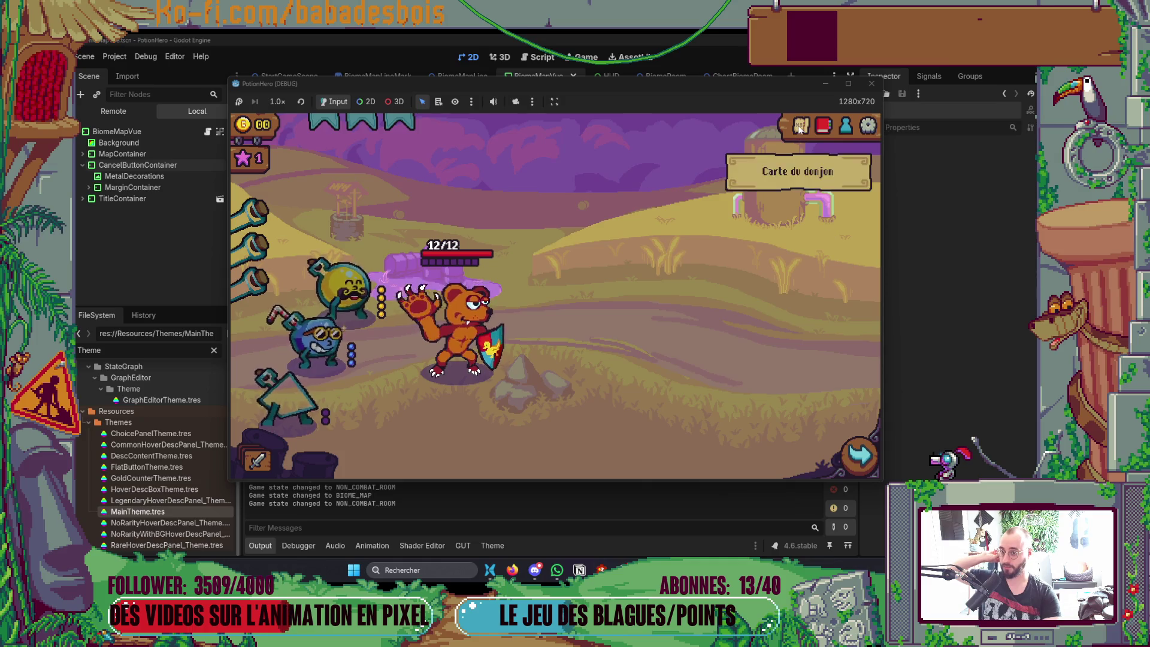
{"action": "left_click", "coordinate": [801, 126]}
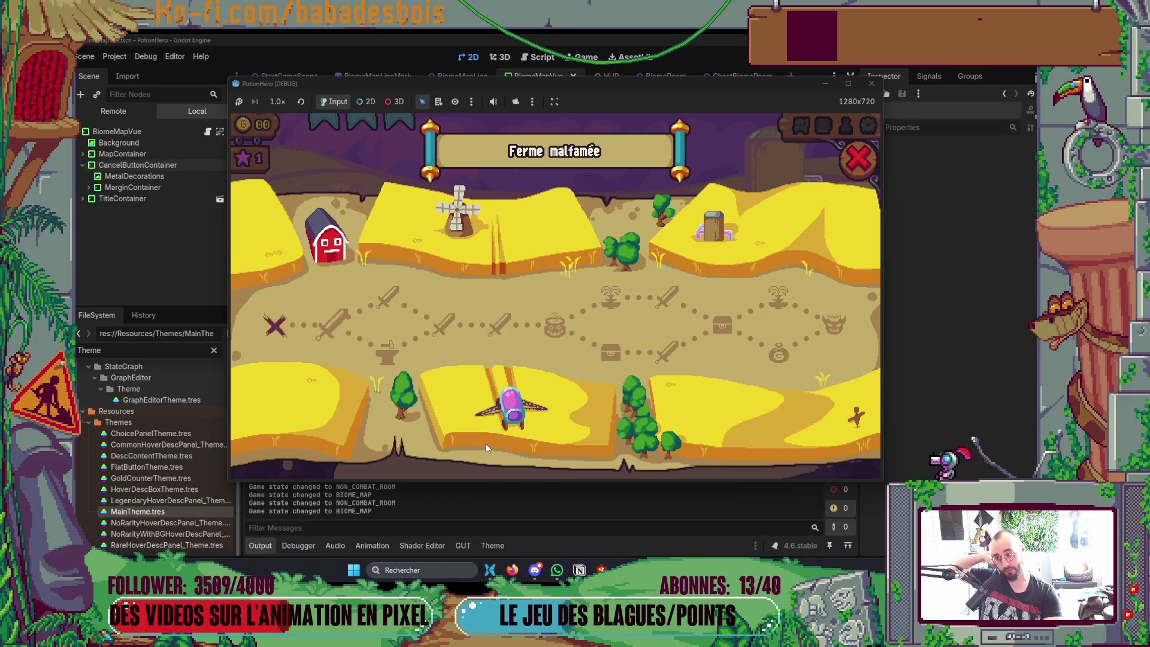
{"action": "left_click", "coordinate": [868, 167]}
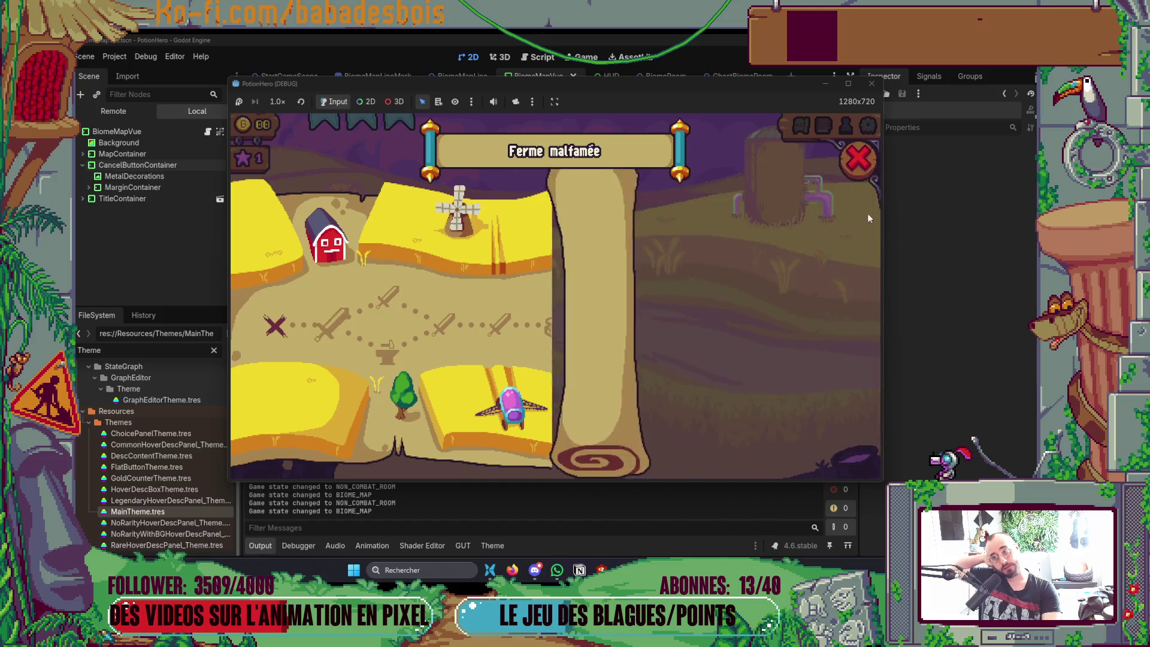
{"action": "left_click", "coordinate": [873, 88]}
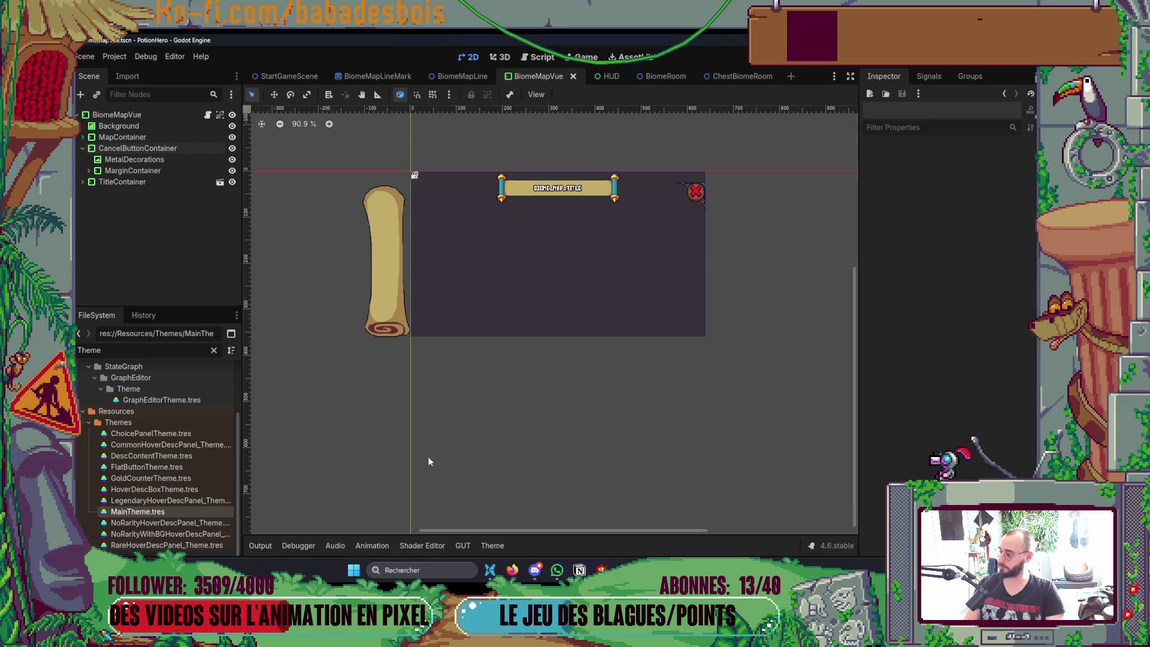
{"action": "key", "text": "alt+Tab"}
Duplicate the to_mask line as to_bg_opacity: 1.0 on APPEAR, otherwise 0.0
{"action": "left_click", "coordinate": [331, 266]}
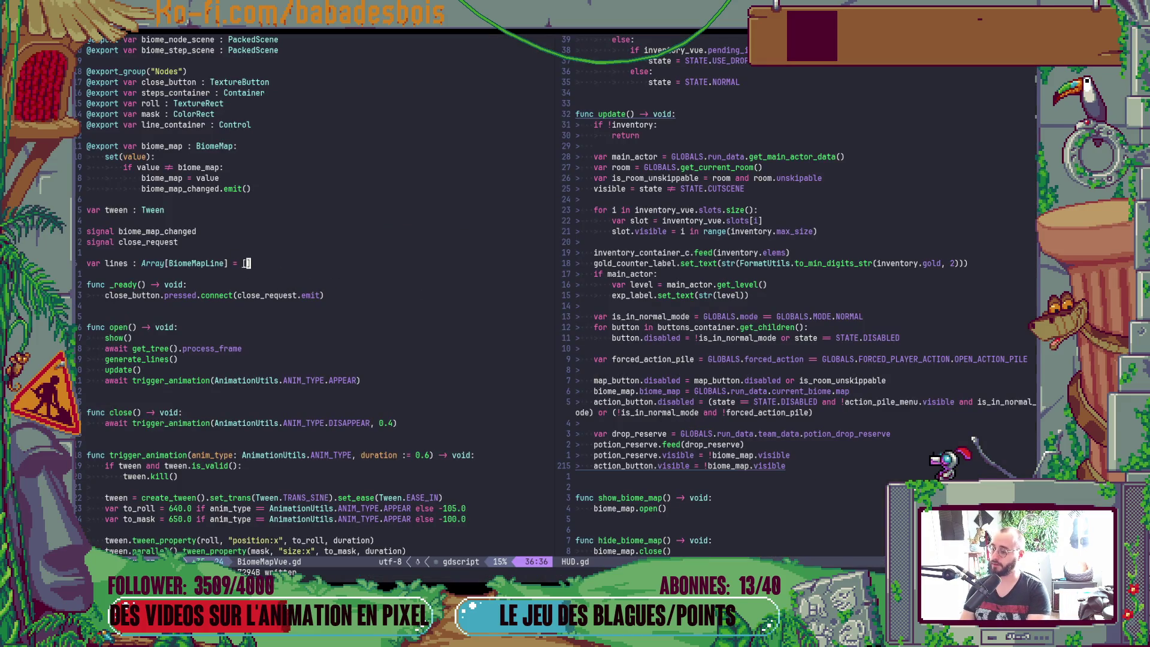
{"action": "scroll", "coordinate": [369, 459], "scroll_direction": "down", "scroll_amount": 3}
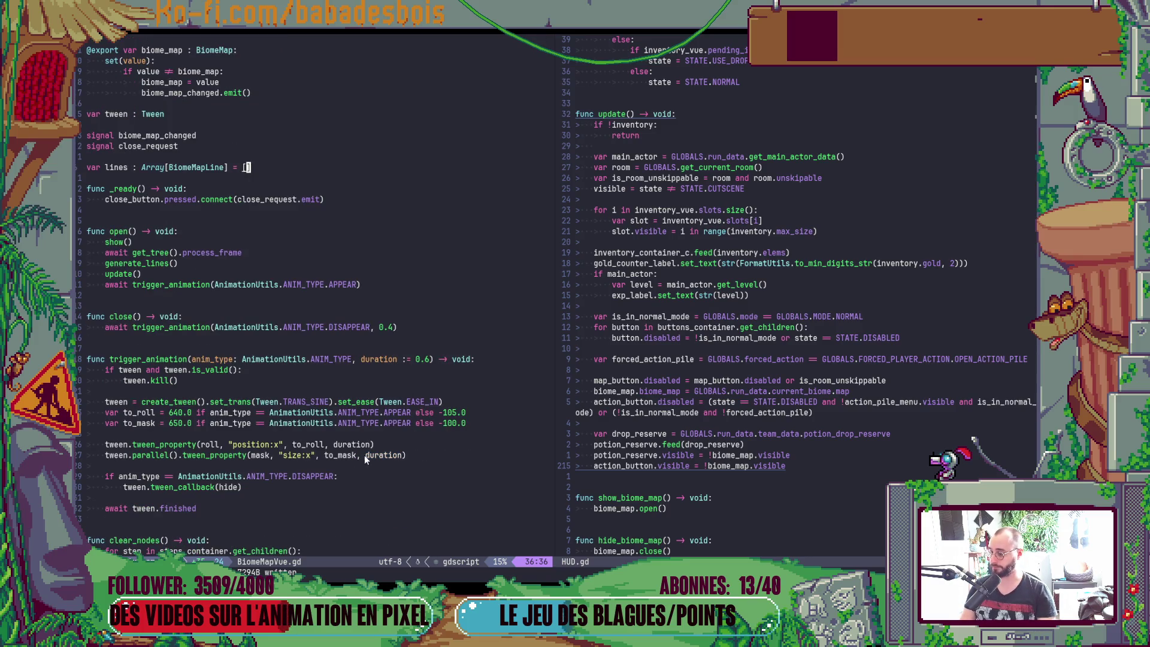
{"action": "left_click", "coordinate": [380, 418]}
{"action": "key", "text": "y"}
{"action": "key", "text": "y"}
{"action": "key", "text": "p"}
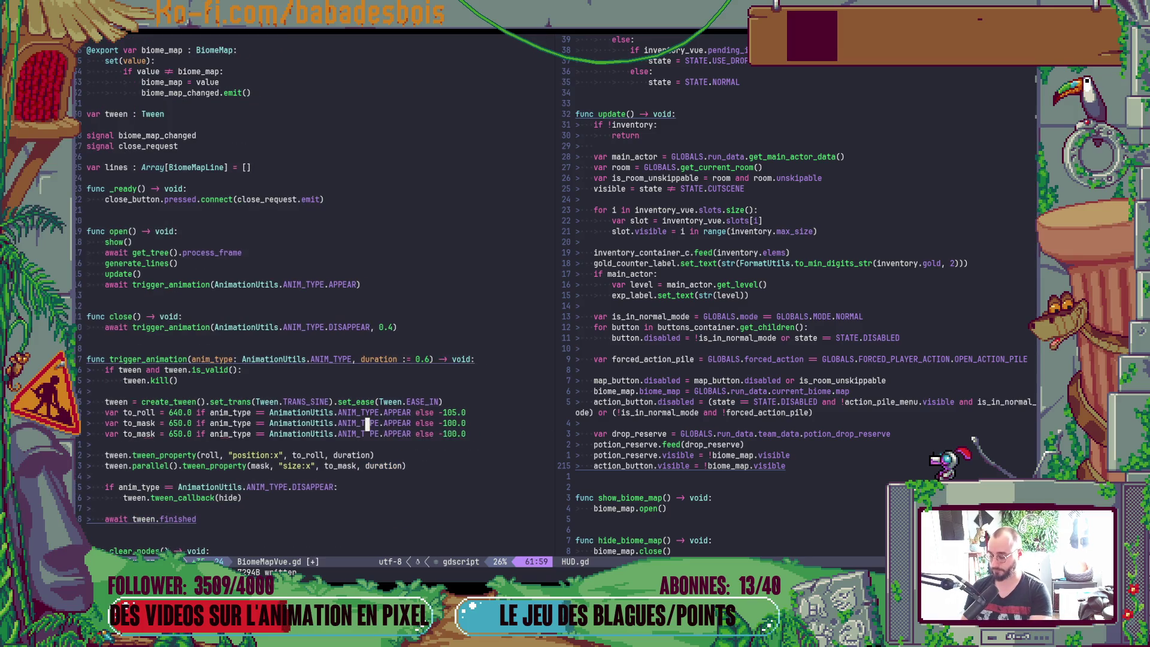
{"action": "key", "text": "b"}
{"action": "key", "text": "h"}
{"action": "key", "text": "h"}
{"action": "key", "text": "h"}
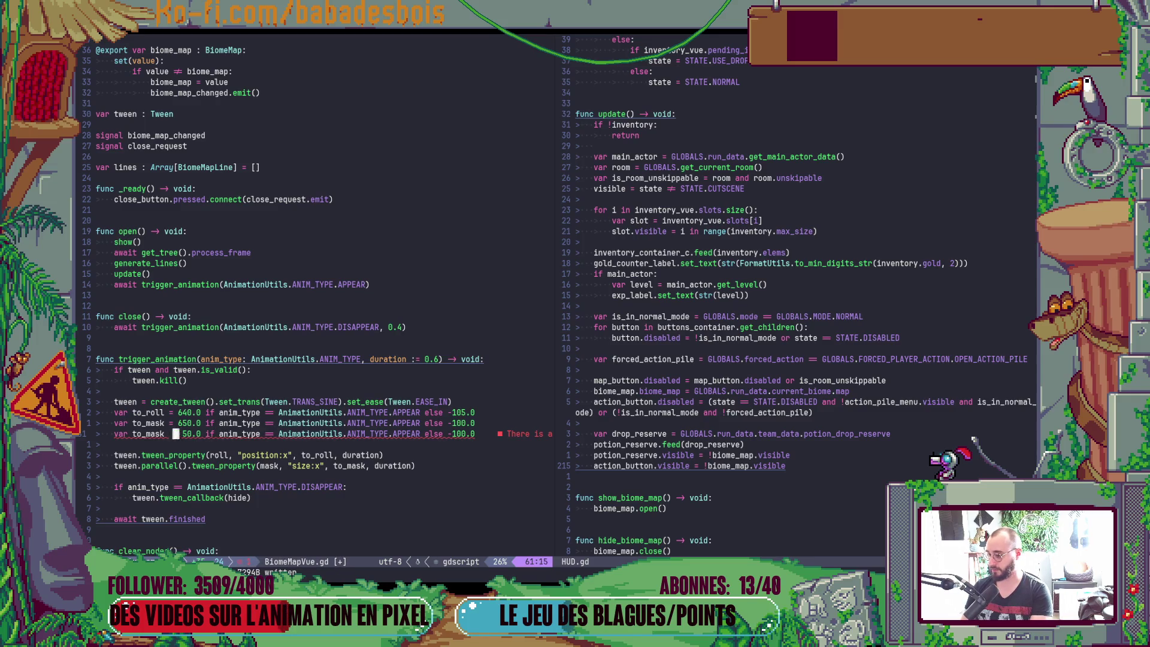
{"action": "type", "text": "hcw"}
{"action": "type", "text": "bg_"}
{"action": "type", "text": "op"}
{"action": "type", "text": "acity"}
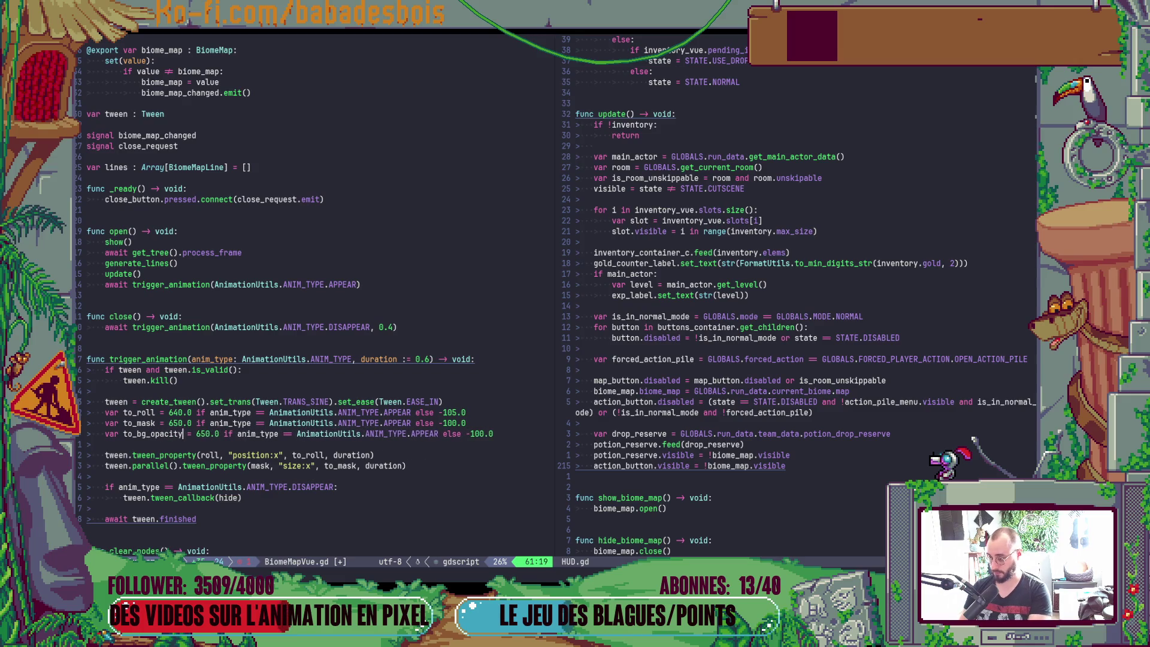
{"action": "type", "text": "wc"}
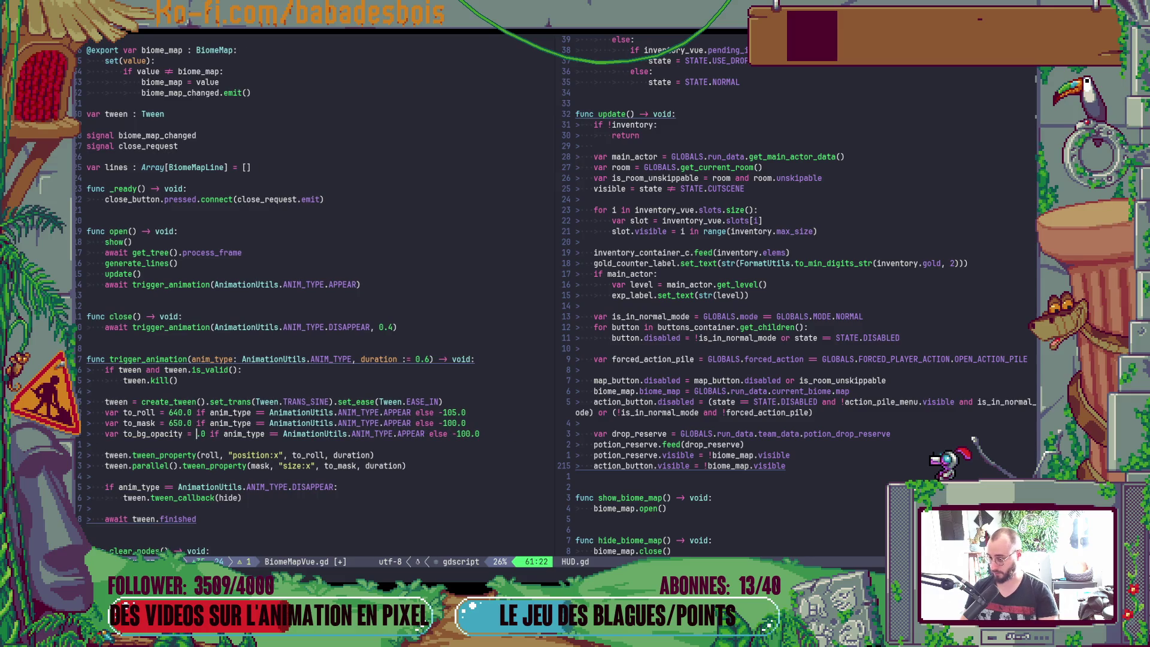
{"action": "type", "text": "1"}
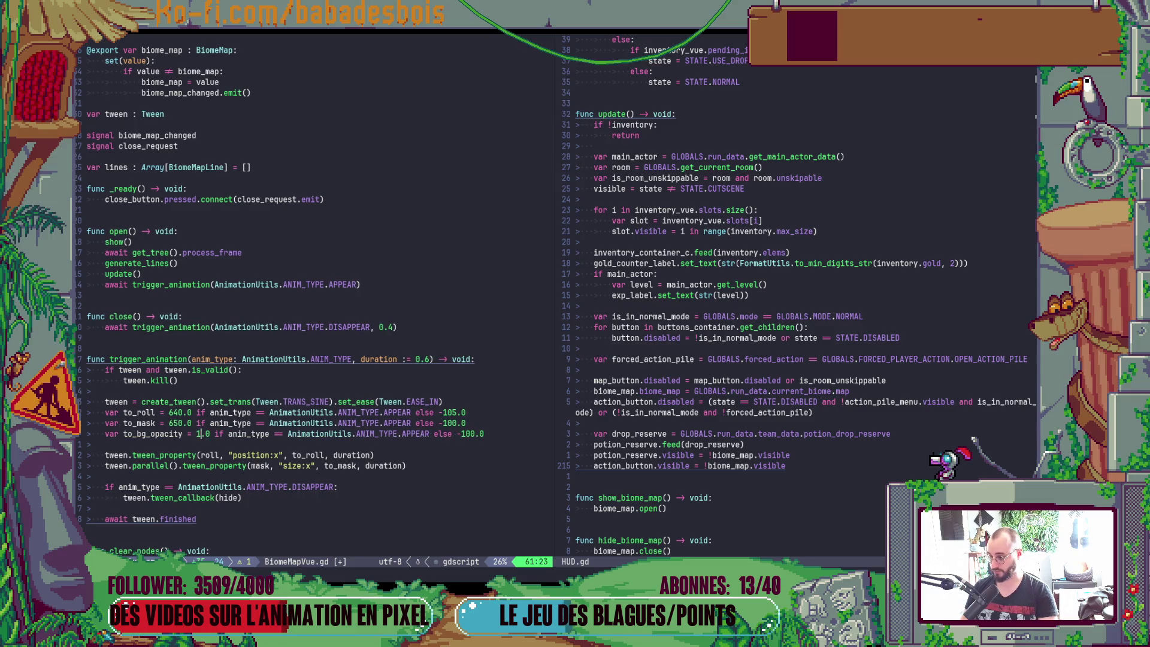
{"action": "key", "text": "Escape"}
{"action": "key", "text": "$"}
{"action": "key", "text": "b"}
{"action": "key", "text": "b"}
{"action": "key", "text": "b"}
{"action": "key", "text": "C"}
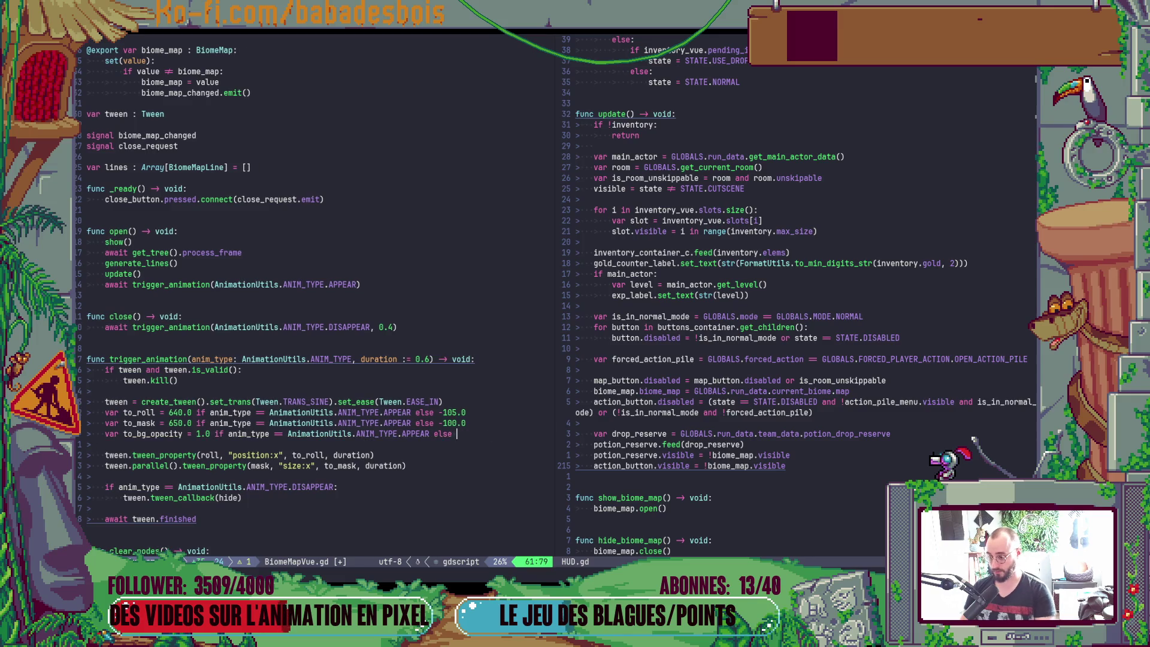
{"action": "key", "text": "Escape"}
Duplicate the mask tween line below it
{"action": "key", "text": "j"}
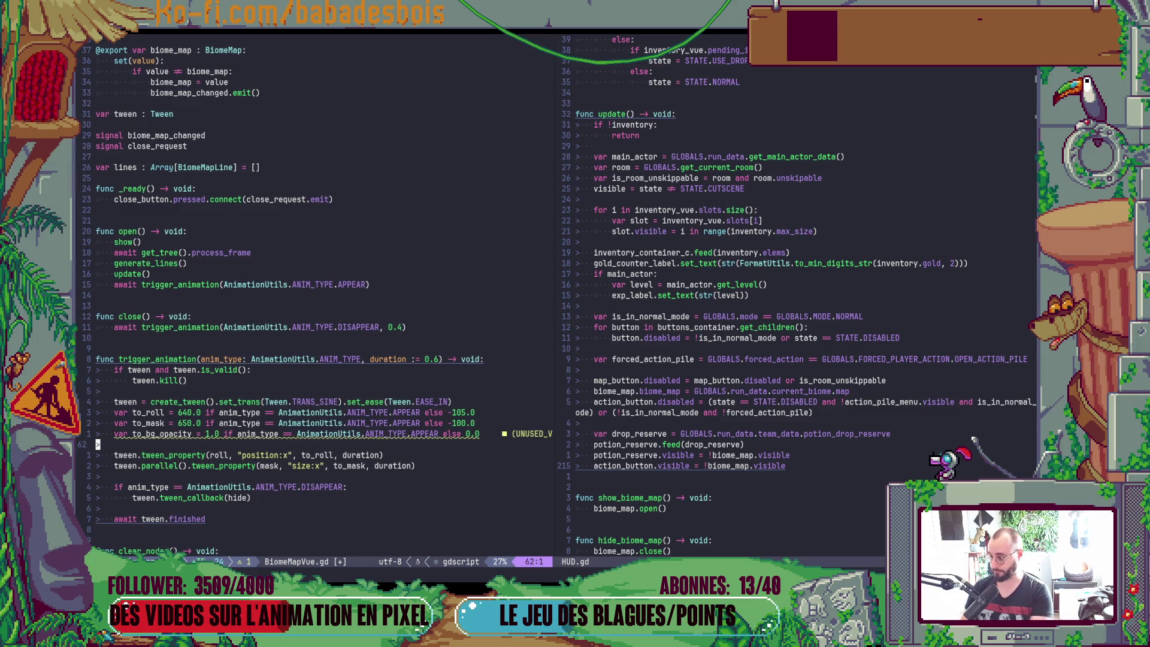
{"action": "key", "text": "j"}
{"action": "key", "text": "j"}
{"action": "key", "text": "y"}
{"action": "key", "text": "y"}
{"action": "key", "text": "p"}
{"action": "key", "text": "b"}
{"action": "key", "text": "b"}
{"action": "key", "text": "b"}
{"action": "key", "text": "b"}
{"action": "key", "text": "b"}
{"action": "key", "text": "b"}
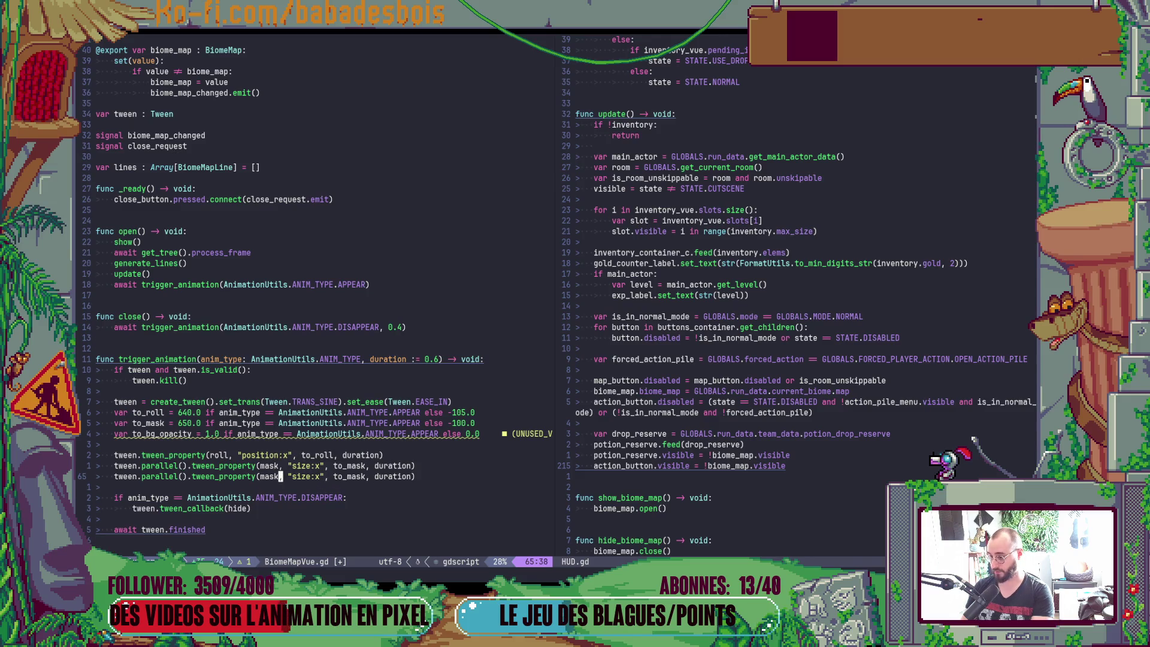
Switch to the right split and search project files for BiomeMapVue
{"action": "key", "text": "ctrl+w"}
{"action": "key", "text": "l"}
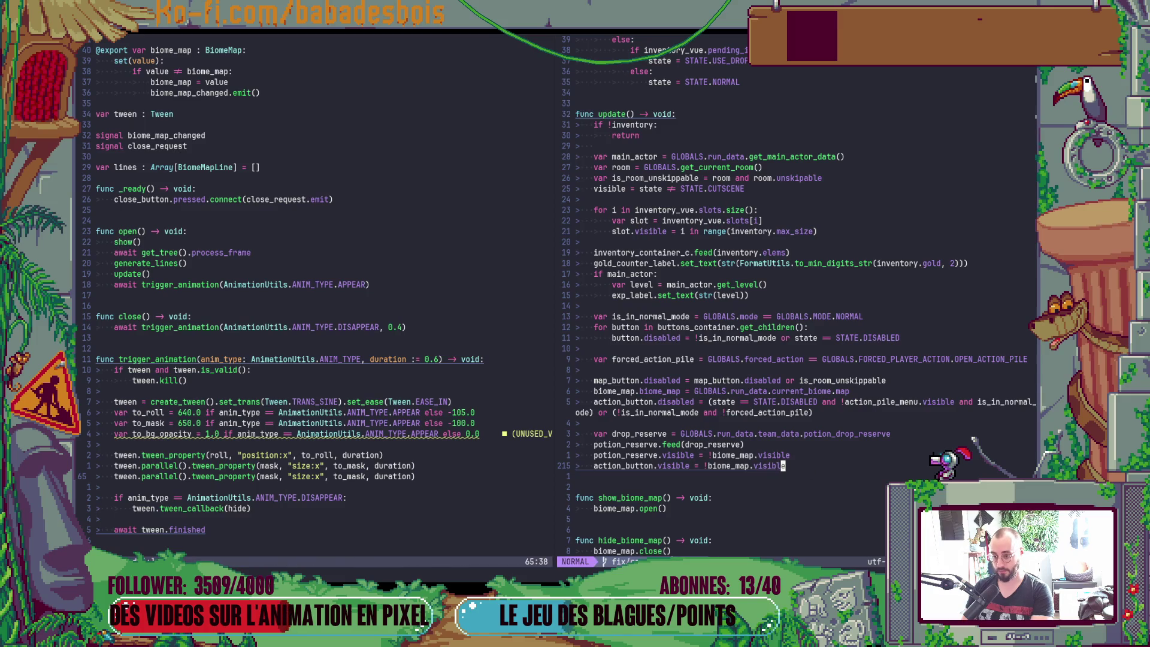
{"action": "key", "text": "space"}
{"action": "key", "text": "f"}
{"action": "key", "text": "f"}
{"action": "type", "text": "BiomeM"}
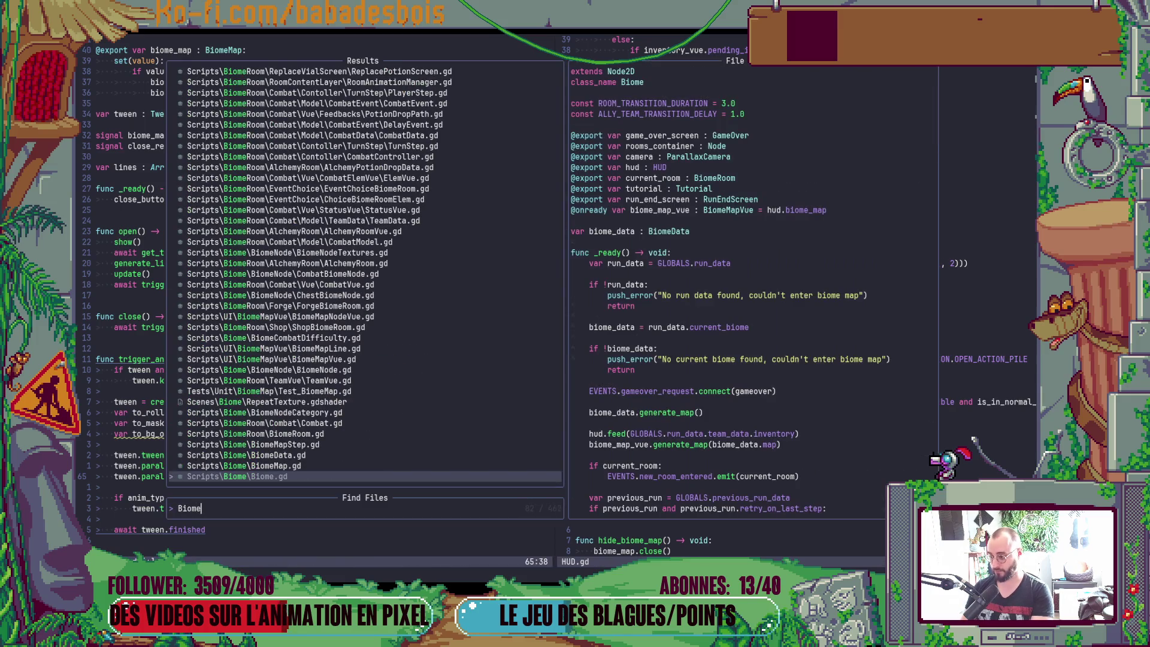
{"action": "type", "text": "apVue"}
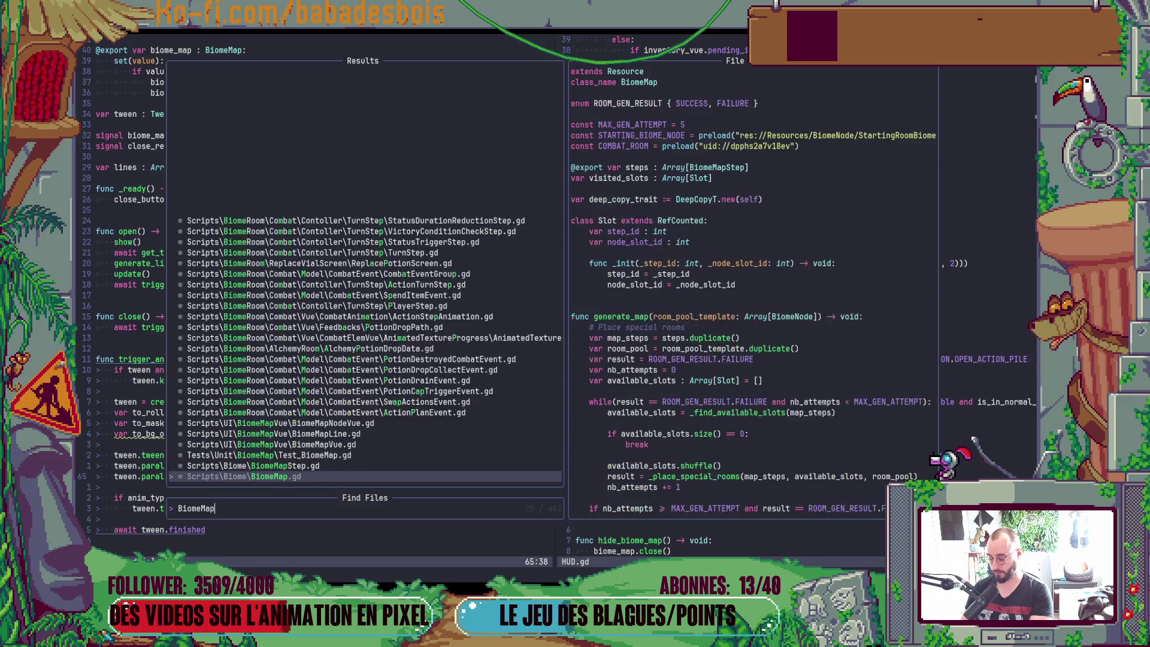
{"action": "key", "text": "Return"}
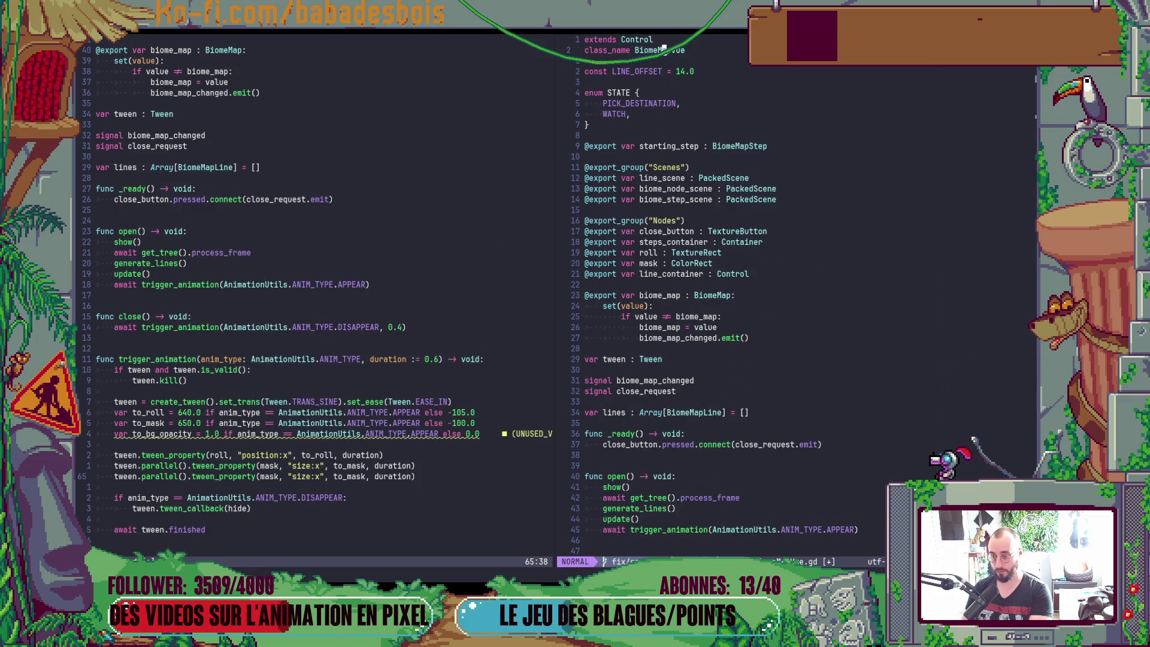
{"action": "left_click", "coordinate": [664, 234]}
{"action": "key", "text": "shift+o"}
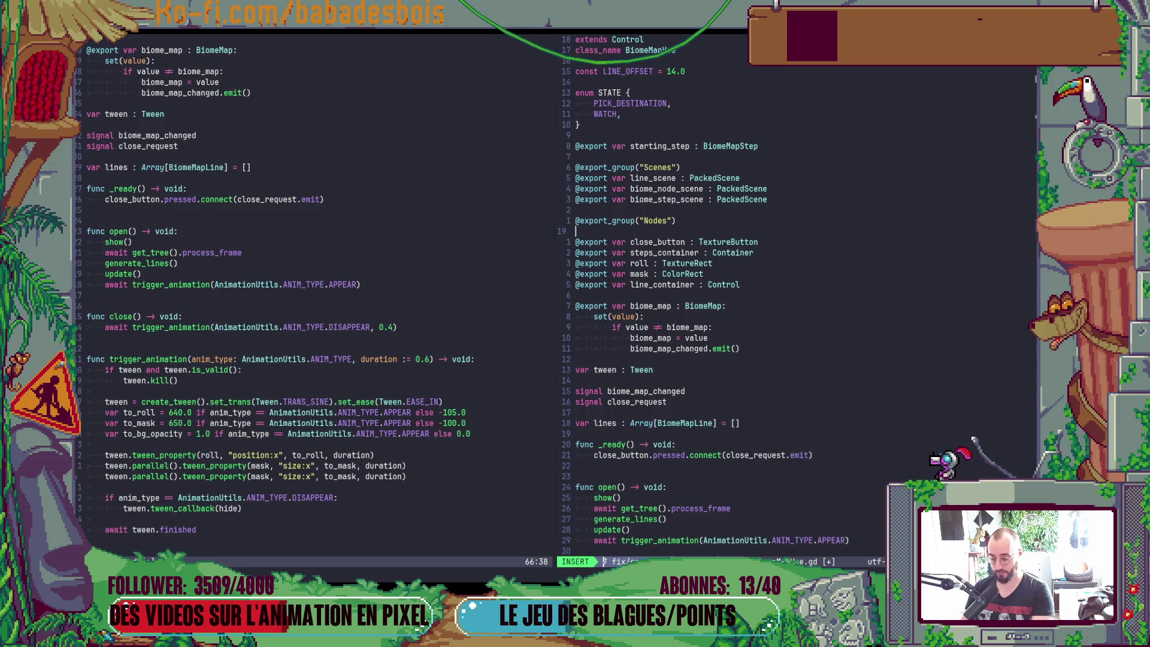
{"action": "type", "text": "@export var background"}
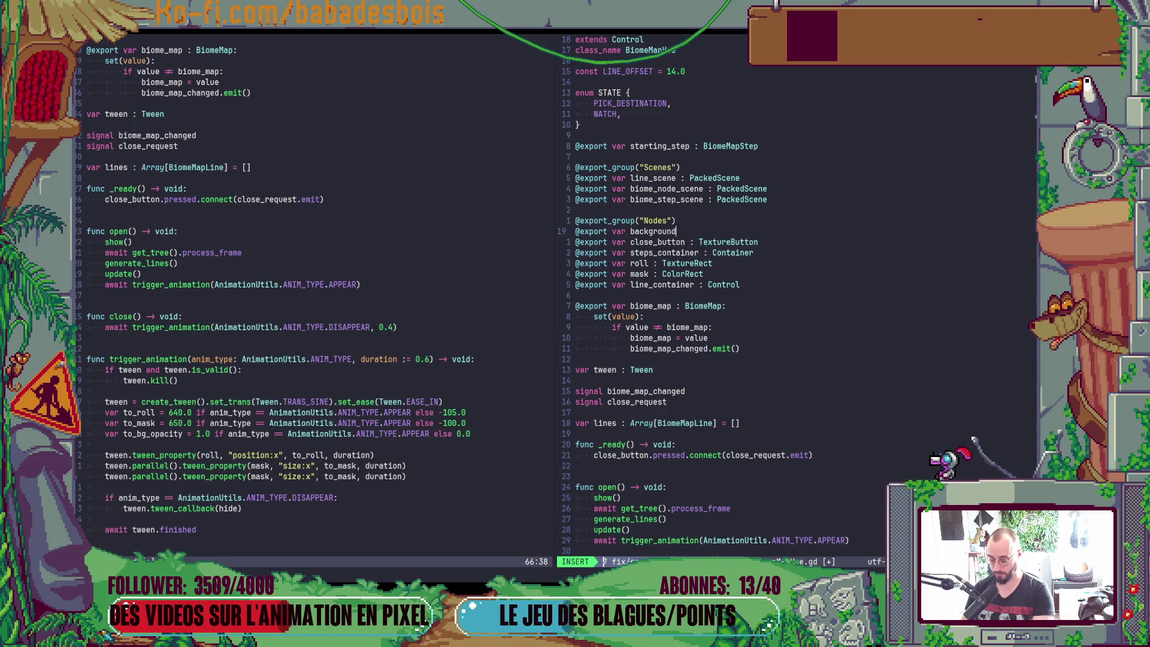
{"action": "type", "text": " : ColorRect"}
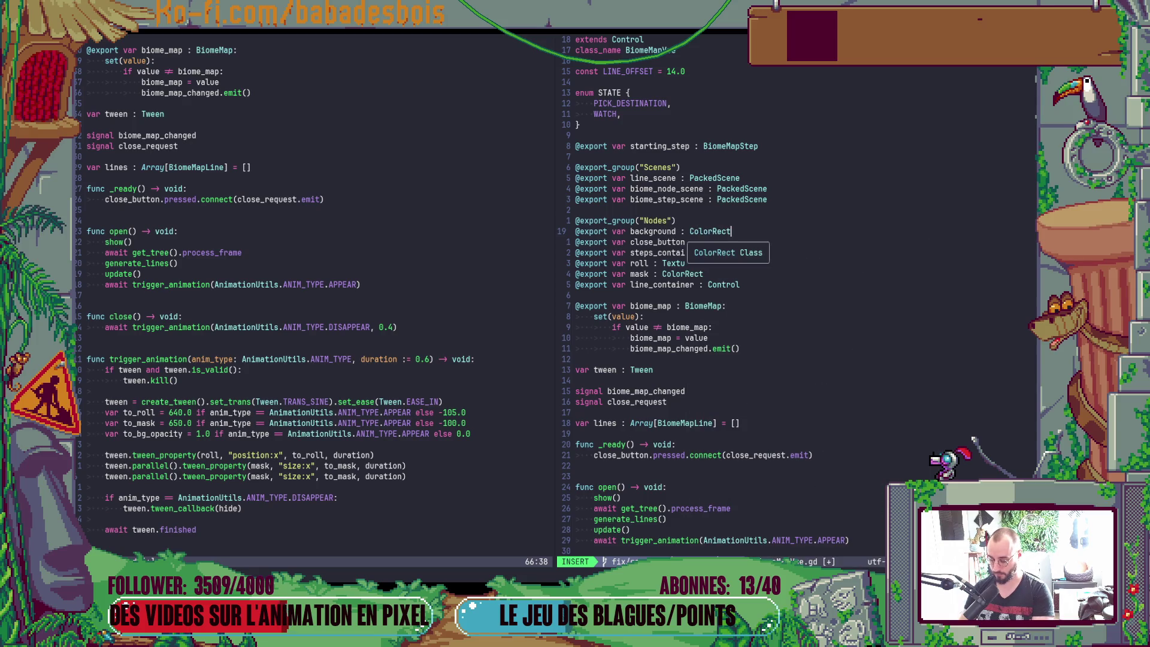
{"action": "key", "text": "Escape"}
{"action": "type", "text": ":w"}
{"action": "key", "text": "Return"}
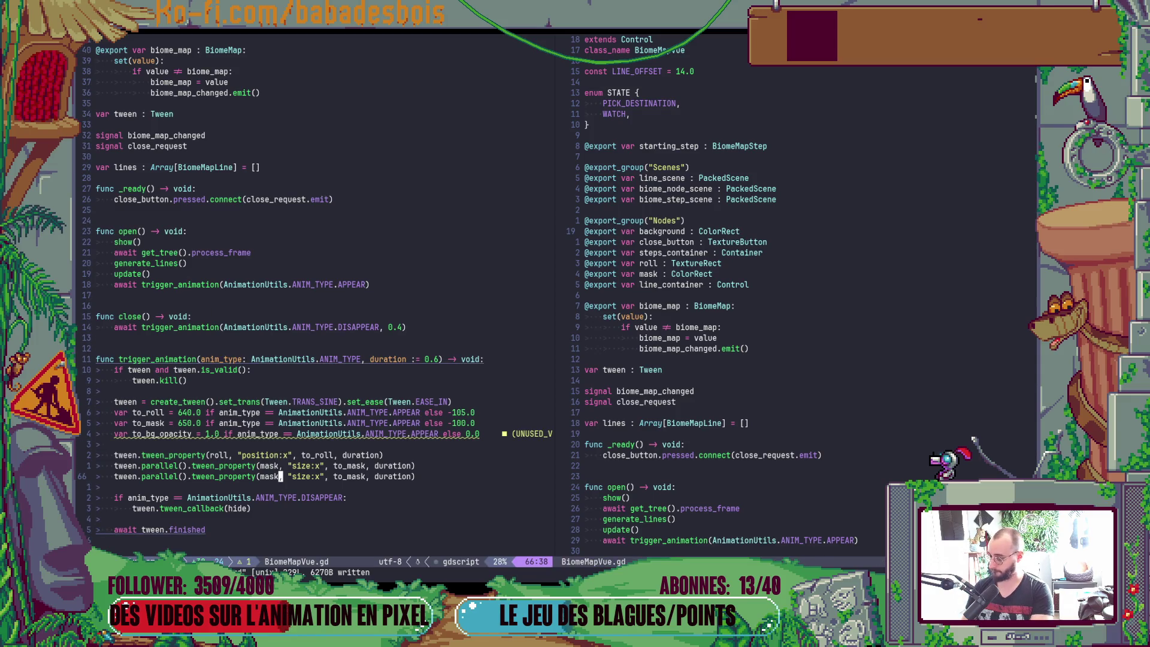
{"action": "type", "text": "bcwback"}
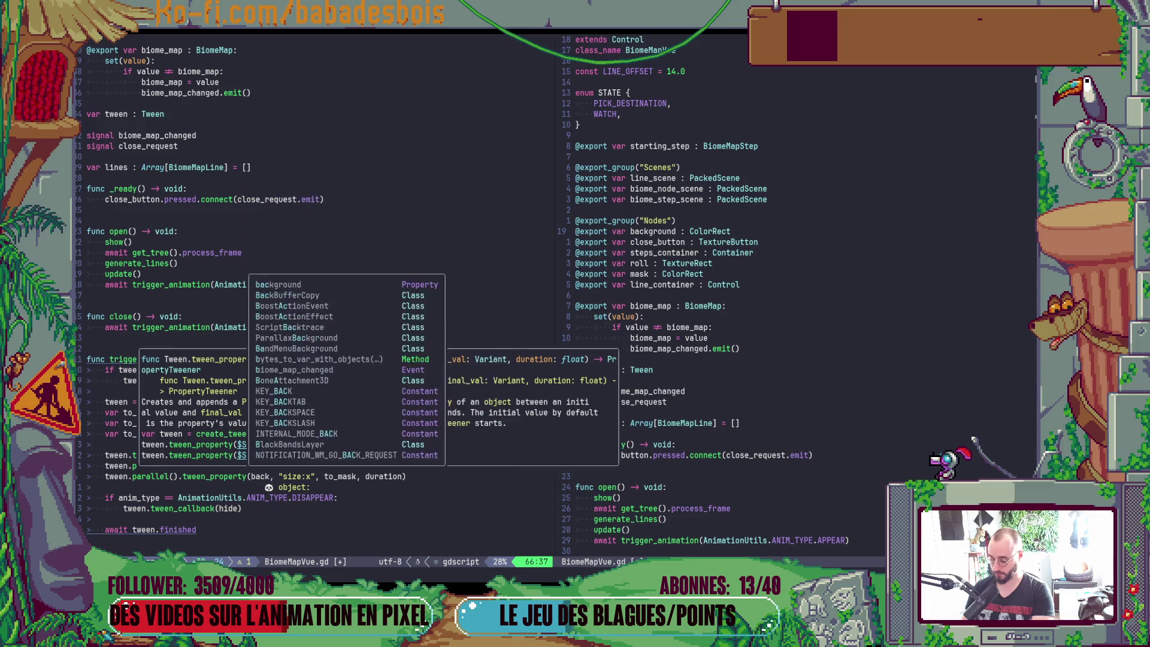
Retarget the copied tween to background, changing its property from size to modulate:a
{"action": "key", "text": "Return"}
{"action": "key", "text": "Escape"}
{"action": "key", "text": "w"}
{"action": "key", "text": "w"}
{"action": "key", "text": "w"}
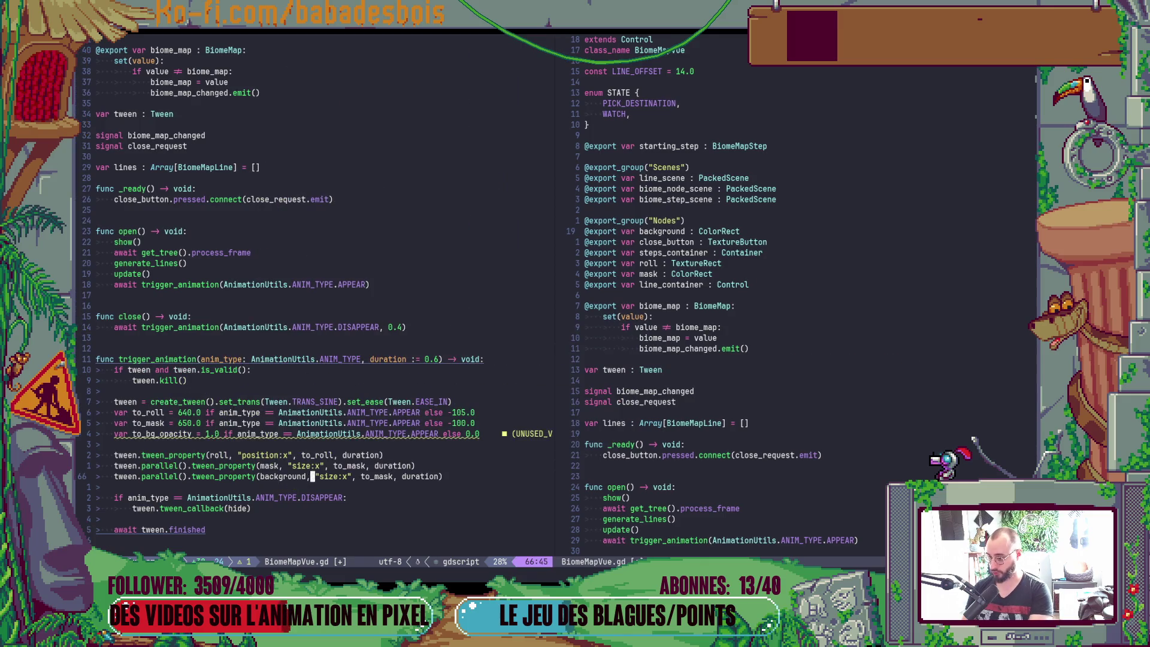
{"action": "key", "text": "d"}
{"action": "key", "text": "w"}
{"action": "key", "text": "i"}
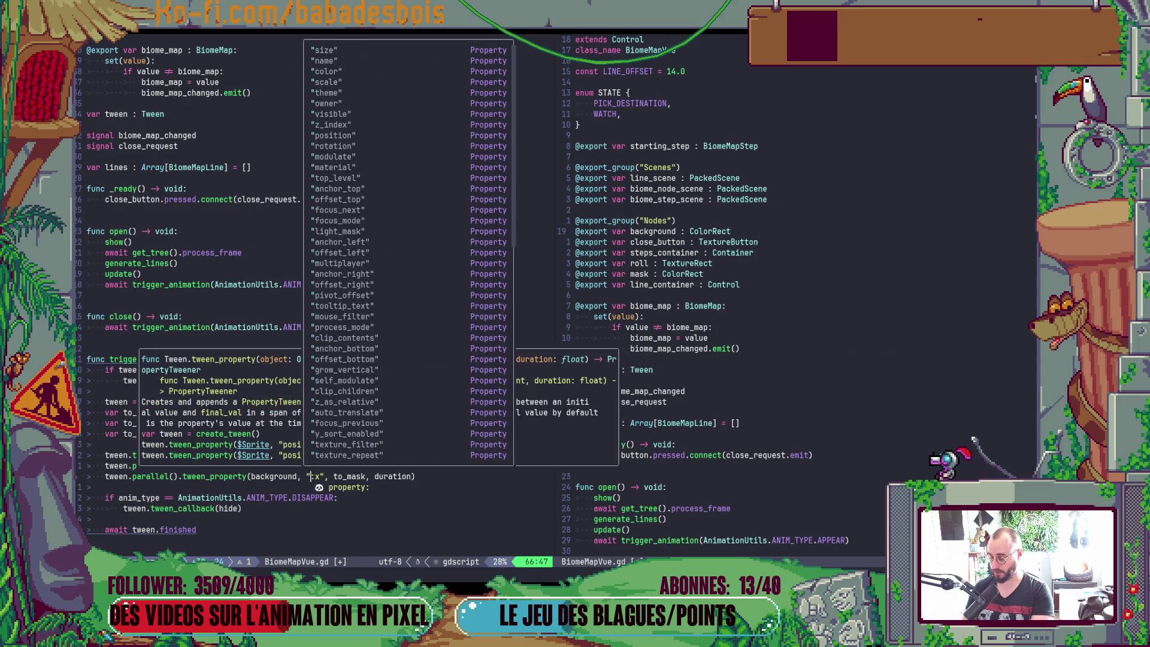
{"action": "type", "text": "modu"}
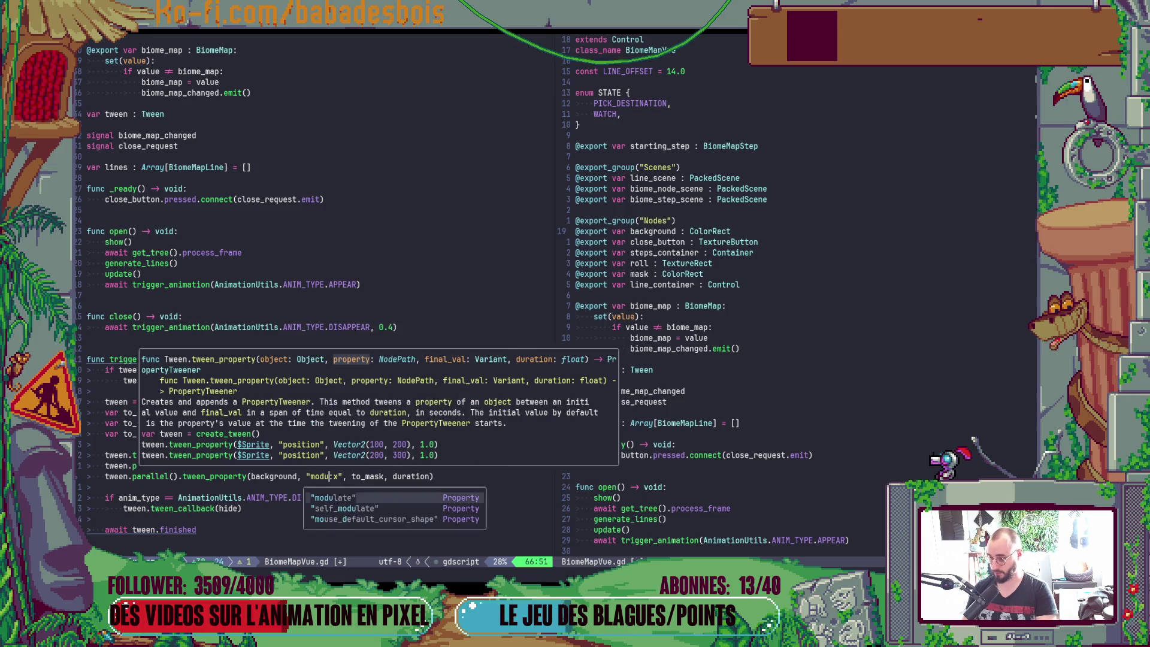
{"action": "key", "text": "Return"}
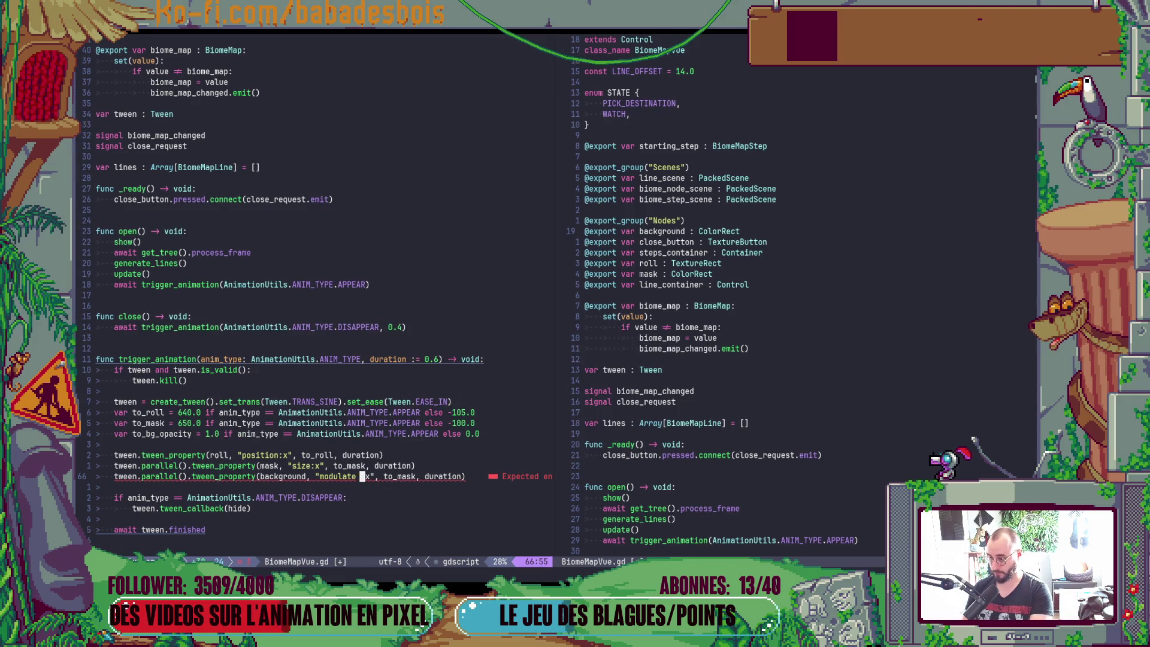
{"action": "key", "text": "Delete"}
{"action": "key", "text": "Right"}
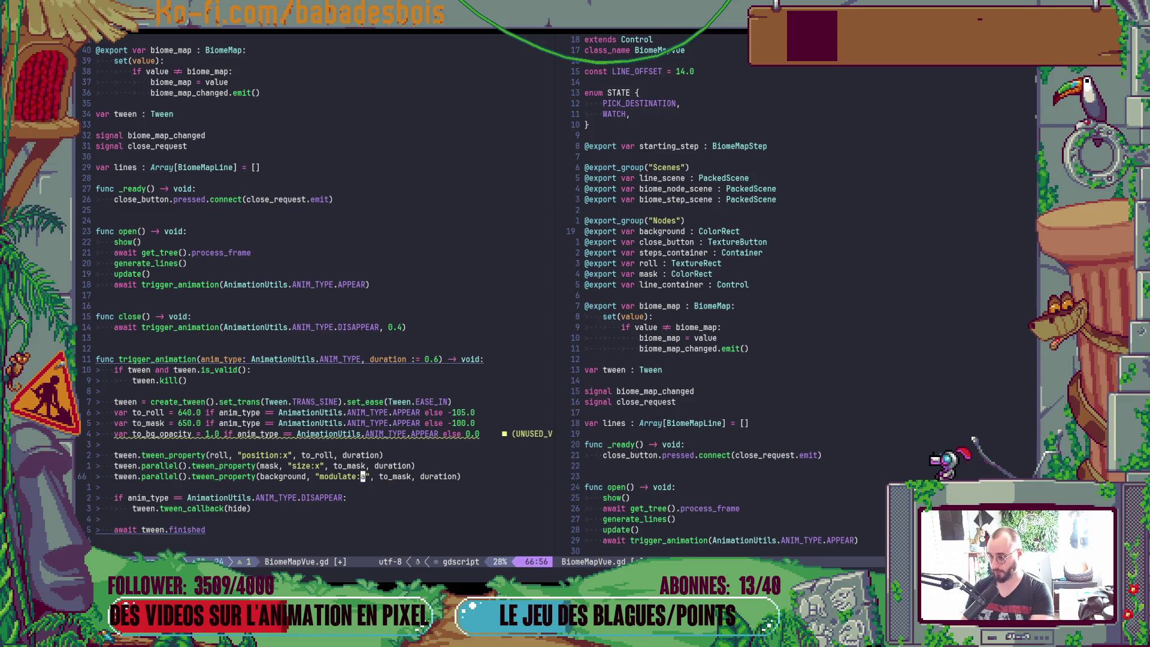
Make the tween's target value to_bg_opacity, save the script, and run the game in Godot
{"action": "key", "text": "w"}
{"action": "key", "text": "w"}
{"action": "key", "text": "l"}
{"action": "key", "text": "l"}
{"action": "key", "text": "l"}
{"action": "type", "text": "cwbg_"}
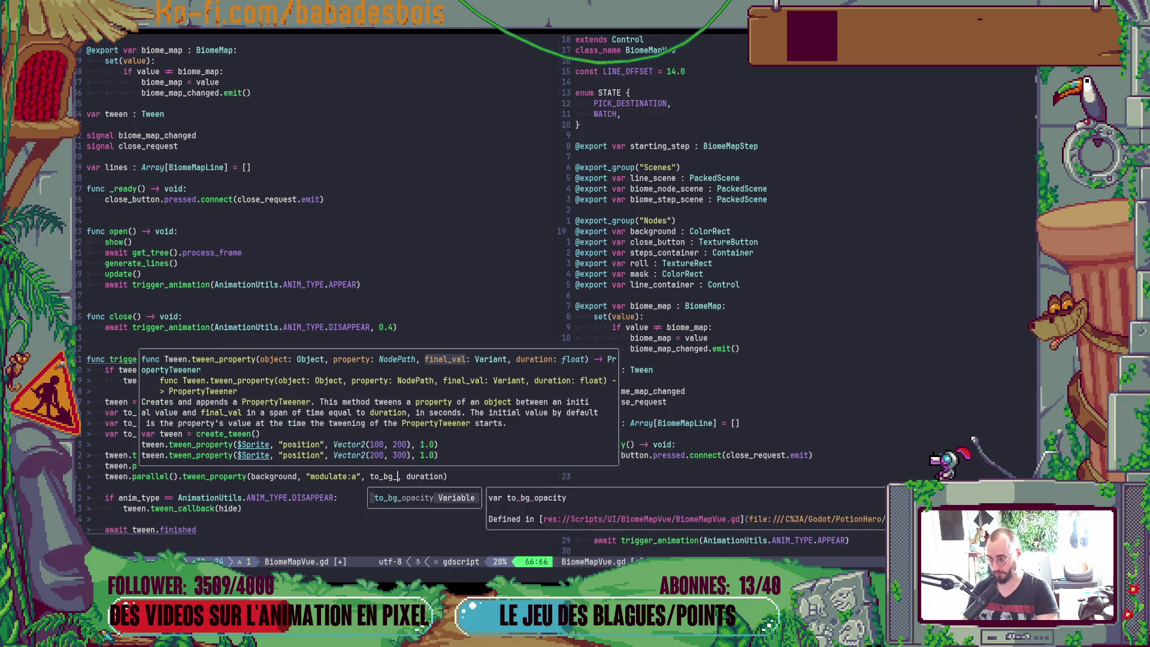
{"action": "key", "text": "Return"}
{"action": "key", "text": "Escape"}
{"action": "type", "text": ":w"}
{"action": "key", "text": "Return"}
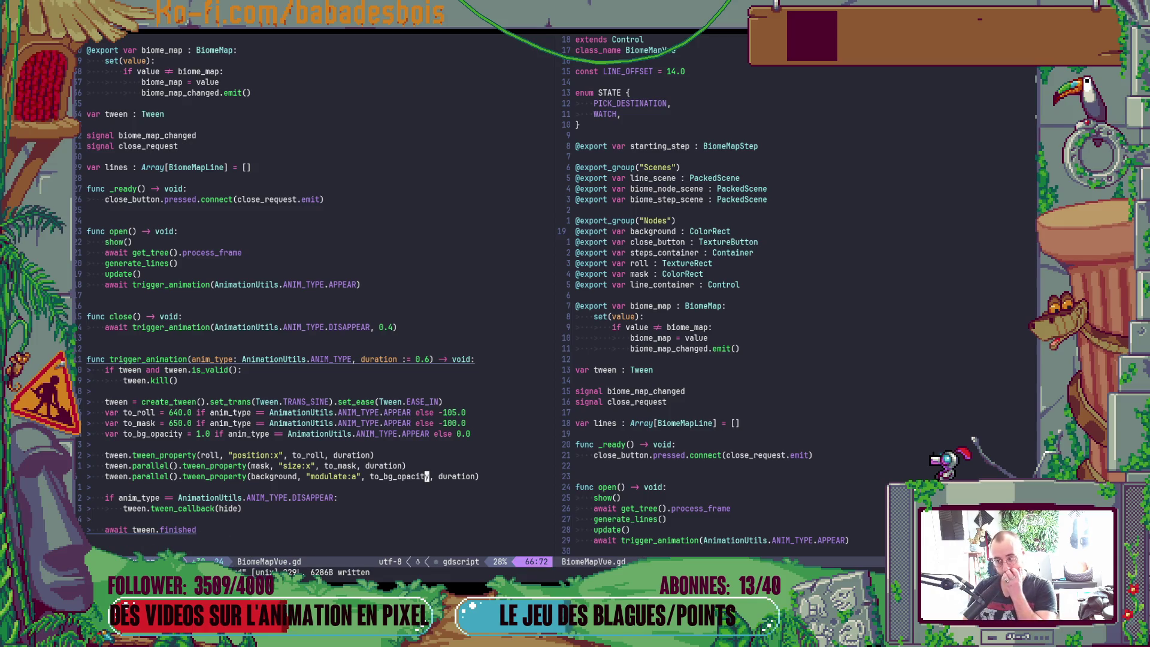
{"action": "key", "text": "alt+Tab"}
{"action": "key", "text": "F5"}
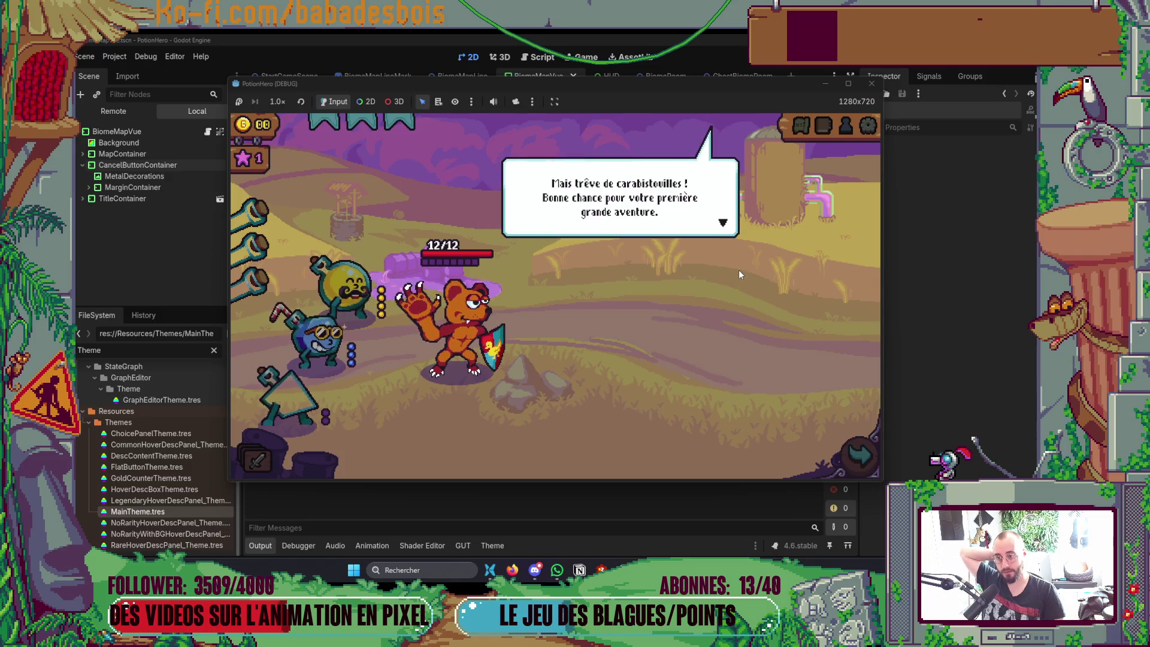
Open and close the world map twice in-game, stop the game, and select the BiomeMapVue root
{"action": "left_click", "coordinate": [740, 274]}
{"action": "left_click", "coordinate": [801, 124]}
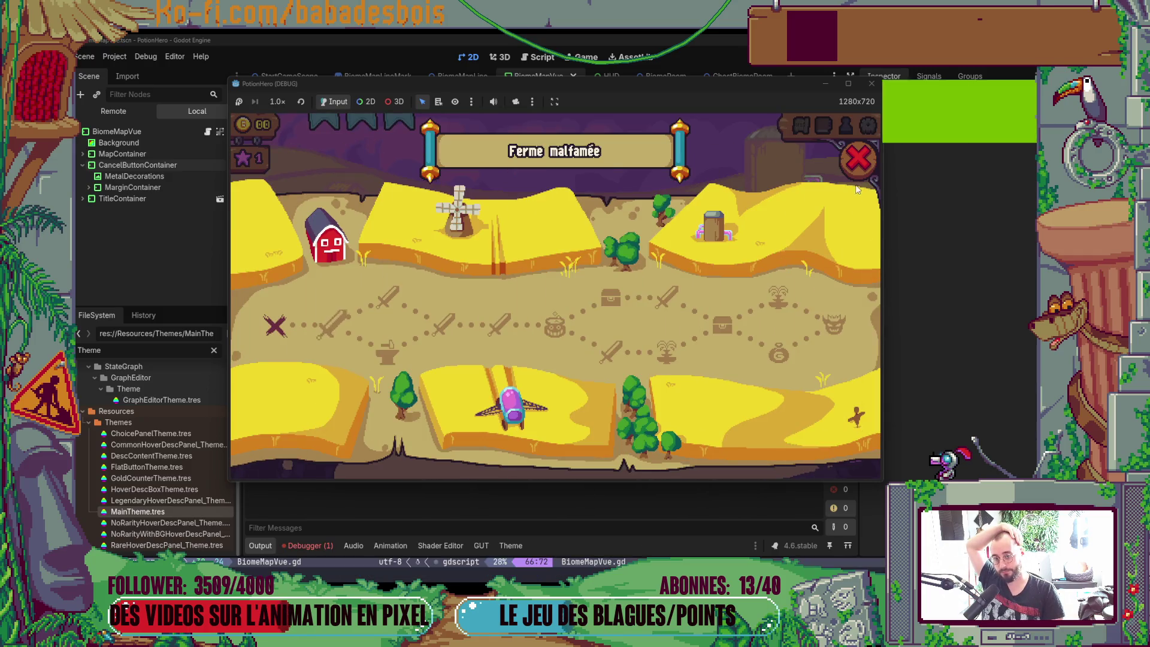
{"action": "left_click", "coordinate": [861, 161]}
{"action": "left_click", "coordinate": [803, 127]}
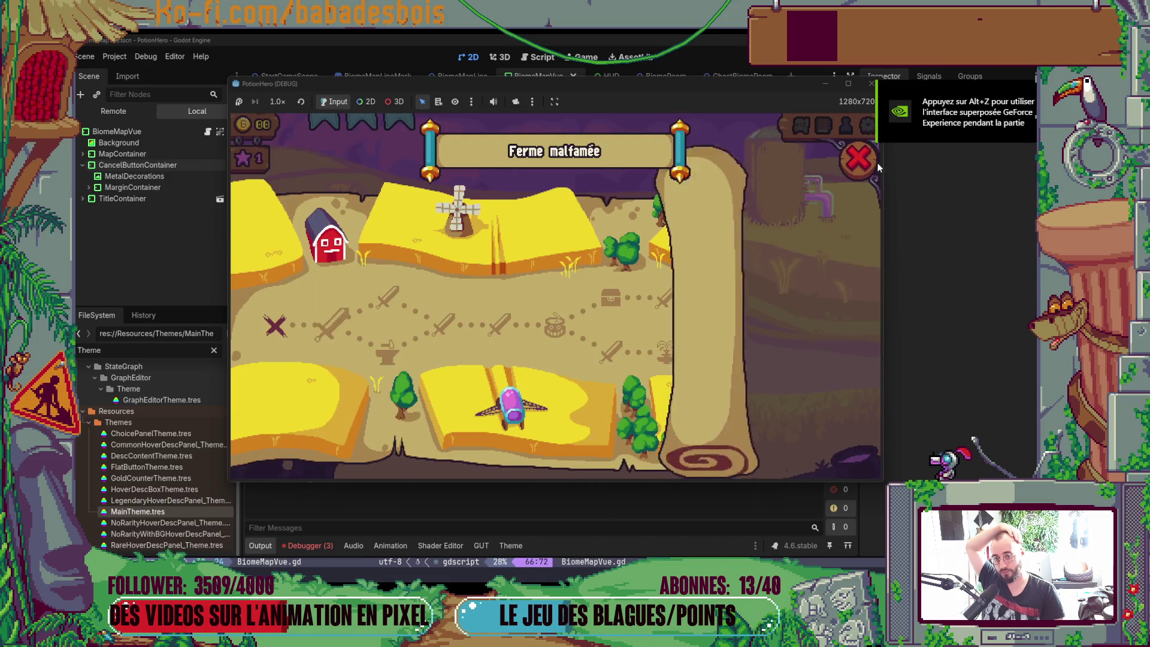
{"action": "left_click", "coordinate": [861, 162]}
{"action": "left_click", "coordinate": [872, 83]}
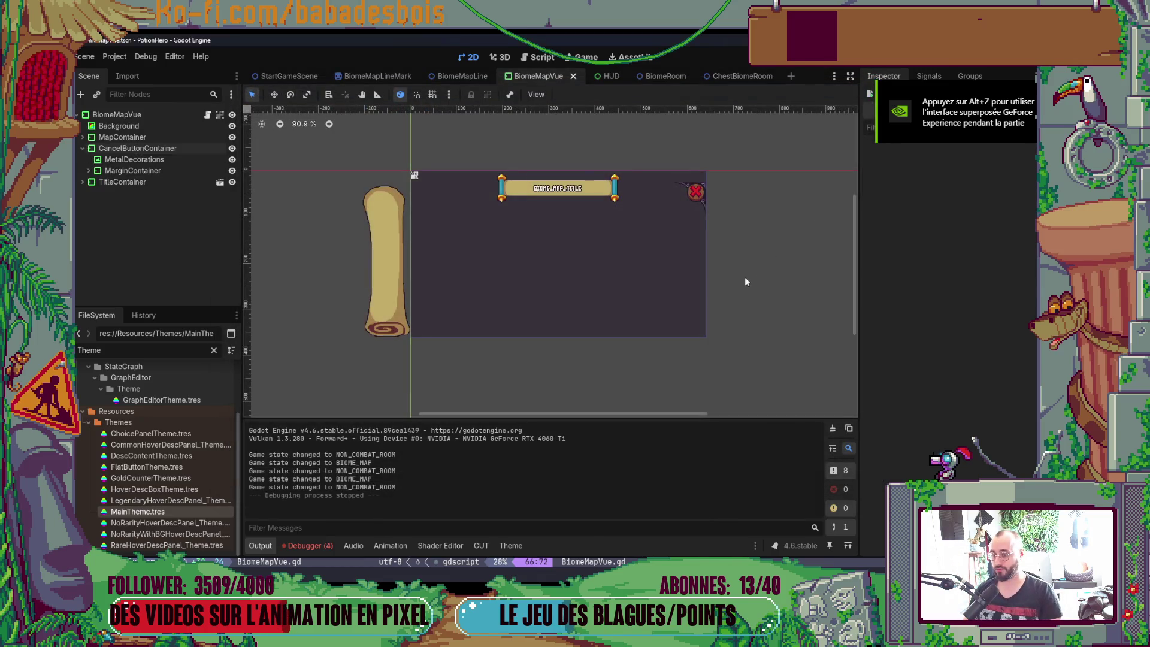
{"action": "key", "text": "alt+Tab"}
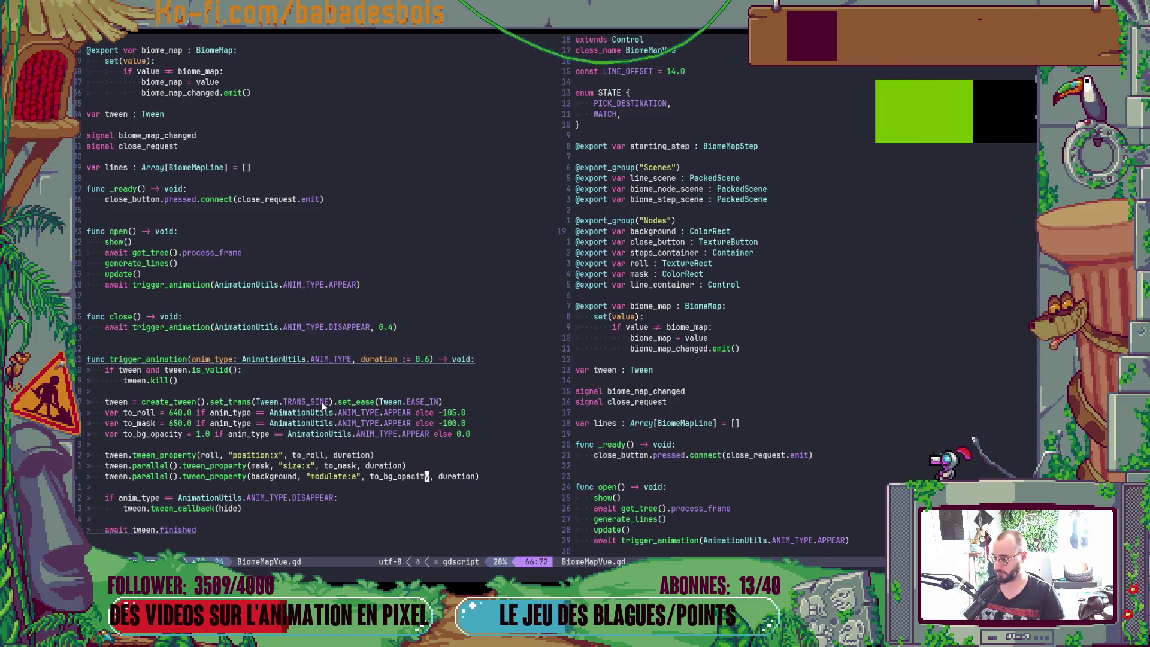
{"action": "key", "text": "alt+Tab"}
{"action": "left_click", "coordinate": [312, 548]}
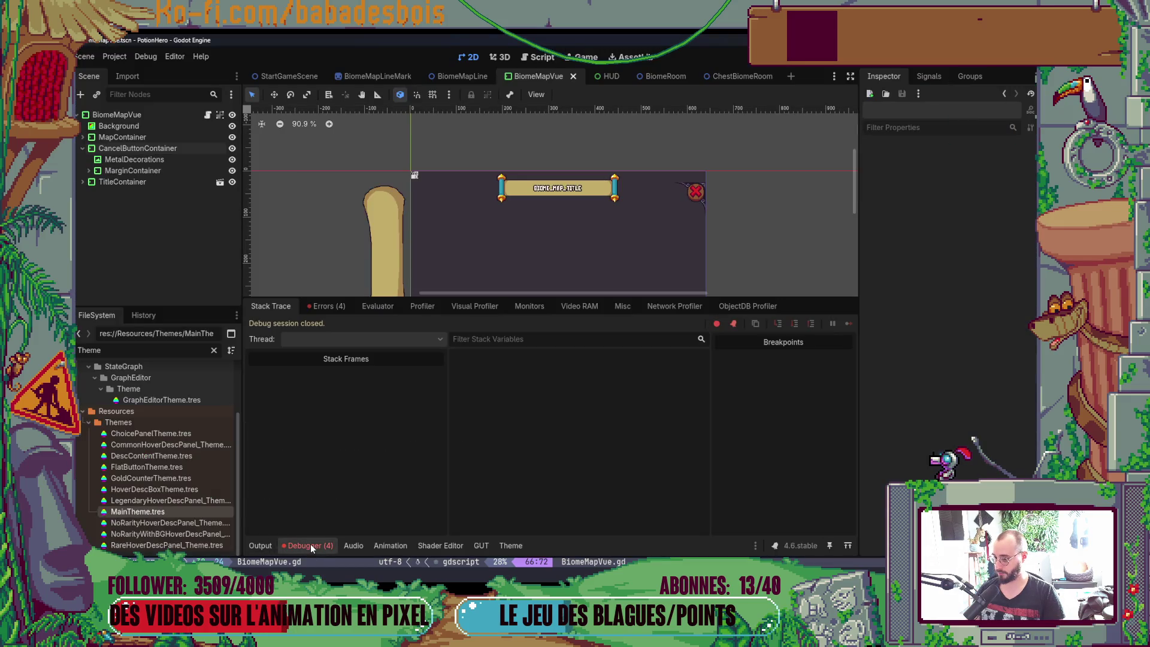
{"action": "left_click", "coordinate": [310, 545]}
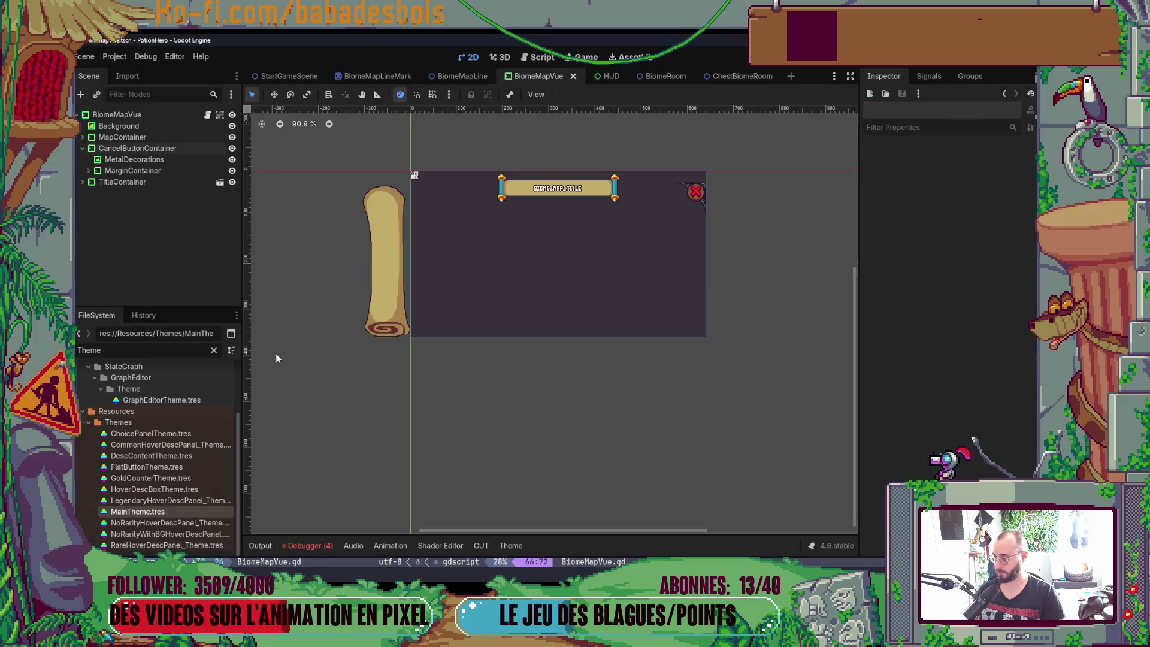
{"action": "left_click", "coordinate": [147, 112]}
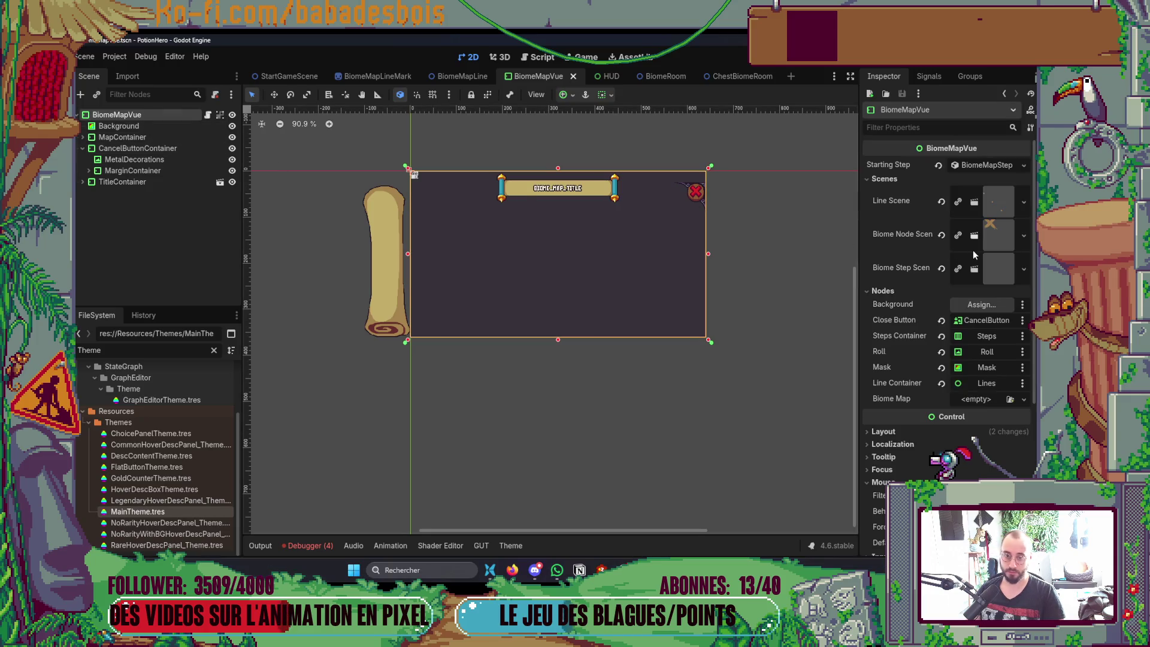
Assign the Background ColorRect to BiomeMapVue's Background export and run the scene with F6
{"action": "scroll", "coordinate": [971, 252], "scroll_direction": "down", "scroll_amount": 3}
{"action": "scroll", "coordinate": [973, 305], "scroll_direction": "up", "scroll_amount": 2}
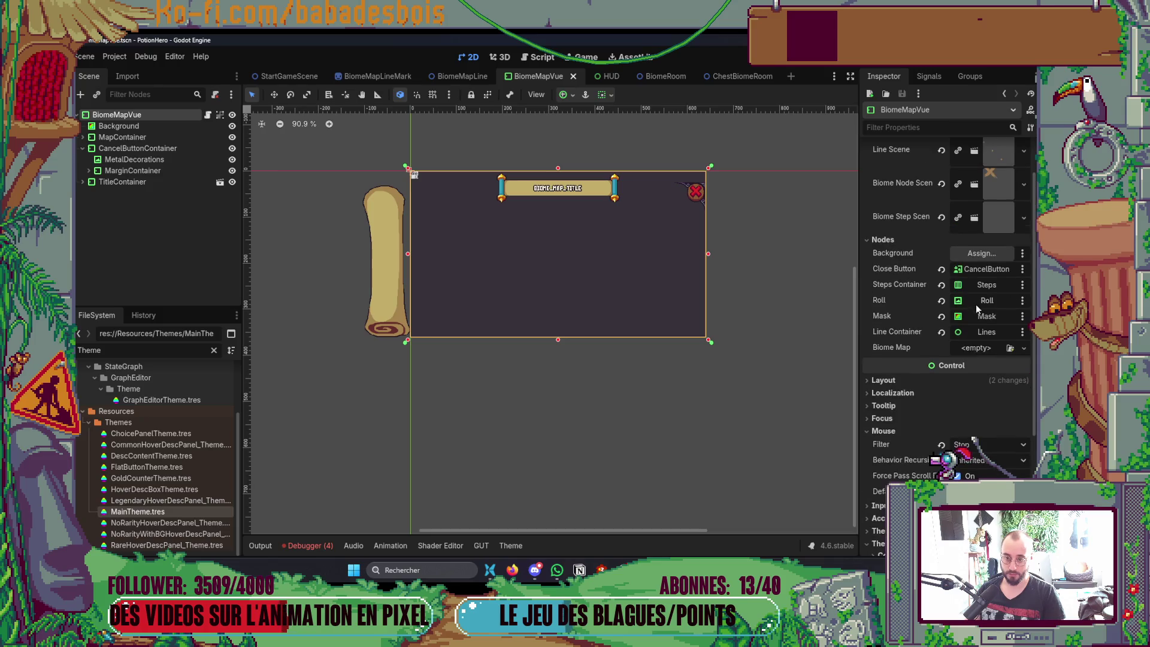
{"action": "left_click", "coordinate": [982, 253]}
{"action": "double_click", "coordinate": [515, 193]}
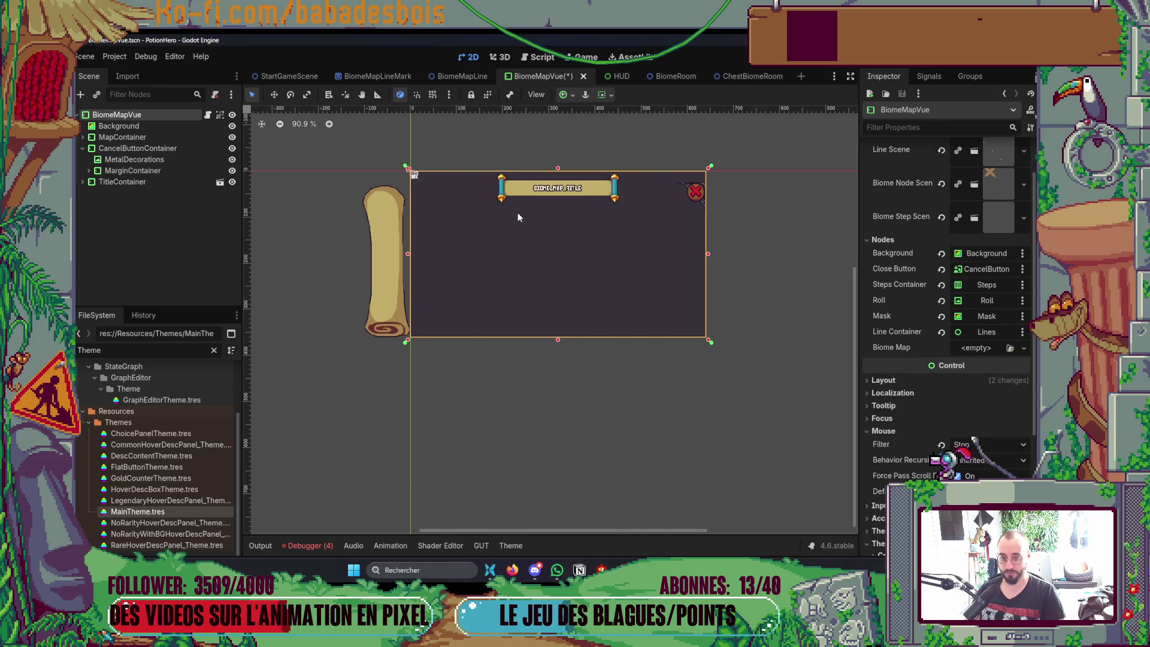
{"action": "key", "text": "F6"}
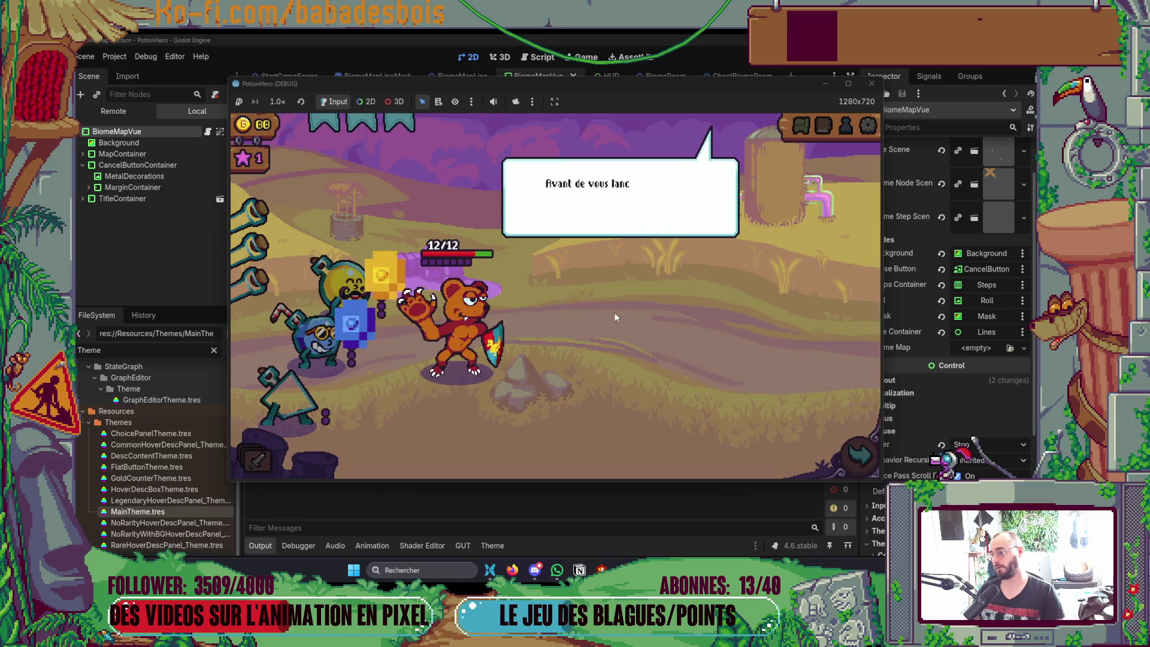
Test the fade by opening and closing the dungeon map three times, then close the game and select Background
{"action": "left_click", "coordinate": [621, 312]}
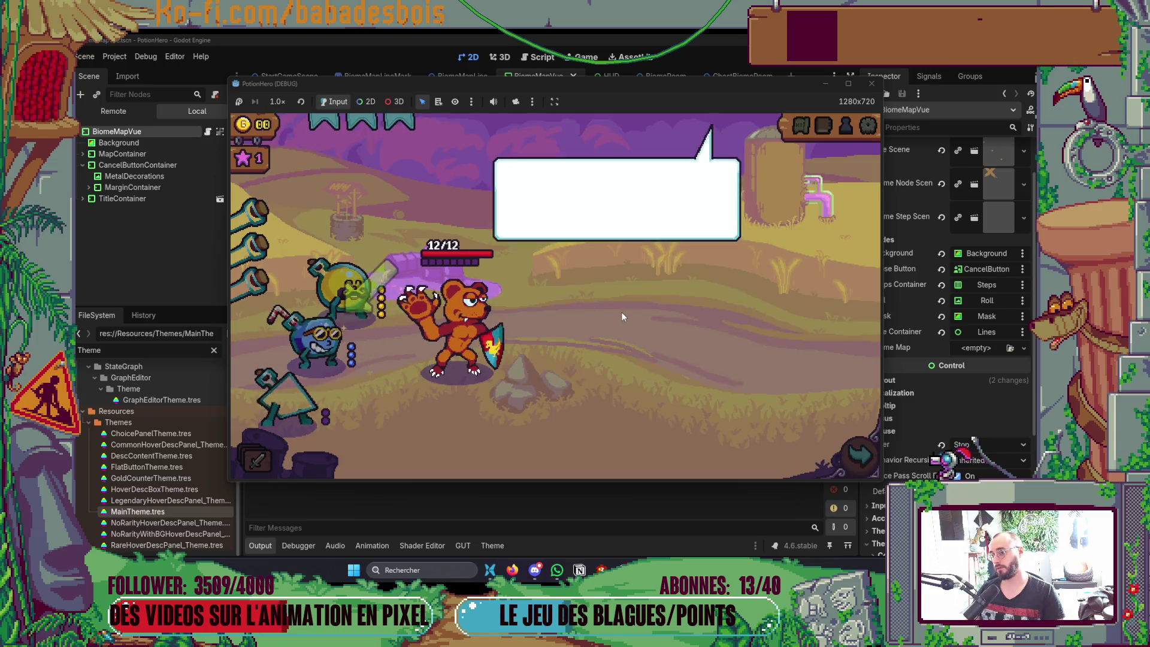
{"action": "left_click", "coordinate": [644, 305]}
{"action": "left_click", "coordinate": [652, 305]}
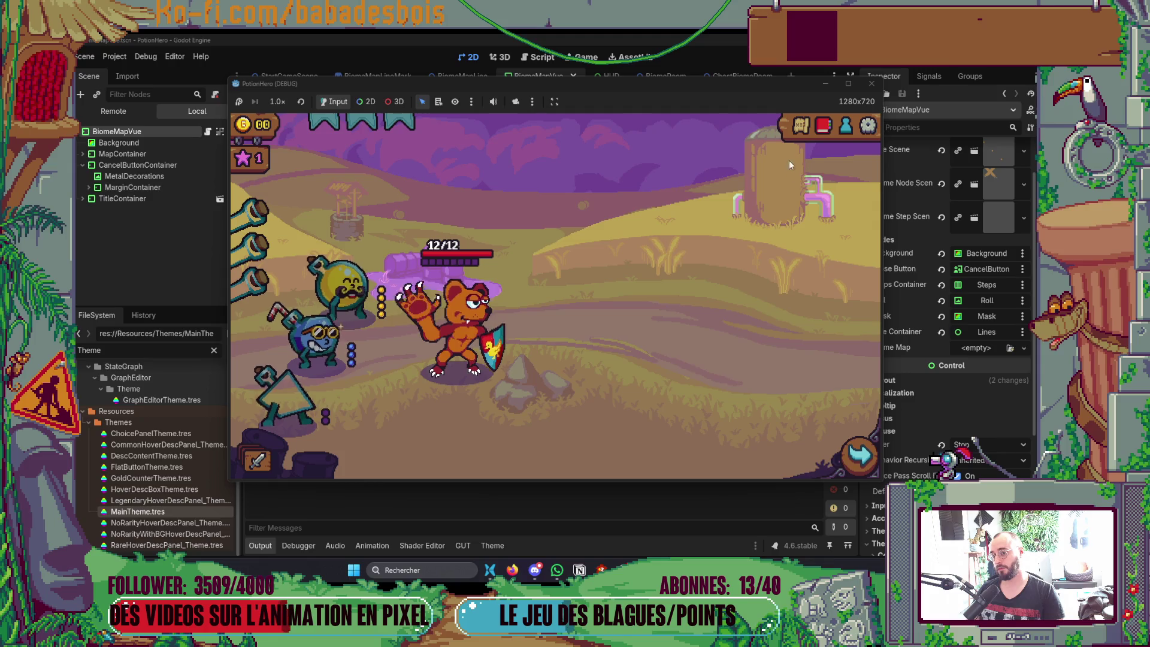
{"action": "left_click", "coordinate": [800, 127]}
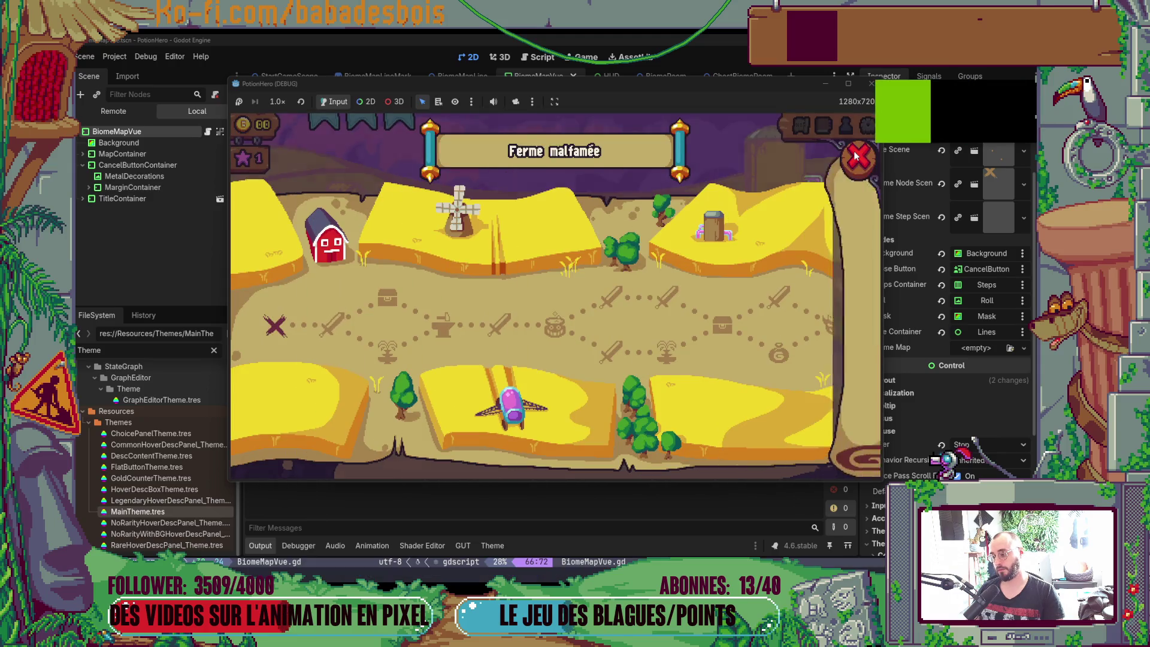
{"action": "left_click", "coordinate": [855, 154]}
{"action": "left_click", "coordinate": [801, 128]}
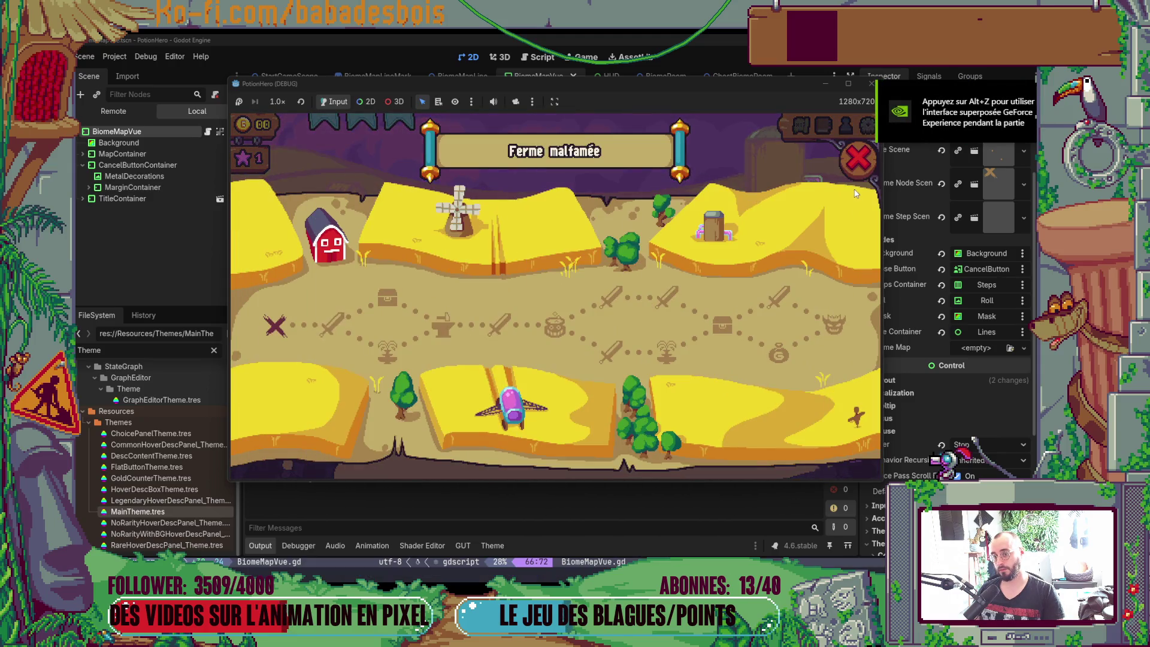
{"action": "left_click", "coordinate": [858, 160]}
{"action": "left_click", "coordinate": [810, 133]}
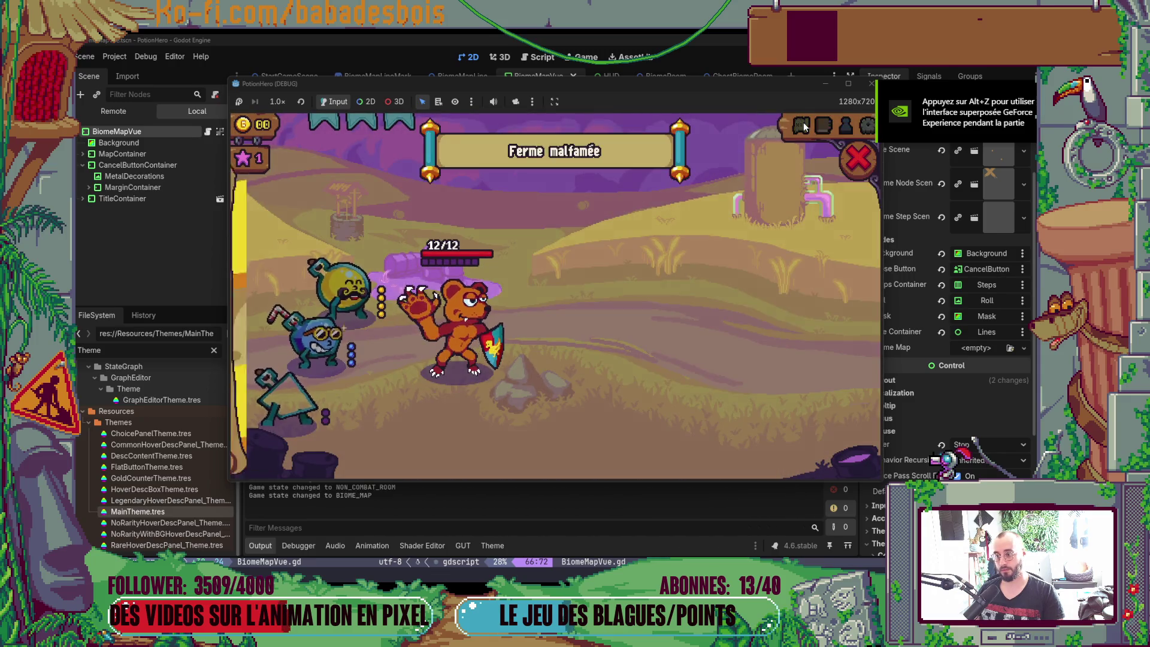
{"action": "left_click", "coordinate": [859, 159]}
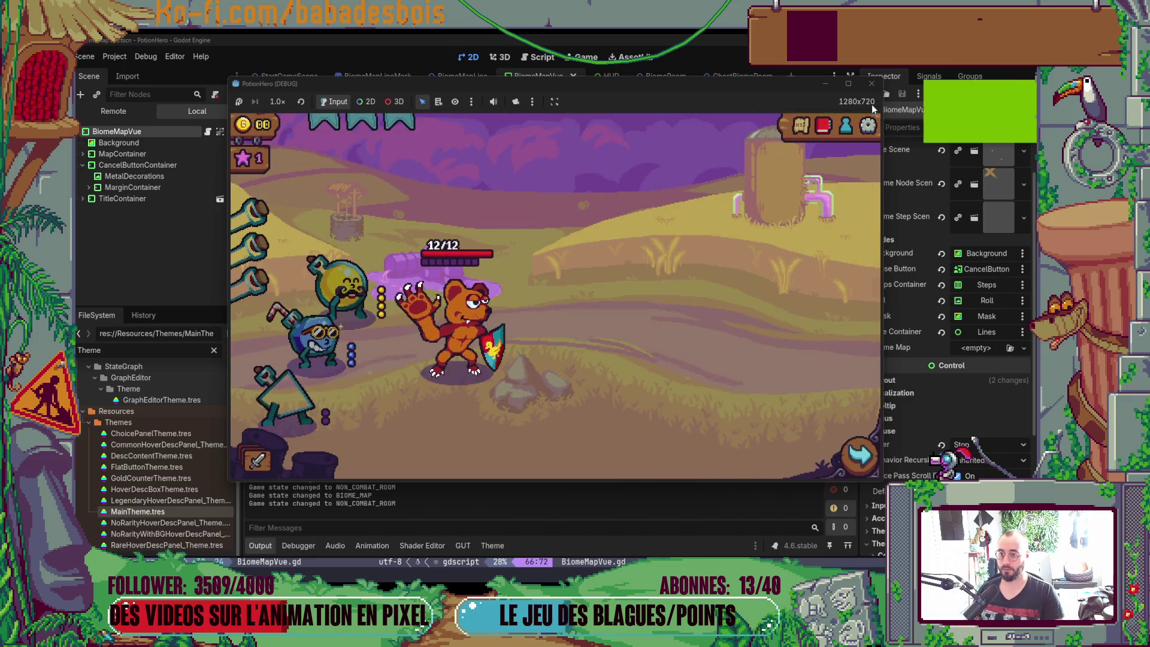
{"action": "left_click", "coordinate": [873, 85]}
{"action": "left_click", "coordinate": [174, 125]}
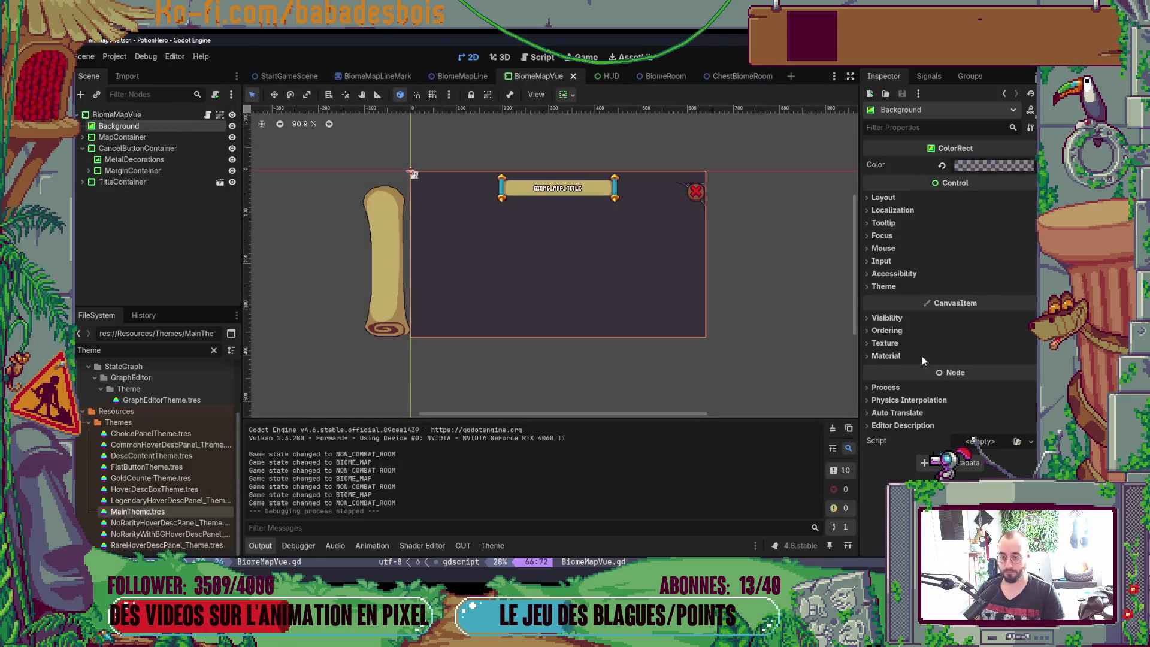
Set the Background's modulate to ffffff00 (alpha 0), then save and run the game
{"action": "left_click", "coordinate": [899, 318]}
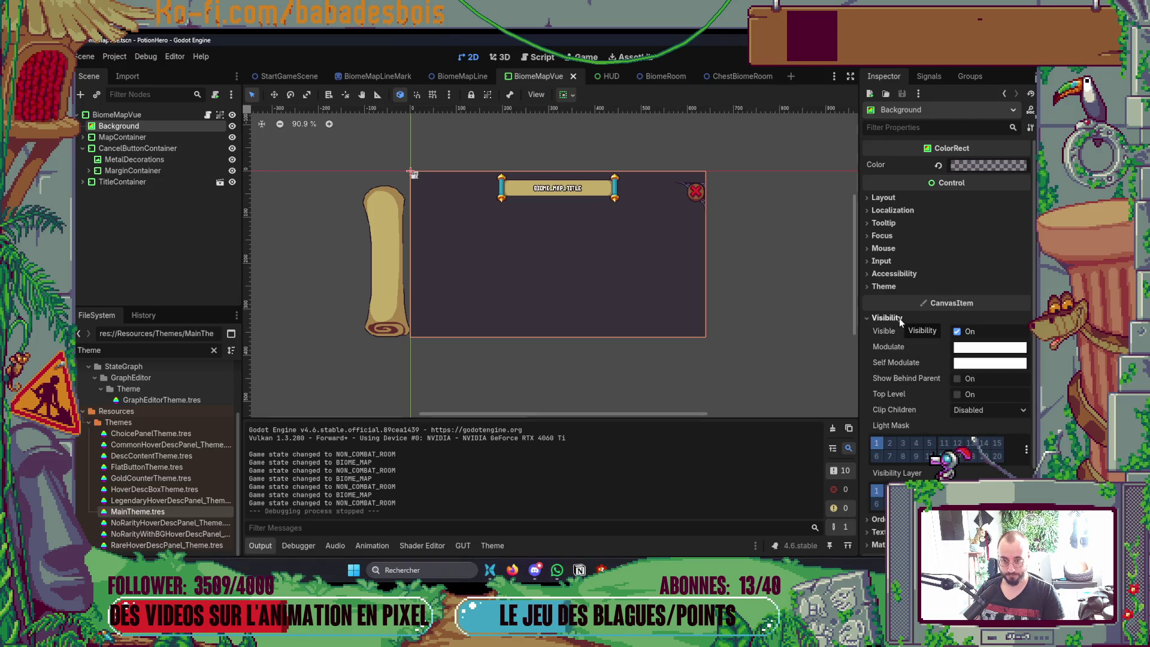
{"action": "left_click", "coordinate": [973, 352]}
{"action": "left_click_drag", "start_coordinate": [989, 282], "coordinate": [810, 298]}
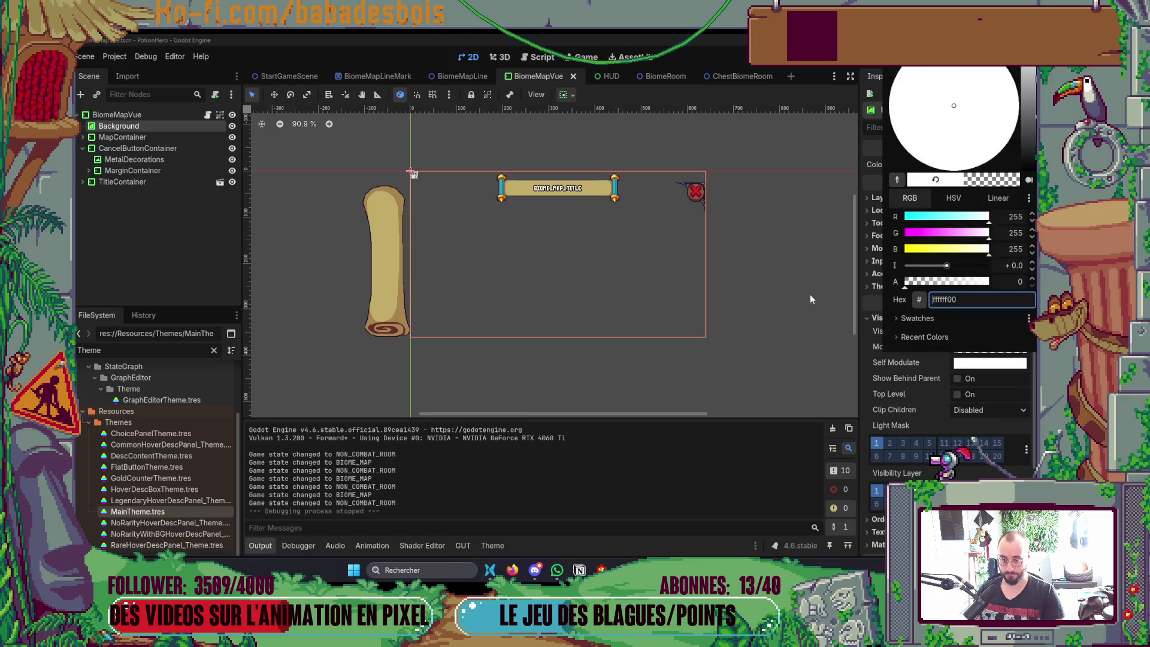
{"action": "key", "text": "F5"}
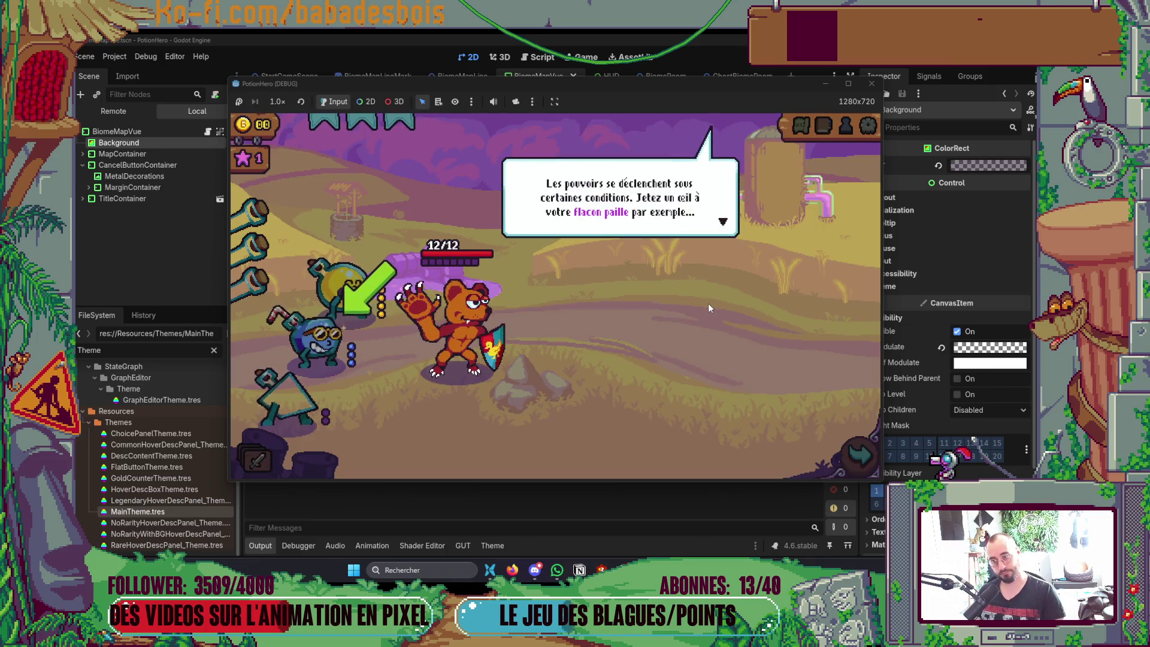
Dismiss the tutorial dialogue and repeatedly open and close the Ferme malfamée map to check its fade-in
{"action": "left_click", "coordinate": [708, 308]}
{"action": "left_click", "coordinate": [708, 308]}
{"action": "left_click", "coordinate": [800, 129]}
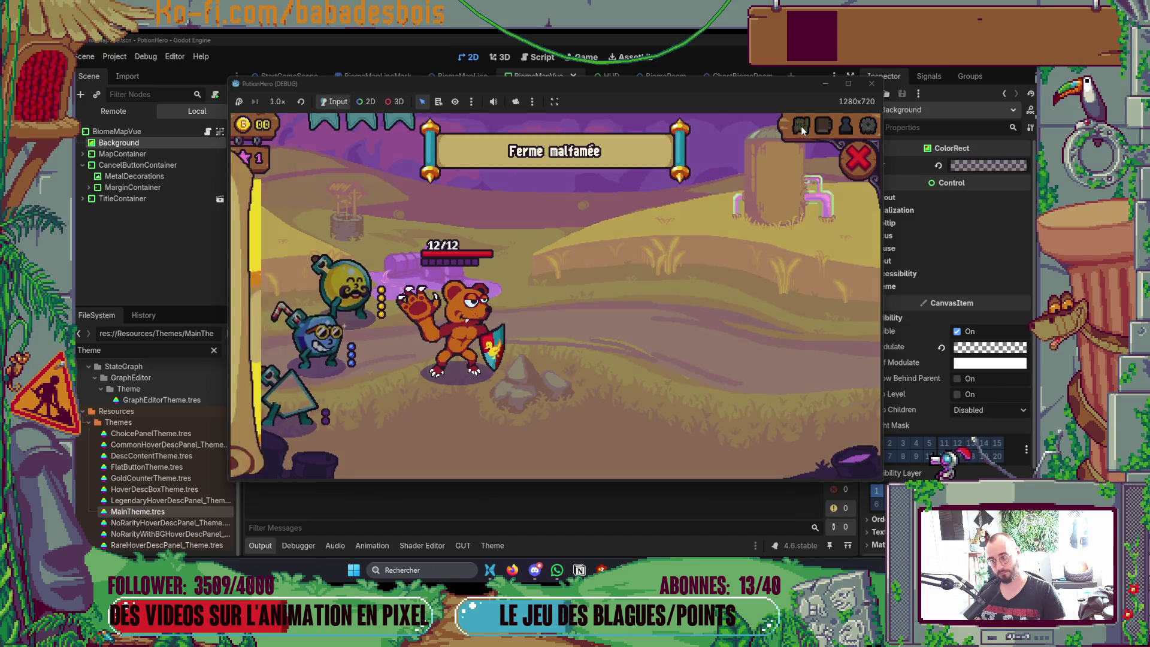
{"action": "left_click", "coordinate": [867, 163]}
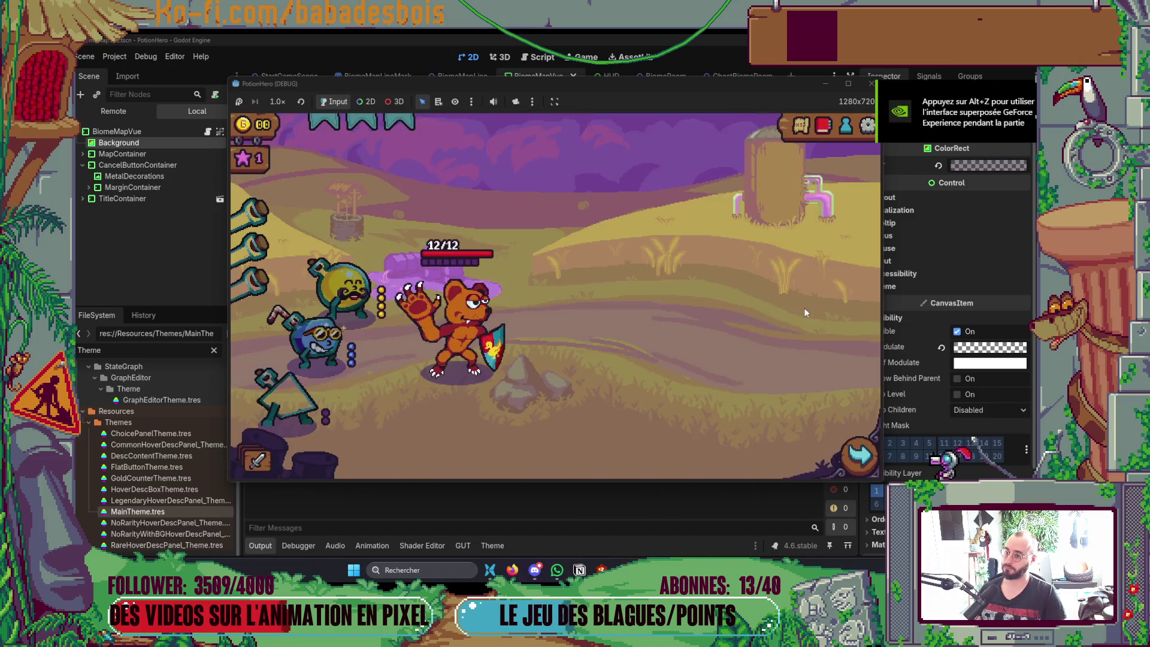
{"action": "left_click", "coordinate": [801, 123]}
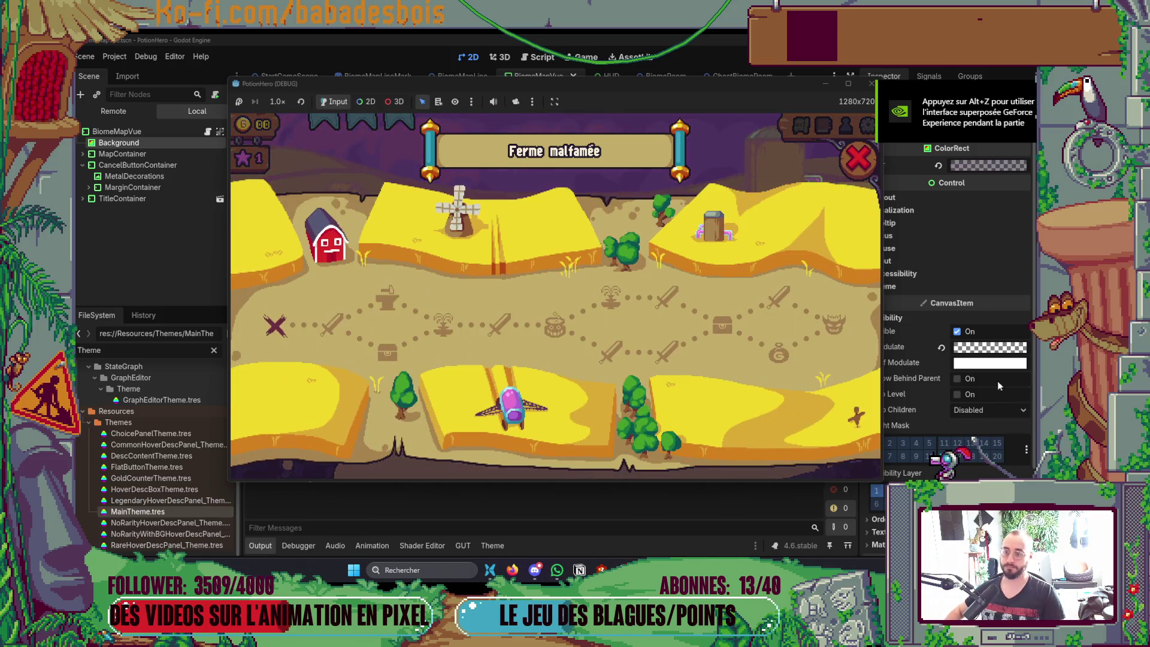
{"action": "left_click", "coordinate": [859, 160]}
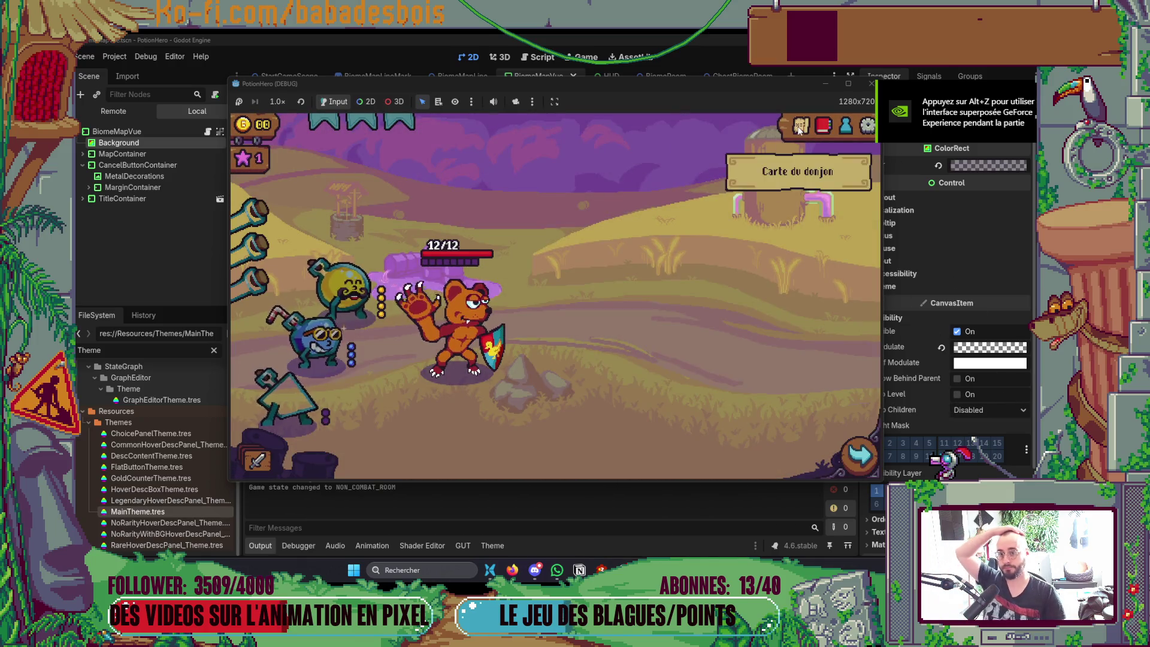
{"action": "left_click", "coordinate": [801, 124]}
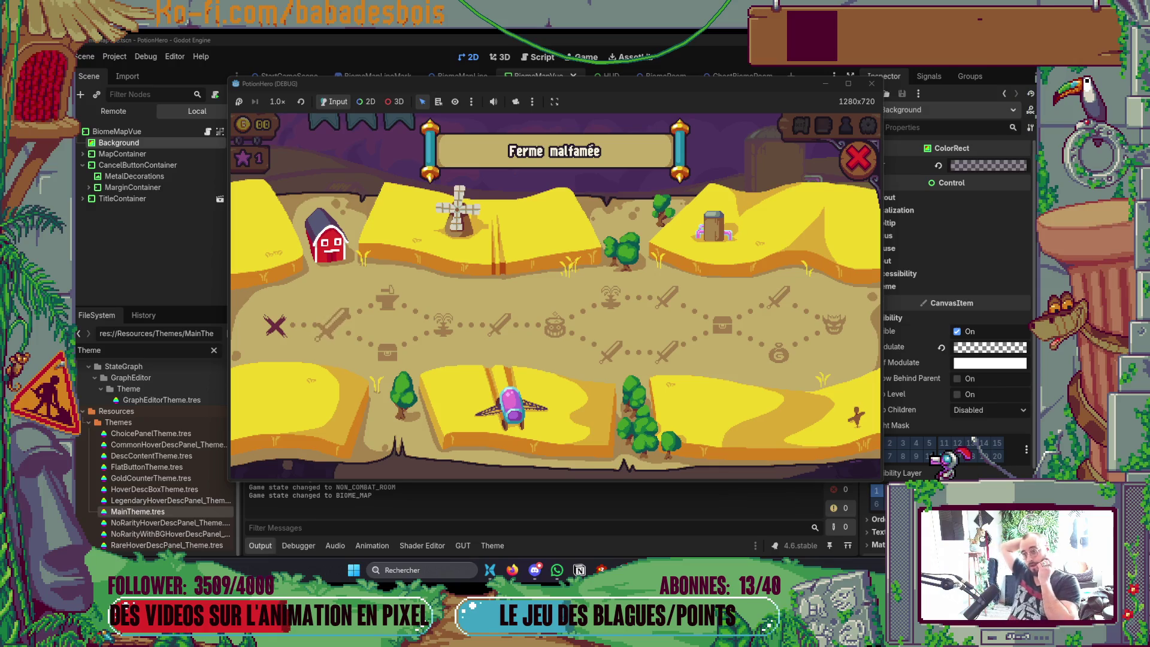
{"action": "left_click", "coordinate": [858, 159]}
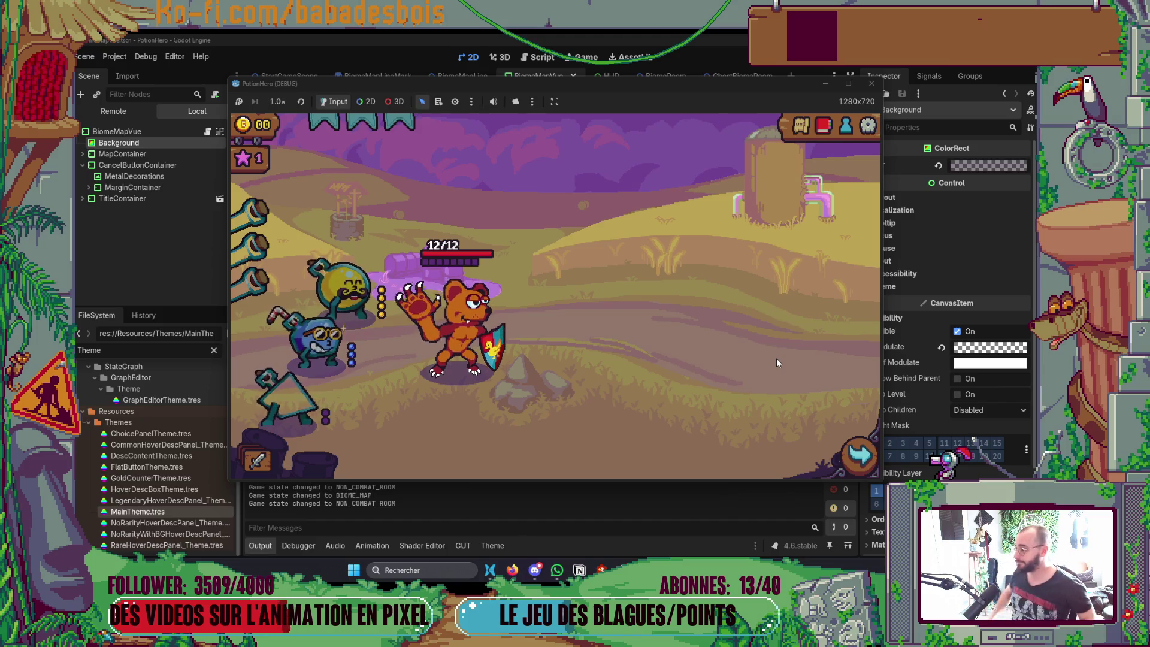
{"action": "left_click", "coordinate": [803, 124]}
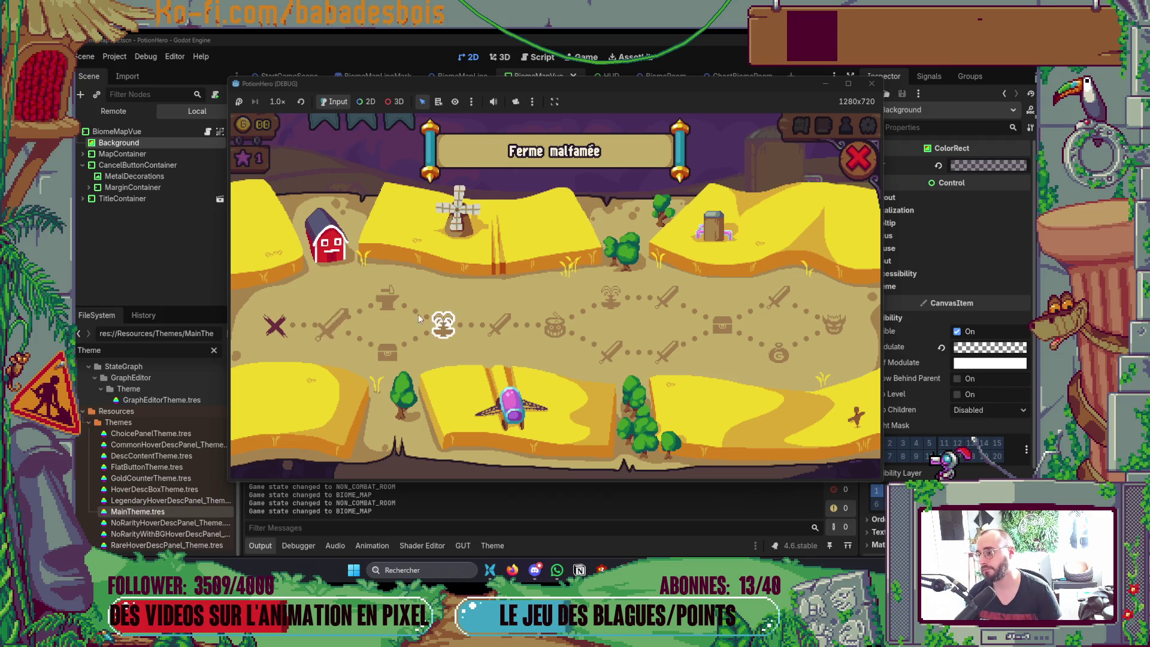
Enter the next room from the map, then close the running game and return to the editor
{"action": "left_click", "coordinate": [330, 325]}
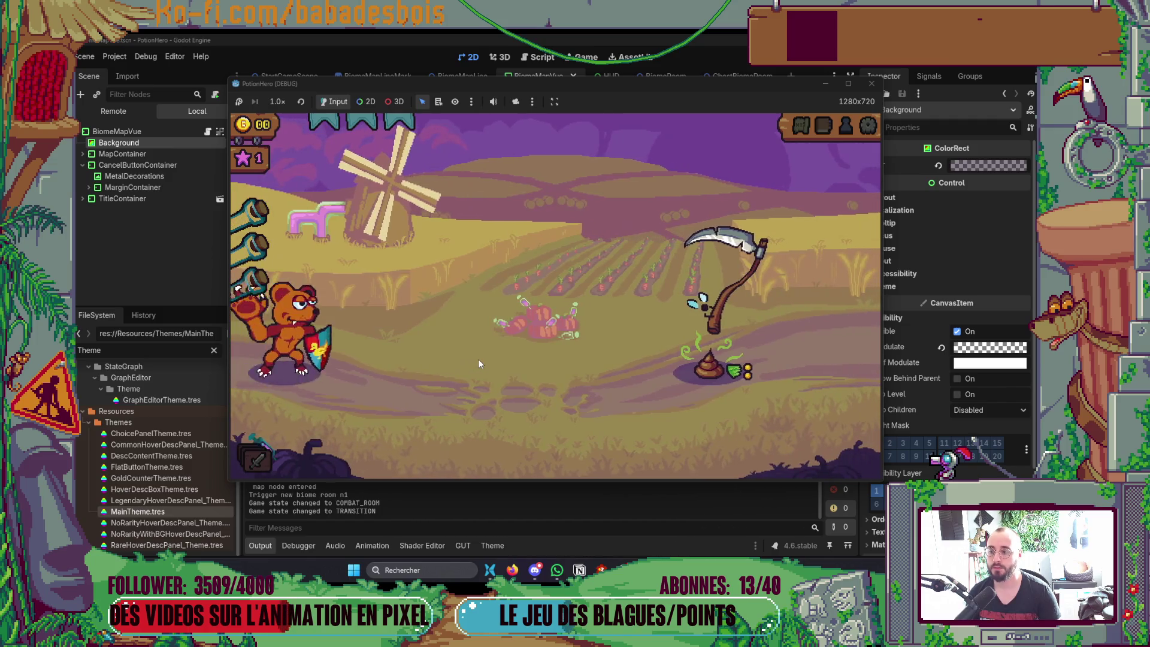
{"action": "mouse_move", "coordinate": [478, 359]}
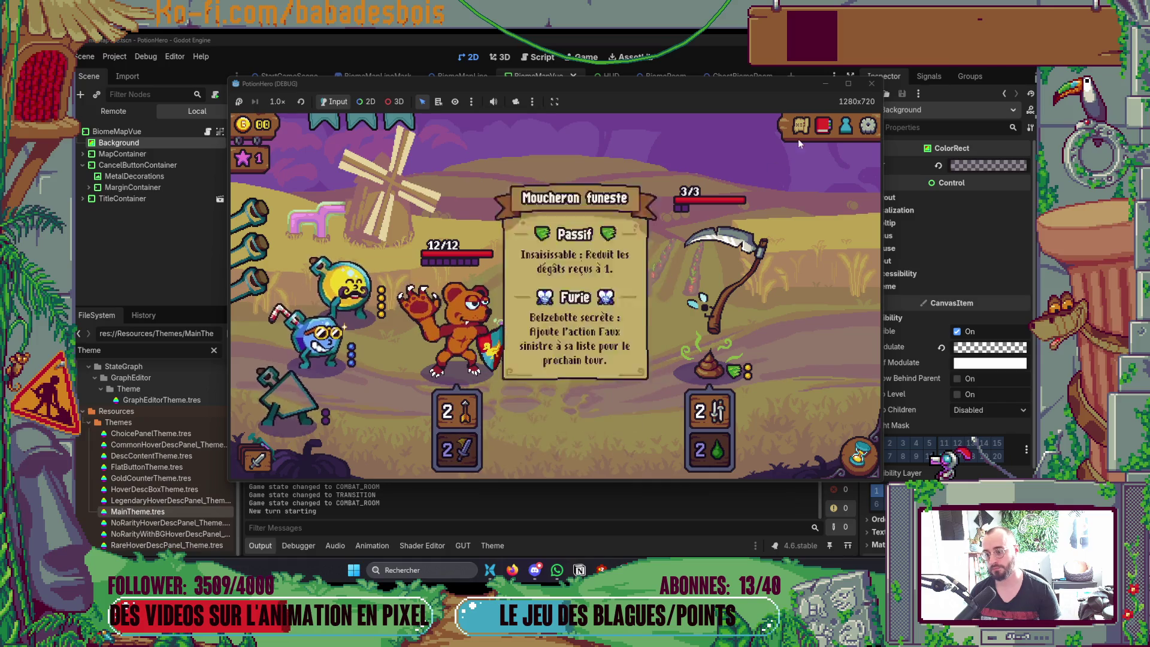
{"action": "left_click", "coordinate": [871, 83]}
{"action": "key", "text": "alt+Tab"}
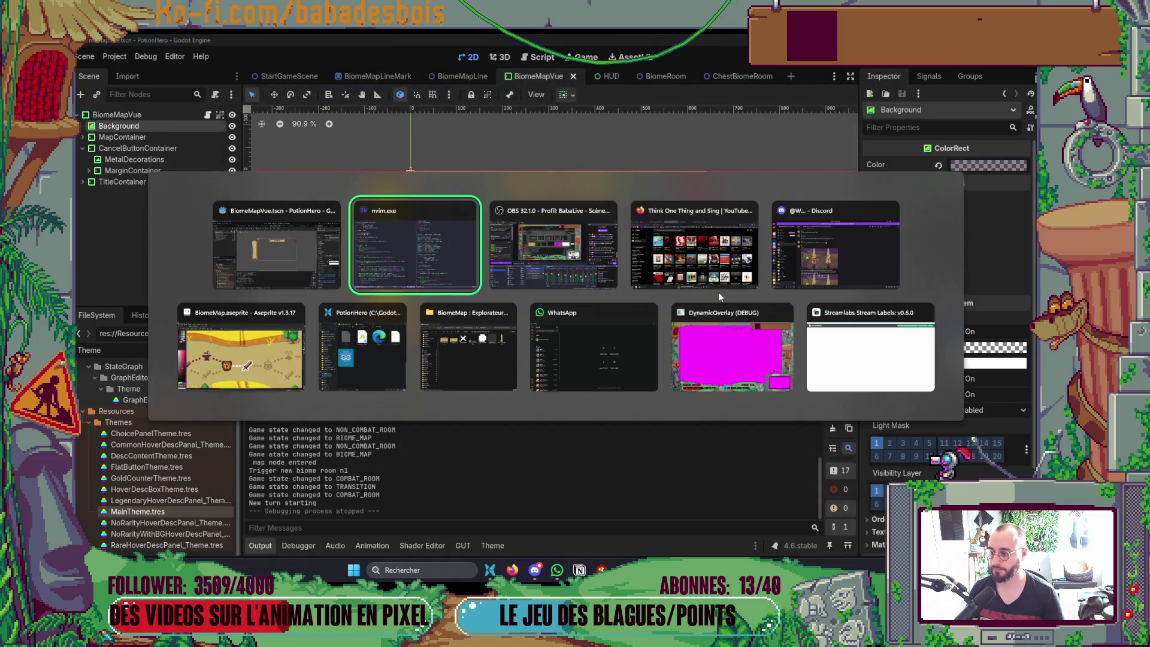
{"action": "scroll", "coordinate": [671, 288], "scroll_direction": "down", "scroll_amount": 7}
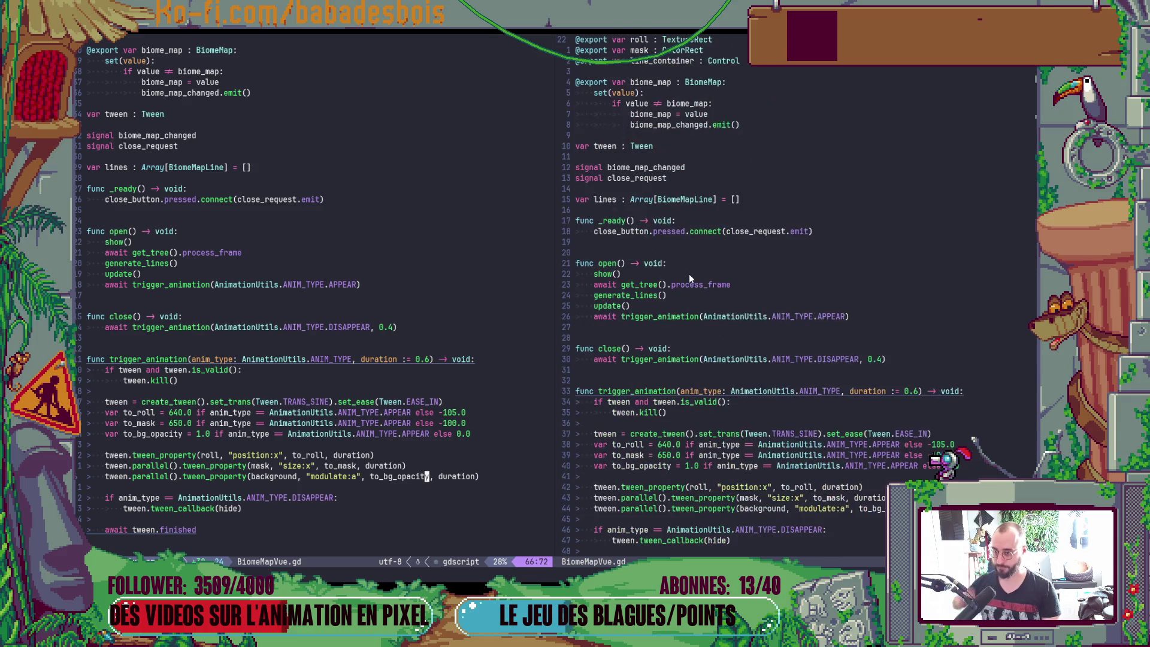
{"action": "scroll", "coordinate": [689, 275], "scroll_direction": "down", "scroll_amount": 3}
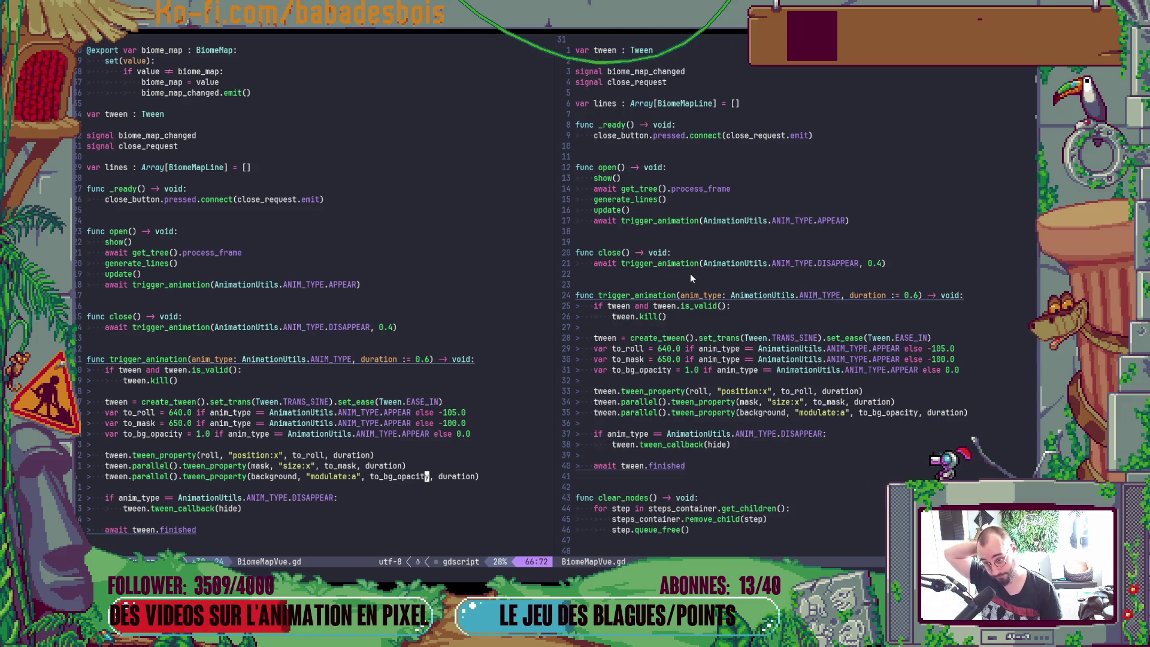
{"action": "scroll", "coordinate": [690, 269], "scroll_direction": "down", "scroll_amount": 3}
{"action": "scroll", "coordinate": [408, 272], "scroll_direction": "down", "scroll_amount": 4}
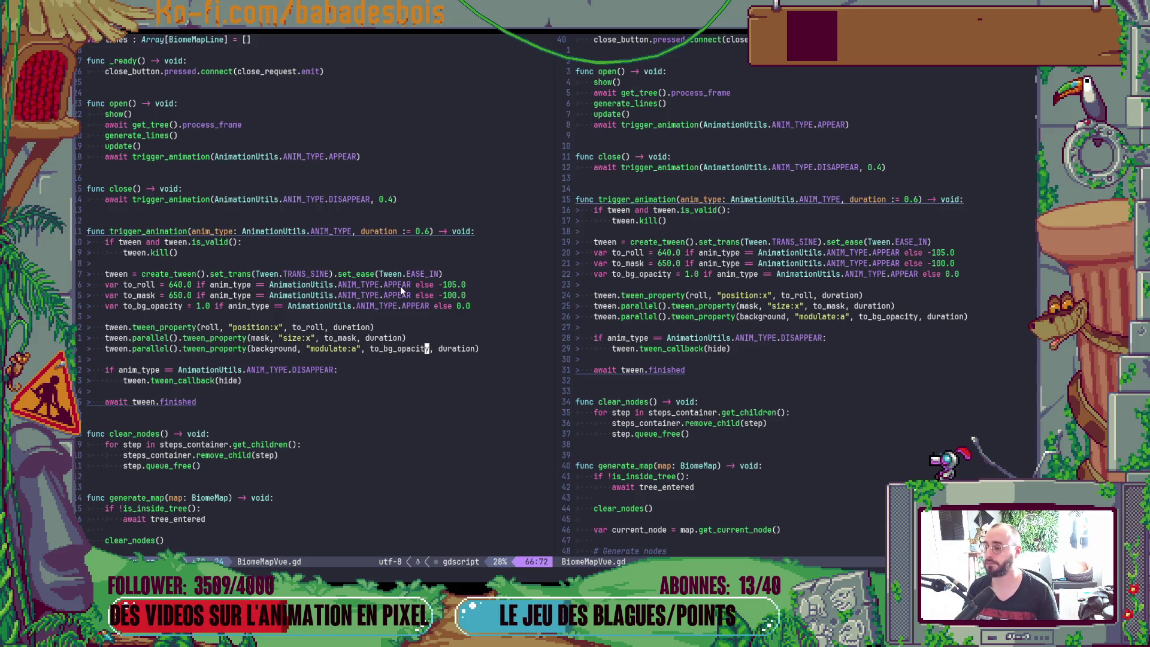
{"action": "key", "text": "alt+Tab"}
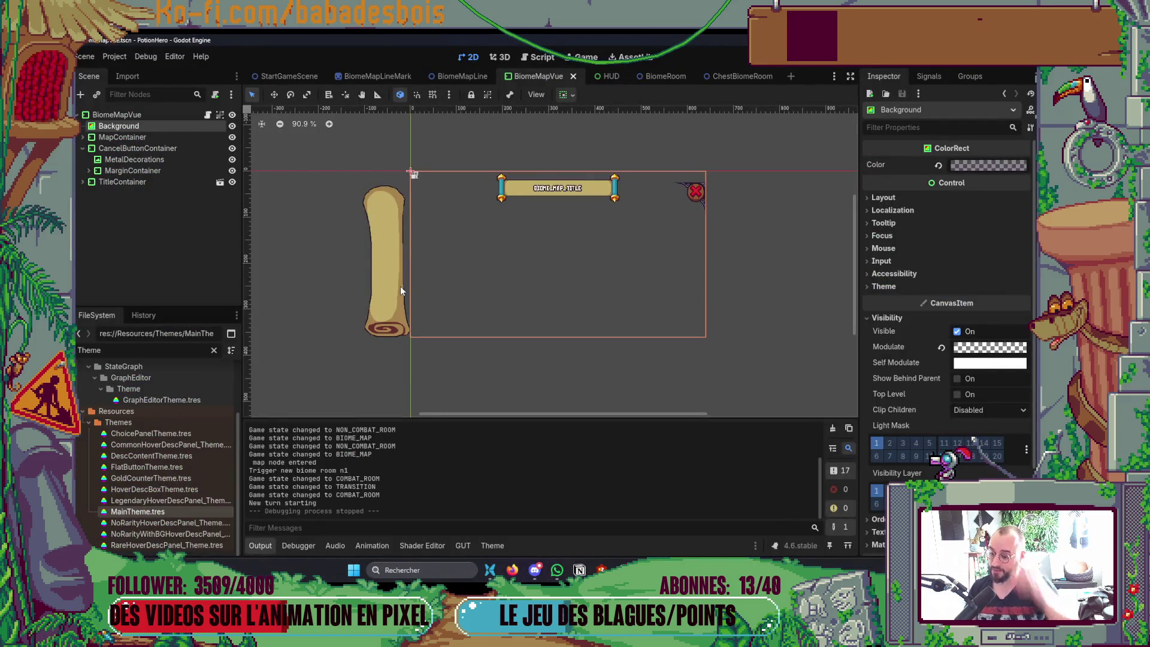
{"action": "left_click", "coordinate": [580, 569]}
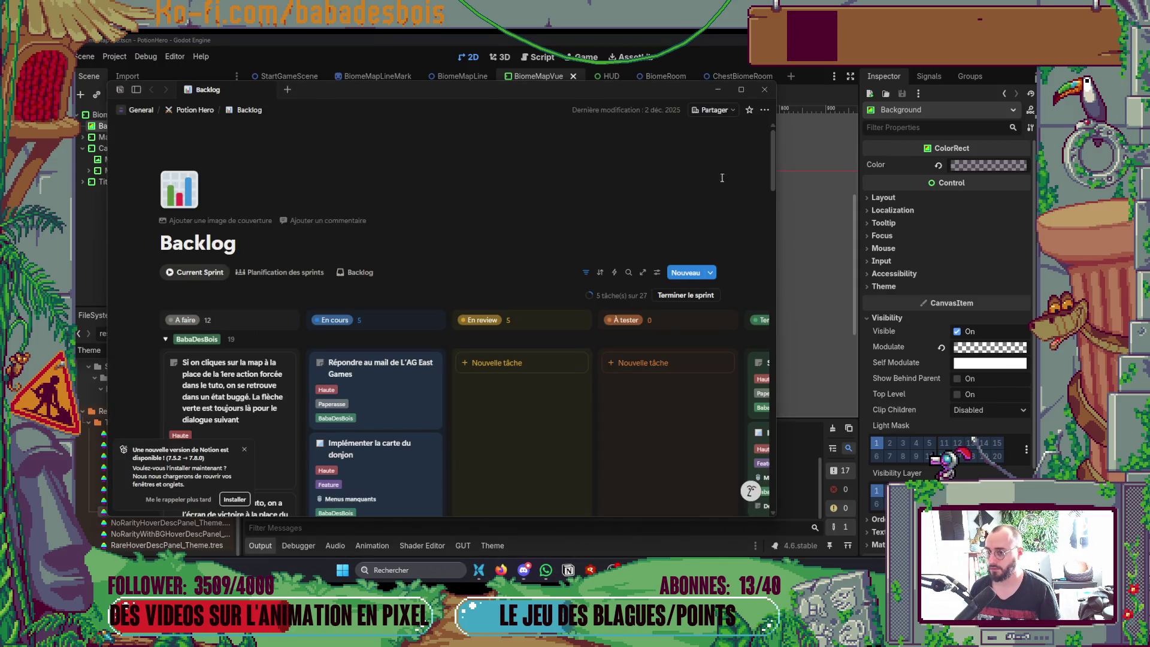
{"action": "left_click", "coordinate": [742, 90]}
{"action": "scroll", "coordinate": [540, 331], "scroll_direction": "down", "scroll_amount": 3}
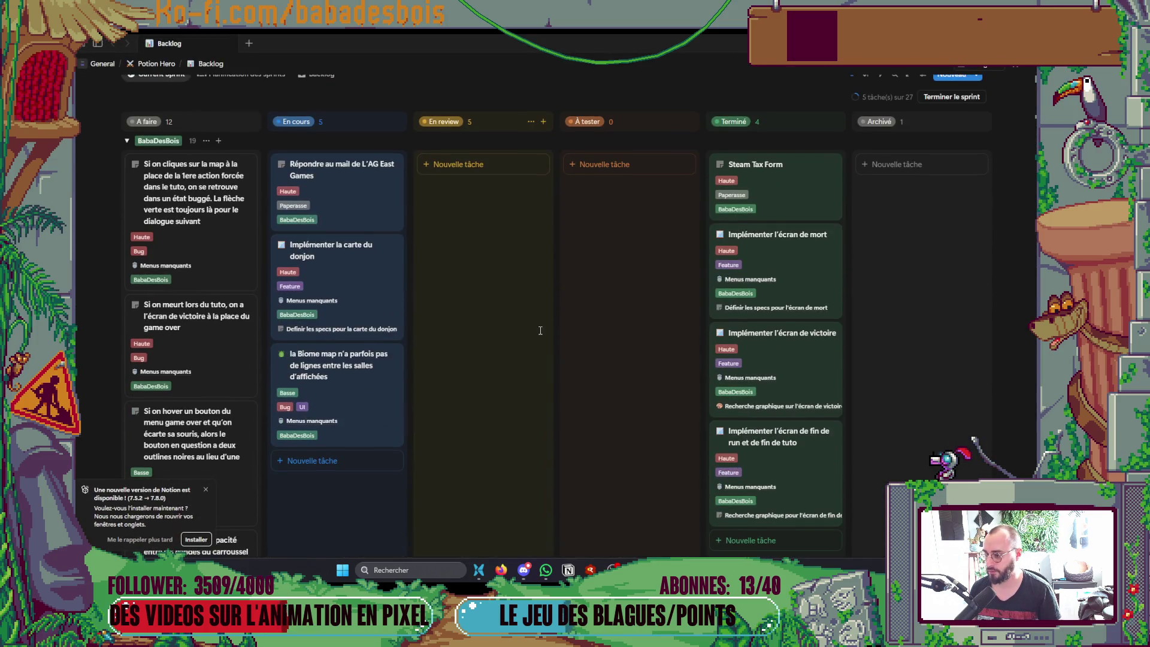
{"action": "scroll", "coordinate": [539, 330], "scroll_direction": "up", "scroll_amount": 3}
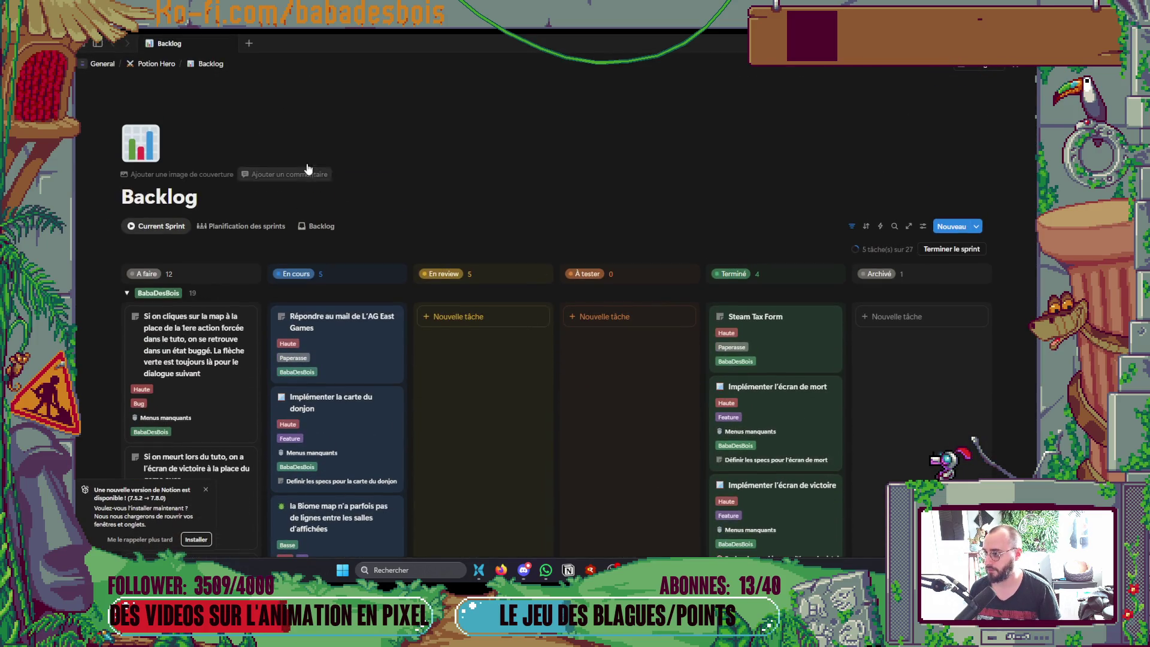
{"action": "left_click", "coordinate": [158, 63]}
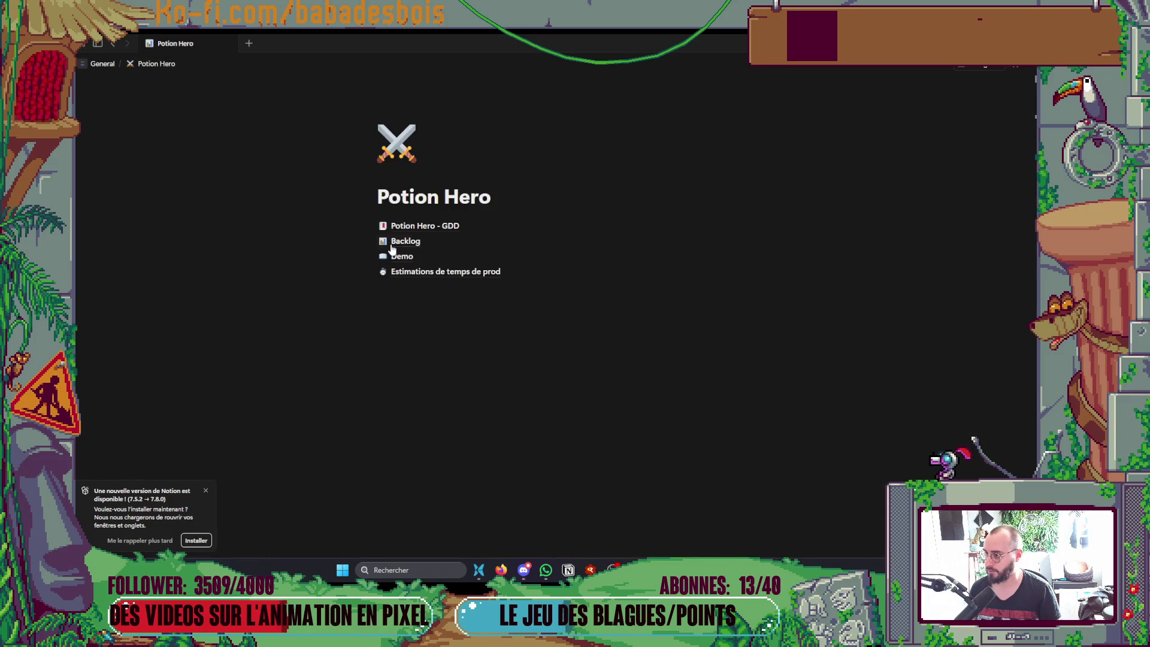
{"action": "left_click", "coordinate": [426, 242]}
{"action": "scroll", "coordinate": [520, 285], "scroll_direction": "down", "scroll_amount": 10}
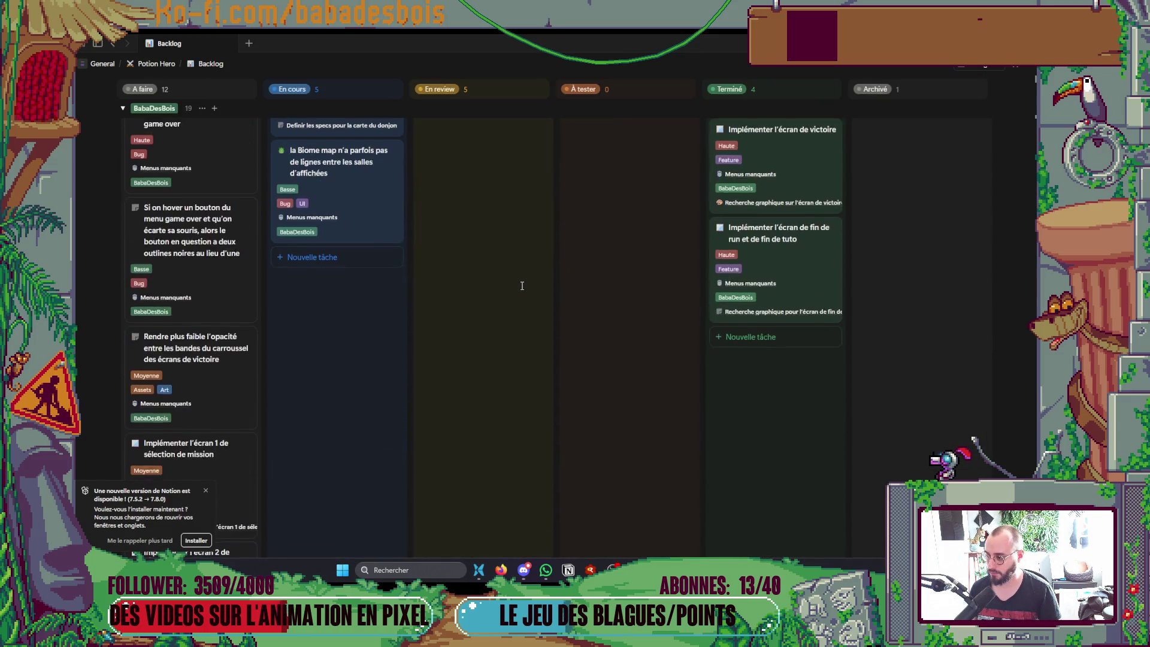
{"action": "scroll", "coordinate": [311, 161], "scroll_direction": "up", "scroll_amount": 10}
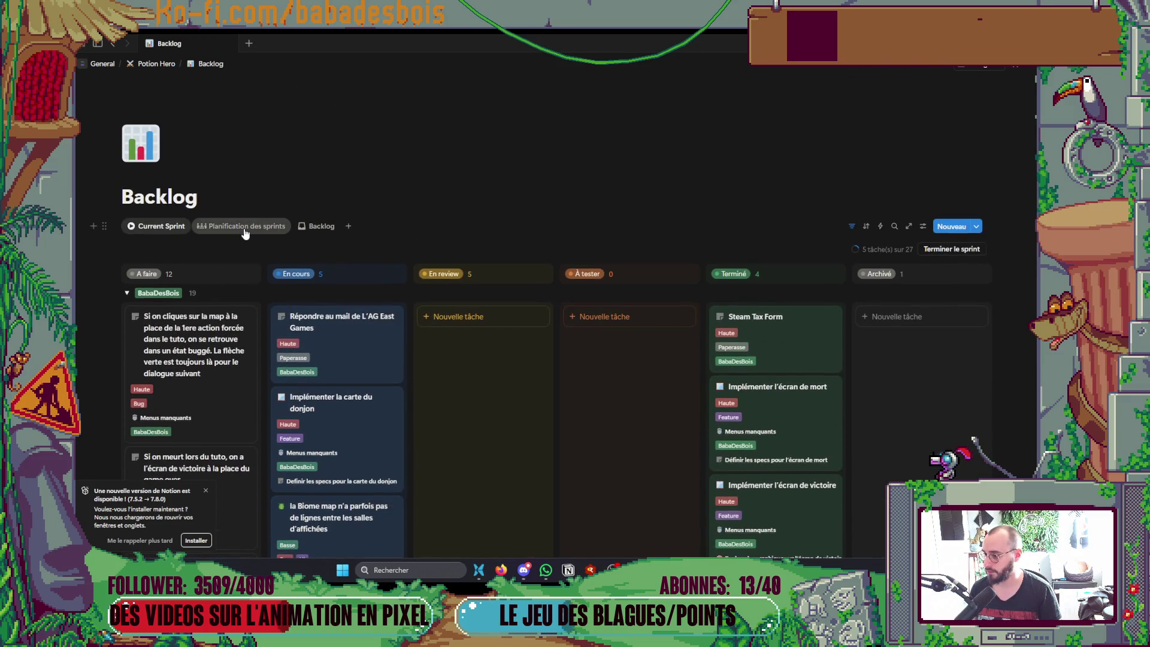
{"action": "left_click", "coordinate": [243, 226]}
{"action": "left_click", "coordinate": [895, 226]}
{"action": "type", "text": "tite"}
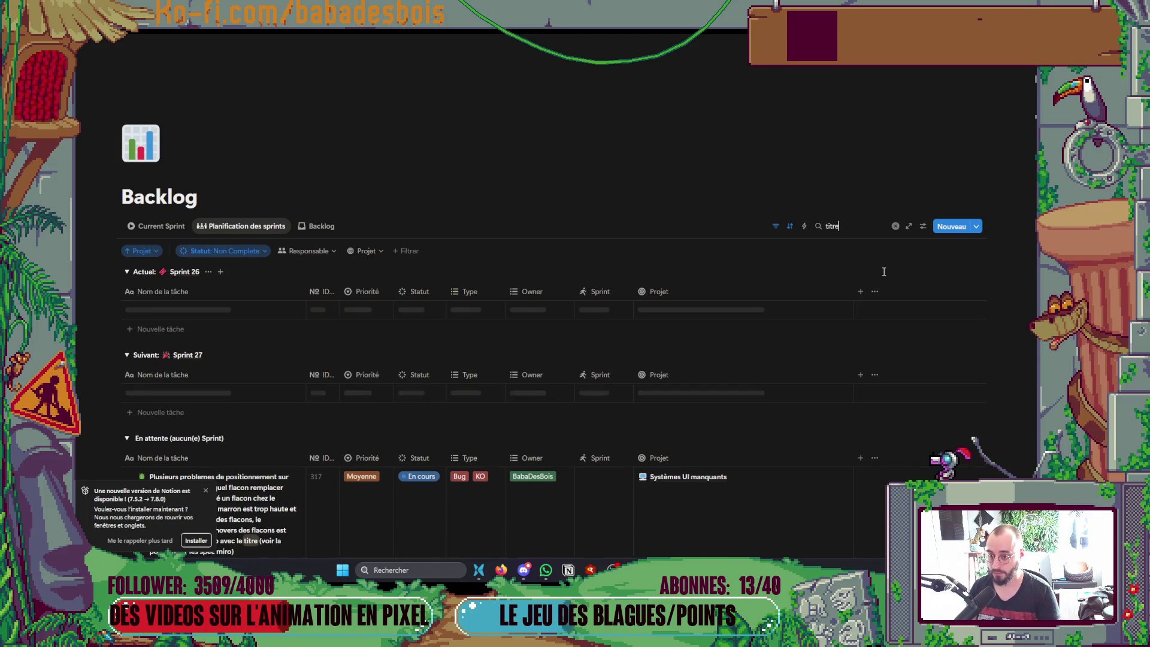
{"action": "scroll", "coordinate": [810, 285], "scroll_direction": "down", "scroll_amount": 3}
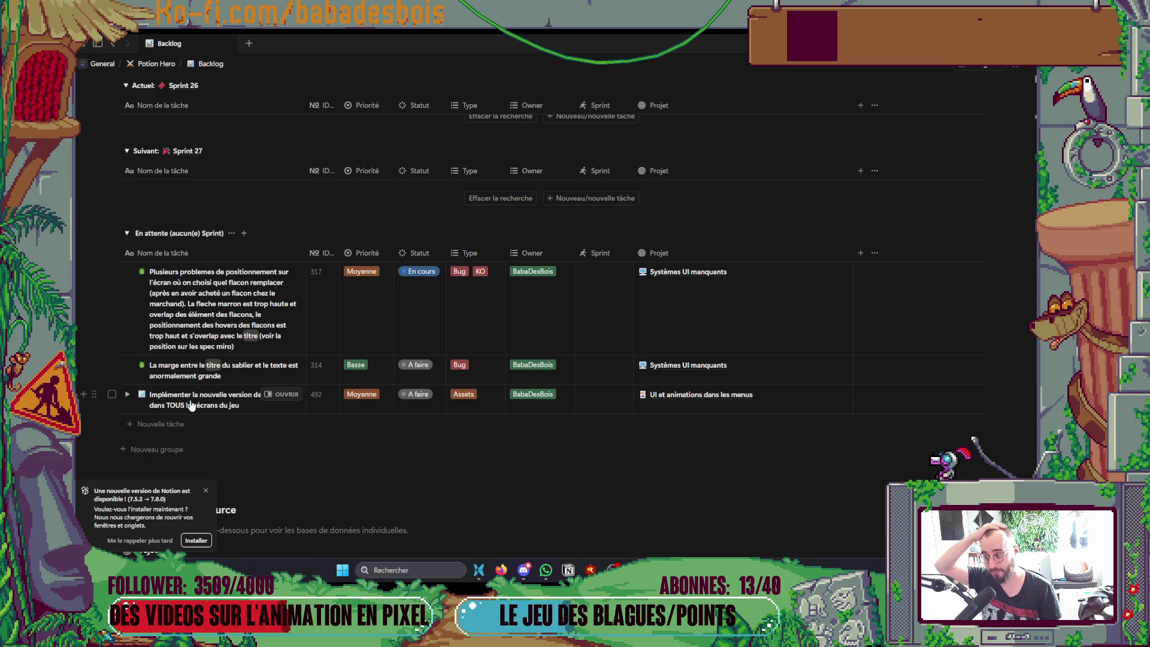
{"action": "left_click", "coordinate": [246, 410]}
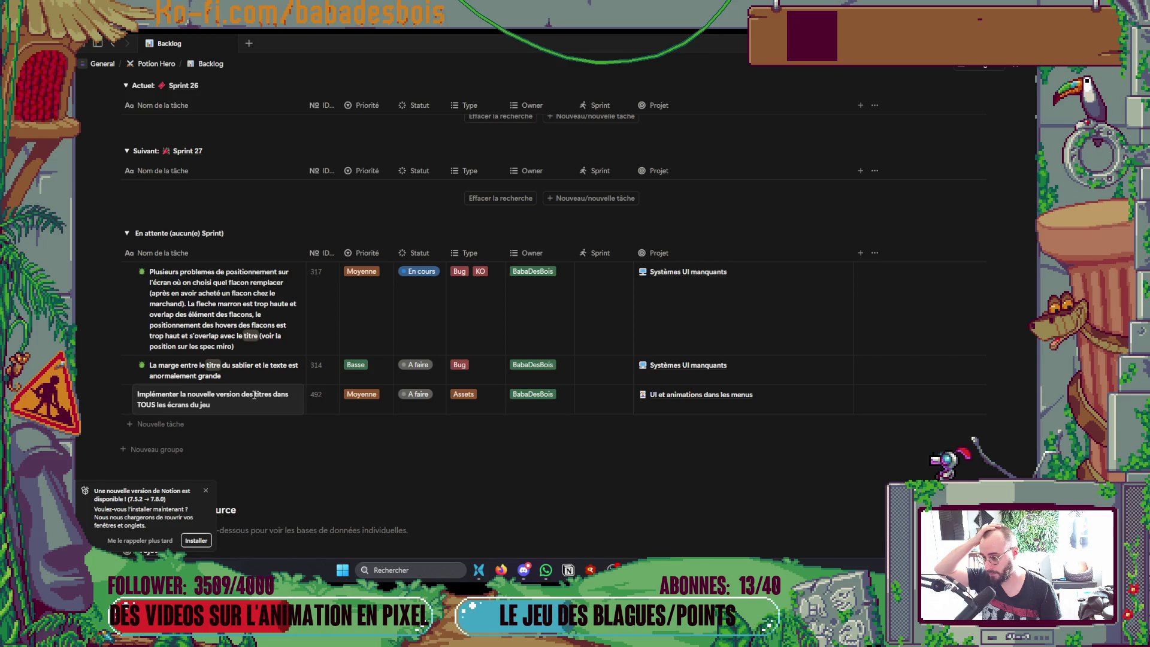
{"action": "key", "text": "Escape"}
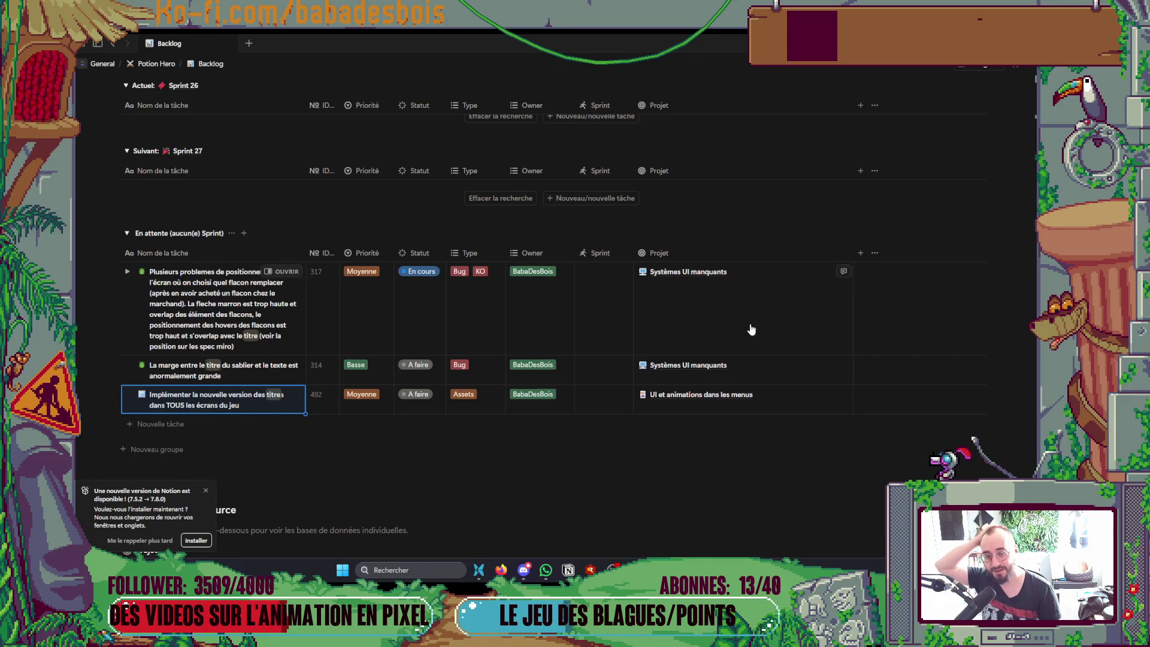
{"action": "scroll", "coordinate": [750, 329], "scroll_direction": "up", "scroll_amount": 3}
{"action": "left_click", "coordinate": [895, 227]}
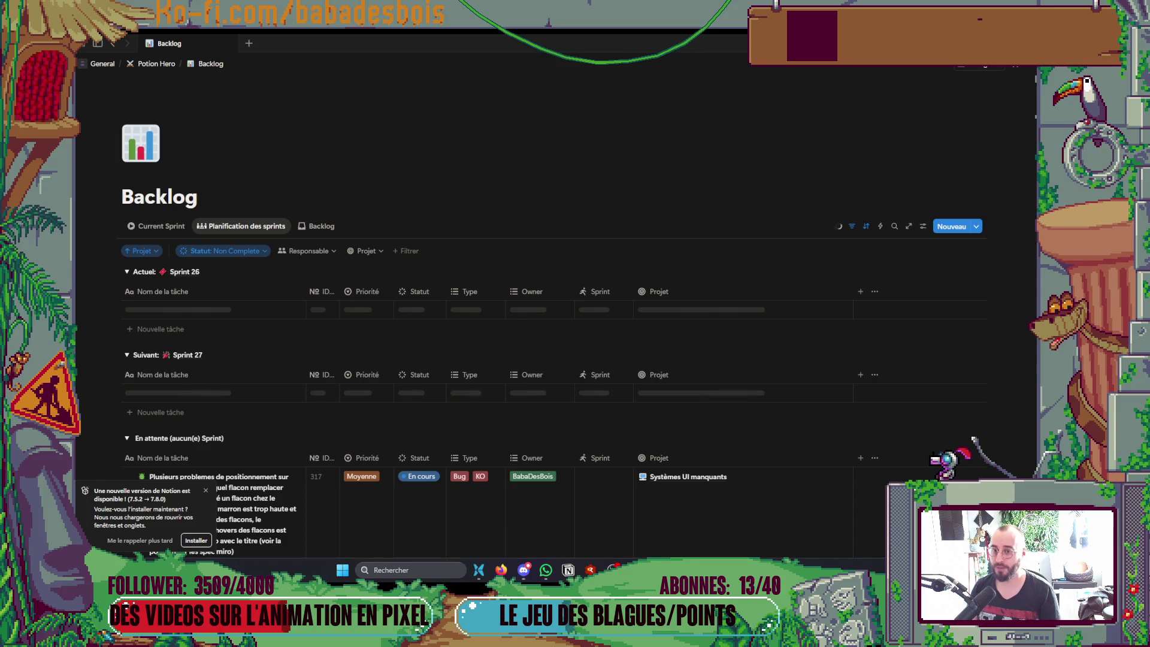
{"action": "key", "text": "alt+Tab"}
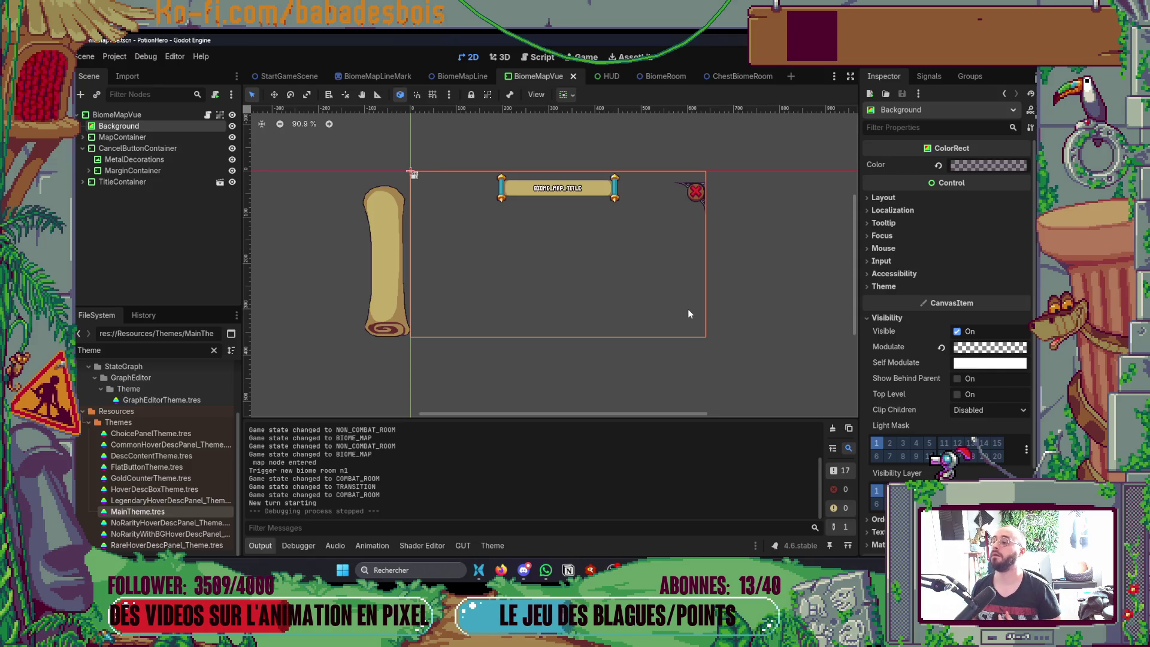
Frame the scene and inspect TitleContainer and its TitleBackground child in the scene tree
{"action": "key", "text": "f"}
{"action": "left_click", "coordinate": [83, 182]}
{"action": "left_click", "coordinate": [123, 183]}
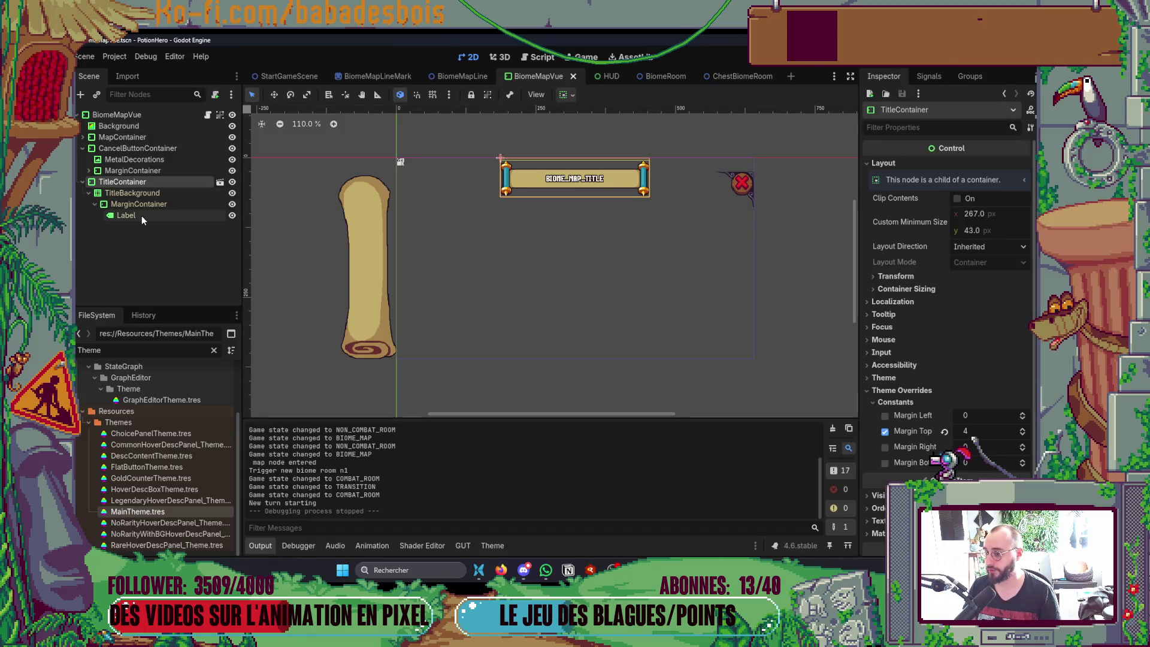
{"action": "scroll", "coordinate": [568, 153], "scroll_direction": "up", "scroll_amount": 5}
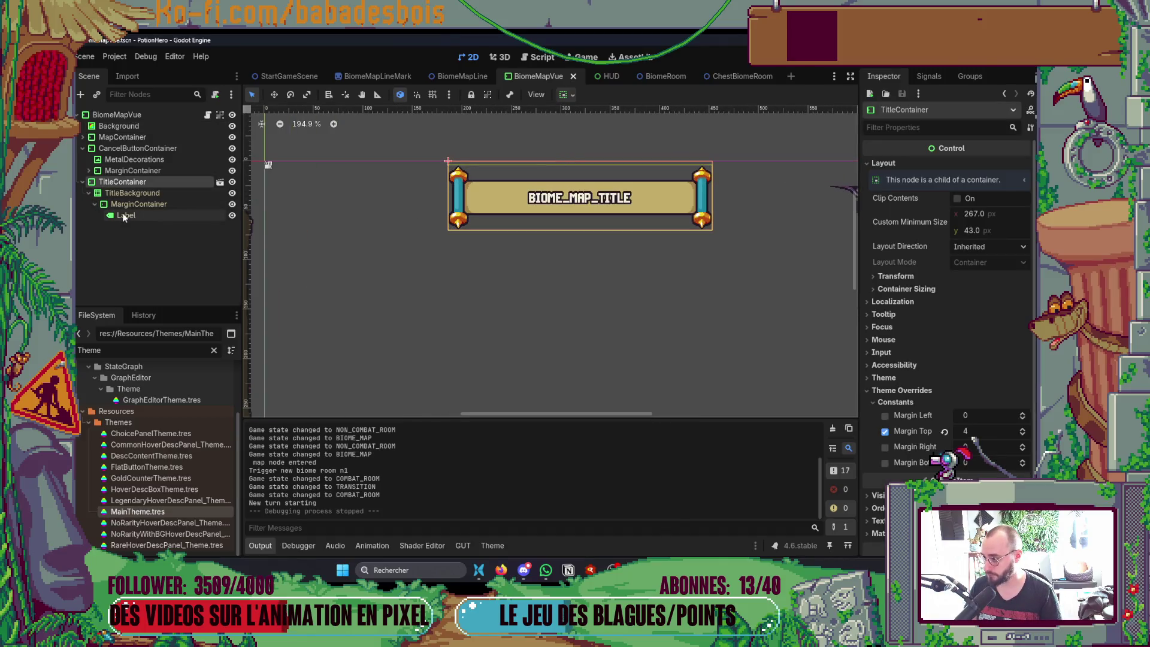
{"action": "left_click", "coordinate": [110, 193]}
{"action": "left_click", "coordinate": [83, 181]}
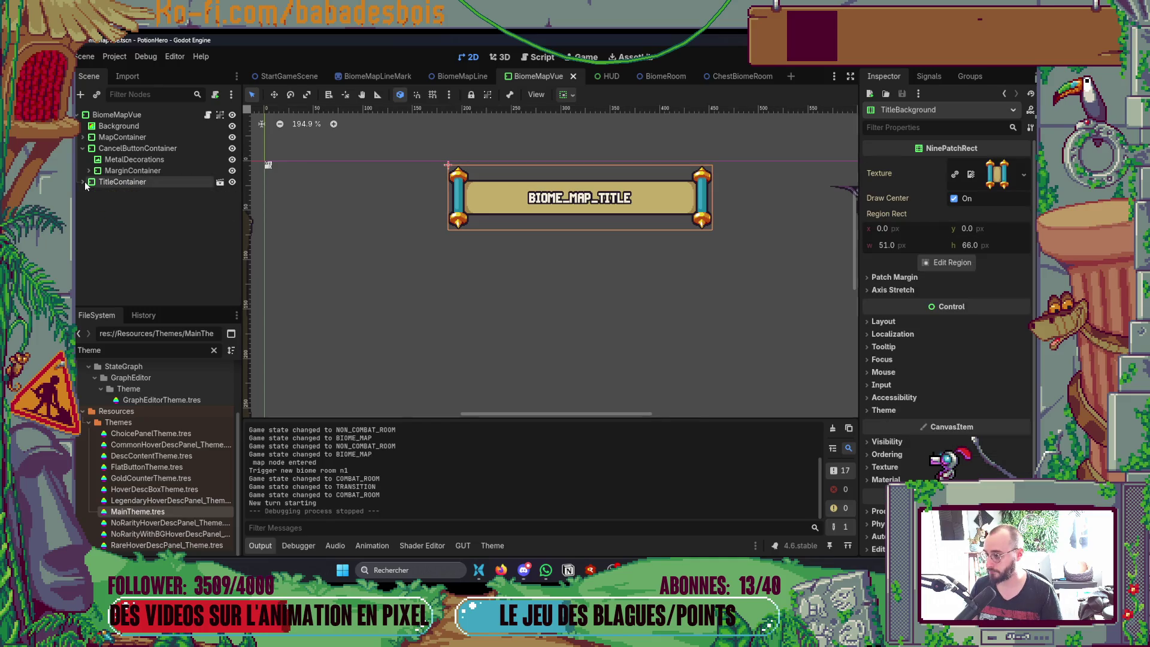
{"action": "scroll", "coordinate": [437, 210], "scroll_direction": "down", "scroll_amount": 3}
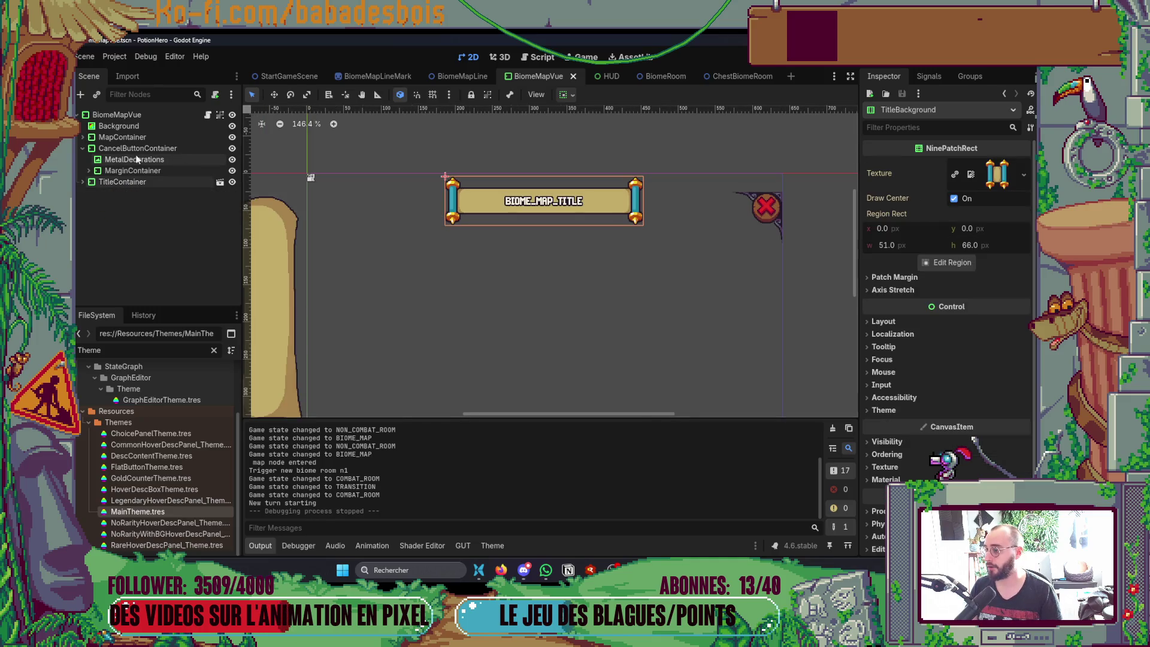
{"action": "left_click", "coordinate": [120, 183]}
{"action": "left_click", "coordinate": [84, 148]}
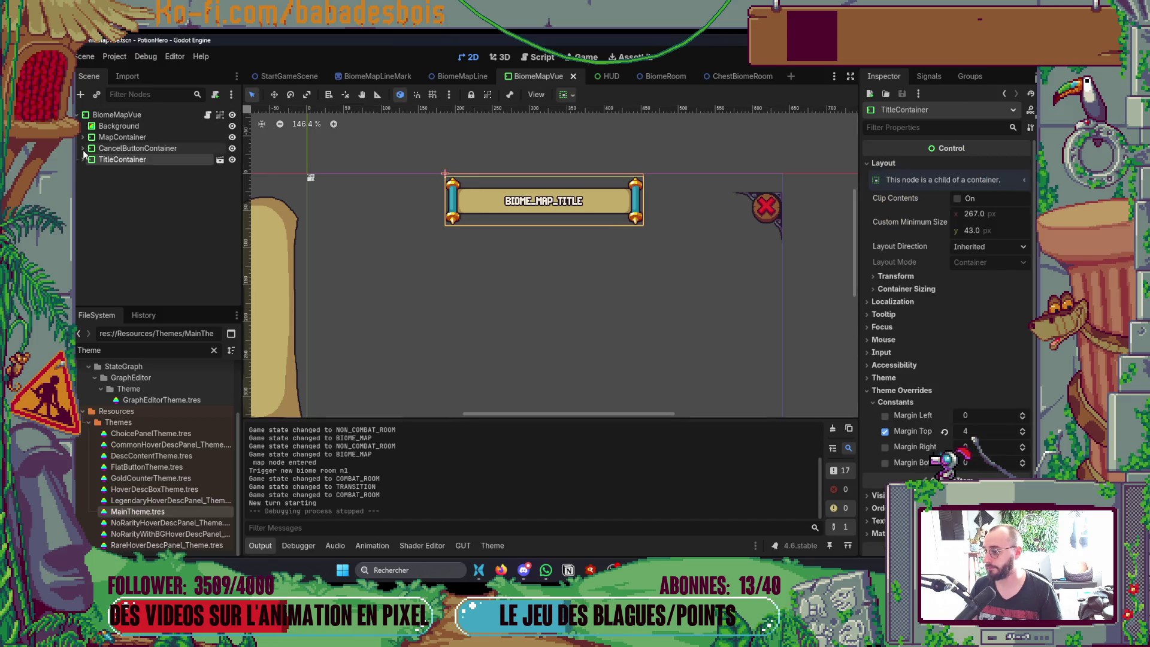
Add a Control child under BiomeMapVue and name it Pivot, fixing the 'Pivto' typo
{"action": "left_click", "coordinate": [150, 116]}
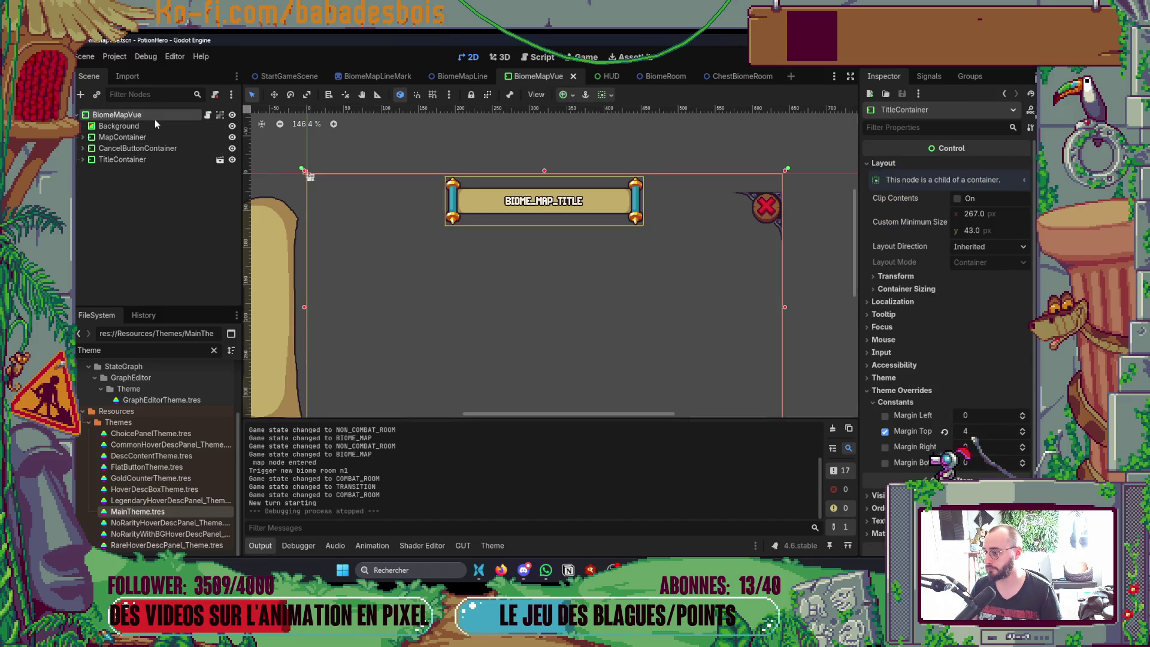
{"action": "right_click", "coordinate": [155, 119]}
{"action": "left_click", "coordinate": [203, 145]}
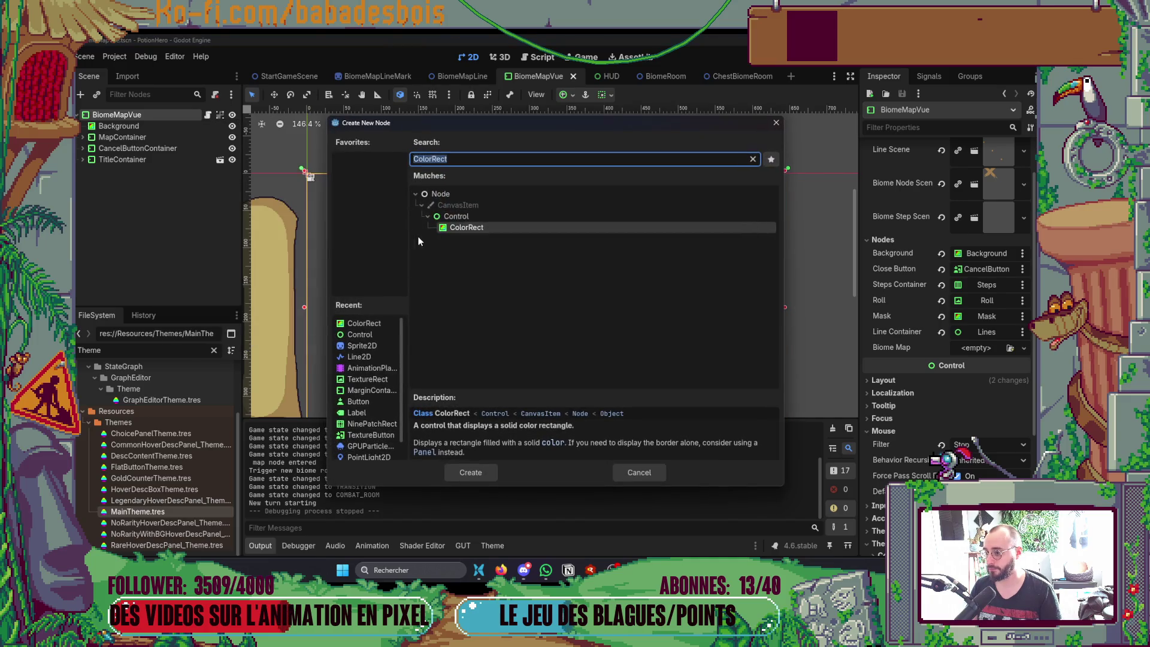
{"action": "double_click", "coordinate": [458, 217]}
{"action": "scroll", "coordinate": [596, 156], "scroll_direction": "down", "scroll_amount": 3}
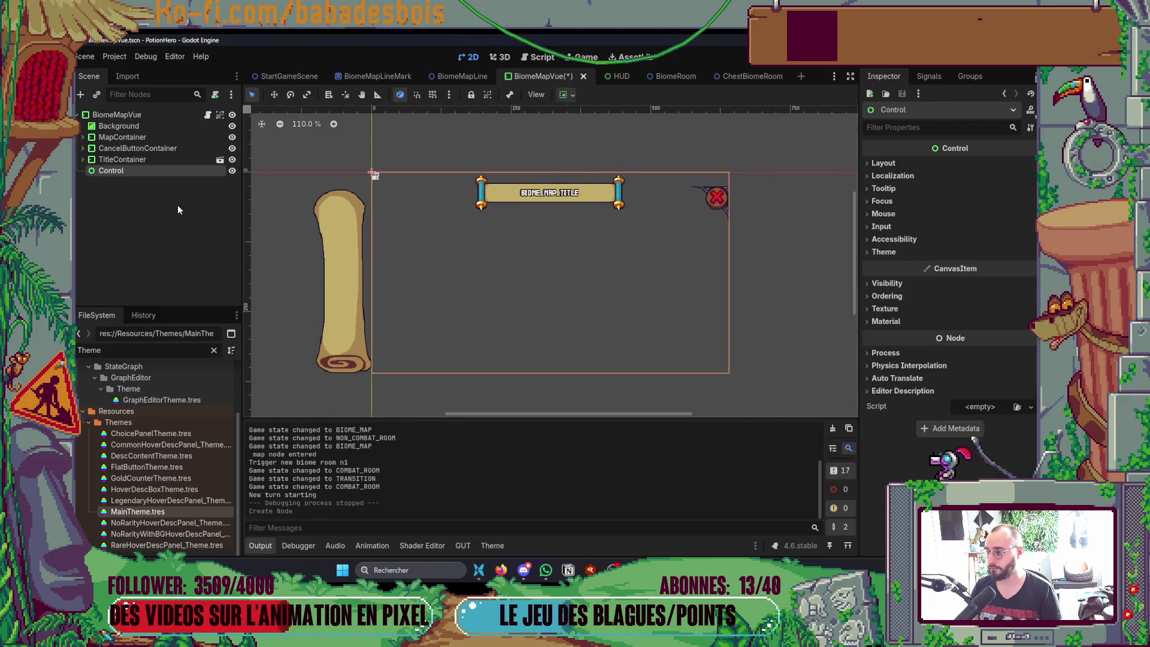
{"action": "double_click", "coordinate": [155, 170]}
{"action": "type", "text": "Pivto"}
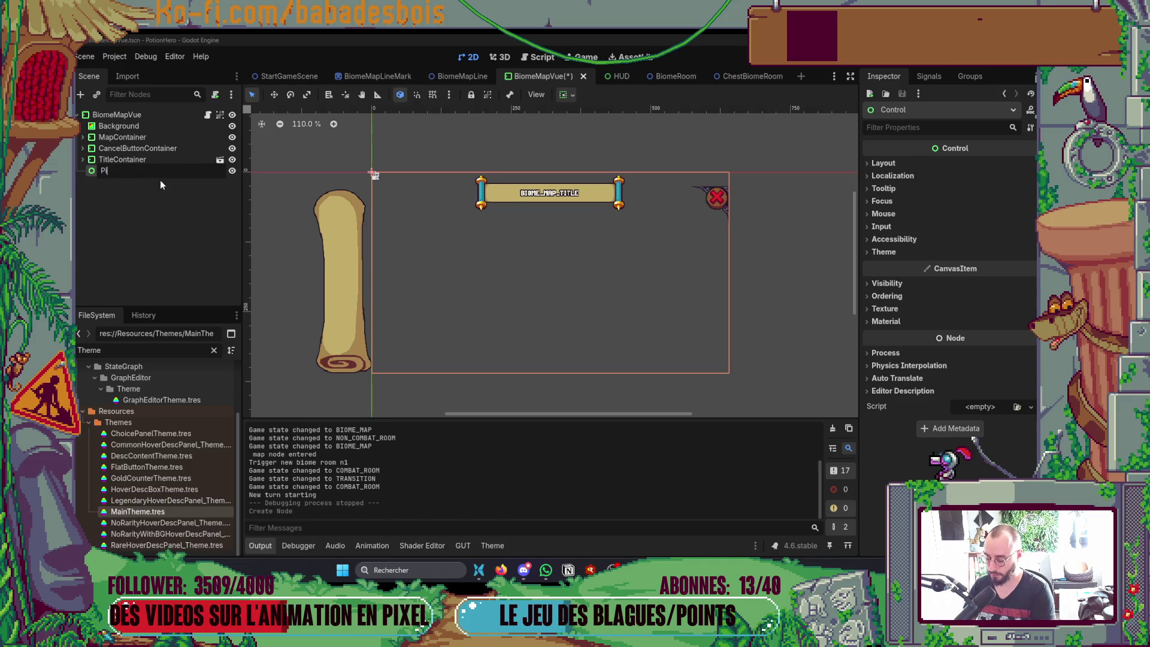
{"action": "key", "text": "Return"}
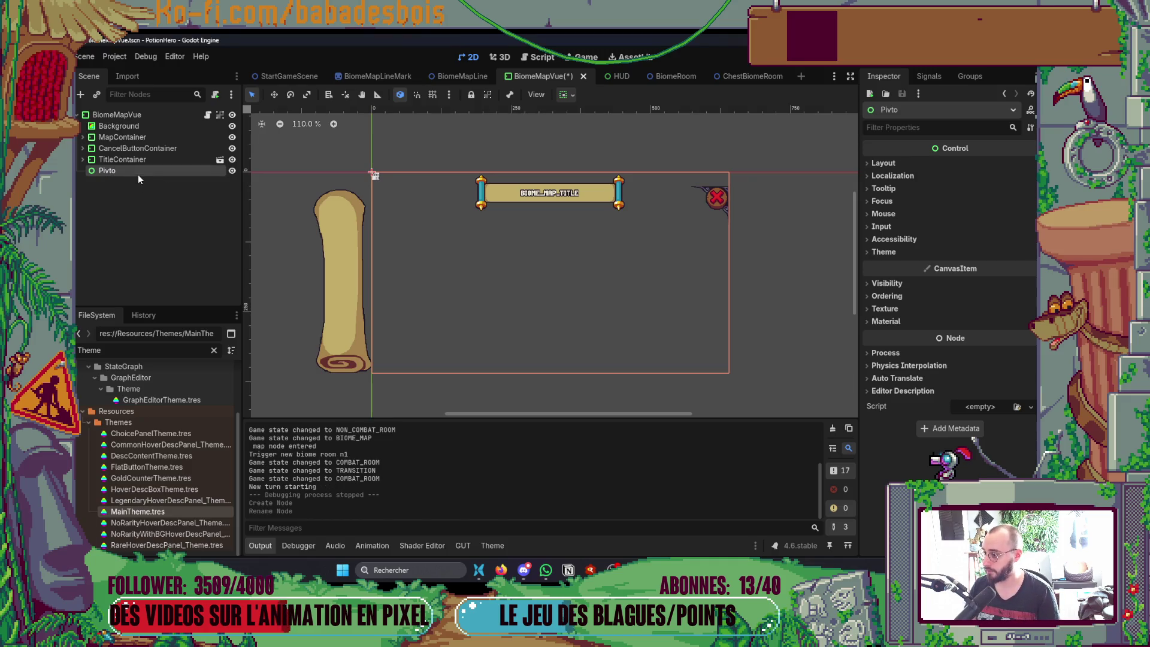
{"action": "double_click", "coordinate": [138, 175]}
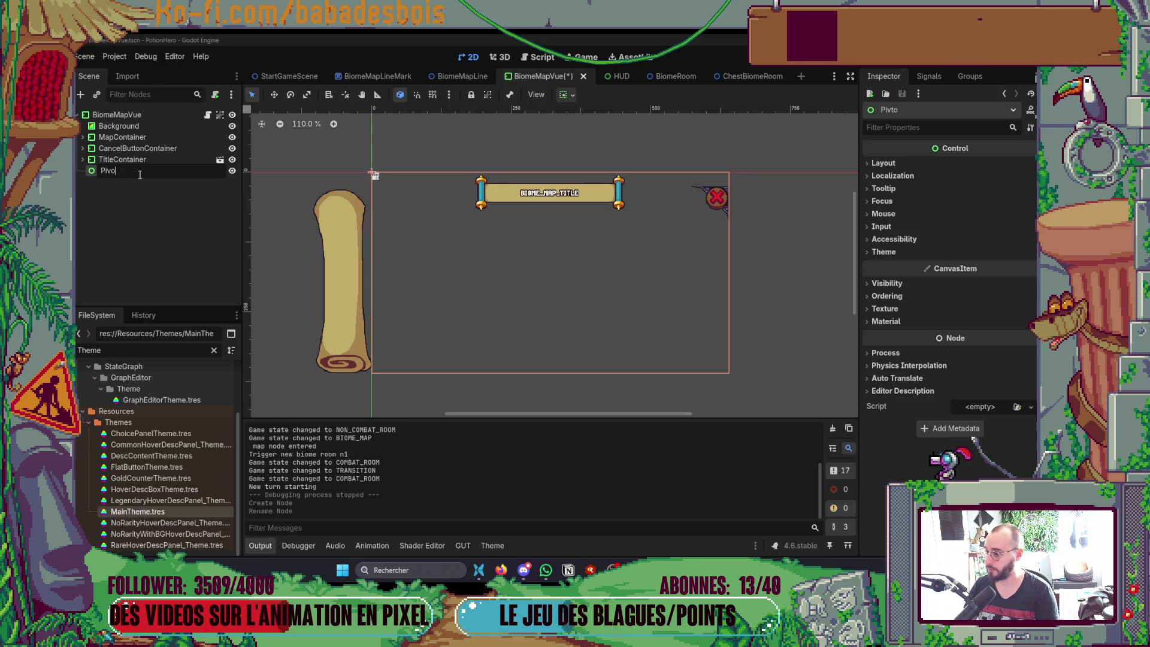
{"action": "type", "text": "t"}
{"action": "key", "text": "Return"}
Move TitleContainer inside Pivot and save the scene
{"action": "left_click", "coordinate": [149, 160]}
{"action": "left_click_drag", "start_coordinate": [153, 164], "coordinate": [153, 171]}
{"action": "key", "text": "ctrl+s"}
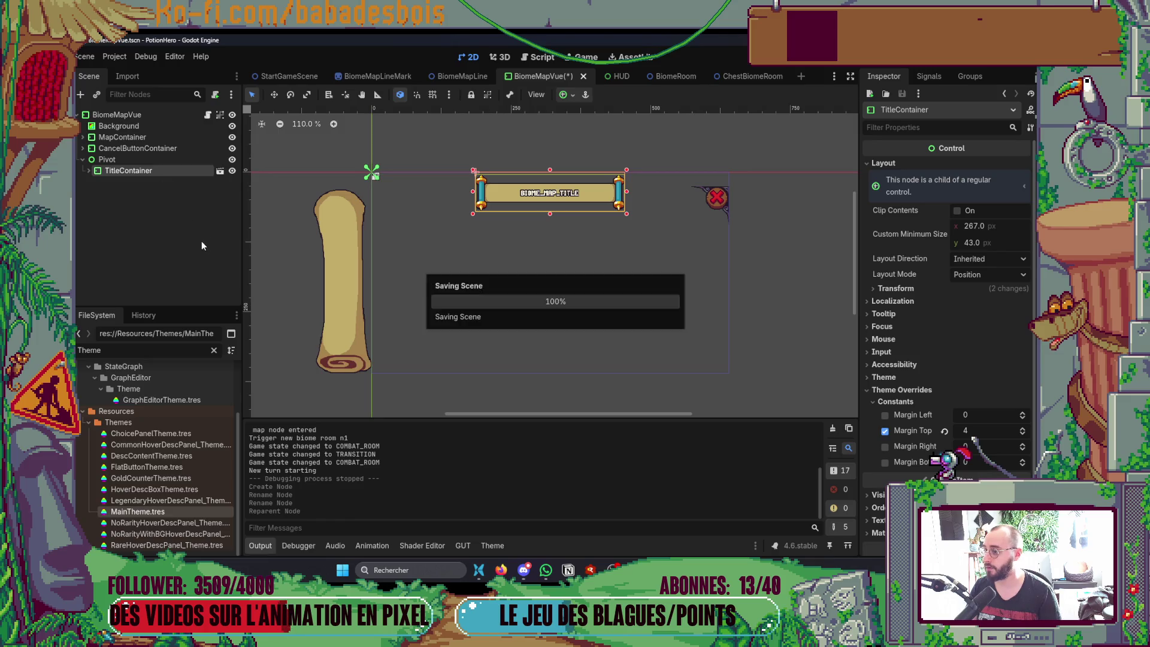
{"action": "left_click", "coordinate": [150, 159]}
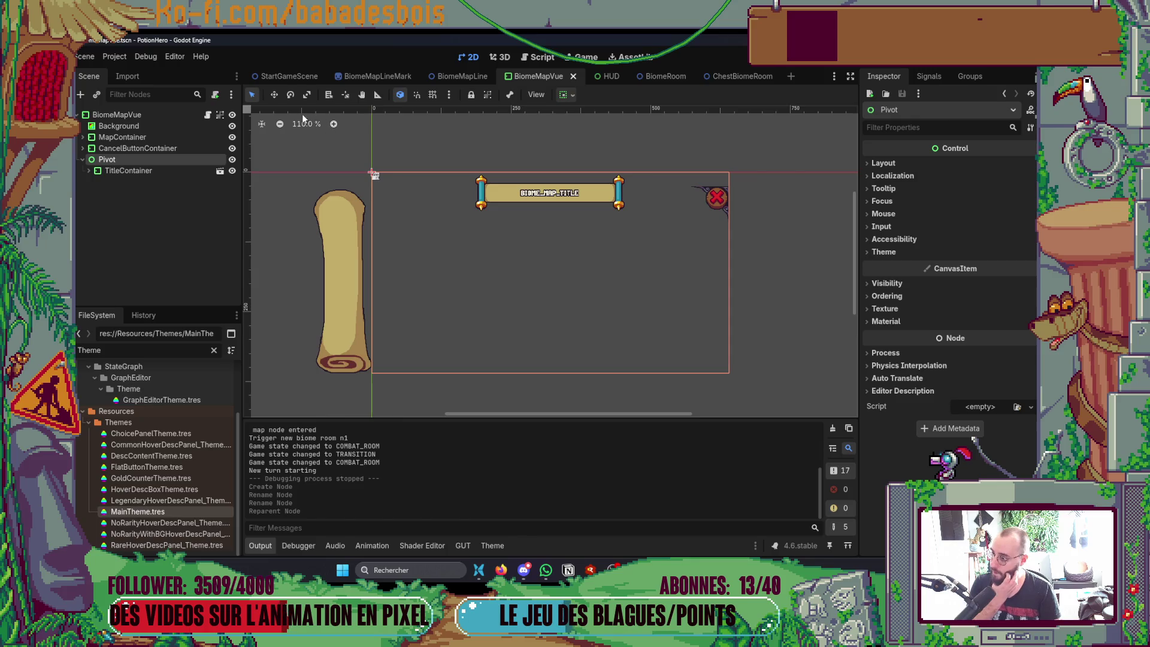
Set Pivot's Mouse Filter to Ignore
{"action": "scroll", "coordinate": [387, 261], "scroll_direction": "down", "scroll_amount": 2}
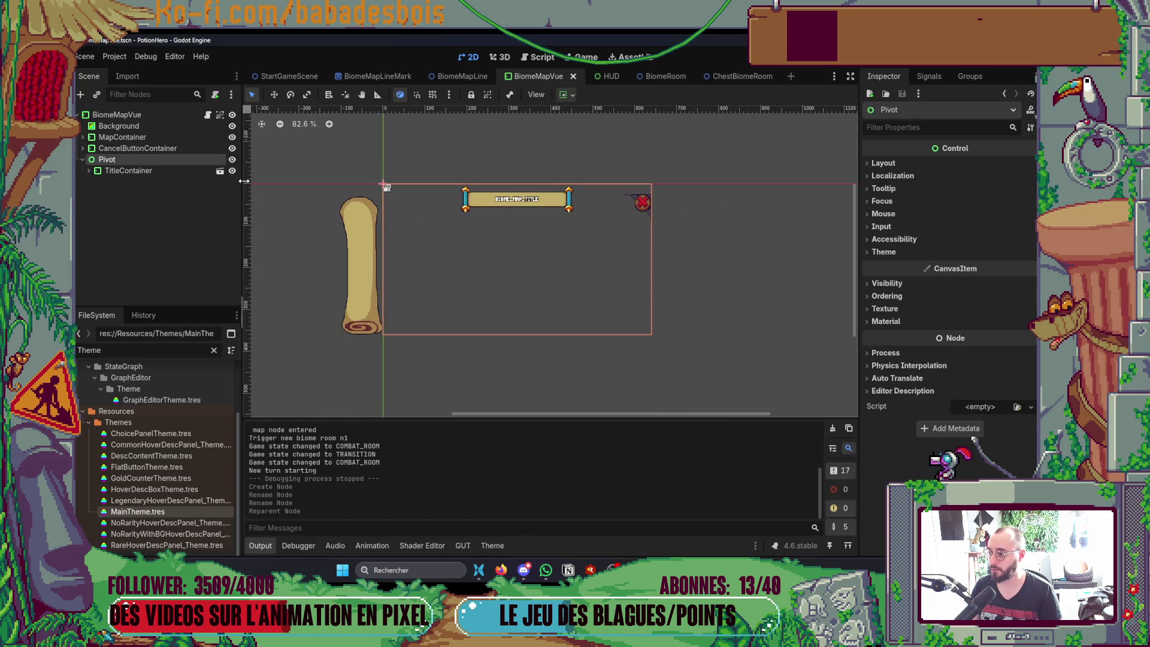
{"action": "left_click", "coordinate": [884, 213]}
{"action": "left_click", "coordinate": [971, 228]}
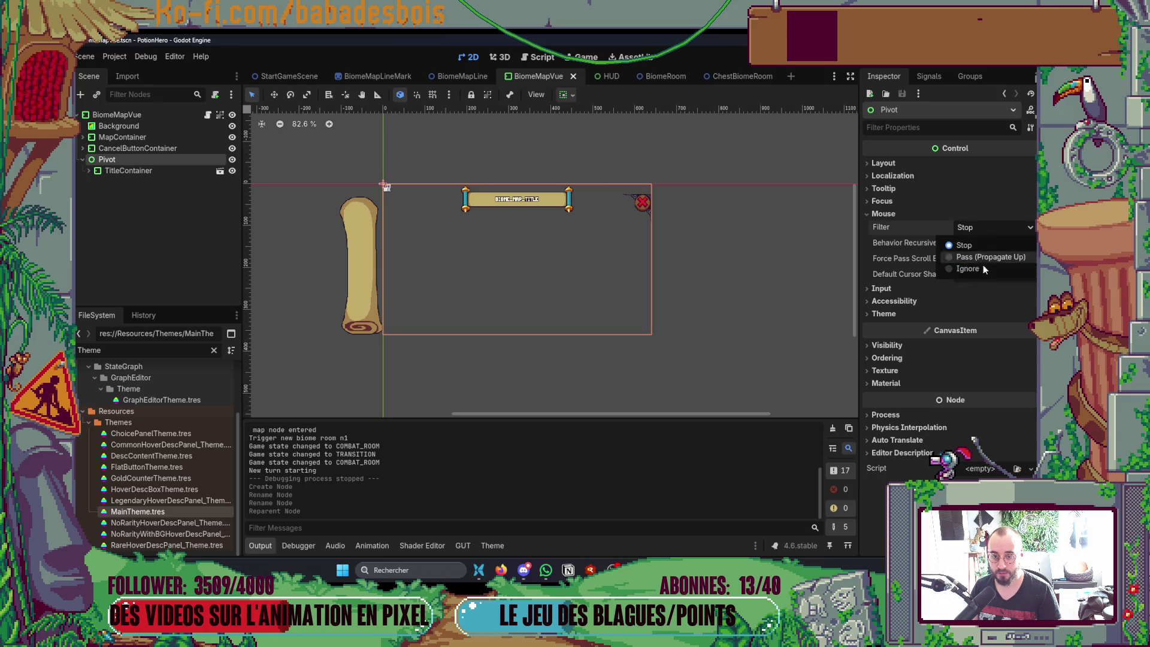
{"action": "left_click", "coordinate": [968, 269]}
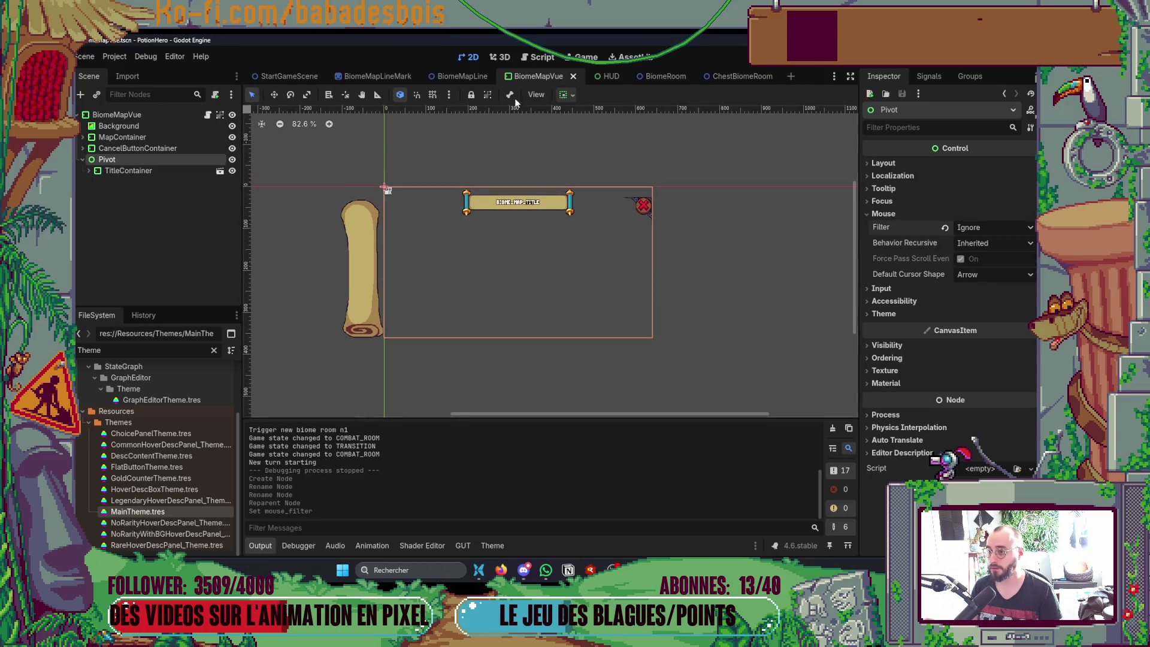
Lock Pivot in the canvas and save the scene
{"action": "left_click", "coordinate": [471, 94]}
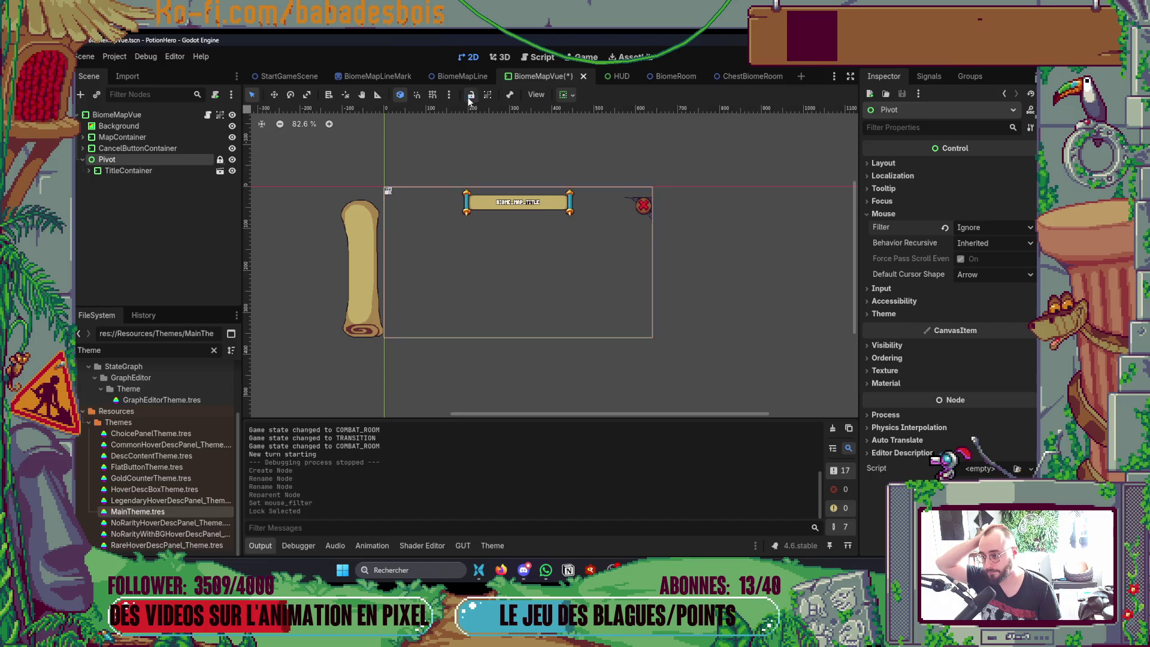
{"action": "left_click", "coordinate": [484, 133]}
{"action": "scroll", "coordinate": [426, 157], "scroll_direction": "up", "scroll_amount": 1}
{"action": "key", "text": "ctrl+s"}
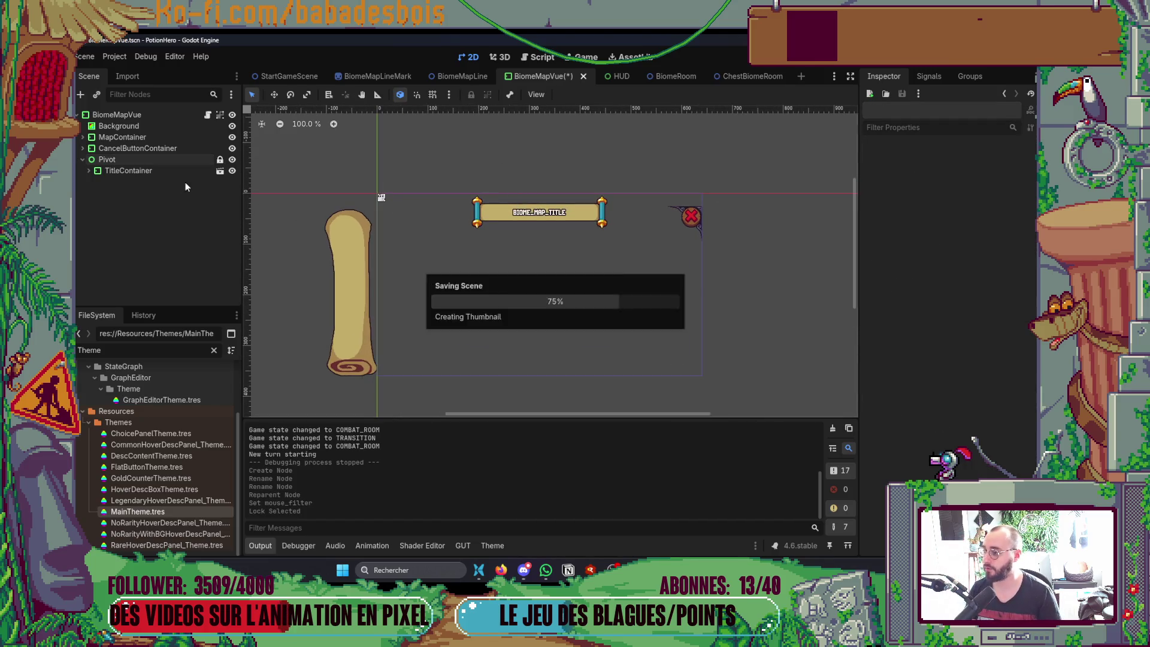
{"action": "left_click", "coordinate": [140, 159]}
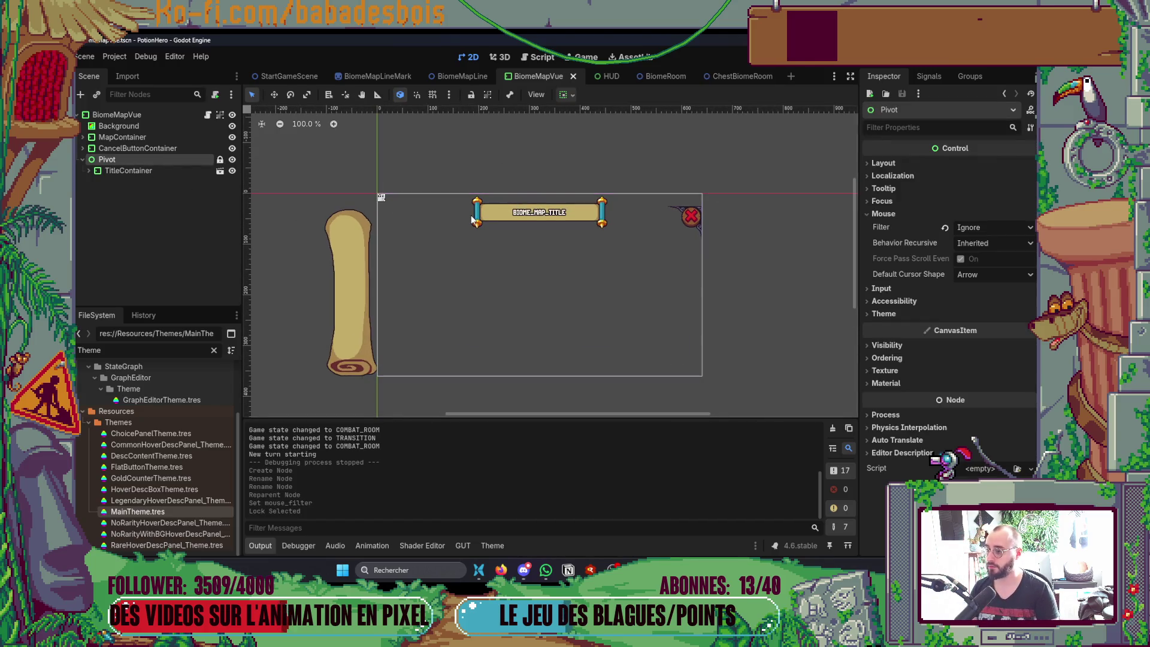
{"action": "left_click", "coordinate": [128, 171]}
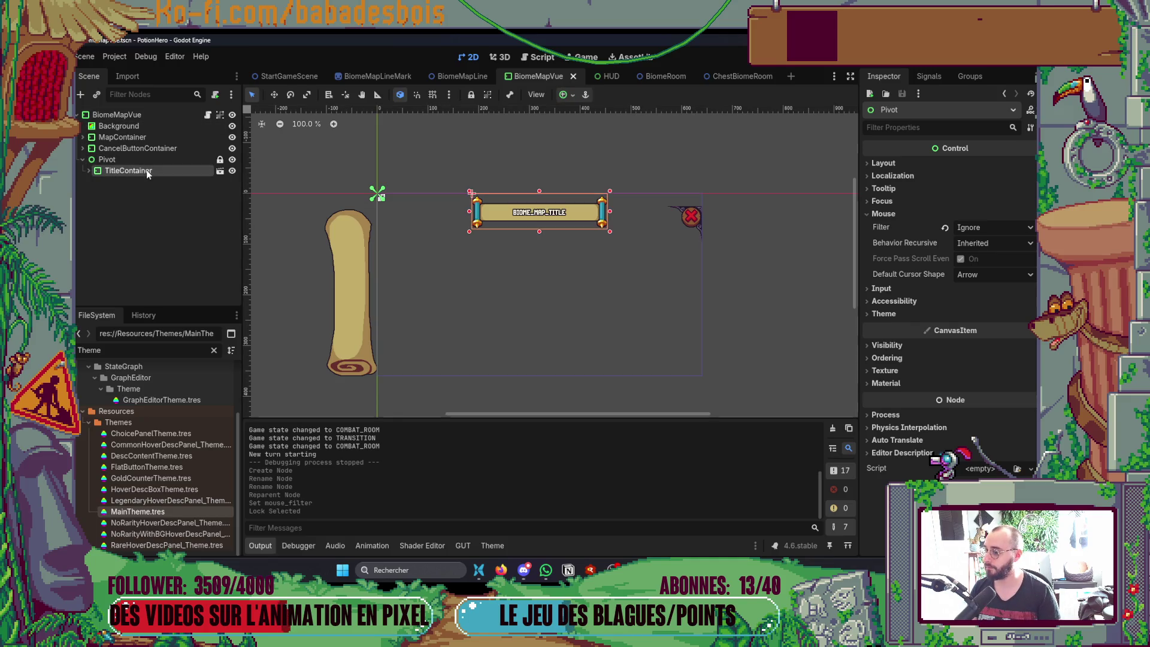
Nudge TitleContainer up two steps and save
{"action": "key", "text": "shift+Up"}
{"action": "key", "text": "shift+Up"}
{"action": "key", "text": "shift+Up"}
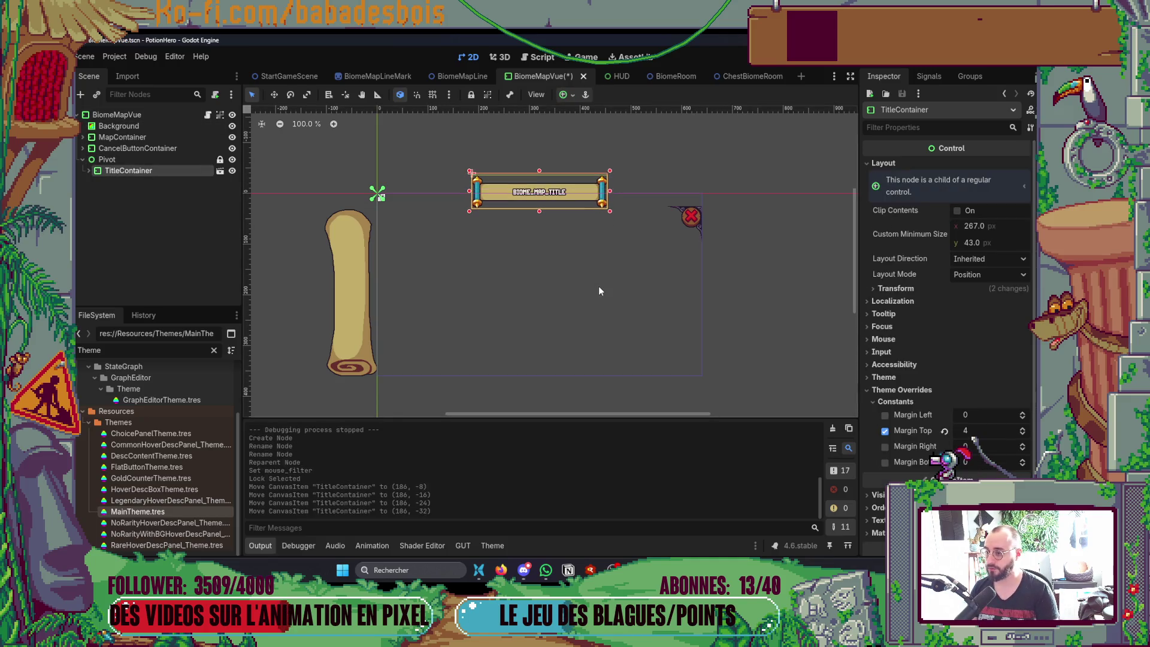
{"action": "key", "text": "shift+Up"}
{"action": "key", "text": "ctrl+s"}
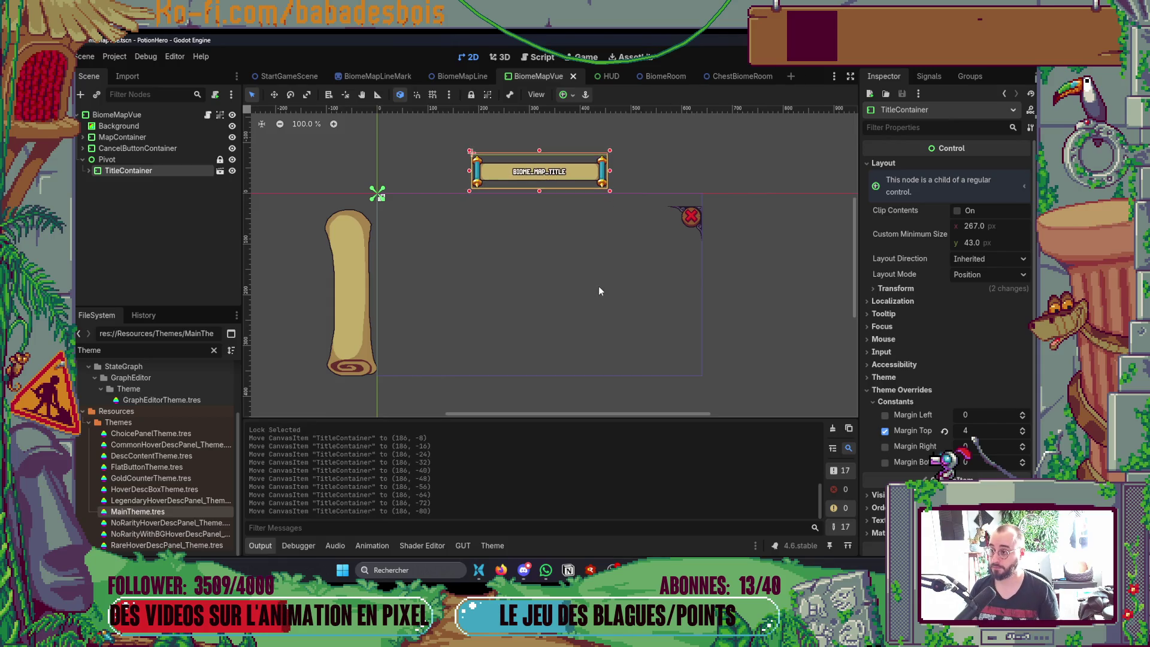
Check the BiomeMapVue.gd code, then undo the moves, lock and Ignore mouse filter
{"action": "key", "text": "alt+Tab"}
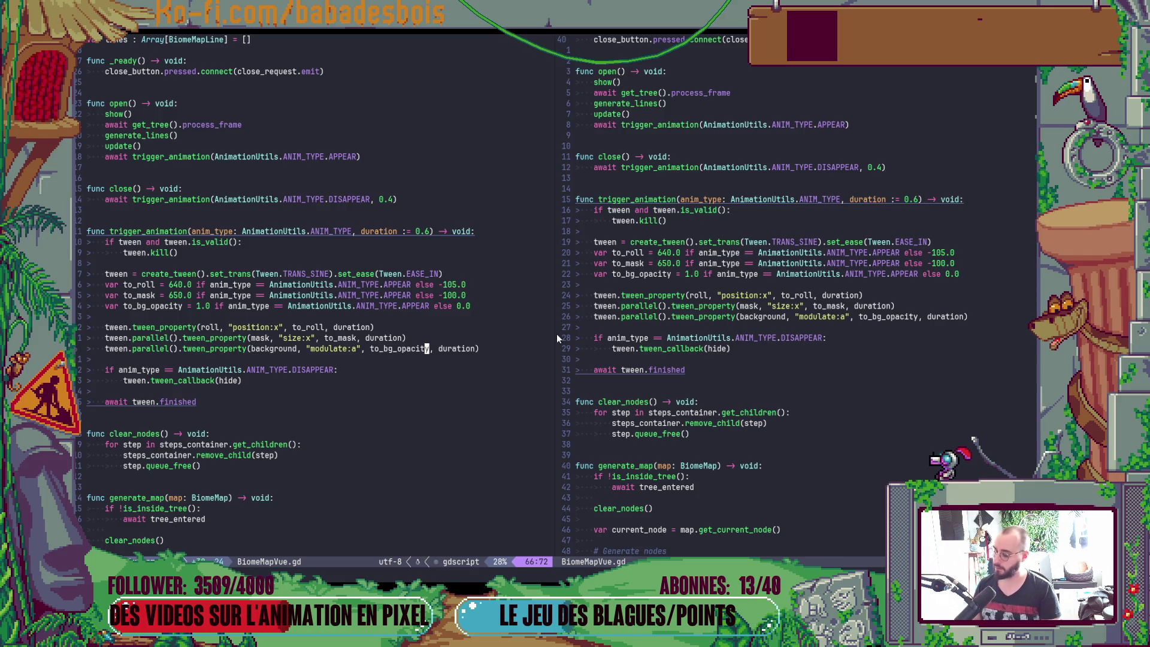
{"action": "key", "text": "alt+Tab"}
{"action": "key", "text": "ctrl+z"}
{"action": "key", "text": "ctrl+z"}
{"action": "key", "text": "ctrl+z"}
{"action": "key", "text": "ctrl+z"}
{"action": "key", "text": "ctrl+z"}
{"action": "key", "text": "ctrl+z"}
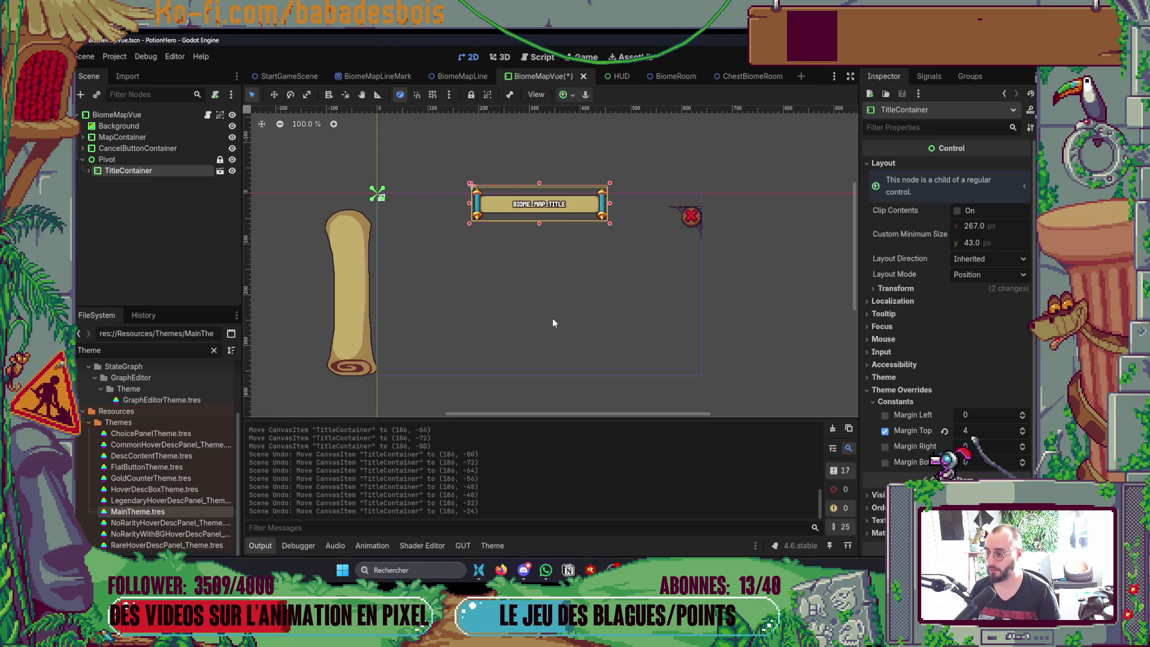
{"action": "key", "text": "ctrl+z"}
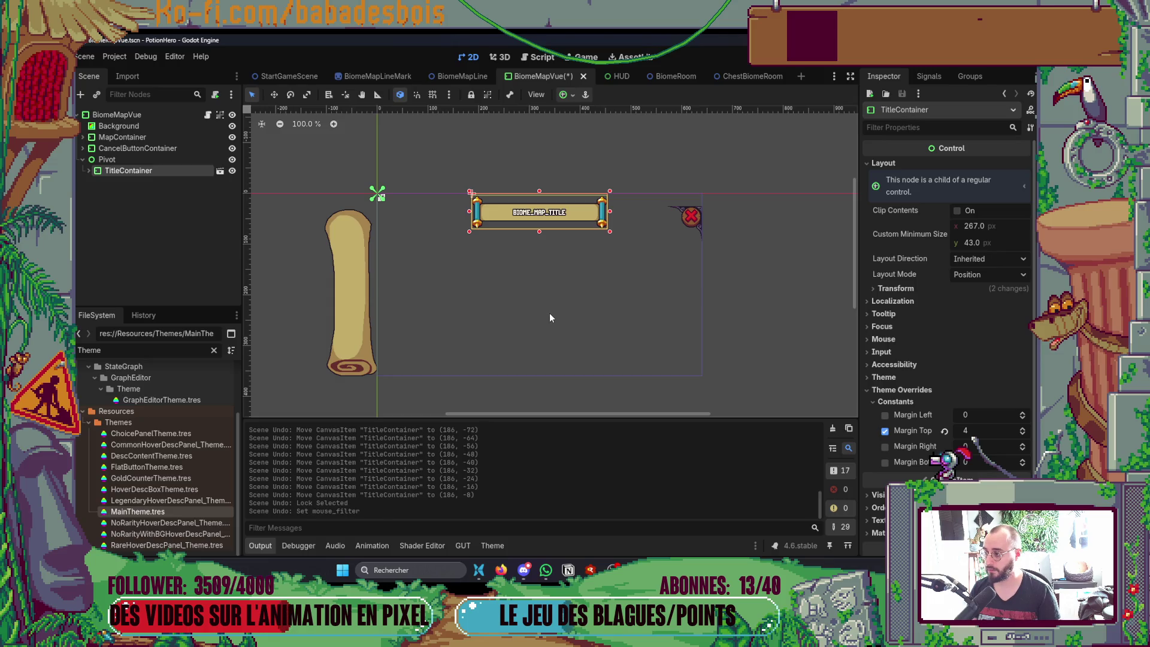
{"action": "left_click", "coordinate": [204, 159]}
Rename Pivot to TitleLayer
{"action": "type", "text": "TitleL"}
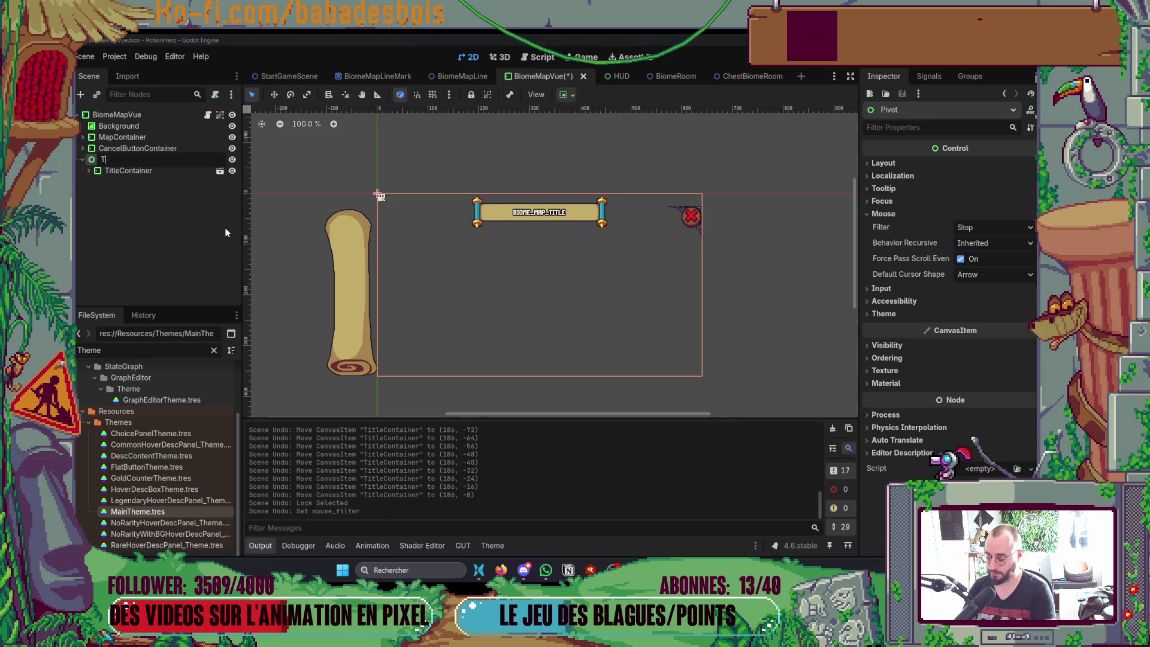
{"action": "type", "text": "ayer"}
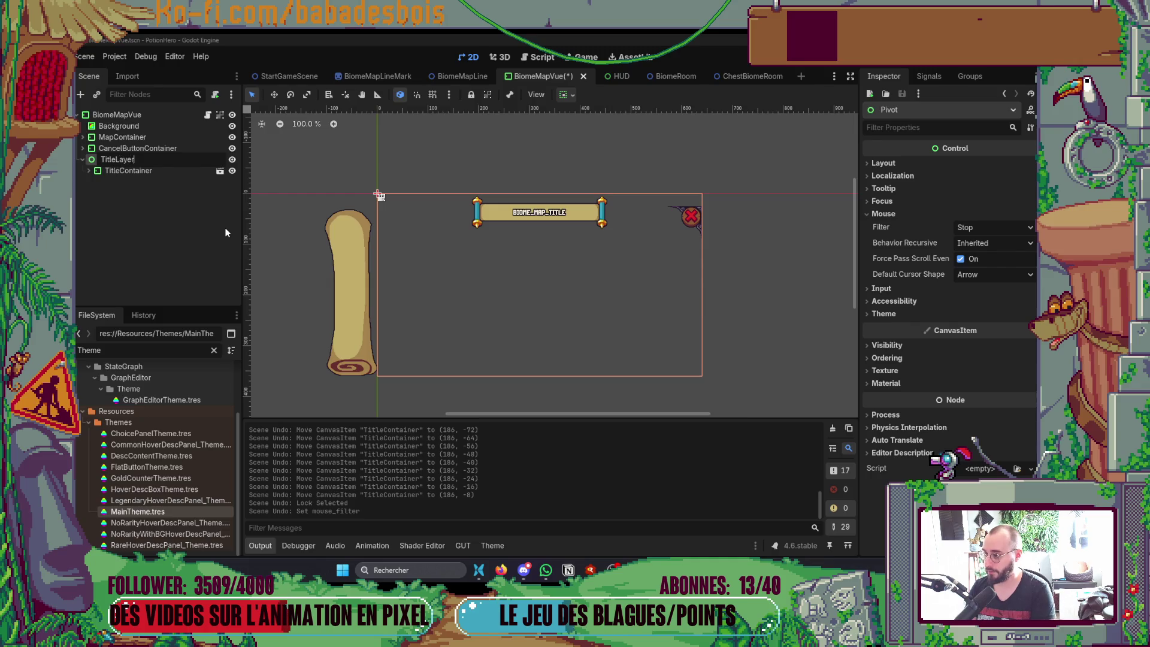
{"action": "key", "text": "Return"}
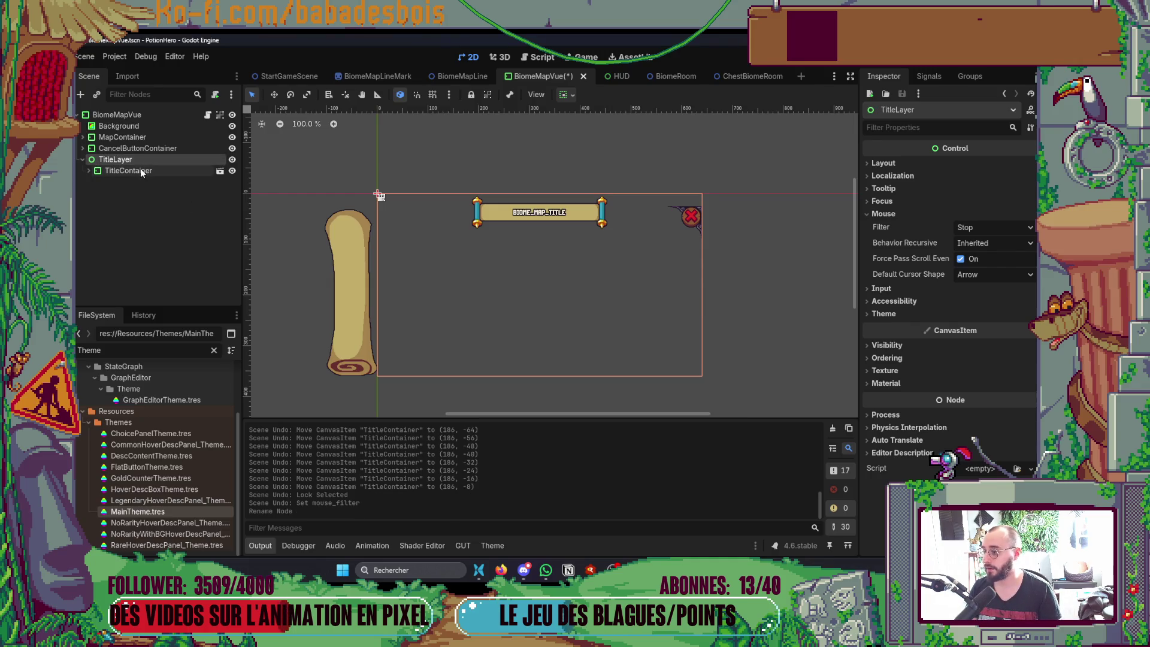
{"action": "left_click", "coordinate": [157, 170]}
Add a zero-size Control child under TitleLayer beside TitleContainer
{"action": "right_click", "coordinate": [147, 162]}
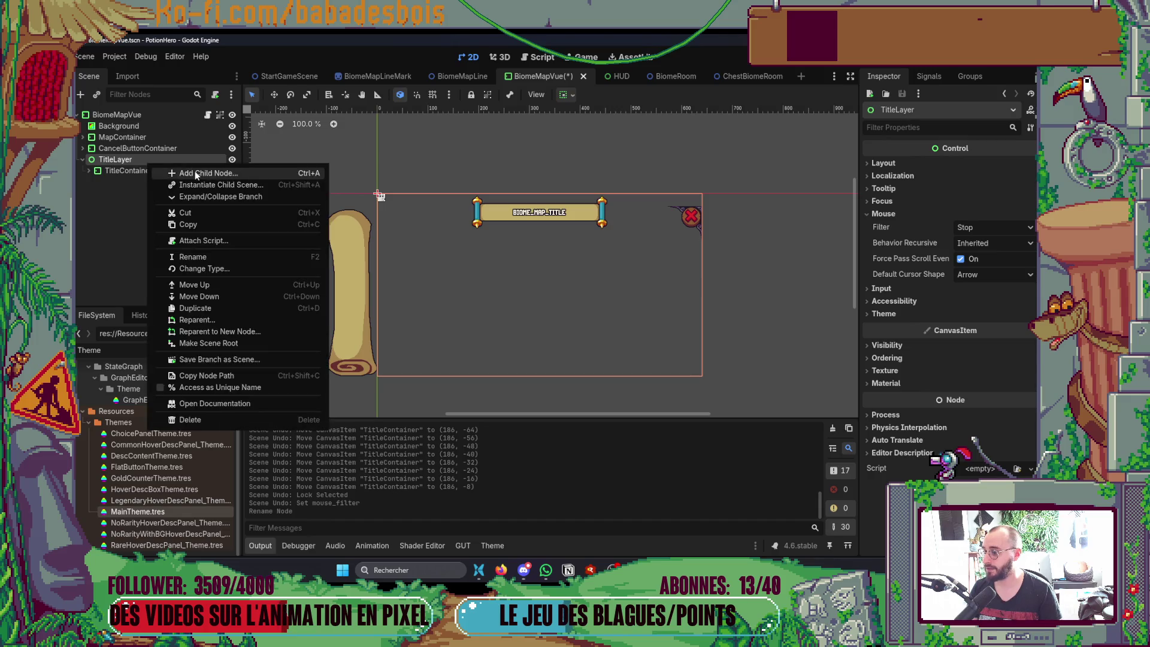
{"action": "left_click", "coordinate": [174, 173]}
{"action": "double_click", "coordinate": [446, 217]}
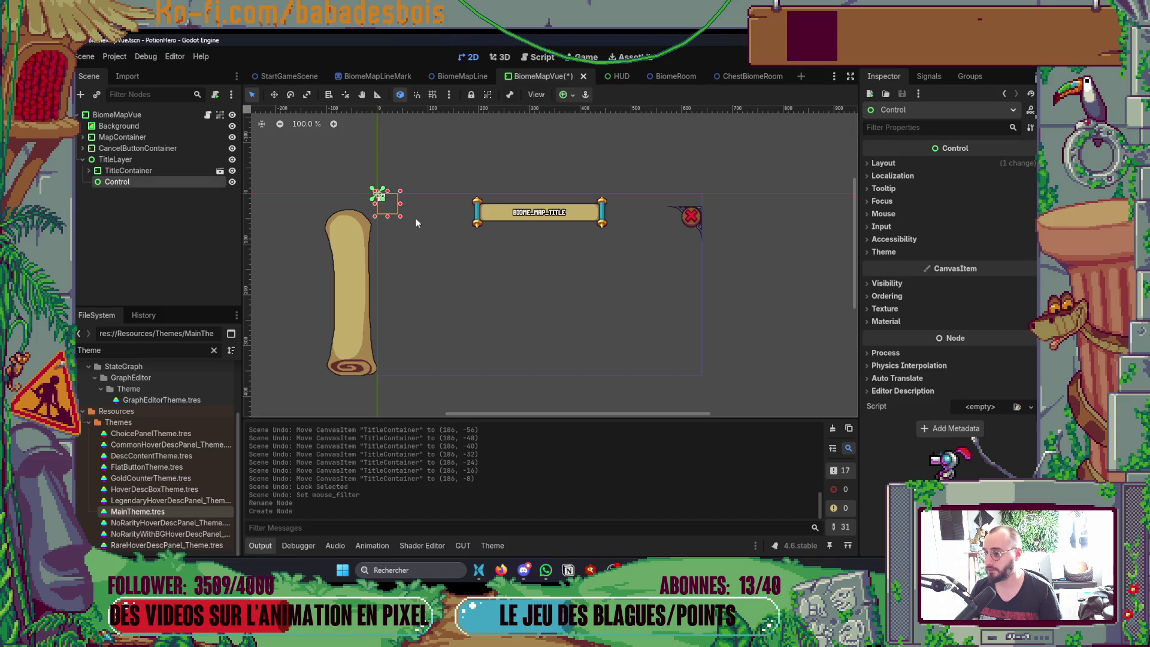
{"action": "left_click_drag", "start_coordinate": [400, 221], "coordinate": [329, 179]}
{"action": "left_click_drag", "start_coordinate": [113, 182], "coordinate": [123, 167]}
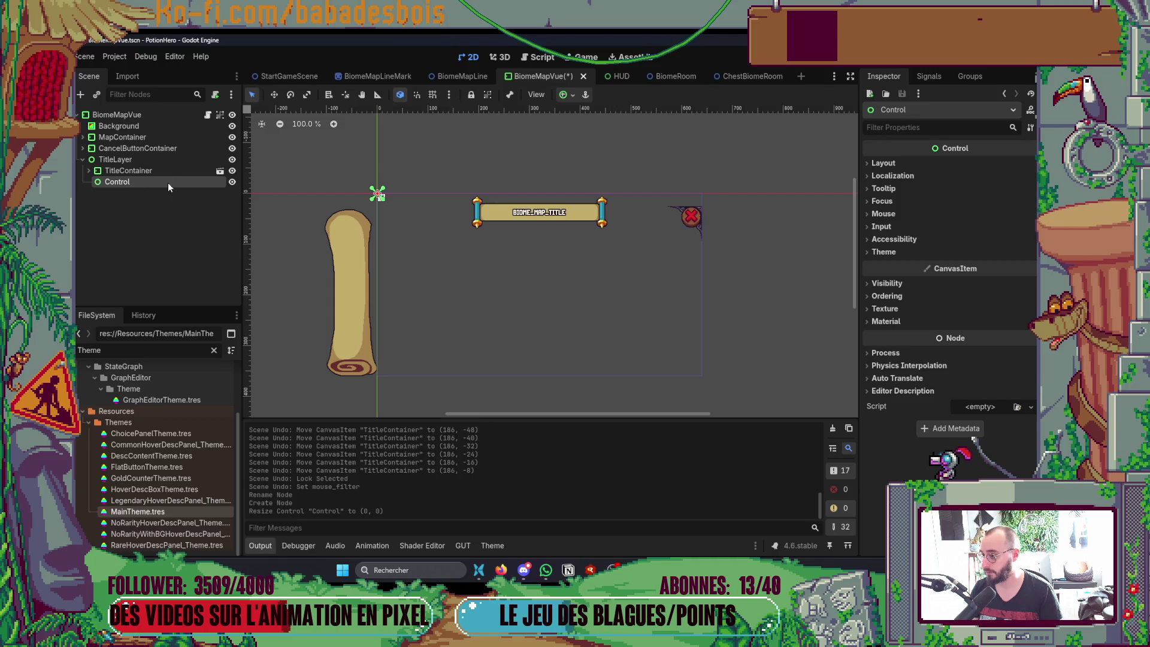
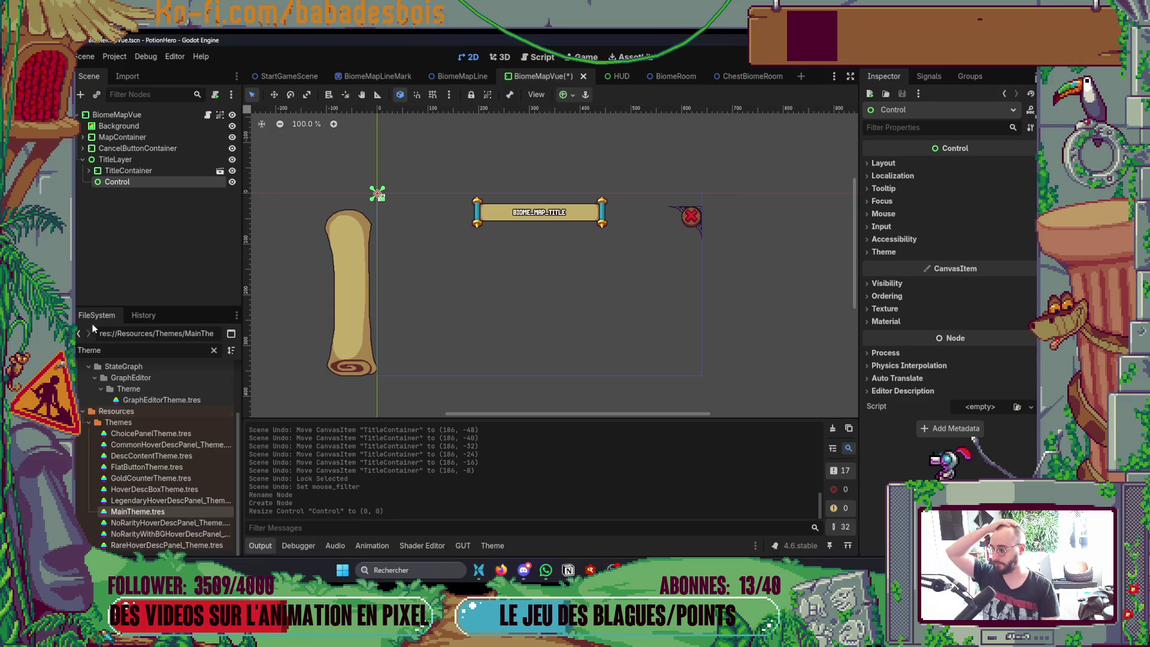
Rename the Control node to Pivot in the Scene tree
{"action": "scroll", "coordinate": [529, 347], "scroll_direction": "down", "scroll_amount": 2}
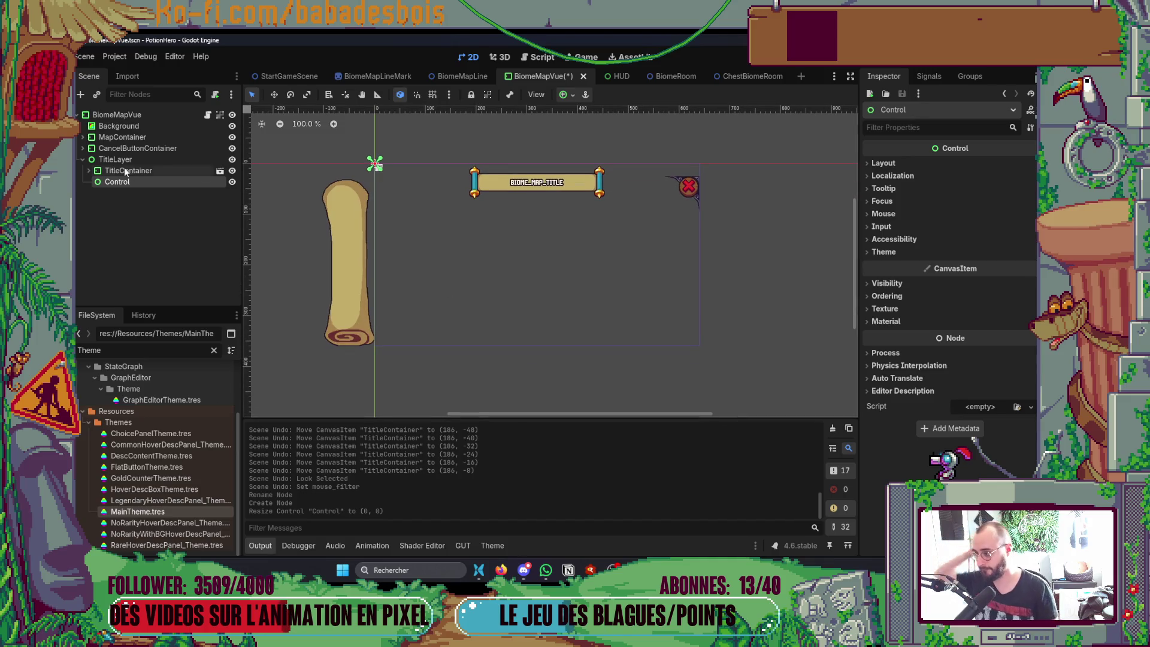
{"action": "double_click", "coordinate": [120, 181]}
{"action": "type", "text": "Pivt"}
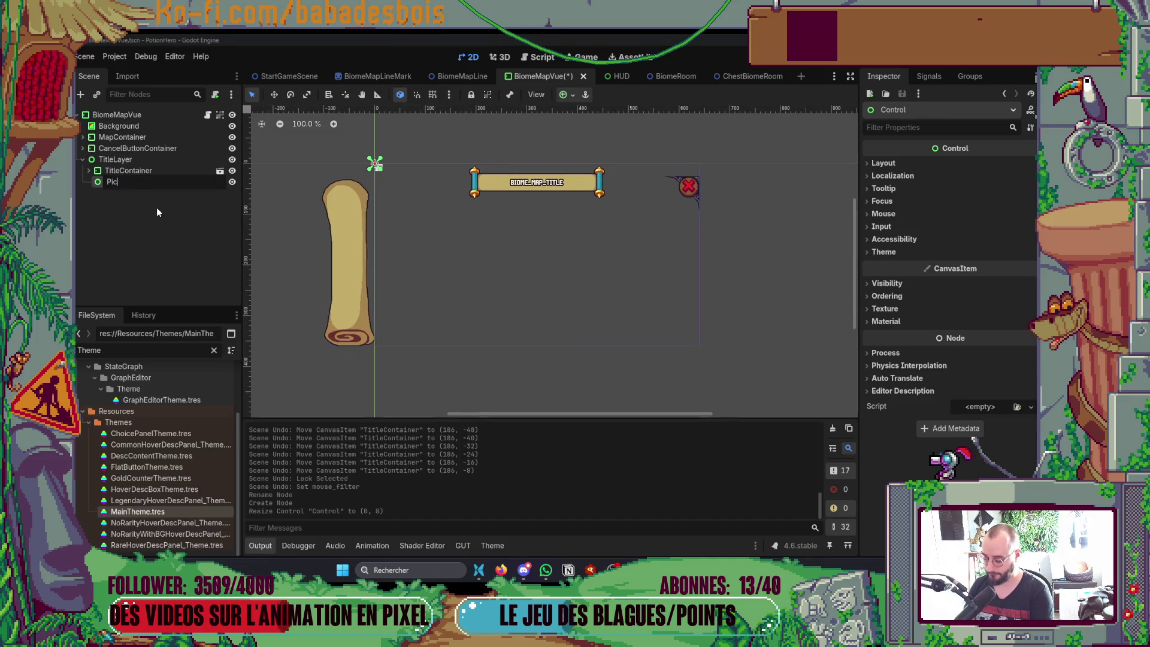
{"action": "key", "text": "BackSpace"}
{"action": "type", "text": "ot"}
{"action": "key", "text": "Return"}
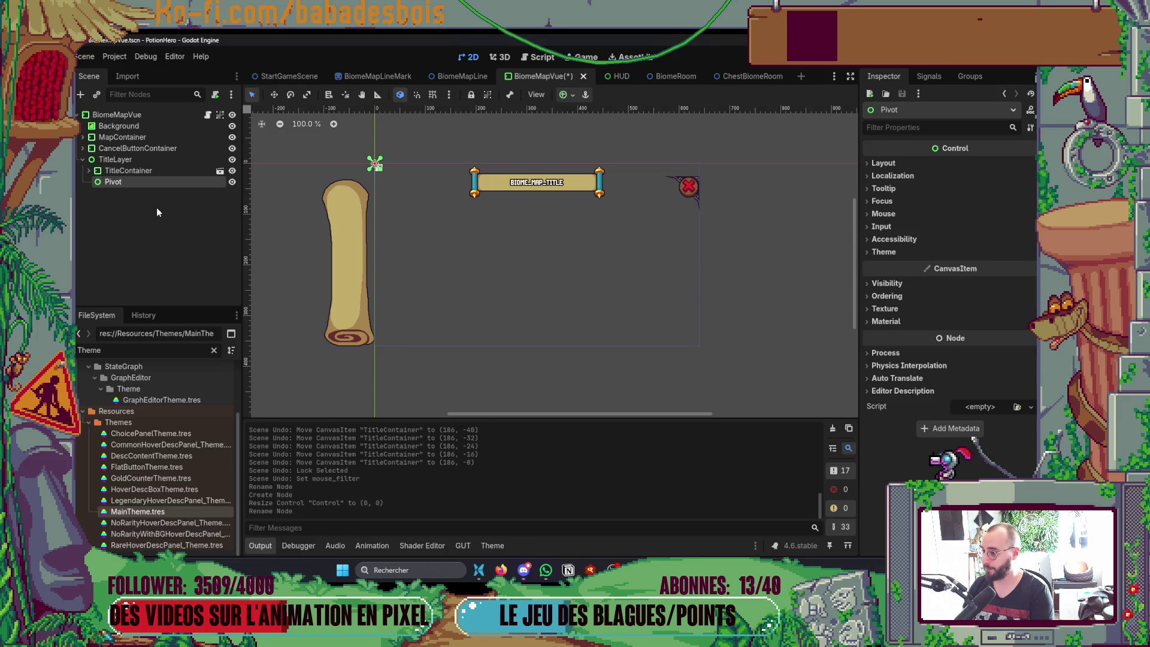
Make TitleContainer a child of Pivot
{"action": "left_click", "coordinate": [163, 171]}
{"action": "left_click_drag", "start_coordinate": [163, 172], "coordinate": [162, 184]}
{"action": "left_click", "coordinate": [149, 173]}
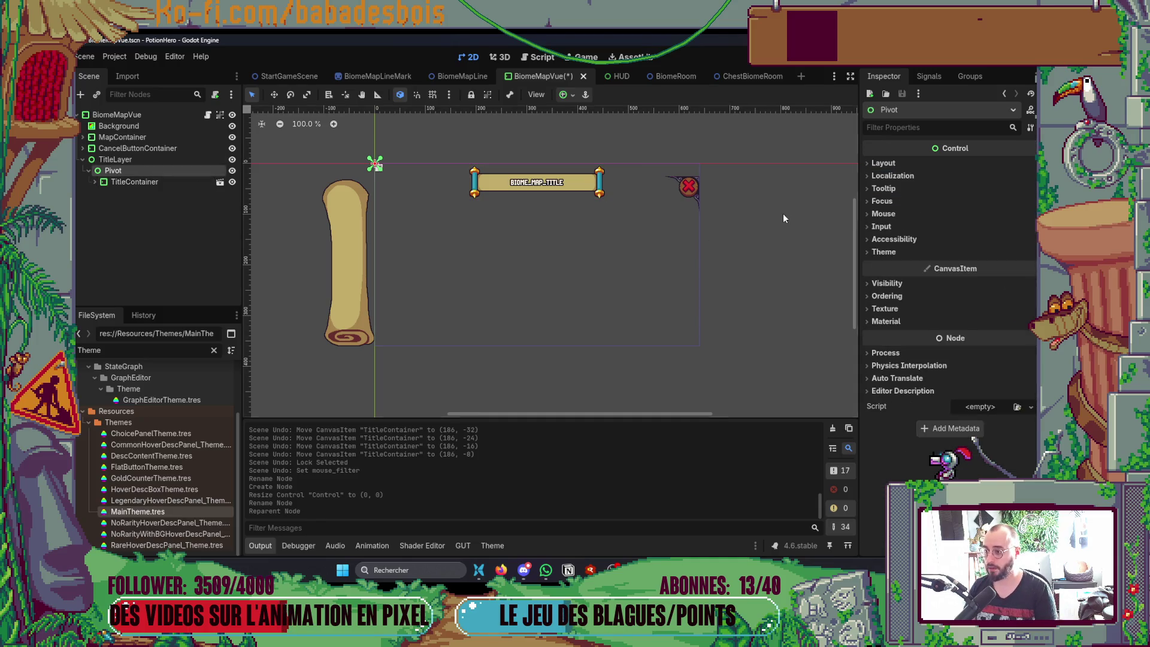
{"action": "left_click", "coordinate": [148, 182]}
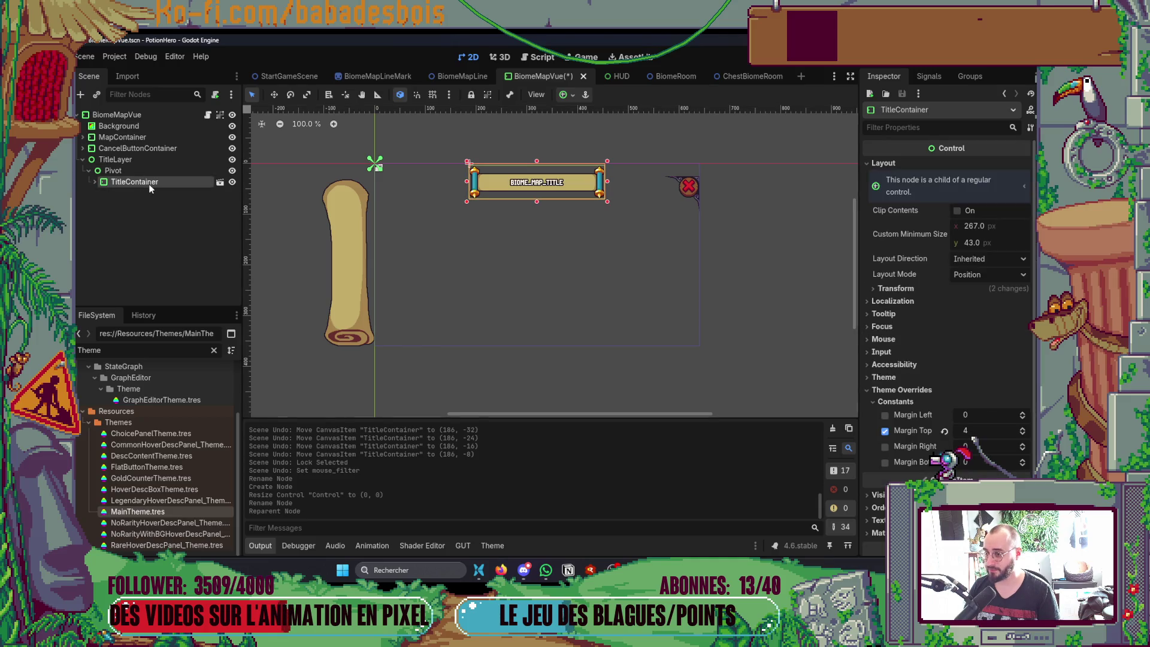
Nudge Pivot up to y -80 and save the scene
{"action": "left_click", "coordinate": [169, 173]}
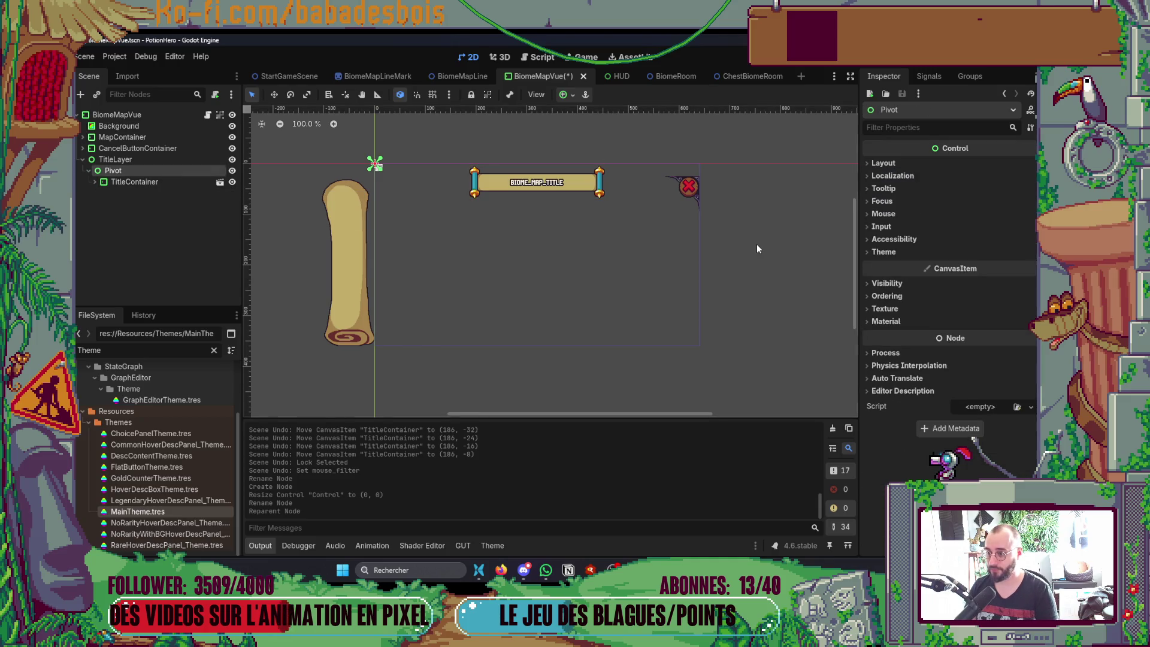
{"action": "key", "text": "Up"}
{"action": "key", "text": "Up"}
{"action": "key", "text": "Up"}
{"action": "key", "text": "Up"}
{"action": "key", "text": "Up"}
{"action": "key", "text": "Up"}
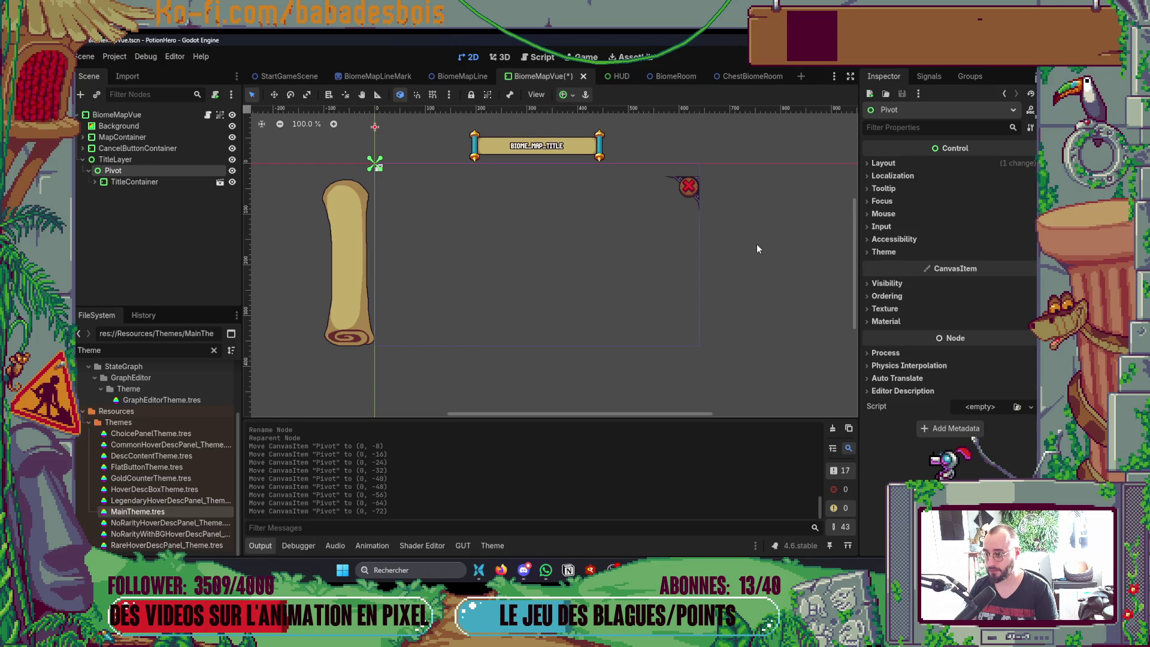
{"action": "key", "text": "ctrl+s"}
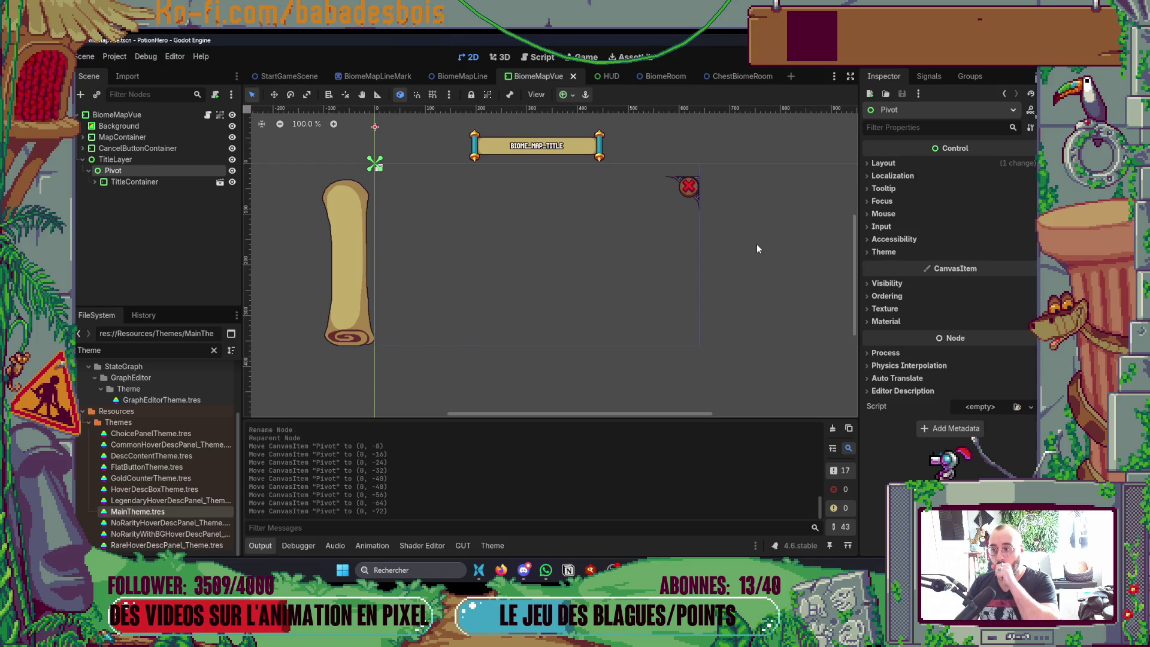
{"action": "key", "text": "Up"}
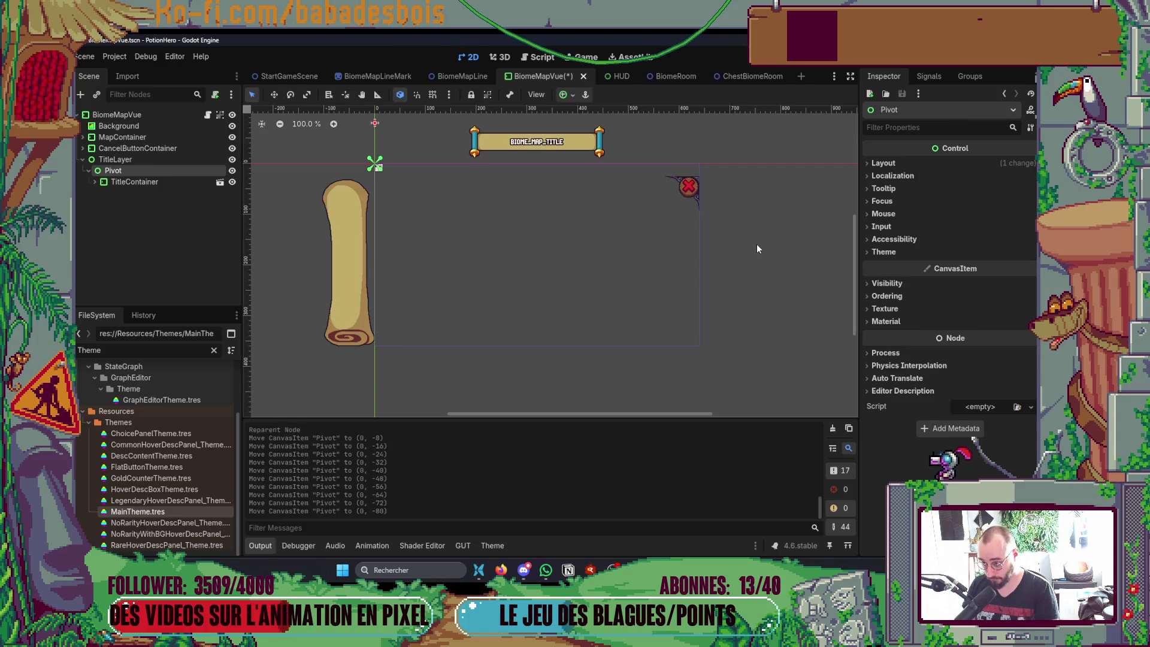
Verify Pivot's layout and transform position values in the Inspector
{"action": "key", "text": "alt+Tab"}
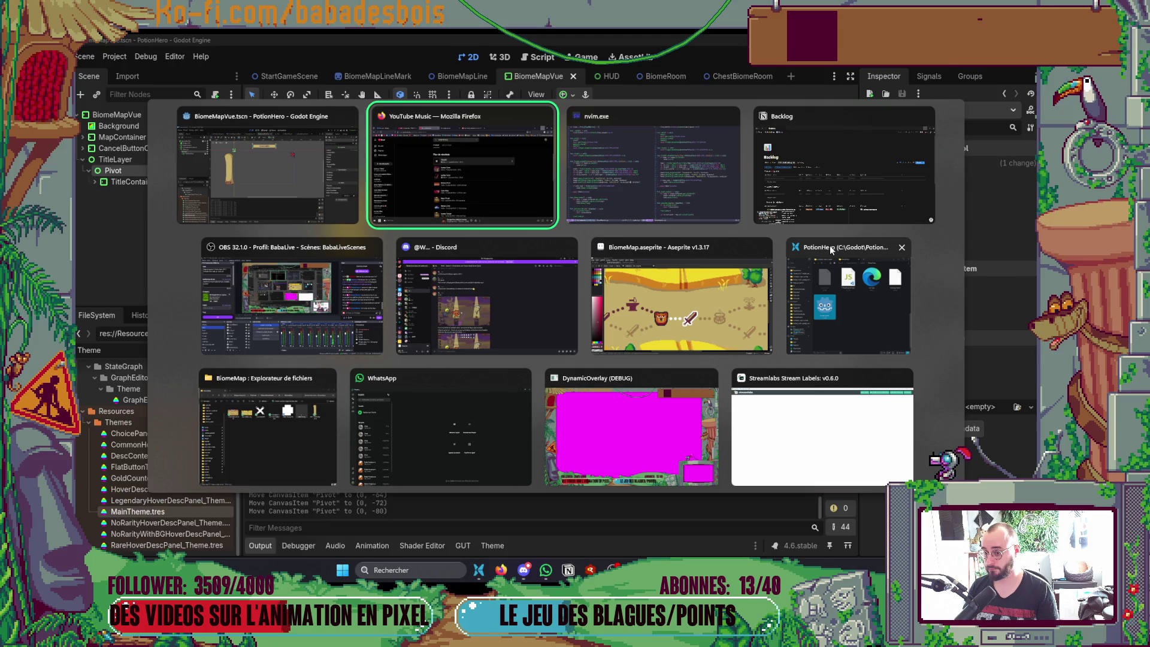
{"action": "left_click", "coordinate": [277, 185]}
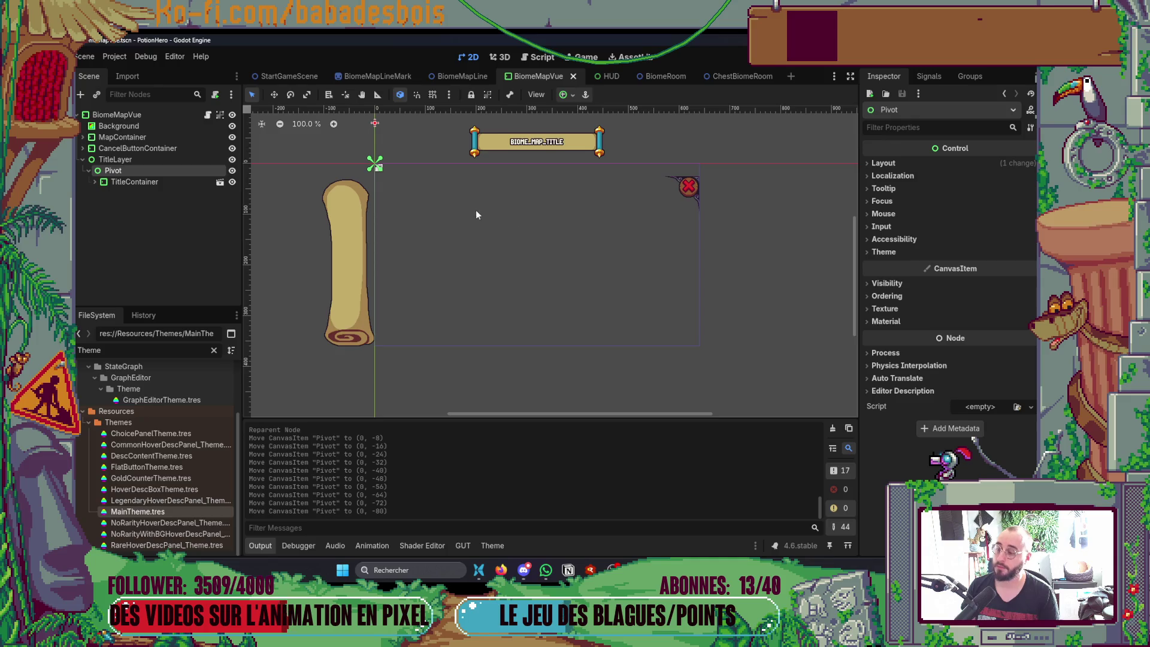
{"action": "scroll", "coordinate": [489, 253], "scroll_direction": "up", "scroll_amount": 1}
{"action": "scroll", "coordinate": [496, 230], "scroll_direction": "down", "scroll_amount": 1}
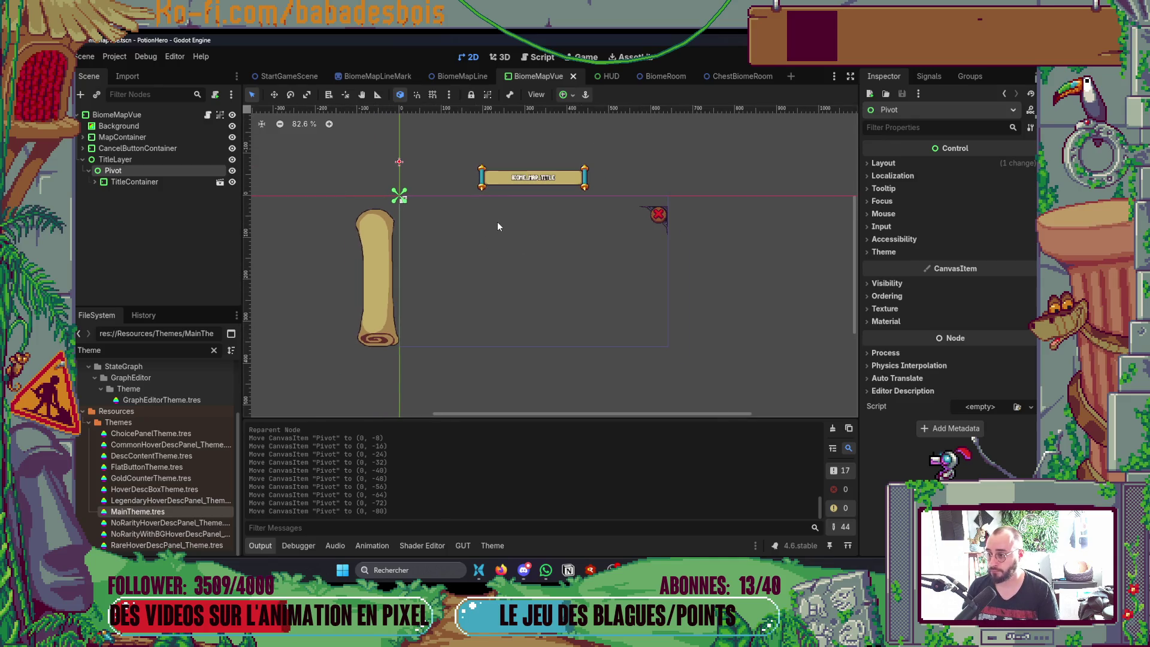
{"action": "left_click", "coordinate": [897, 163]}
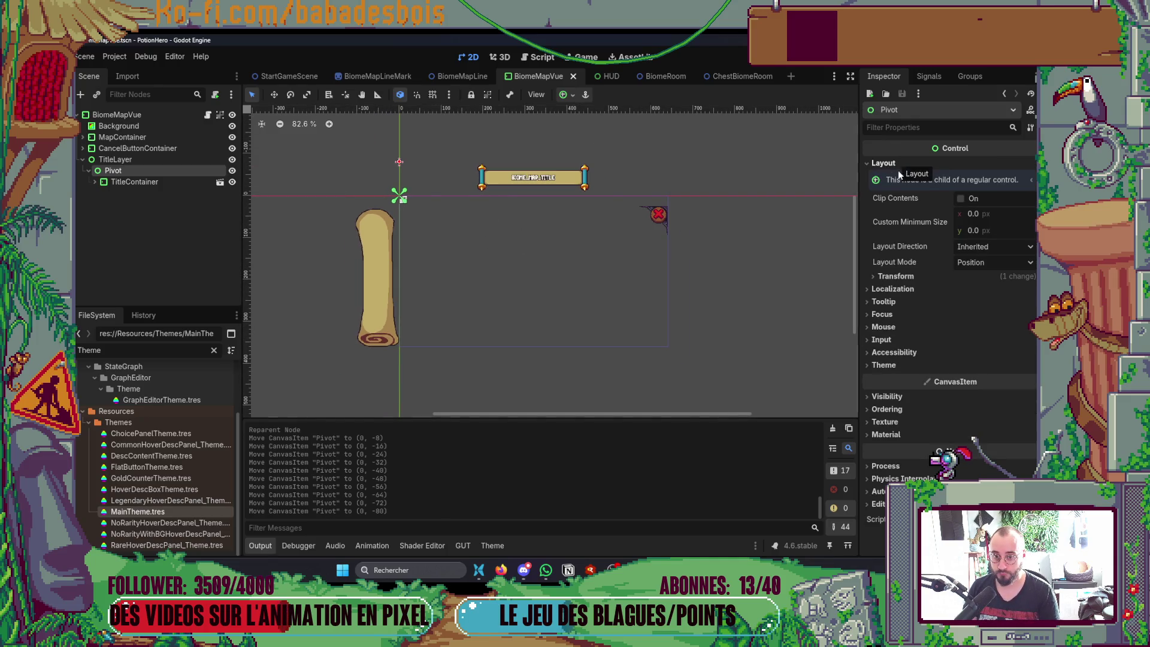
{"action": "left_click", "coordinate": [896, 277]}
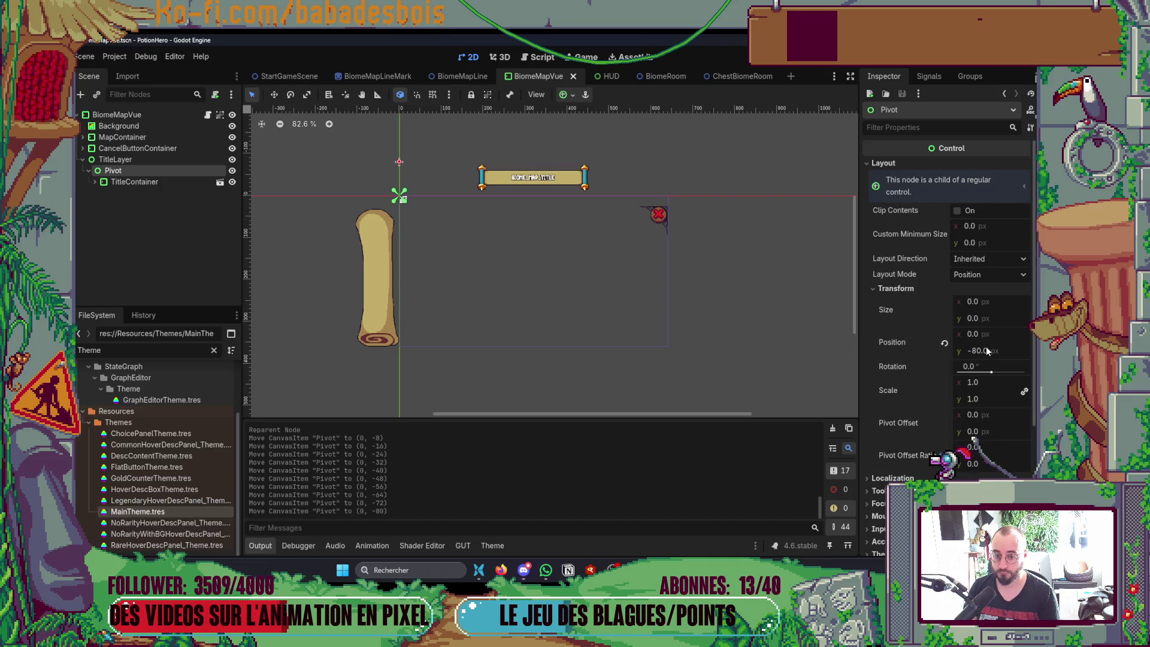
{"action": "key", "text": "alt+Tab"}
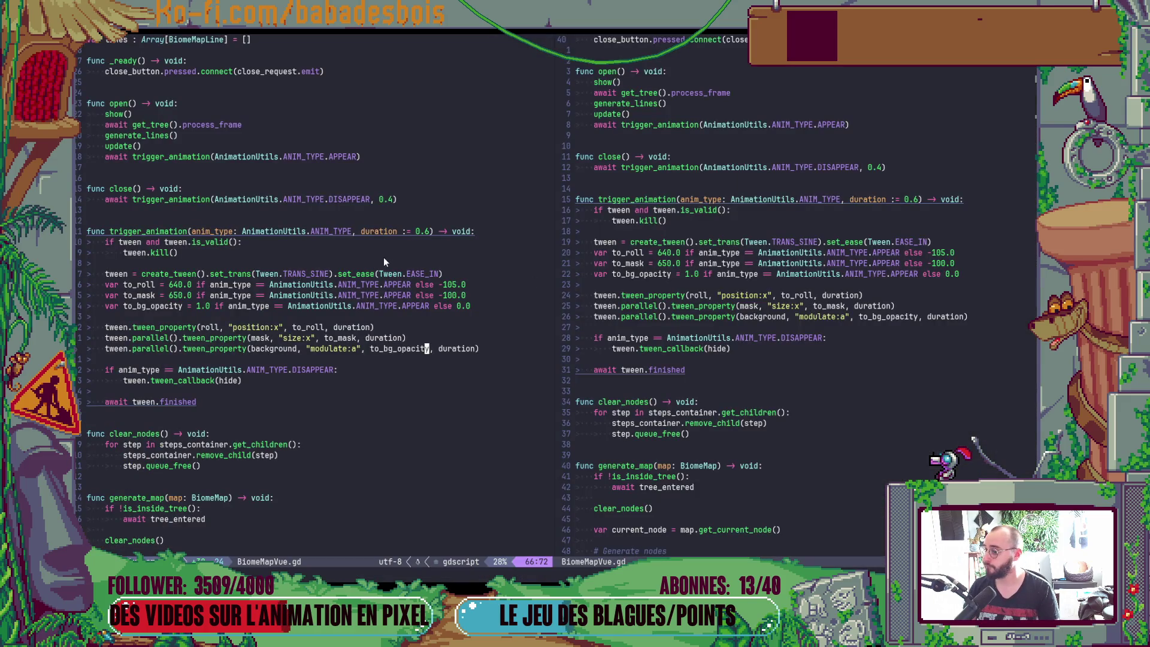
Duplicate the to_bg_opacity line and rename the copy to_pivot
{"action": "left_click", "coordinate": [476, 308]}
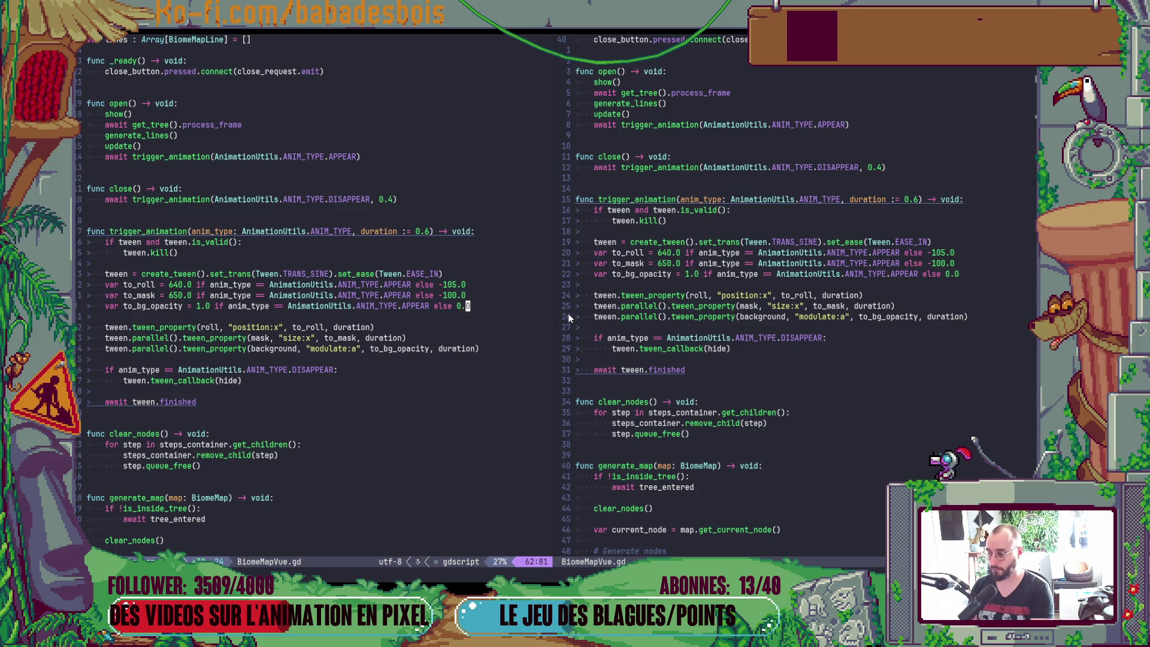
{"action": "key", "text": "y"}
{"action": "key", "text": "y"}
{"action": "key", "text": "p"}
{"action": "key", "text": "B"}
{"action": "key", "text": "B"}
{"action": "key", "text": "B"}
{"action": "key", "text": "B"}
{"action": "key", "text": "h"}
{"action": "key", "text": "h"}
{"action": "key", "text": "h"}
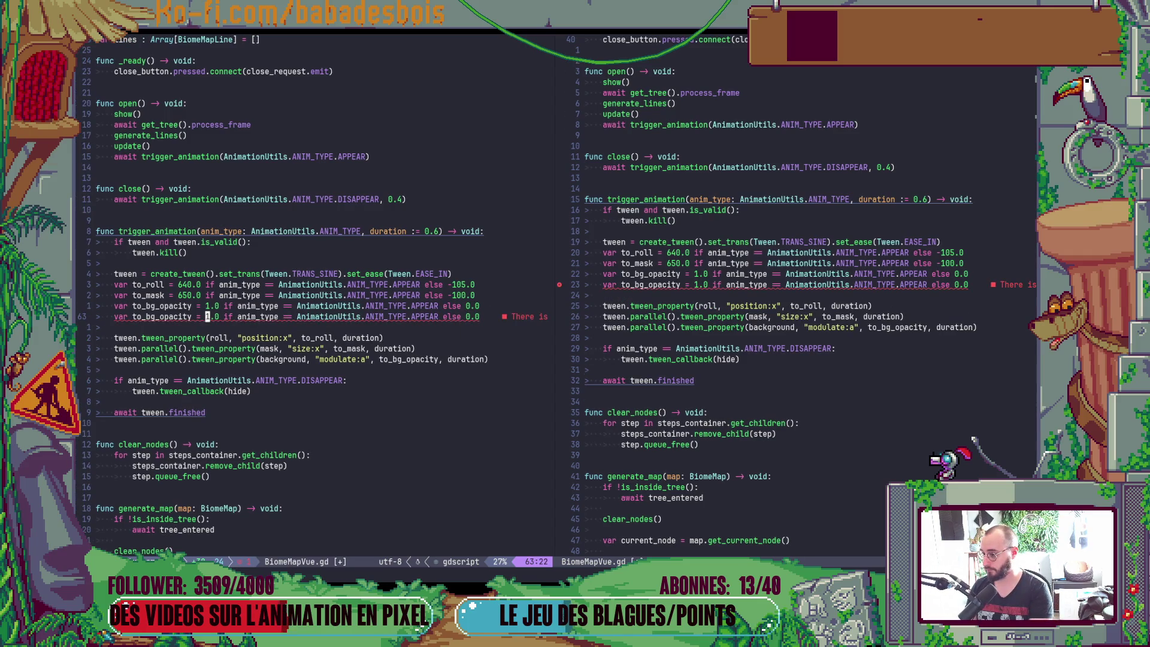
{"action": "key", "text": "h"}
{"action": "key", "text": "h"}
{"action": "key", "text": "h"}
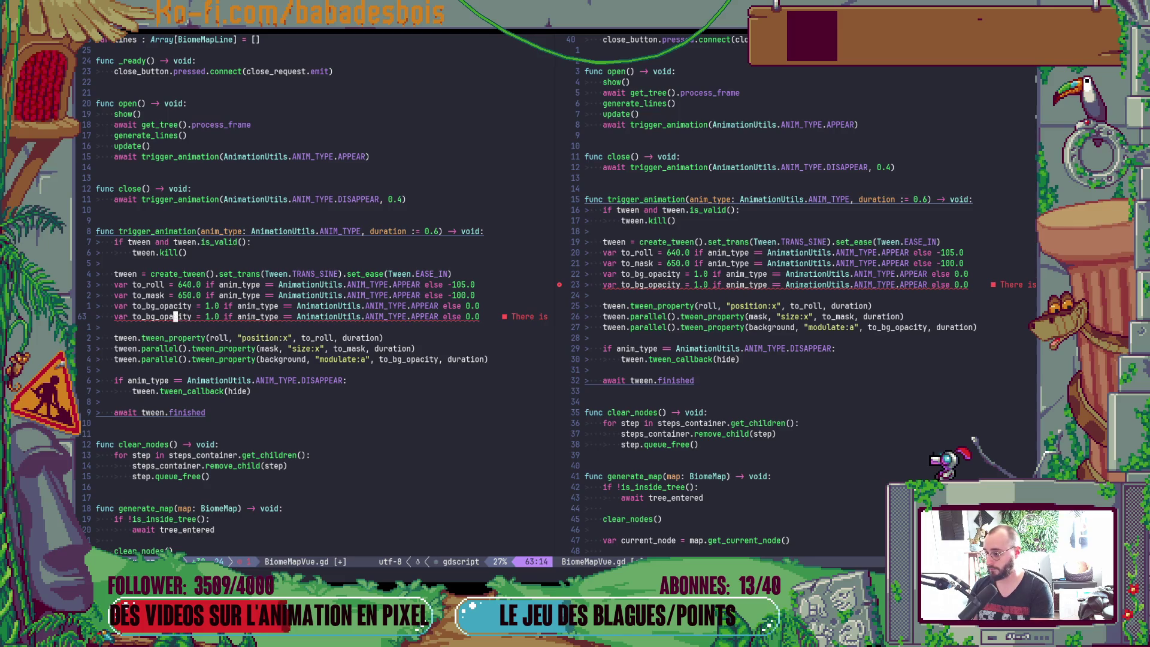
{"action": "type", "text": "cepu"}
{"action": "key", "text": "BackSpace"}
{"action": "type", "text": "i"}
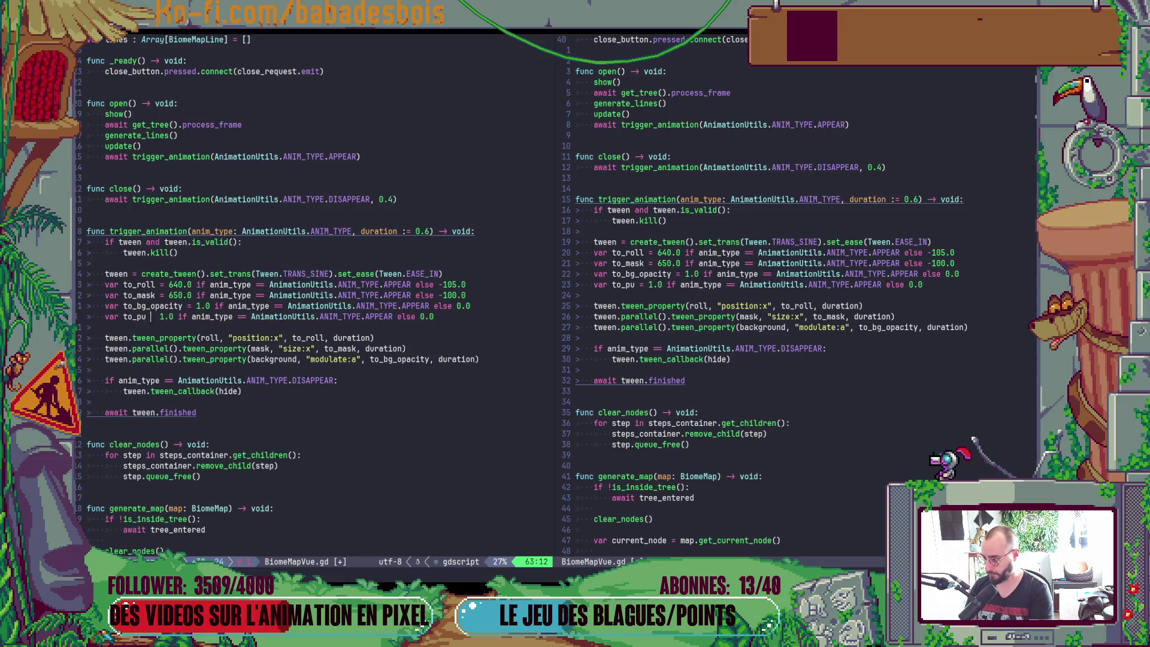
{"action": "type", "text": "vot"}
{"action": "key", "text": "Escape"}
{"action": "key", "text": "w"}
{"action": "key", "text": "w"}
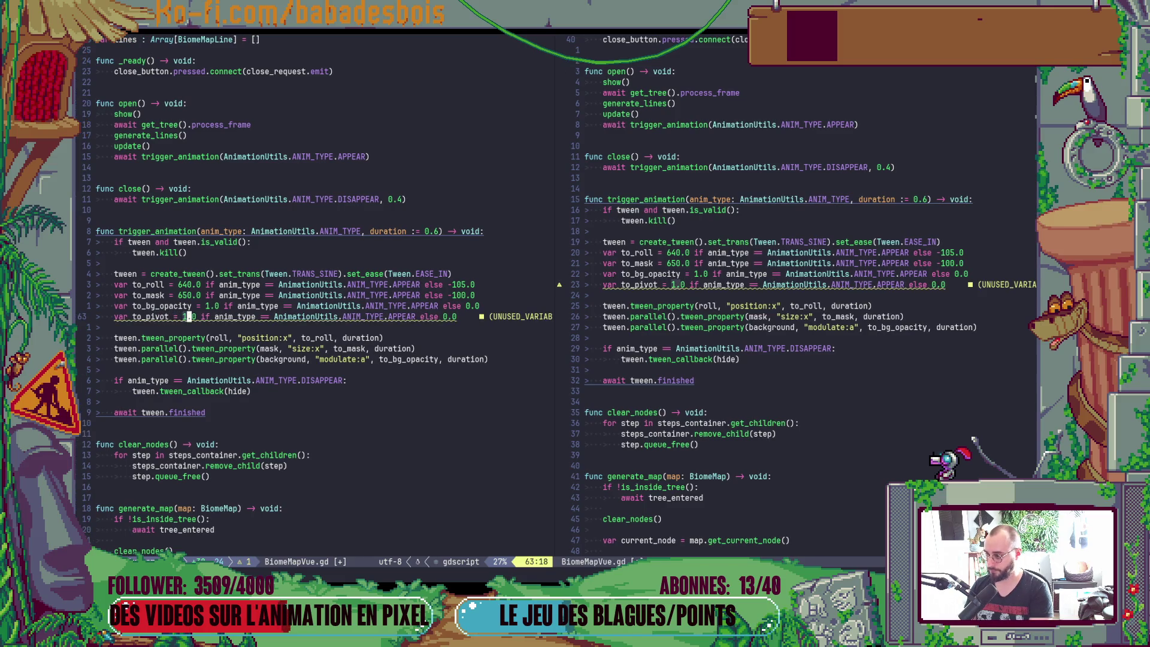
Set to_pivot to 0.0 on appear and -80.0 otherwise, then save
{"action": "type", "text": "se 0"}
{"action": "key", "text": "Escape"}
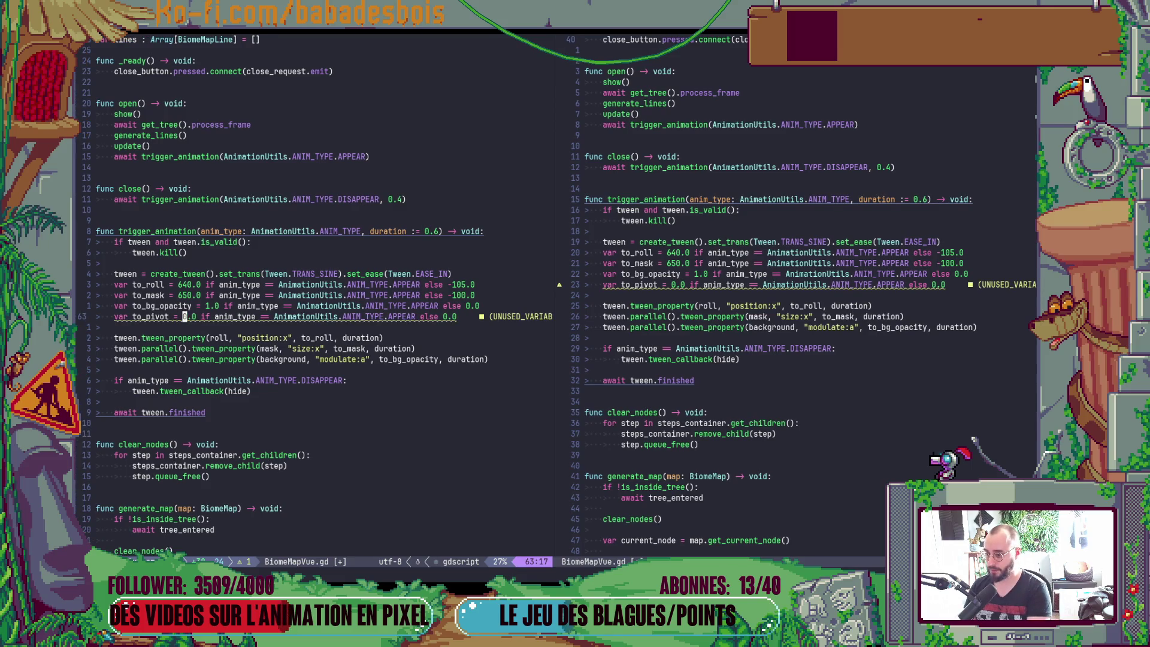
{"action": "key", "text": "dollar"}
{"action": "key", "text": "h"}
{"action": "key", "text": "h"}
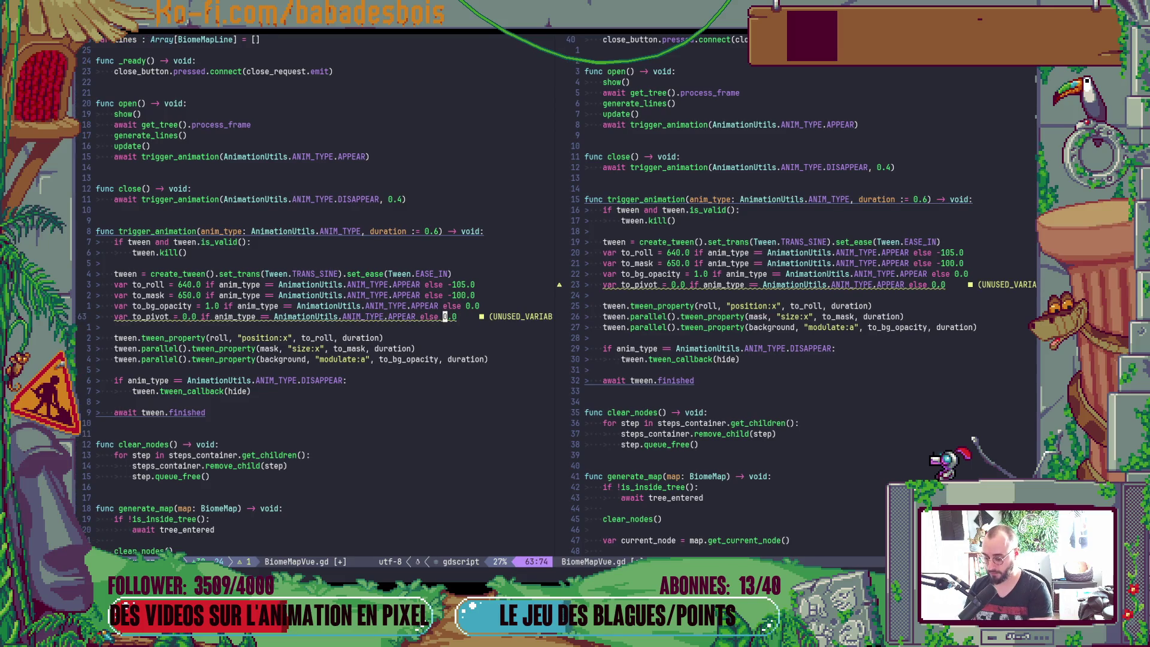
{"action": "type", "text": "i-8"}
{"action": "key", "text": "Escape"}
{"action": "type", "text": ":w"}
{"action": "key", "text": "Return"}
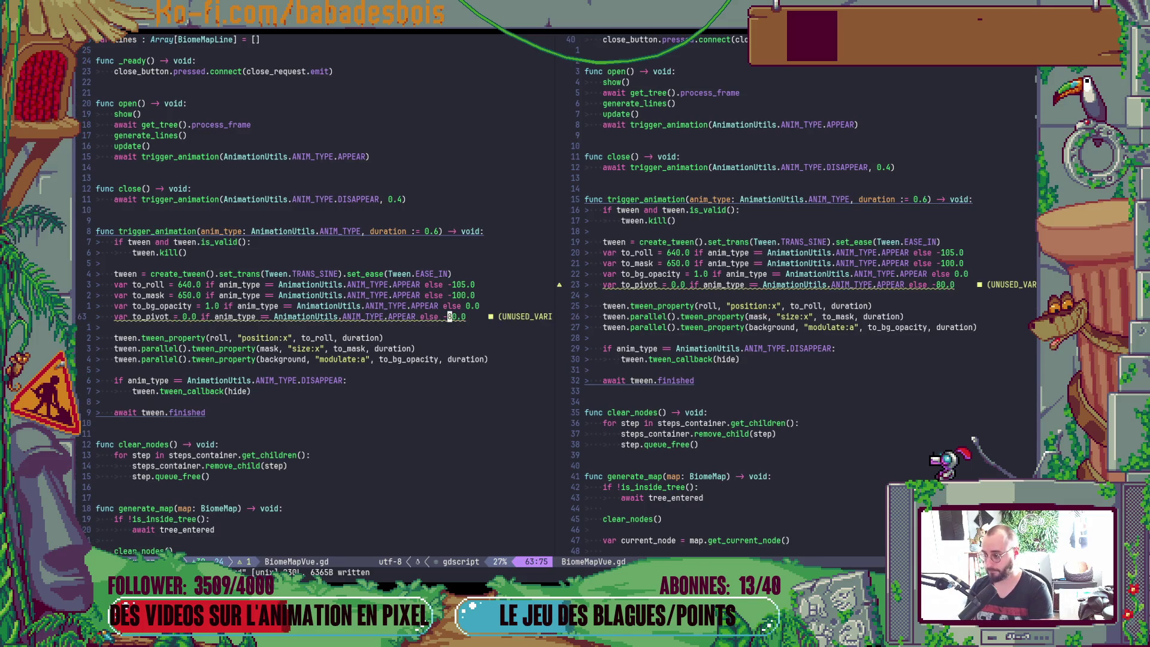
Duplicate the background modulate tween line
{"action": "key", "text": "j"}
{"action": "key", "text": "j"}
{"action": "key", "text": "j"}
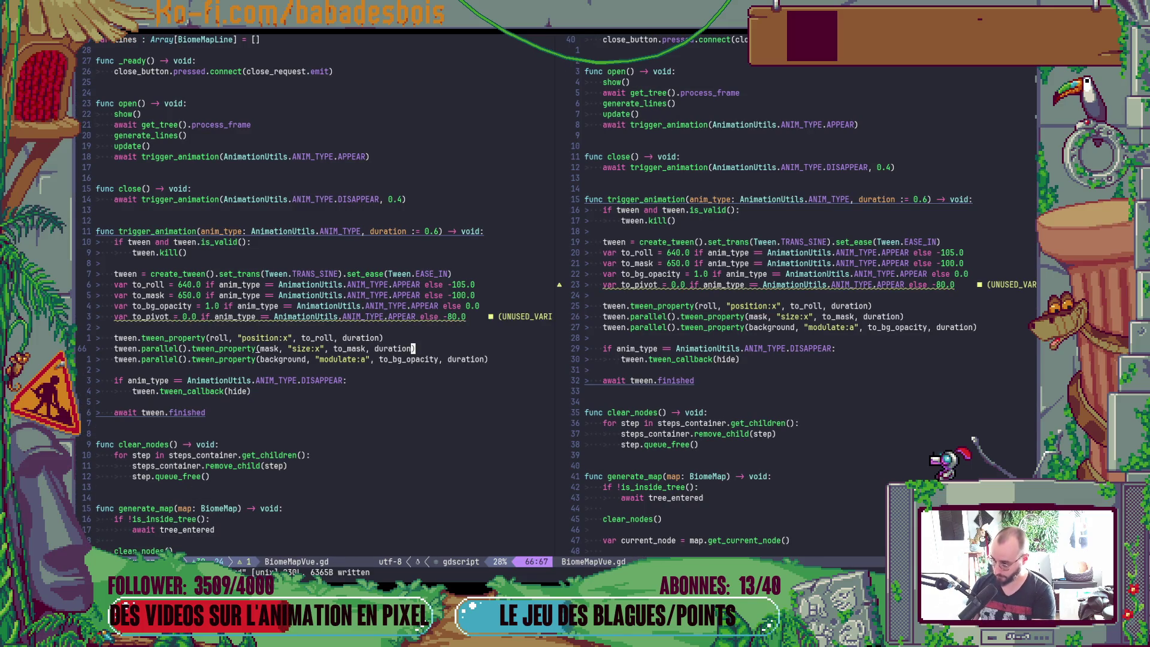
{"action": "key", "text": "j"}
{"action": "key", "text": "y"}
{"action": "key", "text": "y"}
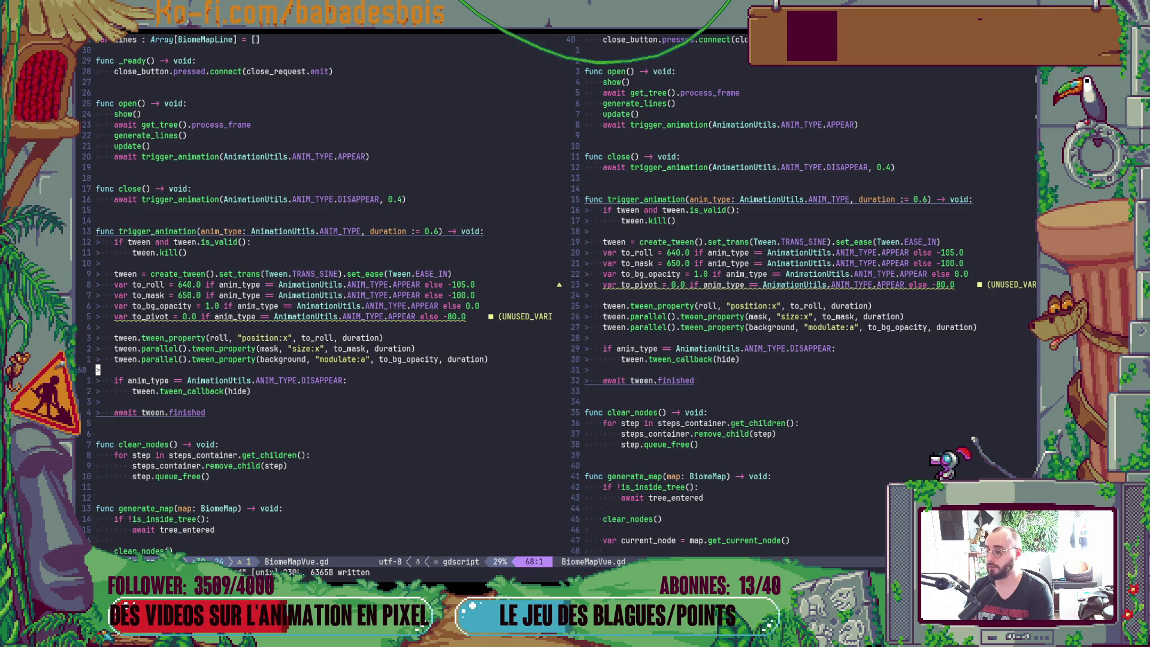
{"action": "key", "text": "p"}
{"action": "key", "text": "B"}
{"action": "key", "text": "B"}
{"action": "key", "text": "asciicircum"}
Jump to the exported node variables in the other script split
{"action": "key", "text": "ctrl+w"}
{"action": "key", "text": "l"}
{"action": "key", "text": "g"}
{"action": "key", "text": "g"}
{"action": "left_click", "coordinate": [738, 231]}
Add an exported title_pivot Control variable after line_container and save
{"action": "key", "text": "j"}
{"action": "key", "text": "j"}
{"action": "key", "text": "j"}
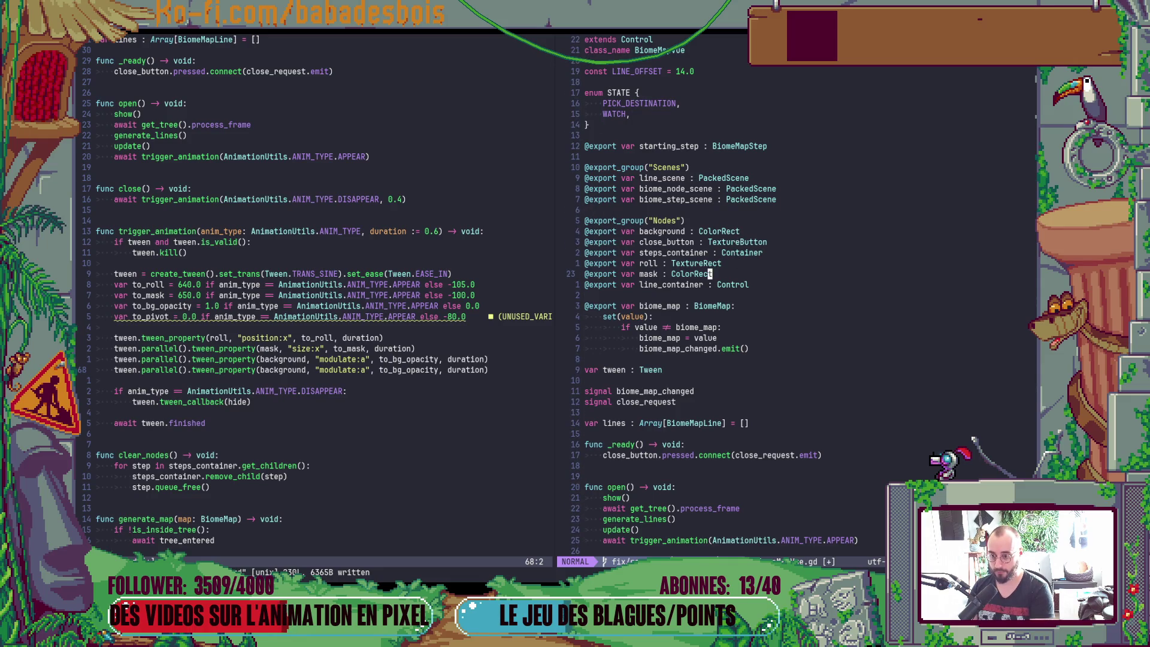
{"action": "type", "text": "o@export "}
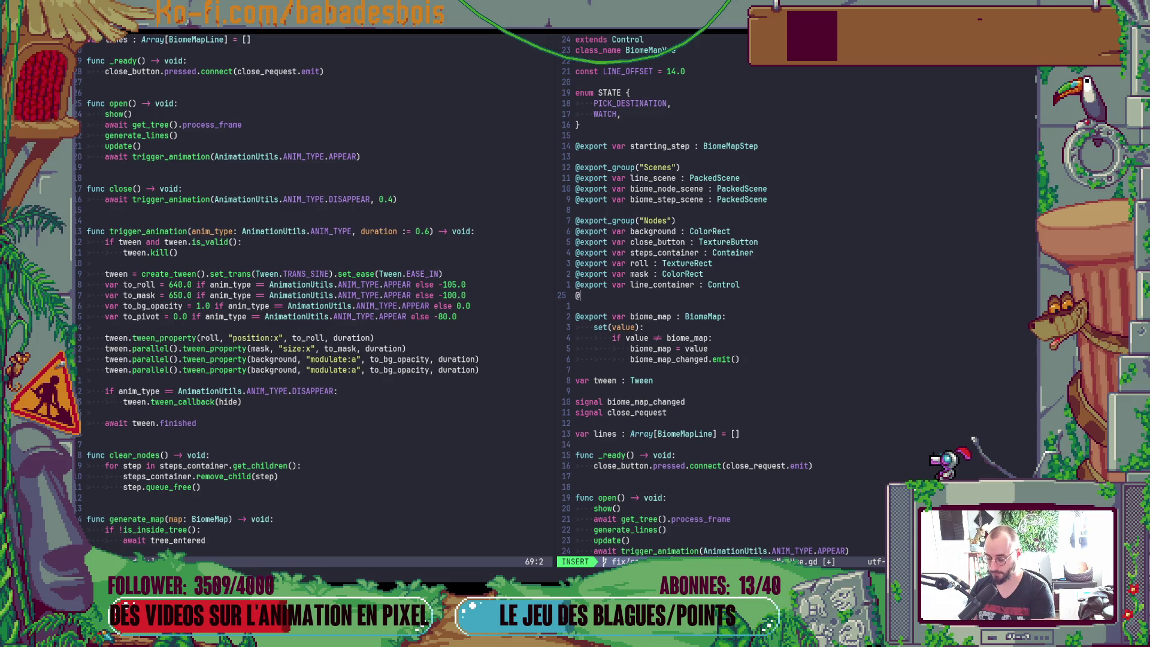
{"action": "type", "text": "var title_"}
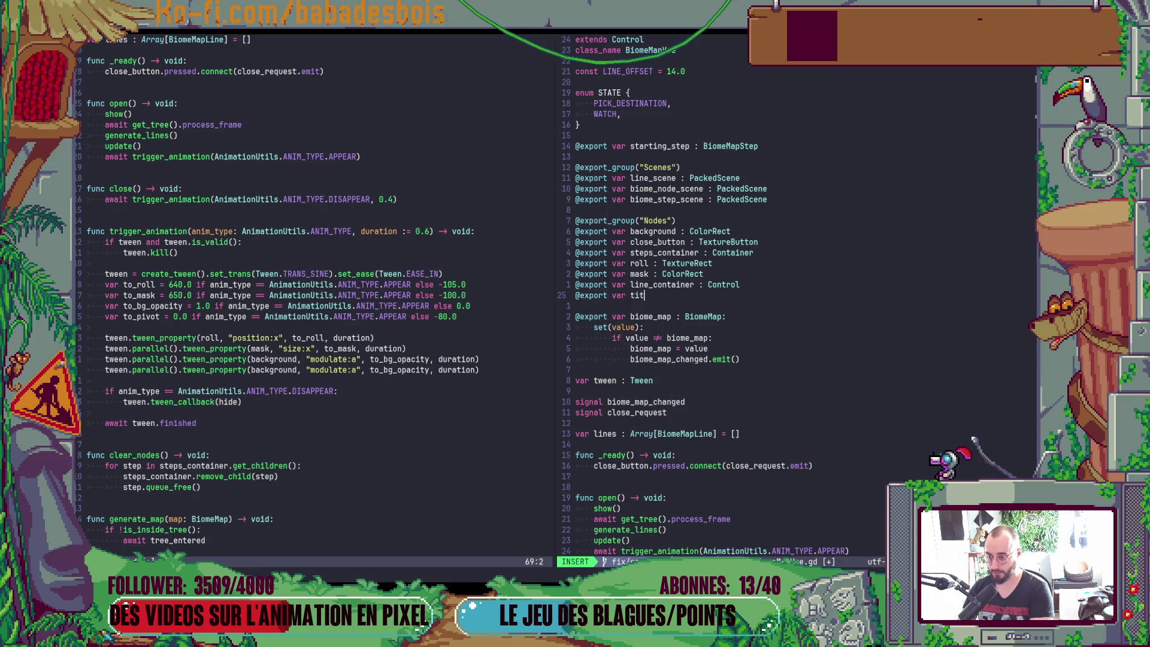
{"action": "type", "text": "pivot : "}
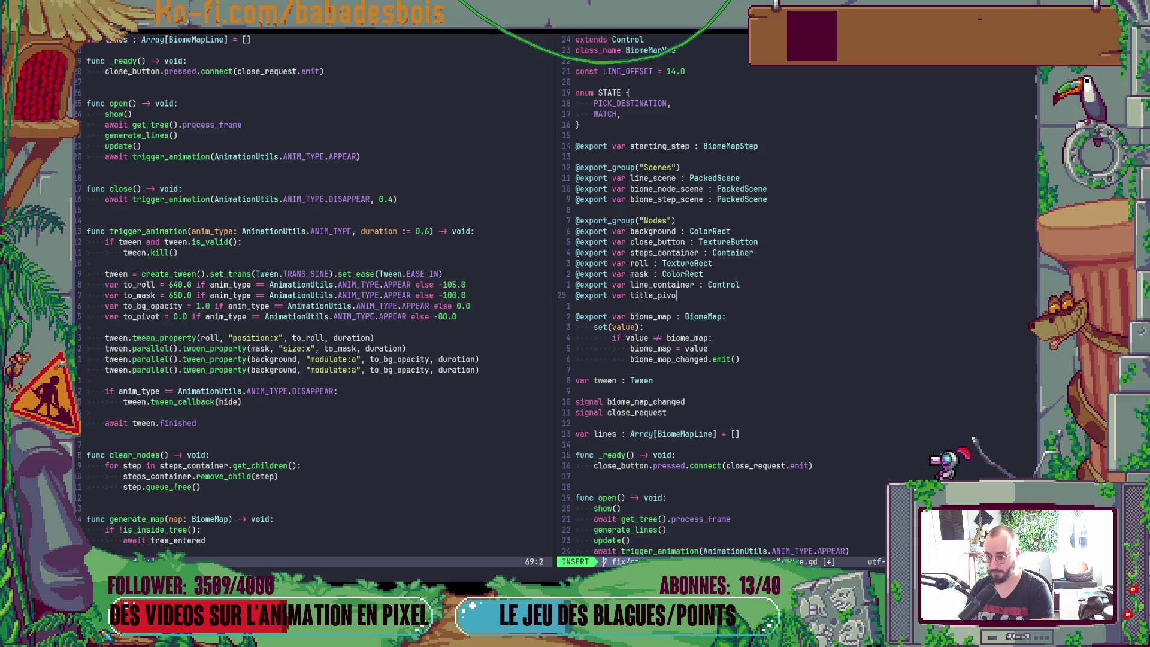
{"action": "type", "text": "Control"}
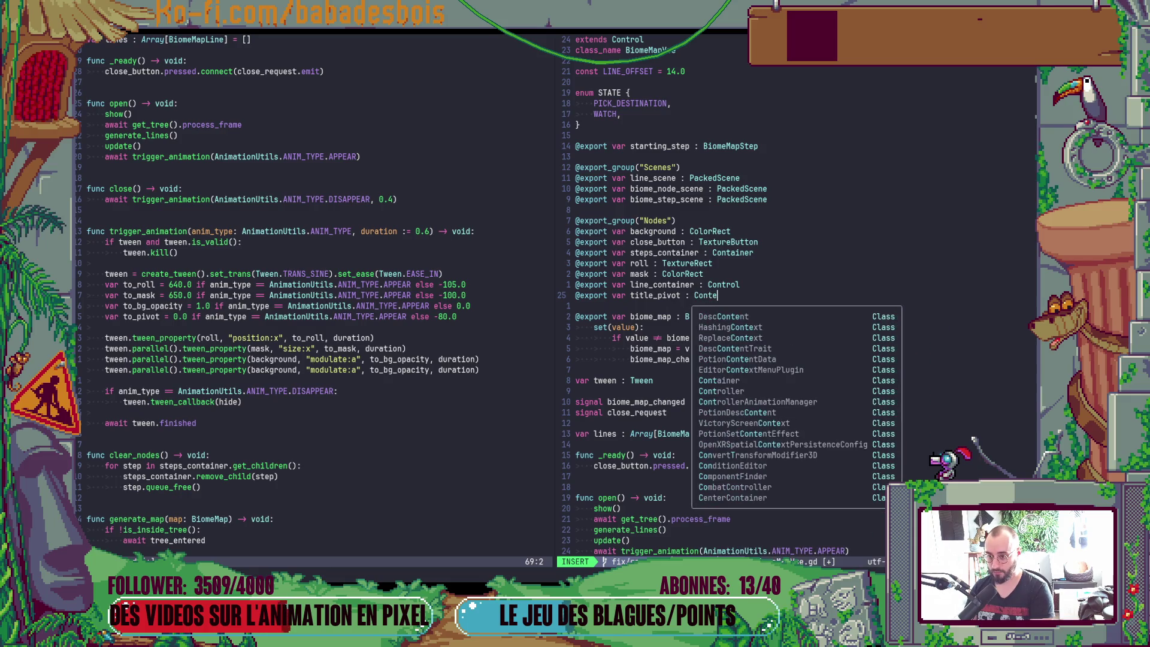
{"action": "key", "text": "Escape"}
{"action": "type", "text": "w"}
{"action": "key", "text": "Return"}
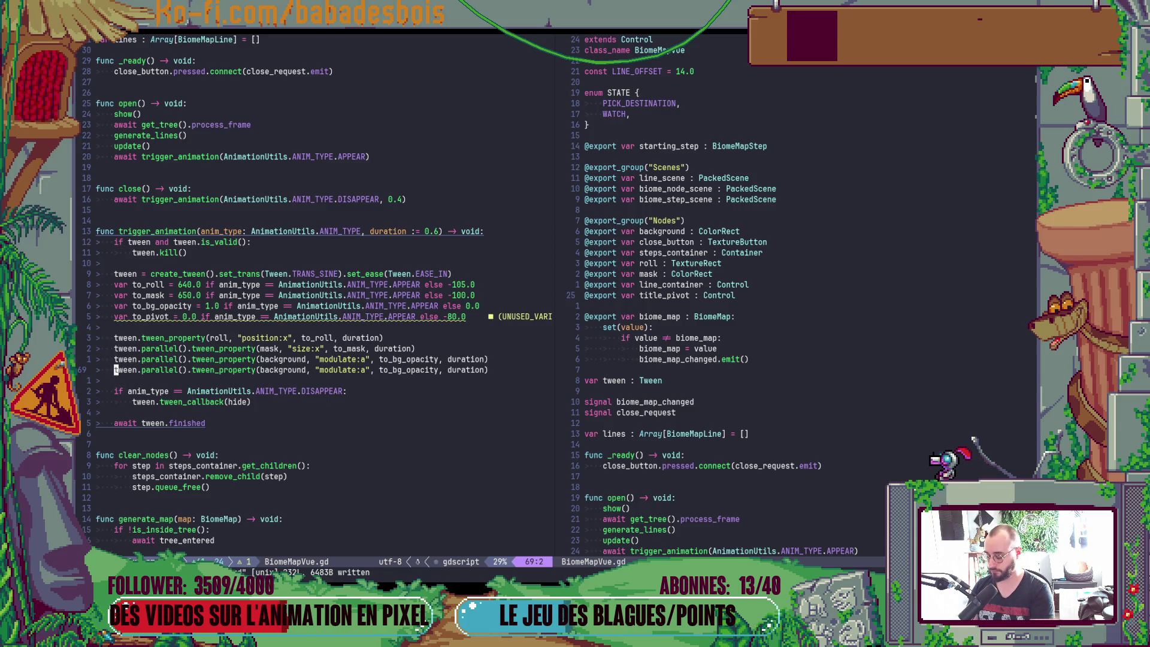
Point the line 69 tween at title_pivot's "position:y" property
{"action": "left_click", "coordinate": [183, 370]}
{"action": "left_click", "coordinate": [283, 369]}
{"action": "type", "text": "ciw"}
{"action": "type", "text": "title_pivot"}
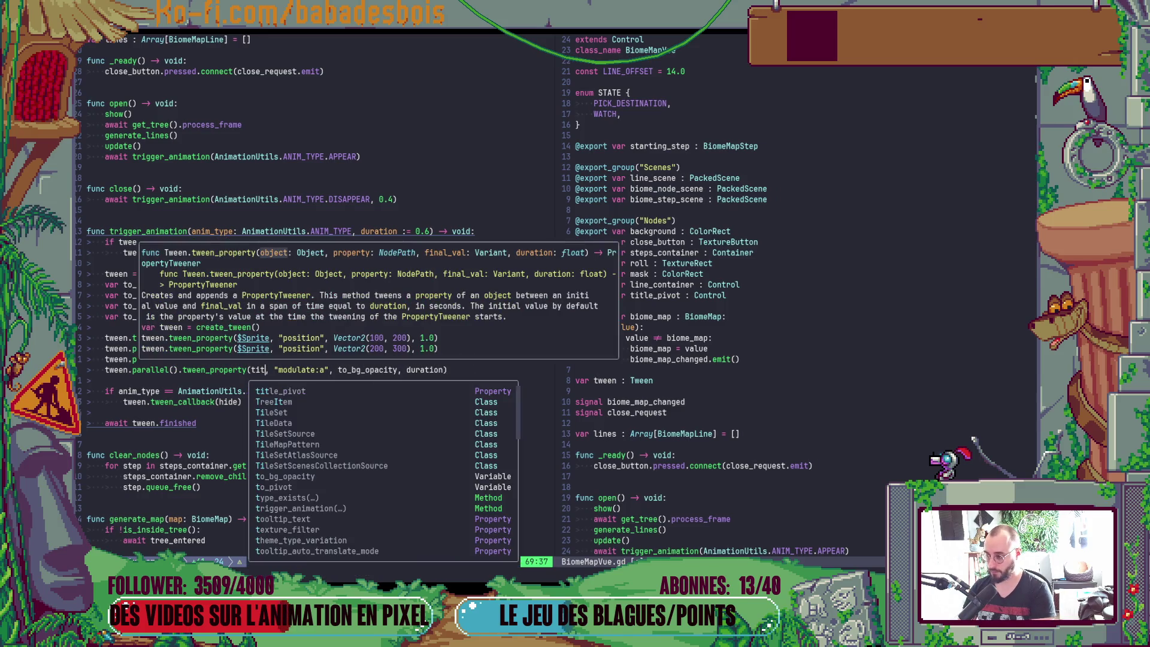
{"action": "key", "text": "w"}
{"action": "key", "text": "w"}
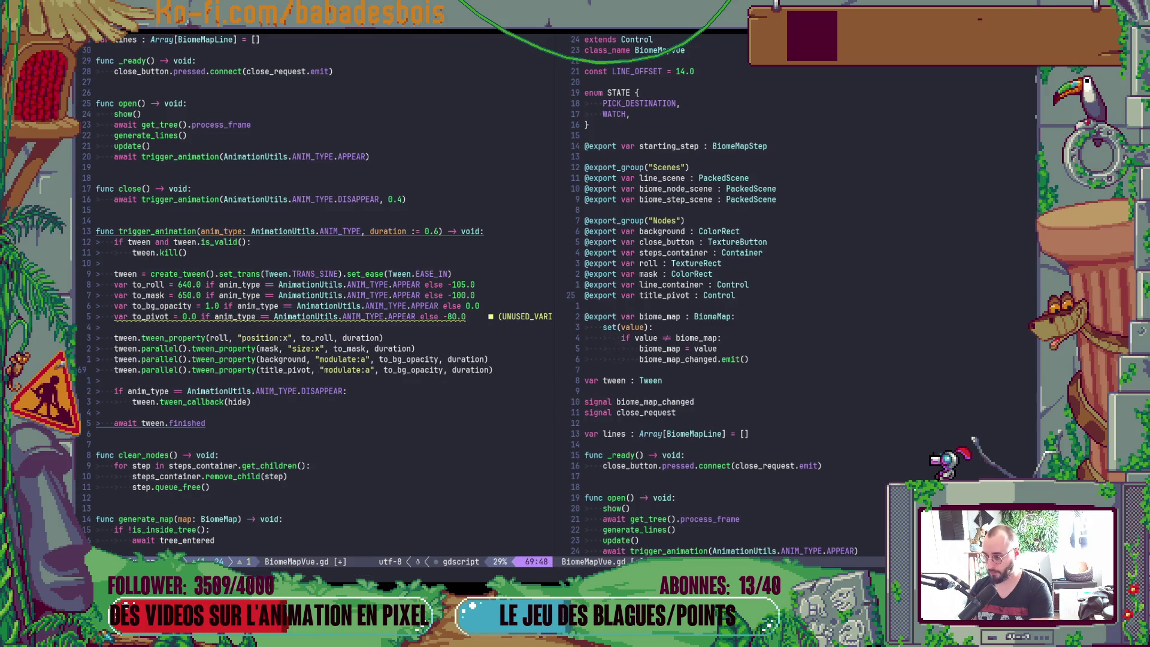
{"action": "type", "text": "ciwposition"}
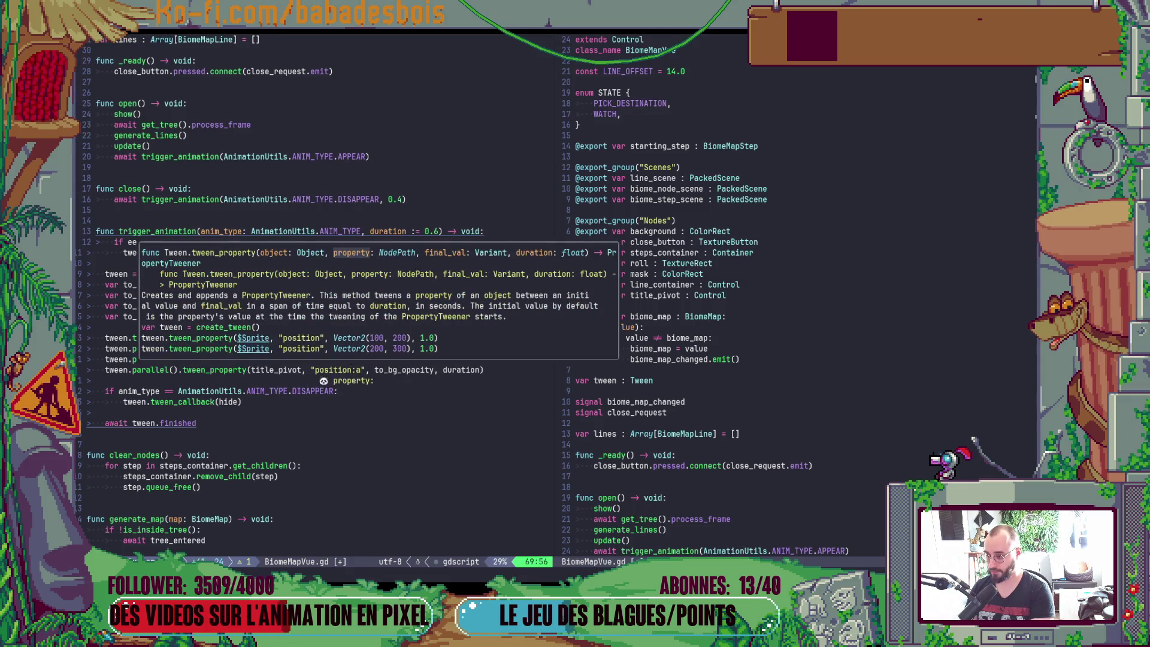
{"action": "key", "text": "Escape"}
{"action": "key", "text": "l"}
{"action": "key", "text": "l"}
{"action": "key", "text": "r"}
{"action": "key", "text": "y"}
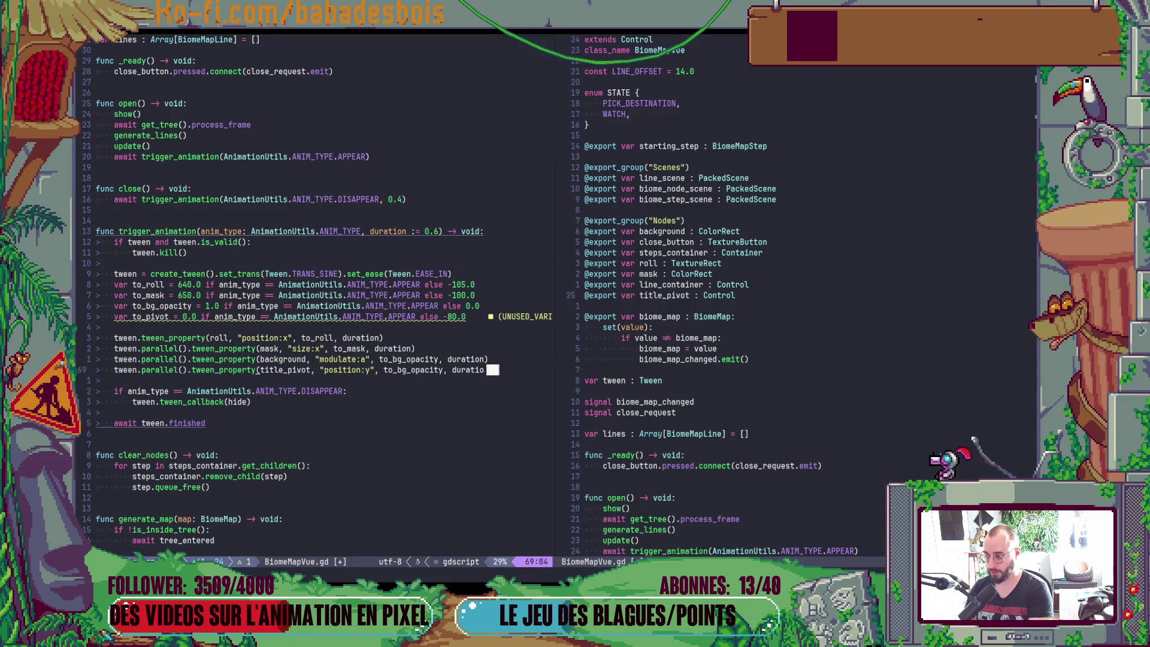
Set that tween's target value to to_pivot and save
{"action": "key", "text": "w"}
{"action": "key", "text": "w"}
{"action": "key", "text": "l"}
{"action": "key", "text": "l"}
{"action": "type", "text": "cw_ti"}
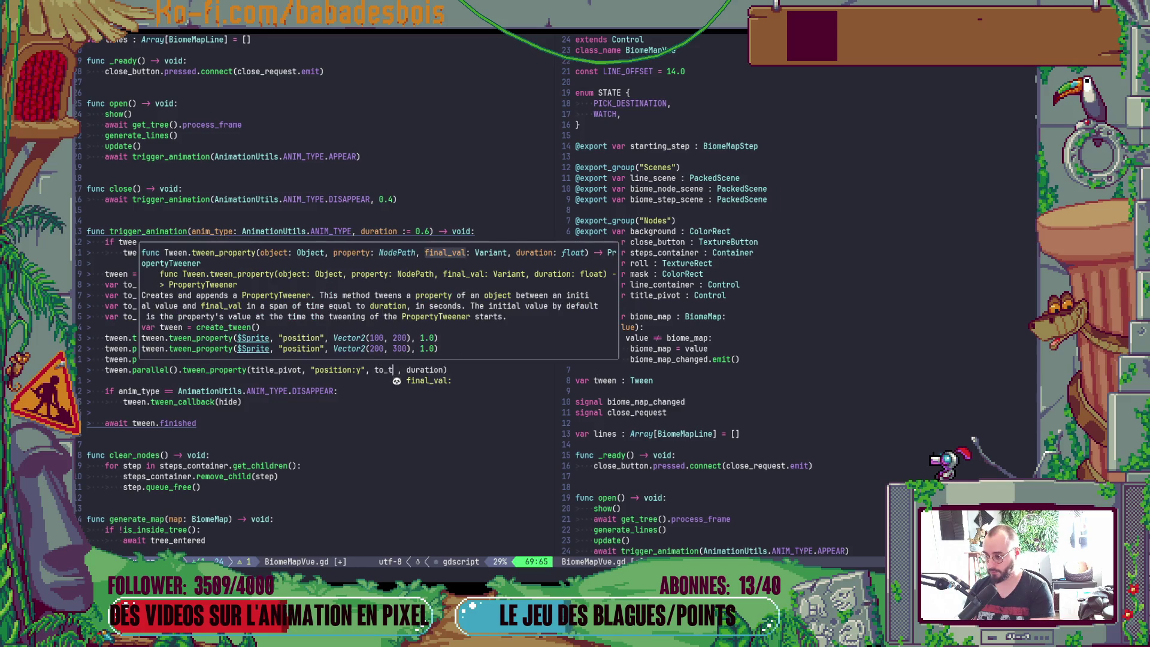
{"action": "key", "text": "BackSpace"}
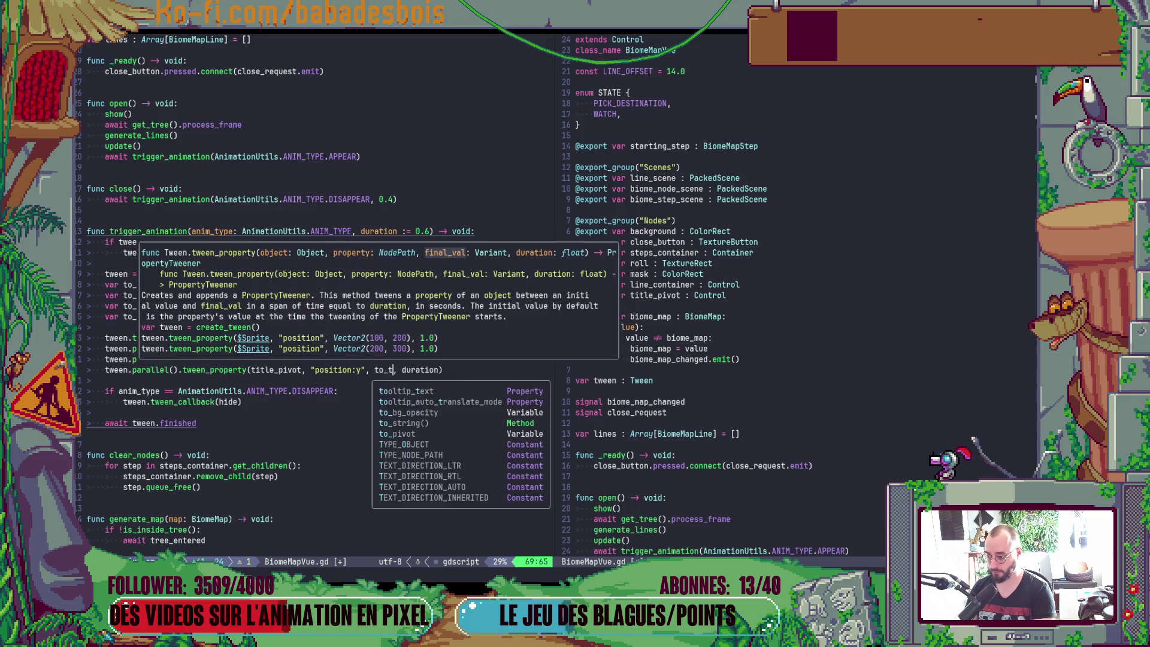
{"action": "key", "text": "Escape"}
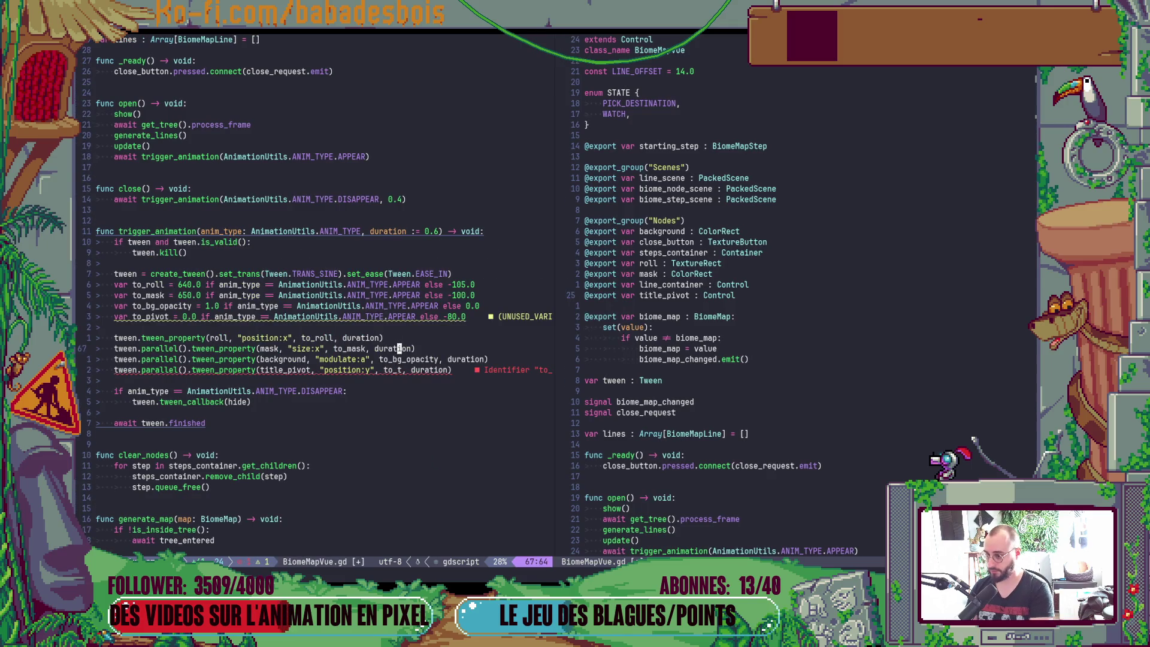
{"action": "type", "text": "sp"}
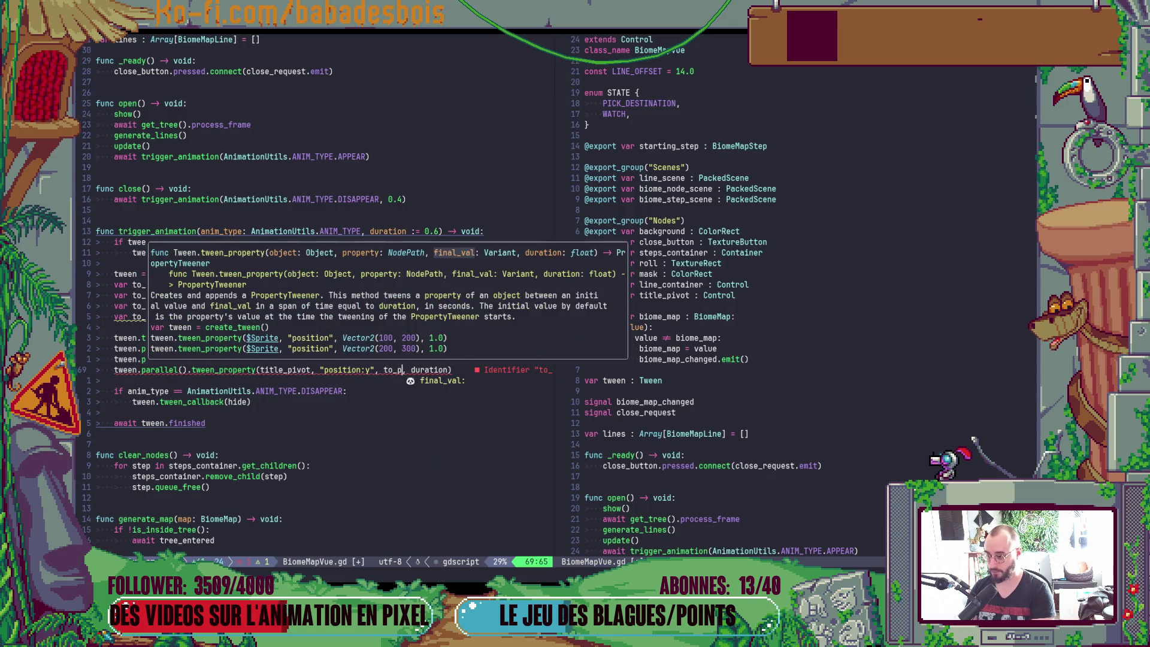
{"action": "type", "text": "ivot"}
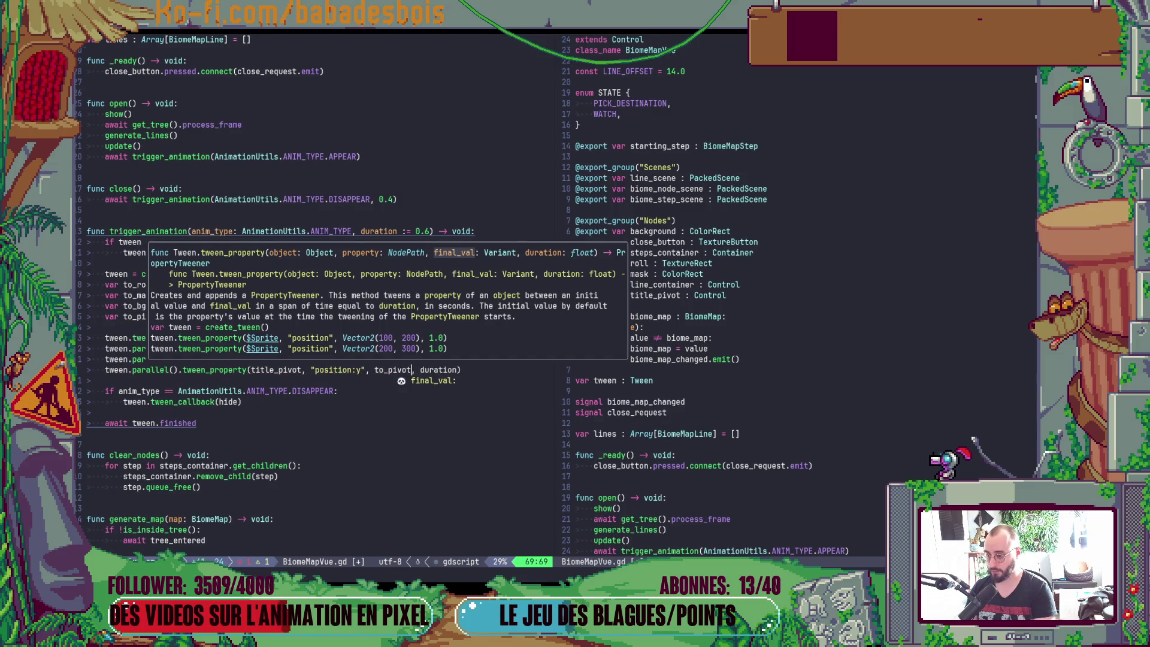
{"action": "key", "text": "Escape"}
{"action": "key", "text": "space"}
{"action": "key", "text": "w"}
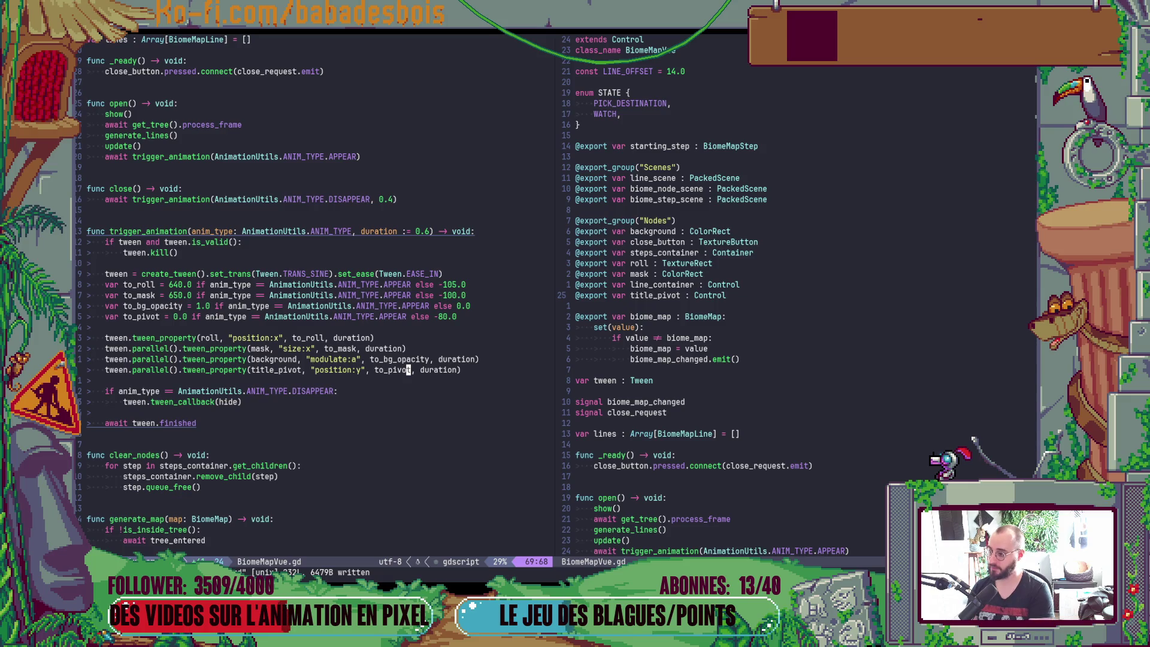
Duplicate the tween creation line as a new var pivot_tween
{"action": "key", "text": "k"}
{"action": "key", "text": "8"}
{"action": "key", "text": "k"}
{"action": "key", "text": "y"}
{"action": "key", "text": "y"}
{"action": "key", "text": "p"}
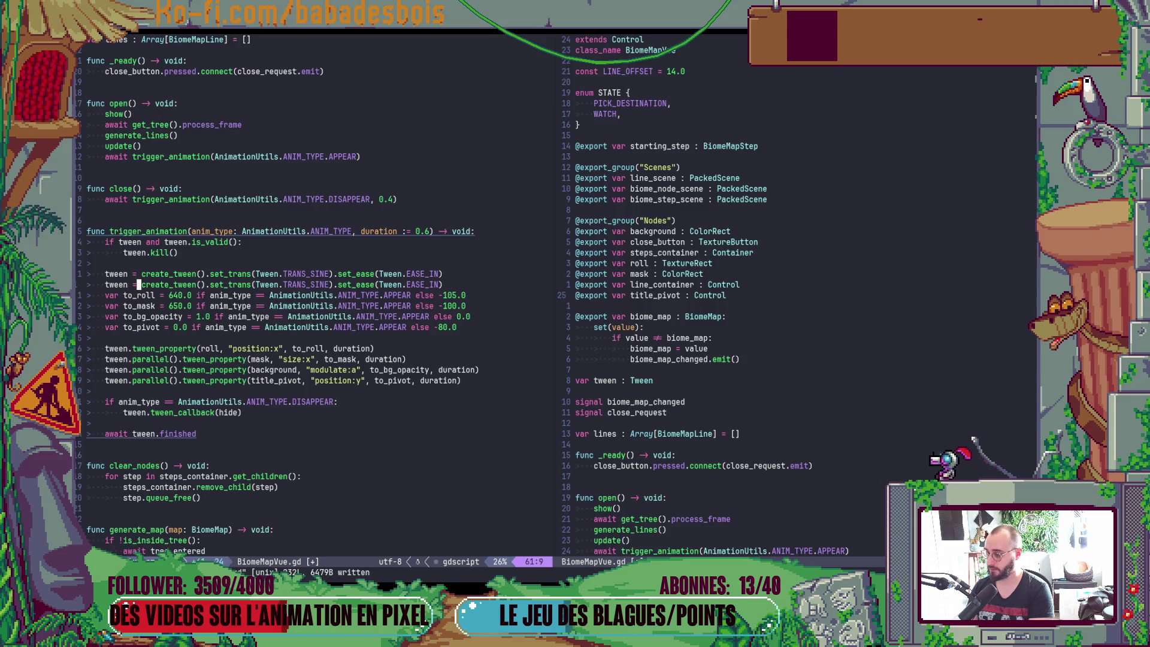
{"action": "key", "text": "asciicircum"}
{"action": "type", "text": "ivar "}
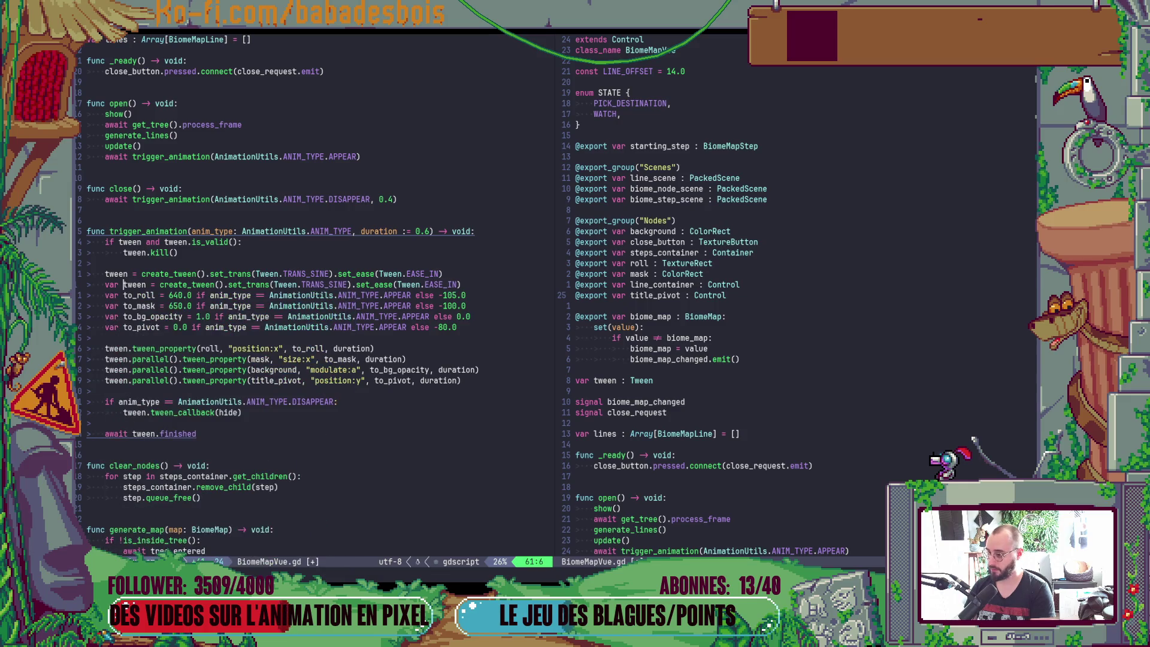
{"action": "type", "text": "pivot_"}
{"action": "key", "text": "Escape"}
Change pivot_tween's transition to TRANS_BACK, keeping EASE_IN, and save
{"action": "key", "text": "dollar"}
{"action": "key", "text": "b"}
{"action": "key", "text": "b"}
{"action": "key", "text": "b"}
{"action": "key", "text": "h"}
{"action": "key", "text": "h"}
{"action": "key", "text": "h"}
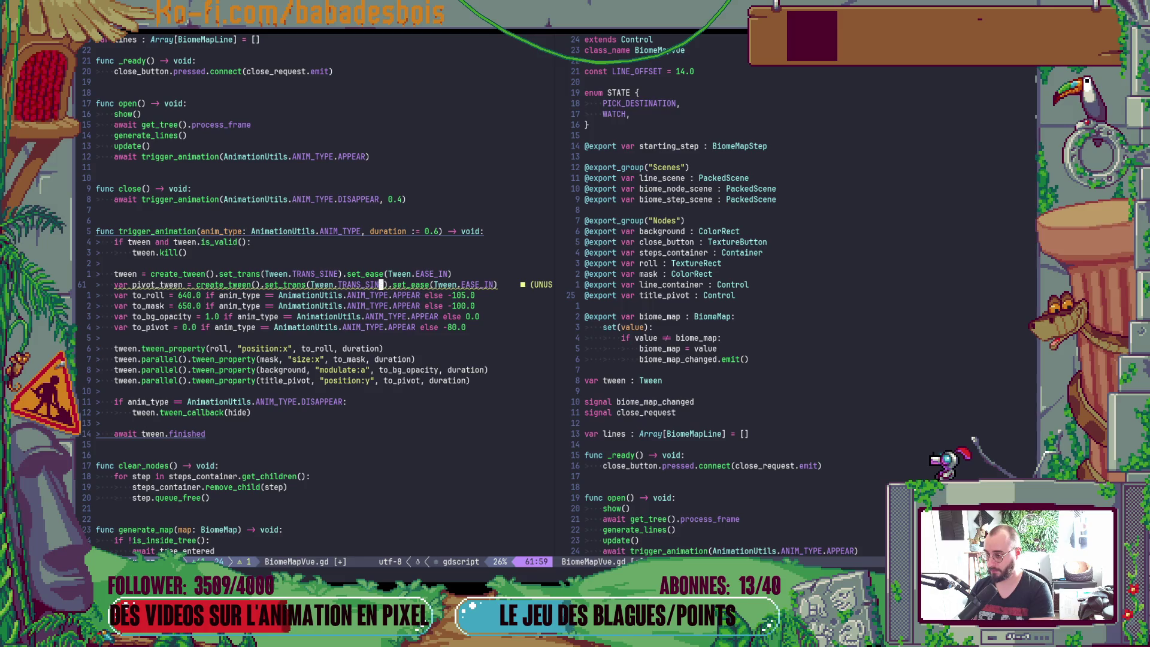
{"action": "type", "text": "cw"}
{"action": "type", "text": "BACK"}
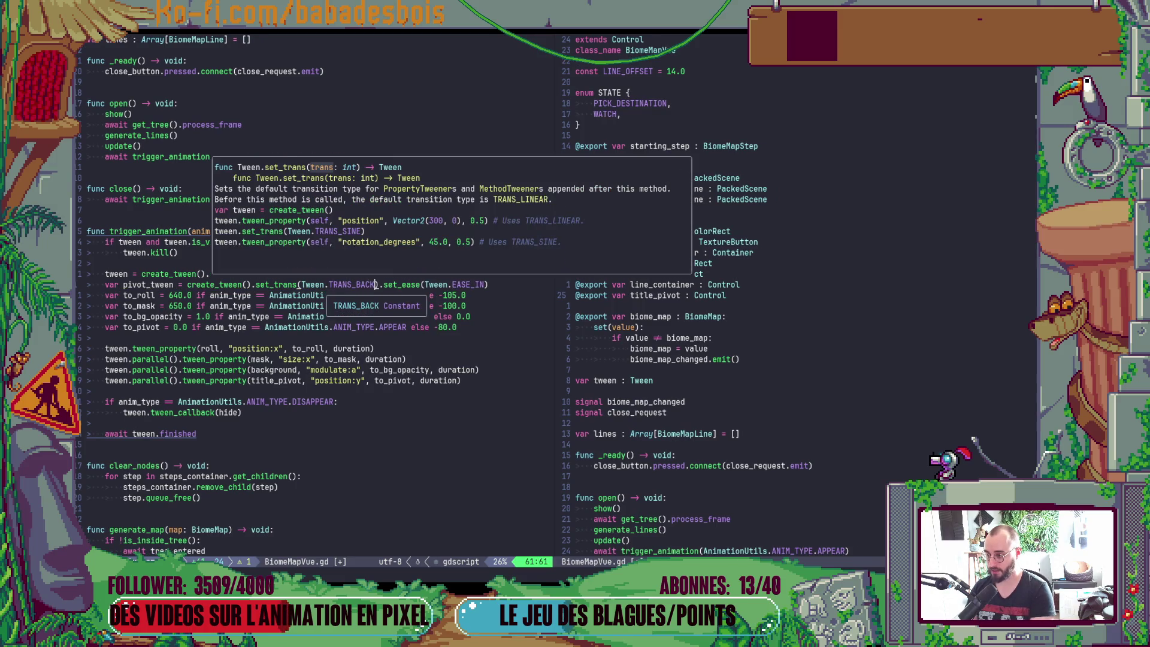
{"action": "key", "text": "Escape"}
{"action": "key", "text": "f"}
{"action": "key", "text": "E"}
{"action": "key", "text": "l"}
{"action": "key", "text": "l"}
{"action": "key", "text": "l"}
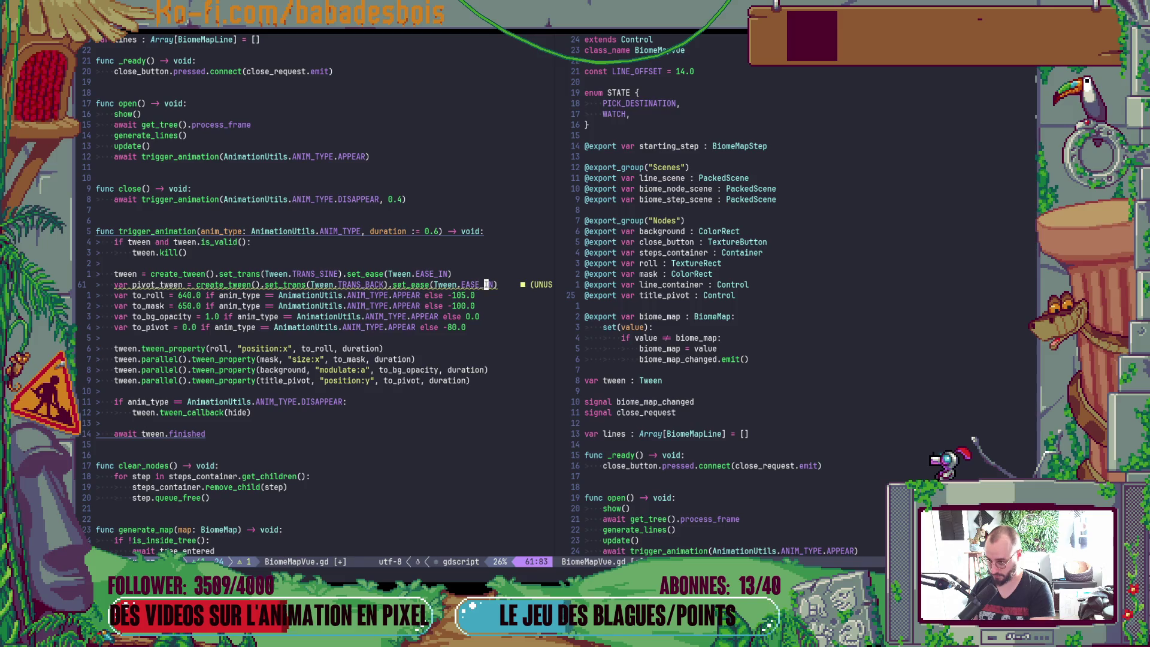
{"action": "type", "text": ":w"}
{"action": "key", "text": "Return"}
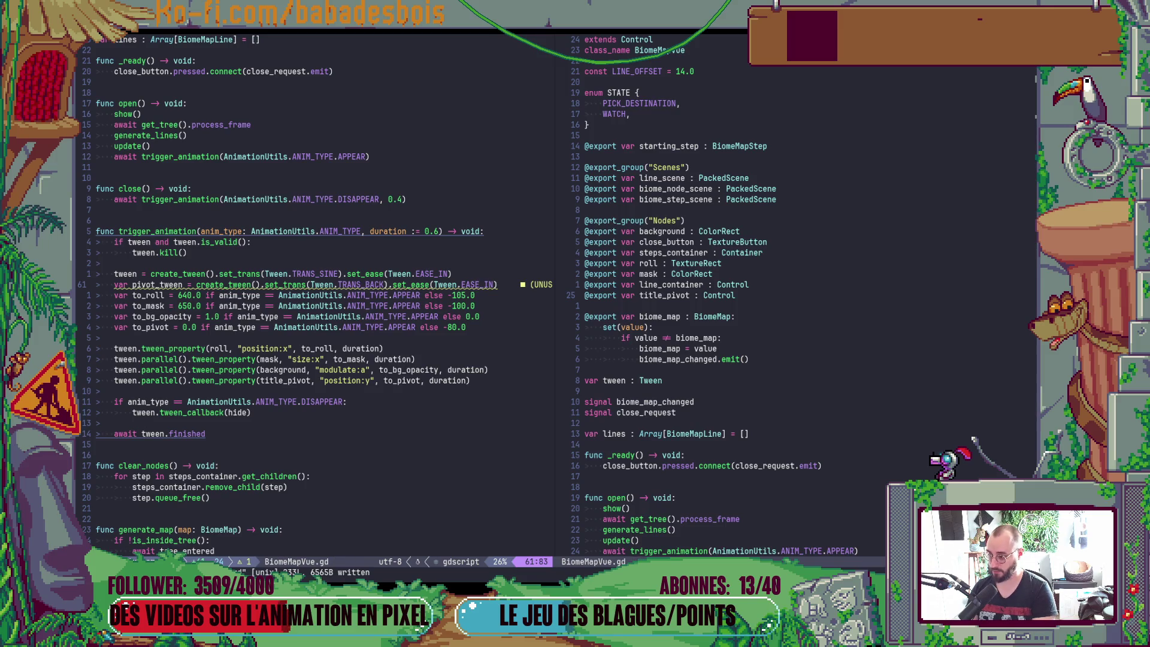
{"action": "key", "text": "alt+Tab"}
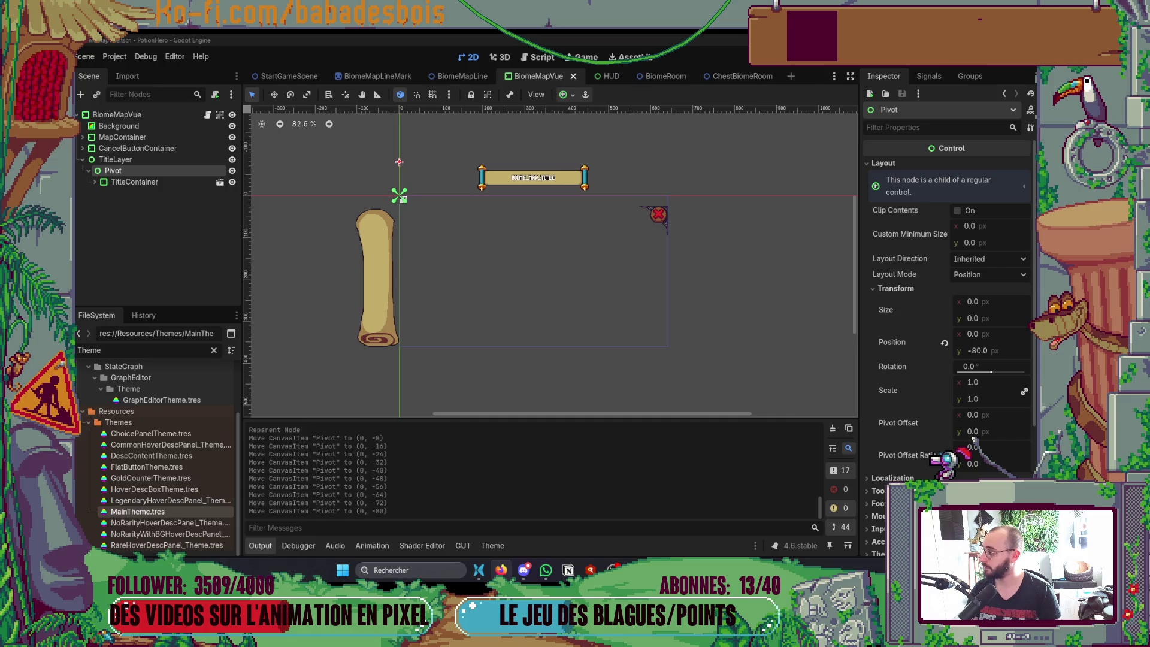
{"action": "key", "text": "alt+Tab"}
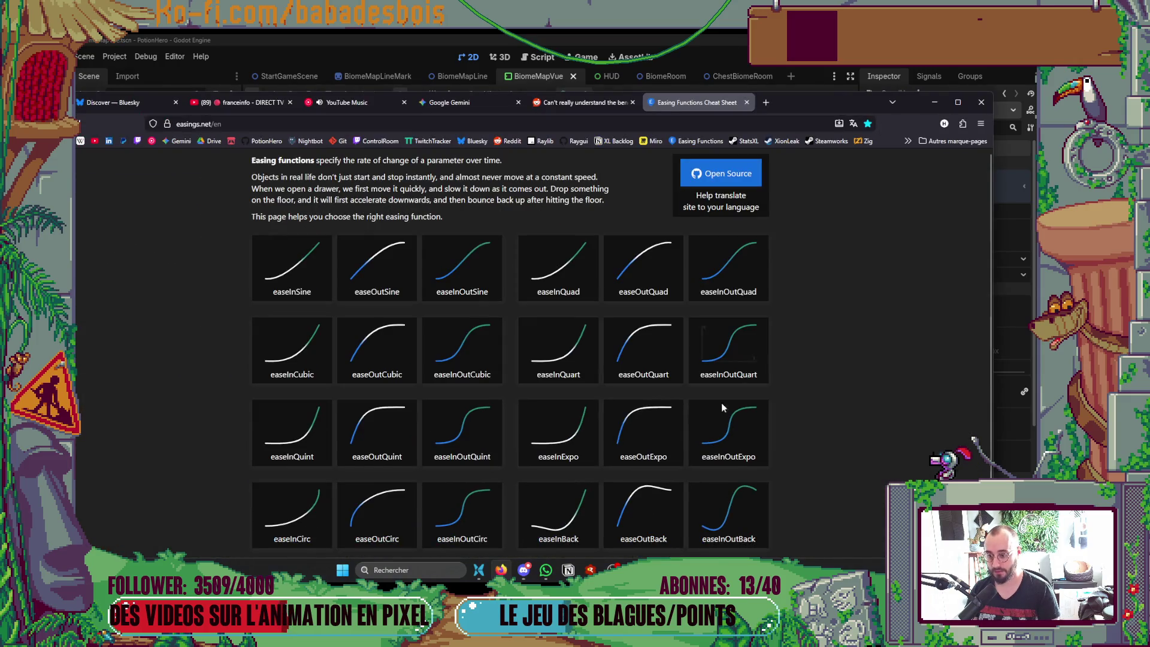
{"action": "scroll", "coordinate": [722, 407], "scroll_direction": "down", "scroll_amount": 2}
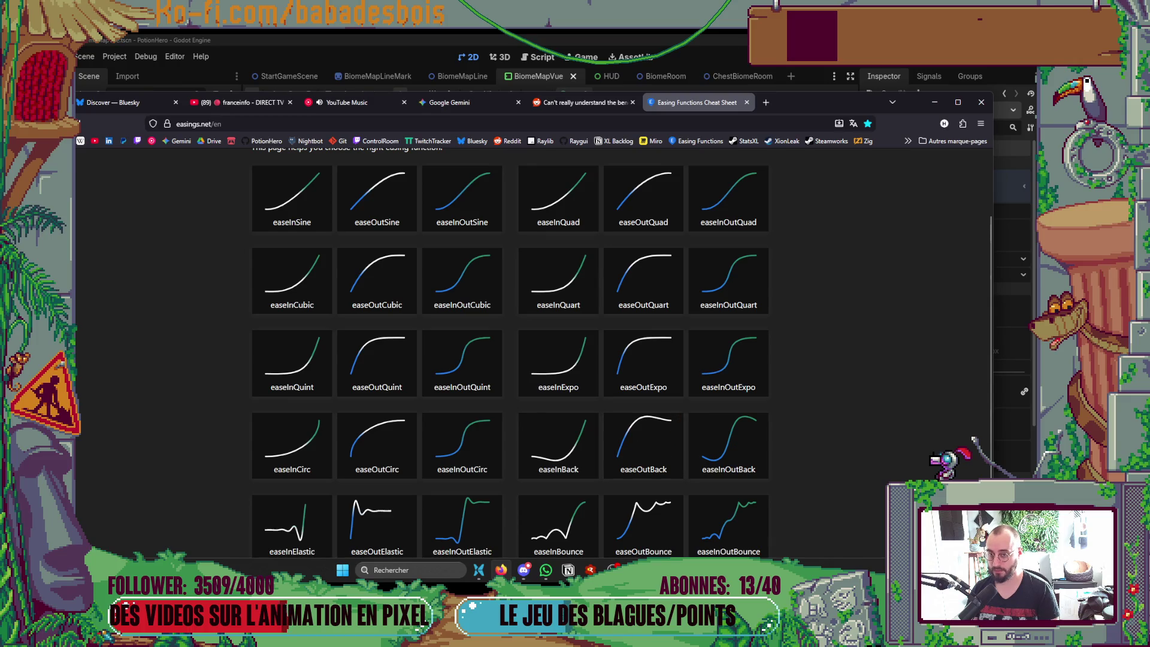
{"action": "key", "text": "alt+Tab"}
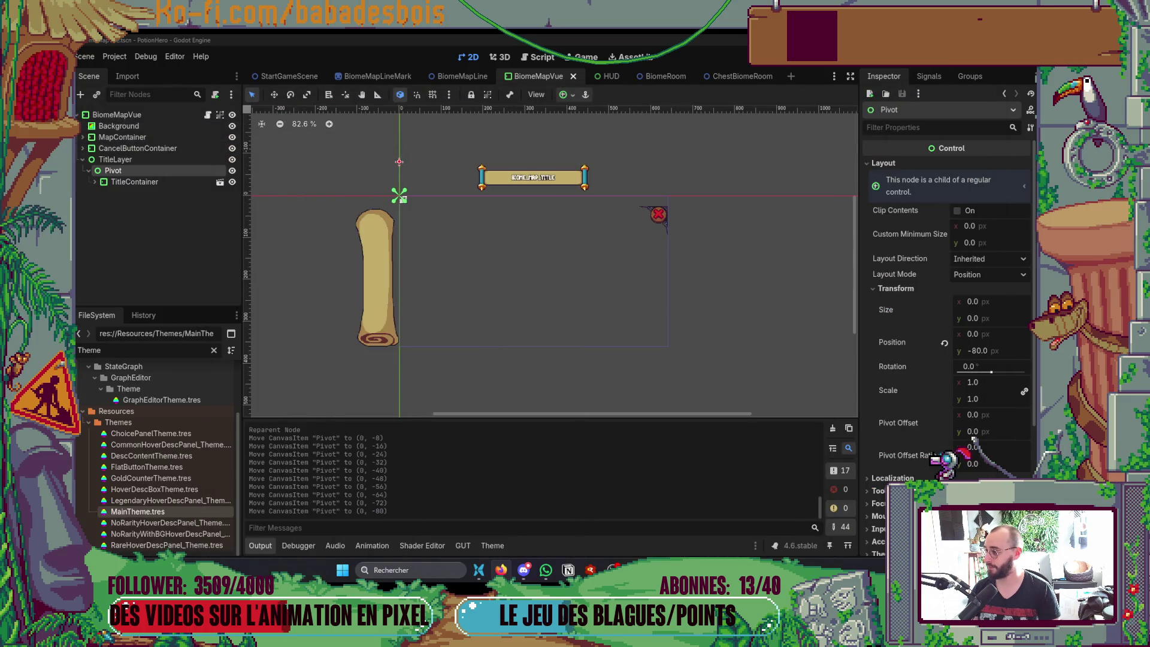
{"action": "key", "text": "alt+Tab"}
{"action": "left_click", "coordinate": [239, 254]}
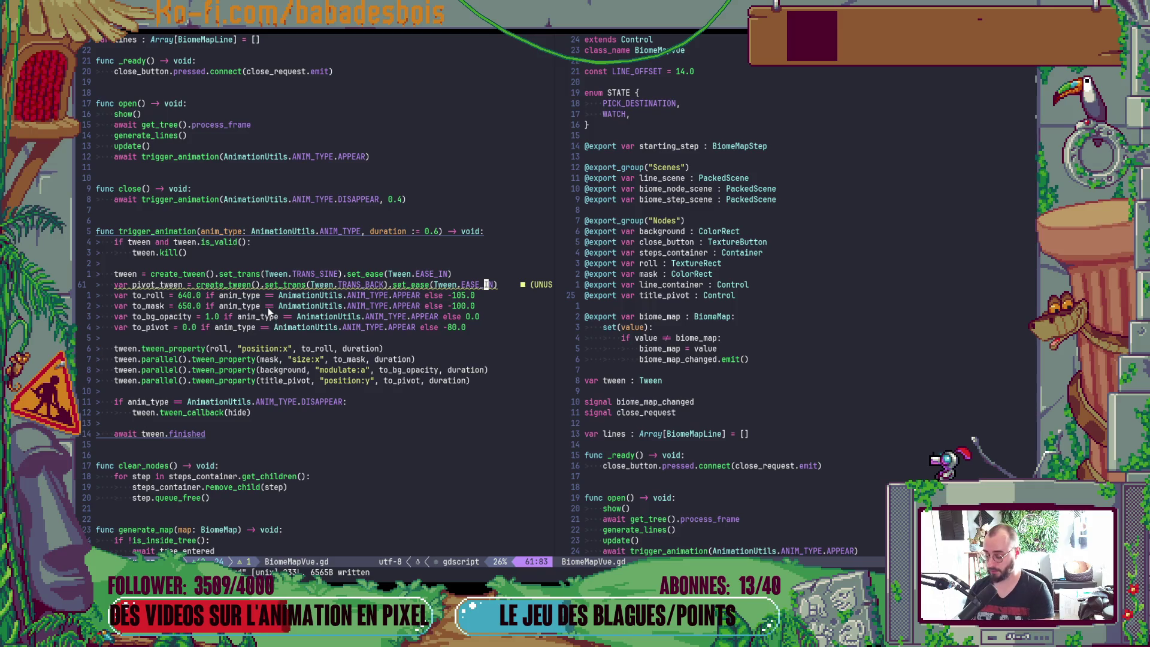
Add a pivot_ease_mode line starting with Tween.EASE_OUT if
{"action": "type", "text": "O"}
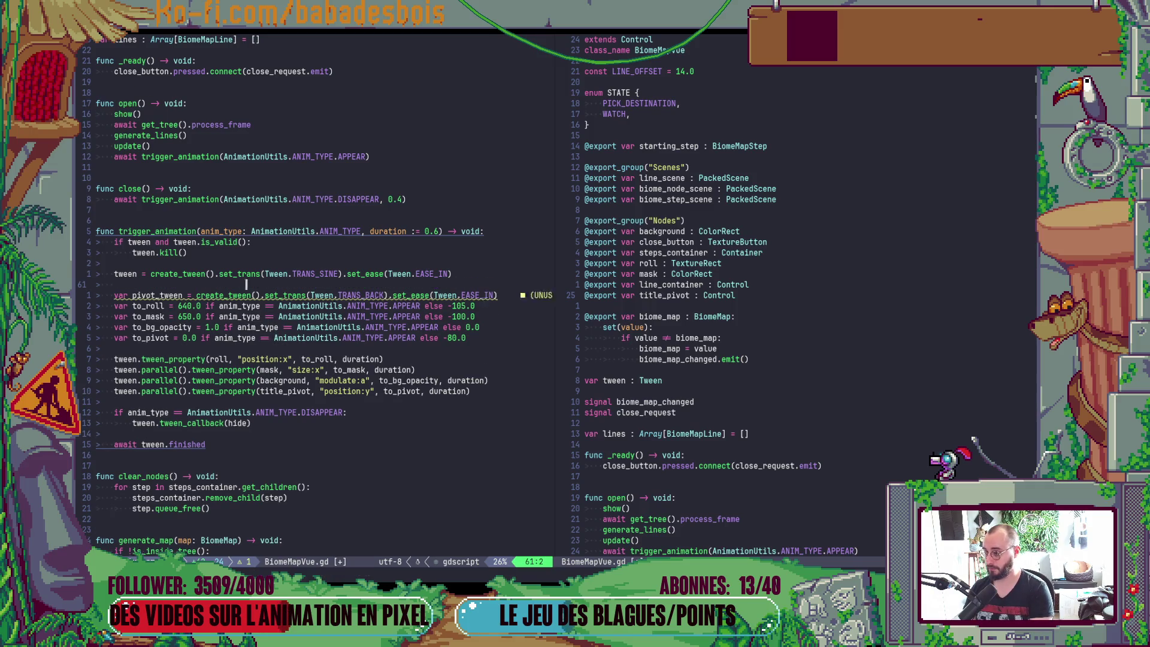
{"action": "type", "text": "var piv"}
{"action": "type", "text": "or"}
{"action": "type", "text": "t_e"}
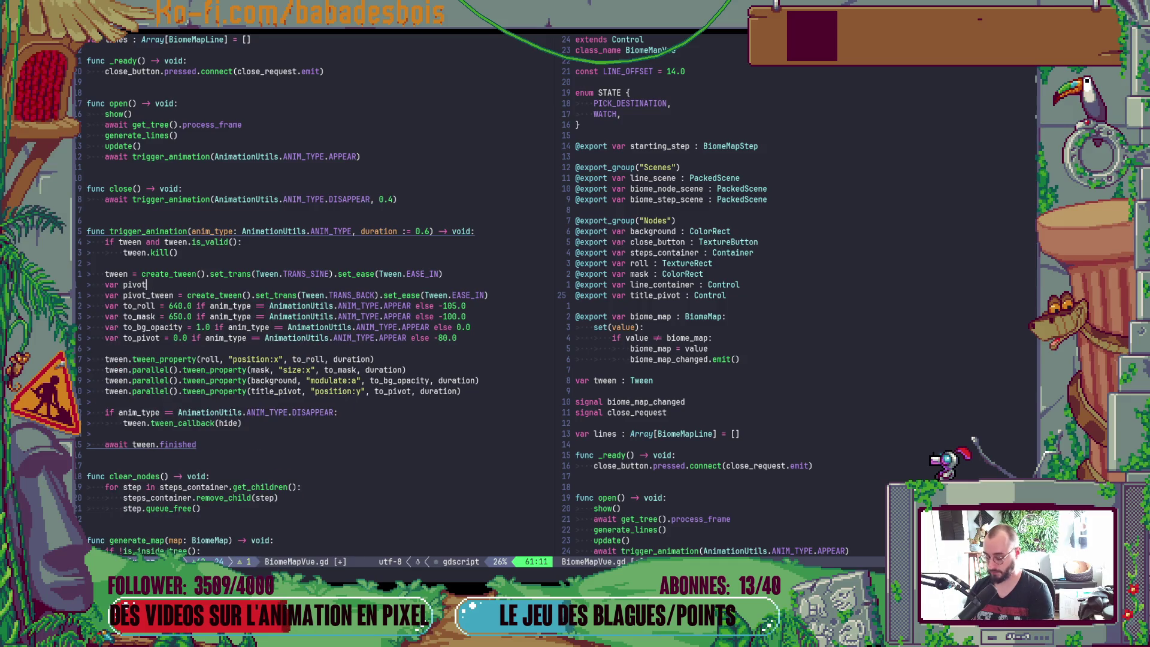
{"action": "type", "text": "ase_mode = "}
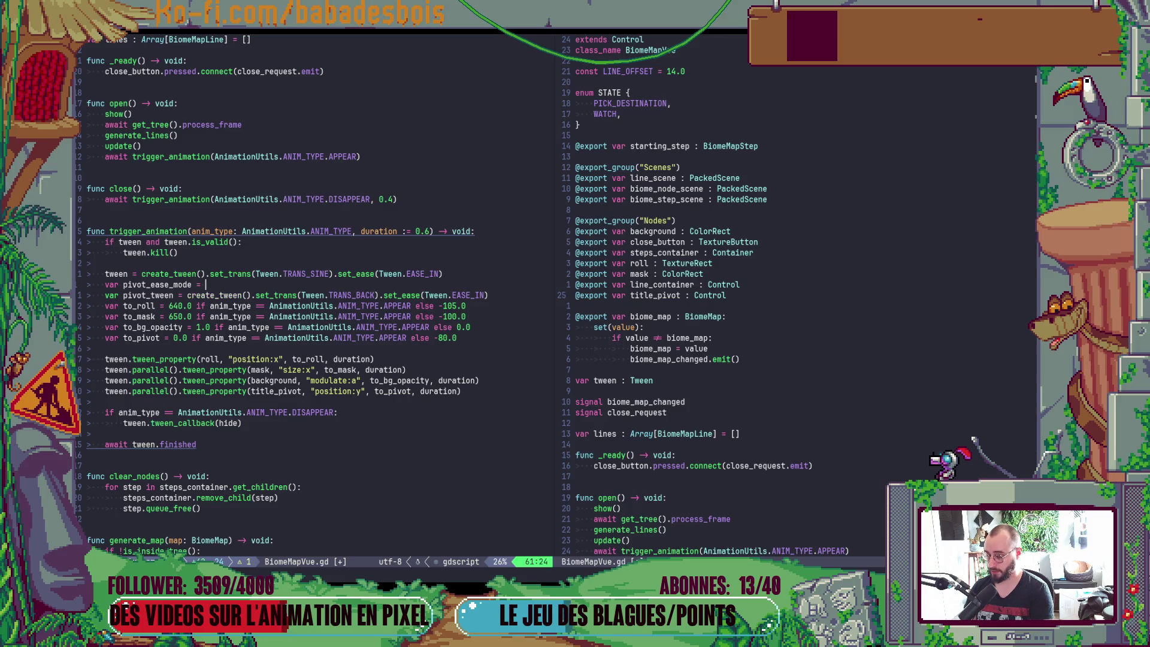
{"action": "type", "text": "Twe"}
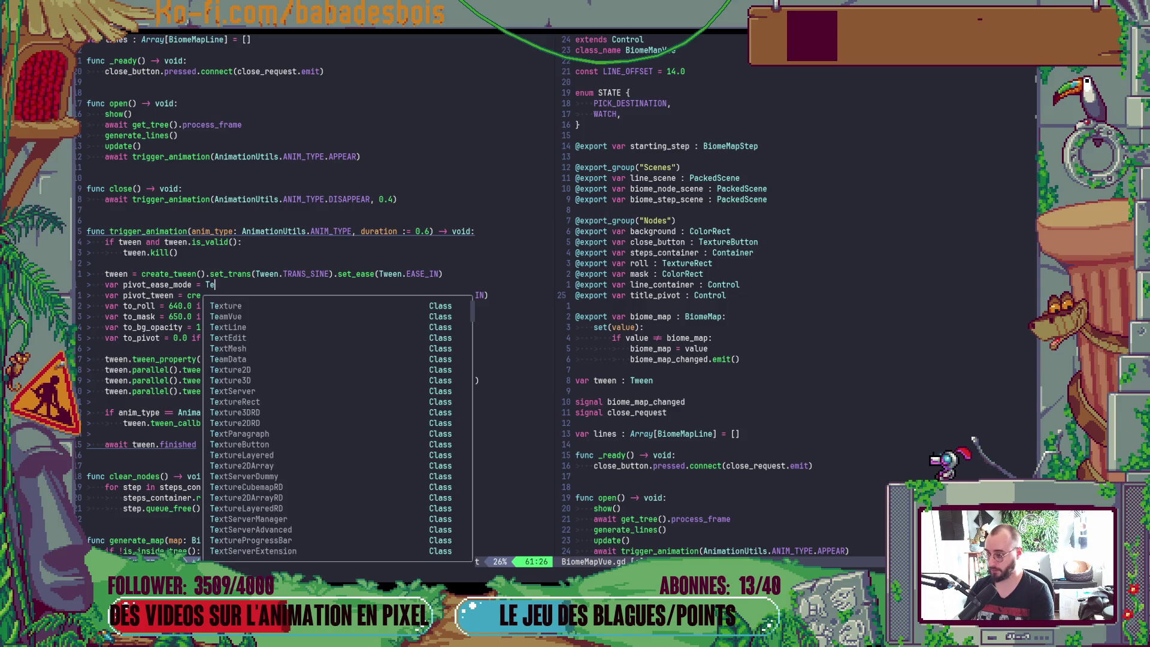
{"action": "type", "text": "en.EASE_IN"}
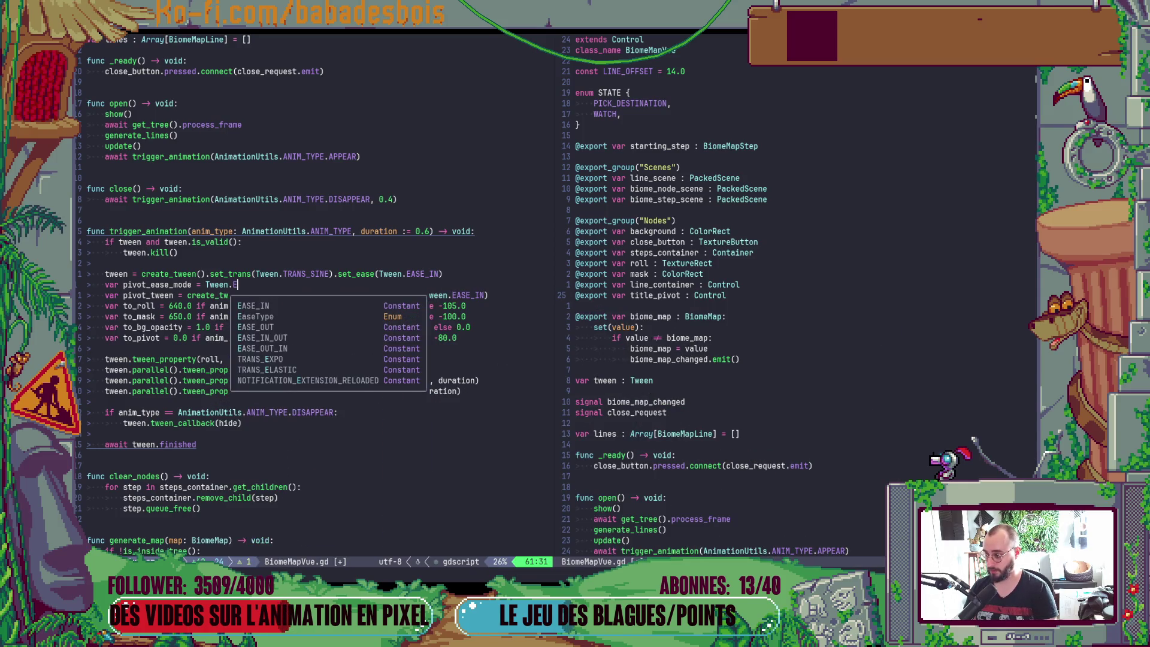
{"action": "key", "text": "Escape"}
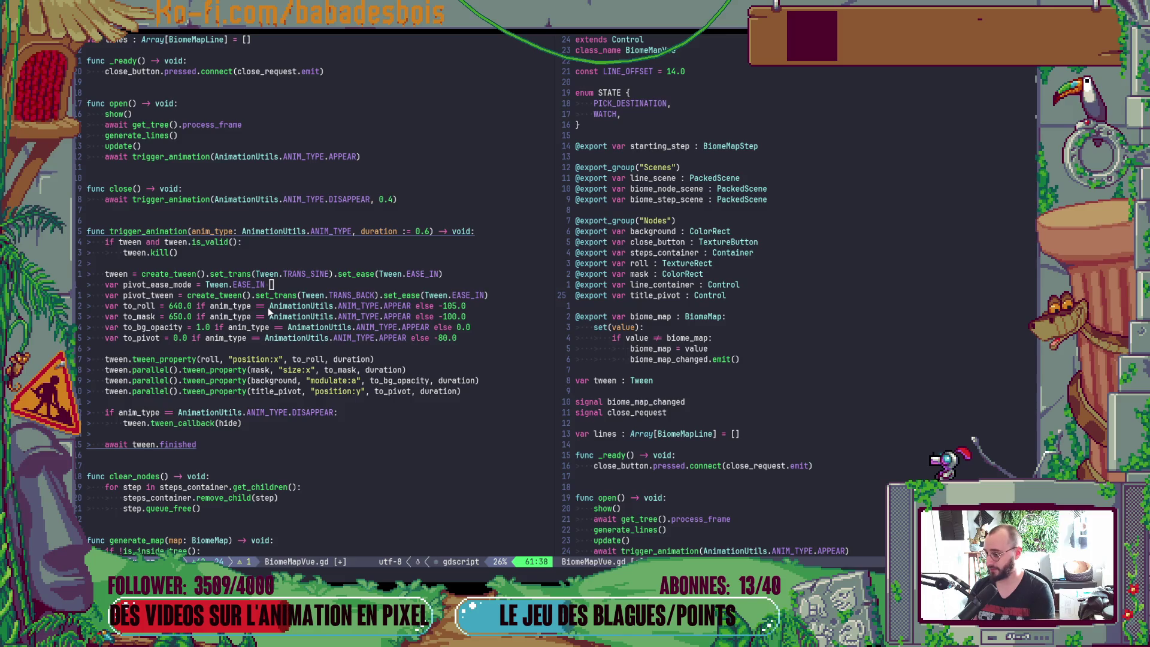
{"action": "key", "text": "BackSpace"}
{"action": "key", "text": "BackSpace"}
{"action": "type", "text": "O"}
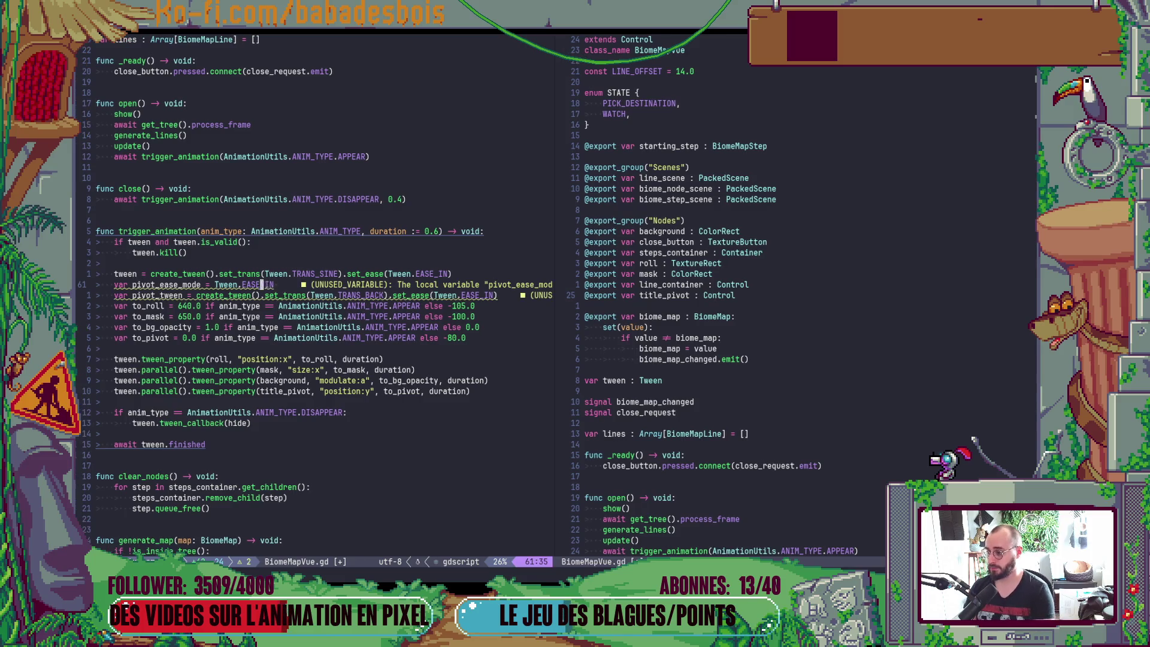
{"action": "type", "text": "UT if a"}
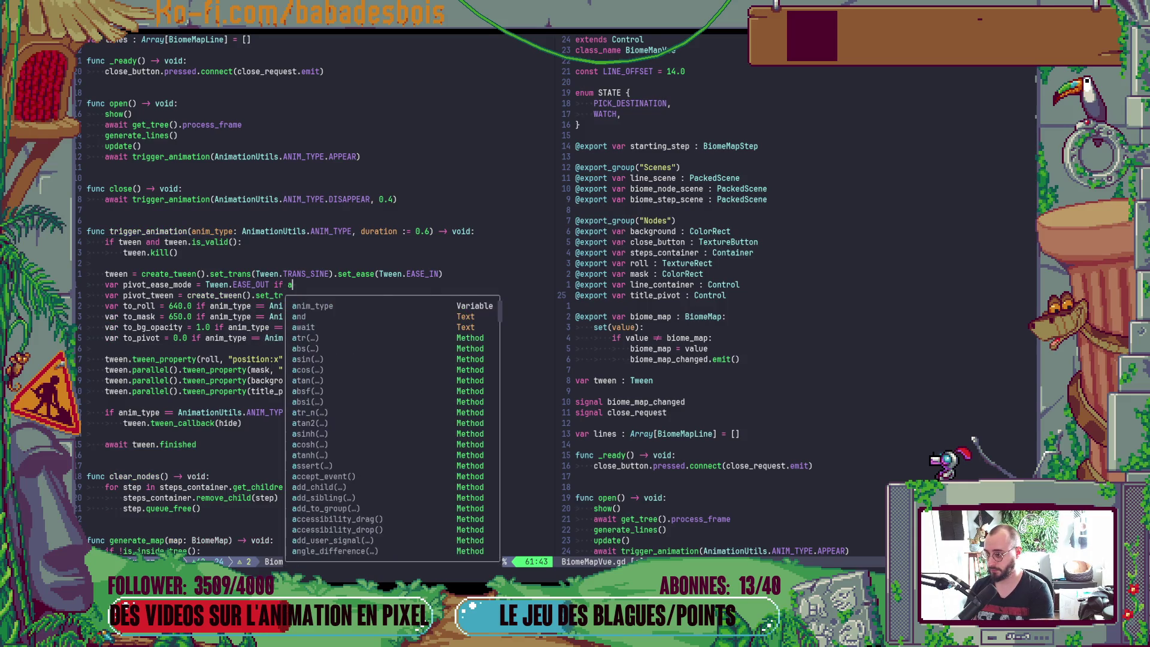
{"action": "key", "text": "Escape"}
Copy the anim_type == APPEAR condition onto the pivot_ease_mode line
{"action": "key", "text": "j"}
{"action": "key", "text": "j"}
{"action": "key", "text": "b"}
{"action": "key", "text": "h"}
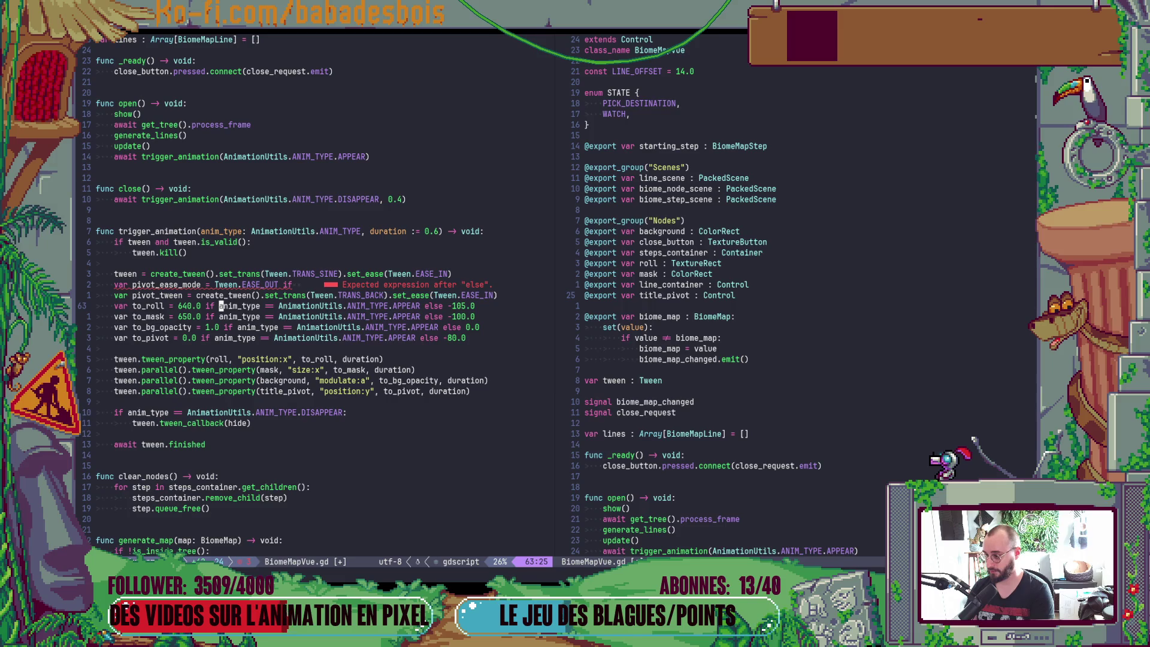
{"action": "key", "text": "E"}
{"action": "key", "text": "v"}
{"action": "key", "text": "B"}
{"action": "key", "text": "B"}
{"action": "key", "text": "B"}
{"action": "key", "text": "y"}
{"action": "key", "text": "k"}
{"action": "key", "text": "k"}
{"action": "key", "text": "$"}
{"action": "key", "text": "p"}
Remove the duplicate if and add else after the APPEAR condition
{"action": "key", "text": "B"}
{"action": "key", "text": "B"}
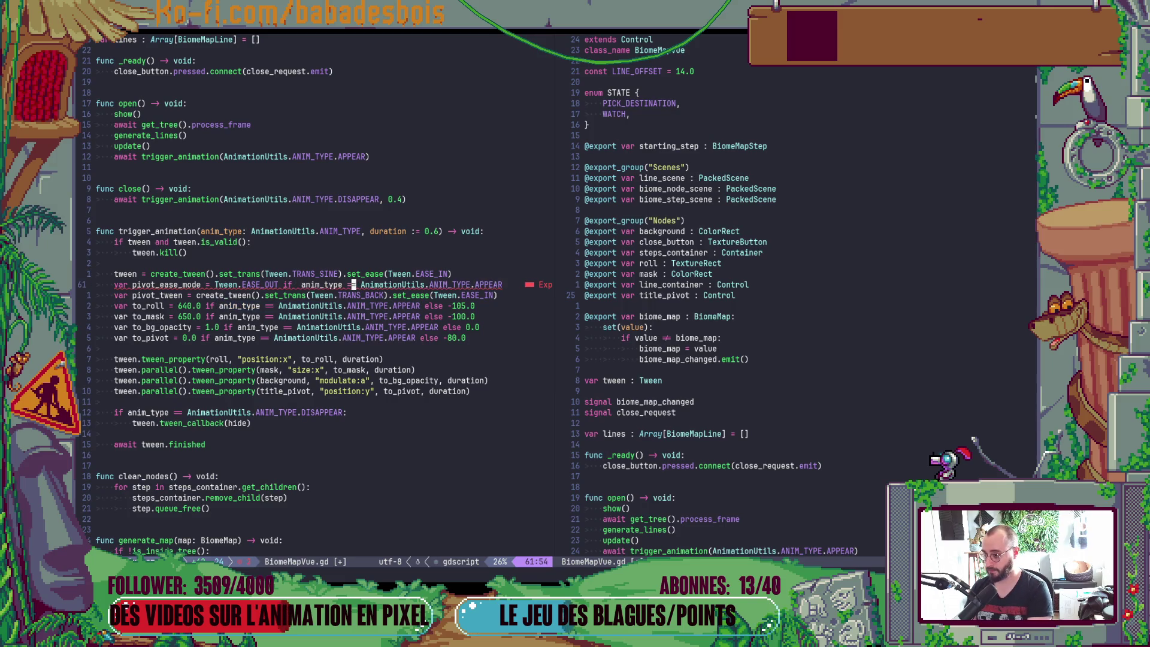
{"action": "key", "text": "B"}
{"action": "key", "text": "B"}
{"action": "type", "text": "deiif"}
{"action": "key", "text": "Escape"}
{"action": "type", "text": "AR"}
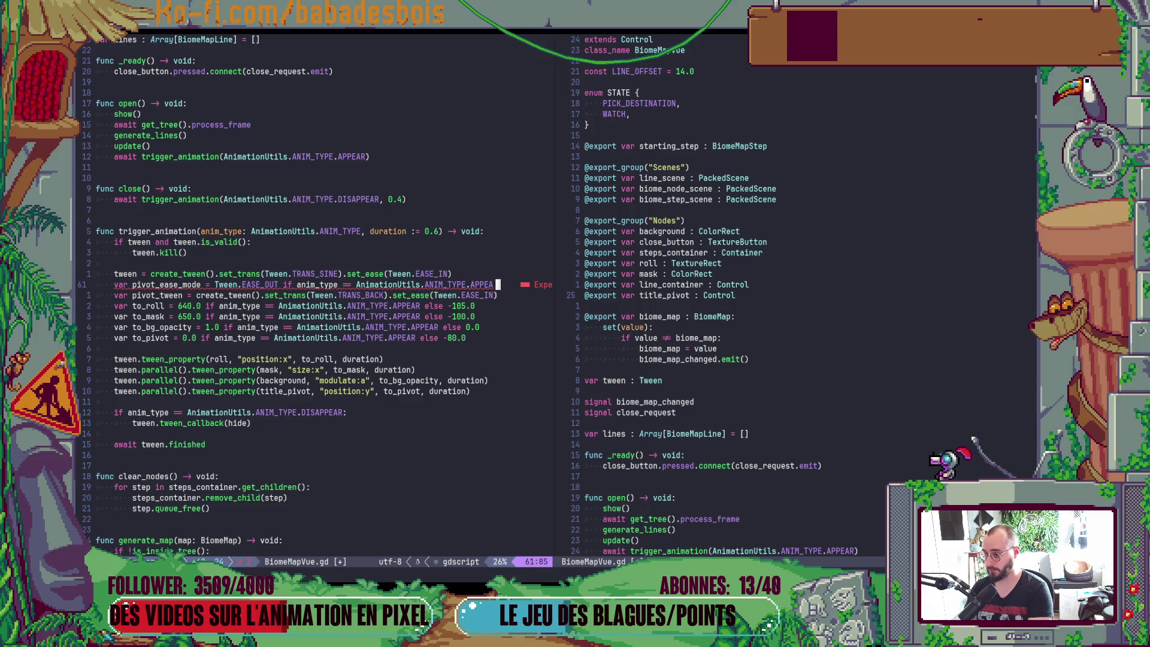
{"action": "type", "text": " else"}
{"action": "key", "text": "Escape"}
Finish the line with else Tween.EASE_IN and save
{"action": "key", "text": "B"}
{"action": "key", "text": "B"}
{"action": "key", "text": "B"}
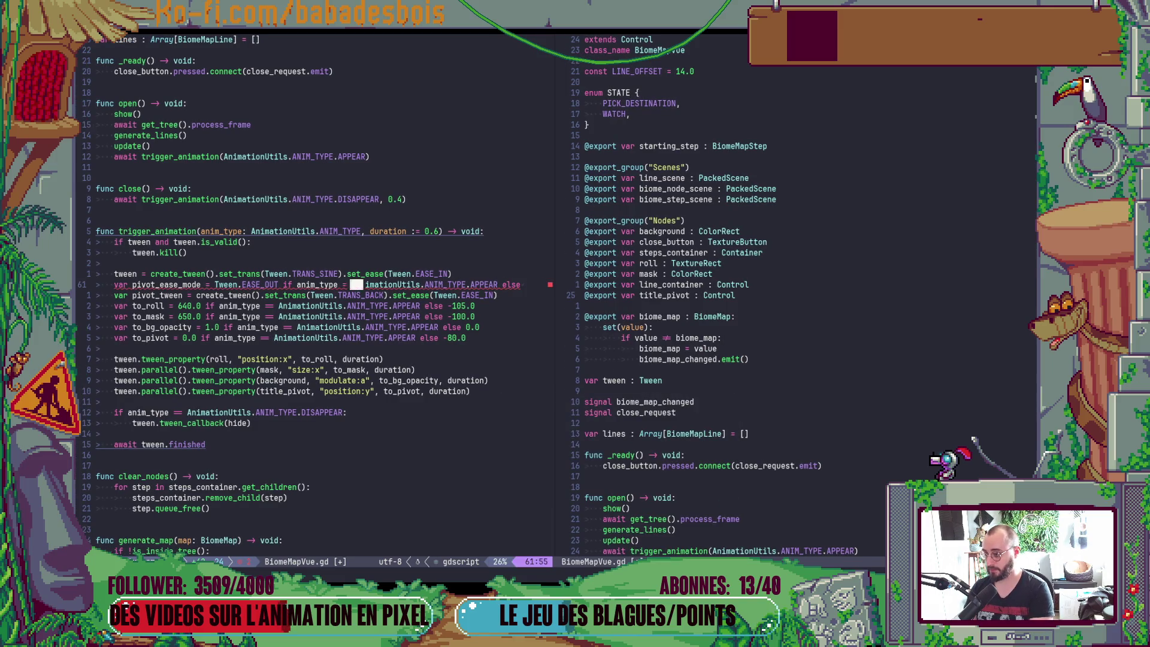
{"action": "key", "text": "v"}
{"action": "type", "text": "EyA Tween.EASE_In"}
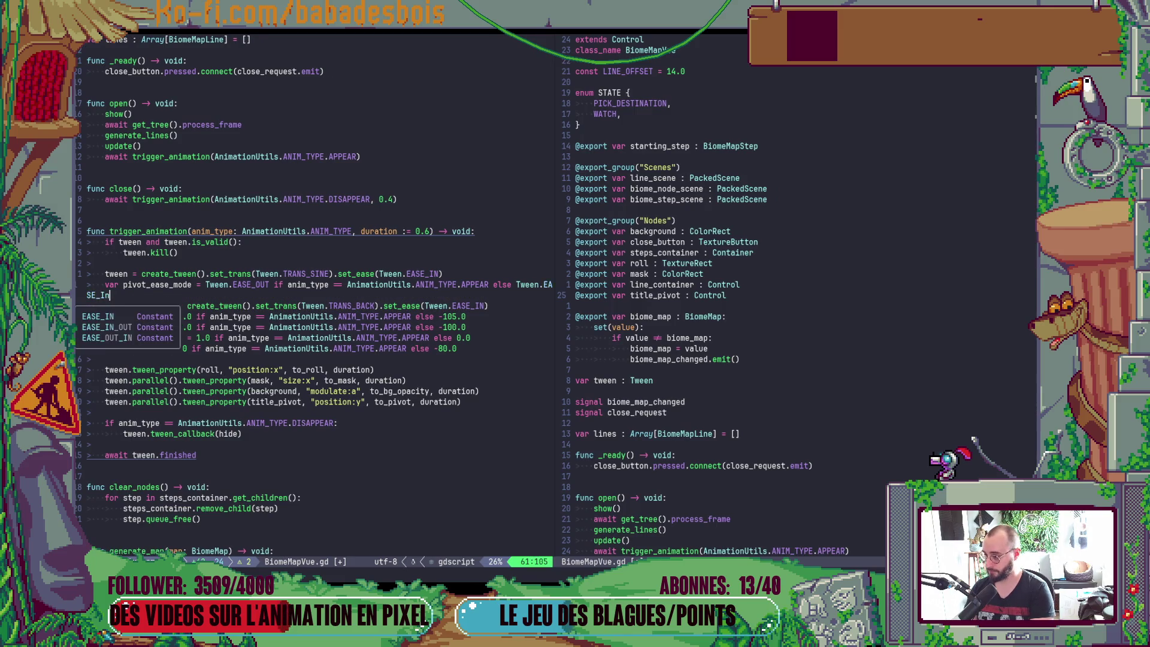
{"action": "key", "text": "Escape"}
{"action": "type", "text": "~:w"}
{"action": "key", "text": "Return"}
Replace Tween.EASE_IN in the pivot tween's set_ease with pivot_ease_mode and save
{"action": "key", "text": "j"}
{"action": "key", "text": "j"}
{"action": "key", "text": "j"}
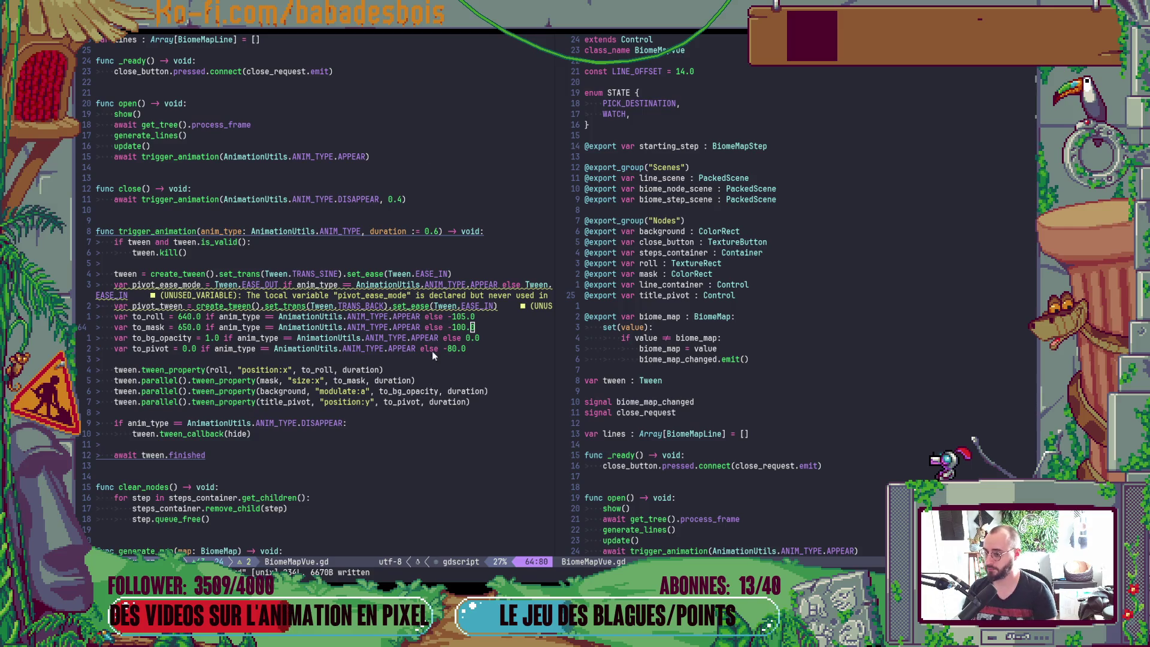
{"action": "left_click", "coordinate": [468, 338]}
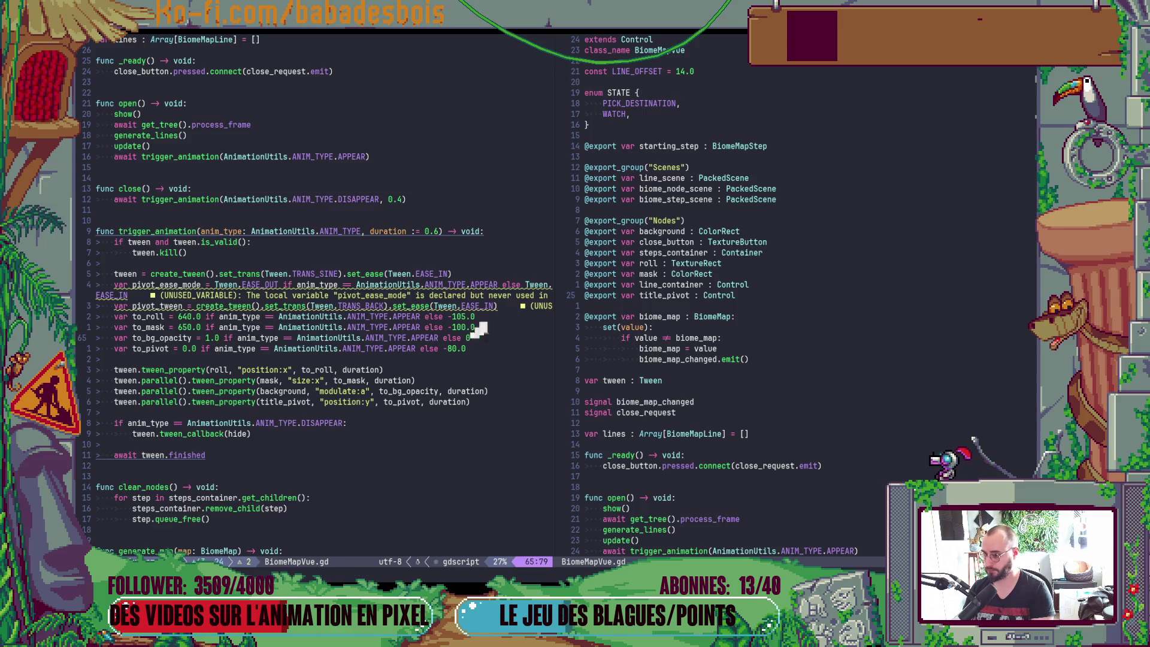
{"action": "key", "text": "j"}
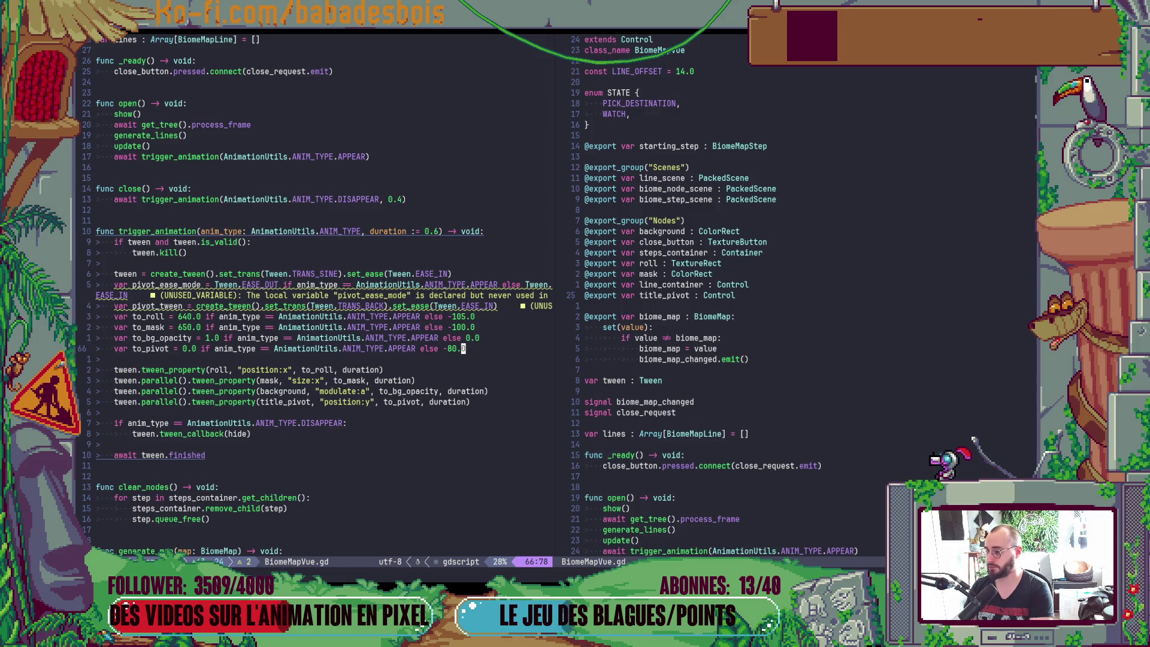
{"action": "key", "text": "k"}
{"action": "key", "text": "k"}
{"action": "key", "text": "k"}
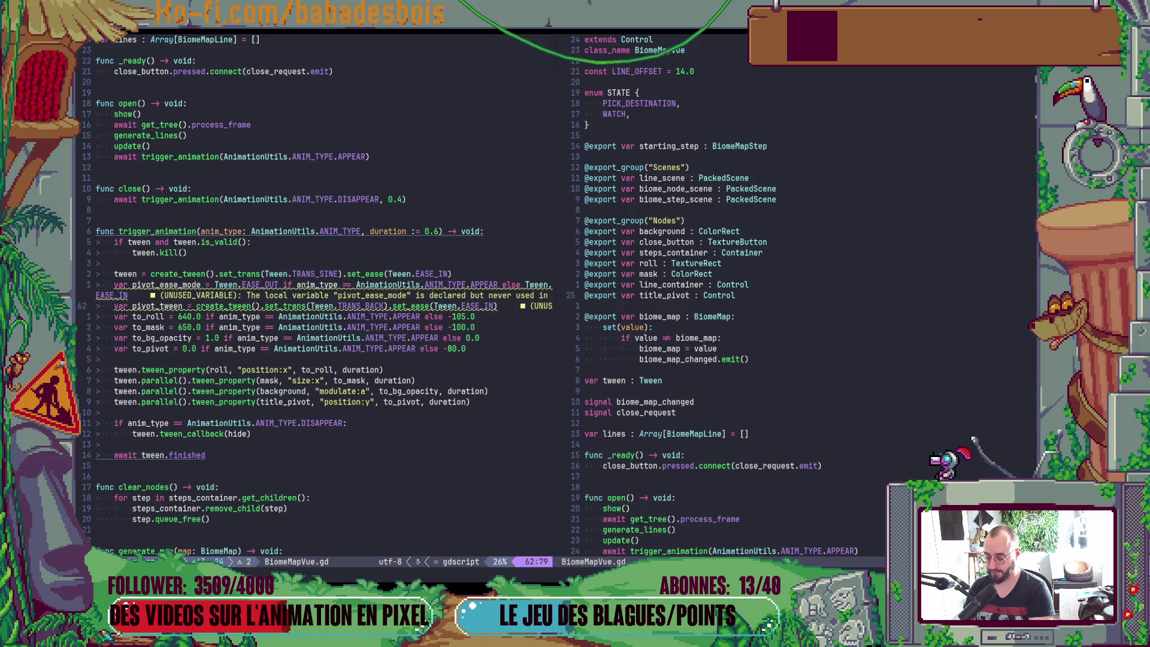
{"action": "key", "text": "c"}
{"action": "key", "text": "i"}
{"action": "key", "text": "parenleft"}
{"action": "type", "text": "p"}
{"action": "key", "text": "Tab"}
{"action": "key", "text": "Tab"}
{"action": "key", "text": "Escape"}
{"action": "type", "text": ":w"}
{"action": "key", "text": "Return"}
{"action": "key", "text": "j"}
{"action": "key", "text": "j"}
{"action": "key", "text": "j"}
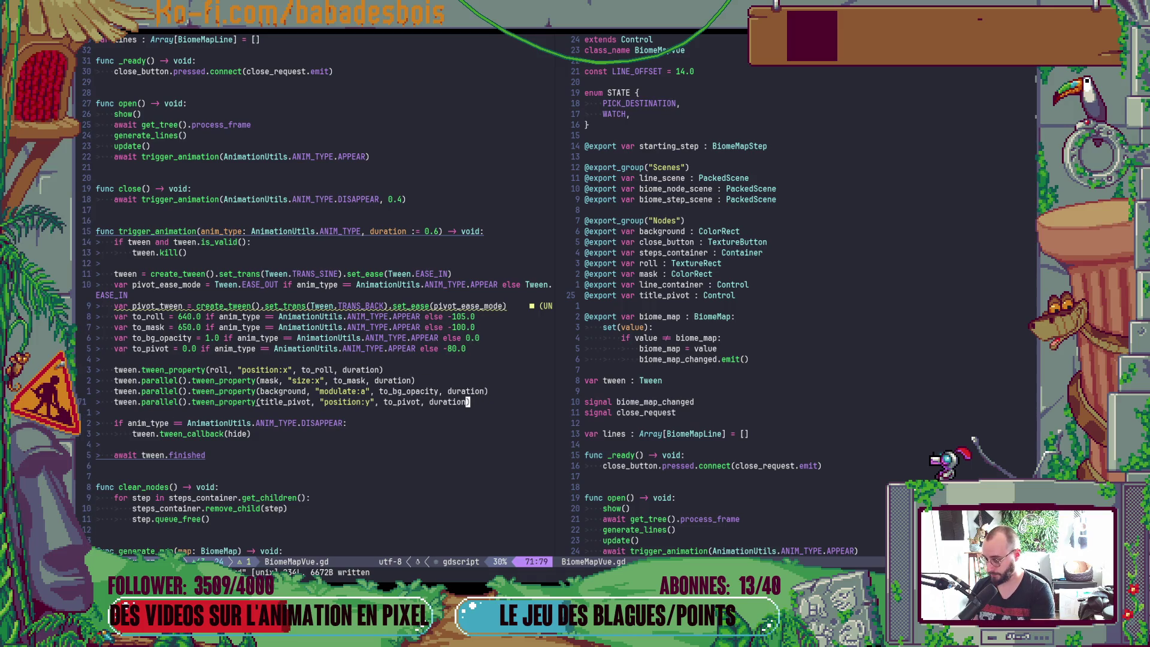
Change the tween at the start of line 71 to pivot_tween and save the script
{"action": "key", "text": "asciicircum"}
{"action": "type", "text": "cwp"}
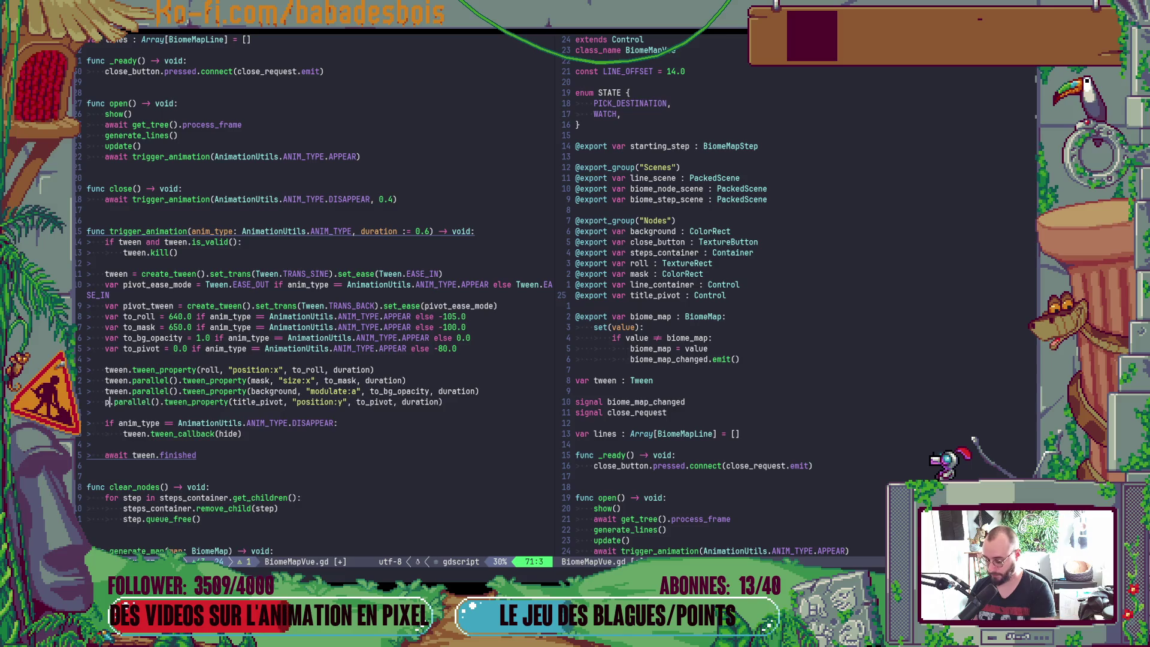
{"action": "type", "text": "iv"}
{"action": "key", "text": "Tab"}
{"action": "key", "text": "Tab"}
{"action": "key", "text": "Escape"}
{"action": "type", "text": ":w"}
{"action": "key", "text": "Return"}
Duplicate the var tween declaration, then delete the duplicated line again
{"action": "scroll", "coordinate": [473, 293], "scroll_direction": "up", "scroll_amount": 5}
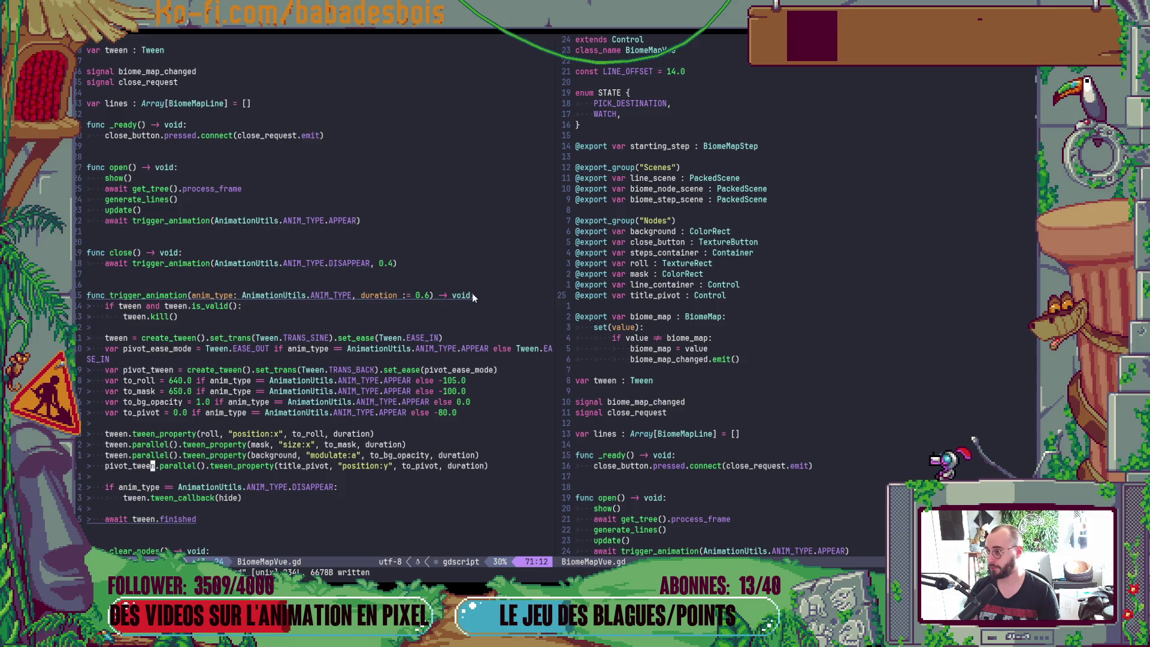
{"action": "left_click", "coordinate": [186, 157]}
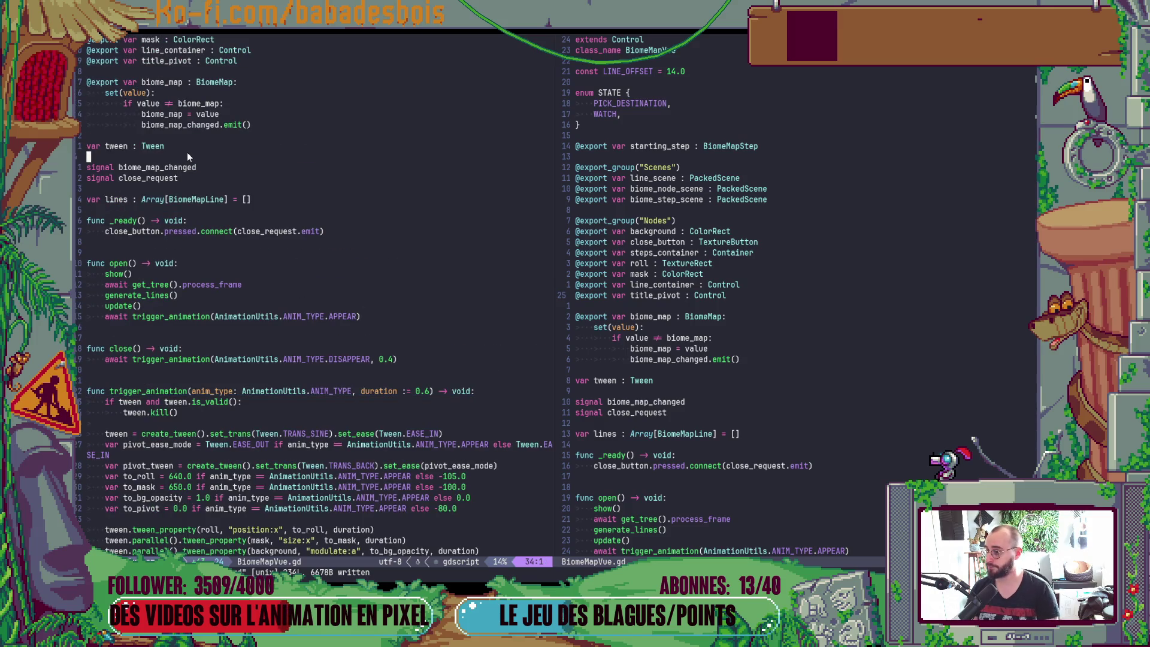
{"action": "key", "text": "k"}
{"action": "key", "text": "y"}
{"action": "key", "text": "y"}
{"action": "key", "text": "p"}
{"action": "key", "text": "b"}
{"action": "key", "text": "b"}
{"action": "key", "text": "b"}
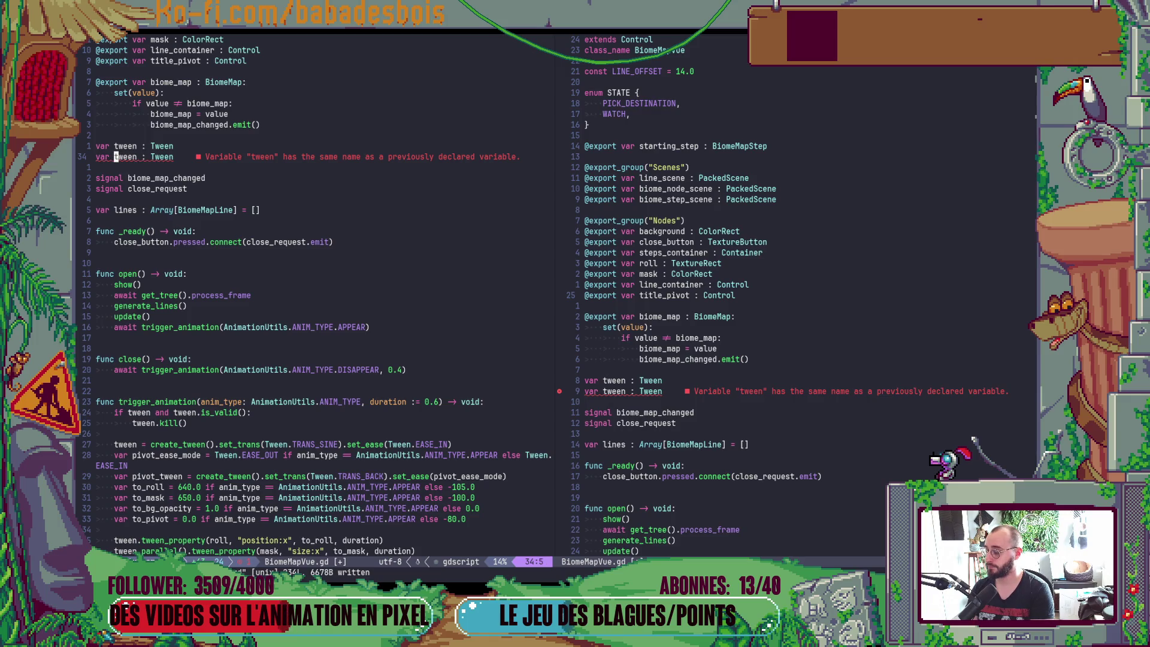
{"action": "key", "text": "d"}
{"action": "key", "text": "d"}
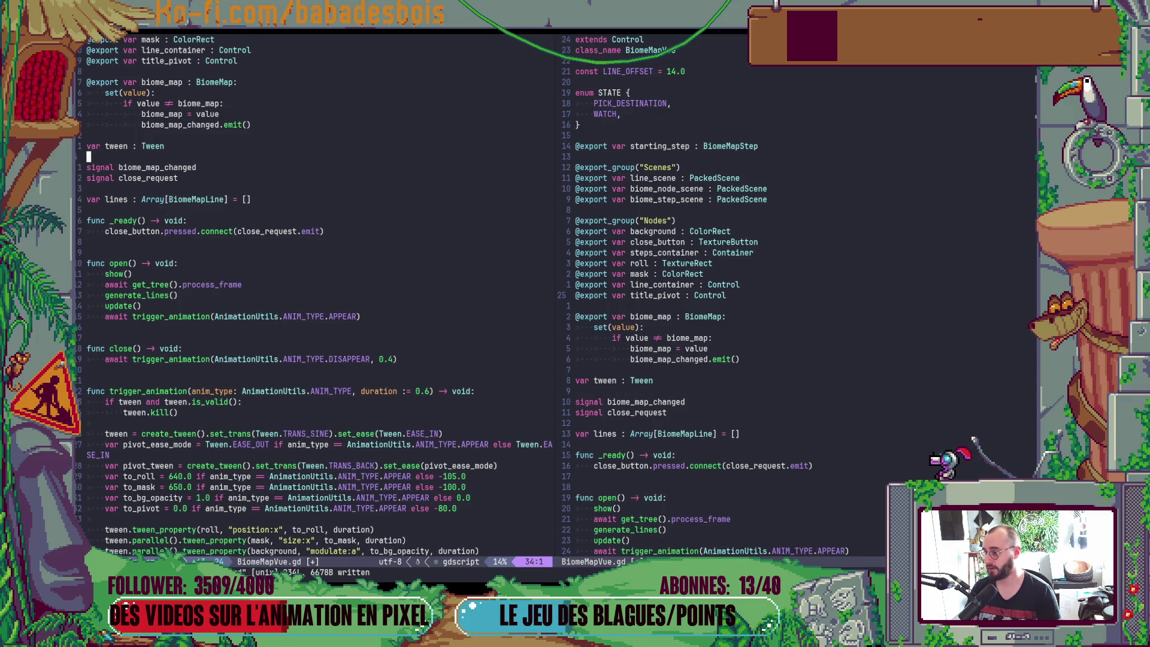
Remove parallel() and the extra dot from the title pivot call, then save
{"action": "scroll", "coordinate": [228, 324], "scroll_direction": "down", "scroll_amount": 8}
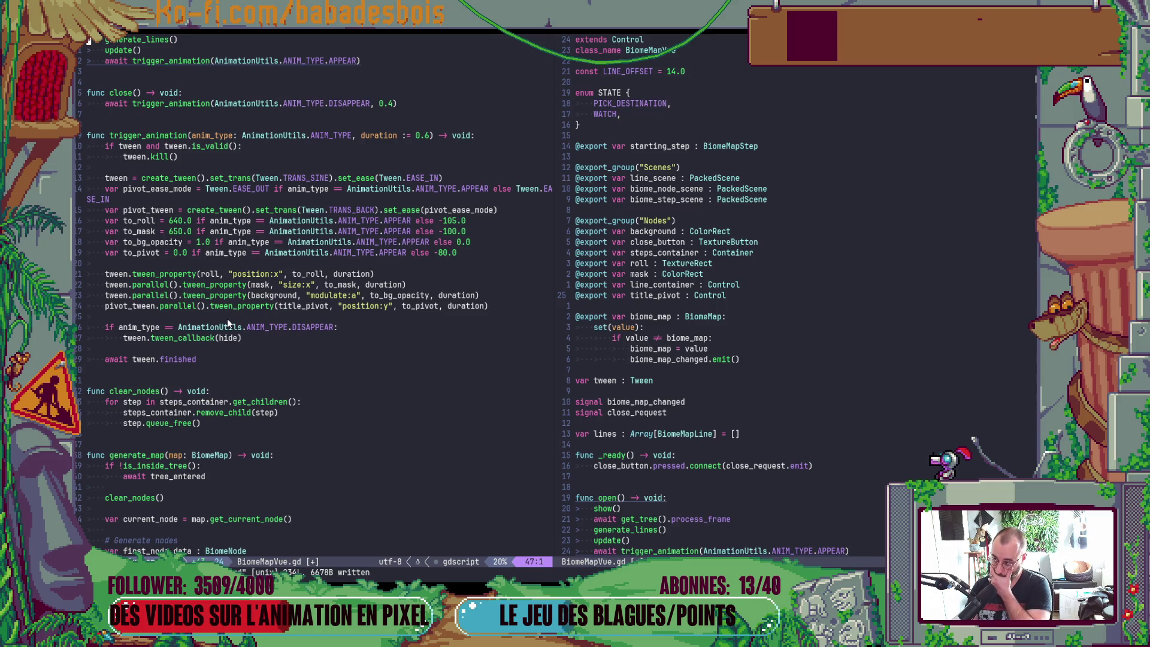
{"action": "left_click", "coordinate": [161, 309]}
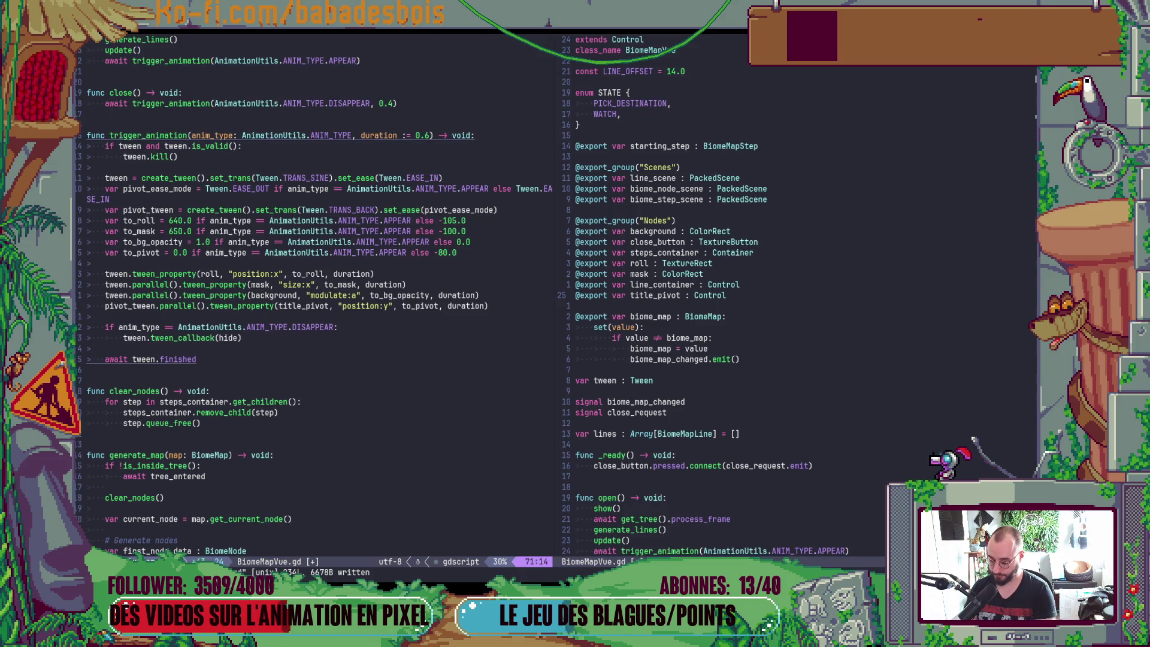
{"action": "key", "text": "t"}
{"action": "key", "text": "period"}
{"action": "type", "text": "d"}
{"action": "type", "text": "d:w"}
{"action": "key", "text": "Return"}
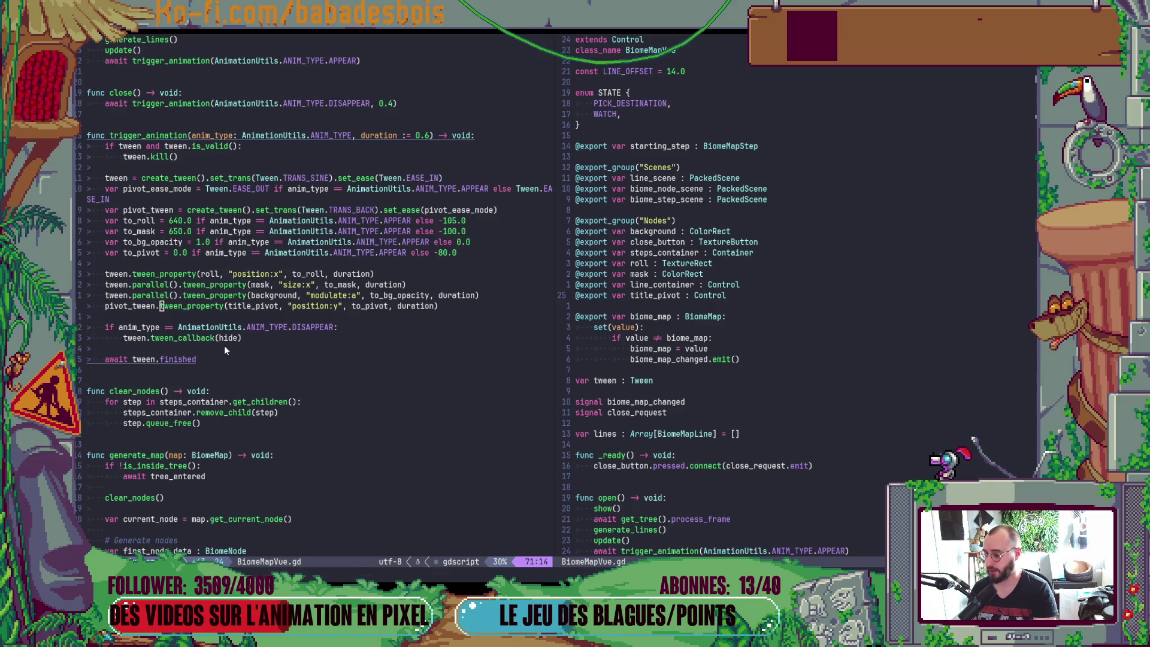
Bring the Godot Engine window back to the front
{"action": "key", "text": "alt+Tab"}
{"action": "key", "text": "Tab"}
{"action": "key", "text": "Tab"}
{"action": "key", "text": "Tab"}
{"action": "key", "text": "shift+Tab"}
{"action": "key", "text": "shift+Tab"}
{"action": "key", "text": "shift+Tab"}
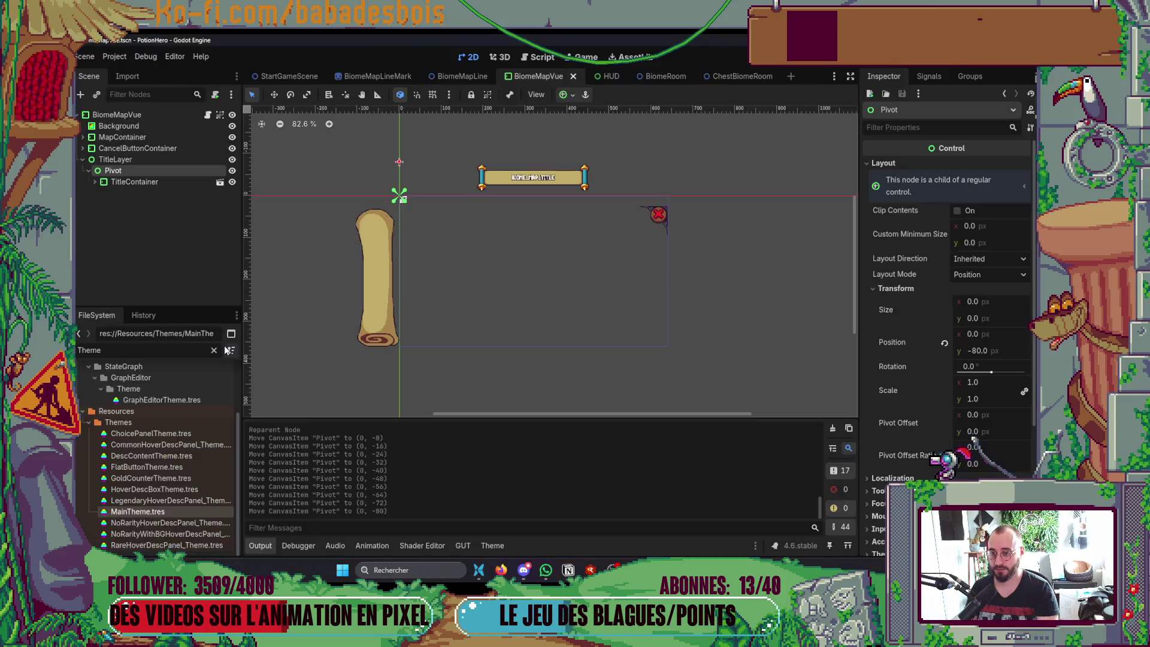
{"action": "key", "text": "F5"}
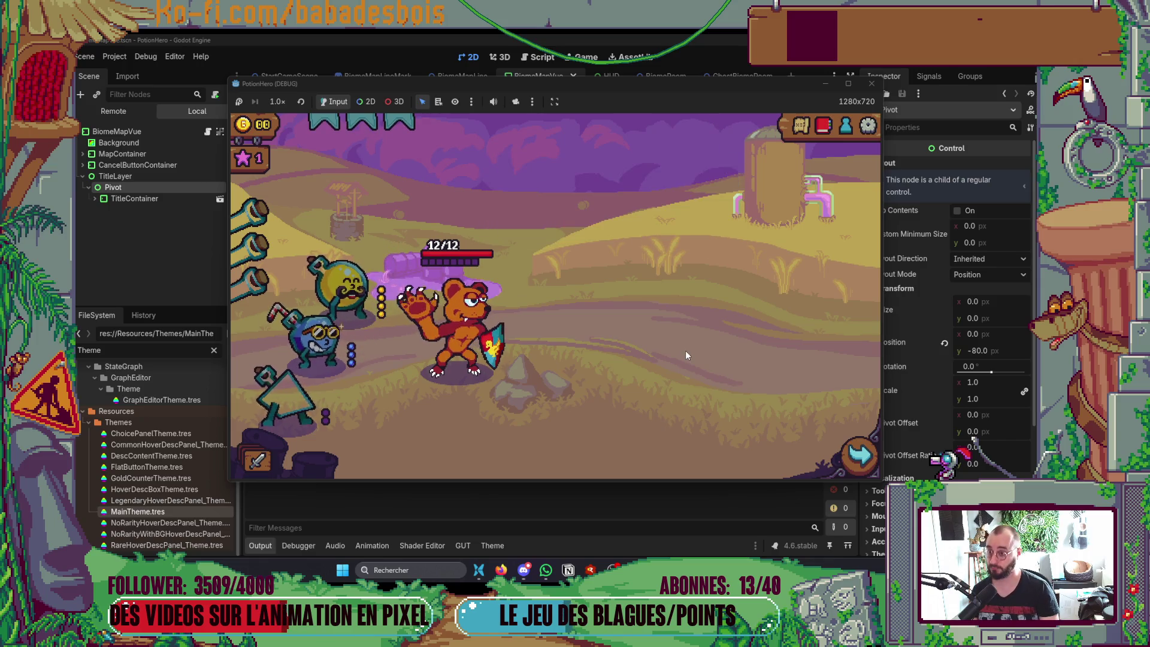
{"action": "left_click", "coordinate": [803, 124]}
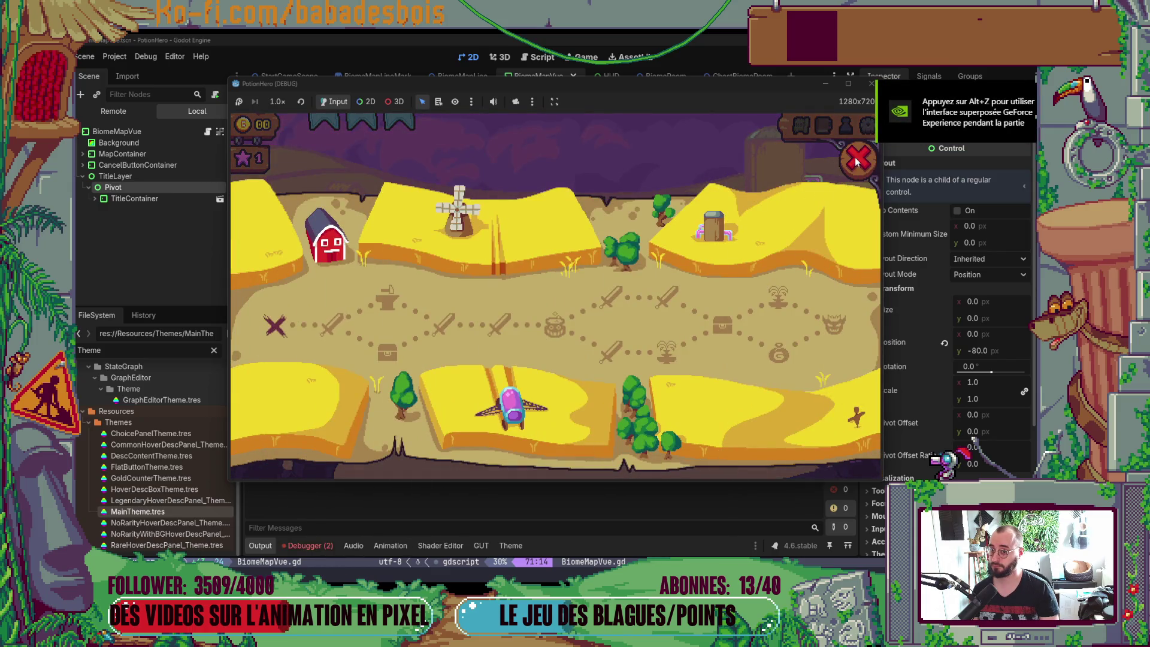
{"action": "left_click", "coordinate": [872, 83]}
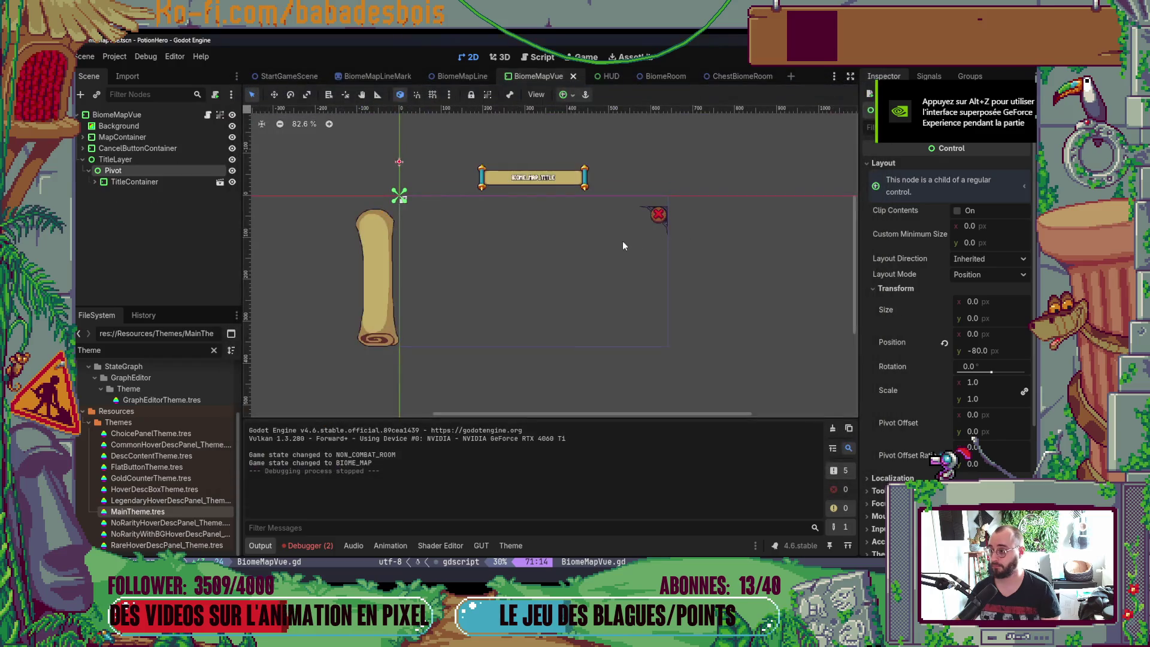
Set the TitleLayer node's mouse filter to Ignore
{"action": "left_click", "coordinate": [162, 185]}
{"action": "left_click", "coordinate": [160, 170]}
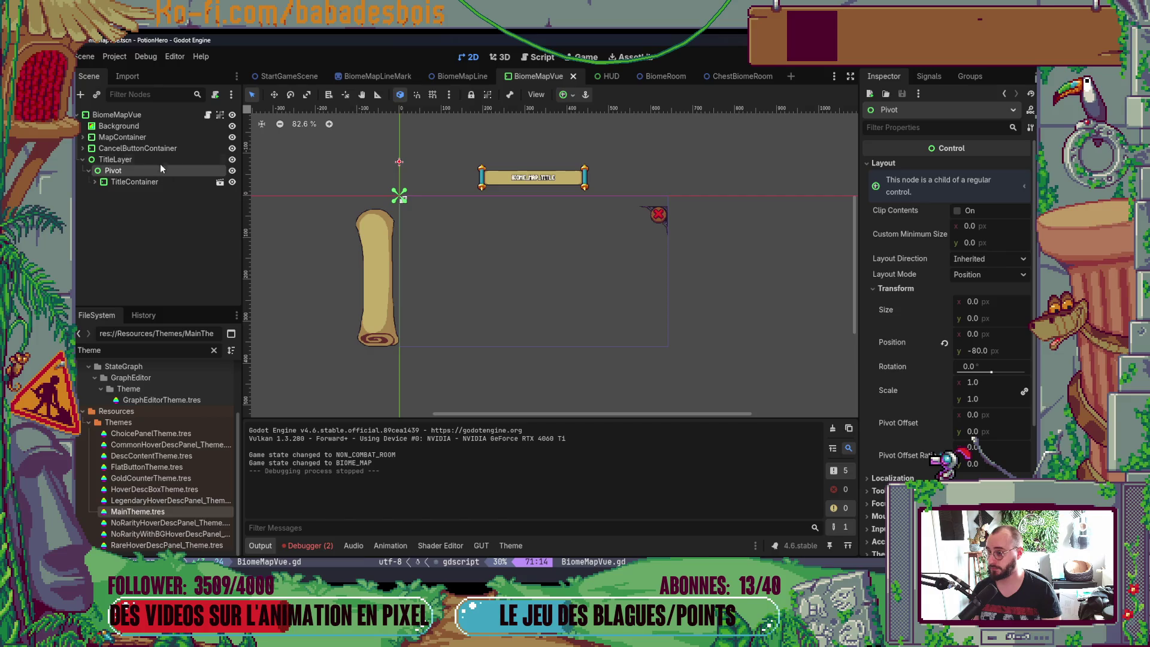
{"action": "left_click", "coordinate": [160, 161]}
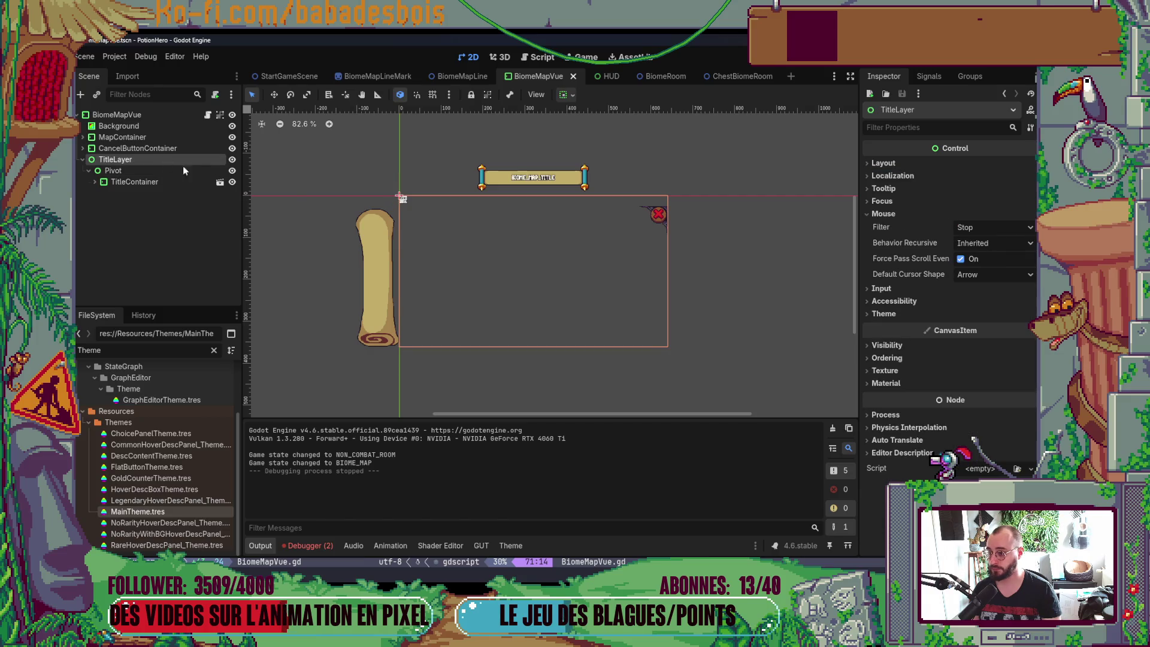
{"action": "left_click", "coordinate": [984, 228]}
{"action": "left_click", "coordinate": [973, 265]}
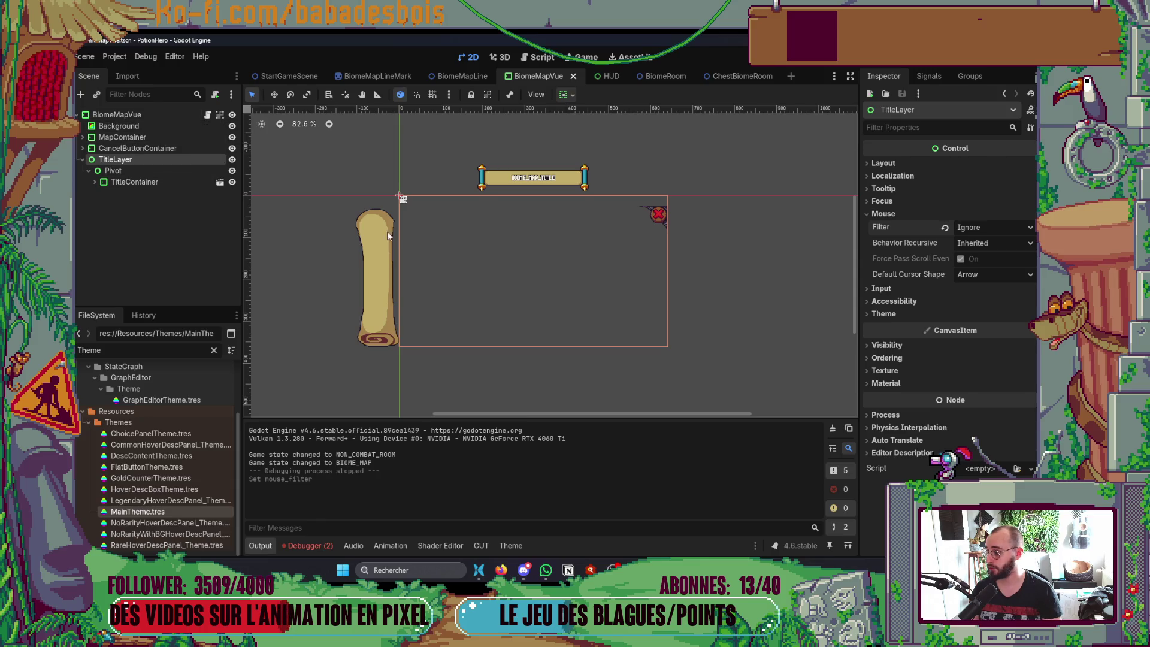
Assign the Pivot node as the root BiomeMapVue's Title Pivot
{"action": "left_click_drag", "start_coordinate": [387, 231], "coordinate": [391, 217]}
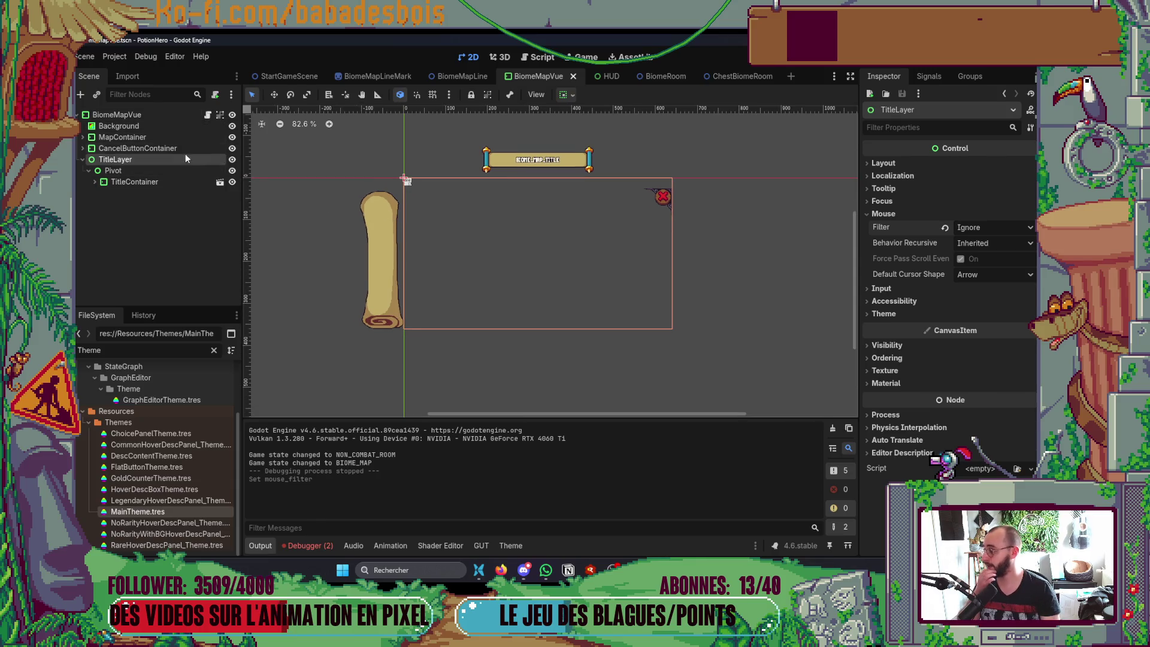
{"action": "left_click", "coordinate": [154, 115]}
{"action": "left_click", "coordinate": [982, 347]}
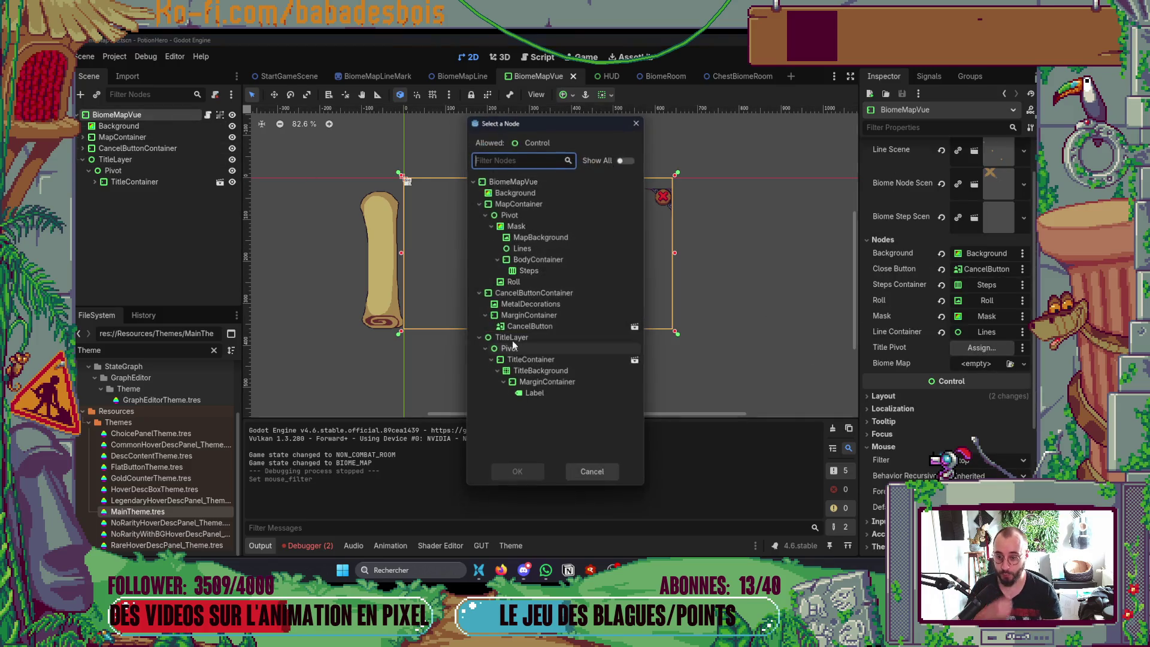
{"action": "double_click", "coordinate": [529, 350]}
Run the game with F5 and click through the intro dialogue
{"action": "key", "text": "F5"}
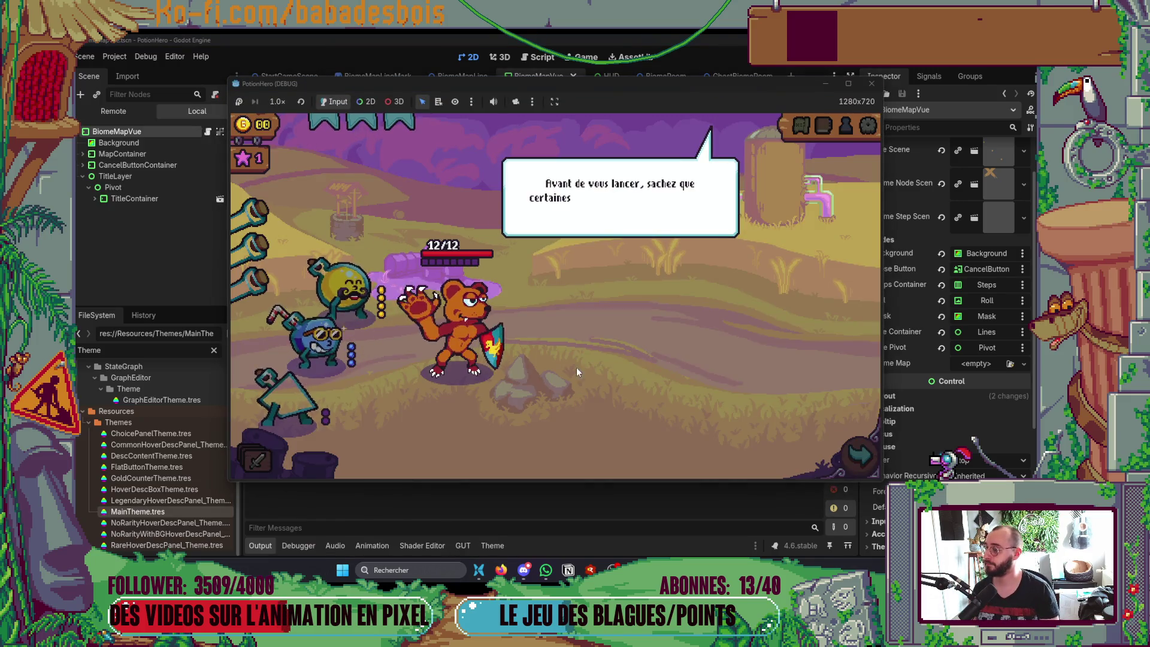
{"action": "left_click", "coordinate": [587, 322]}
{"action": "left_click", "coordinate": [587, 322]}
{"action": "left_click", "coordinate": [587, 324]}
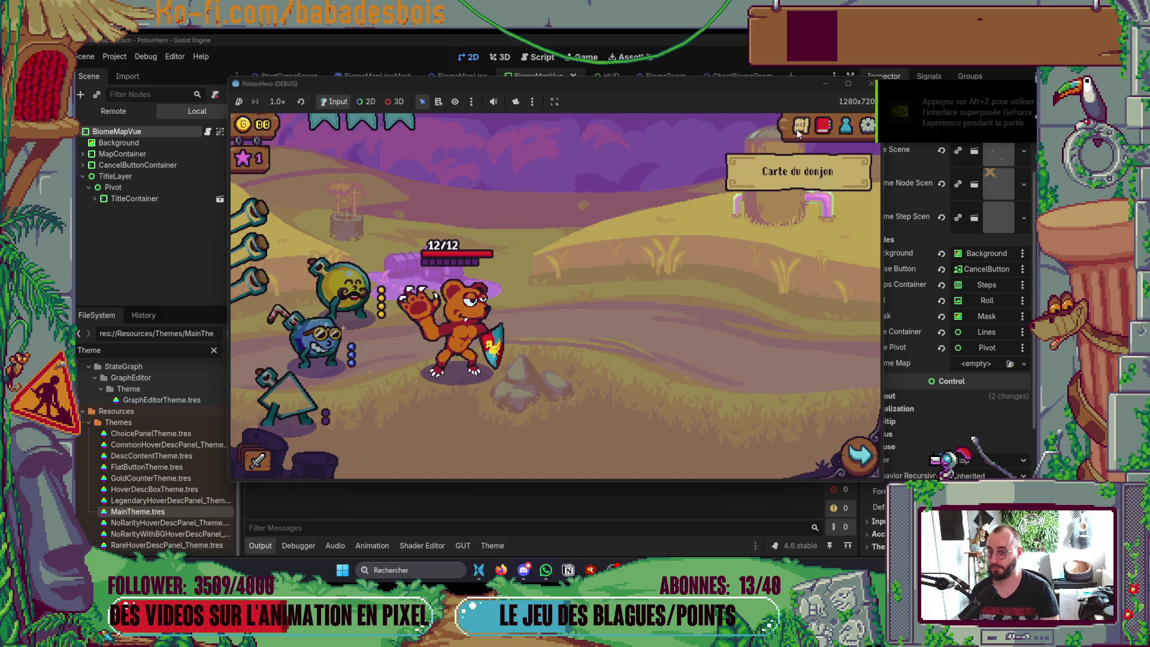
Open and close the Ferme malfamée map several times, then stop the game
{"action": "left_click", "coordinate": [797, 131]}
{"action": "left_click", "coordinate": [797, 130]}
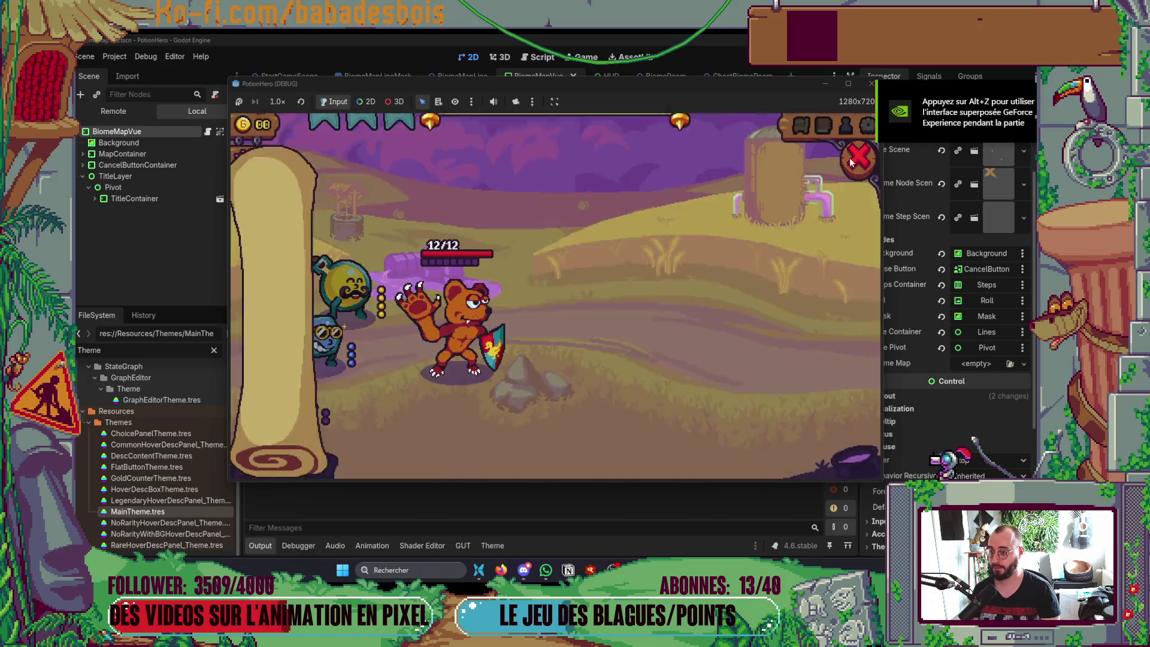
{"action": "left_click", "coordinate": [802, 130]}
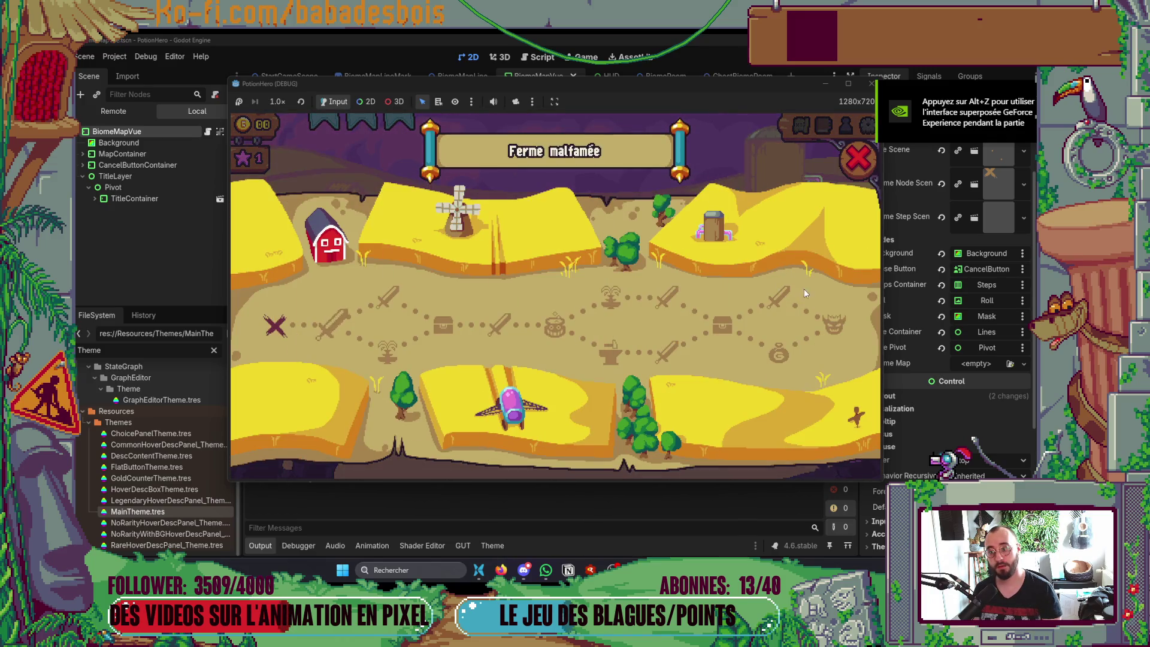
{"action": "left_click", "coordinate": [869, 165]}
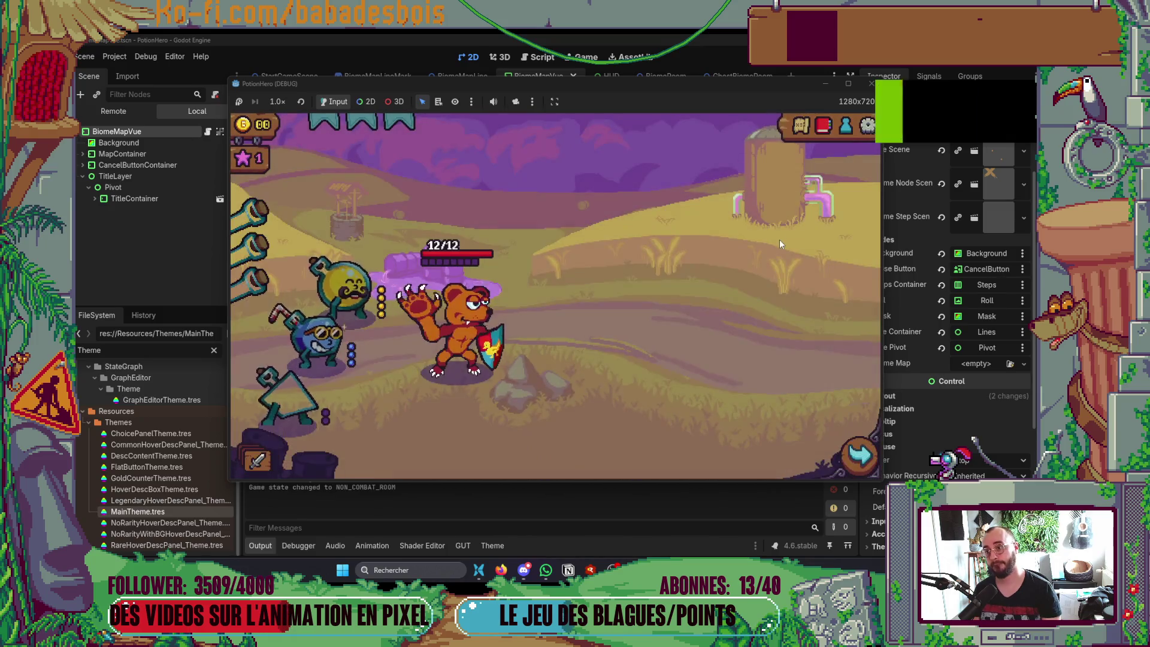
{"action": "left_click", "coordinate": [798, 137]}
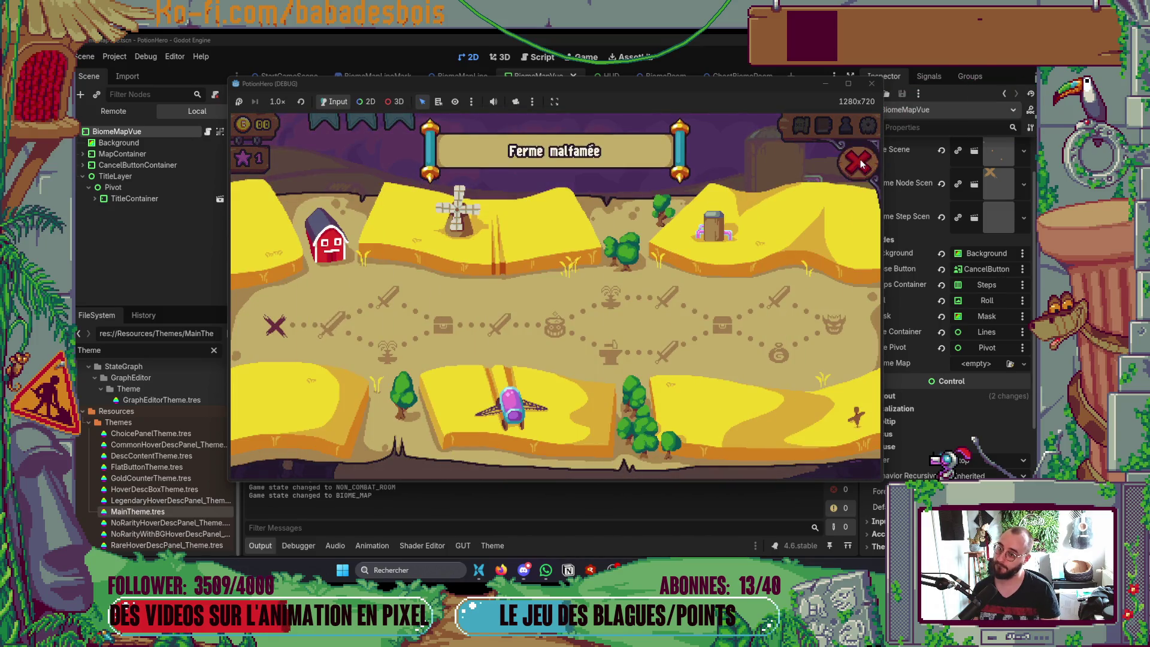
{"action": "left_click", "coordinate": [857, 159]}
{"action": "left_click", "coordinate": [801, 127]}
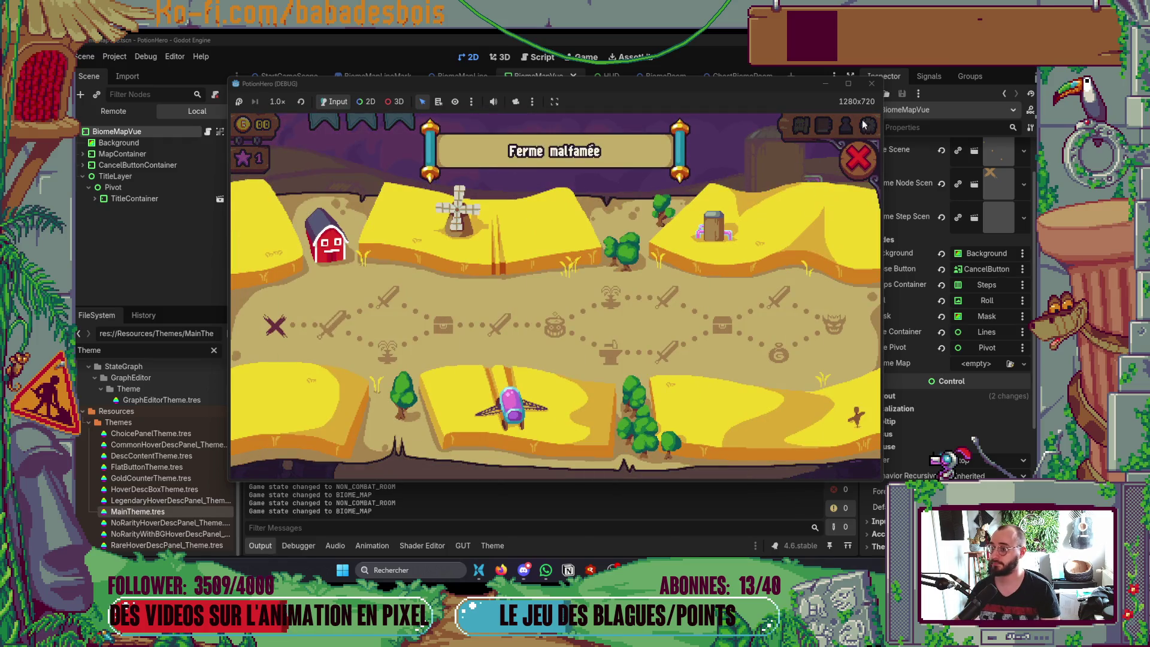
{"action": "left_click", "coordinate": [872, 84]}
Duplicate the pivot_tween line in trigger_animation and rename the copy to pivot_delay
{"action": "key", "text": "alt+Tab"}
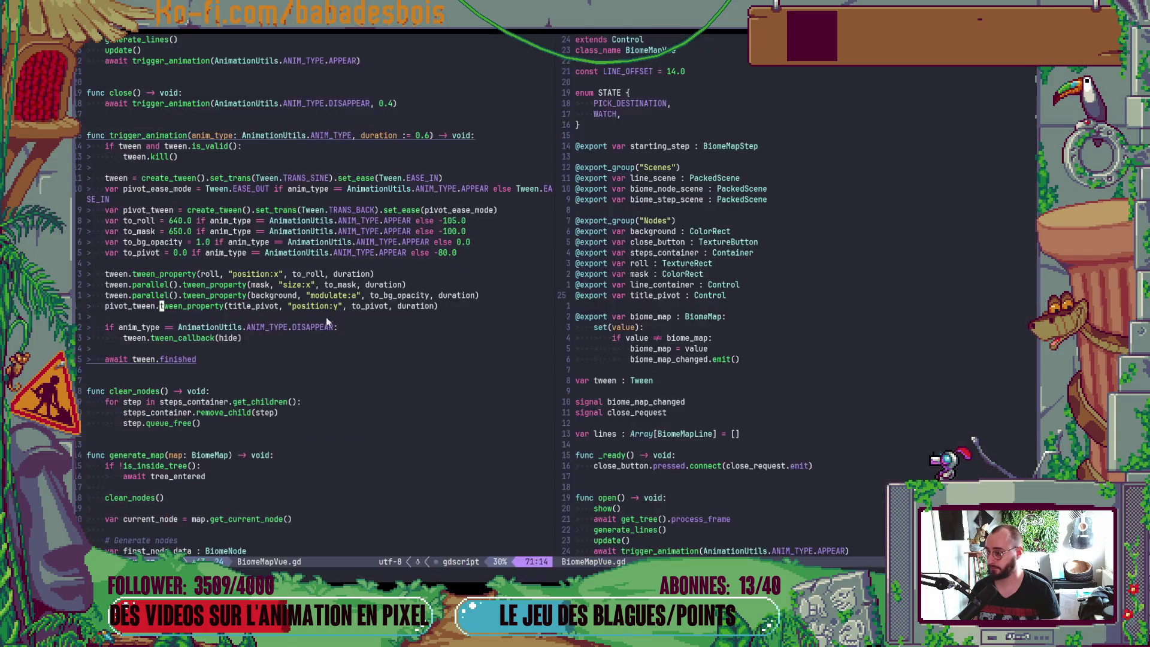
{"action": "left_click", "coordinate": [371, 210]}
{"action": "key", "text": "y"}
{"action": "key", "text": "y"}
{"action": "key", "text": "p"}
{"action": "key", "text": "l"}
{"action": "key", "text": "l"}
{"action": "key", "text": "l"}
{"action": "type", "text": "cwdelay = create_tween().set_trans(Tween.TRANS_BACK).set_ease(pivot_ease_mode"}
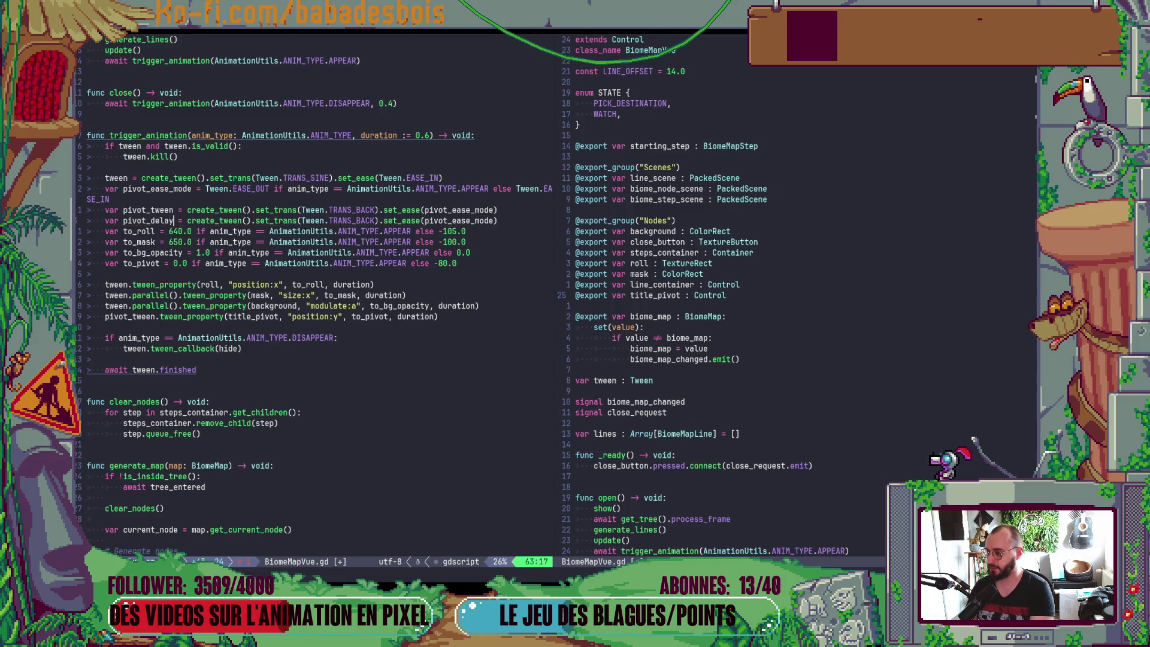
{"action": "key", "text": "Escape"}
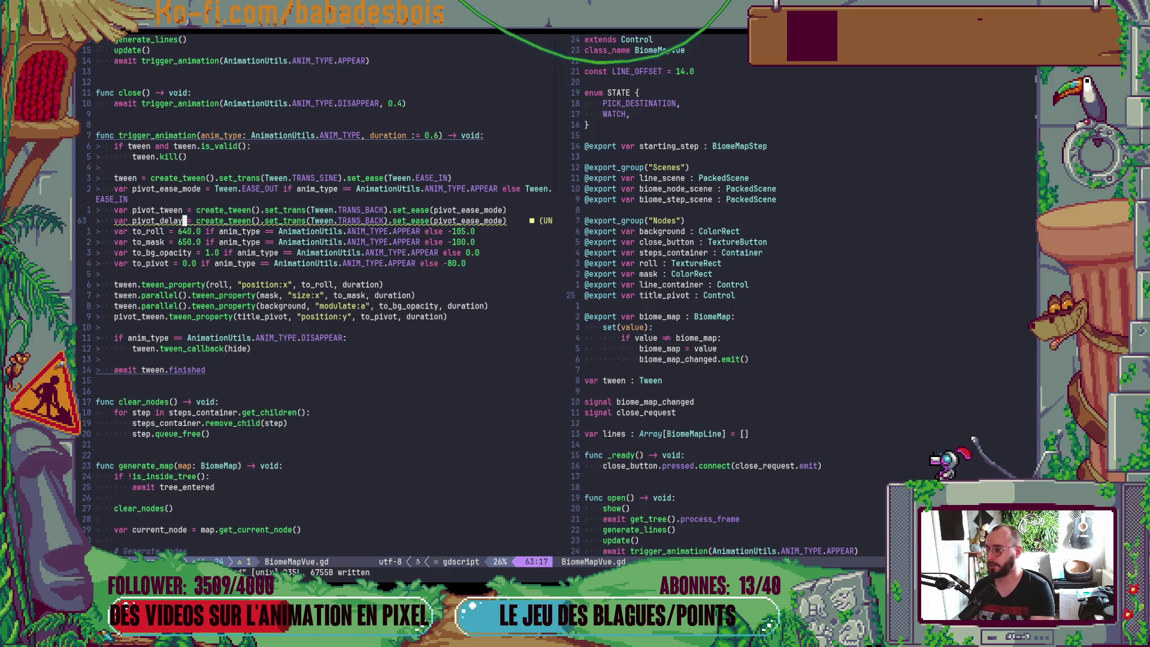
Make pivot_delay = 0.5 if anim_type == AnimationUtils.ANIM_TYPE.APPEAR else 0.0, then save
{"action": "key", "text": "shift+c"}
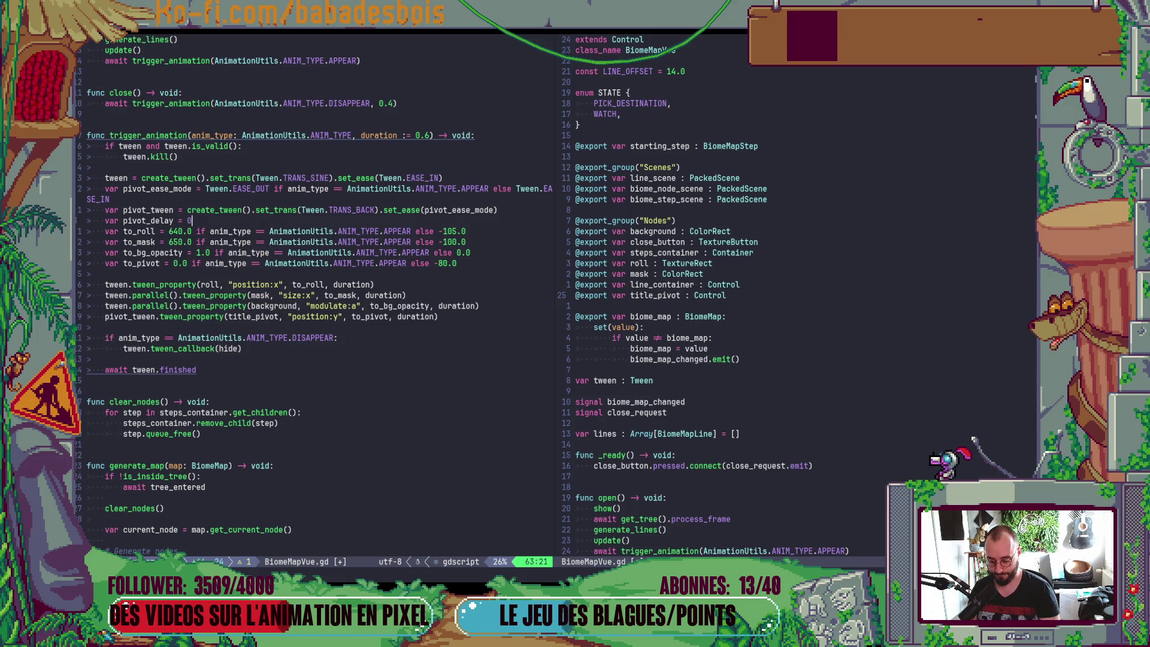
{"action": "type", "text": "if app"}
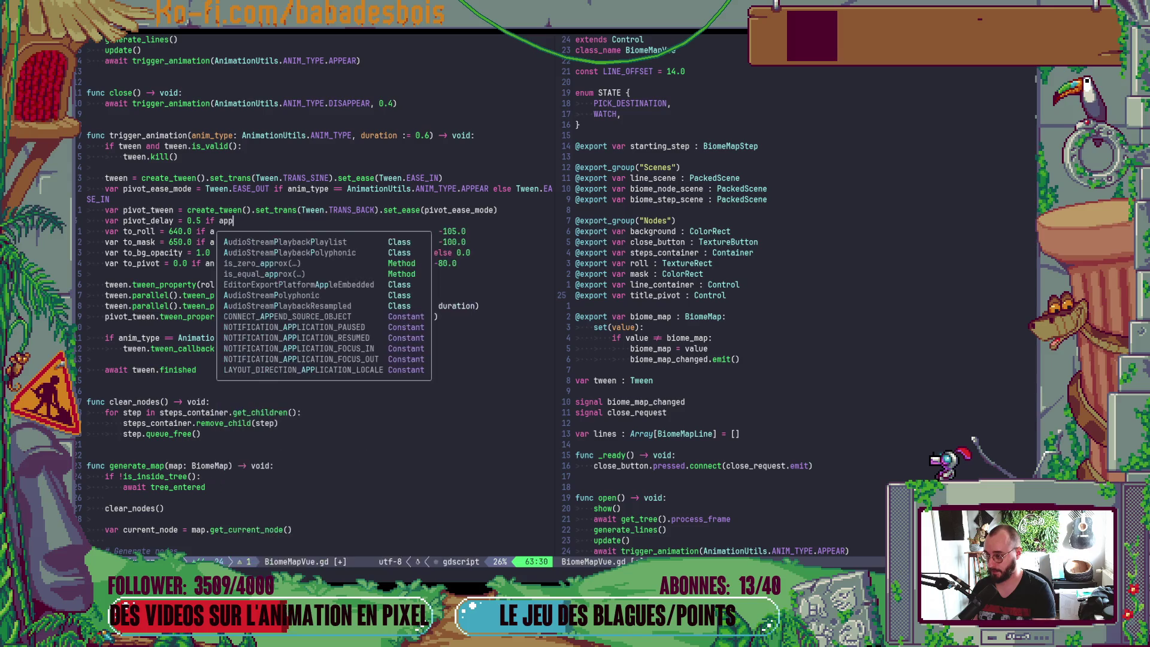
{"action": "key", "text": "BackSpace"}
{"action": "key", "text": "BackSpace"}
{"action": "key", "text": "BackSpace"}
{"action": "key", "text": "Escape"}
{"action": "key", "text": "j"}
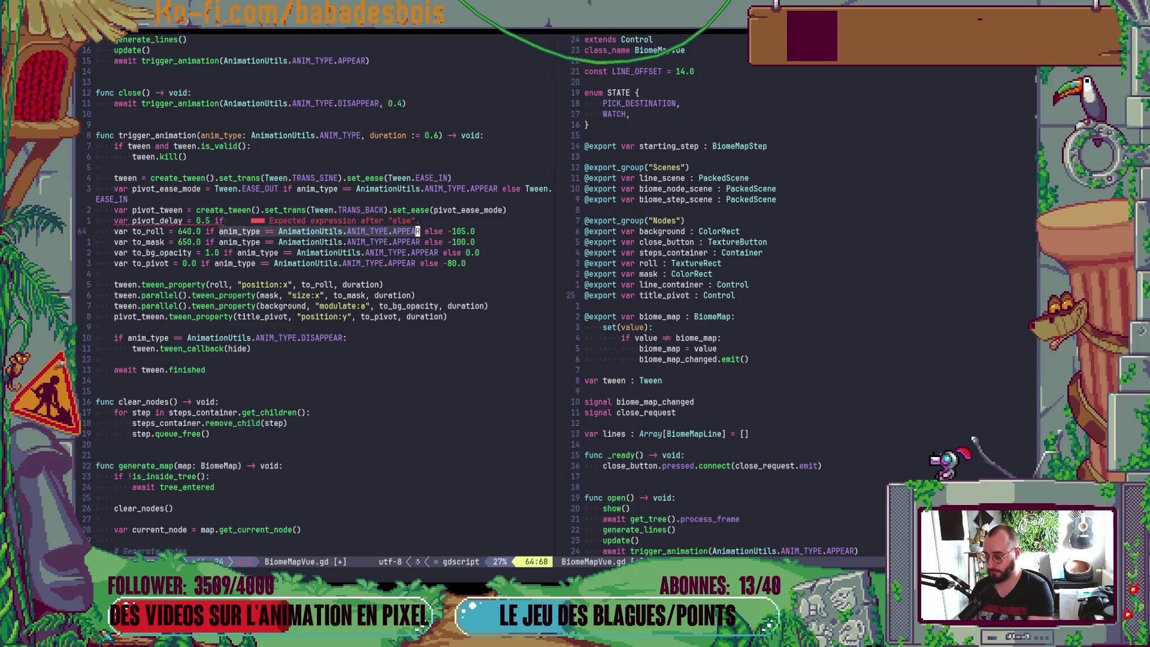
{"action": "key", "text": "k"}
{"action": "key", "text": "p"}
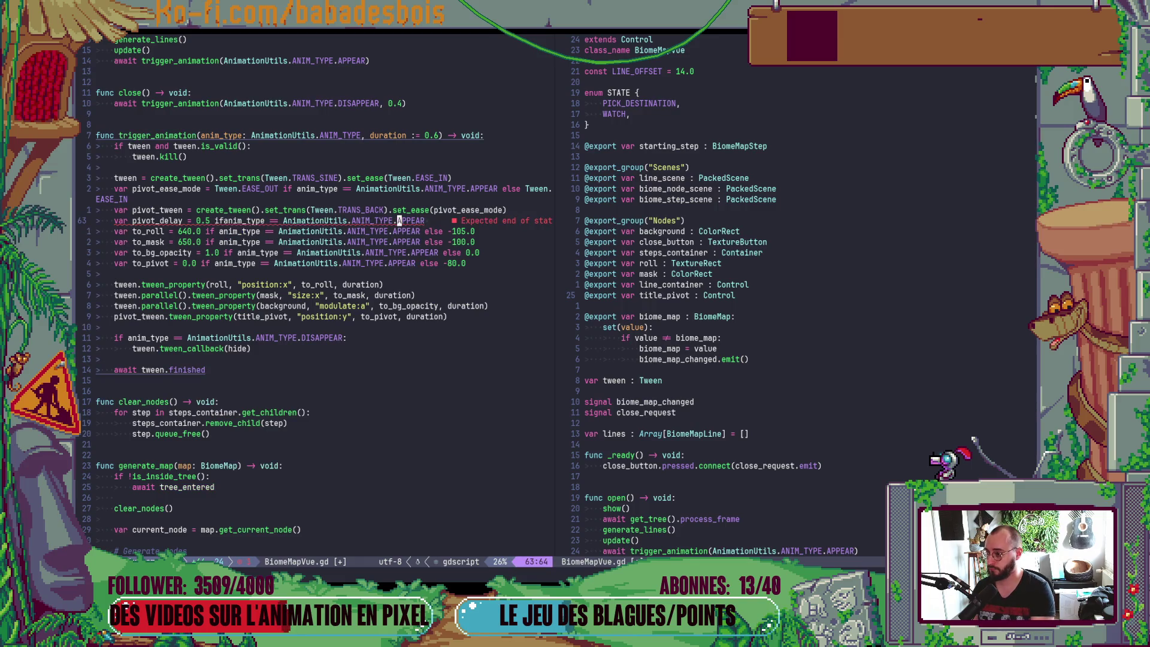
{"action": "key", "text": "i"}
{"action": "key", "text": "Escape"}
{"action": "type", "text": "AR else 0."}
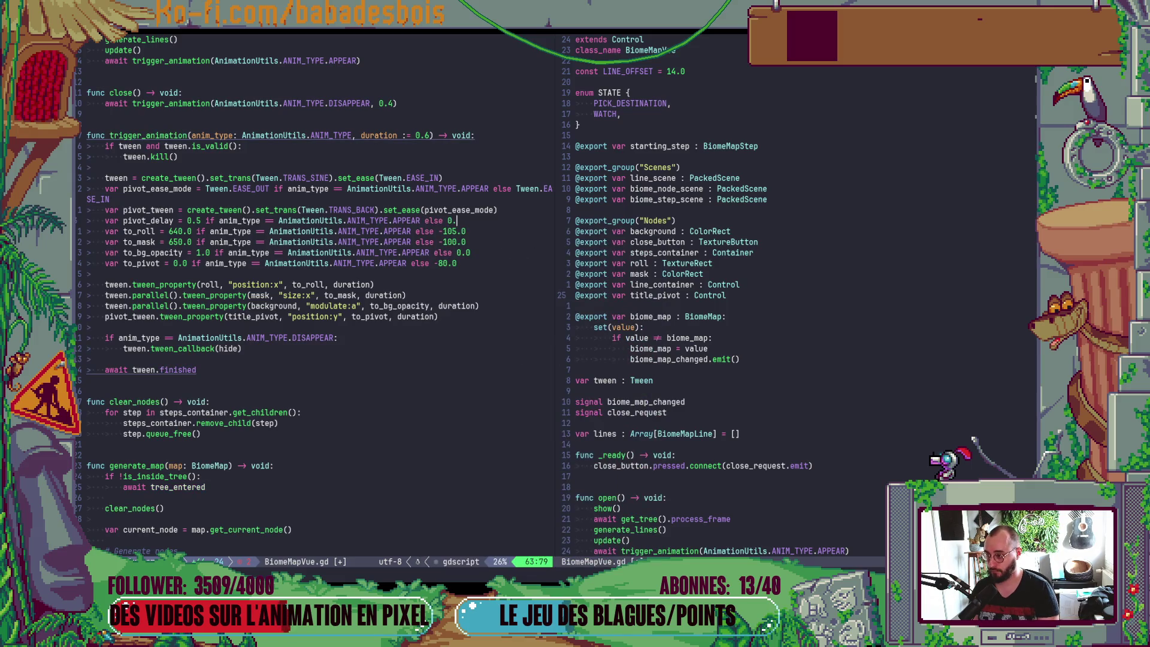
{"action": "key", "text": "Escape"}
{"action": "type", "text": ":w"}
{"action": "key", "text": "Return"}
Append .set_delay(pivot_delay) to the pivot_tween.tween_property line and save
{"action": "key", "text": "j"}
{"action": "key", "text": "j"}
{"action": "key", "text": "j"}
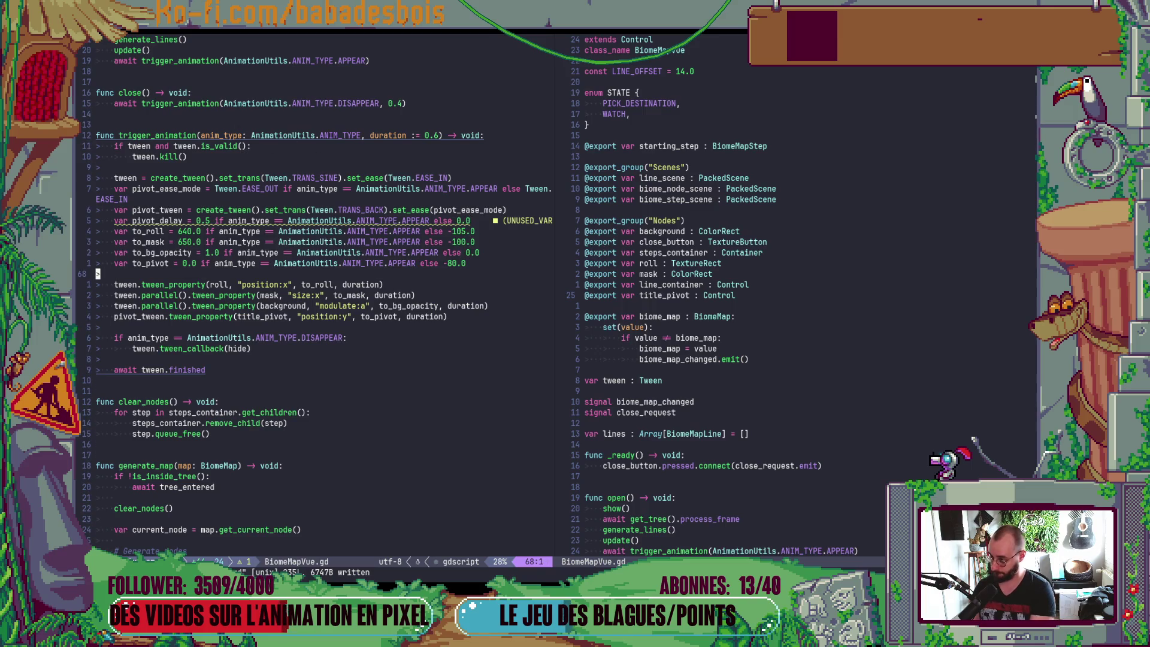
{"action": "key", "text": "j"}
{"action": "key", "text": "j"}
{"action": "key", "text": "j"}
{"action": "key", "text": "j"}
{"action": "key", "text": "j"}
{"action": "type", "text": "A.s"}
{"action": "key", "text": "Down"}
{"action": "key", "text": "Down"}
{"action": "key", "text": "Down"}
{"action": "key", "text": "Return"}
{"action": "key", "text": "Escape"}
{"action": "type", "text": "ivot_delay"}
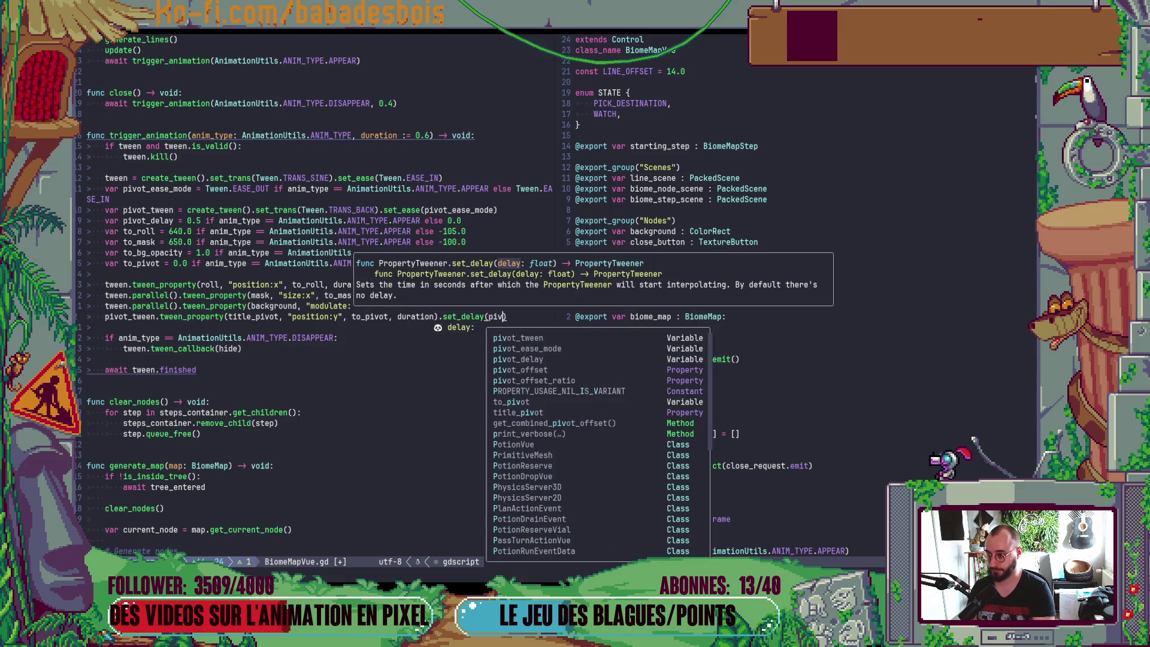
{"action": "key", "text": "Escape"}
{"action": "type", "text": ":w"}
{"action": "key", "text": "Return"}
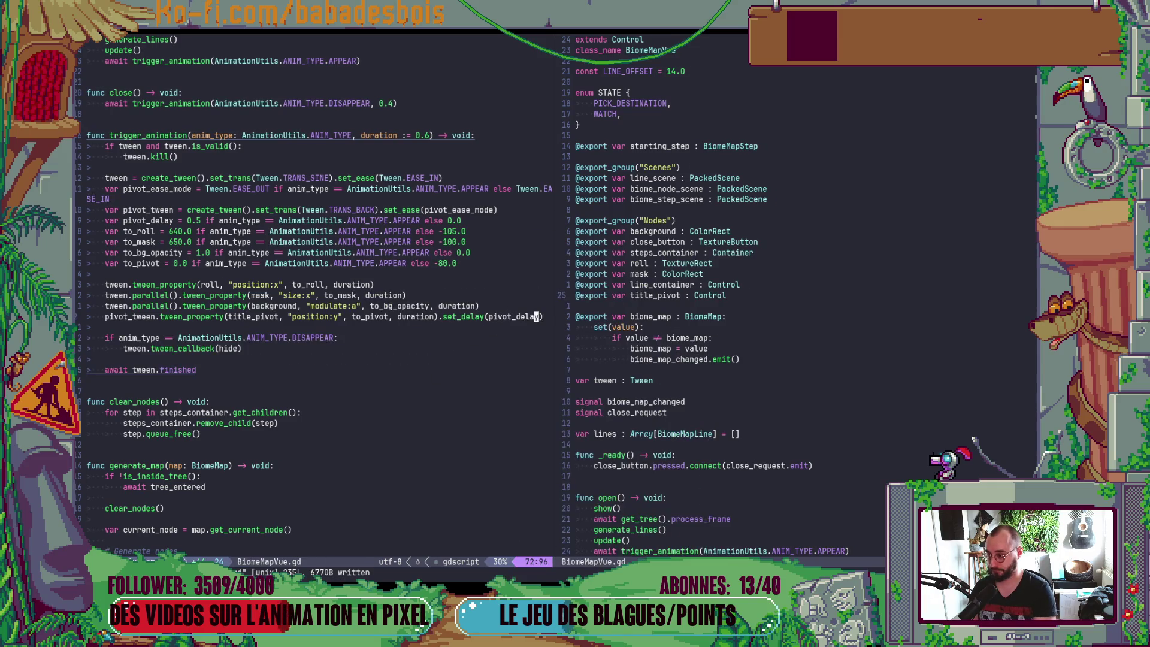
Return to the pivot_delay line, then switch over to Godot Engine
{"action": "key", "text": "k"}
{"action": "key", "text": "k"}
{"action": "key", "text": "k"}
{"action": "key", "text": "dollar"}
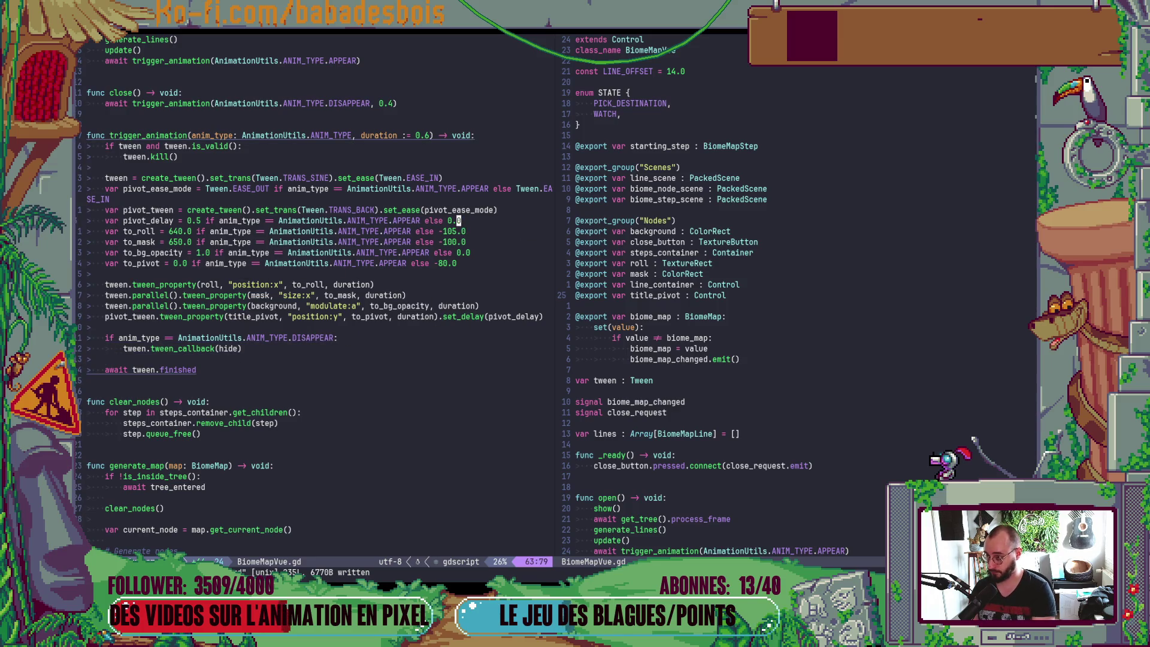
{"action": "key", "text": "alt+Tab"}
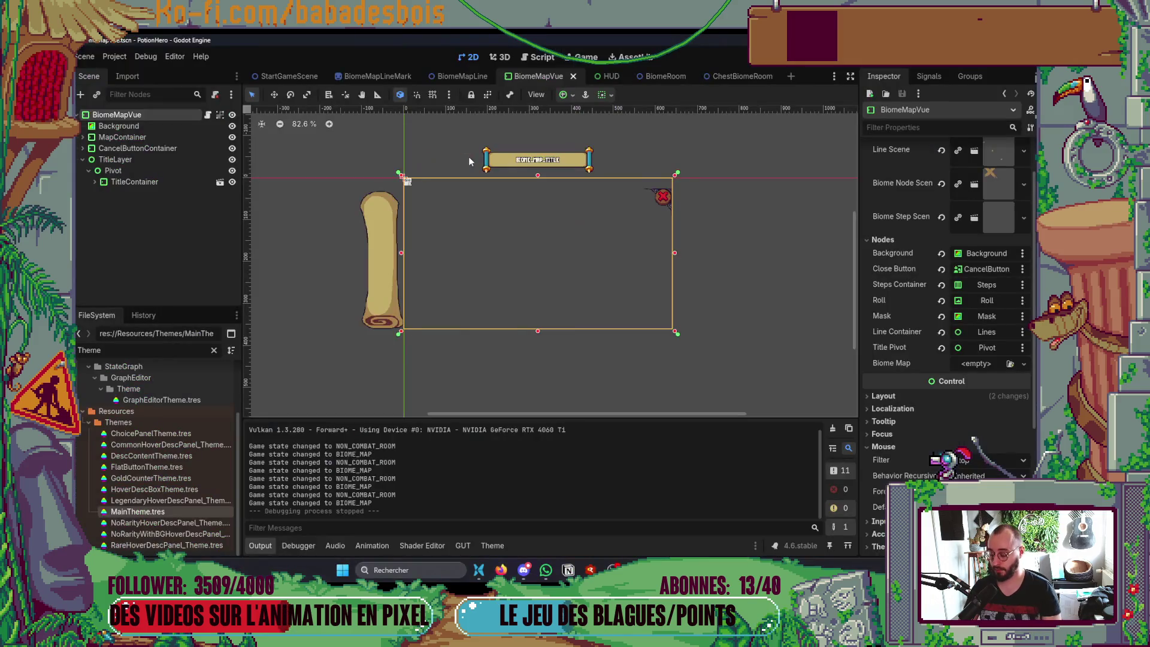
Launch the game with F6 and dismiss the tutorial dialogue
{"action": "key", "text": "F6"}
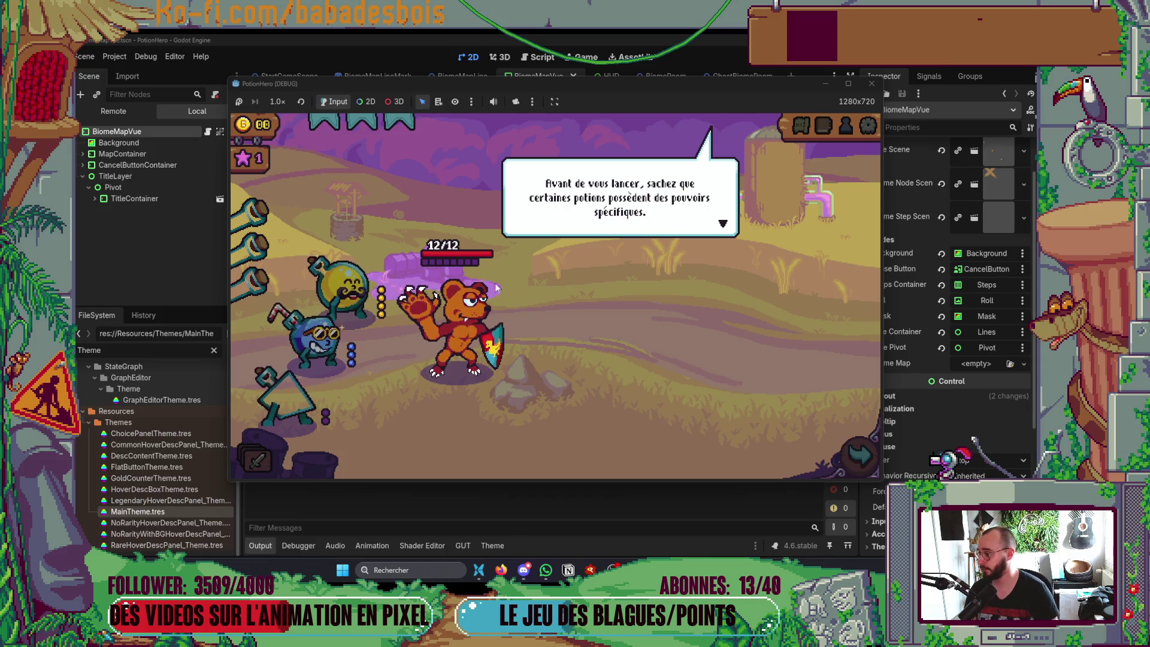
{"action": "left_click", "coordinate": [642, 335]}
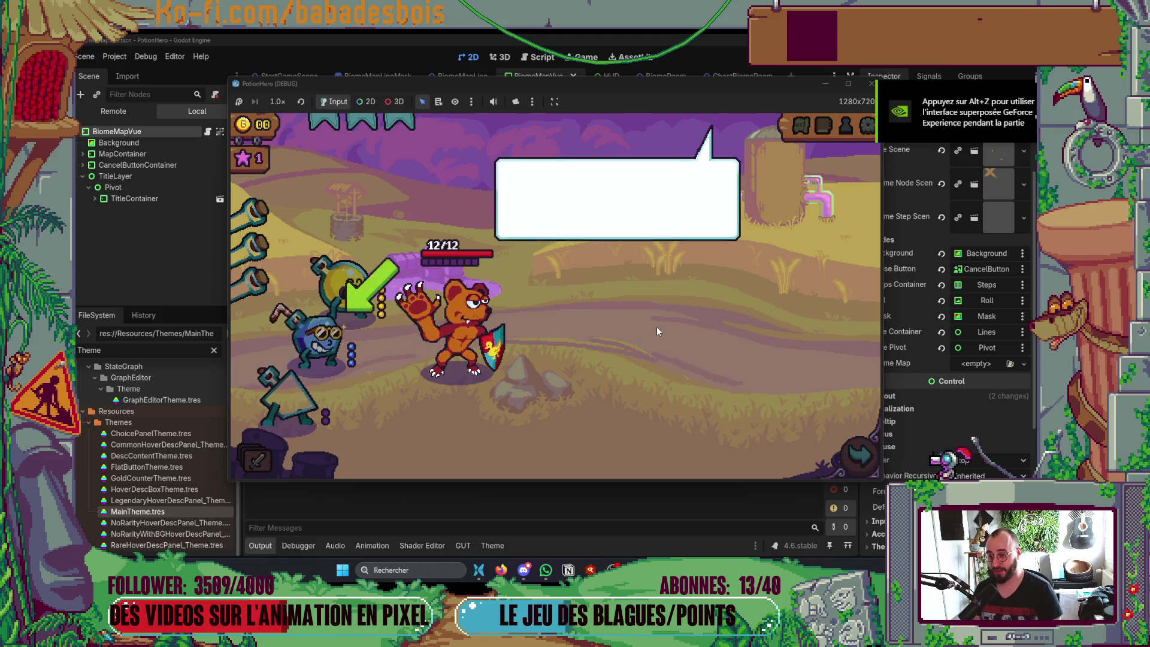
{"action": "left_click", "coordinate": [659, 325]}
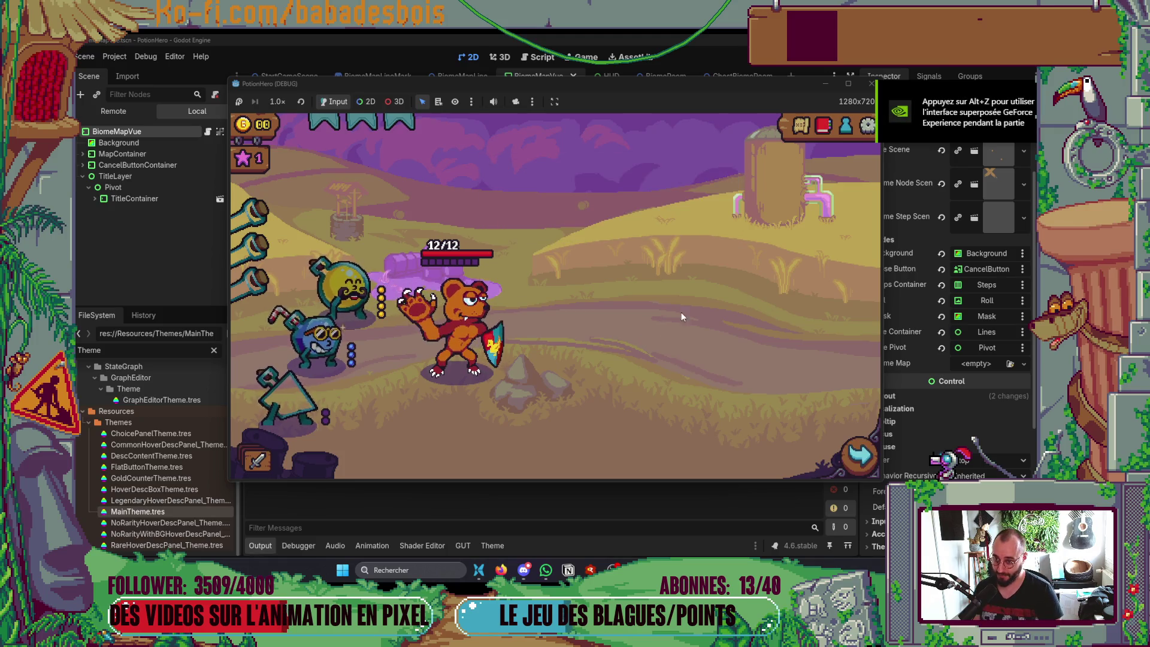
Toggle the Ferme malfamée map open and closed several times, stop the game, return to Neovim
{"action": "left_click", "coordinate": [801, 125]}
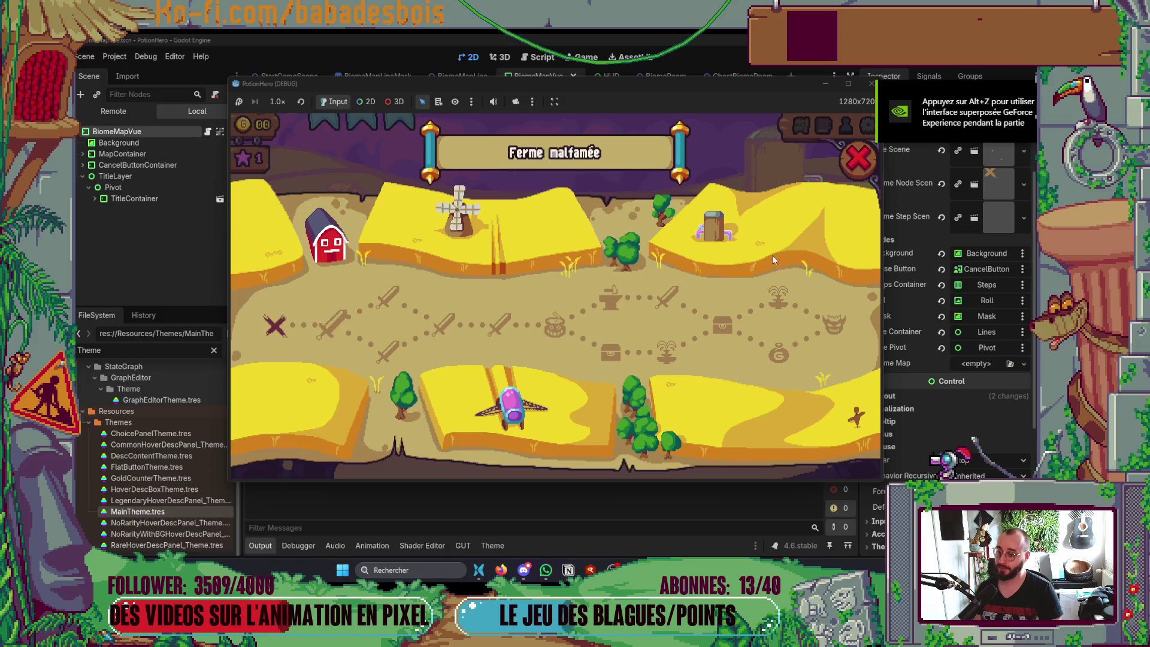
{"action": "left_click", "coordinate": [856, 158]}
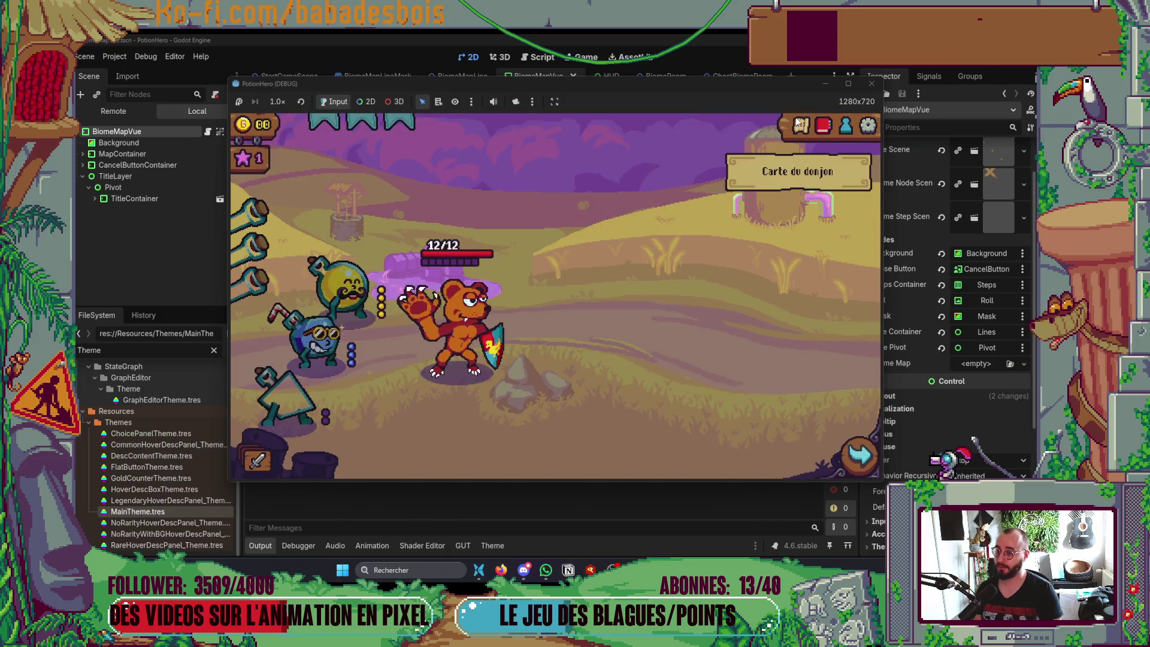
{"action": "left_click", "coordinate": [798, 122]}
{"action": "left_click", "coordinate": [858, 173]}
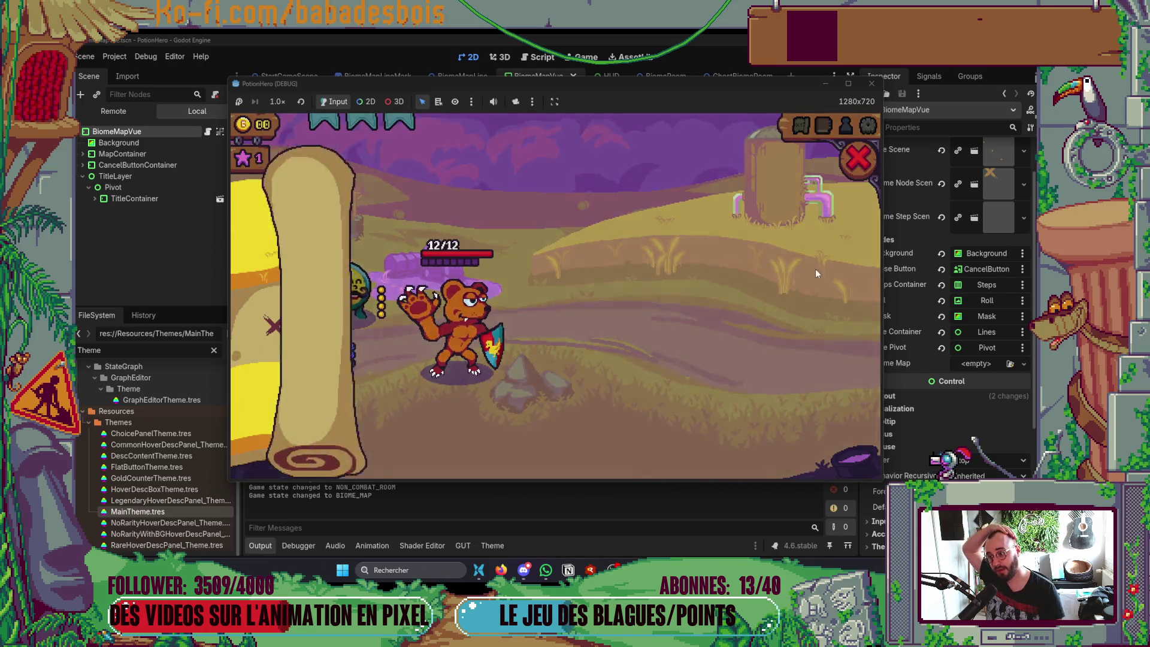
{"action": "key", "text": "m"}
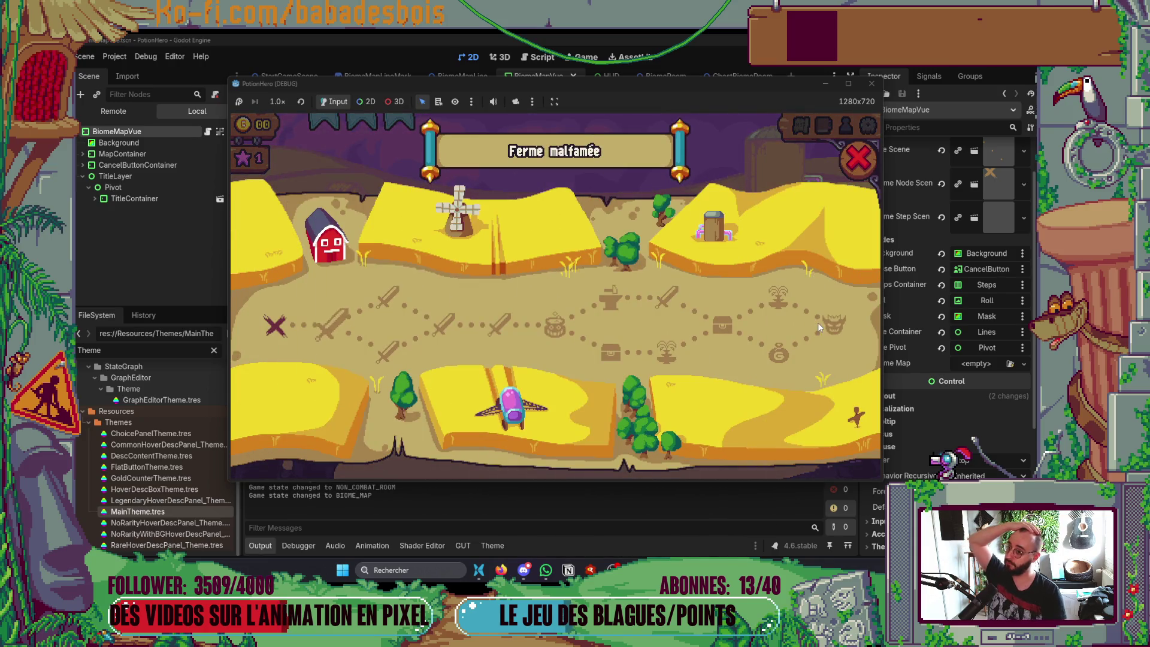
{"action": "left_click", "coordinate": [860, 158]}
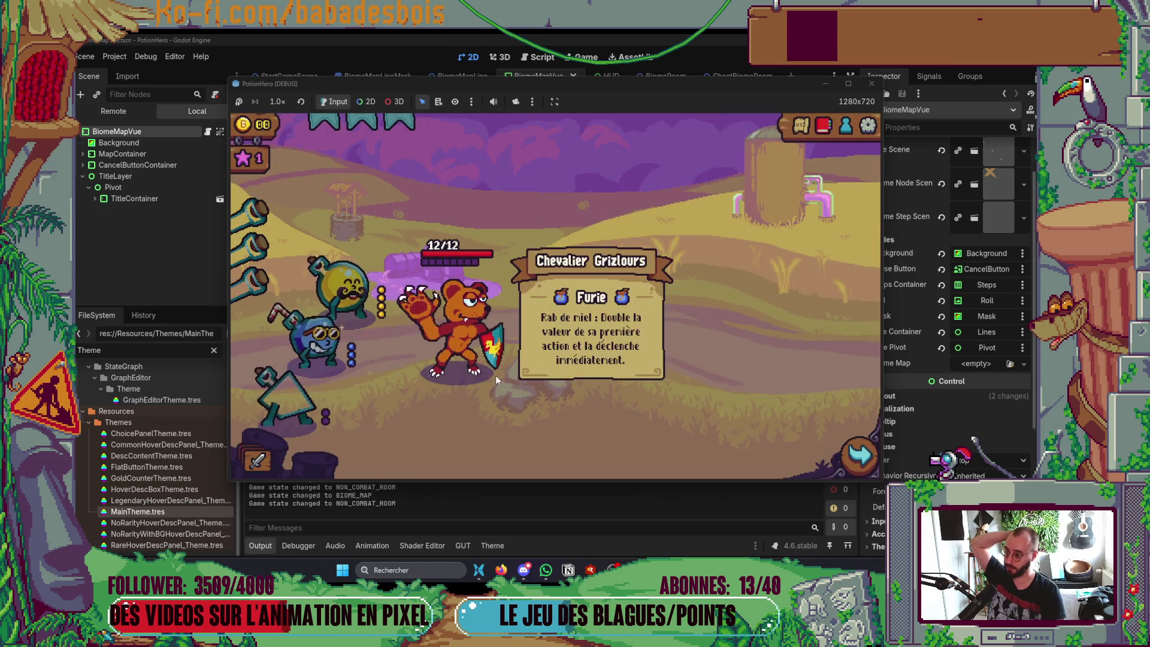
{"action": "left_click", "coordinate": [802, 126]}
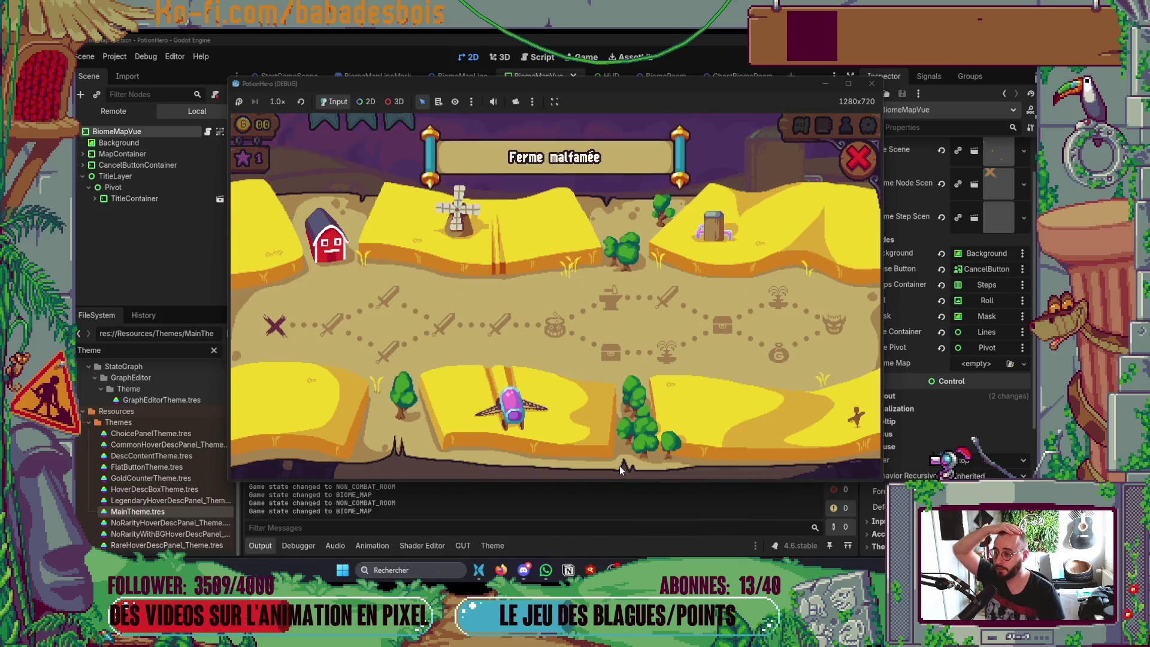
{"action": "left_click", "coordinate": [868, 157]}
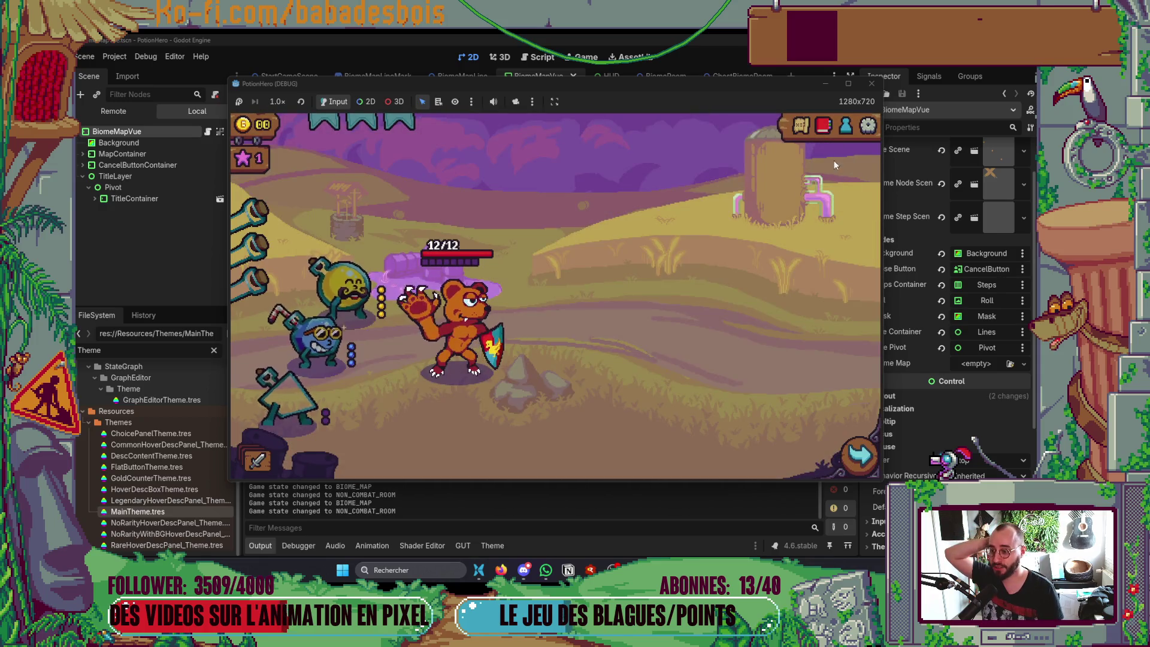
{"action": "left_click", "coordinate": [802, 127]}
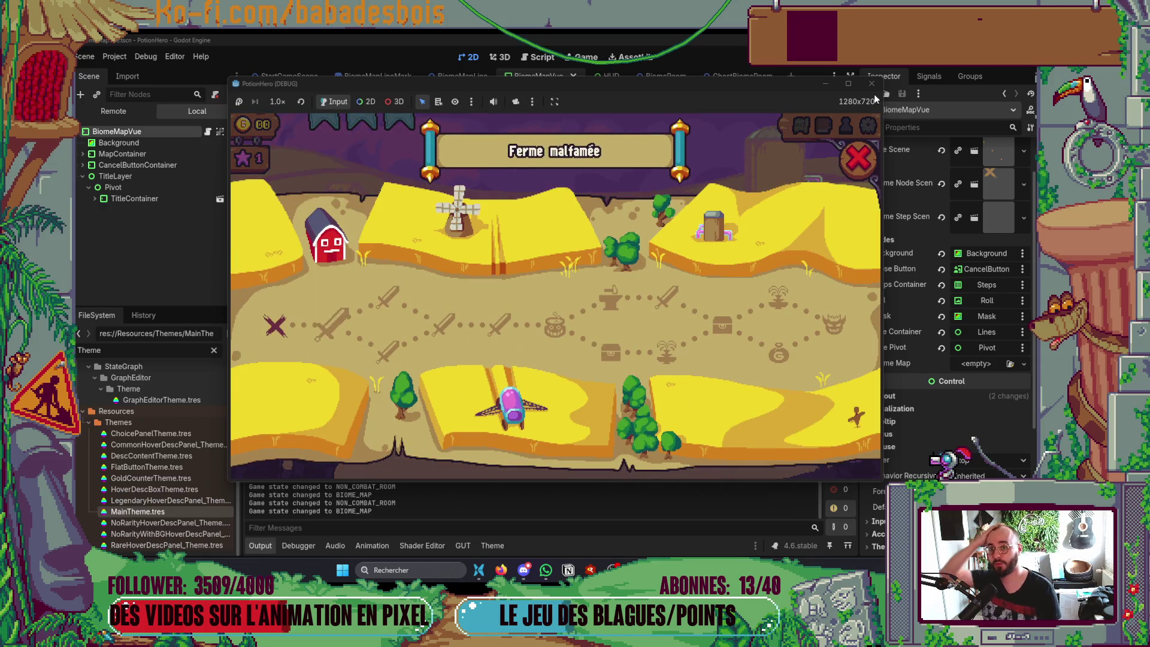
{"action": "left_click", "coordinate": [871, 87]}
{"action": "key", "text": "alt+Tab"}
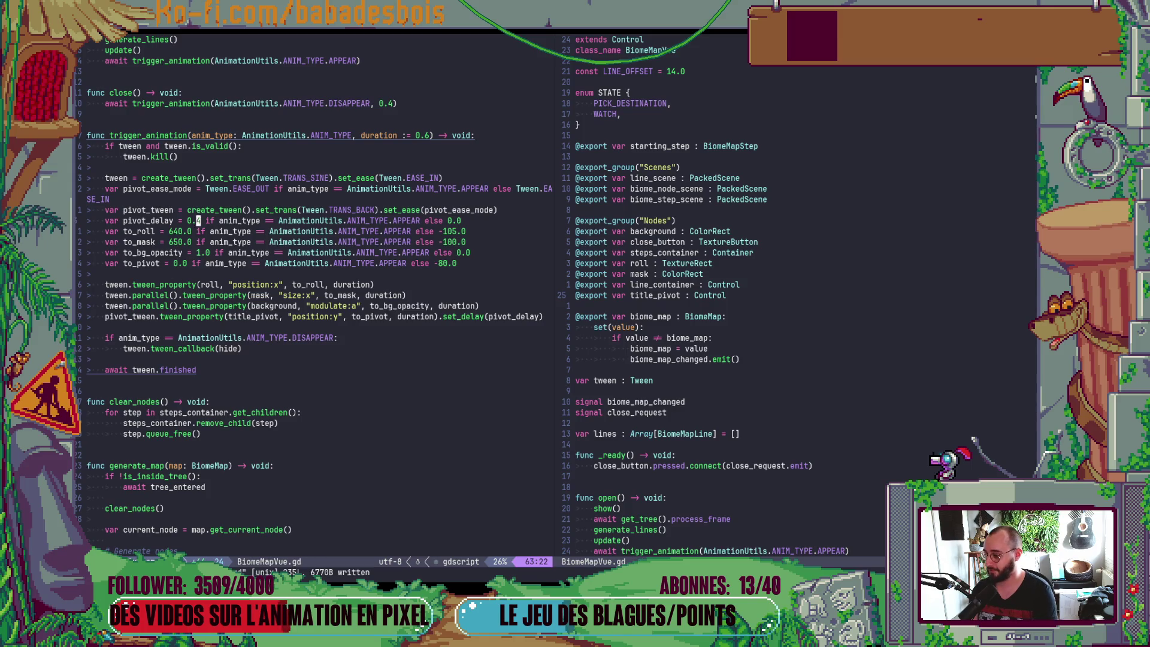
Relaunch the game with F5 and finish the in-game dialogue
{"action": "key", "text": "alt+Tab"}
{"action": "key", "text": "F5"}
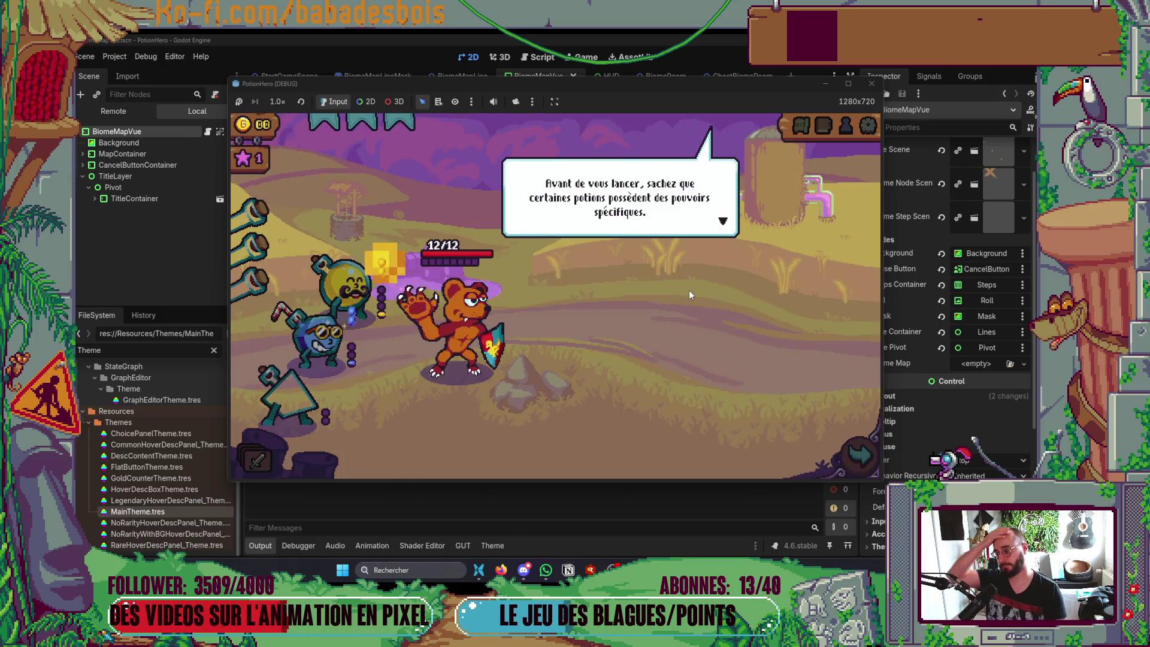
{"action": "left_click", "coordinate": [689, 292]}
{"action": "left_click", "coordinate": [689, 290]}
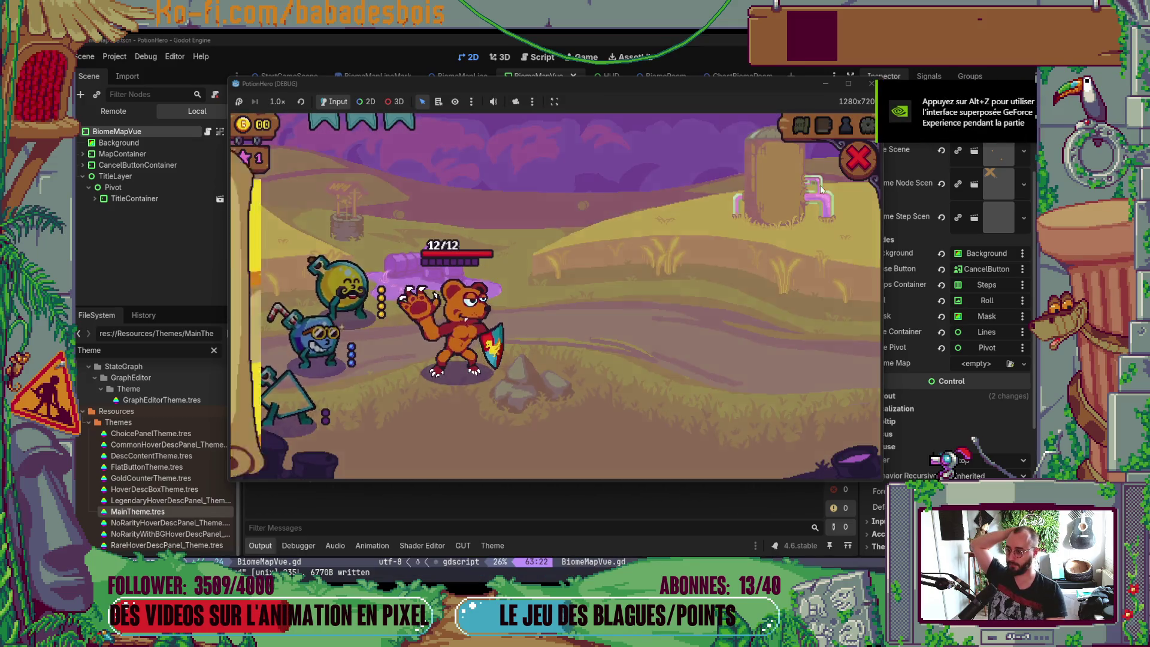
Repeatedly open and close the Ferme malfamée map over the battle, then stop the game
{"action": "left_click", "coordinate": [801, 126]}
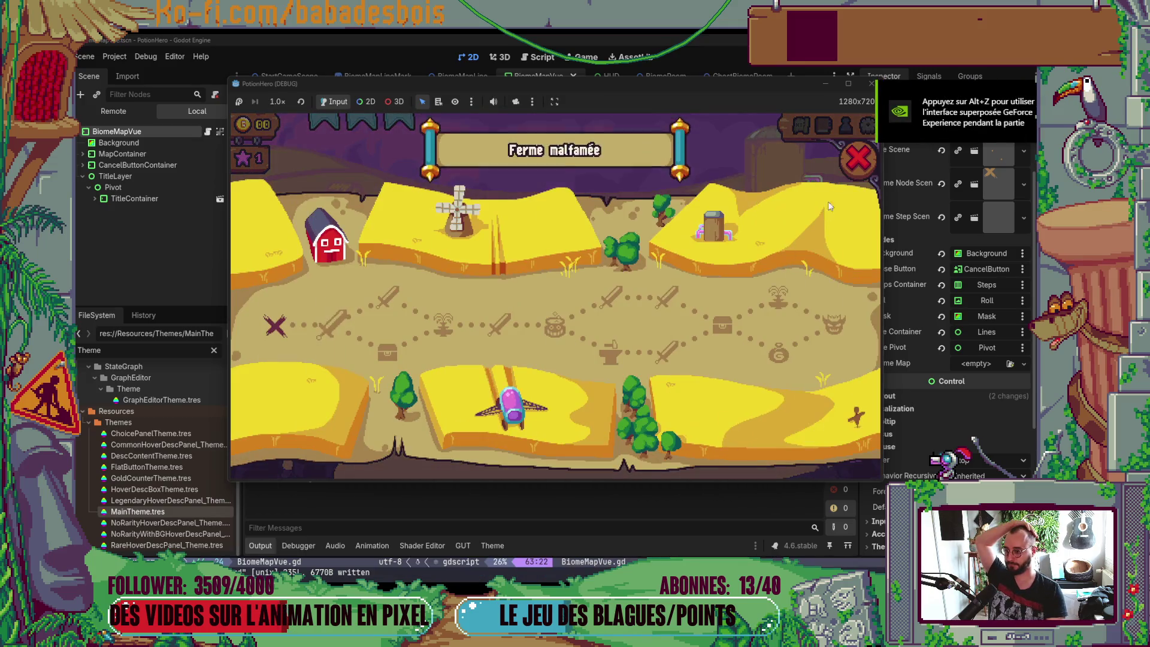
{"action": "left_click", "coordinate": [837, 147]}
{"action": "left_click", "coordinate": [800, 125]}
{"action": "left_click", "coordinate": [857, 156]}
{"action": "left_click", "coordinate": [804, 125]}
{"action": "left_click", "coordinate": [857, 157]}
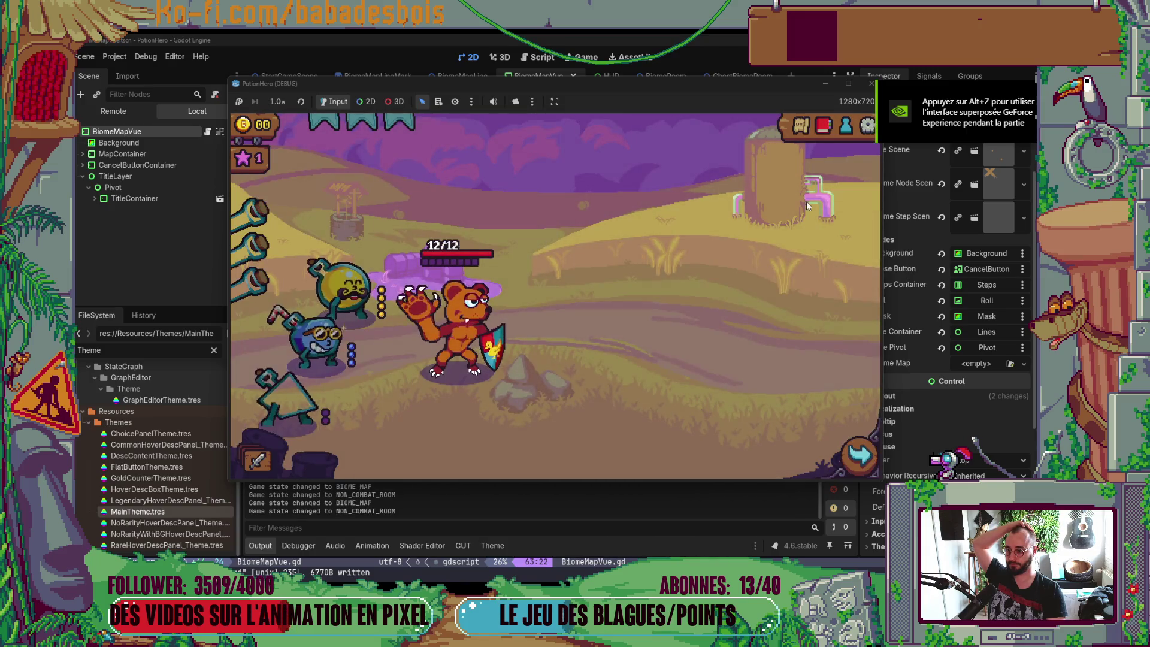
{"action": "left_click", "coordinate": [803, 127]}
{"action": "left_click", "coordinate": [856, 159]}
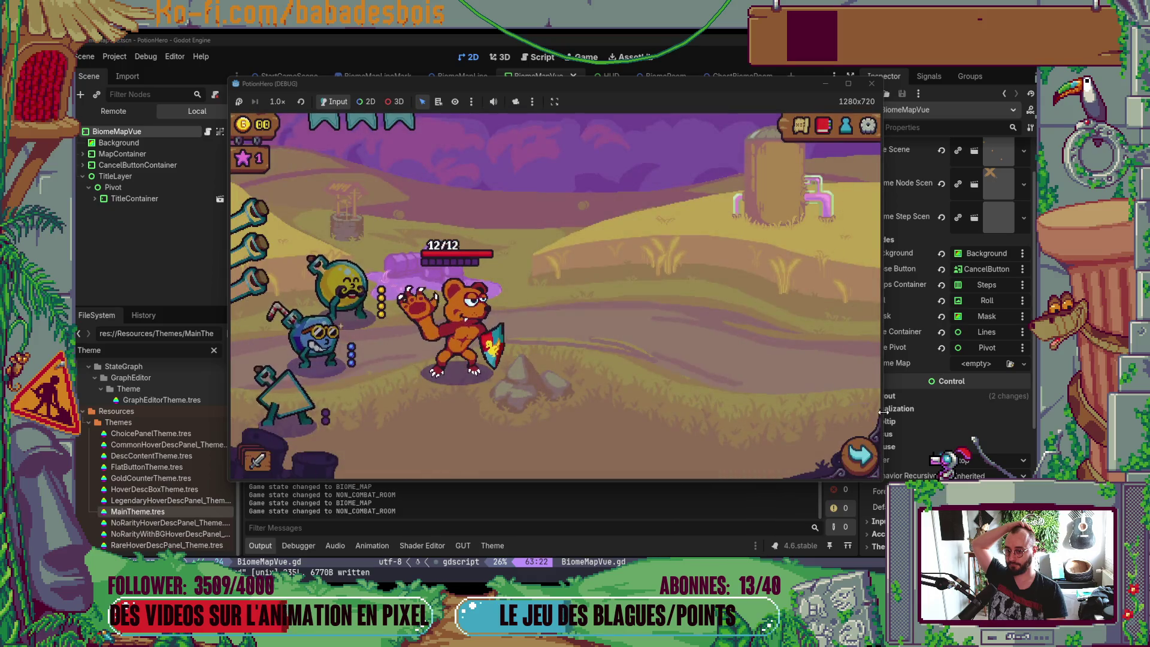
{"action": "left_click", "coordinate": [800, 126]}
{"action": "left_click", "coordinate": [857, 157]}
{"action": "left_click", "coordinate": [802, 126]}
{"action": "left_click", "coordinate": [858, 158]}
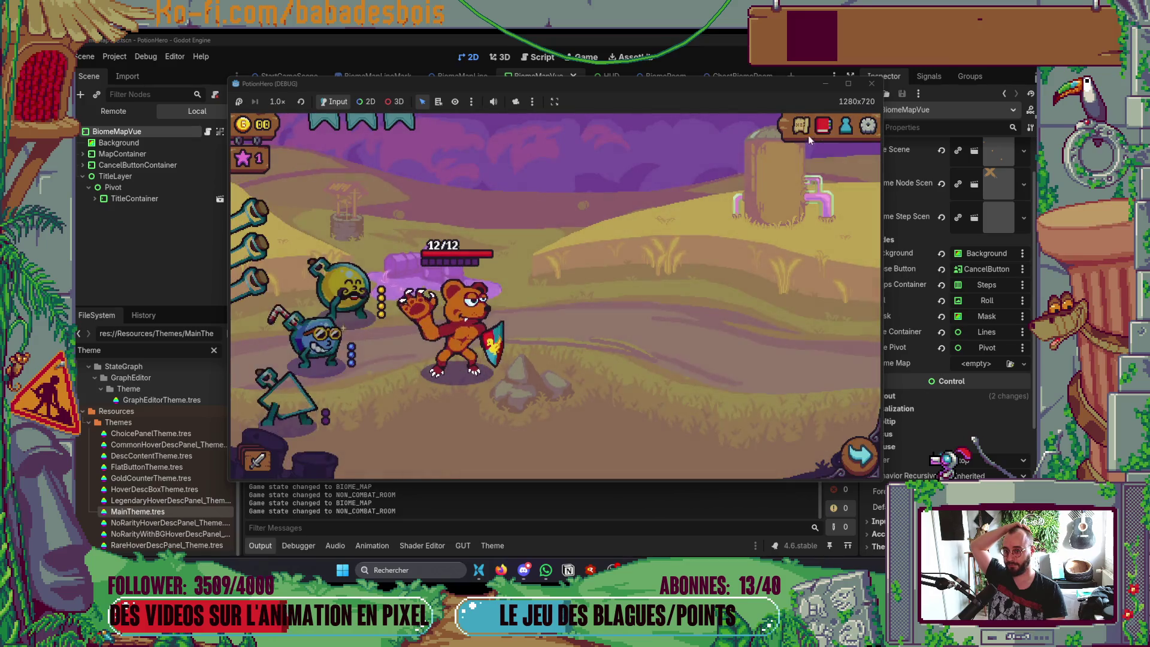
{"action": "left_click", "coordinate": [801, 126]}
{"action": "left_click", "coordinate": [857, 158]}
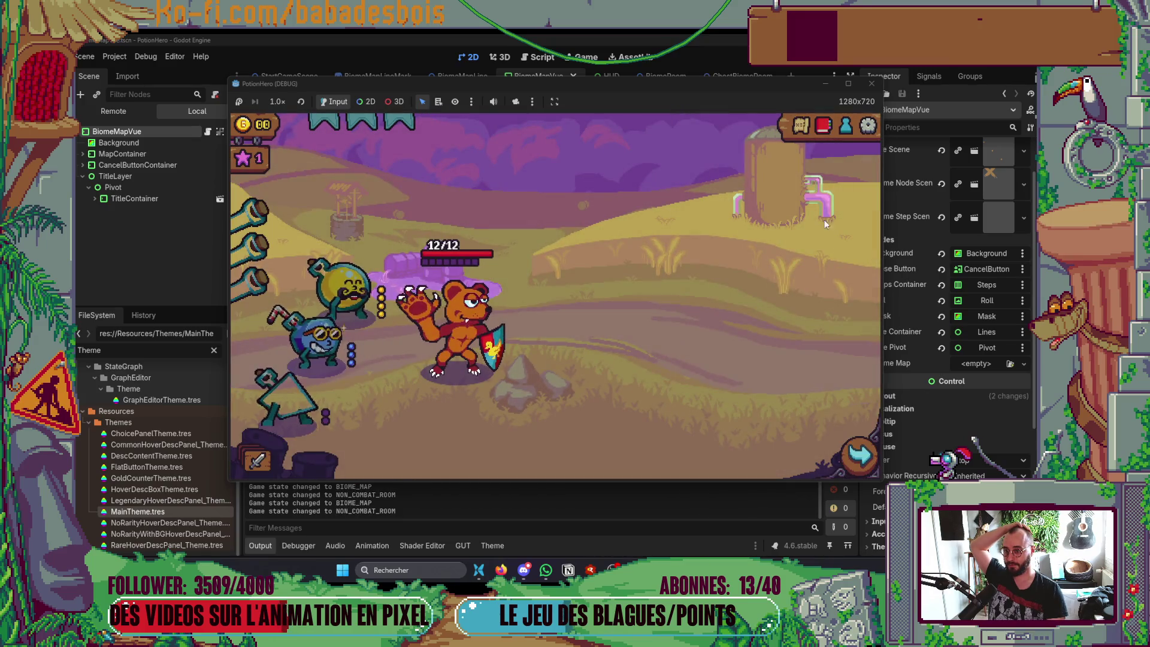
{"action": "left_click", "coordinate": [801, 126]}
{"action": "left_click", "coordinate": [857, 157]}
{"action": "left_click", "coordinate": [801, 125]}
{"action": "left_click", "coordinate": [863, 159]}
{"action": "left_click", "coordinate": [801, 126]}
{"action": "left_click", "coordinate": [858, 158]}
{"action": "left_click", "coordinate": [802, 126]}
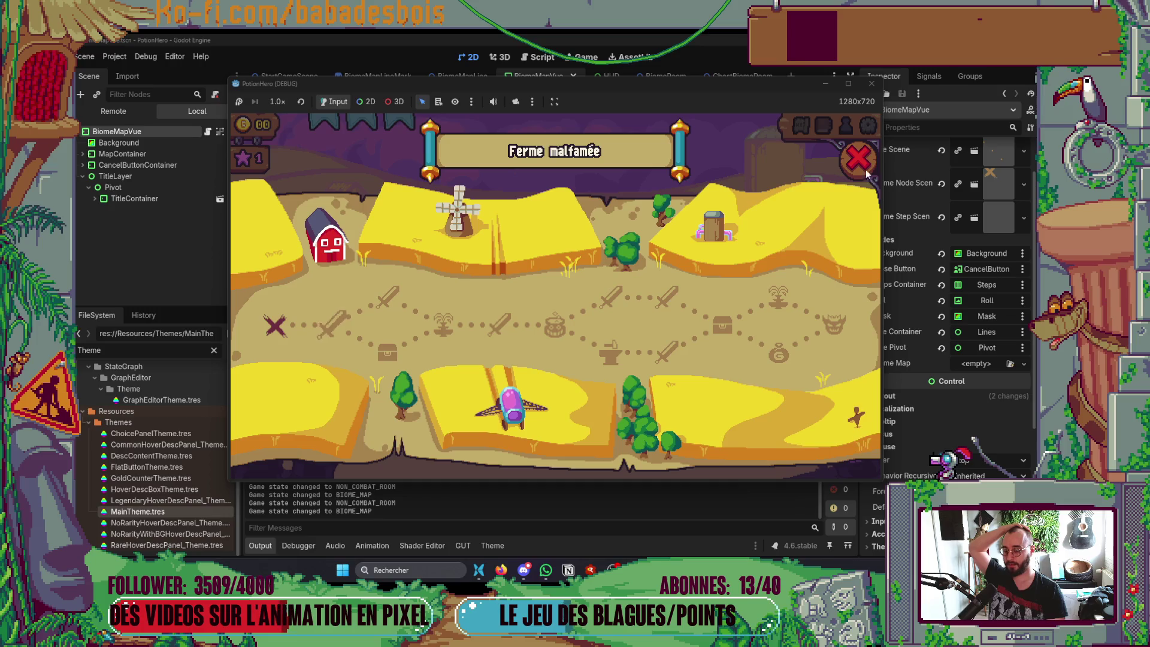
{"action": "left_click", "coordinate": [861, 157]}
{"action": "left_click", "coordinate": [802, 126]}
{"action": "left_click", "coordinate": [858, 158]}
{"action": "left_click", "coordinate": [806, 127]}
{"action": "left_click", "coordinate": [858, 158]}
{"action": "left_click", "coordinate": [801, 126]}
{"action": "left_click", "coordinate": [858, 158]}
{"action": "left_click", "coordinate": [802, 126]}
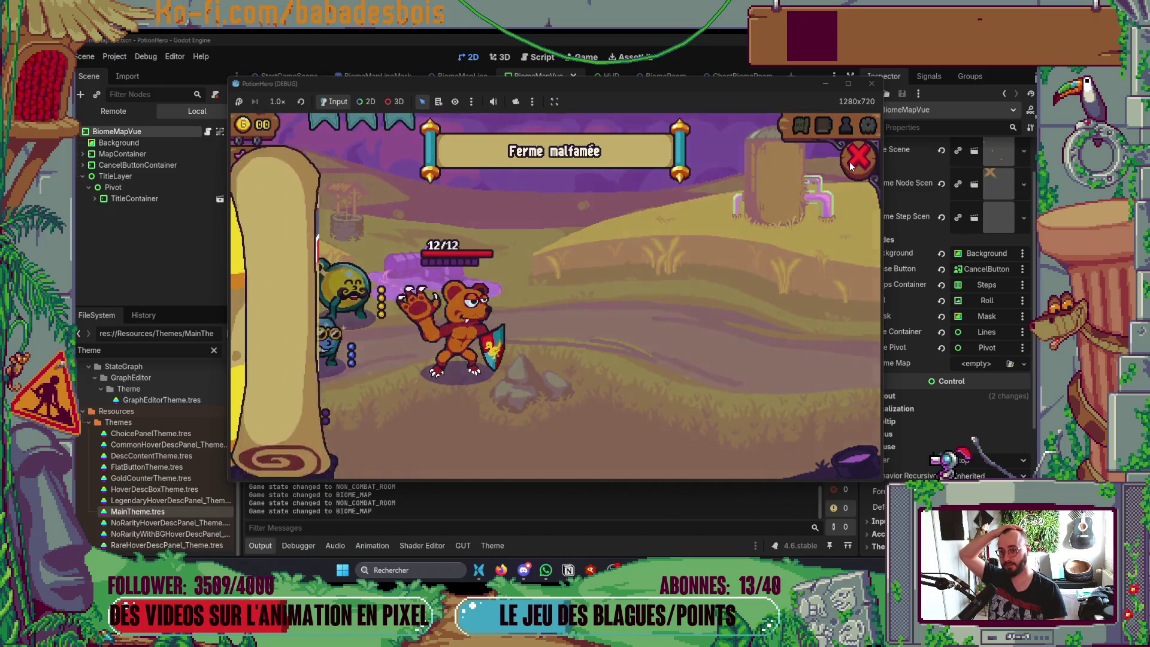
{"action": "left_click", "coordinate": [802, 126]}
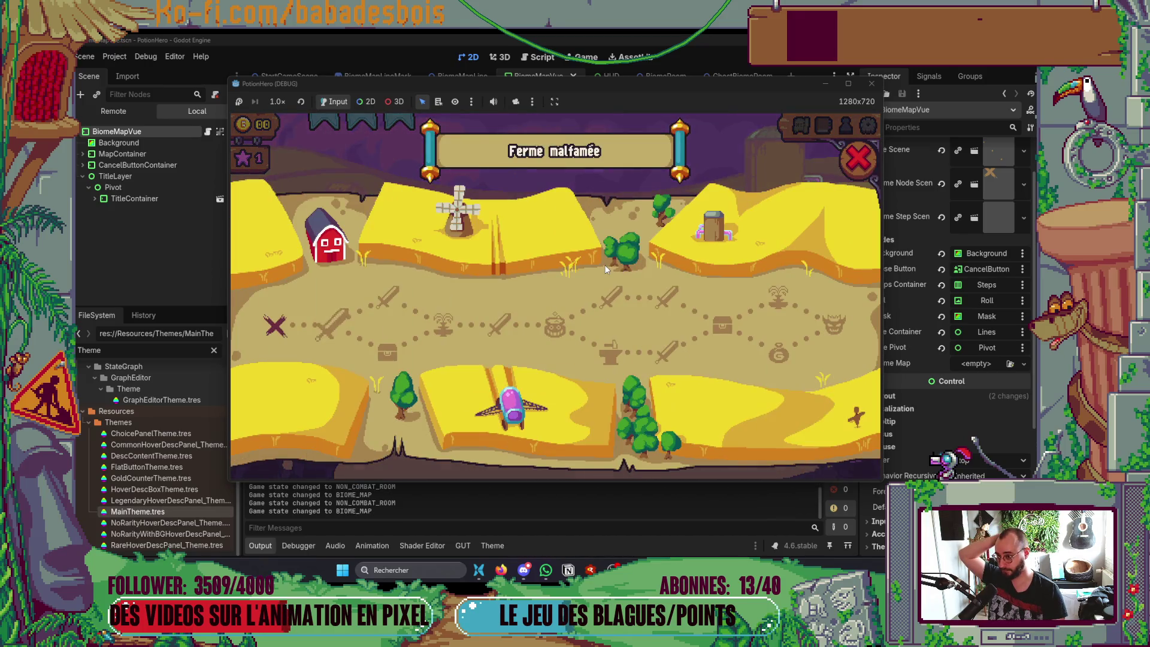
{"action": "left_click", "coordinate": [858, 158]}
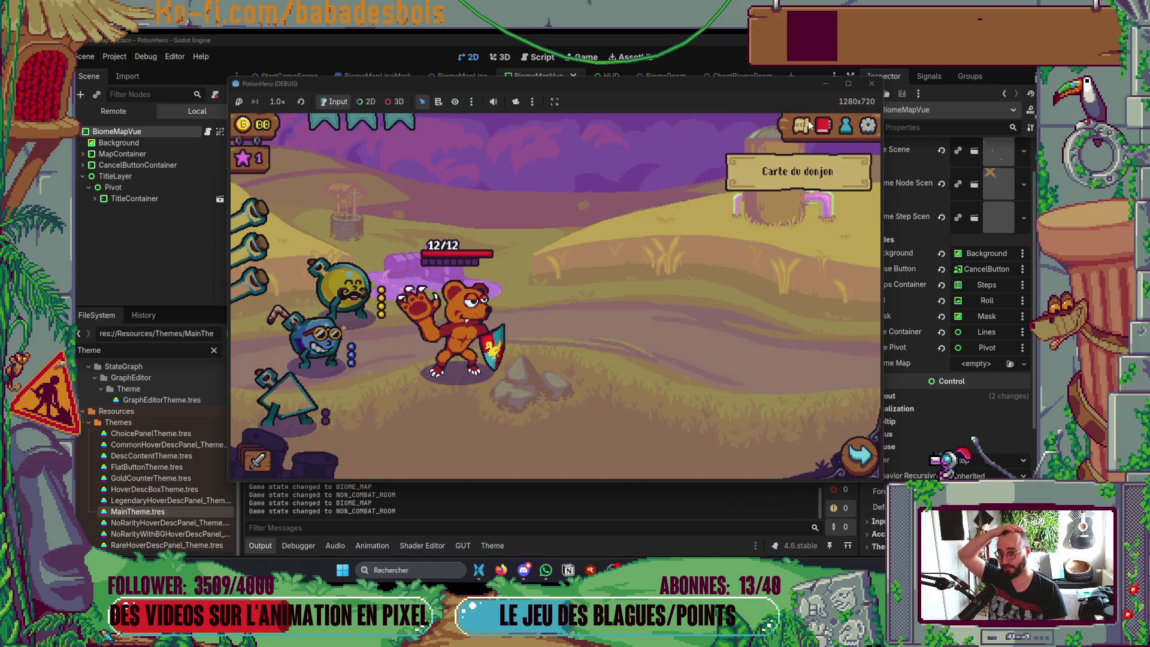
{"action": "left_click", "coordinate": [803, 124]}
{"action": "left_click", "coordinate": [852, 160]}
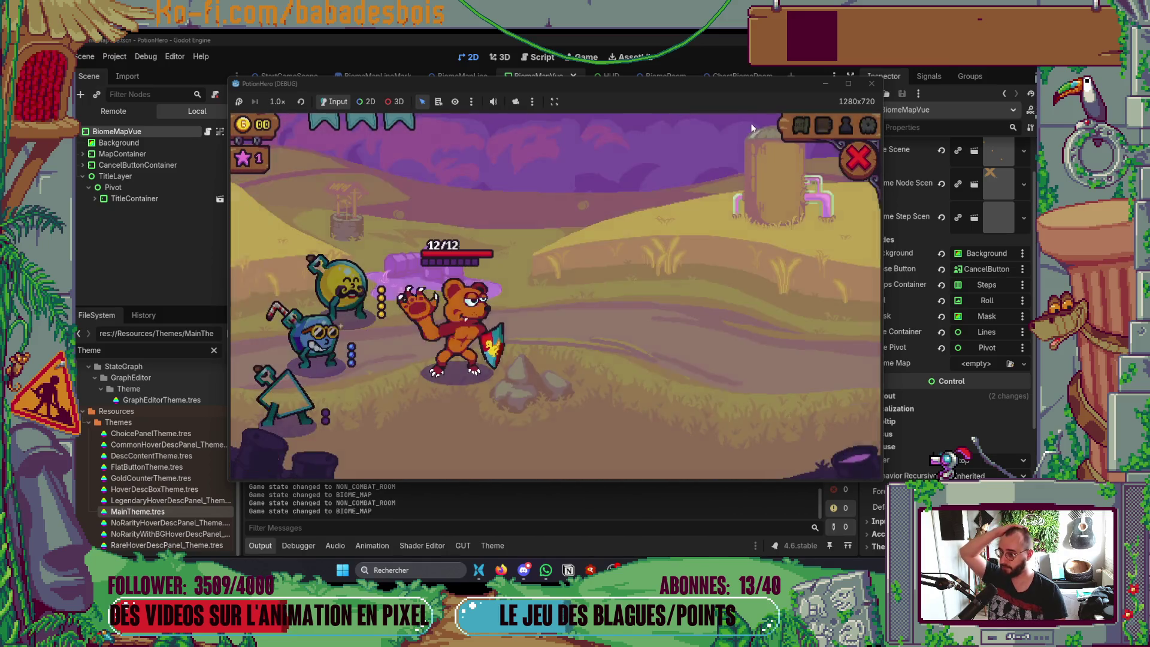
{"action": "left_click", "coordinate": [800, 124]}
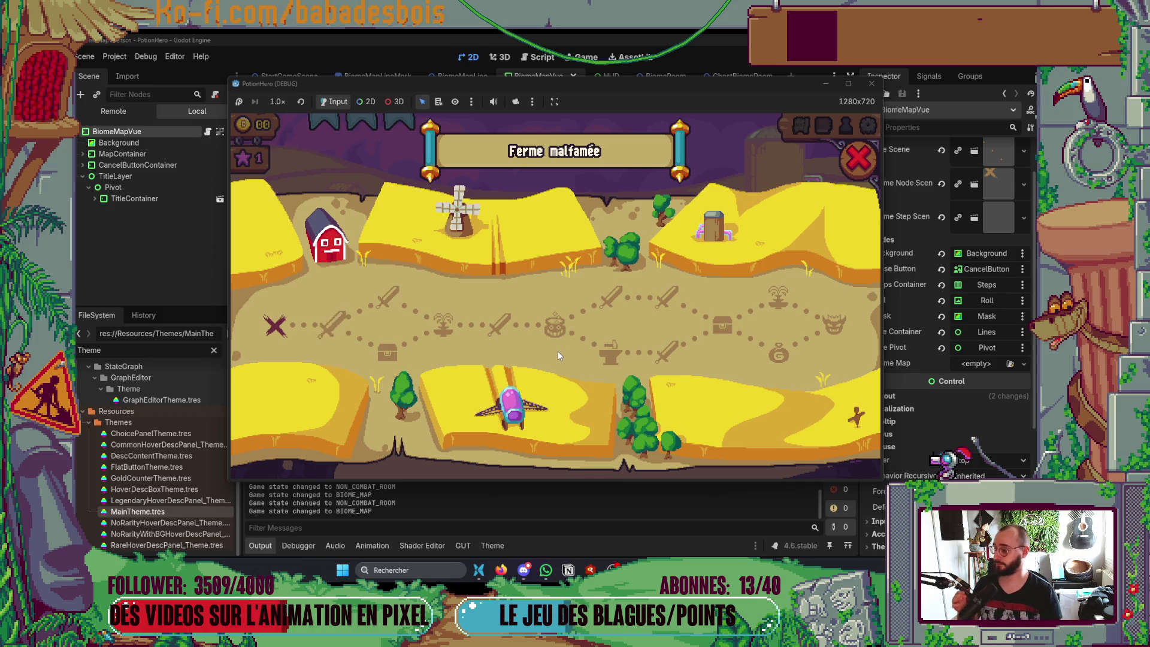
{"action": "left_click", "coordinate": [863, 160]}
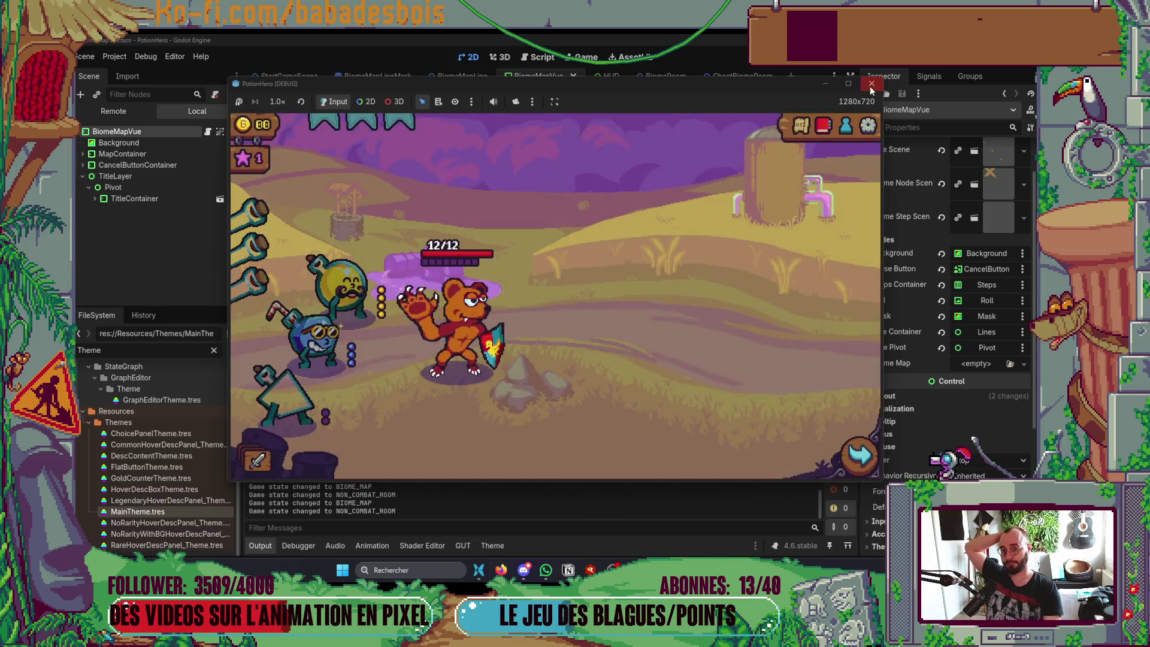
{"action": "left_click", "coordinate": [872, 83]}
{"action": "key", "text": "alt+Tab"}
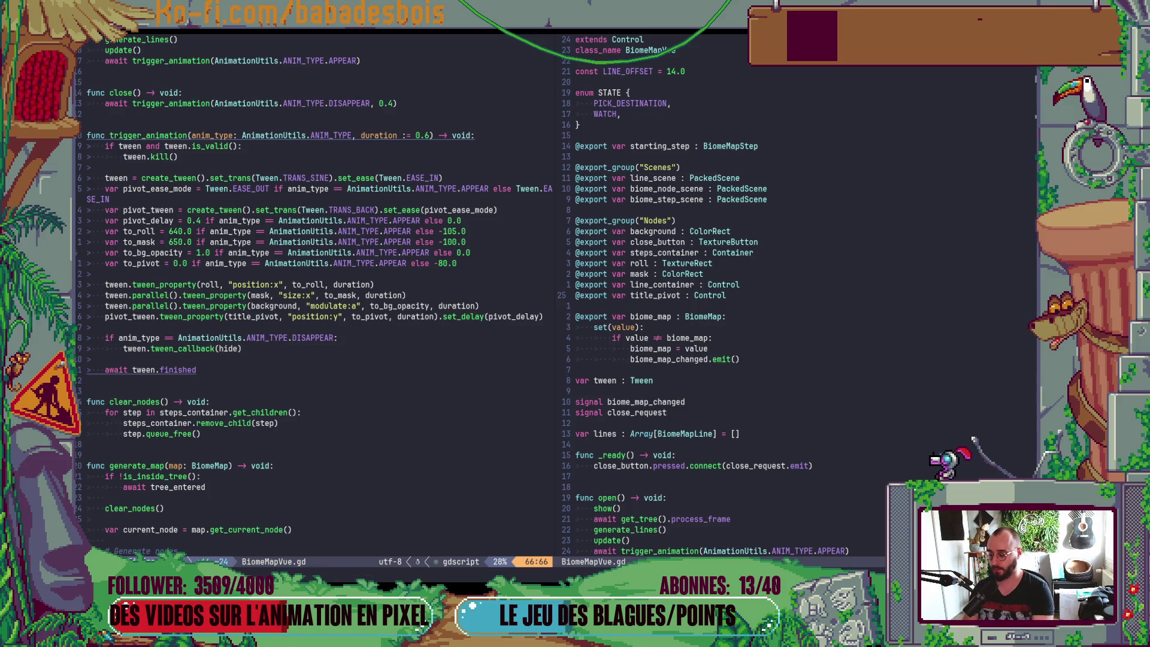
{"action": "key", "text": "alt+Tab"}
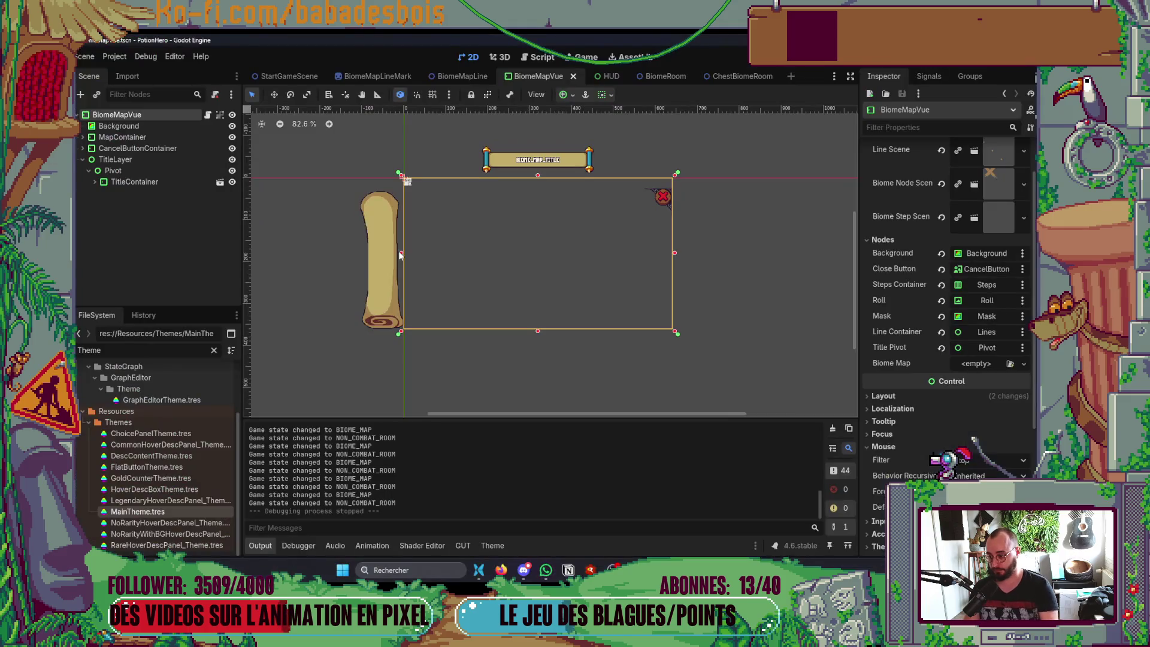
Collapse the Output panel, then switch to Aseprite showing BiomeMap.aseprite
{"action": "left_click", "coordinate": [260, 545]}
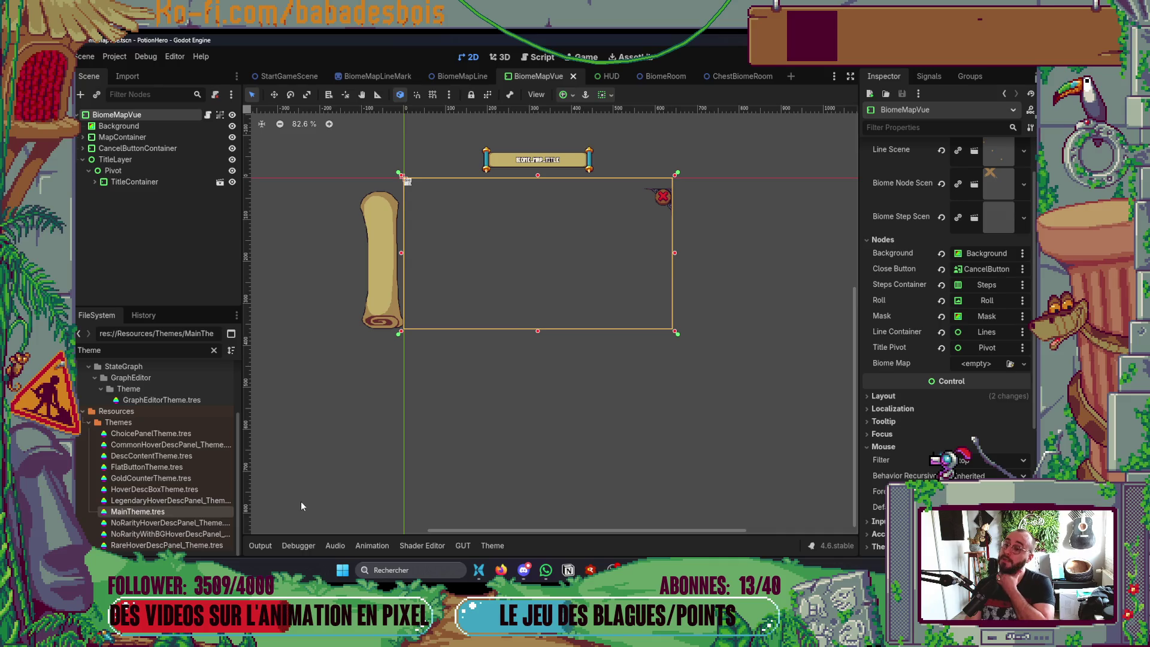
{"action": "key", "text": "alt+Tab"}
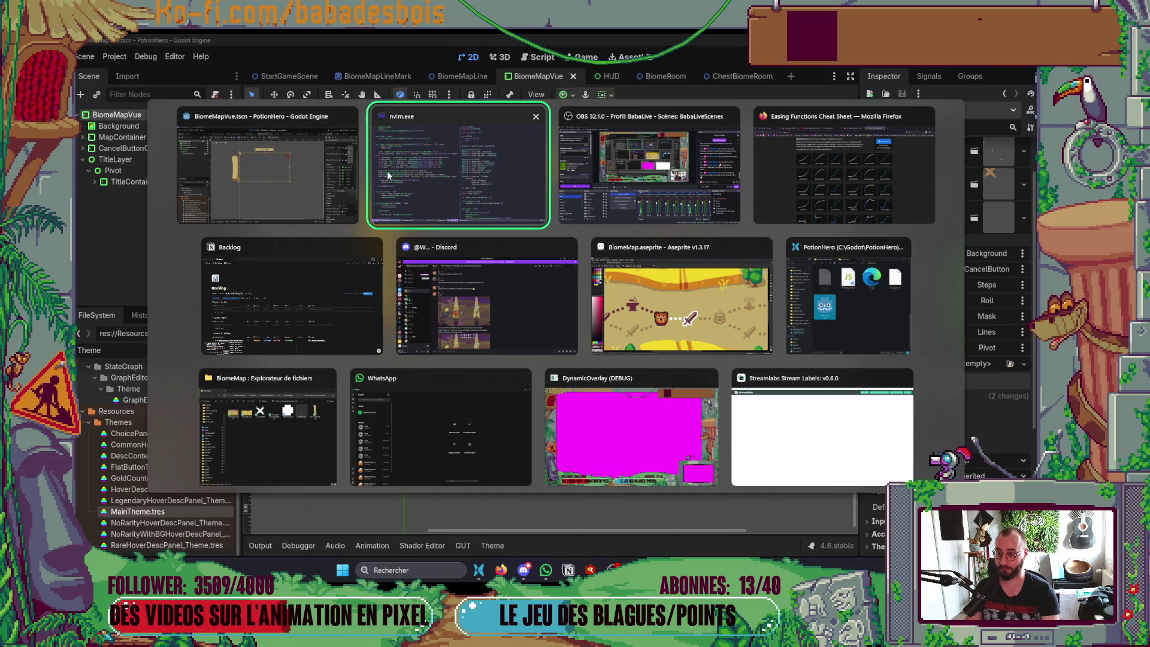
{"action": "left_click", "coordinate": [638, 302]}
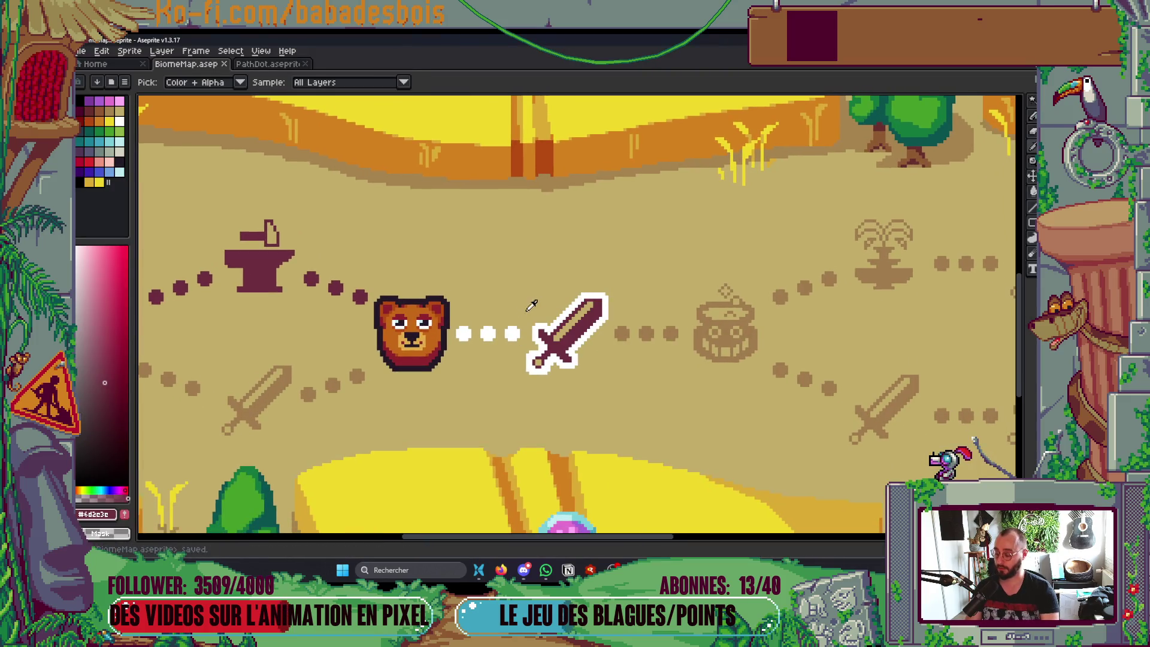
Hide every layer except the Heros layer so only the bear hero shows
{"action": "key", "text": "b"}
{"action": "key", "text": "Tab"}
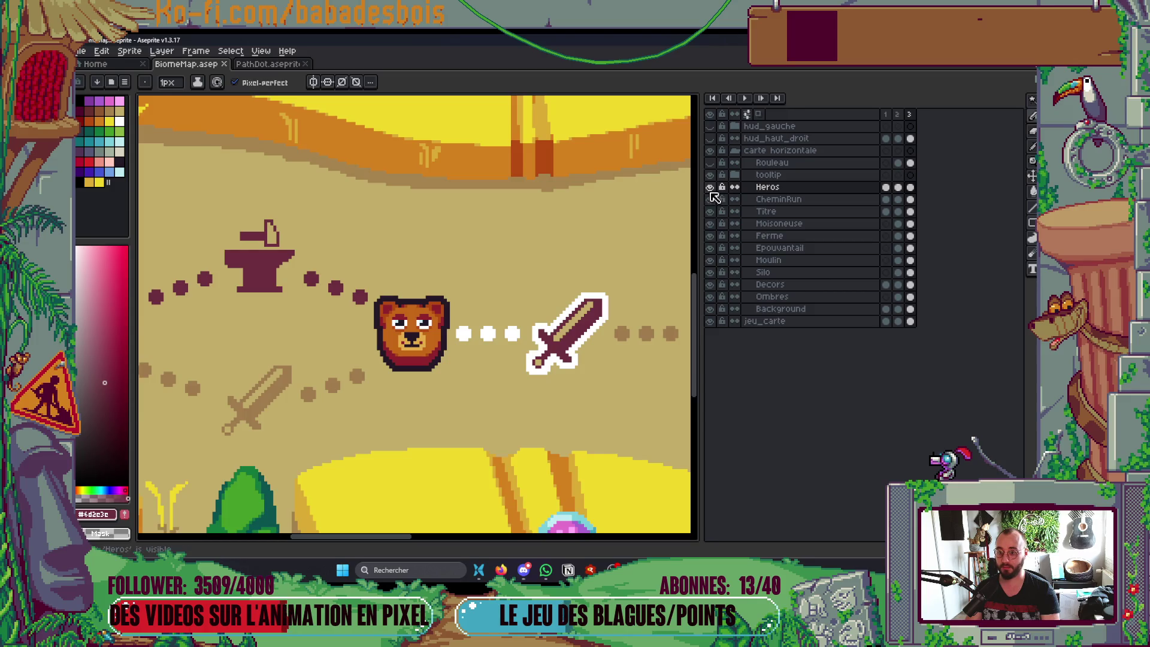
{"action": "left_click", "coordinate": [713, 193], "text": "alt"}
{"action": "key", "text": "Tab"}
Review the Export Sprite Sheet layout and sprite options, keeping only the selected frames
{"action": "key", "text": "ctrl+e"}
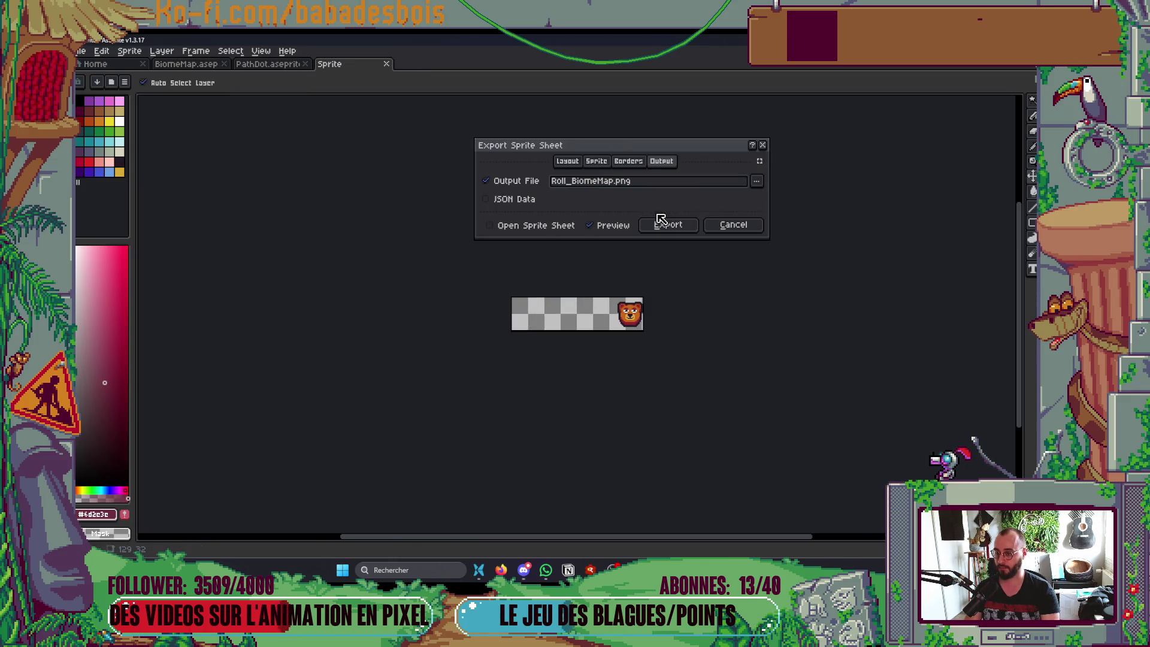
{"action": "left_click", "coordinate": [569, 162]}
{"action": "scroll", "coordinate": [545, 282], "scroll_direction": "up", "scroll_amount": 3}
{"action": "scroll", "coordinate": [557, 347], "scroll_direction": "down", "scroll_amount": 2}
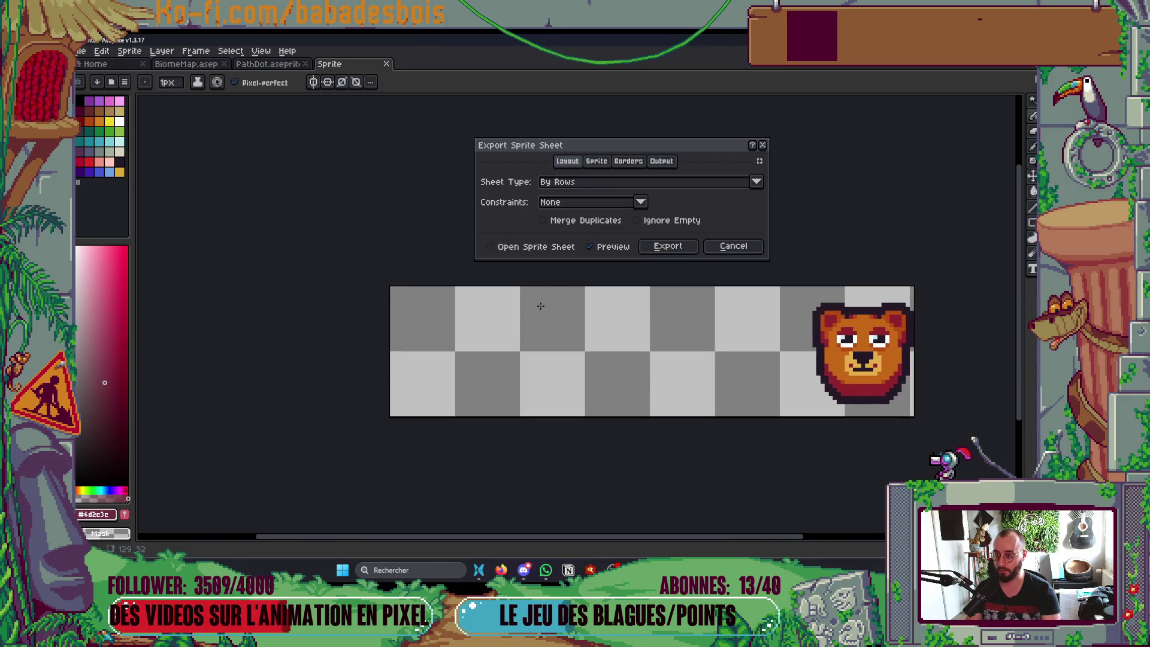
{"action": "left_click", "coordinate": [606, 170]}
{"action": "left_click", "coordinate": [744, 161]}
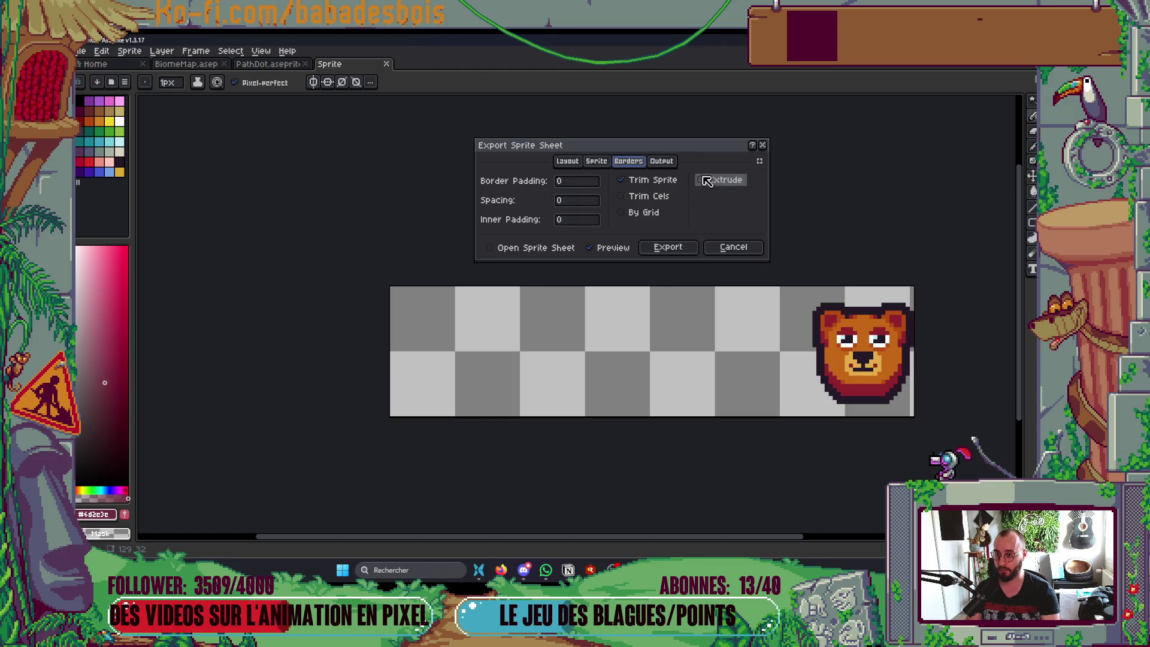
{"action": "left_click", "coordinate": [577, 165]}
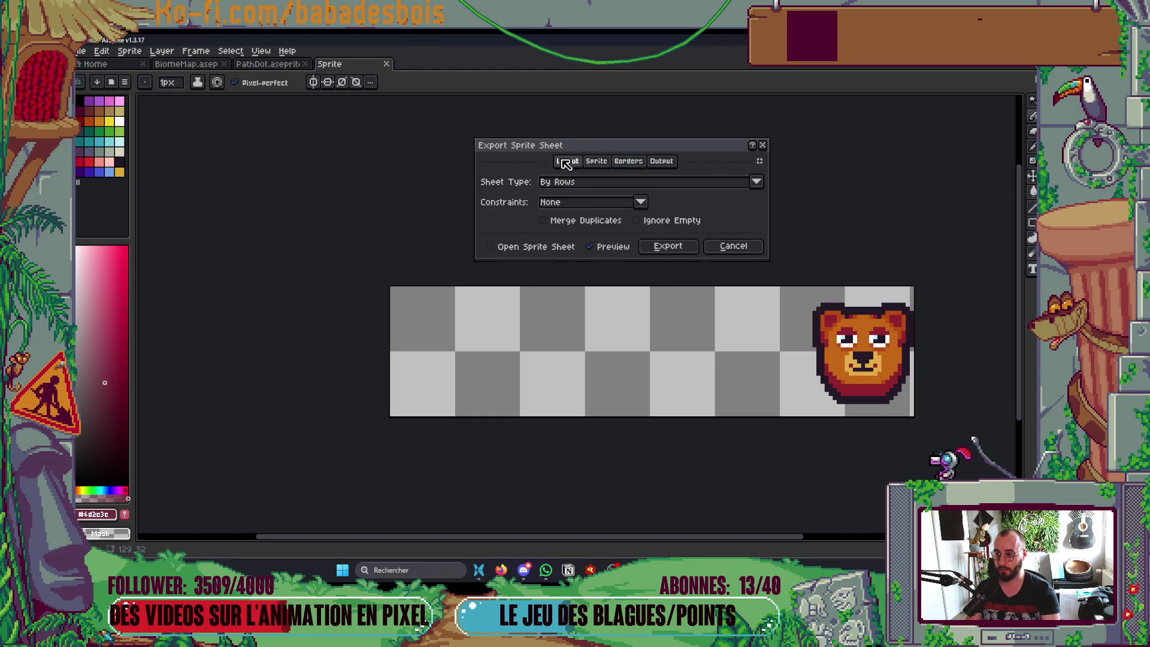
{"action": "left_click", "coordinate": [597, 162]}
{"action": "left_click", "coordinate": [601, 225]}
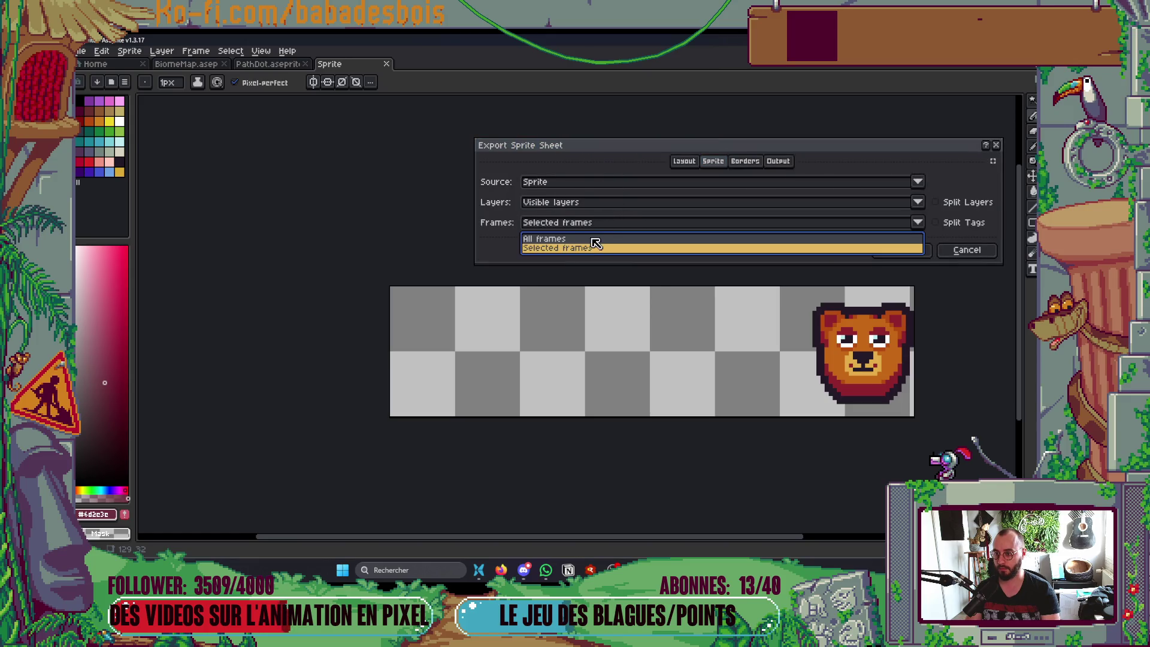
{"action": "left_click", "coordinate": [611, 226]}
Enable Trim Cels in Borders and browse for the sheet's output file location
{"action": "left_click", "coordinate": [741, 162]}
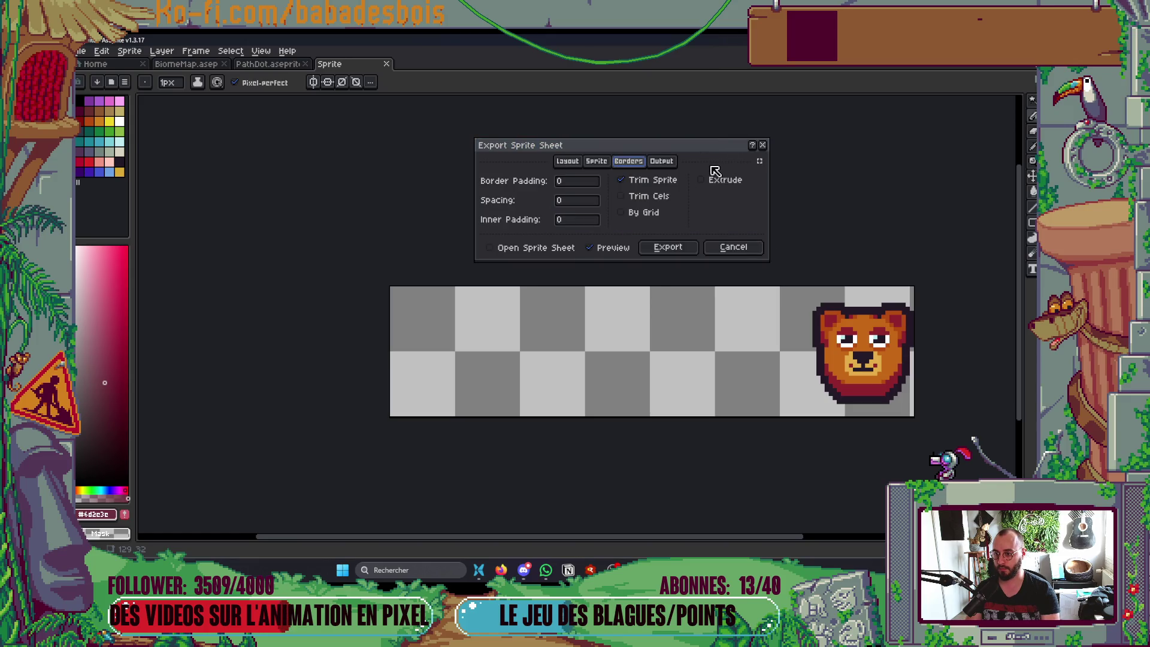
{"action": "left_click", "coordinate": [649, 196]}
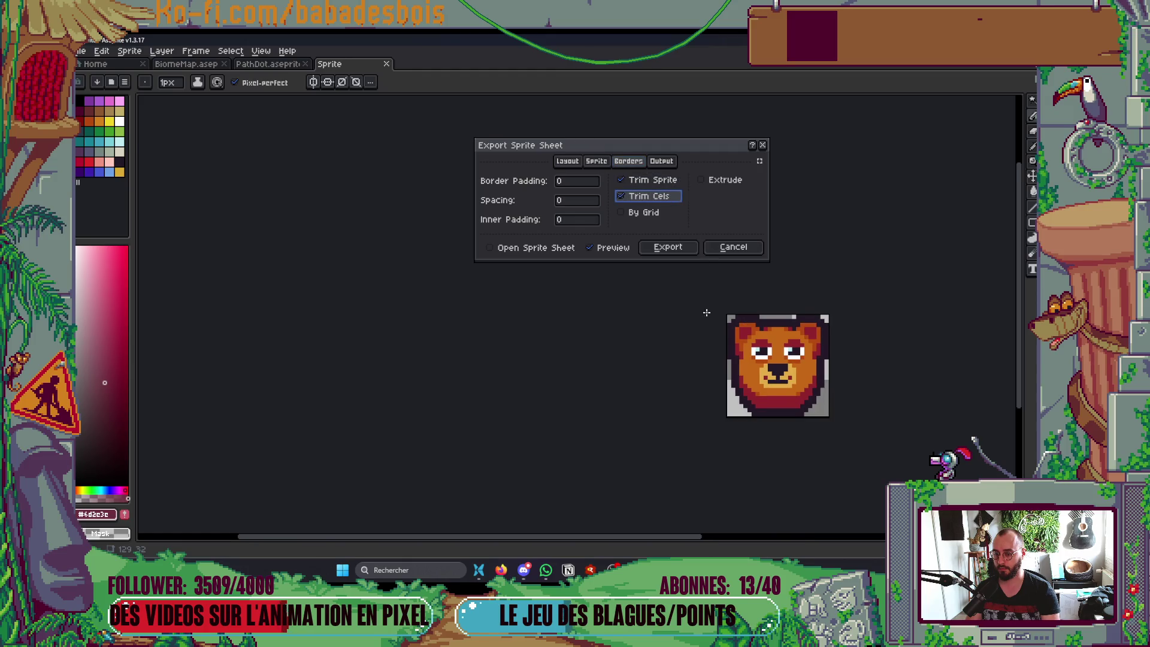
{"action": "left_click", "coordinate": [653, 165]}
{"action": "left_click", "coordinate": [759, 184]}
{"action": "left_click", "coordinate": [763, 195]}
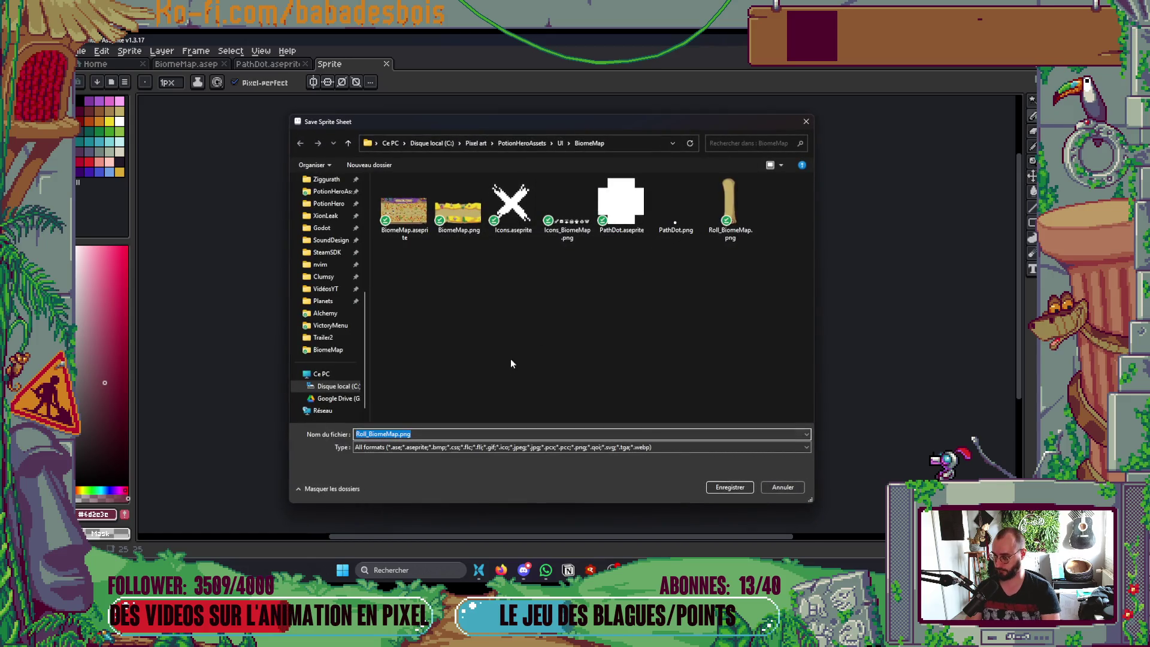
Rename the output file to MapBearToken.png and confirm the save location
{"action": "left_click", "coordinate": [399, 434]}
{"action": "key", "text": "ctrl+shift+Left"}
{"action": "type", "text": "Map"}
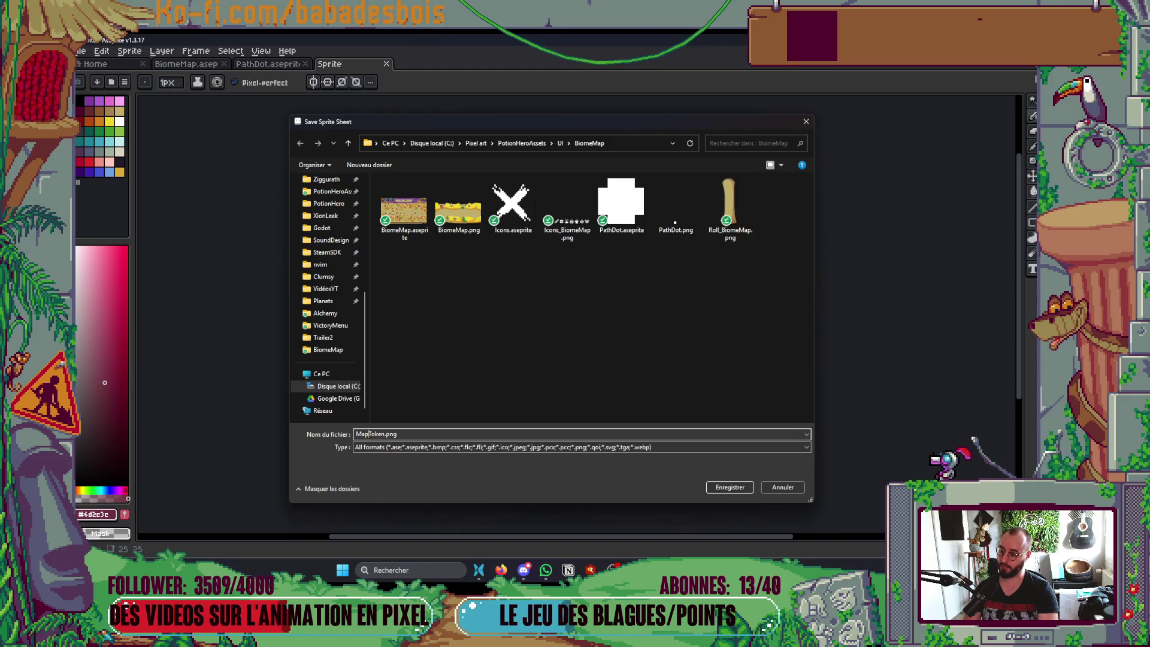
{"action": "type", "text": "Bear"}
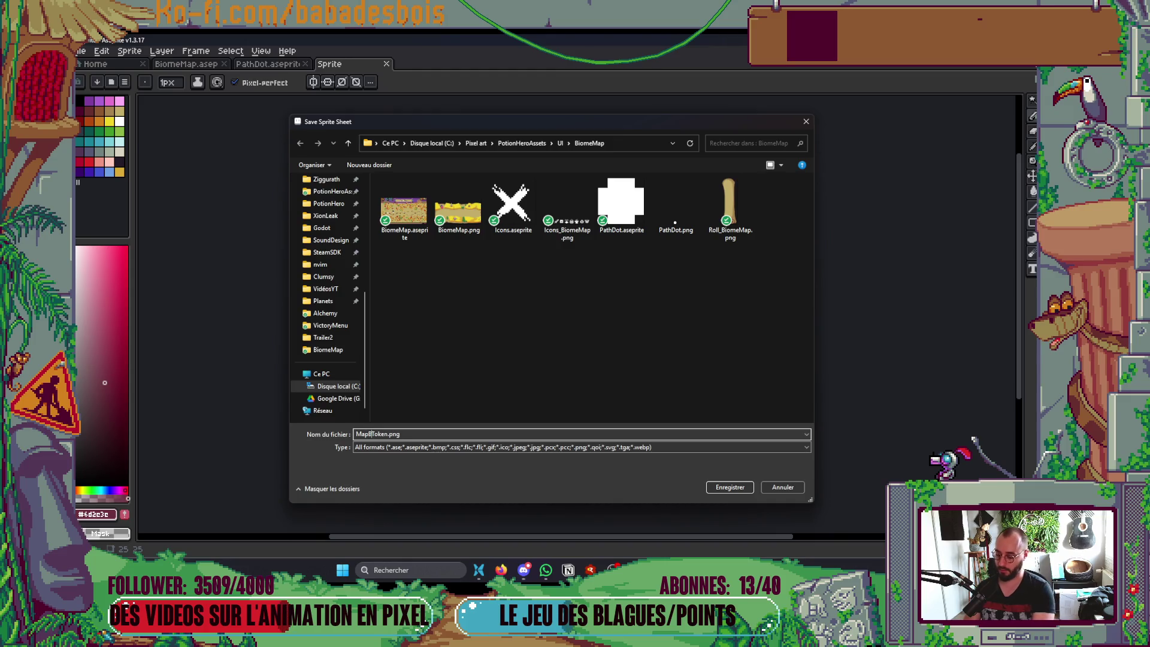
{"action": "left_click", "coordinate": [724, 490]}
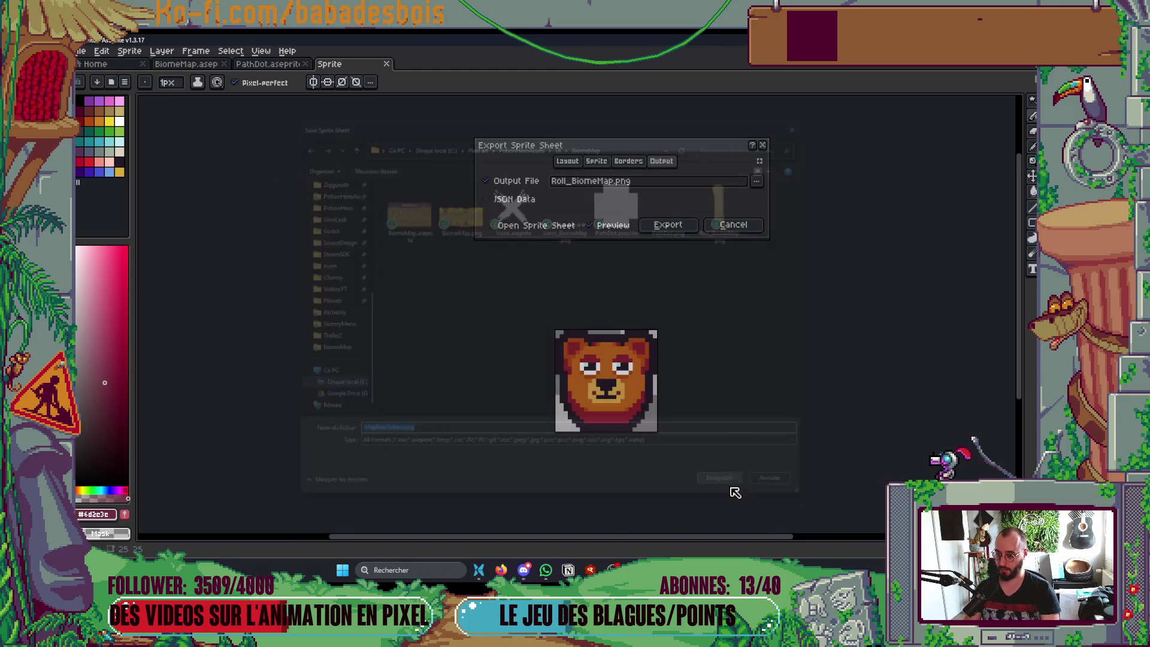
Export the sprite sheet and save BiomeMap.aseprite
{"action": "left_click", "coordinate": [671, 229]}
{"action": "key", "text": "ctrl+s"}
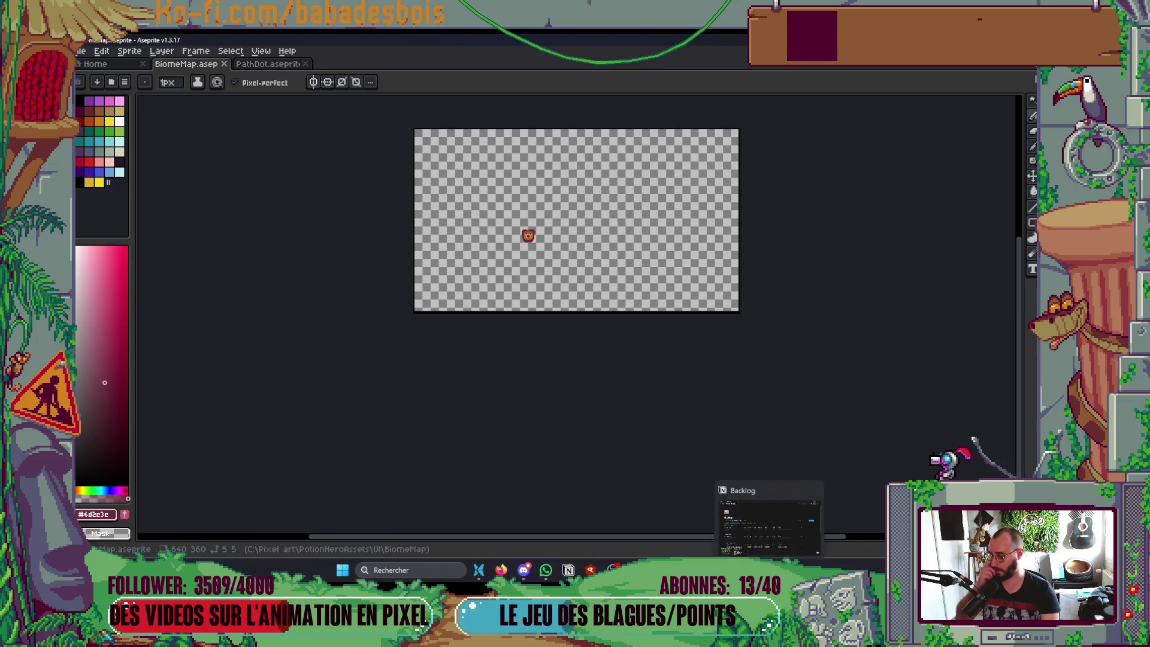
{"action": "left_click", "coordinate": [754, 489]}
Filter the FileSystem by 'Map' and import MapBearToken.png into Assets/Sprites/BiomeMap
{"action": "left_click", "coordinate": [803, 259]}
{"action": "key", "text": "alt+Tab"}
{"action": "key", "text": "alt+Tab"}
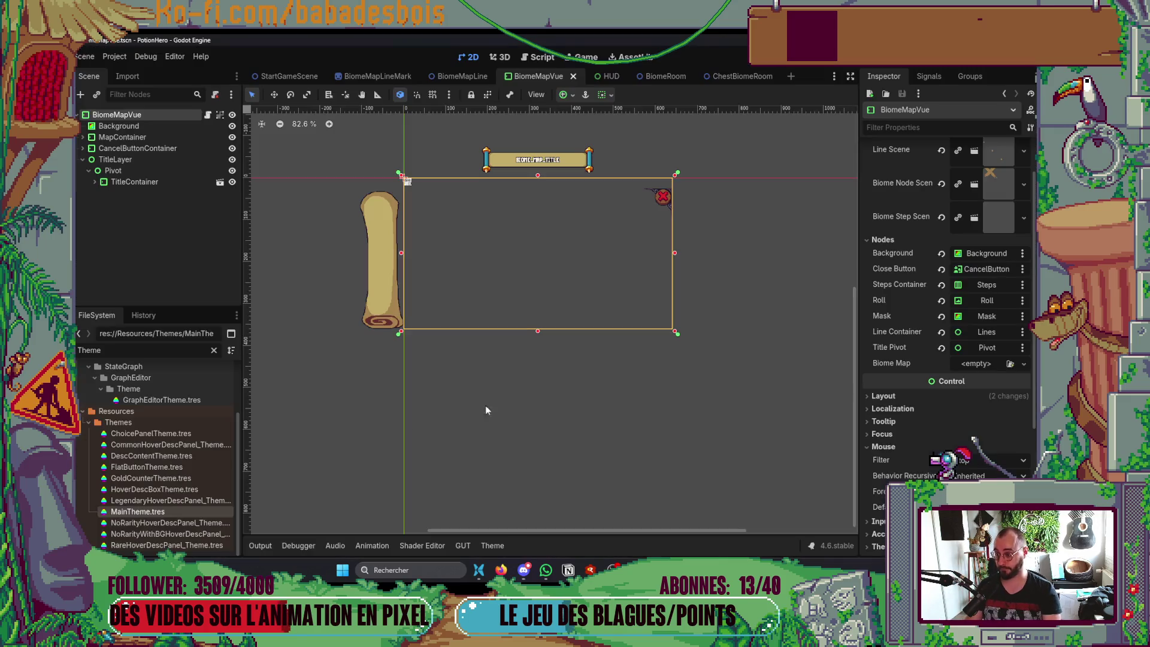
{"action": "double_click", "coordinate": [164, 351]}
{"action": "type", "text": "Map"}
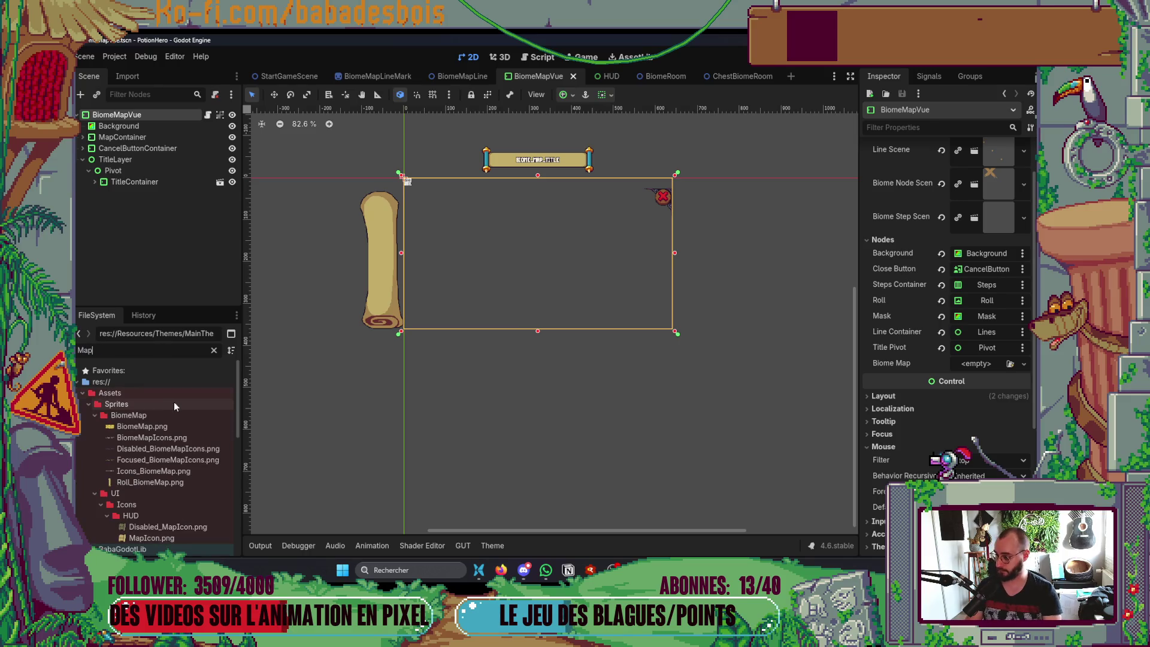
{"action": "left_click", "coordinate": [128, 416]}
{"action": "key", "text": "alt+Tab"}
{"action": "mouse_move", "coordinate": [776, 247]}
{"action": "left_mouse_down"}
{"action": "mouse_move", "coordinate": [231, 411]}
{"action": "mouse_move", "coordinate": [159, 415]}
{"action": "mouse_move", "coordinate": [179, 409]}
{"action": "left_mouse_up"}
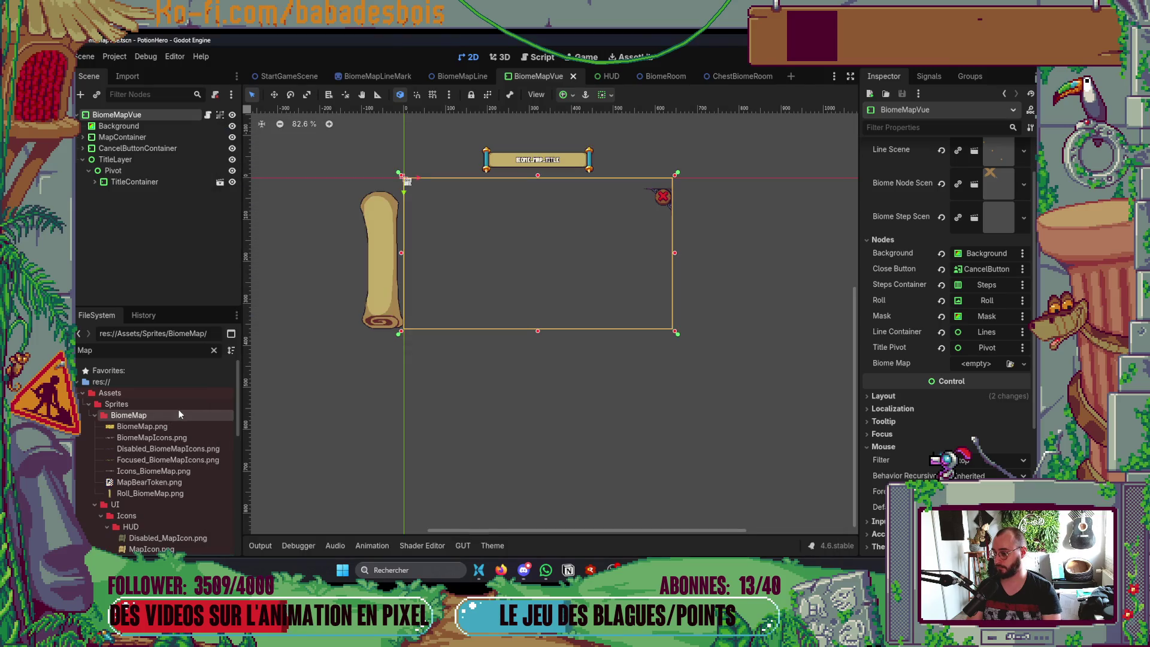
{"action": "left_click", "coordinate": [146, 482]}
Expand MapContainer in the scene tree and select its Mask node
{"action": "scroll", "coordinate": [574, 460], "scroll_direction": "up", "scroll_amount": 1}
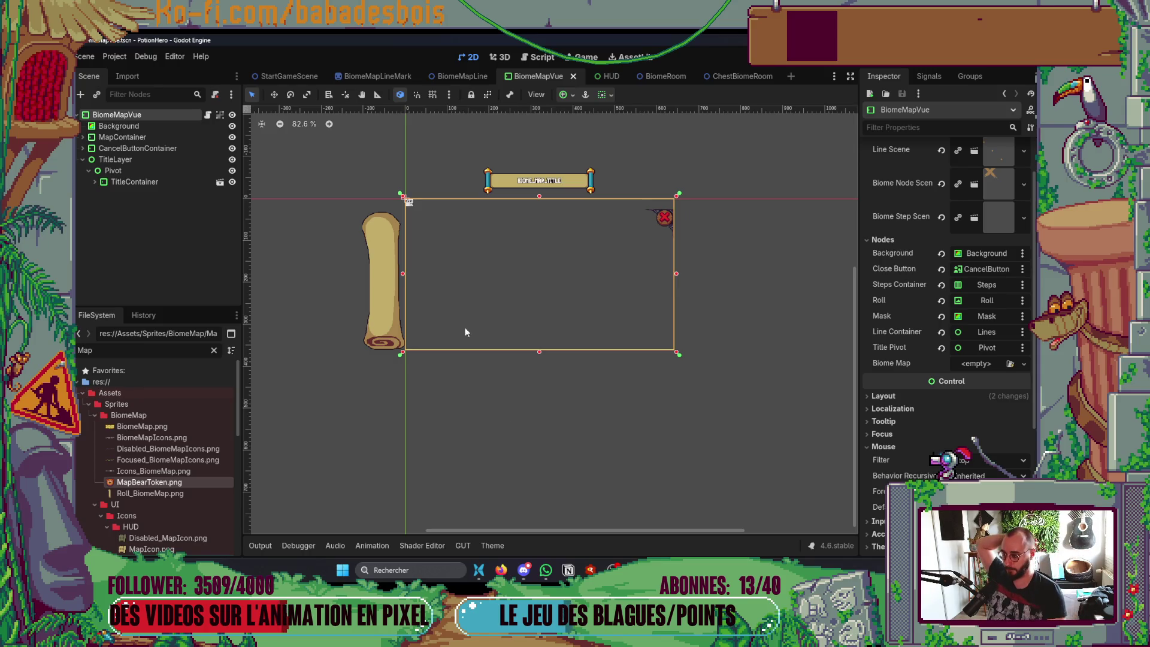
{"action": "scroll", "coordinate": [509, 224], "scroll_direction": "left", "scroll_amount": 1}
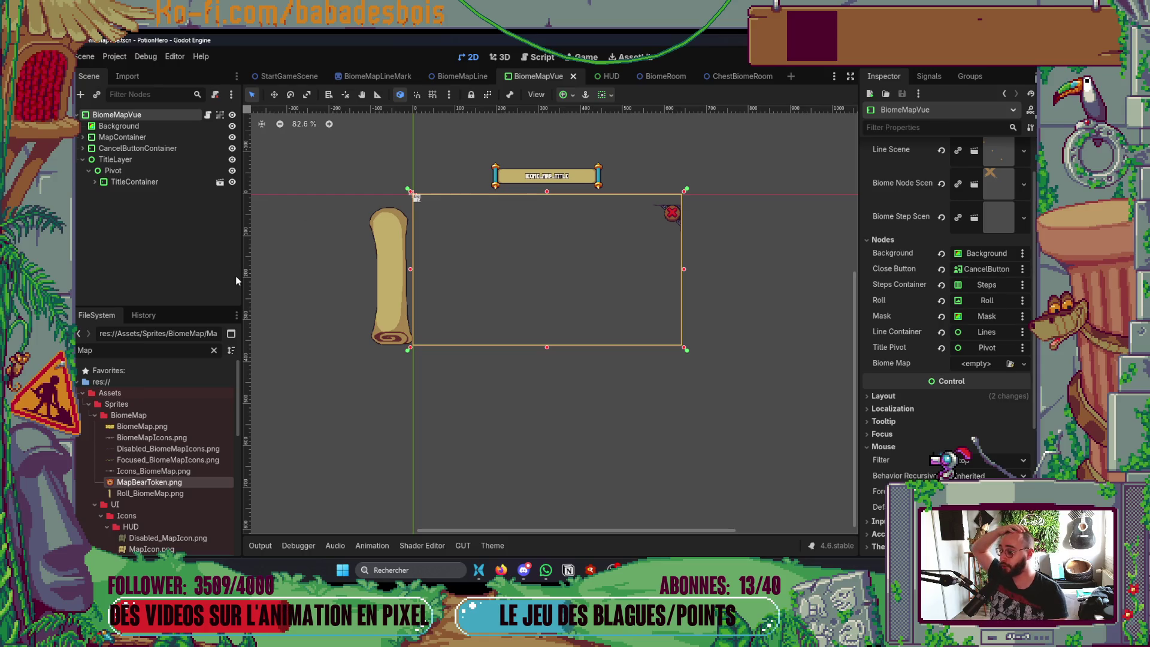
{"action": "left_click", "coordinate": [83, 159]}
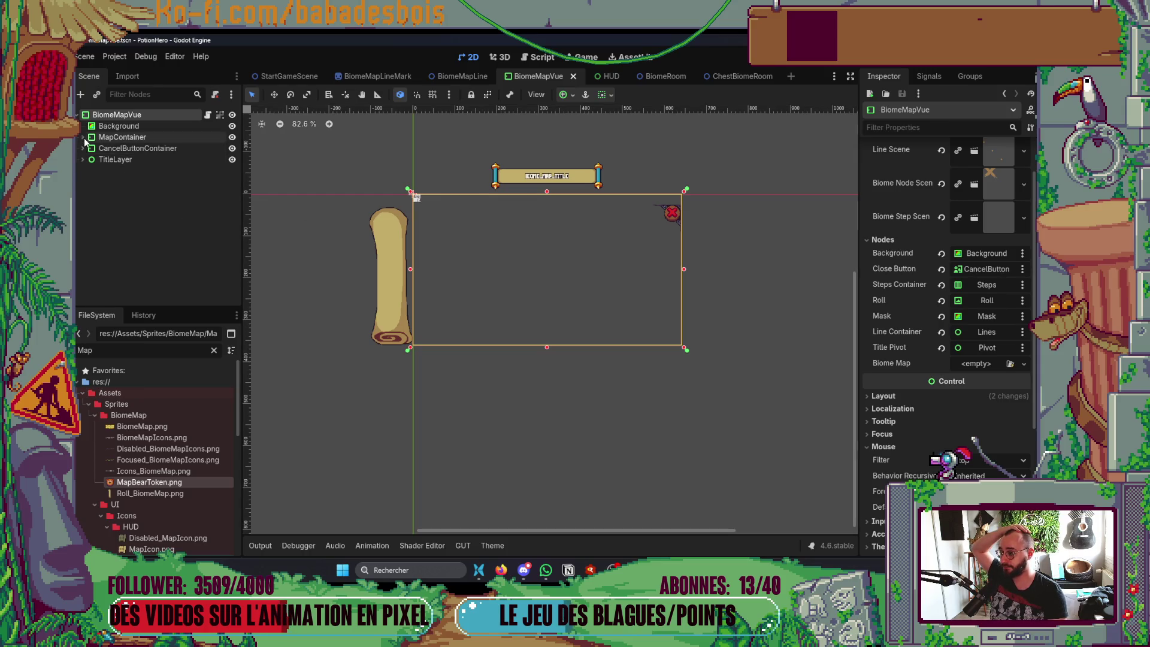
{"action": "left_click", "coordinate": [84, 138]}
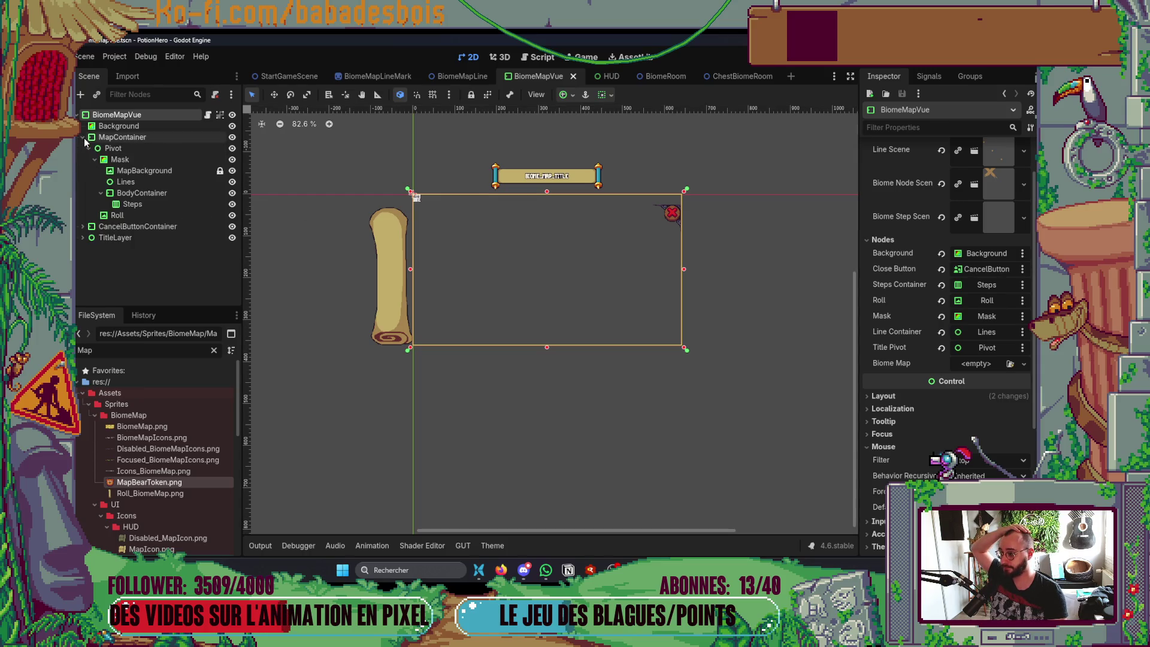
{"action": "left_click", "coordinate": [120, 159]}
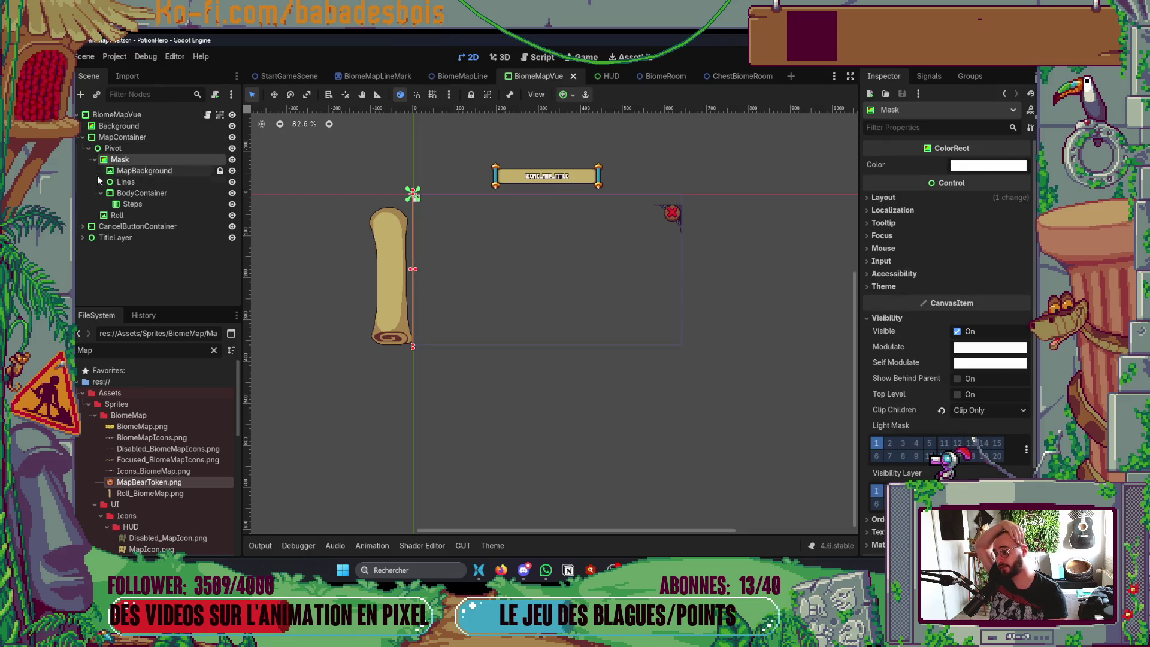
{"action": "left_click", "coordinate": [101, 194]}
Add a Sprite2D child named HeroToken under Mask and save the scene
{"action": "right_click", "coordinate": [141, 159]}
{"action": "left_click", "coordinate": [188, 166]}
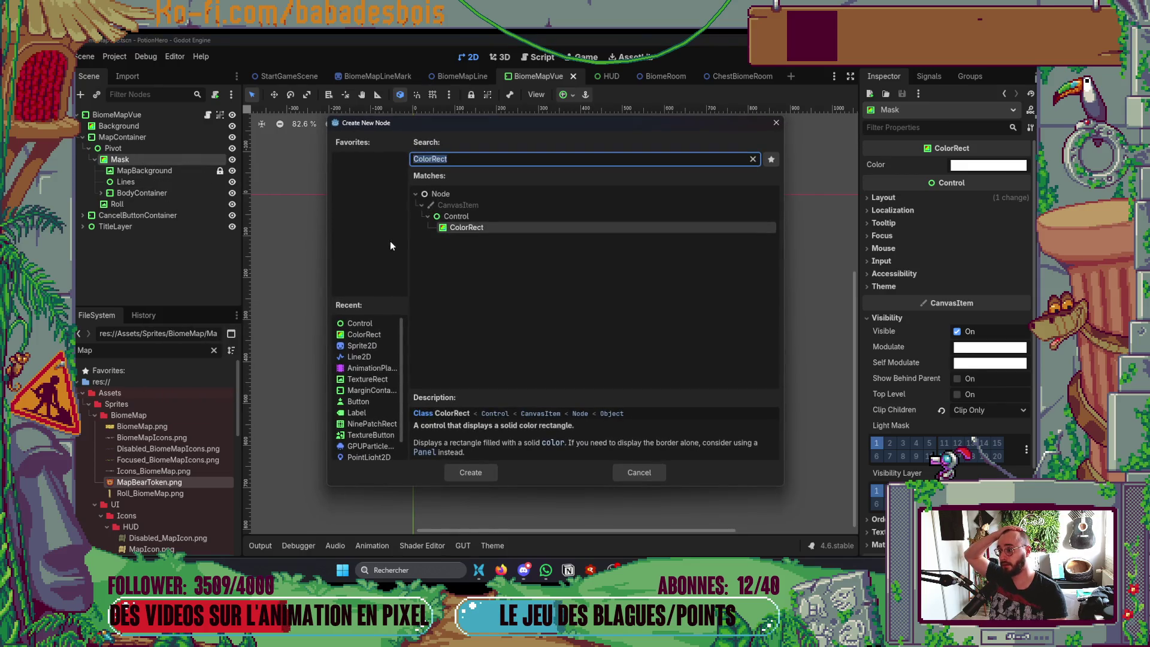
{"action": "double_click", "coordinate": [370, 346]}
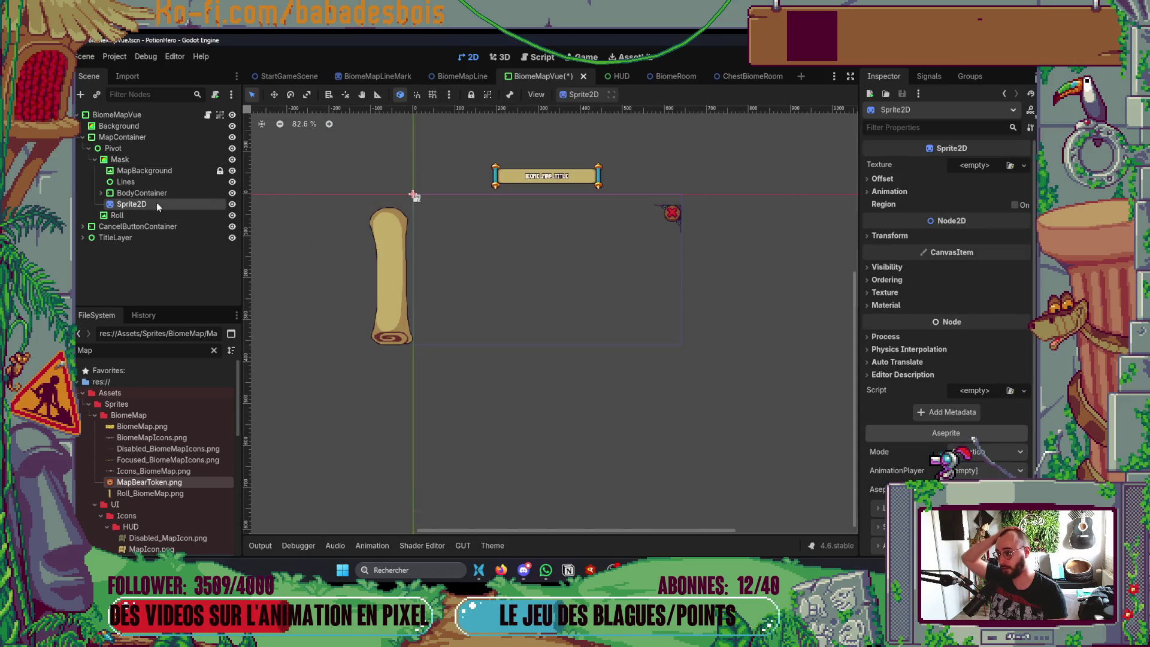
{"action": "type", "text": "HeroTok"}
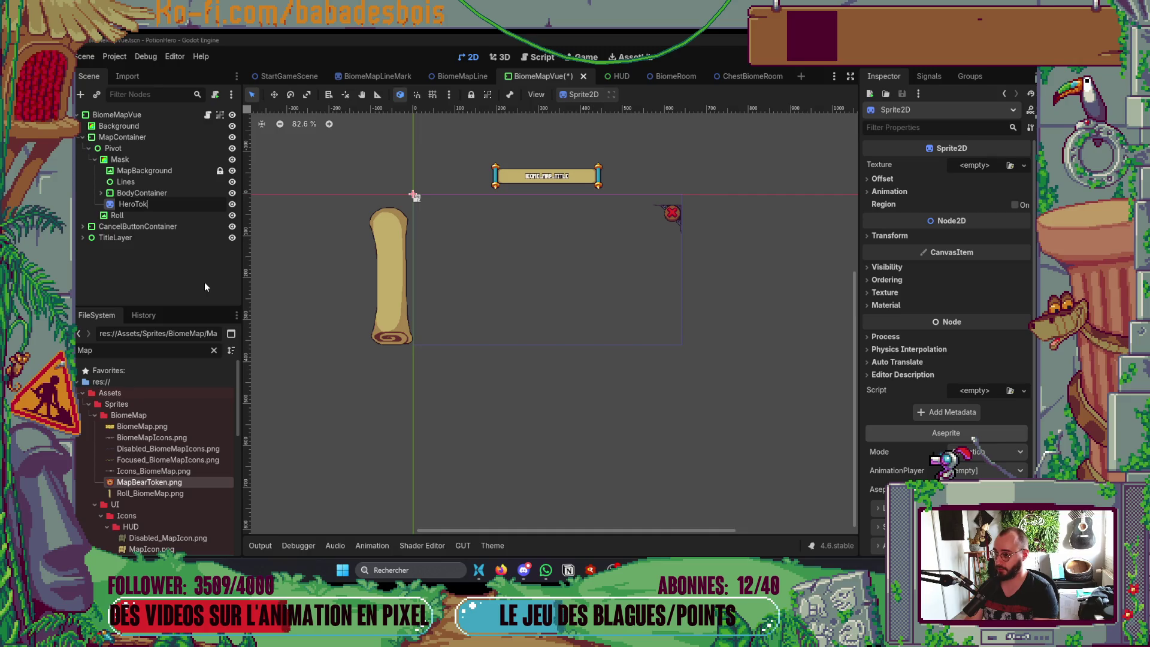
{"action": "type", "text": "en"}
{"action": "key", "text": "Return"}
{"action": "key", "text": "ctrl+s"}
Give HeroToken the MapBearToken.png texture, leave it at its origin, and save
{"action": "left_click_drag", "start_coordinate": [196, 483], "coordinate": [985, 167]}
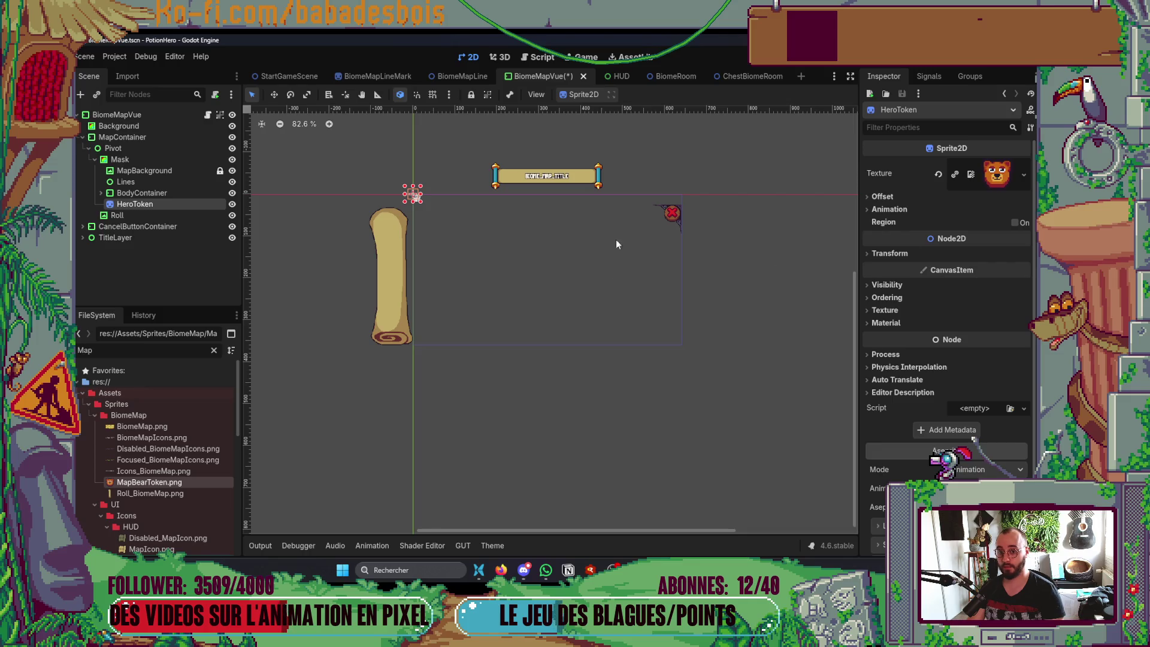
{"action": "scroll", "coordinate": [486, 220], "scroll_direction": "up", "scroll_amount": 4}
{"action": "key", "text": "w"}
{"action": "left_click_drag", "start_coordinate": [406, 182], "coordinate": [378, 301]}
{"action": "scroll", "coordinate": [544, 327], "scroll_direction": "down", "scroll_amount": 2}
{"action": "key", "text": "ctrl+z"}
{"action": "key", "text": "ctrl+s"}
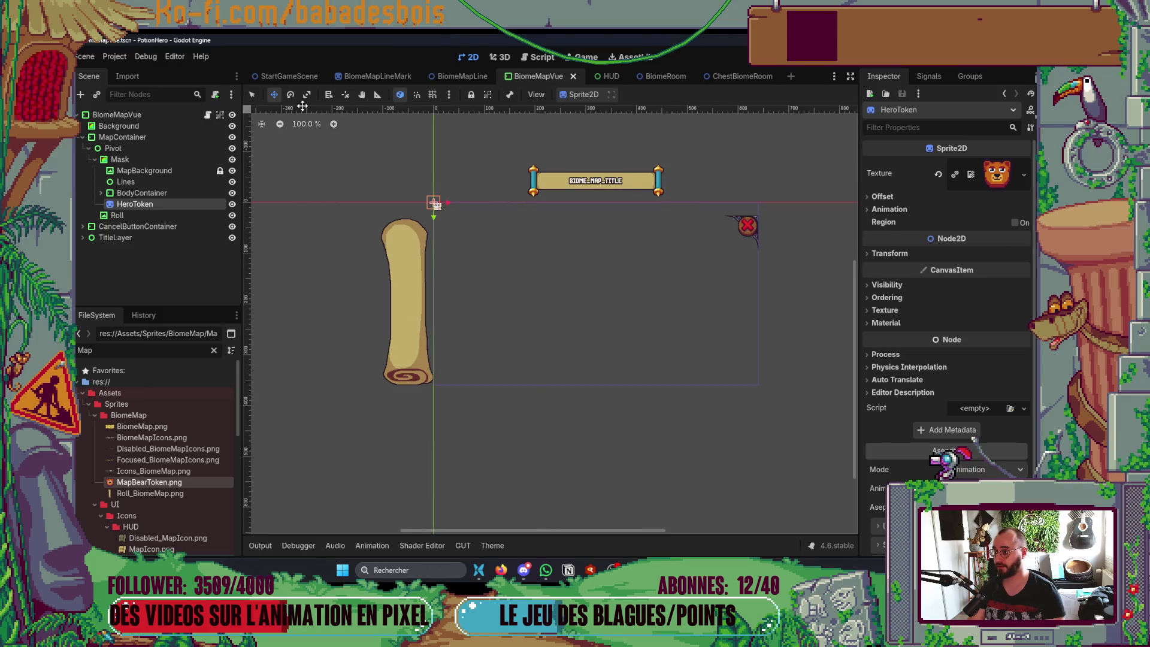
{"action": "left_click", "coordinate": [251, 94]}
{"action": "left_click", "coordinate": [359, 133]}
{"action": "key", "text": "alt+Tab"}
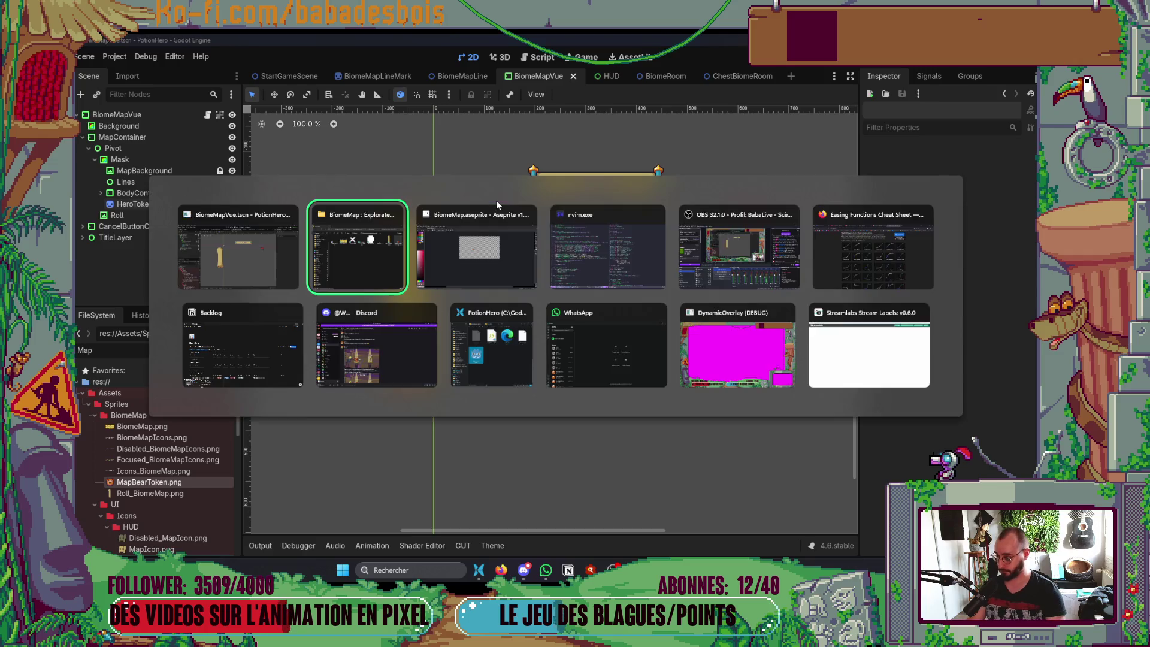
{"action": "key", "text": "alt+Tab"}
{"action": "key", "text": "alt+Tab"}
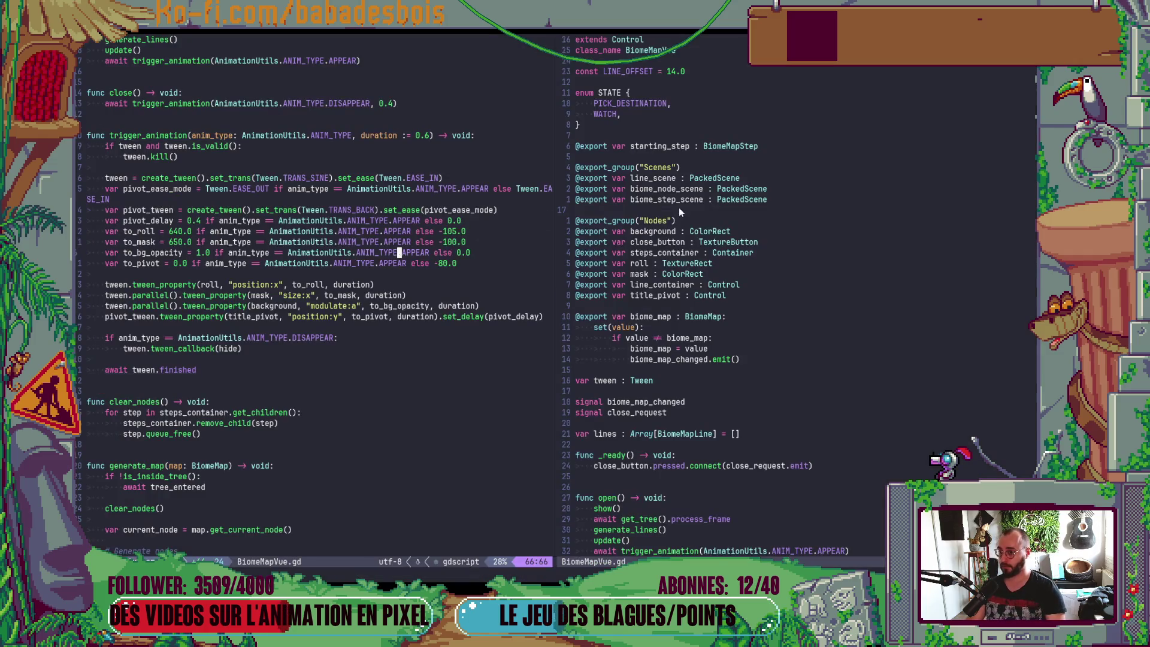
{"action": "type", "text": "o"}
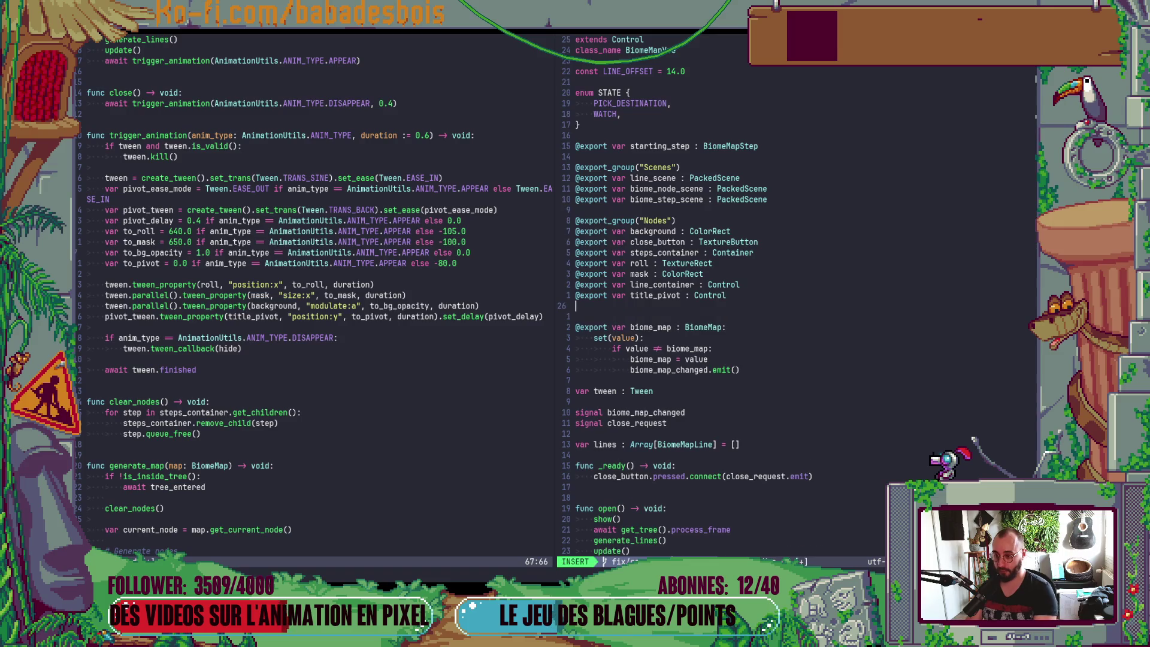
{"action": "type", "text": "@export "}
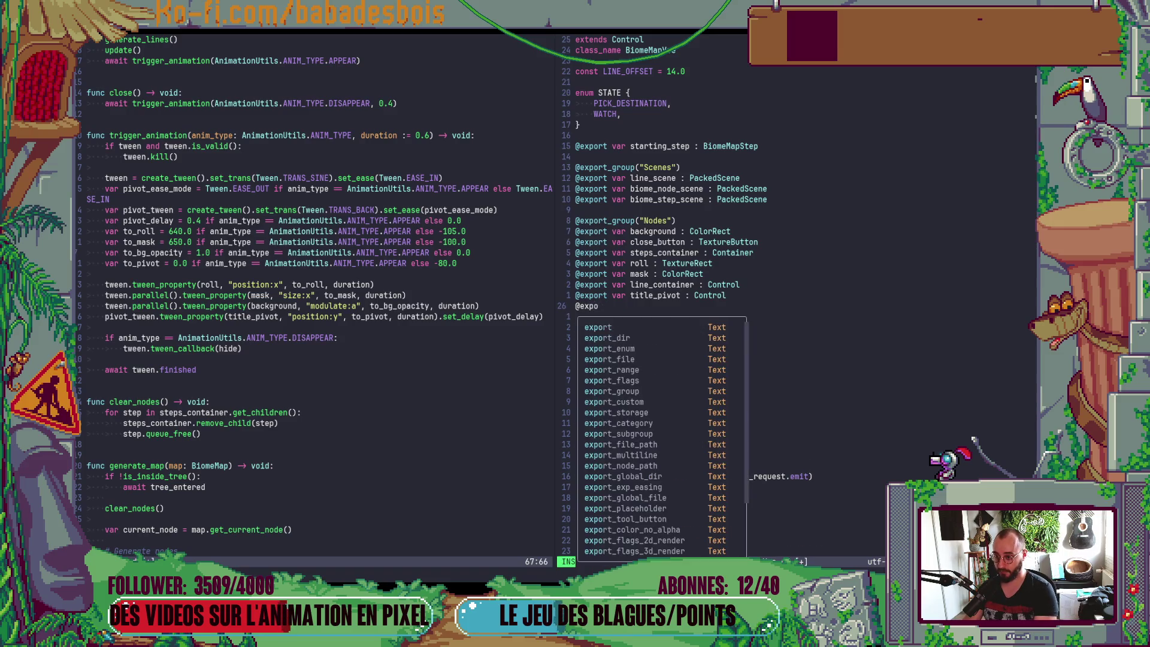
{"action": "type", "text": "var hero_tok"}
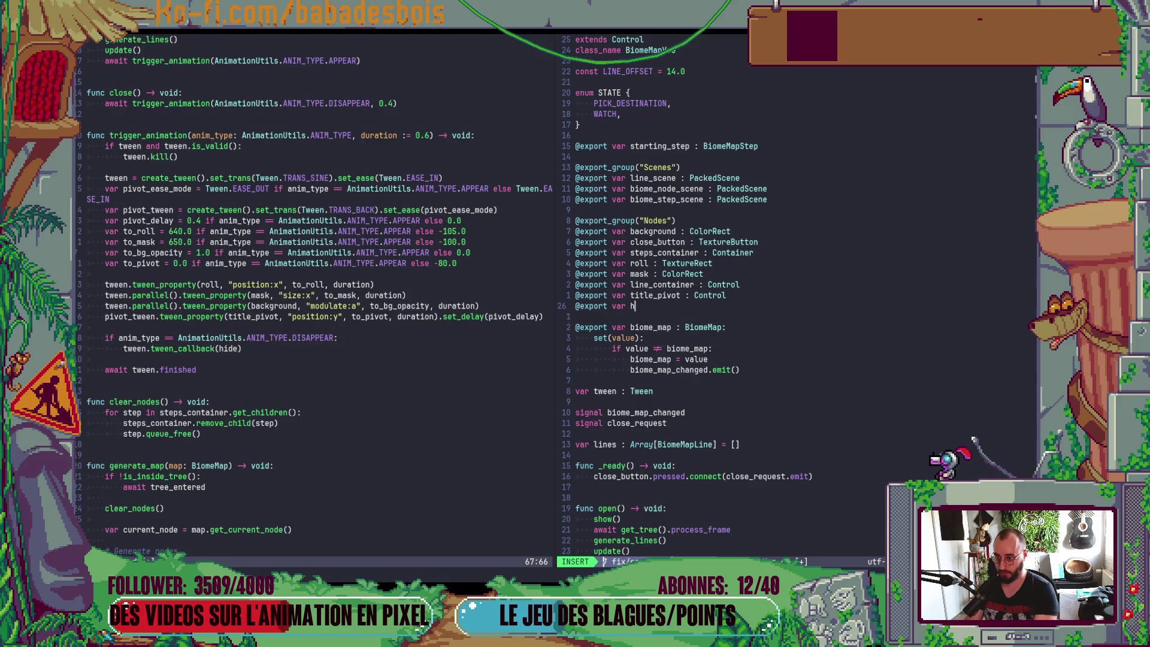
{"action": "type", "text": "en : "}
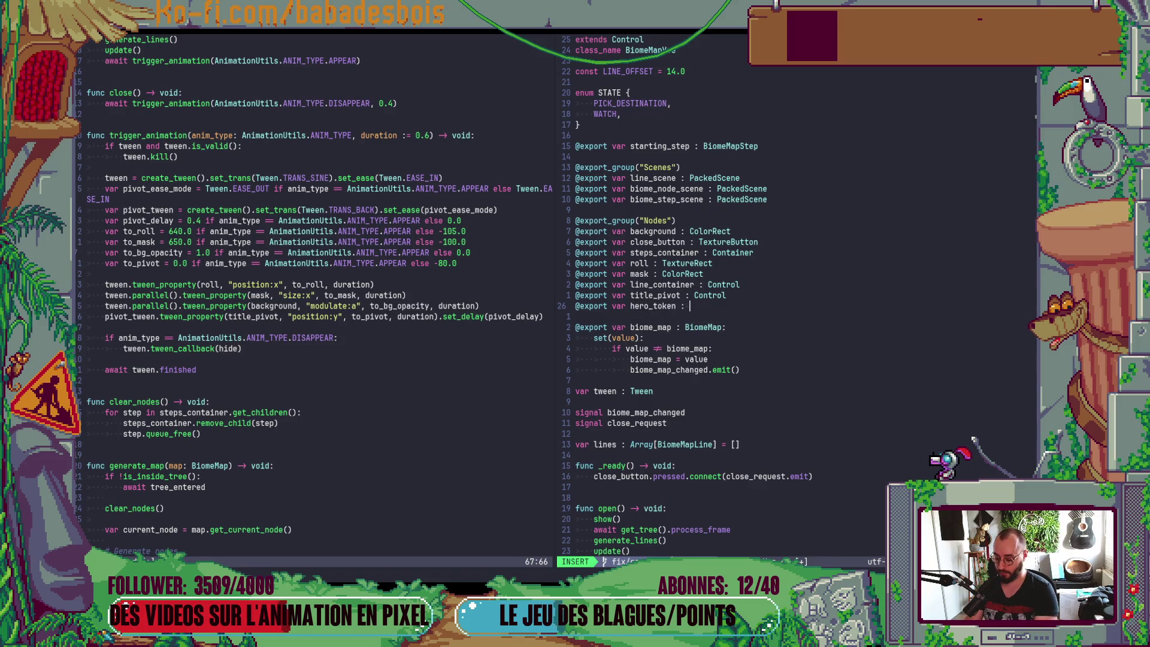
{"action": "type", "text": "textu"}
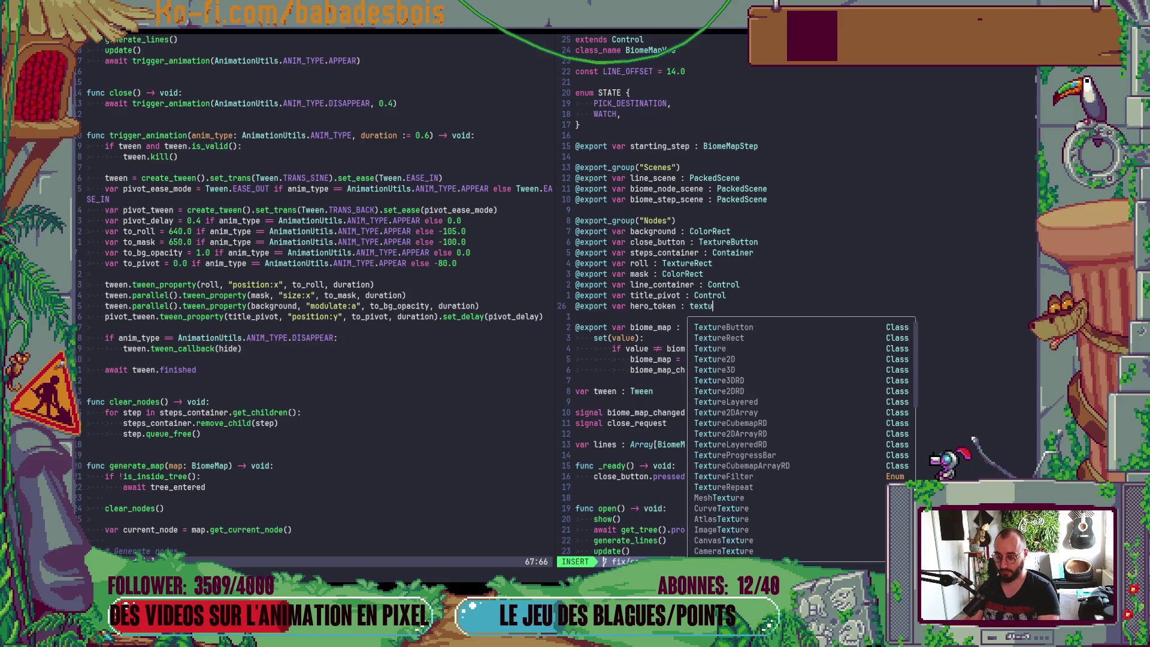
{"action": "key", "text": "ctrl+w"}
{"action": "type", "text": "sprite2"}
{"action": "key", "text": "Return"}
{"action": "key", "text": "Escape"}
{"action": "type", "text": ":w"}
{"action": "key", "text": "Return"}
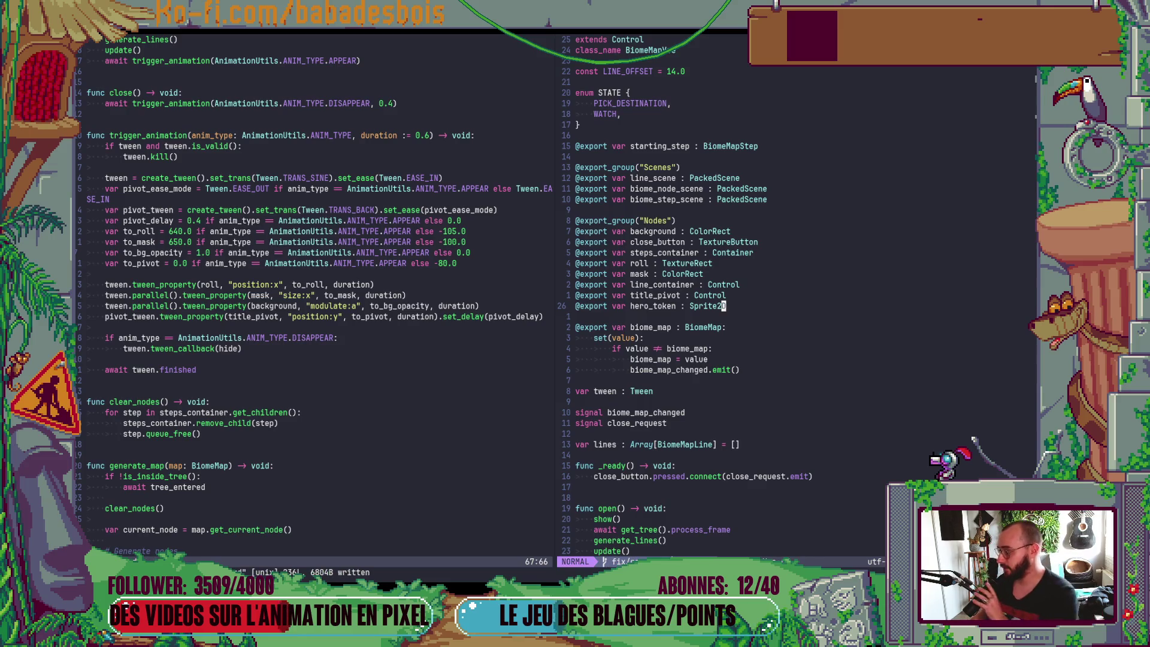
Check the HeroToken node in Godot's scene tree, then return to Neovim
{"action": "key", "text": "alt+Tab"}
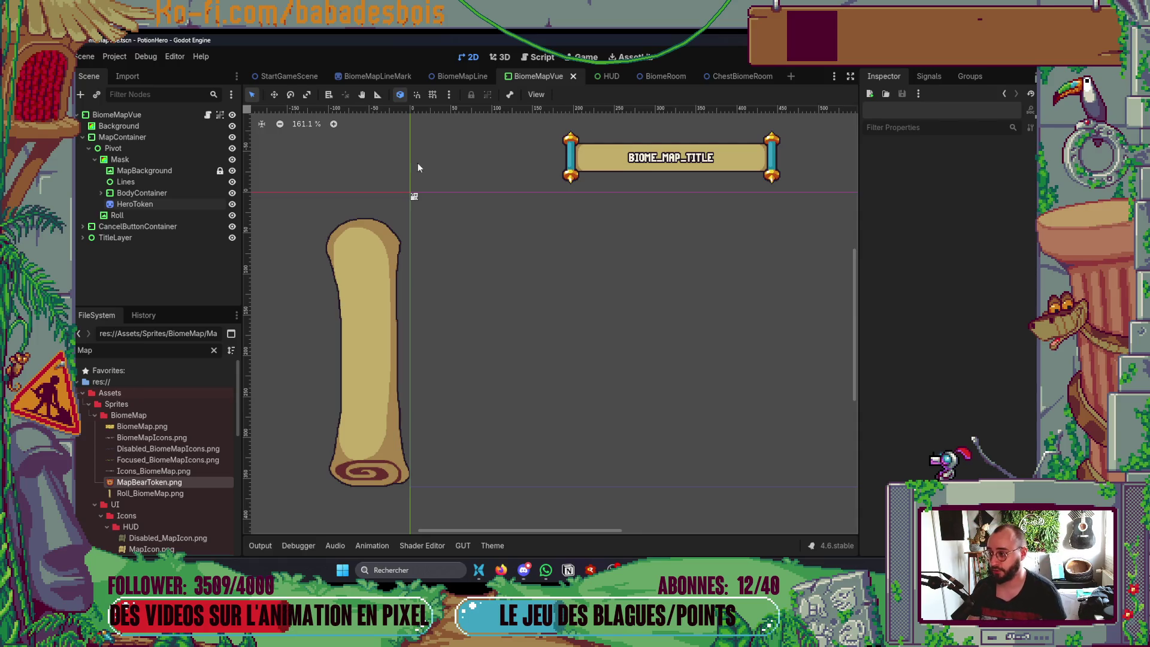
{"action": "scroll", "coordinate": [475, 181], "scroll_direction": "down", "scroll_amount": 3}
{"action": "left_click", "coordinate": [137, 204]}
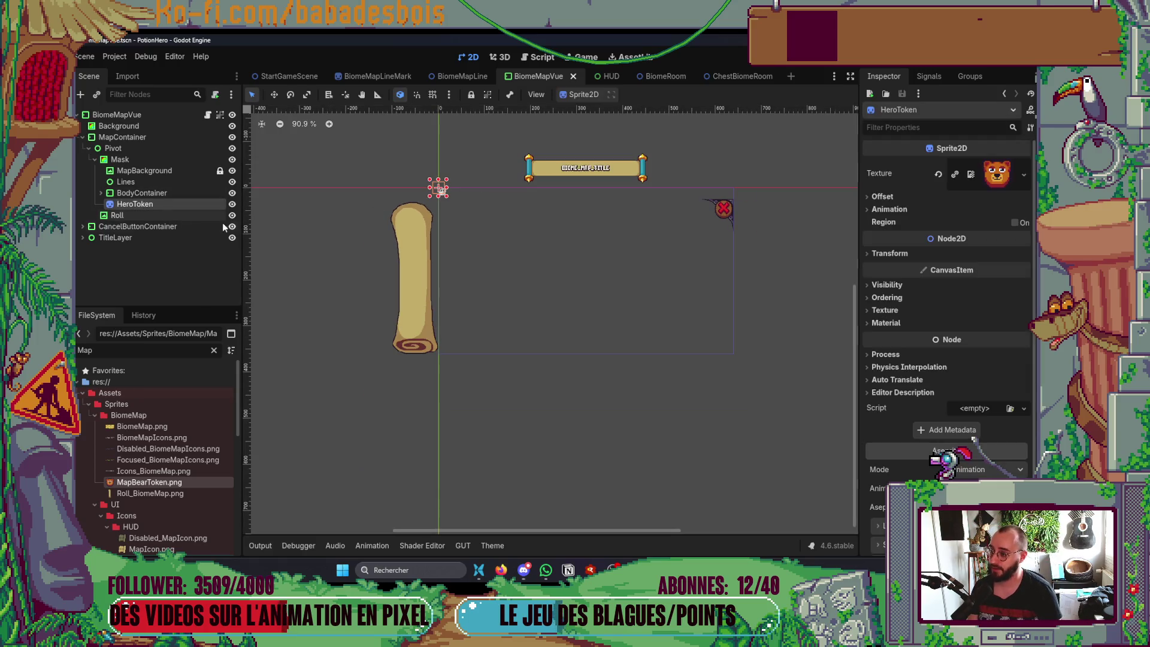
{"action": "scroll", "coordinate": [444, 190], "scroll_direction": "up", "scroll_amount": 3}
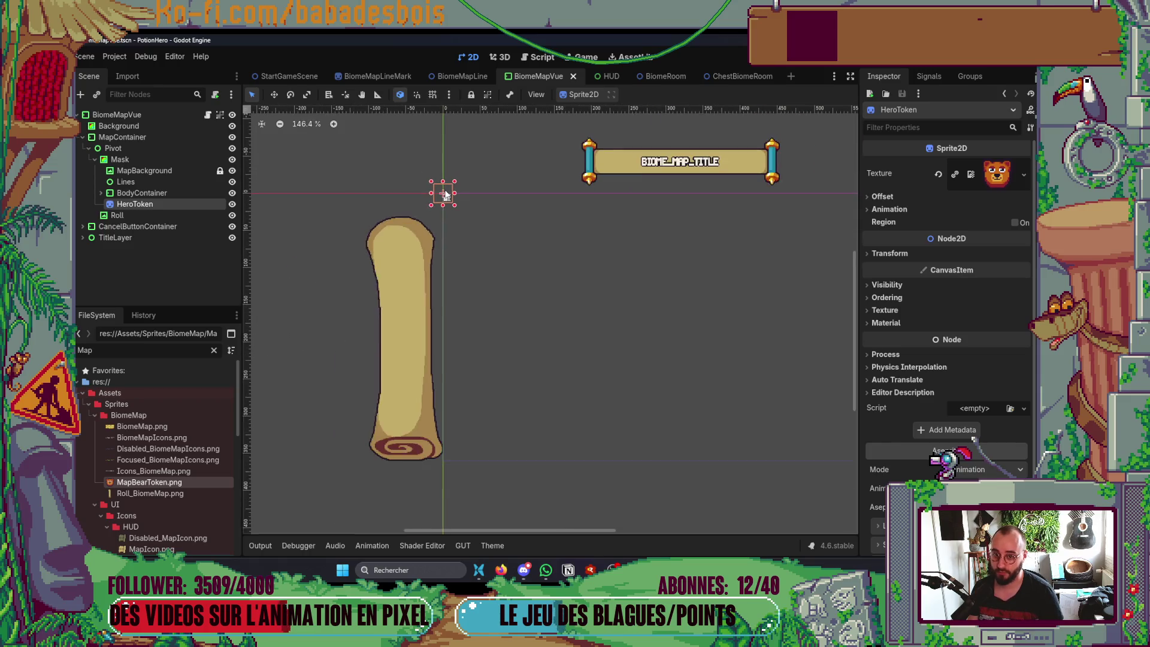
{"action": "scroll", "coordinate": [446, 193], "scroll_direction": "down", "scroll_amount": 2}
{"action": "key", "text": "alt+Tab"}
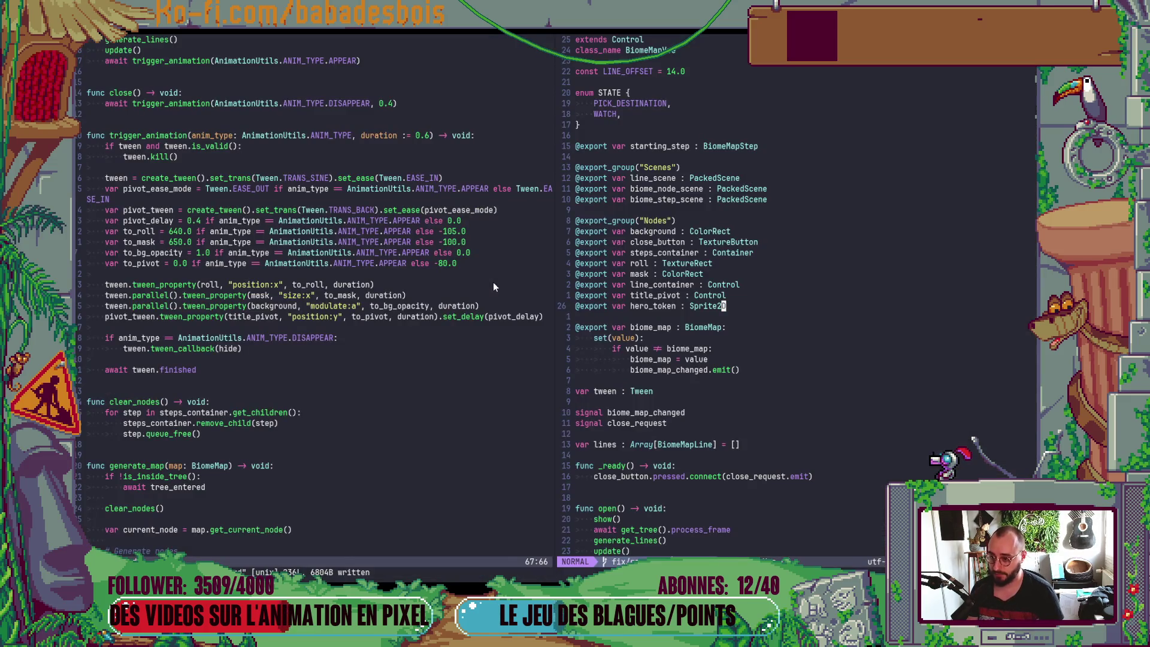
Read through BiomeMapVue.gd's map-building code
{"action": "scroll", "coordinate": [494, 283], "scroll_direction": "down", "scroll_amount": 4}
{"action": "scroll", "coordinate": [587, 315], "scroll_direction": "down", "scroll_amount": 13}
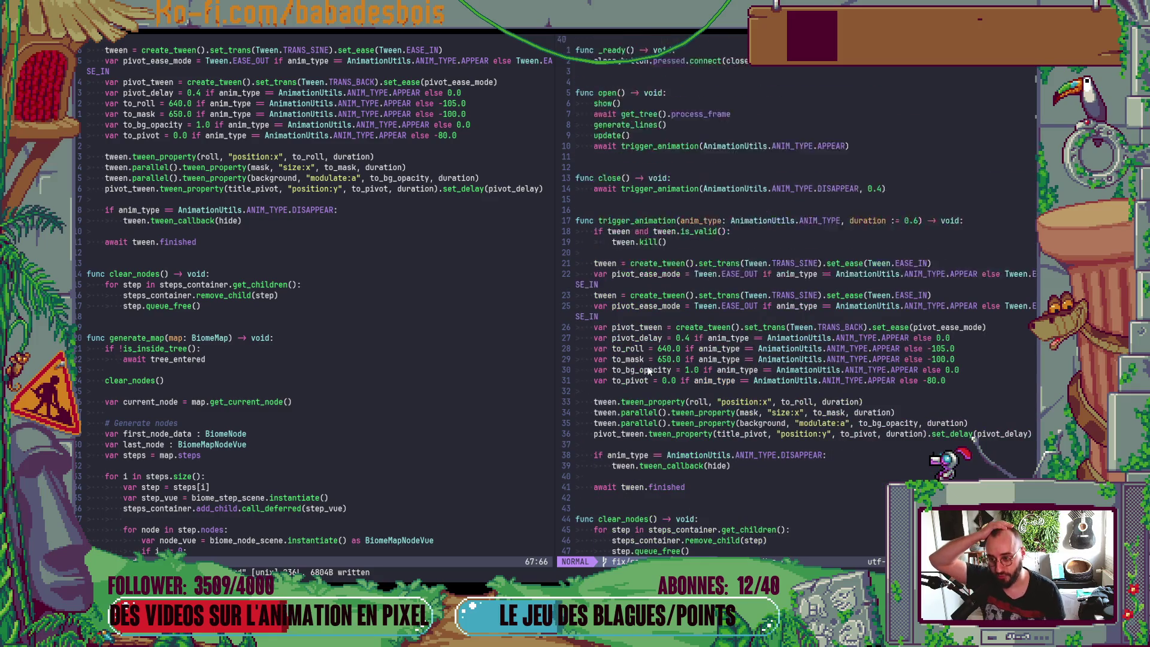
{"action": "scroll", "coordinate": [647, 371], "scroll_direction": "down", "scroll_amount": 14}
{"action": "scroll", "coordinate": [638, 366], "scroll_direction": "down", "scroll_amount": 2}
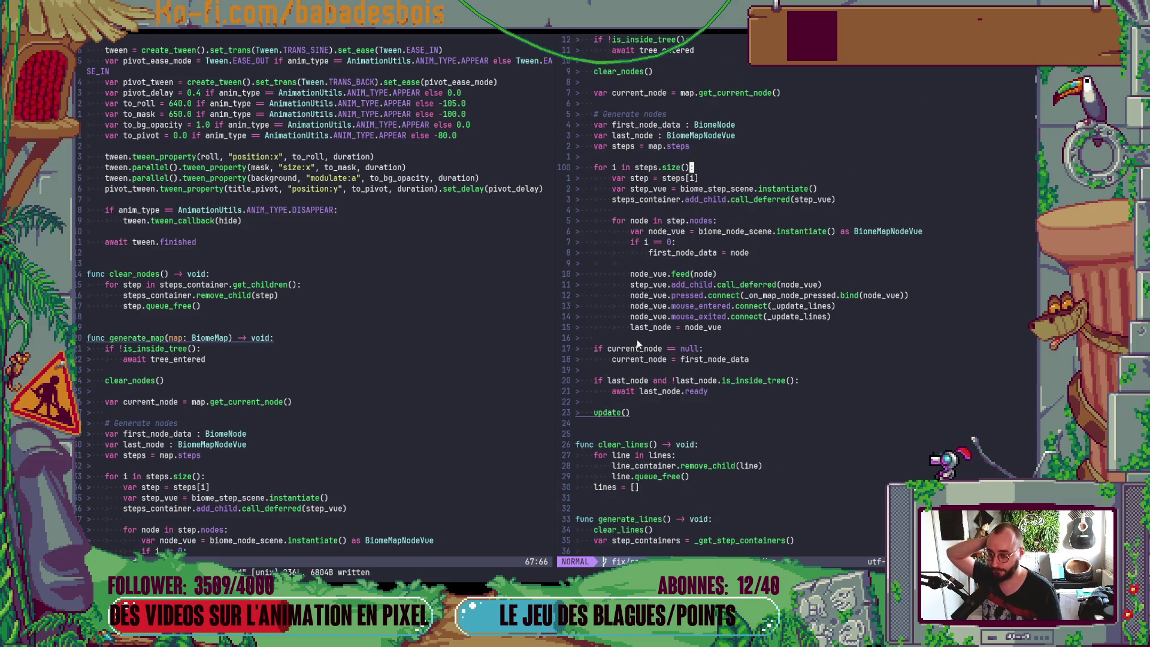
{"action": "scroll", "coordinate": [638, 342], "scroll_direction": "down", "scroll_amount": 7}
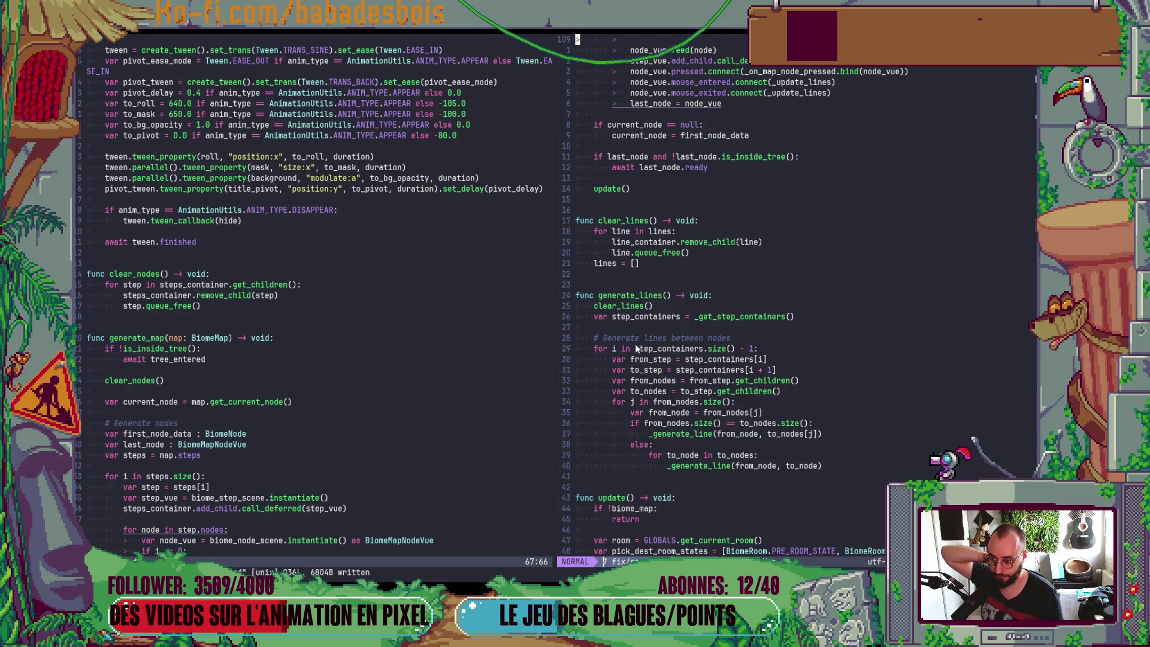
{"action": "scroll", "coordinate": [637, 349], "scroll_direction": "down", "scroll_amount": 3}
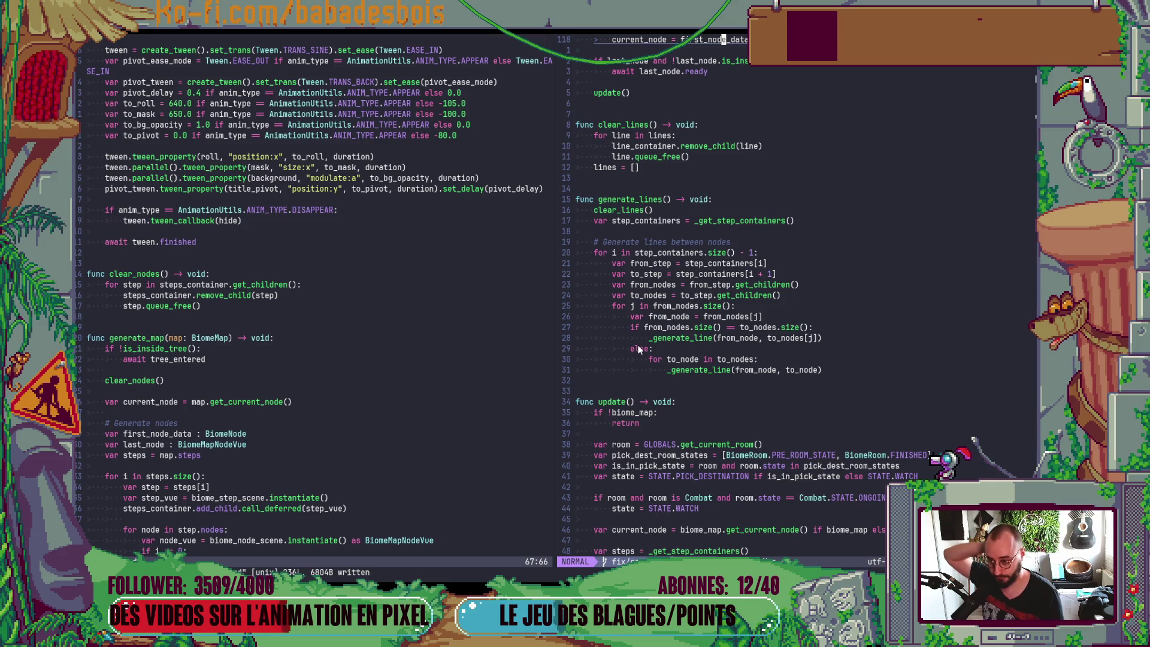
{"action": "scroll", "coordinate": [638, 348], "scroll_direction": "down", "scroll_amount": 2}
{"action": "scroll", "coordinate": [638, 349], "scroll_direction": "down", "scroll_amount": 5}
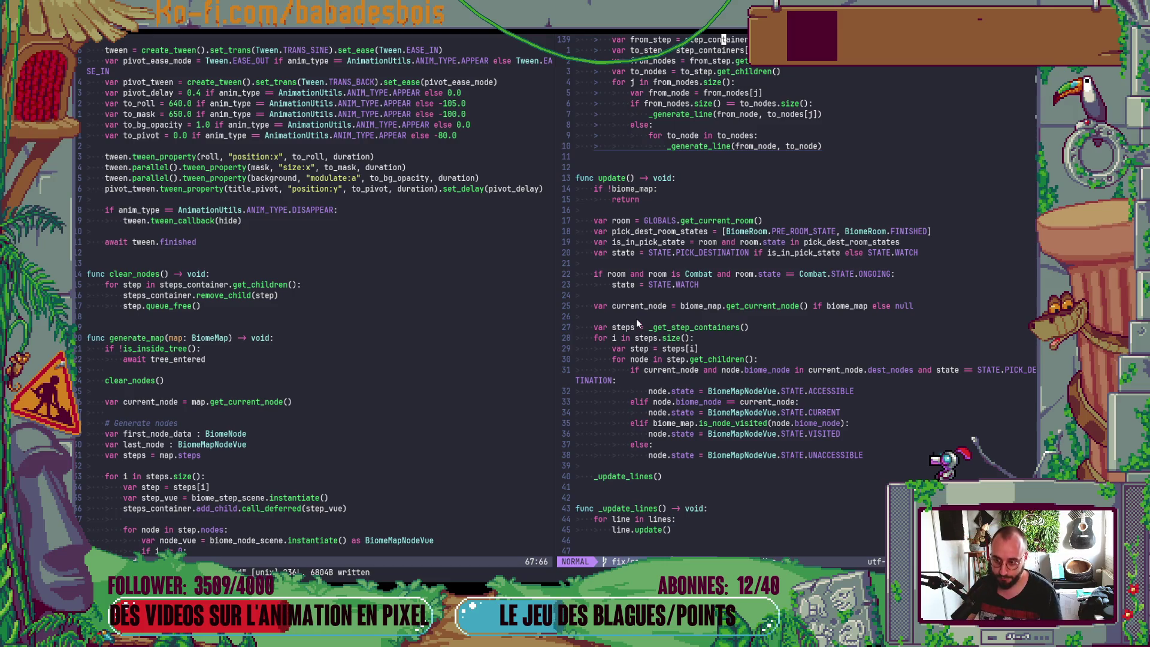
{"action": "scroll", "coordinate": [636, 318], "scroll_direction": "up", "scroll_amount": 15}
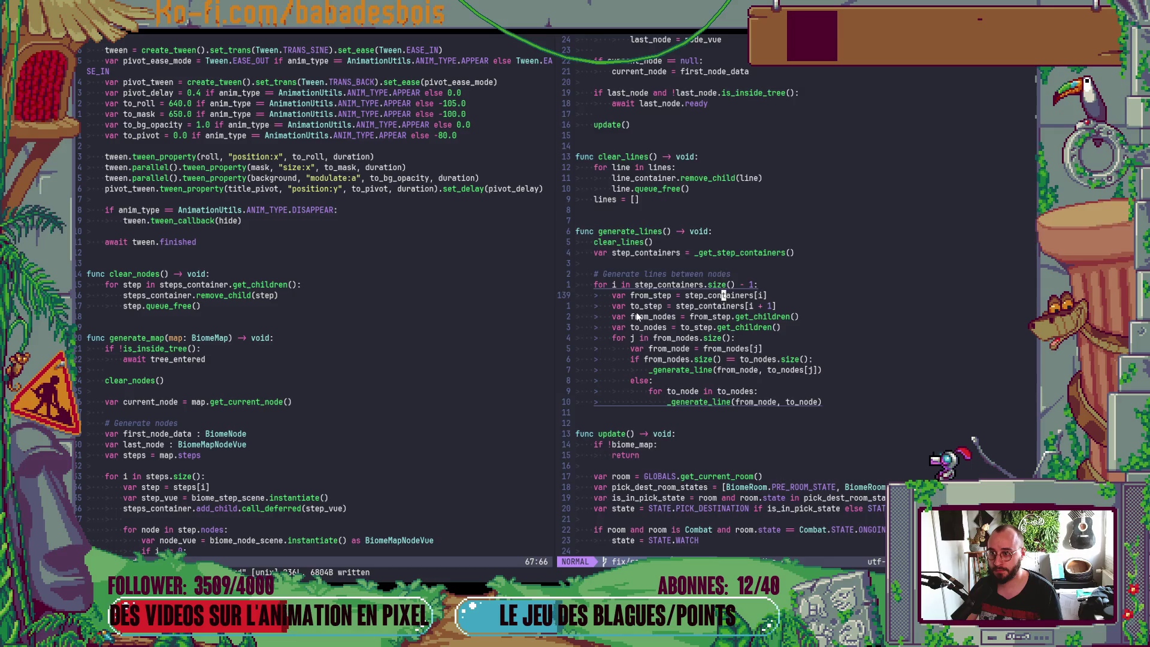
{"action": "scroll", "coordinate": [637, 312], "scroll_direction": "up", "scroll_amount": 12}
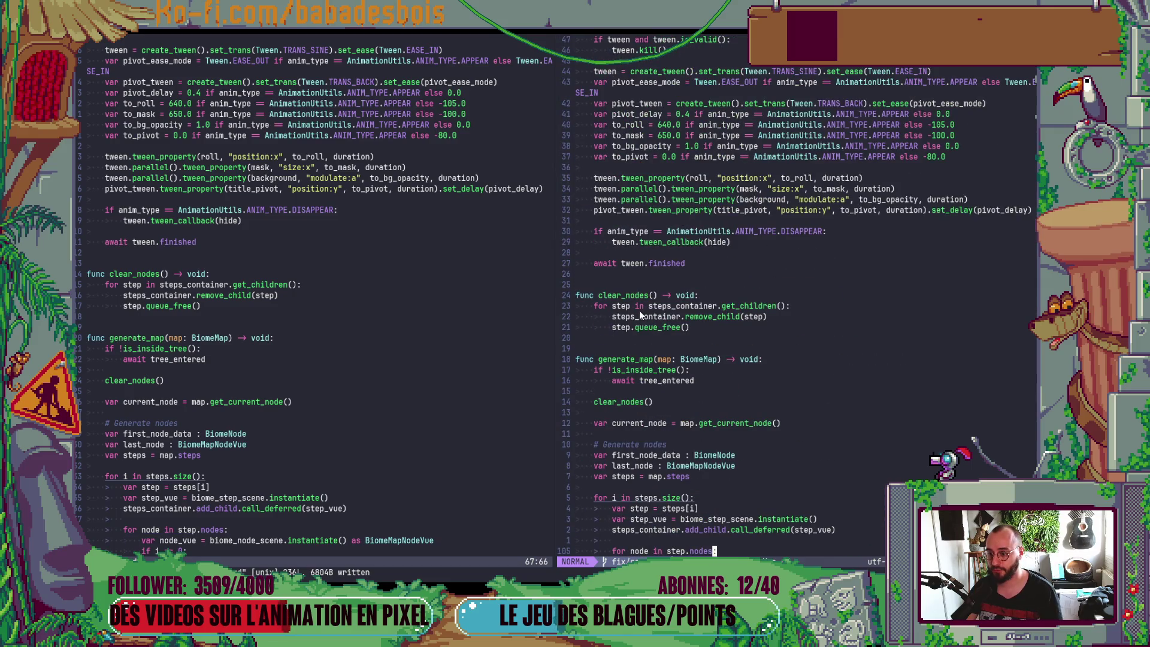
{"action": "scroll", "coordinate": [639, 311], "scroll_direction": "up", "scroll_amount": 1}
{"action": "scroll", "coordinate": [639, 311], "scroll_direction": "down", "scroll_amount": 10}
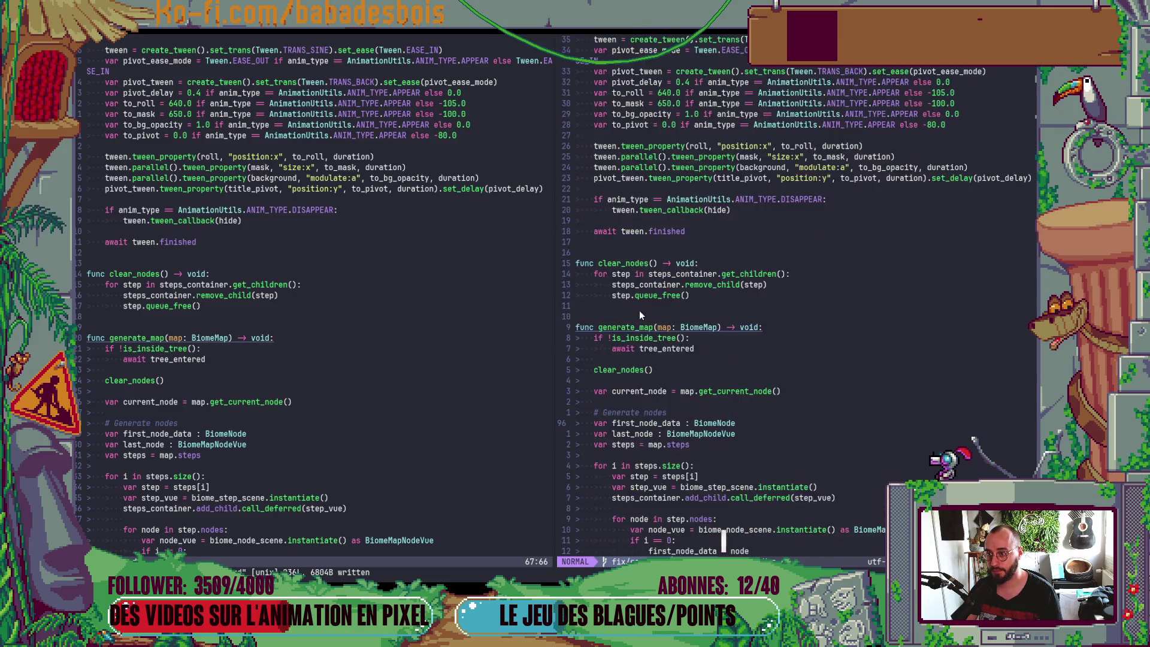
{"action": "scroll", "coordinate": [651, 433], "scroll_direction": "up", "scroll_amount": 2}
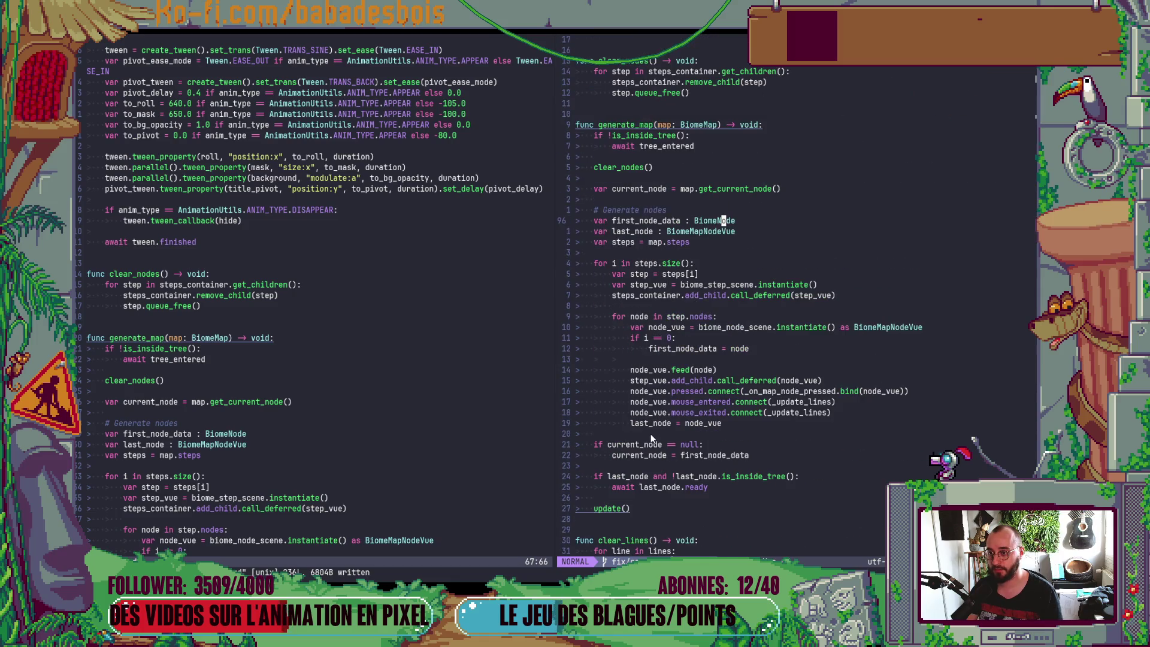
{"action": "scroll", "coordinate": [652, 434], "scroll_direction": "up", "scroll_amount": 15}
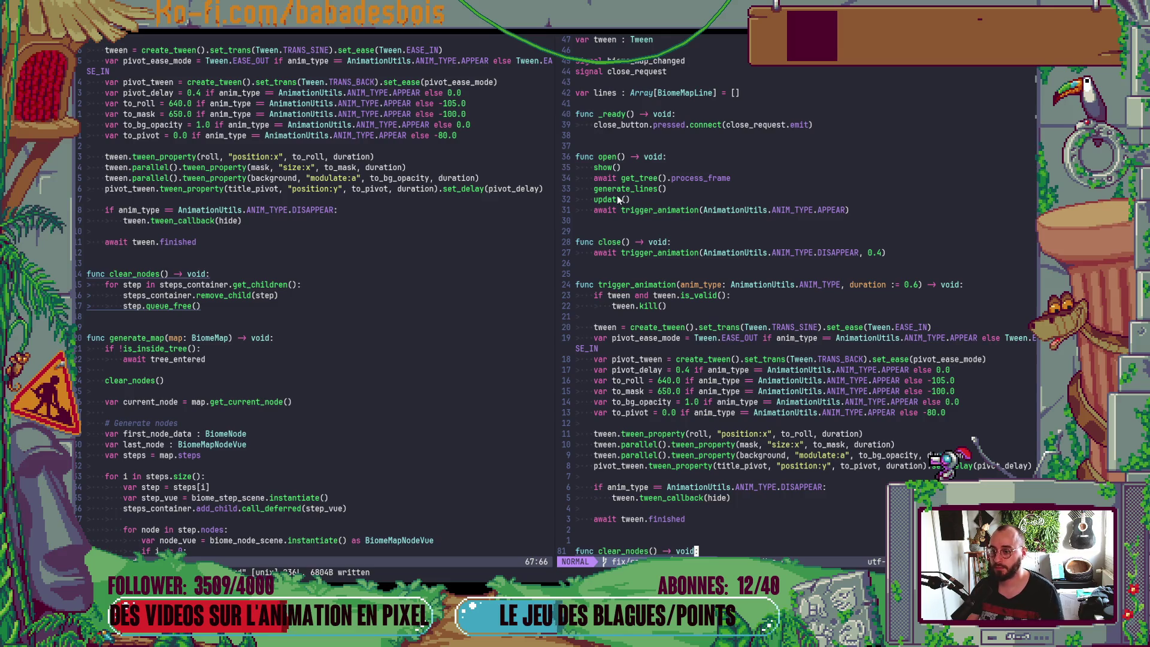
Place the caret on generate_map and start a project-wide word search for it
{"action": "scroll", "coordinate": [617, 195], "scroll_direction": "down", "scroll_amount": 10}
{"action": "left_click", "coordinate": [646, 255]}
{"action": "key", "text": "space"}
Preview the generate_map matches in Biome.gd, Globals.gd and BiomeMap.gd, then close Telescope
{"action": "key", "text": "f"}
{"action": "key", "text": "w"}
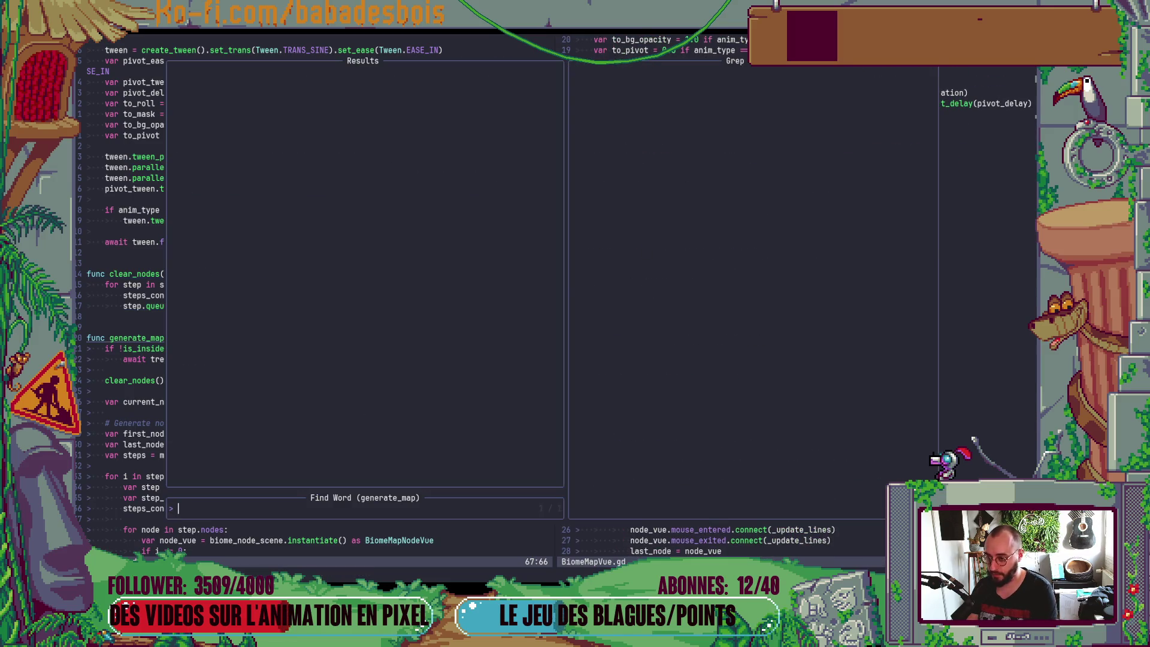
{"action": "key", "text": "ctrl+p"}
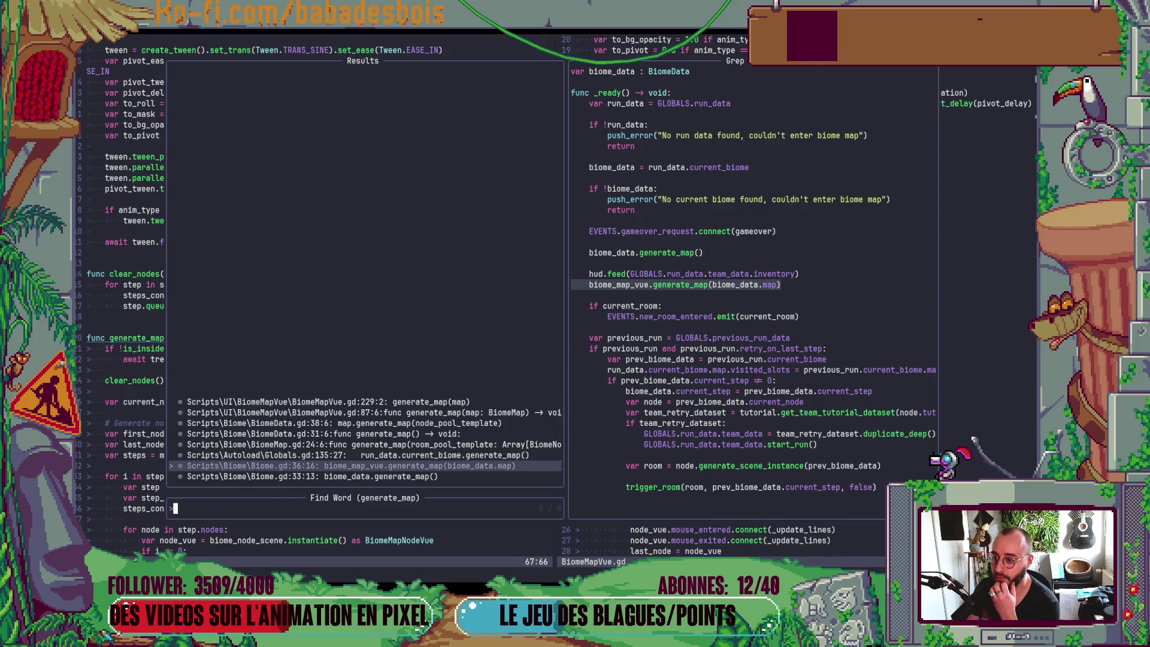
{"action": "key", "text": "ctrl+p"}
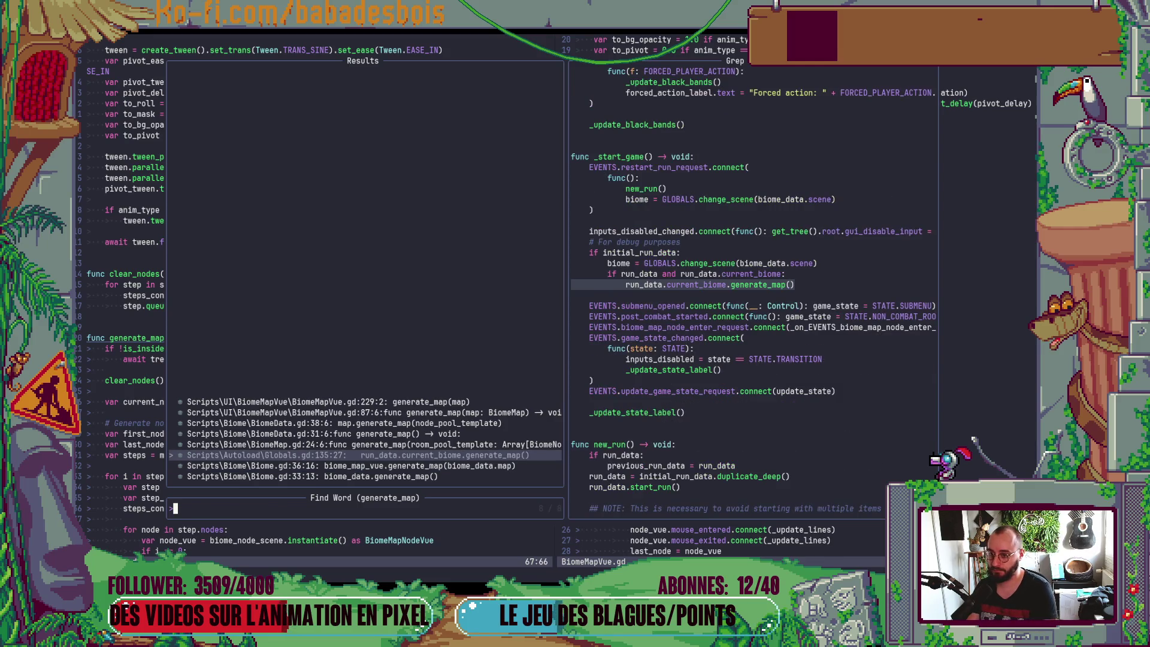
{"action": "key", "text": "ctrl+p"}
{"action": "key", "text": "ctrl+n"}
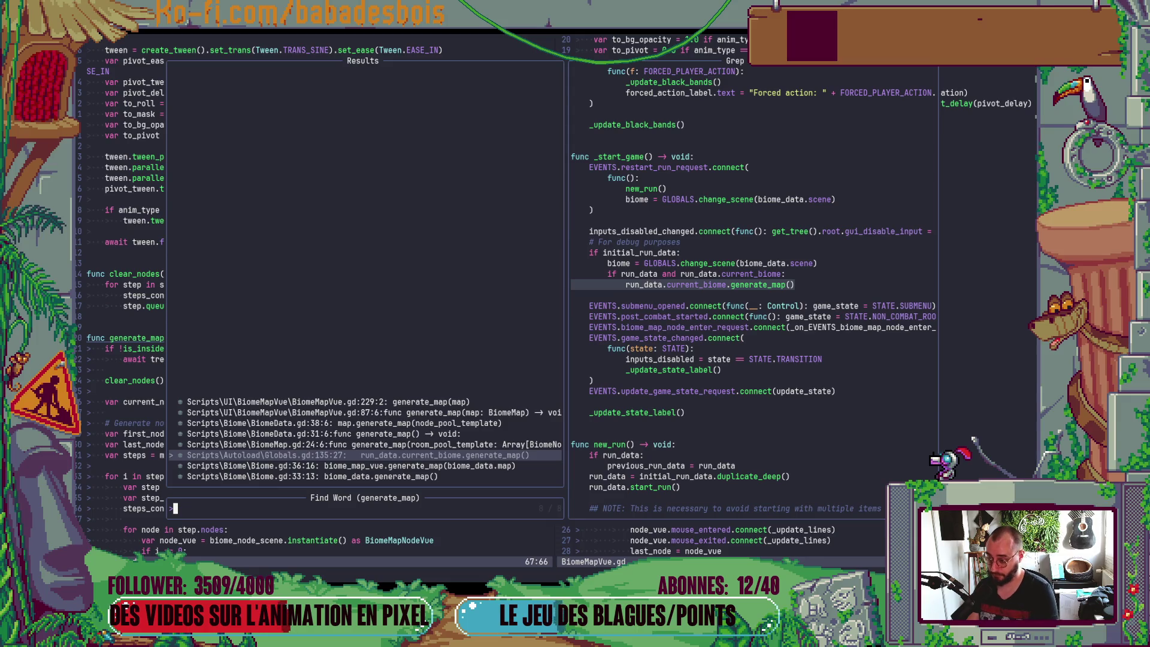
{"action": "key", "text": "ctrl+n"}
{"action": "key", "text": "Escape"}
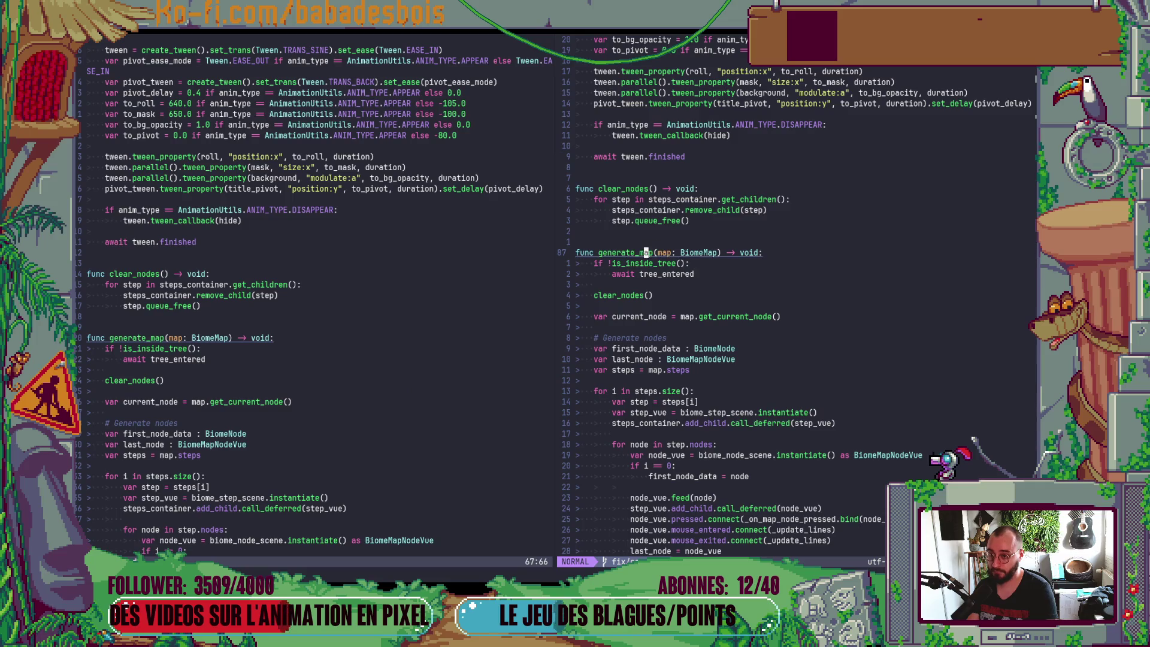
Delete the generate_lines() line from open(), save, and run the game with F5
{"action": "key", "text": "ctrl+u"}
{"action": "key", "text": "ctrl+u"}
{"action": "key", "text": "k"}
{"action": "key", "text": "k"}
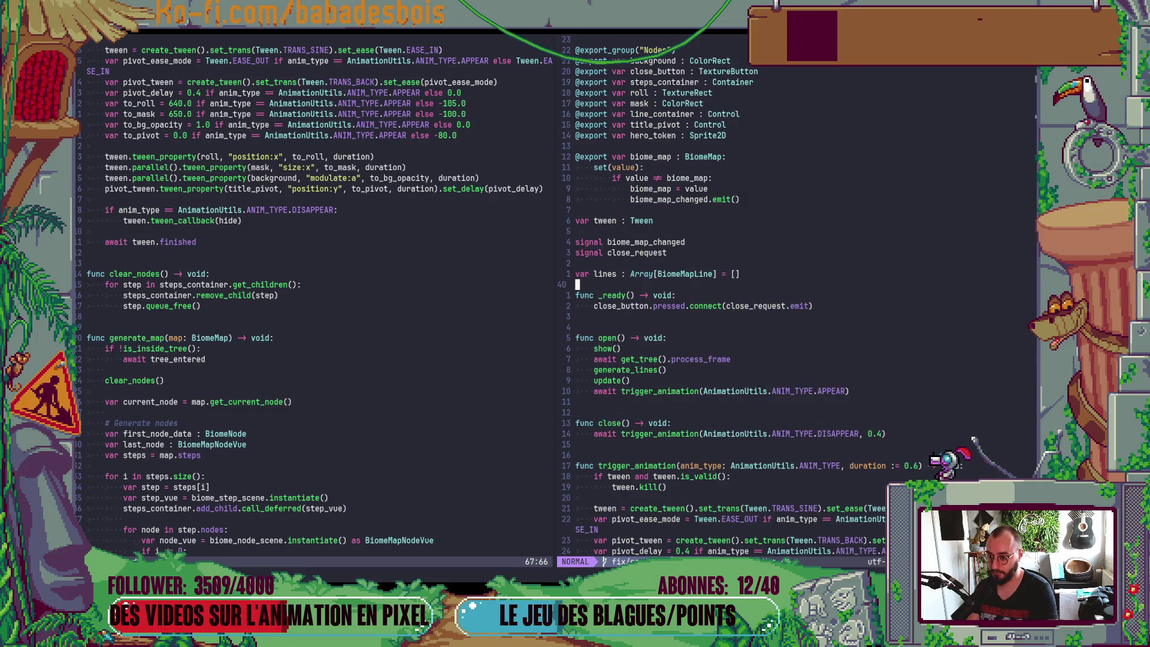
{"action": "key", "text": "j"}
{"action": "key", "text": "j"}
{"action": "key", "text": "j"}
{"action": "key", "text": "d"}
{"action": "key", "text": "d"}
{"action": "type", "text": ":w"}
{"action": "key", "text": "Return"}
{"action": "key", "text": "alt+Tab"}
{"action": "key", "text": "F5"}
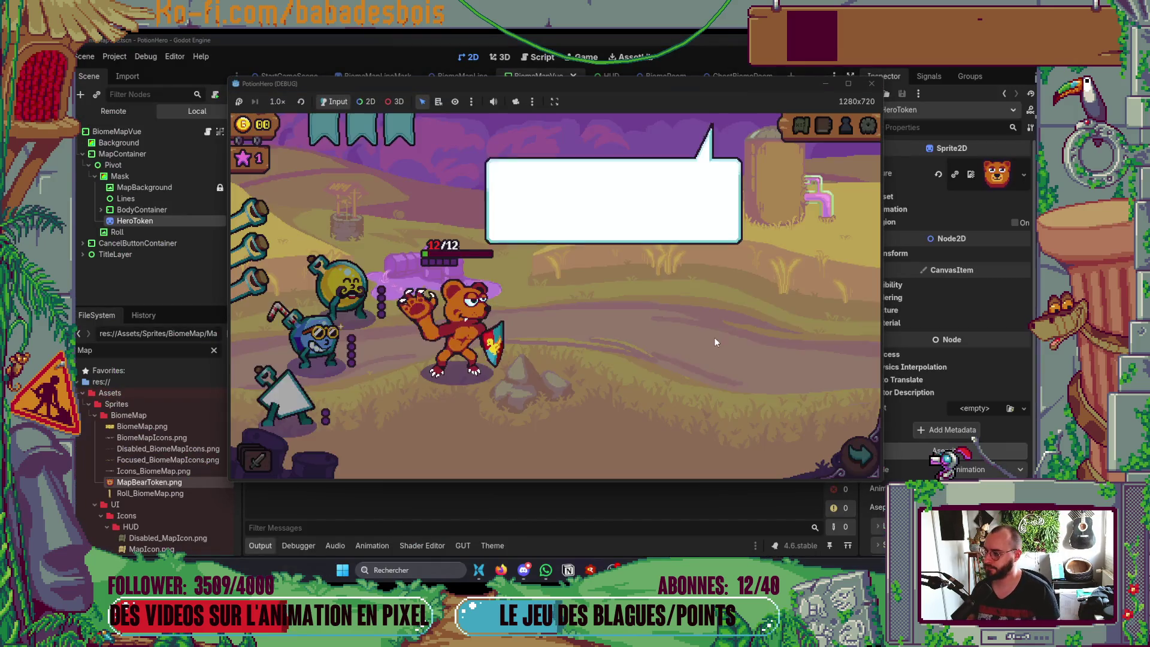
Click through the dialogue, toggle the Ferme malfamée dungeon map, then close the game
{"action": "left_click", "coordinate": [739, 319]}
{"action": "left_click", "coordinate": [749, 310]}
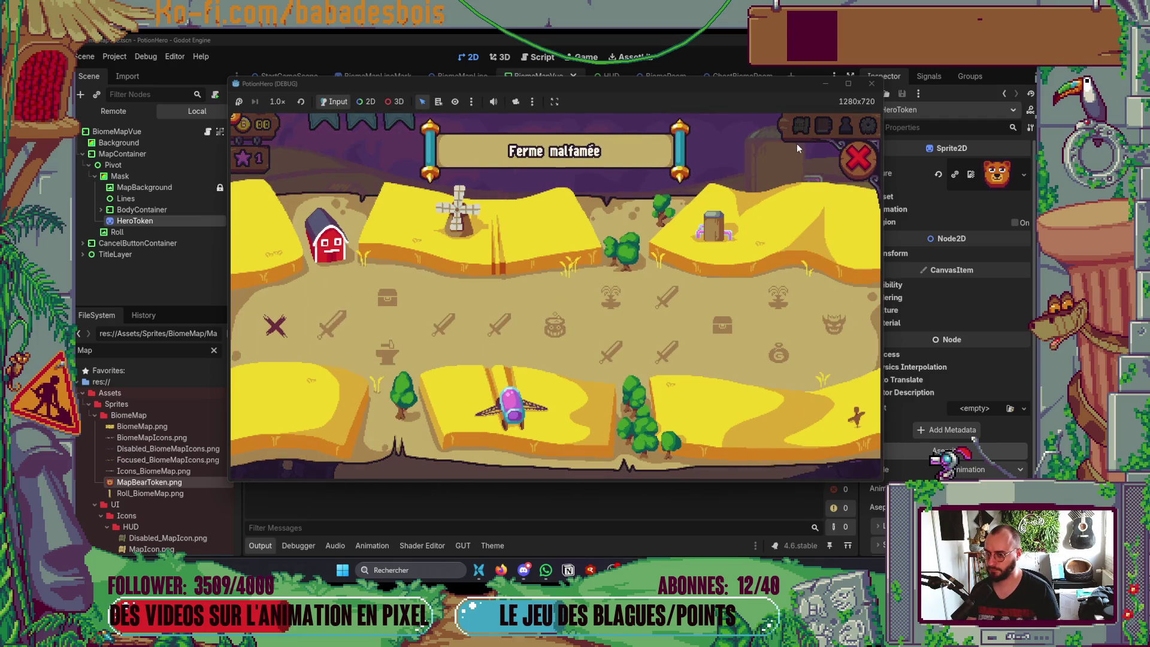
{"action": "left_click", "coordinate": [801, 128]}
{"action": "left_click", "coordinate": [806, 128]}
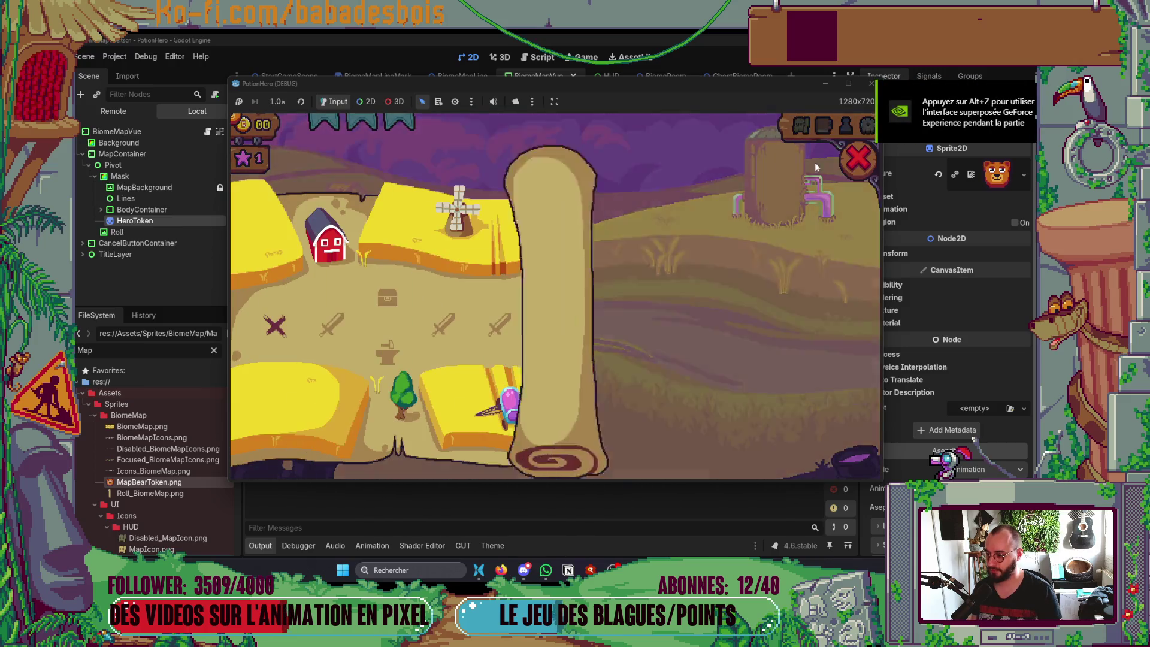
{"action": "left_click", "coordinate": [801, 128]}
{"action": "left_click", "coordinate": [871, 84]}
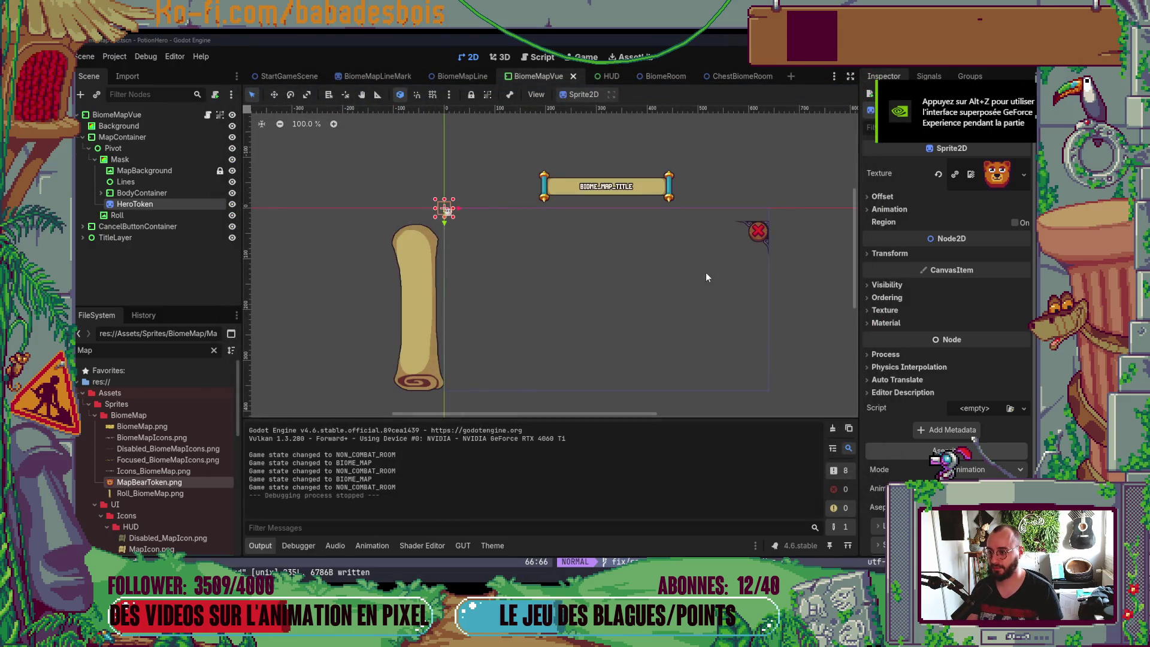
{"action": "key", "text": "alt+Tab"}
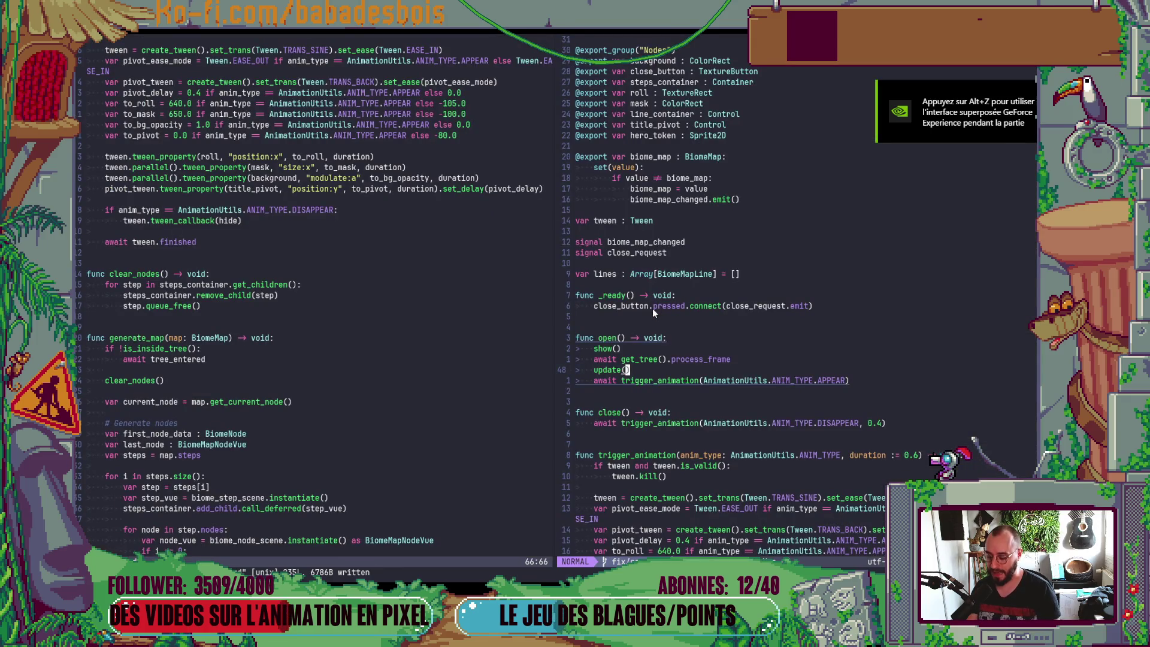
Insert a generate_lines() call above update() and save the script
{"action": "type", "text": "Ogenerate_lines()"}
{"action": "key", "text": "Escape"}
{"action": "type", "text": ":w"}
{"action": "key", "text": "Return"}
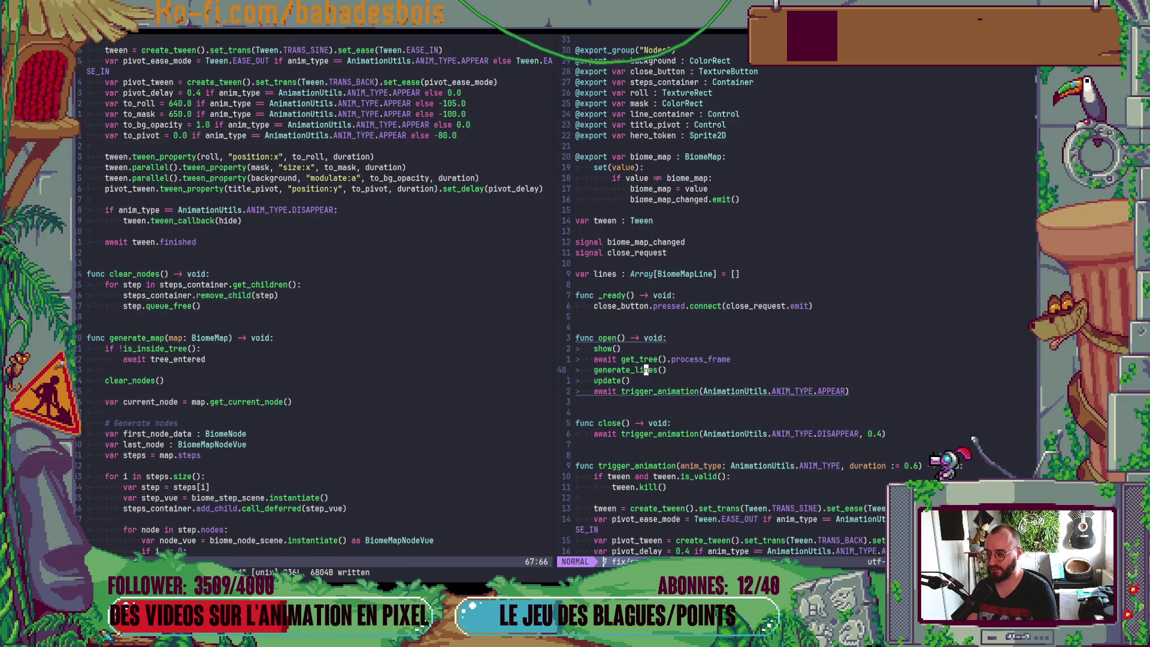
{"action": "key", "text": "alt+Tab"}
{"action": "key", "text": "alt+Tab"}
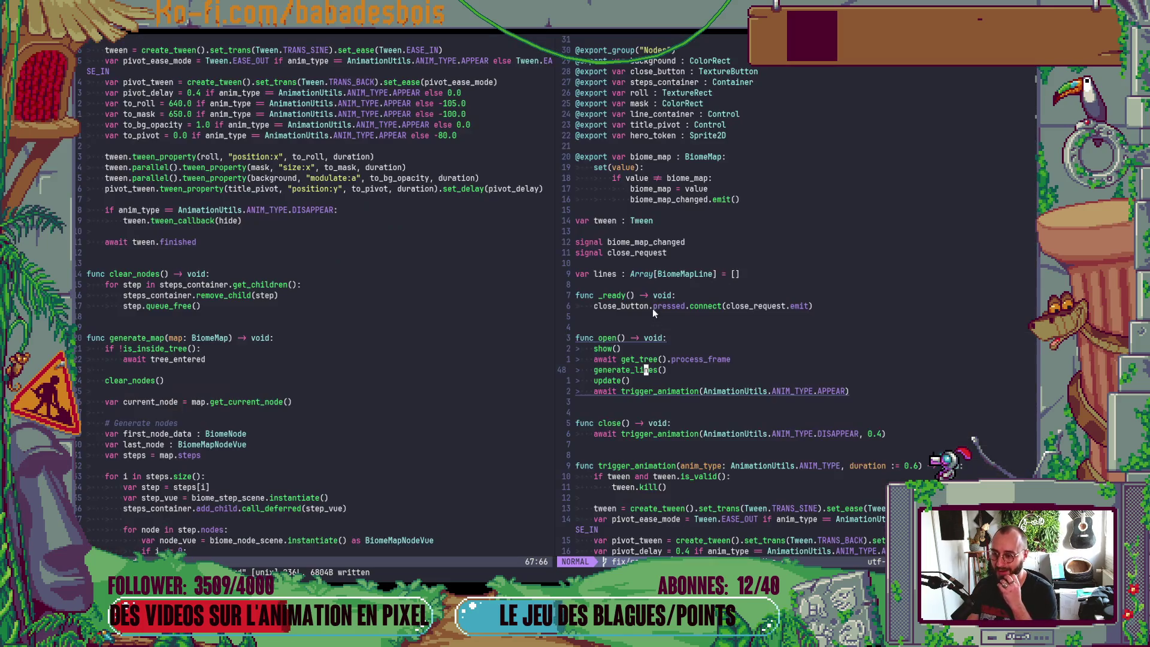
Move the frame-wait and generate_lines() lines to the end of _ready() and rerun the game
{"action": "key", "text": "k"}
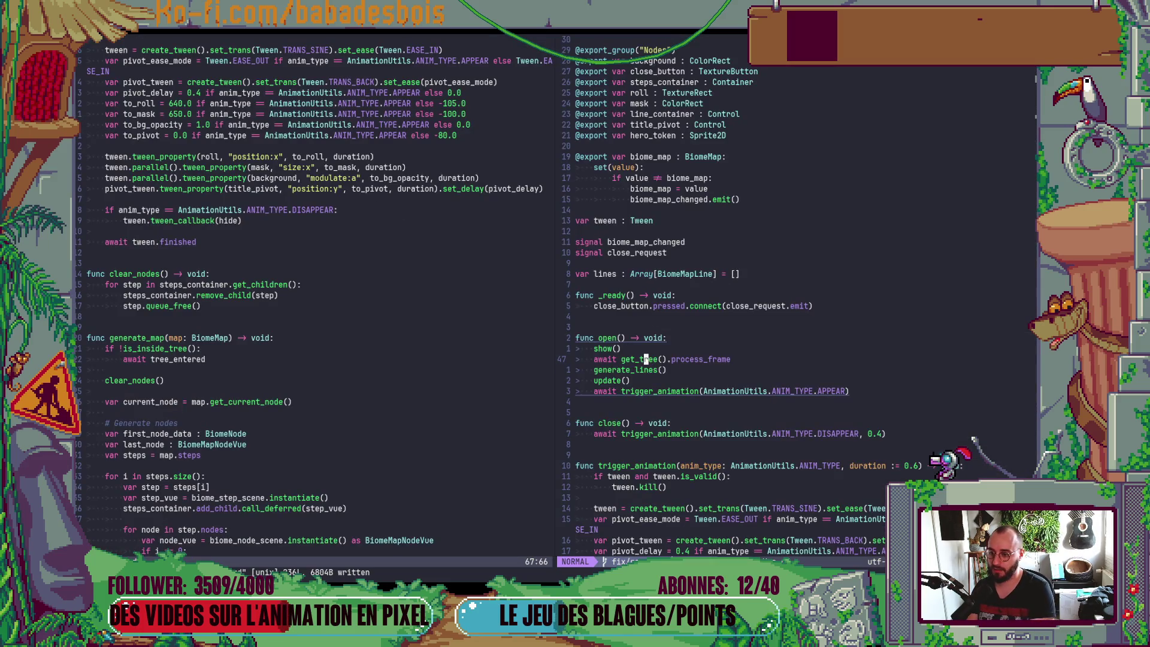
{"action": "key", "text": "V"}
{"action": "key", "text": "j"}
{"action": "key", "text": "K"}
{"action": "key", "text": "K"}
{"action": "key", "text": "K"}
{"action": "key", "text": "Escape"}
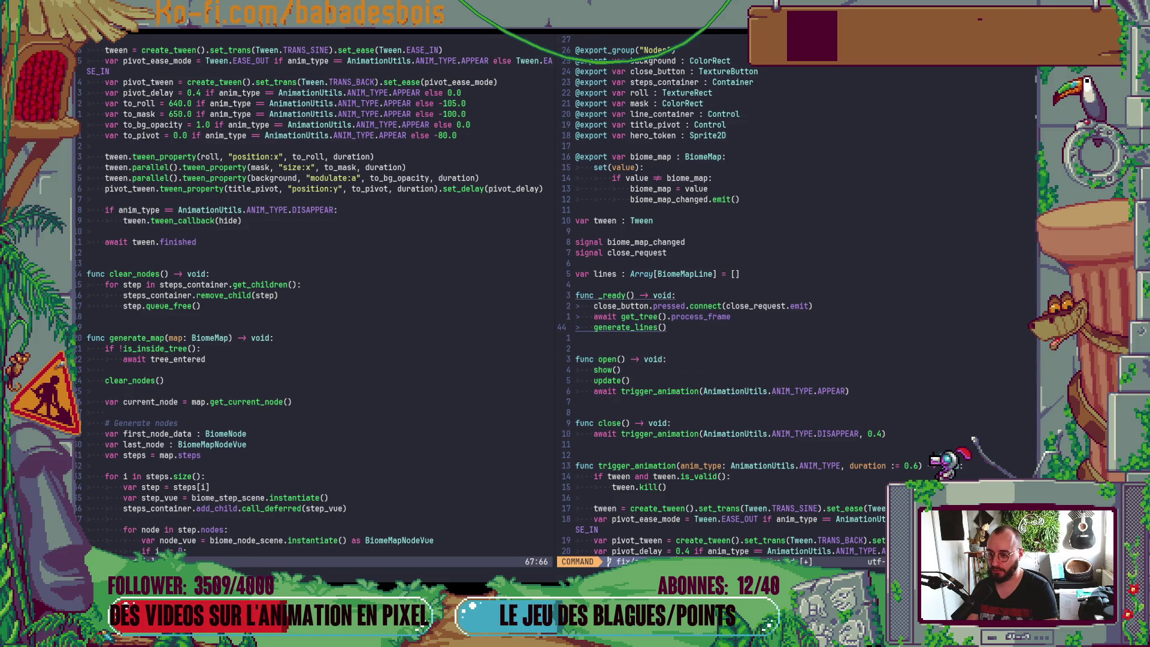
{"action": "key", "text": "alt+Tab"}
{"action": "key", "text": "F5"}
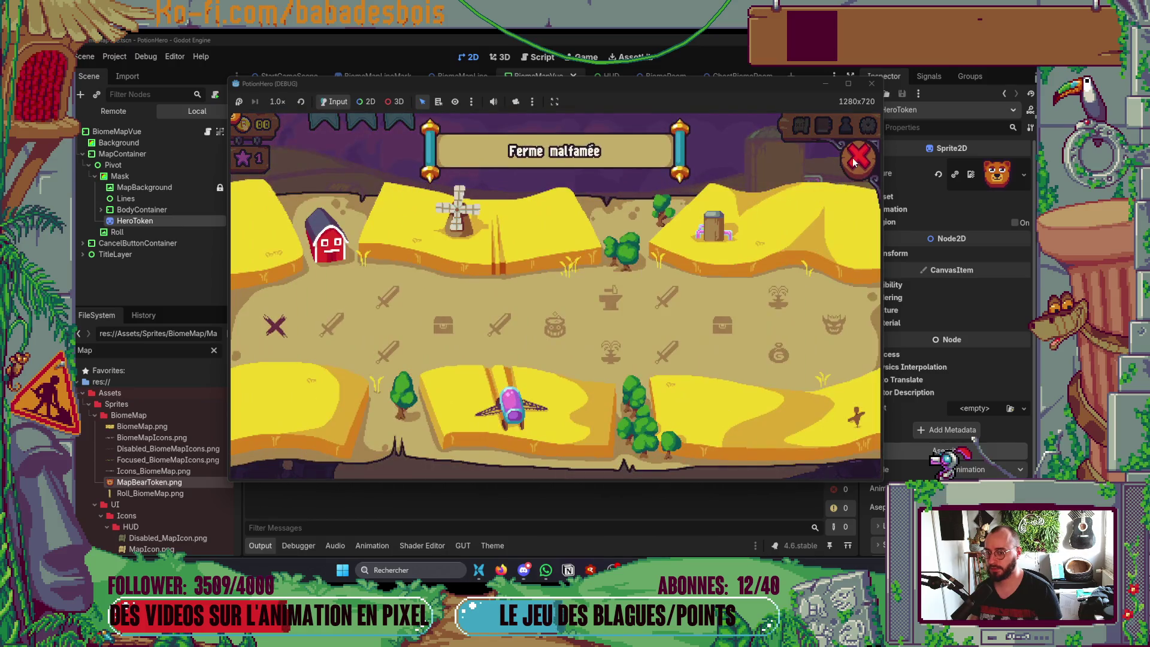
Stop the test run and select the two added lines in _ready()
{"action": "left_click", "coordinate": [858, 157]}
{"action": "left_click", "coordinate": [871, 84]}
{"action": "key", "text": "alt+Tab"}
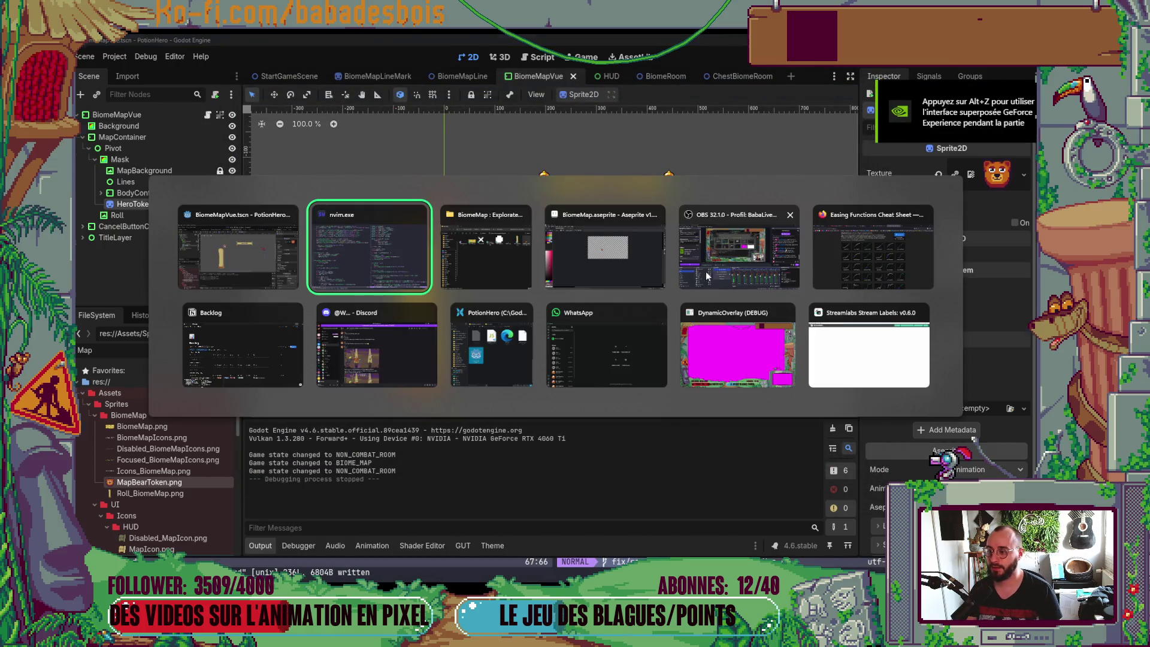
{"action": "key", "text": "k"}
{"action": "key", "text": "shift+v"}
Move the two lines cut from _ready() to just below show() in open()
{"action": "key", "text": "j"}
{"action": "key", "text": "d"}
{"action": "key", "text": "j"}
{"action": "key", "text": "j"}
{"action": "key", "text": "j"}
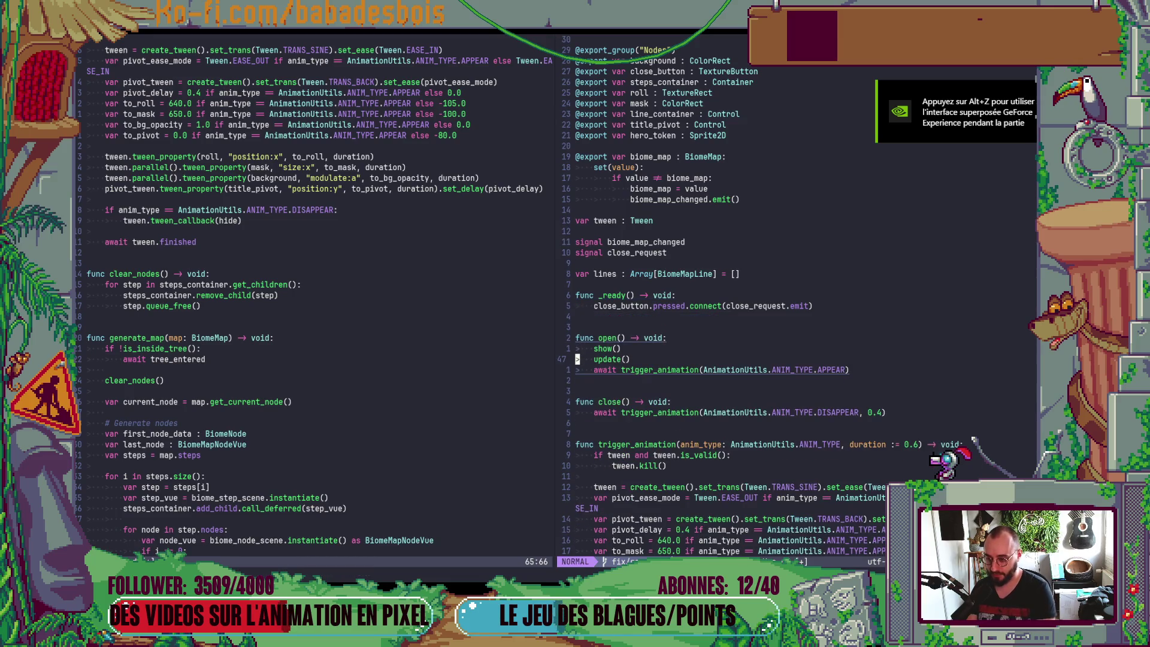
{"action": "key", "text": "p"}
Add a two-line '# HACK' comment: generating lines depends on the container size, known only once visible
{"action": "key", "text": "shift+o"}
{"action": "type", "text": "# HACK"}
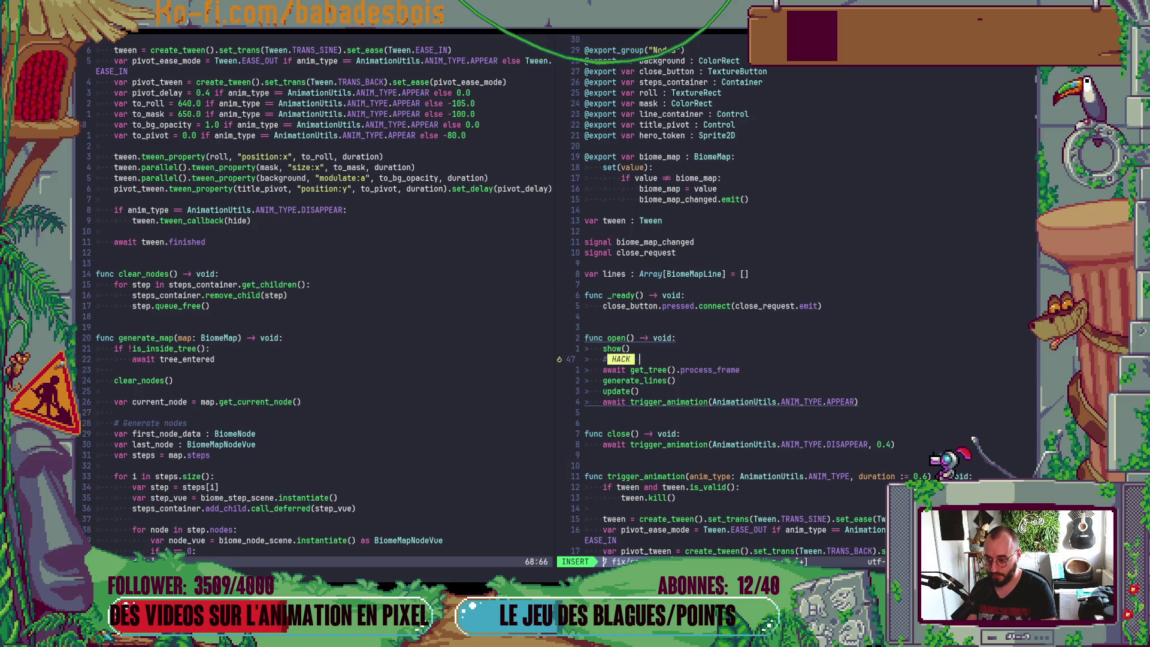
{"action": "type", "text": " T"}
{"action": "key", "text": "BackSpace"}
{"action": "key", "text": "BackSpace"}
{"action": "key", "text": "BackSpace"}
{"action": "type", "text": "his is nvce"}
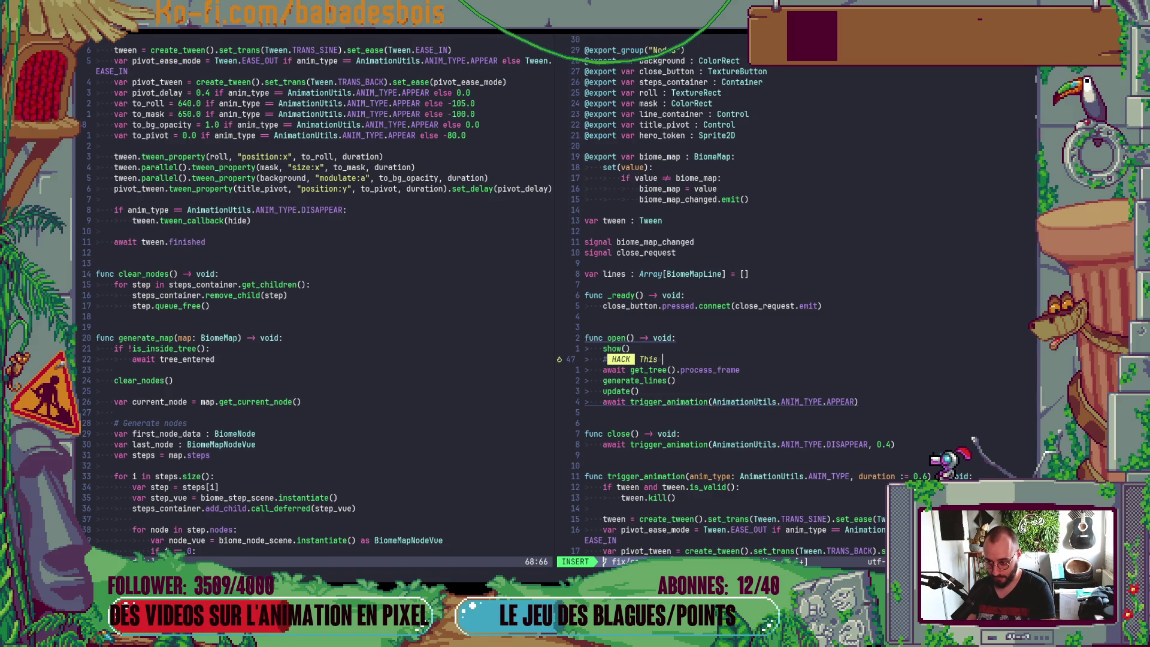
{"action": "key", "text": "BackSpace"}
{"action": "key", "text": "BackSpace"}
{"action": "key", "text": "BackSpace"}
{"action": "type", "text": "ecessary because "}
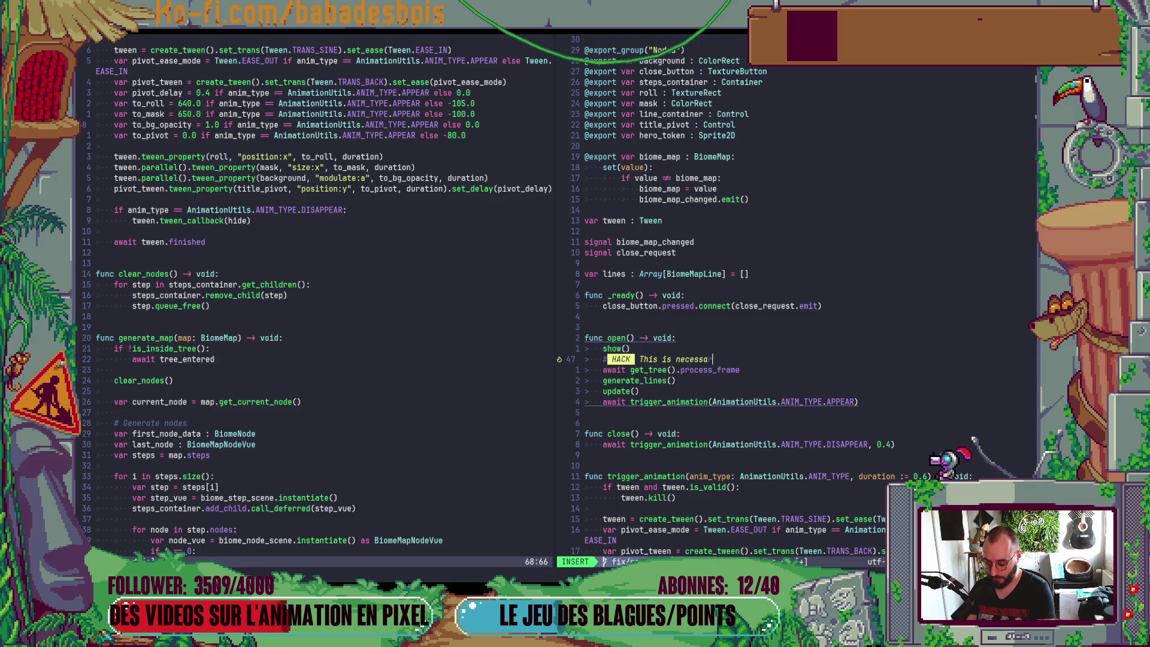
{"action": "type", "text": "generating the lines depends on the size of the"}
{"action": "key", "text": "Return"}
{"action": "type", "text": "container"}
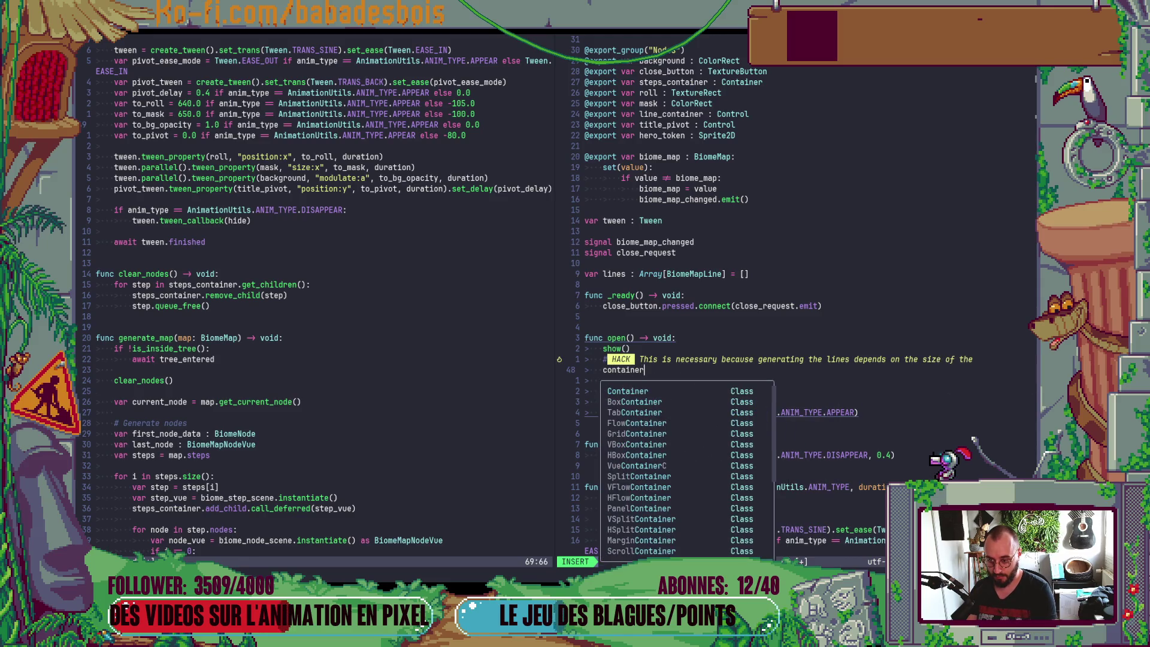
{"action": "key", "text": "Home"}
{"action": "type", "text": "#"}
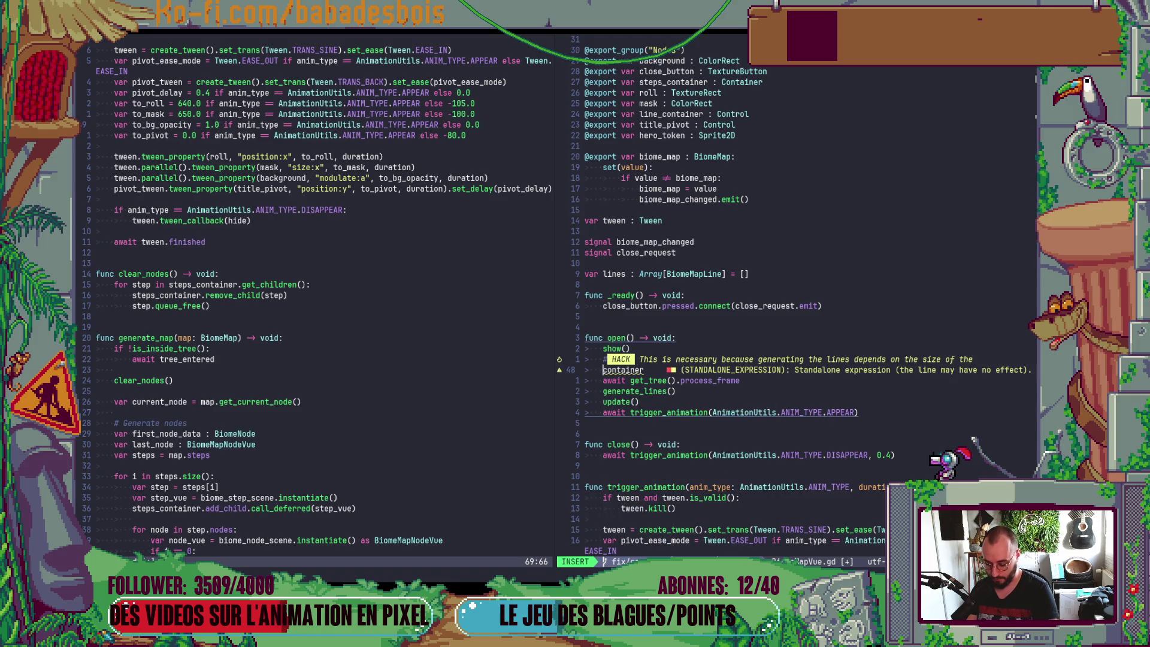
{"action": "left_click", "coordinate": [654, 370]}
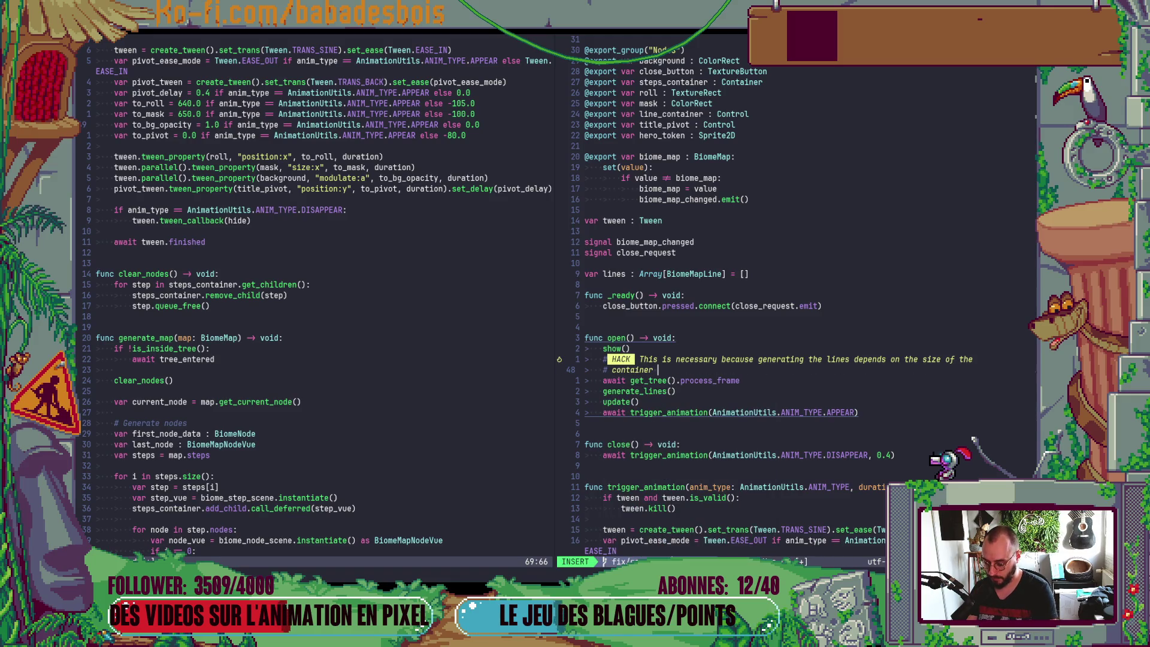
{"action": "type", "text": "which is"}
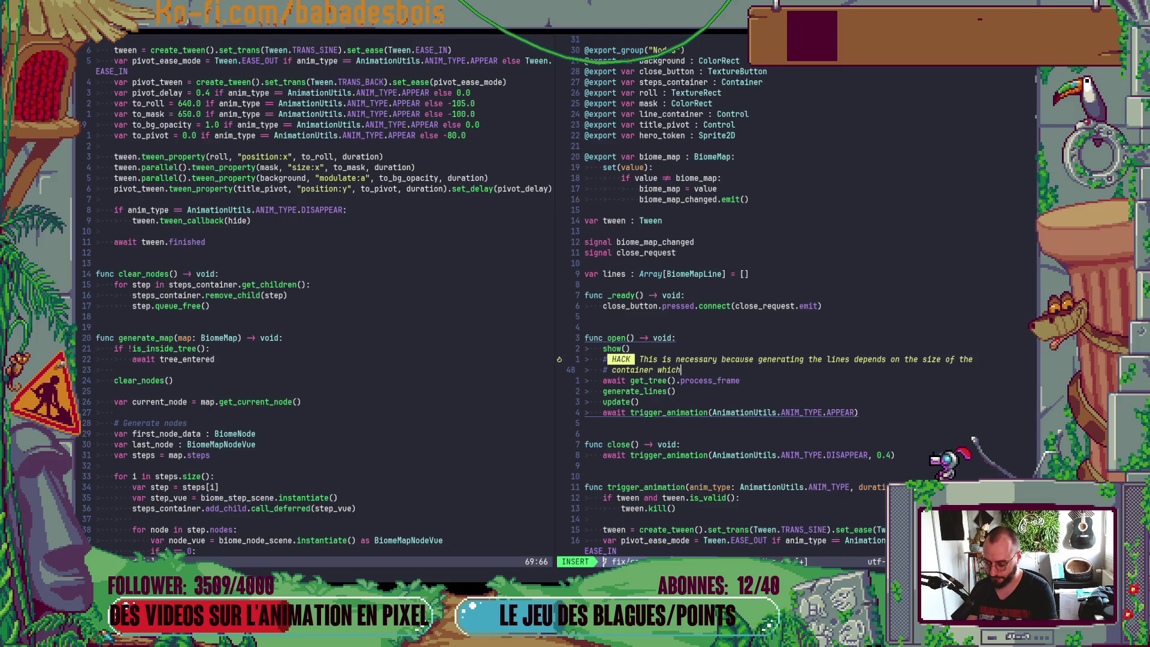
{"action": "type", "text": " known "}
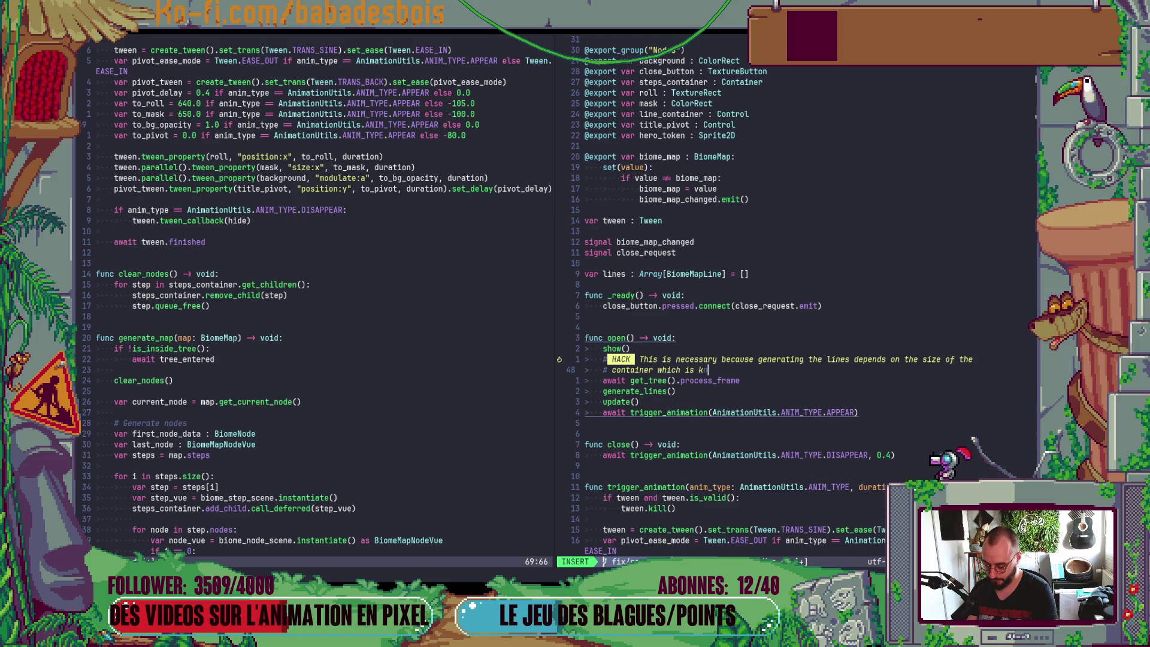
{"action": "type", "text": "only wh"}
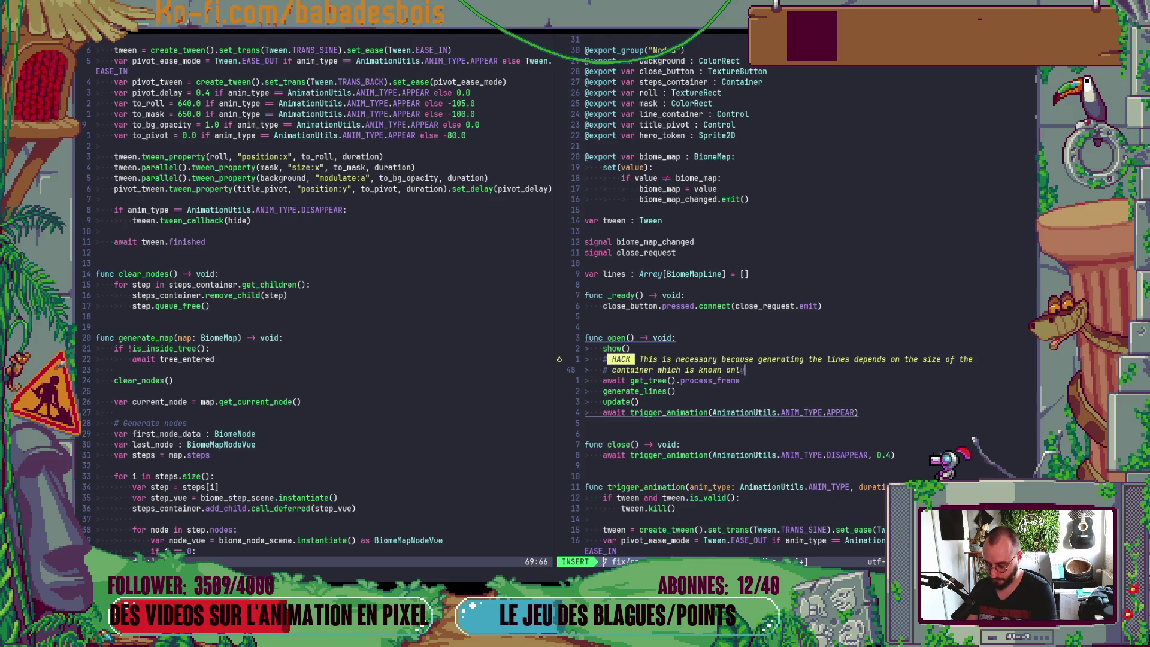
{"action": "type", "text": "en it be"}
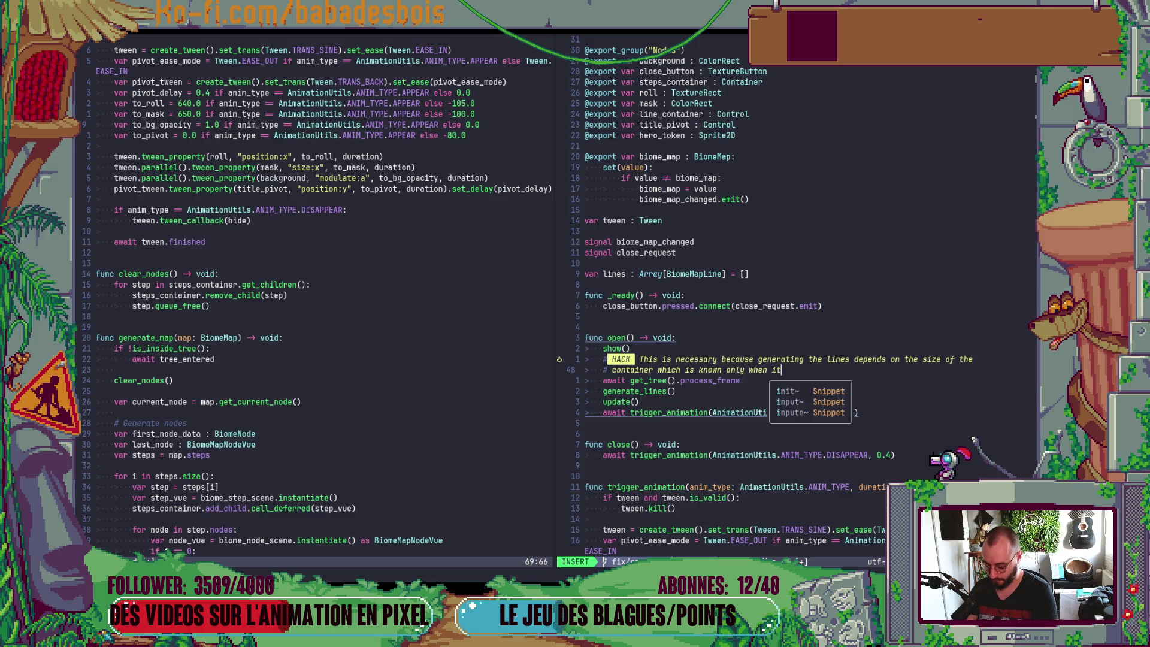
{"action": "type", "text": "comes visible"}
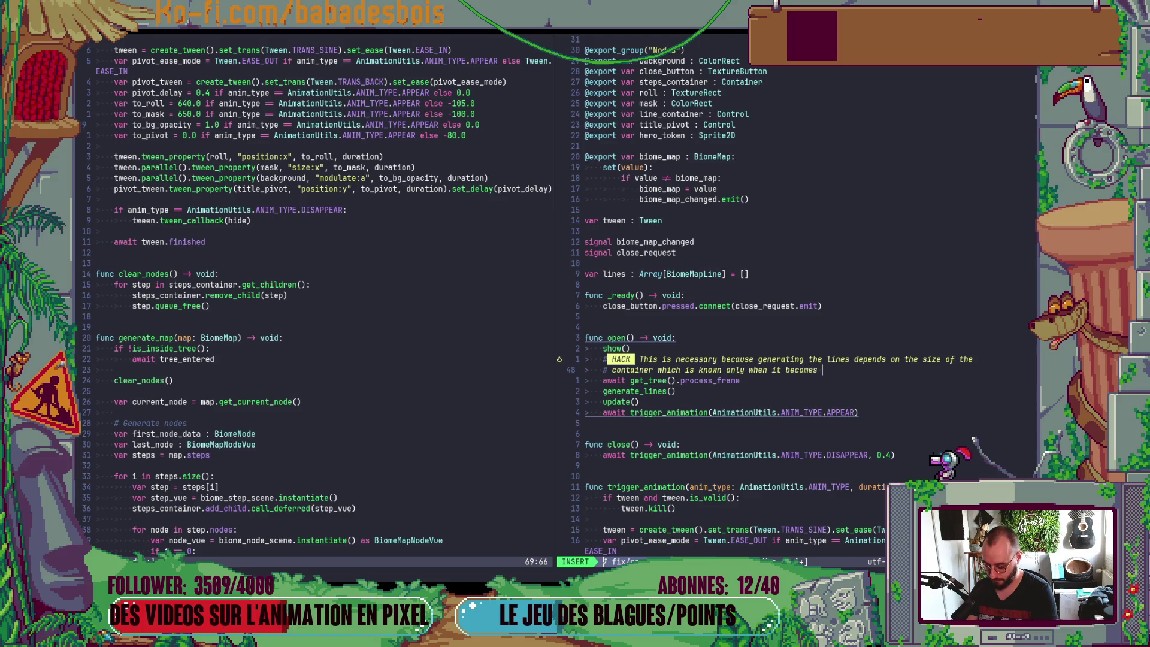
Save BiomeMapVue.gd with :w
{"action": "key", "text": "Escape"}
{"action": "type", "text": ":w"}
{"action": "key", "text": "Return"}
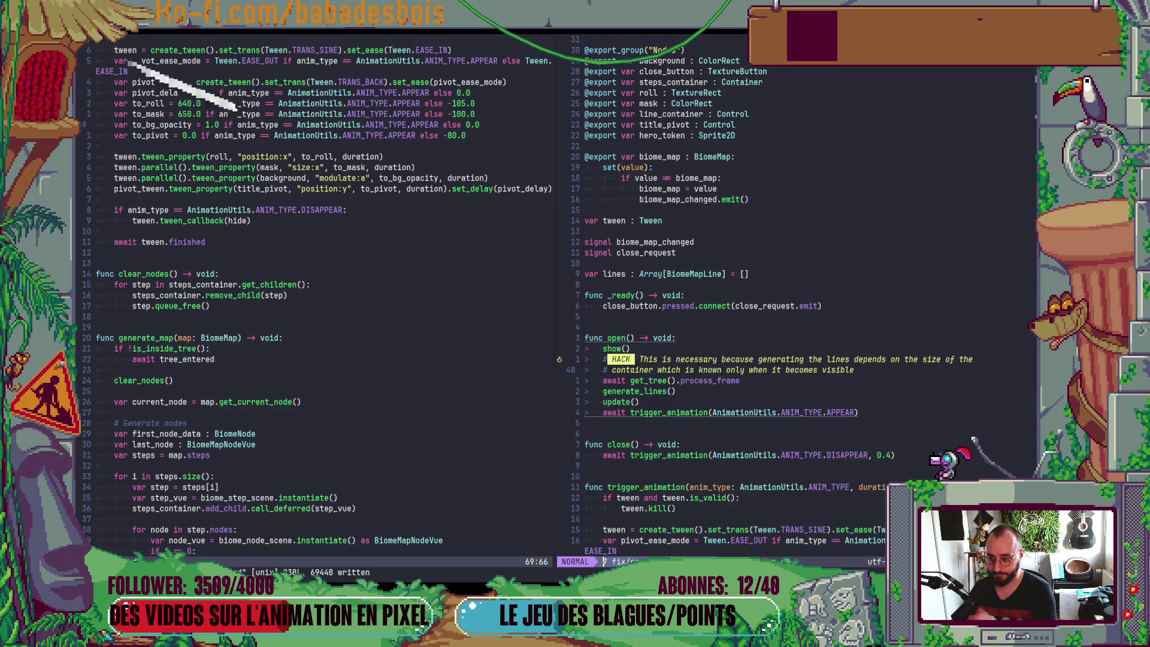
{"action": "type", "text": ":"}
{"action": "key", "text": "Escape"}
Cycle focus between the code panes, scroll the right pane, and return to Godot
{"action": "key", "text": "ctrl+w"}
{"action": "key", "text": "h"}
{"action": "key", "text": "j"}
{"action": "key", "text": "ctrl+w"}
{"action": "key", "text": "l"}
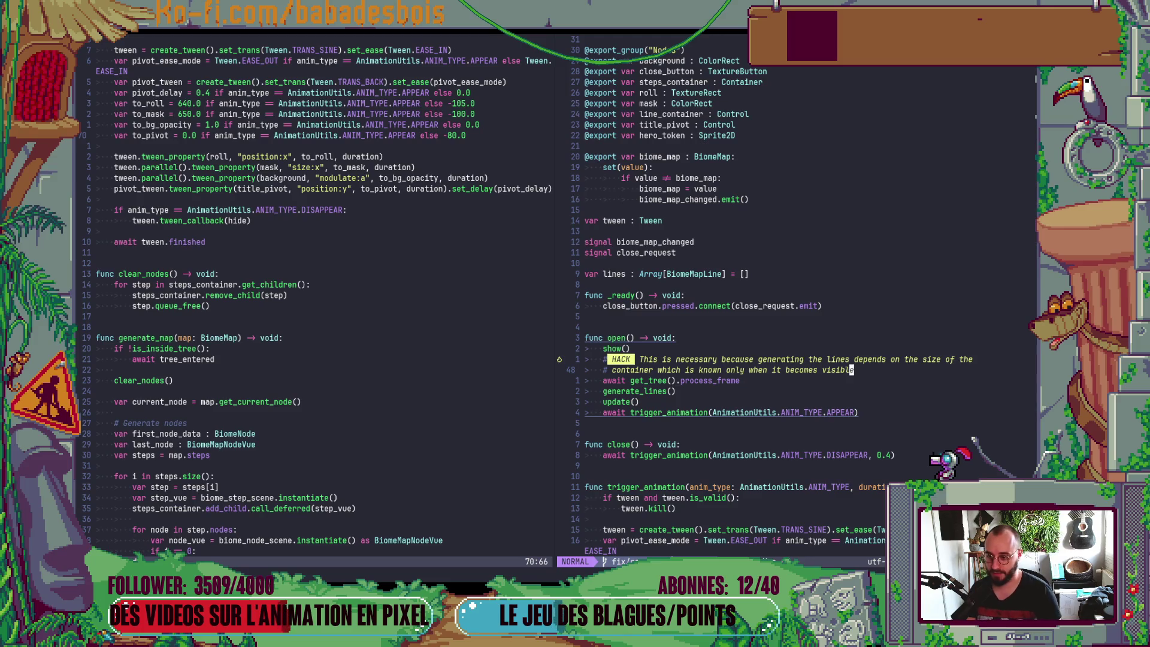
{"action": "scroll", "coordinate": [910, 277], "scroll_direction": "down", "scroll_amount": 5}
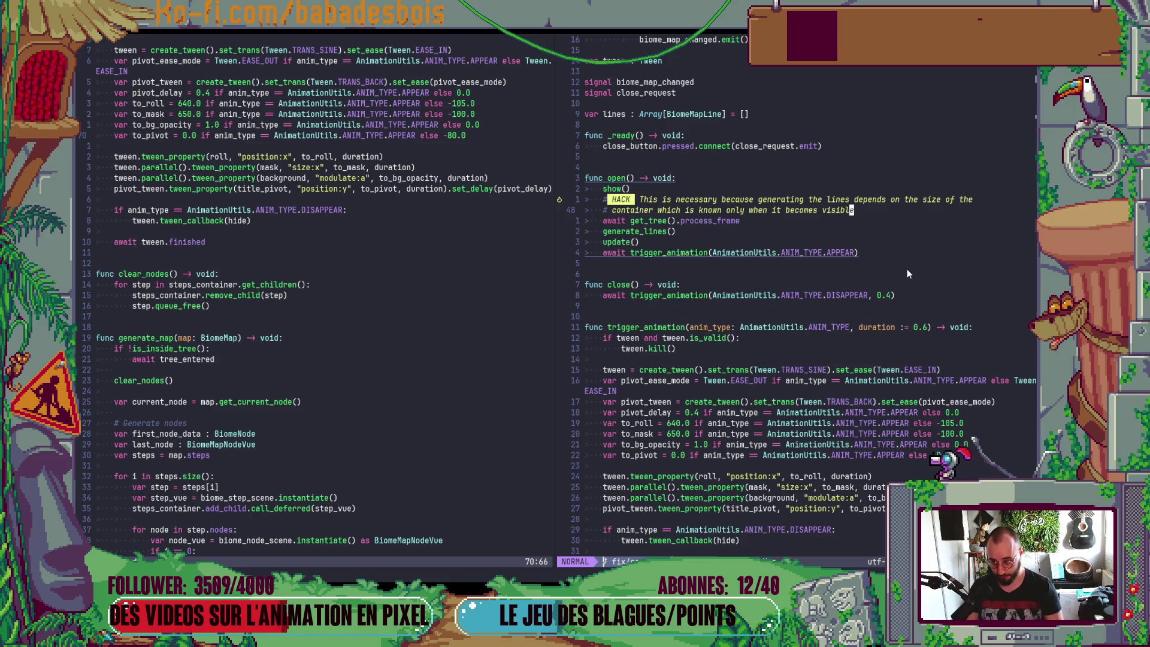
{"action": "key", "text": "alt+Tab"}
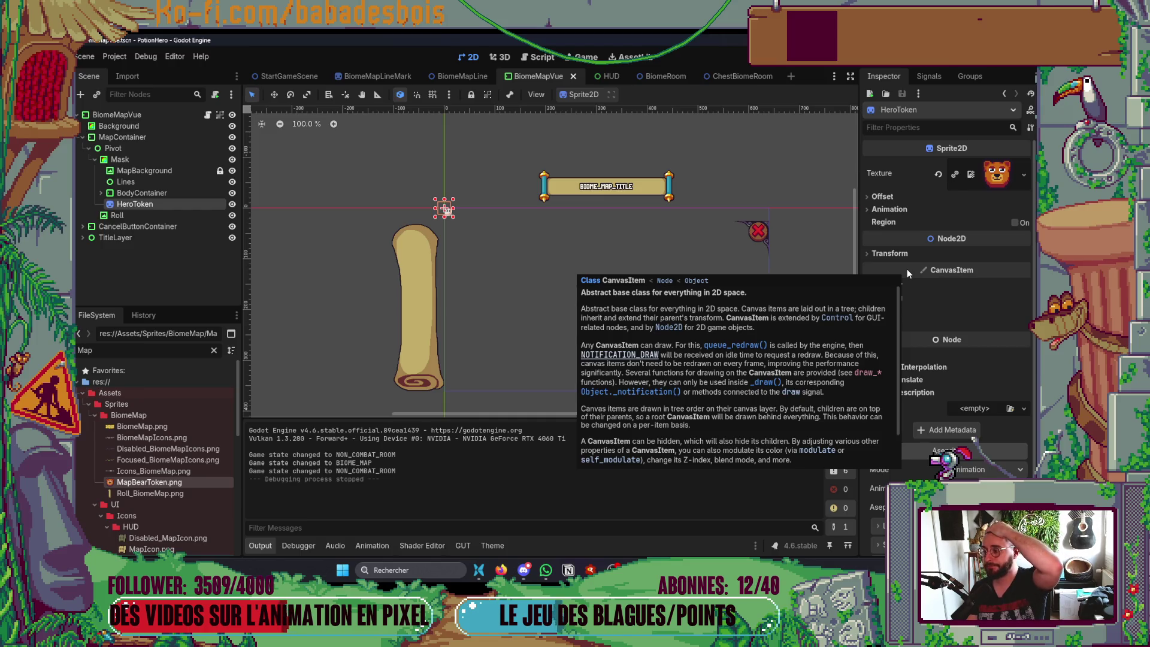
{"action": "key", "text": "alt+Tab"}
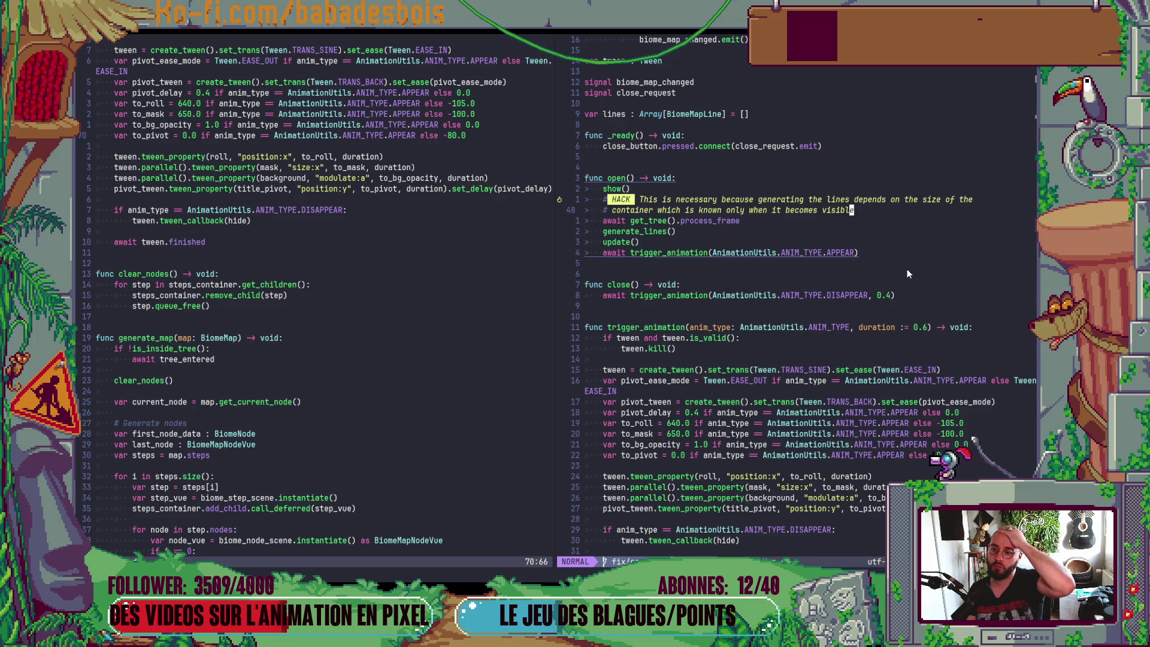
Below update(), open blank lines and declare 'func _replace_token() -> void:'
{"action": "scroll", "coordinate": [868, 306], "scroll_direction": "down", "scroll_amount": 10}
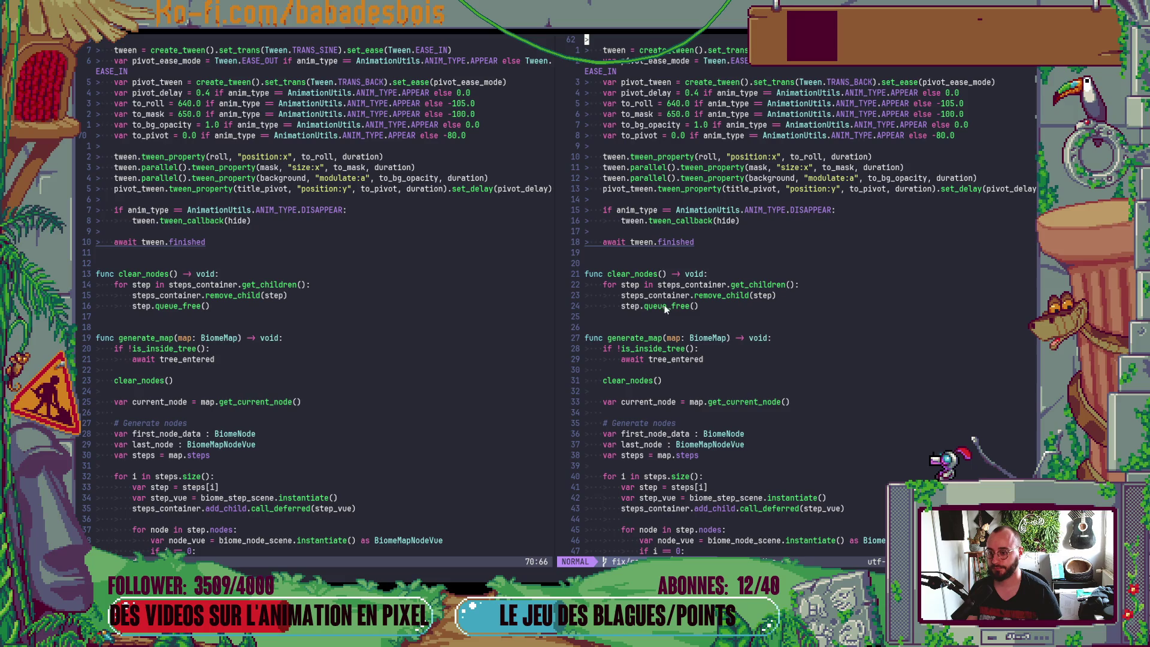
{"action": "left_click", "coordinate": [657, 257]}
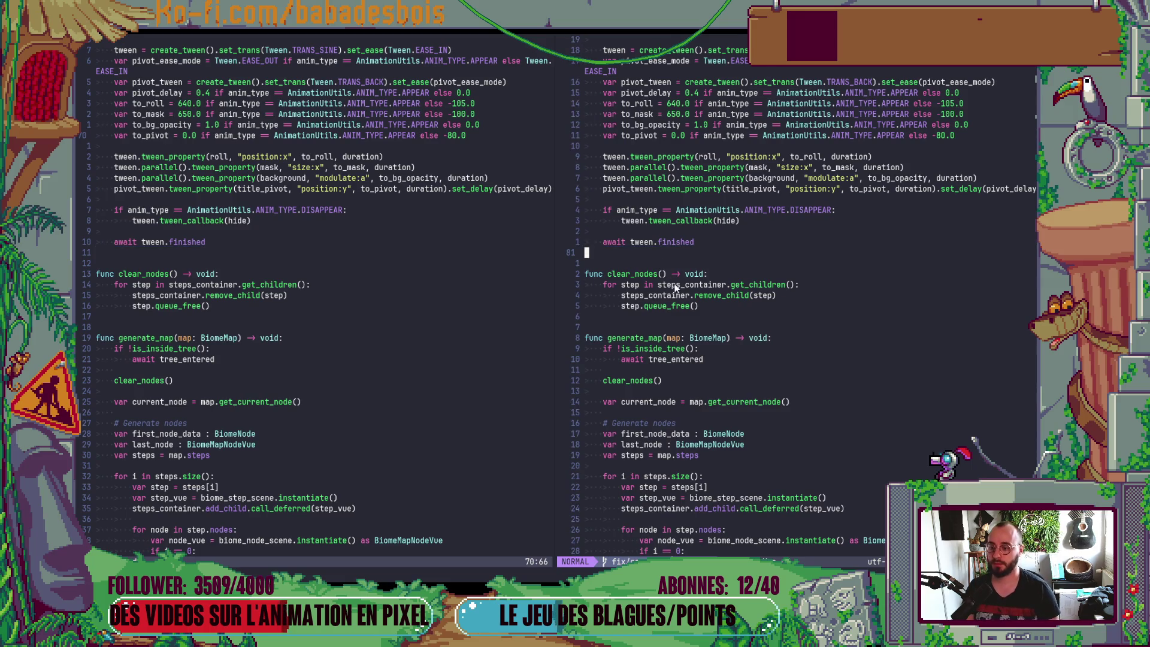
{"action": "scroll", "coordinate": [663, 275], "scroll_direction": "down", "scroll_amount": 17}
{"action": "scroll", "coordinate": [659, 290], "scroll_direction": "down", "scroll_amount": 10}
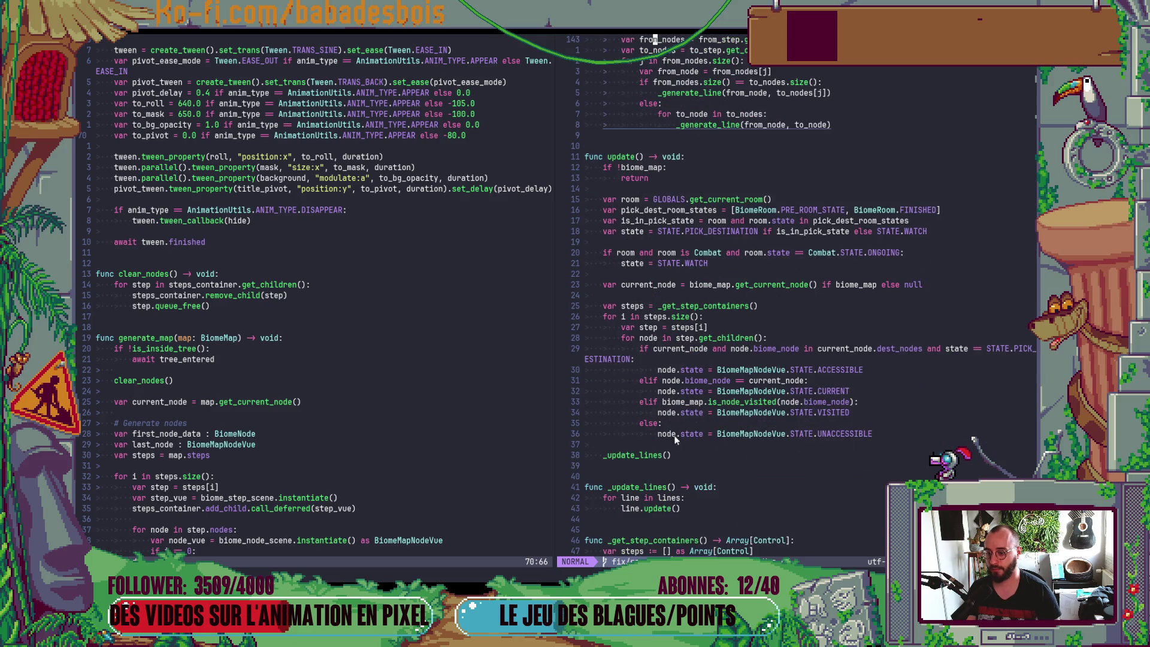
{"action": "left_click", "coordinate": [650, 464]}
{"action": "key", "text": "shift+o"}
{"action": "key", "text": "Return"}
{"action": "key", "text": "Return"}
{"action": "key", "text": "Return"}
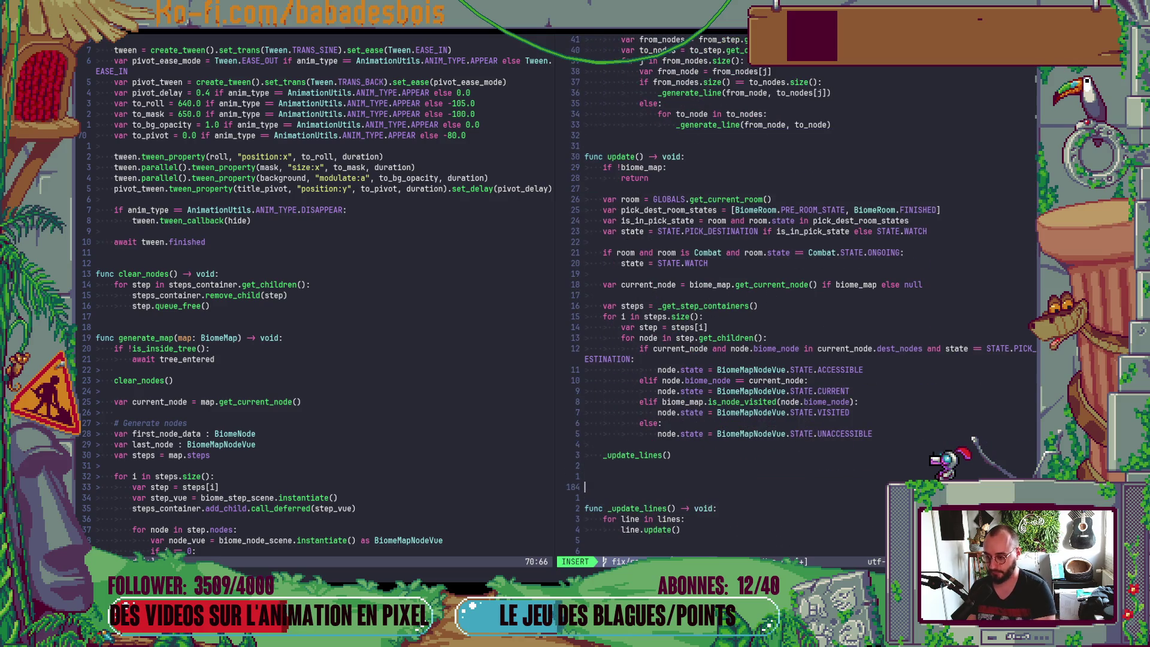
{"action": "type", "text": "func "}
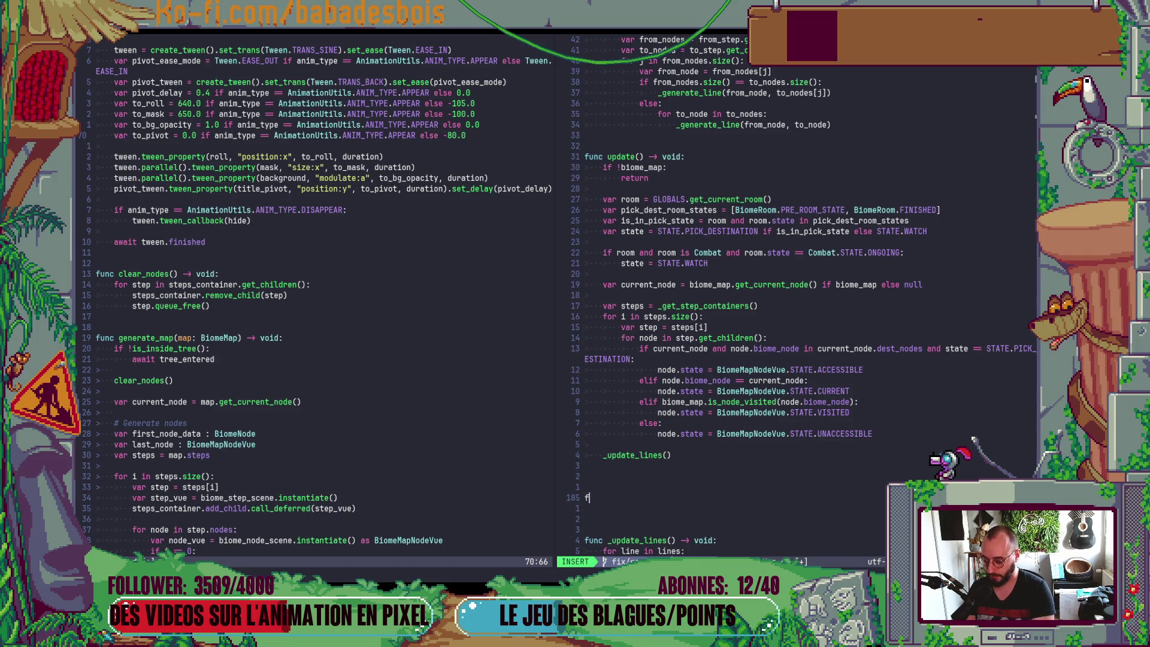
{"action": "type", "text": "_r"}
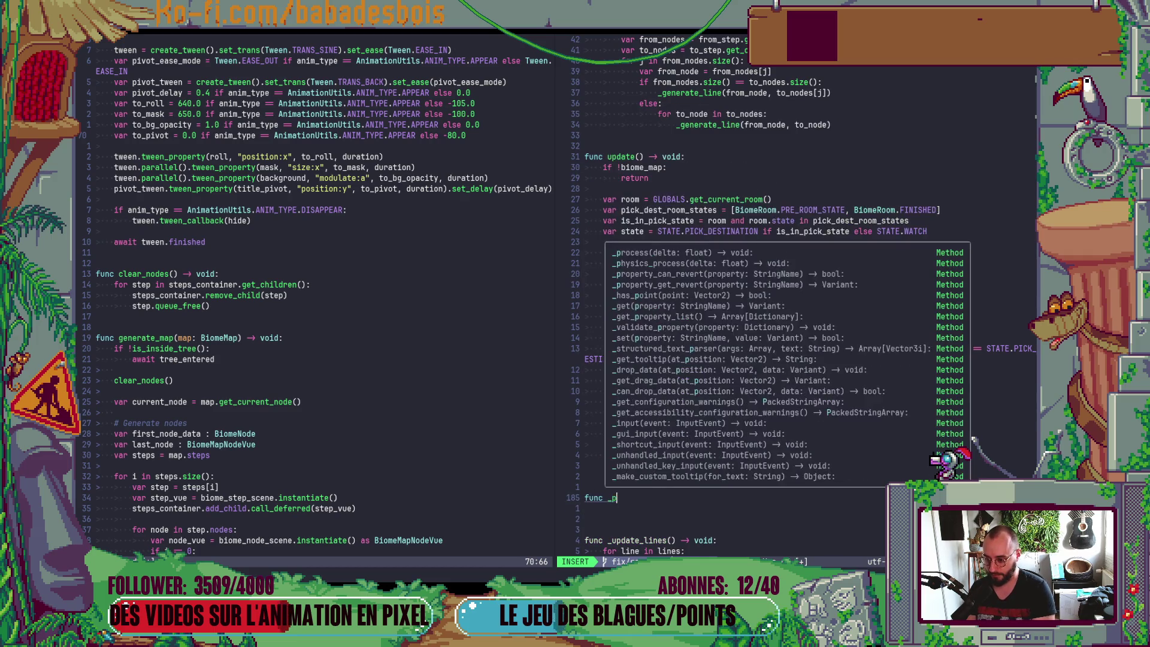
{"action": "type", "text": "eplace_toke"}
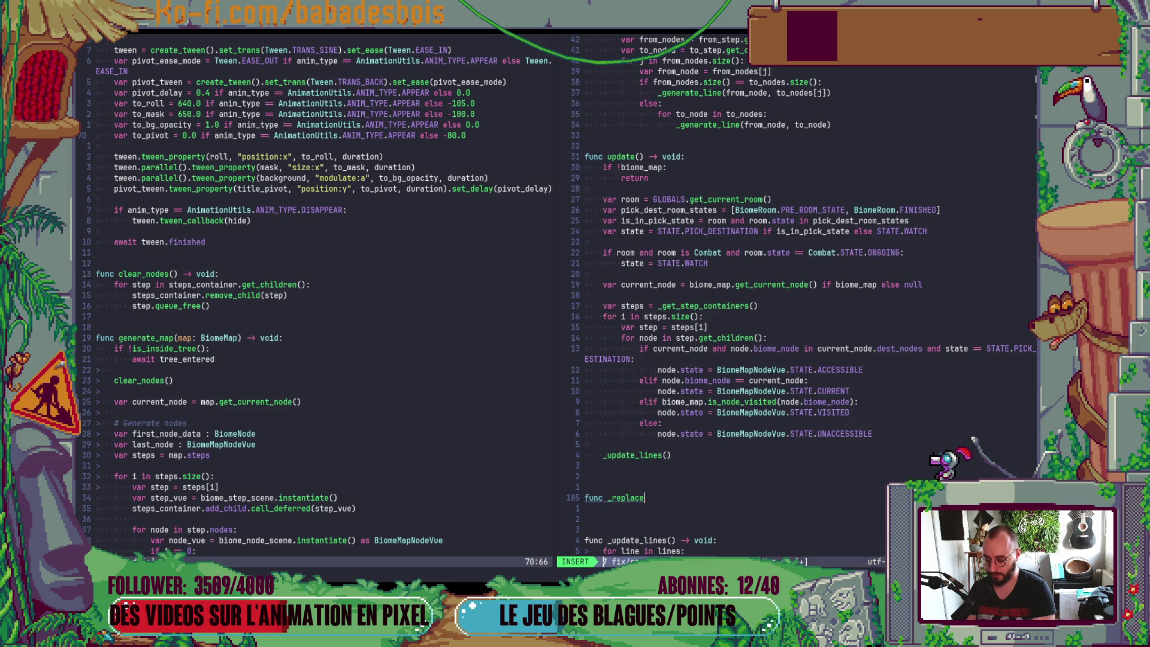
{"action": "type", "text": "n() -> v"}
{"action": "type", "text": "oid:"}
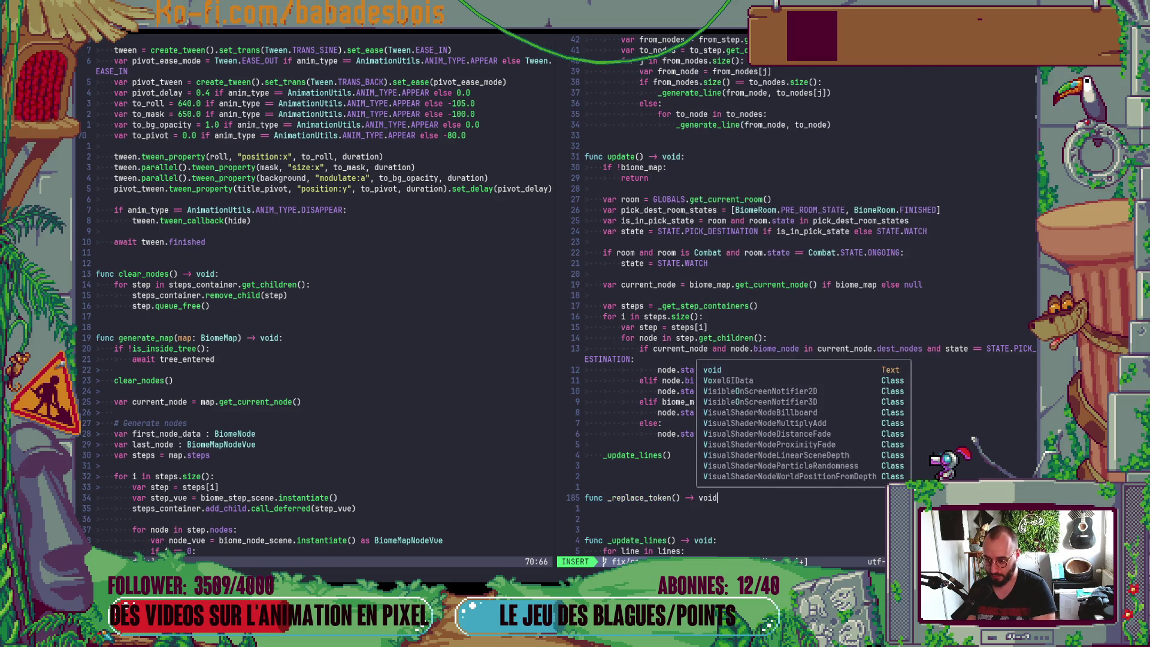
{"action": "key", "text": "Return"}
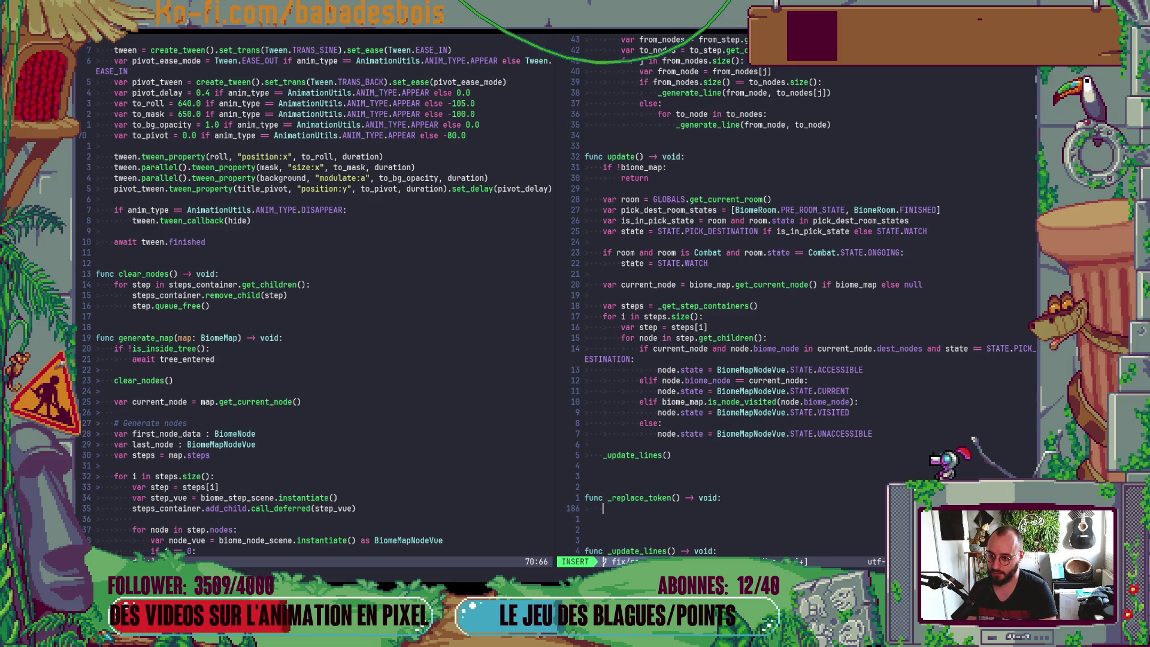
{"action": "key", "text": "Escape"}
{"action": "key", "text": "k"}
{"action": "key", "text": "k"}
{"action": "key", "text": "k"}
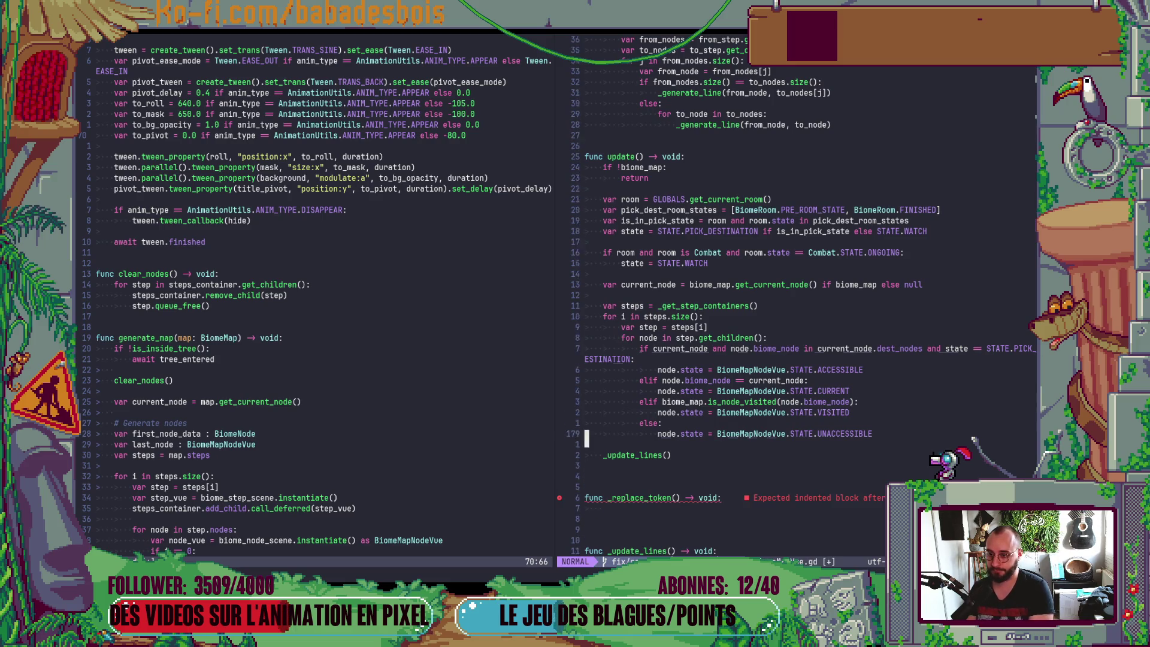
{"action": "key", "text": "j"}
{"action": "key", "text": "j"}
{"action": "key", "text": "j"}
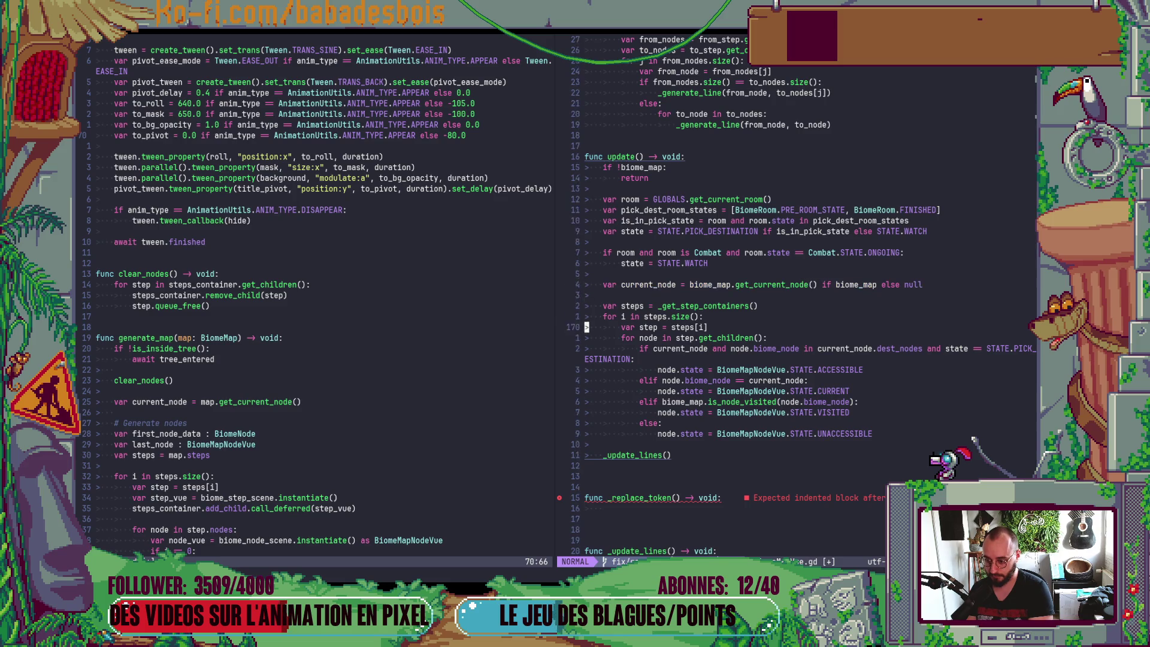
{"action": "key", "text": "j"}
{"action": "key", "text": "j"}
{"action": "key", "text": "j"}
{"action": "key", "text": "V"}
{"action": "key", "text": "p"}
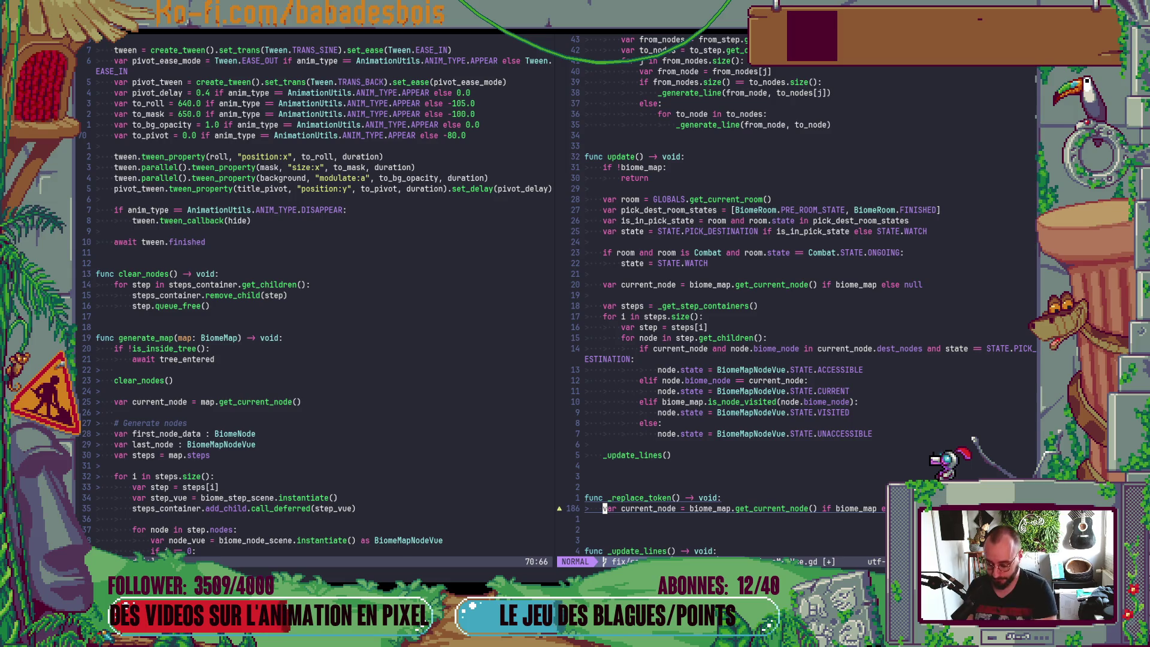
{"action": "type", "text": "ostar"}
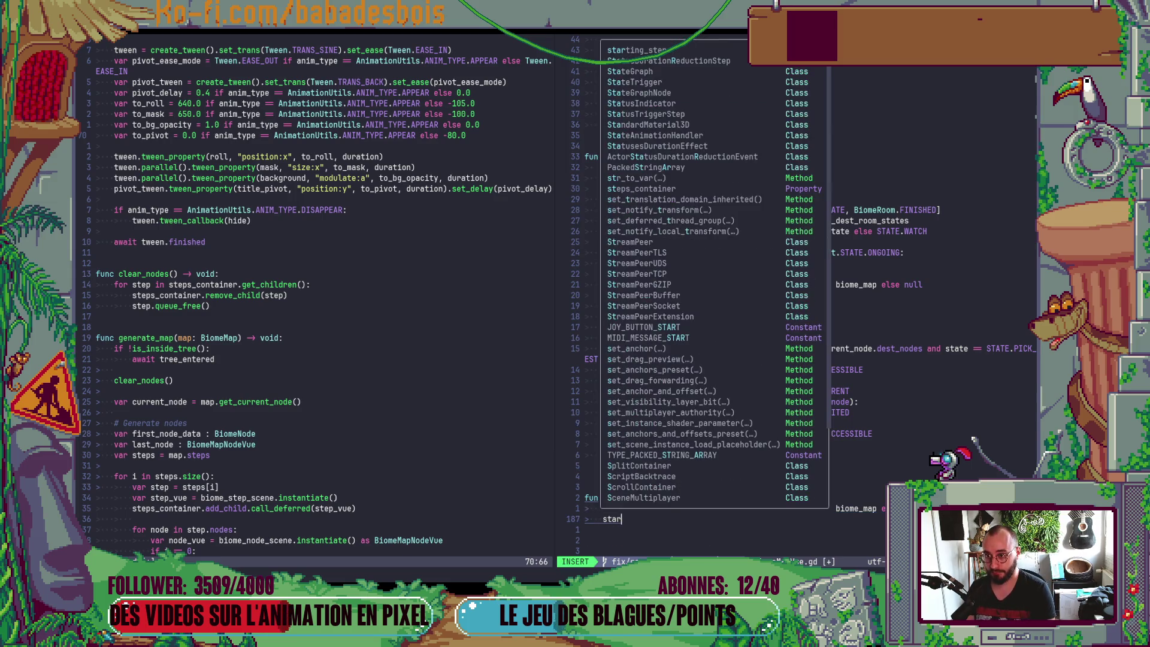
{"action": "type", "text": "ting_step."}
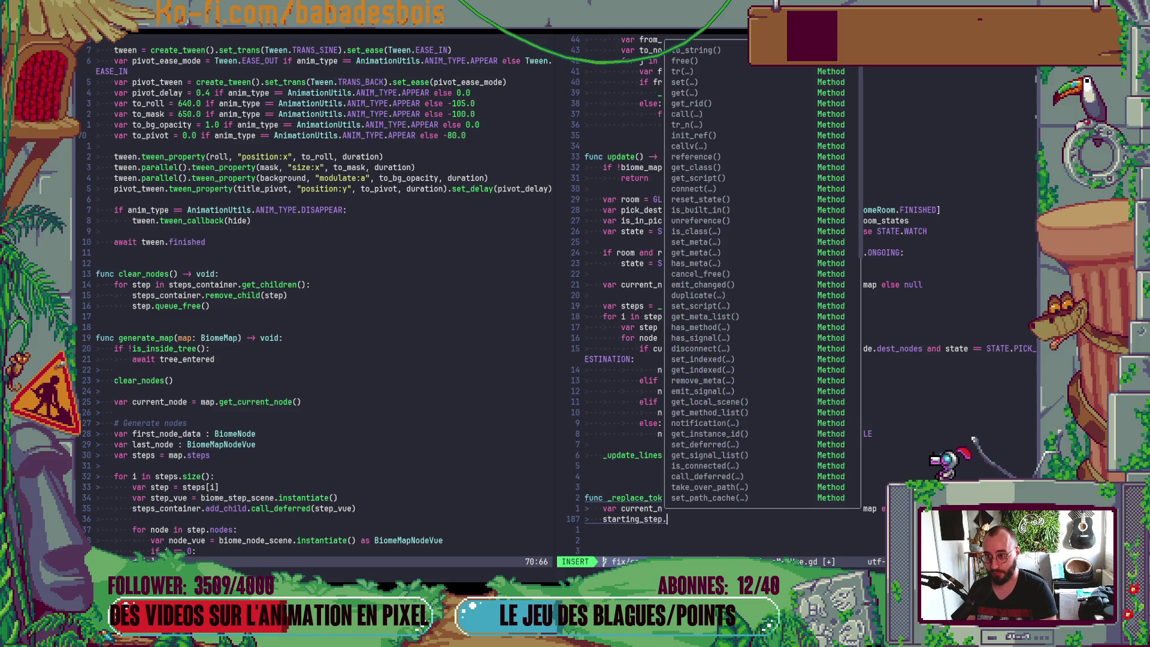
{"action": "type", "text": "nodes["}
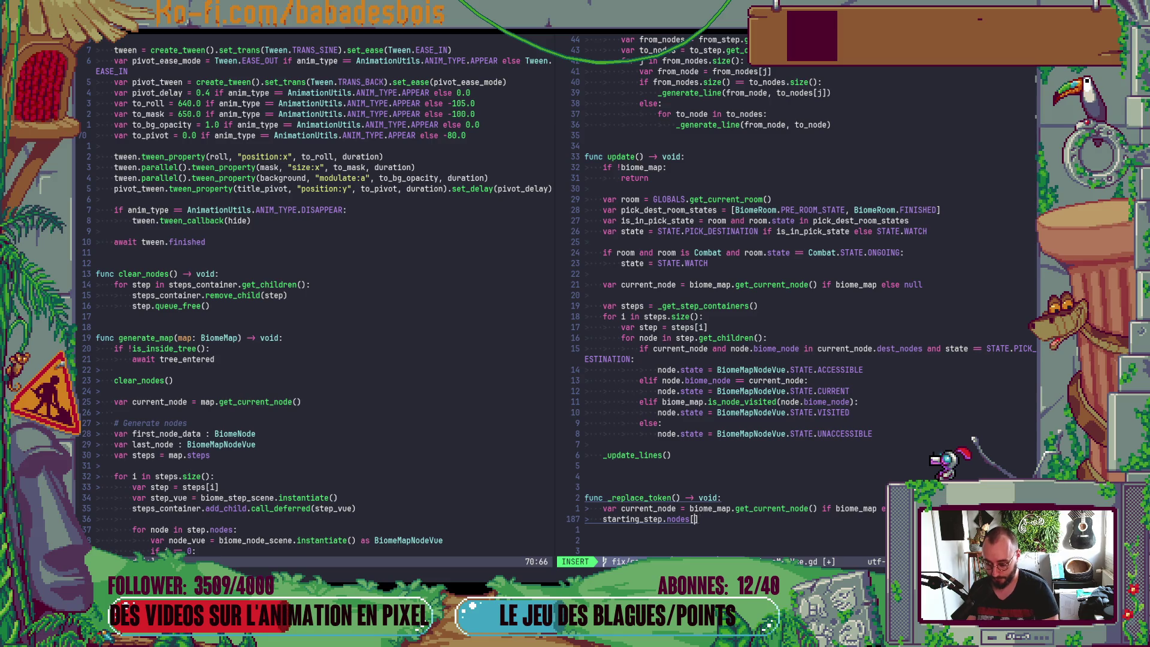
{"action": "type", "text": "0"}
{"action": "key", "text": "Escape"}
{"action": "key", "text": "shift+i"}
{"action": "type", "text": "var starting_node ="}
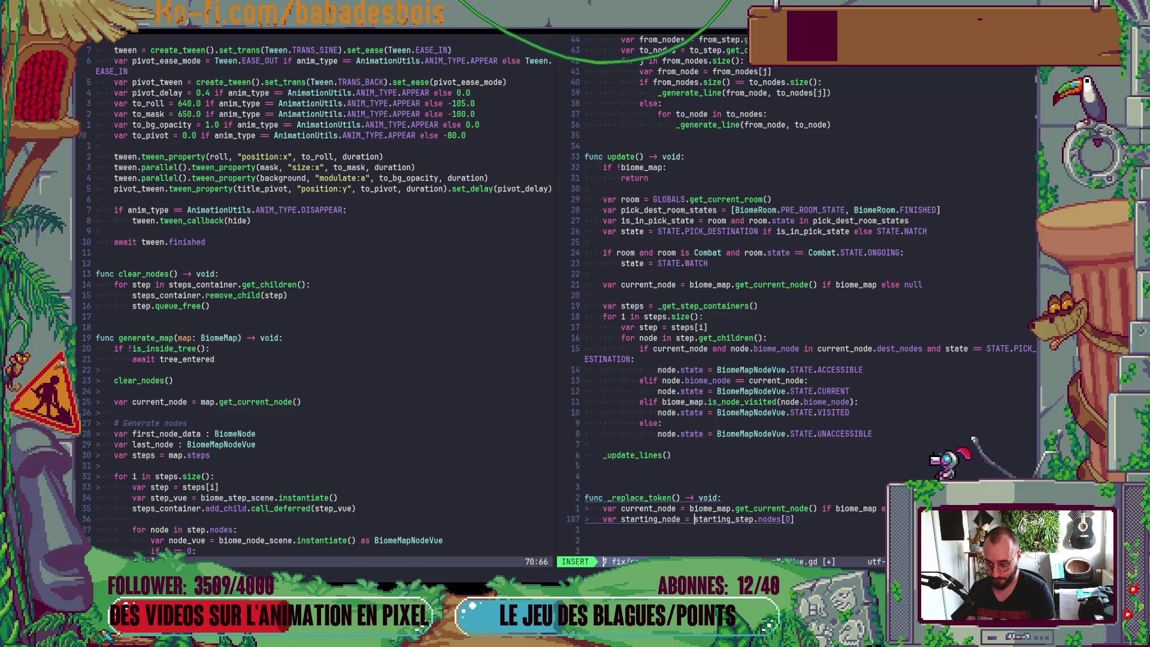
{"action": "key", "text": "Escape"}
{"action": "scroll", "coordinate": [819, 389], "scroll_direction": "down", "scroll_amount": 5}
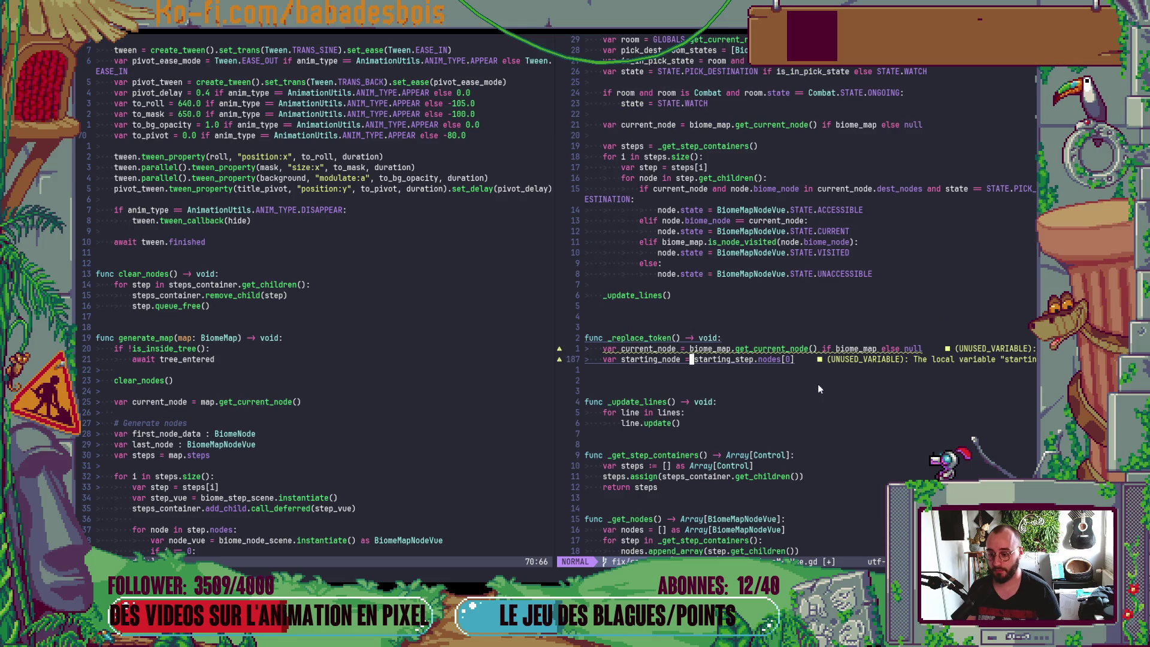
{"action": "key", "text": "o"}
{"action": "key", "text": "Return"}
{"action": "key", "text": "Return"}
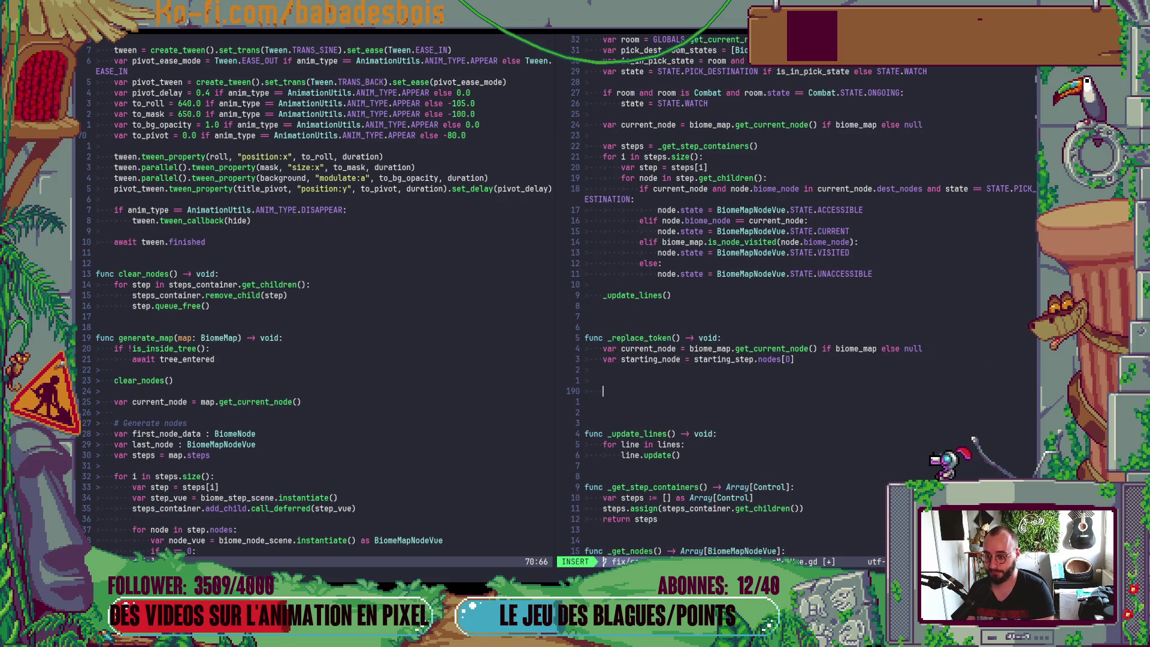
{"action": "key", "text": "BackSpace"}
{"action": "key", "text": "BackSpace"}
{"action": "key", "text": "BackSpace"}
{"action": "key", "text": "Escape"}
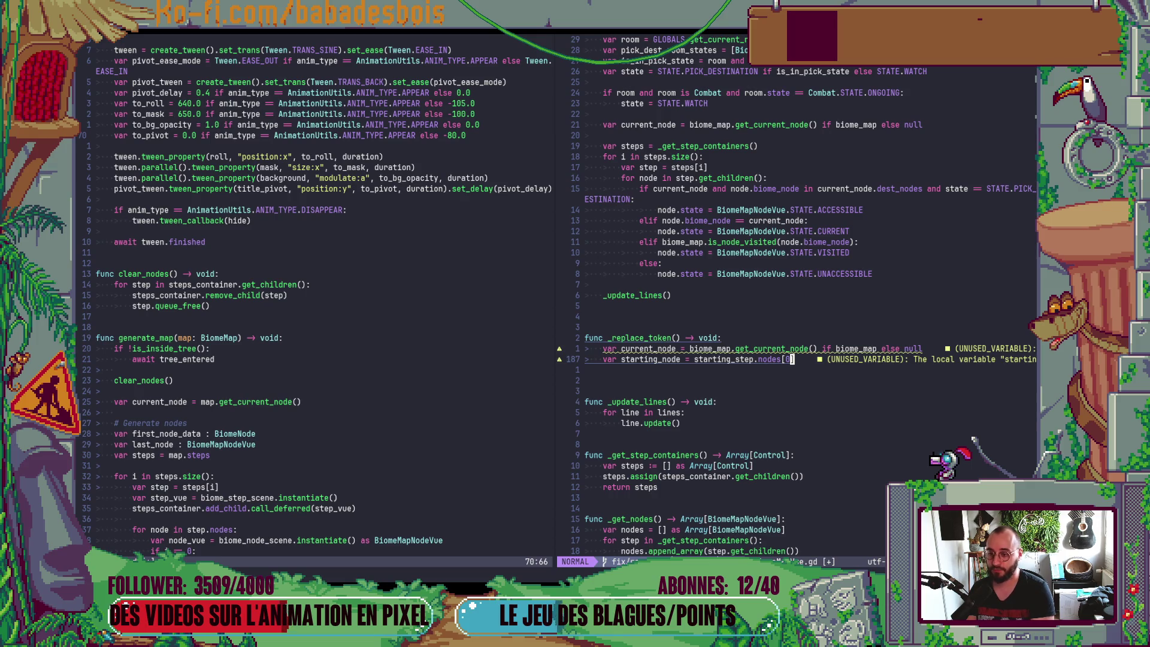
{"action": "scroll", "coordinate": [847, 363], "scroll_direction": "up", "scroll_amount": 3}
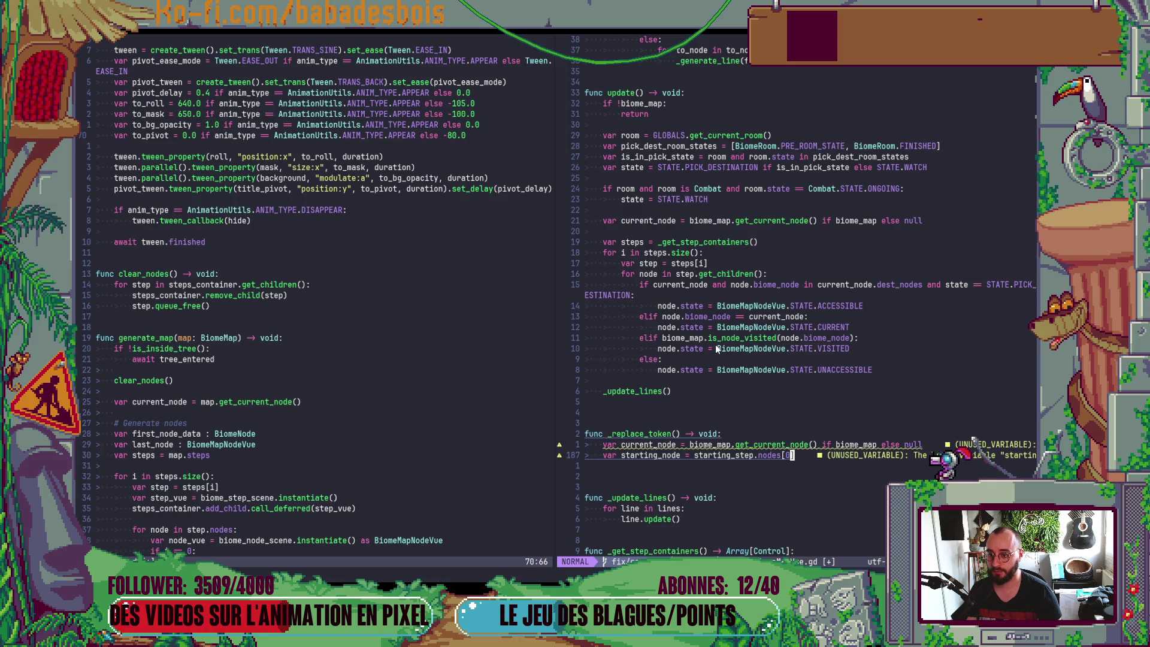
{"action": "scroll", "coordinate": [717, 348], "scroll_direction": "down", "scroll_amount": 5}
{"action": "scroll", "coordinate": [716, 347], "scroll_direction": "down", "scroll_amount": 4}
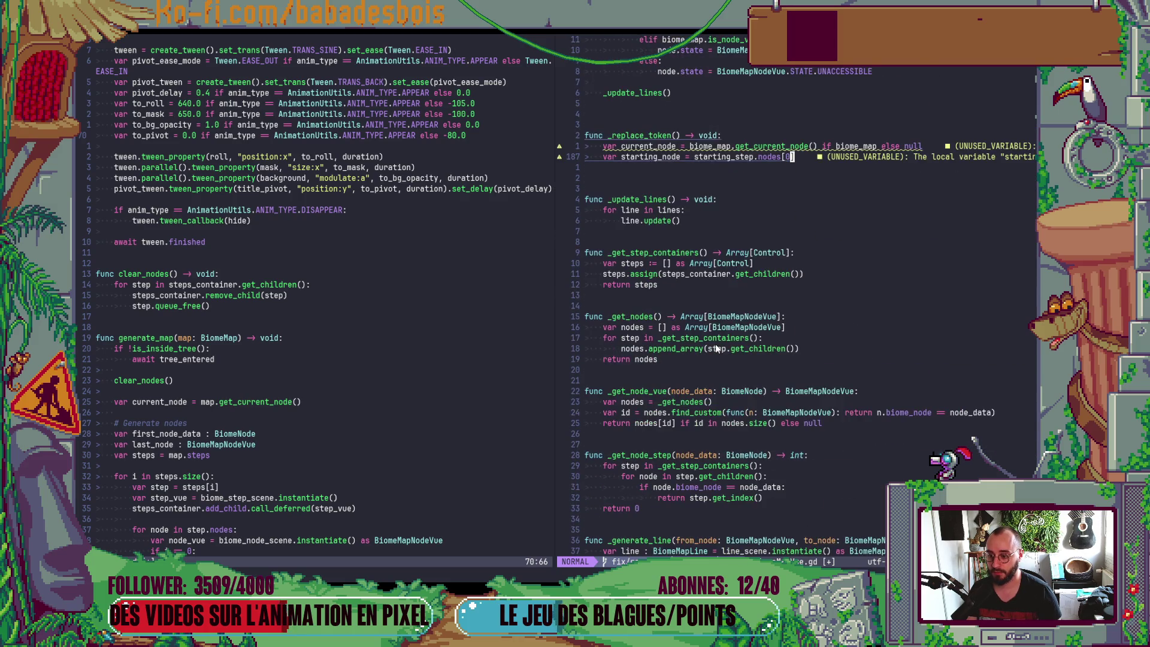
{"action": "scroll", "coordinate": [716, 343], "scroll_direction": "up", "scroll_amount": 5}
{"action": "left_click", "coordinate": [448, 351]}
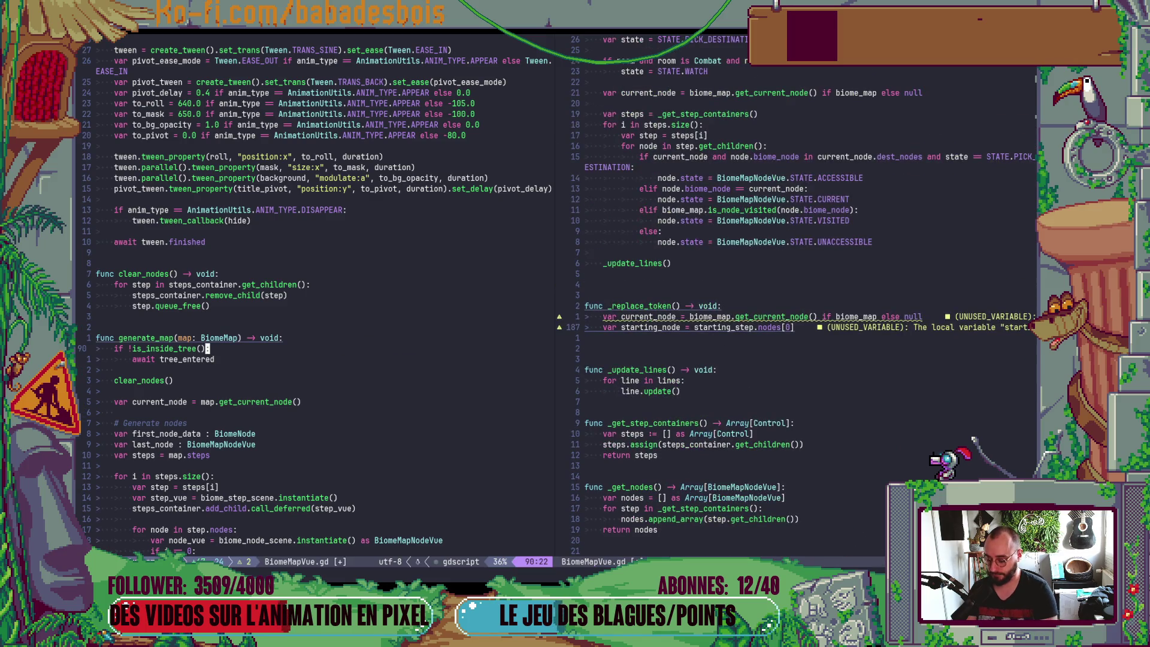
Find and open BiomeMapNodeVue.gd by searching 'BiomeMapNo', then refocus the _replace_token pane
{"action": "key", "text": "space"}
{"action": "type", "text": "f"}
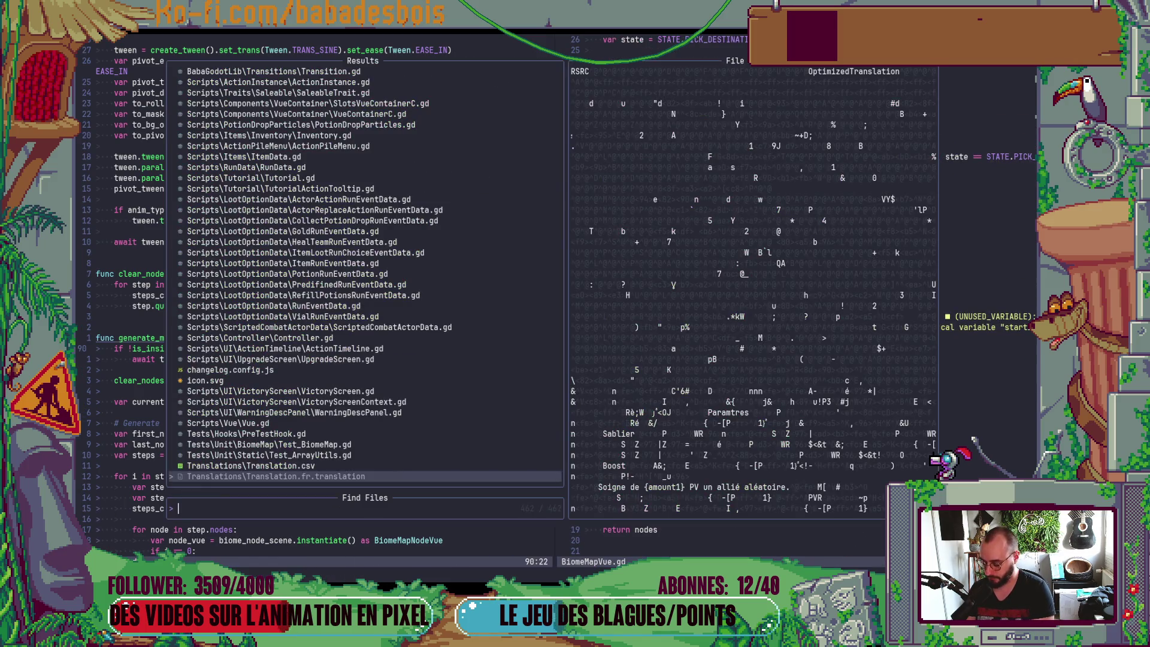
{"action": "type", "text": "BiomeMapNo"}
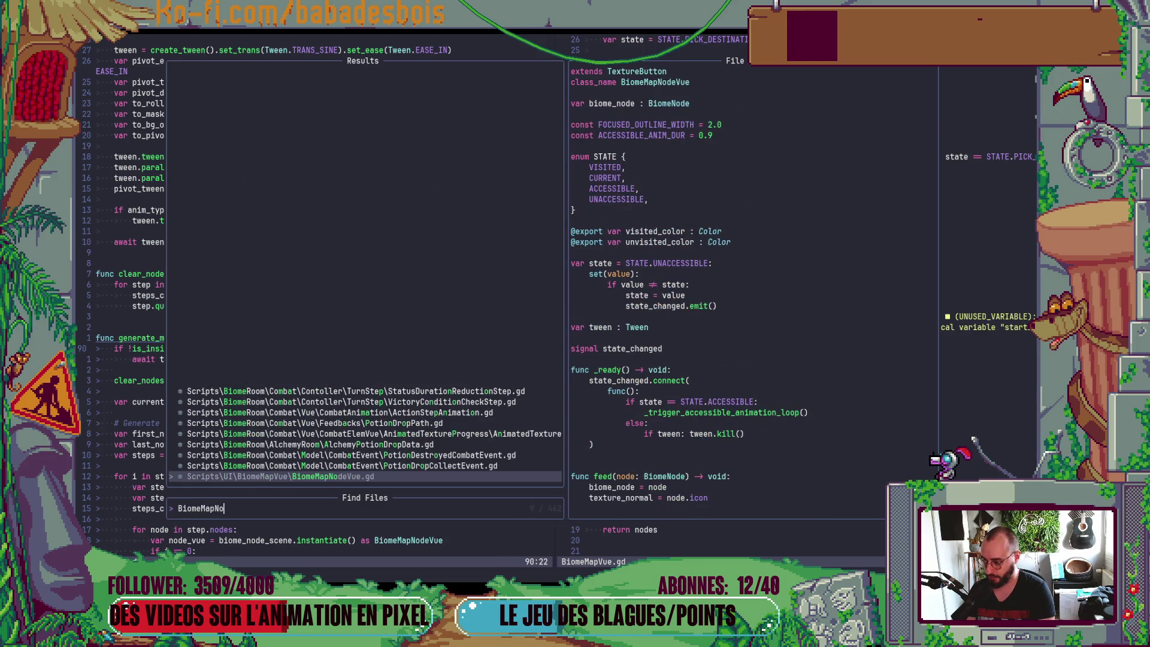
{"action": "key", "text": "Return"}
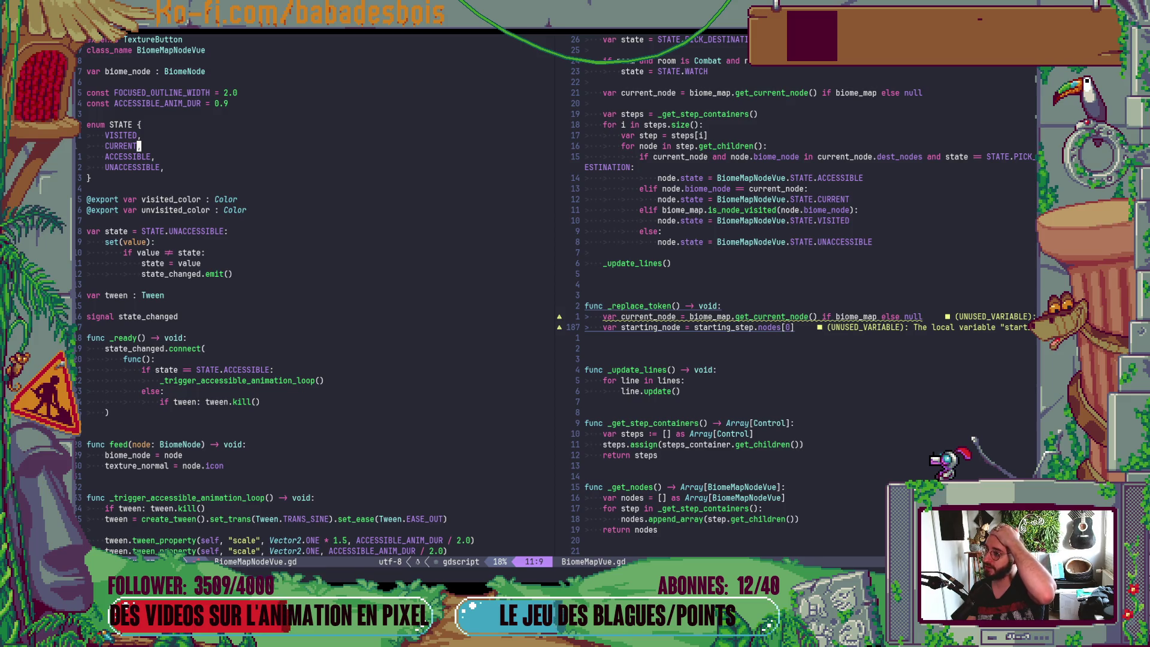
{"action": "key", "text": "ctrl+w"}
Add a 'for step in steps():' loop below the starting_node line
{"action": "key", "text": "l"}
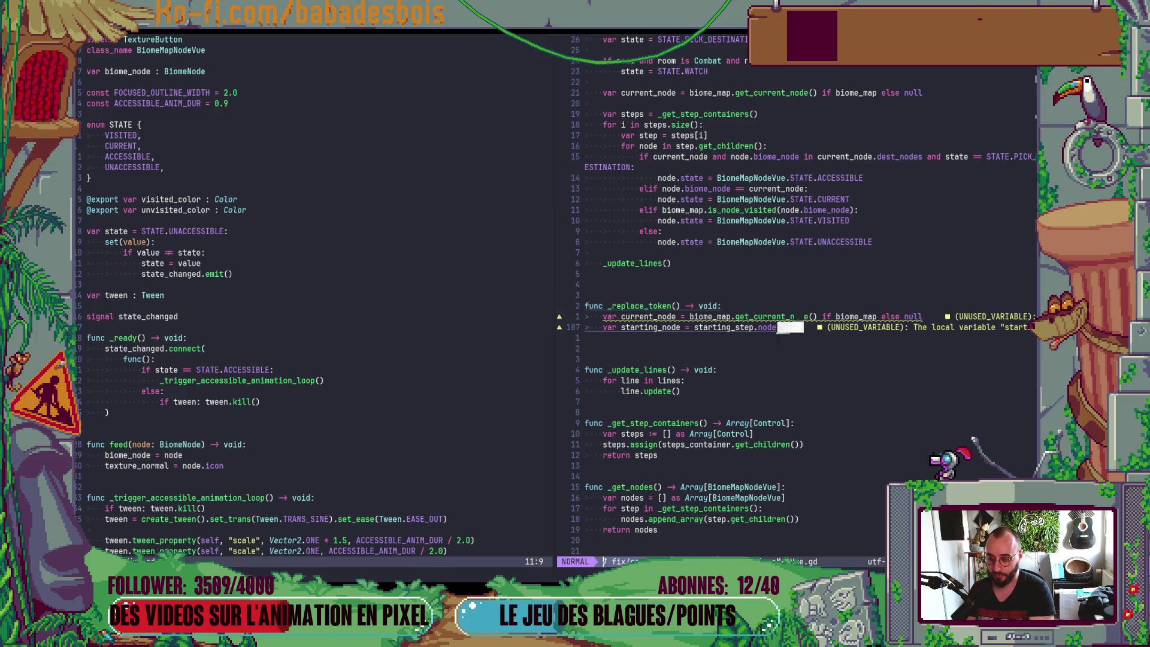
{"action": "key", "text": "o"}
{"action": "key", "text": "Return"}
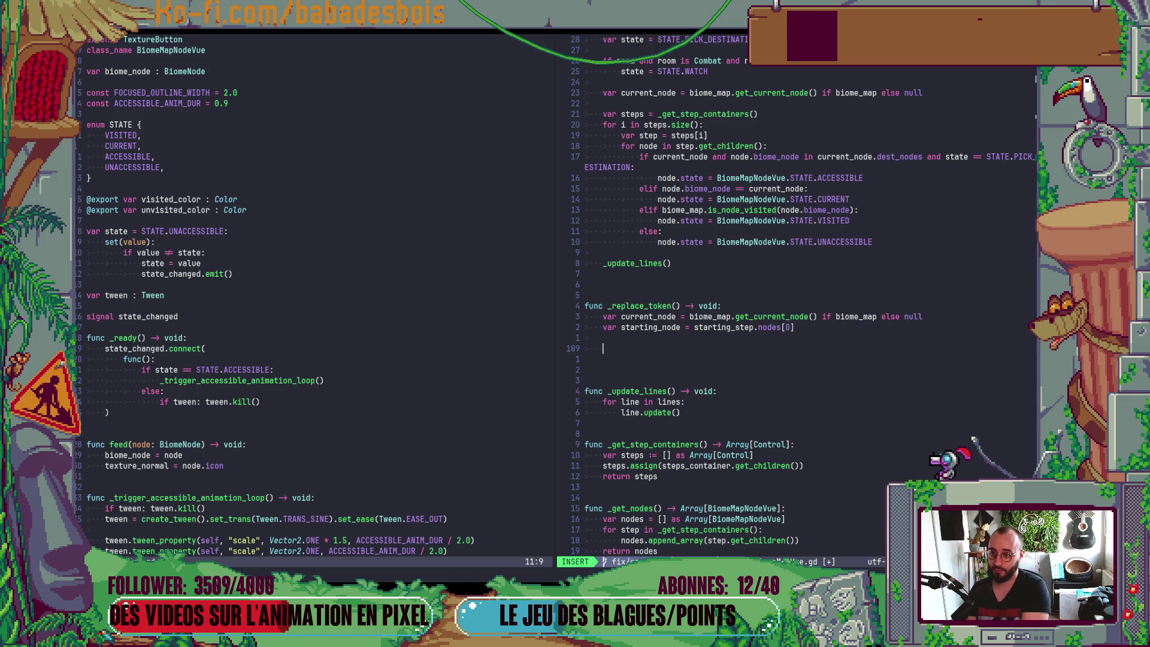
{"action": "type", "text": "for i"}
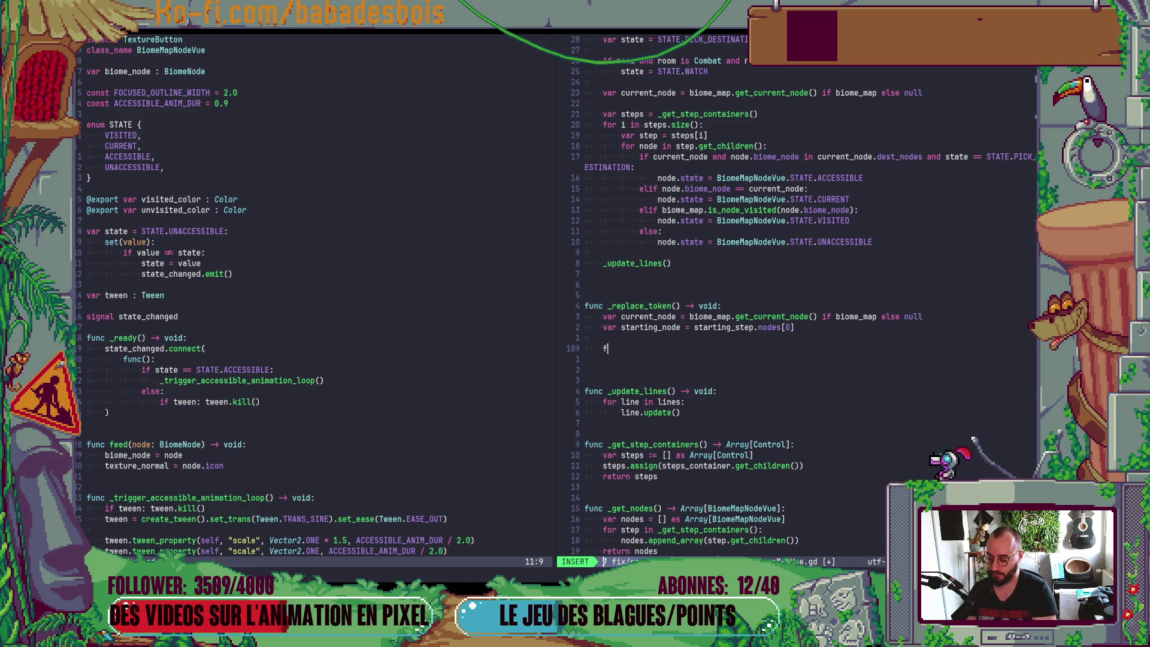
{"action": "type", "text": " in ste"}
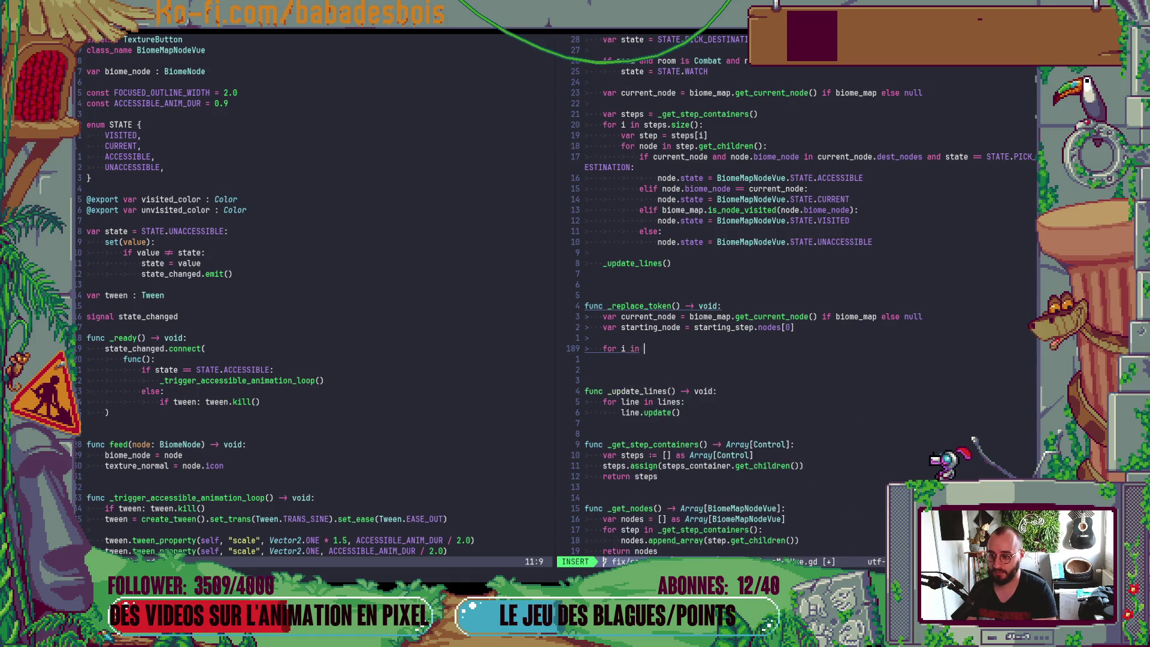
{"action": "type", "text": "ps"}
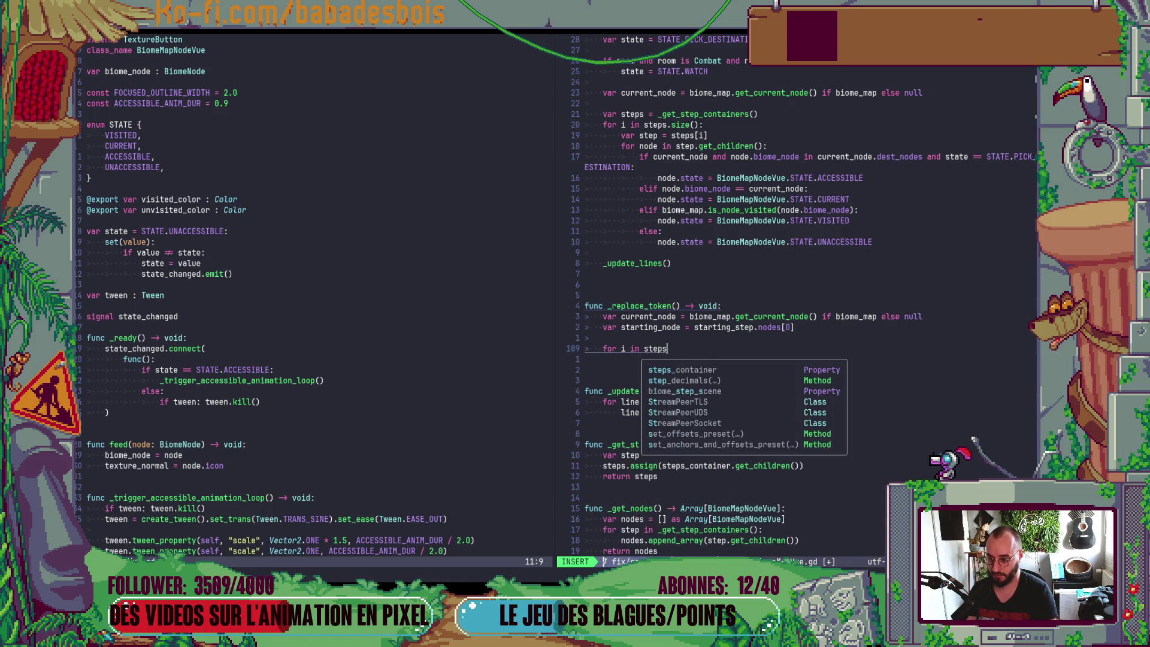
{"action": "type", "text": "()"}
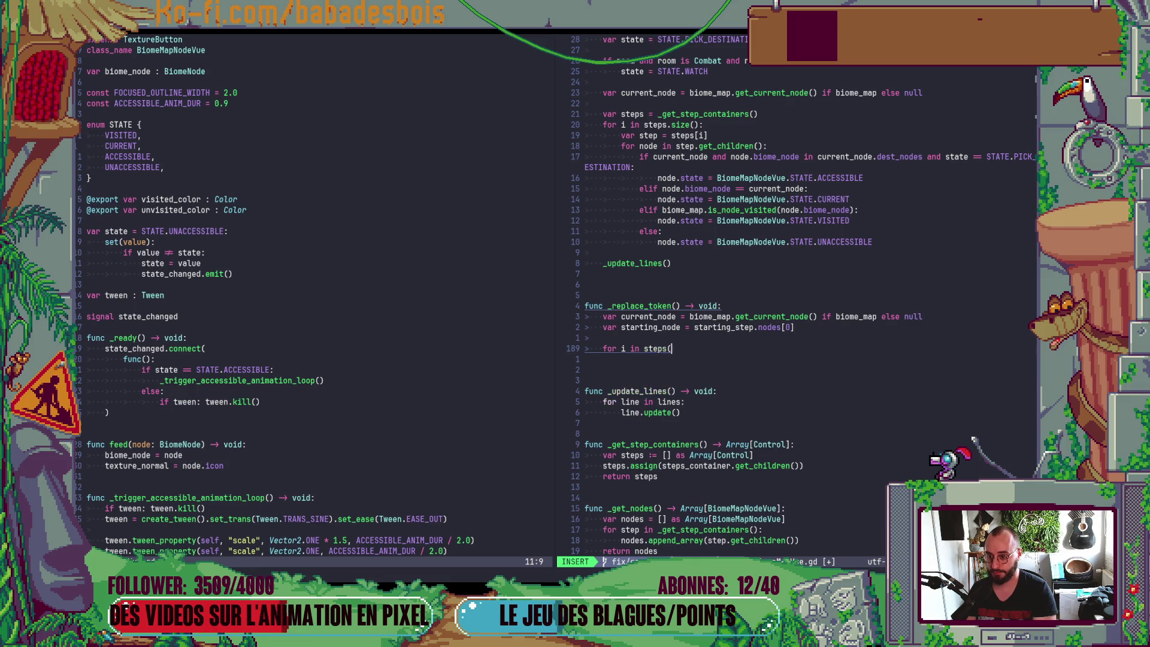
{"action": "key", "text": "BackSpace"}
{"action": "key", "text": "BackSpace"}
{"action": "key", "text": "Escape"}
{"action": "key", "text": "BackSpace"}
{"action": "key", "text": "BackSpace"}
{"action": "key", "text": "BackSpace"}
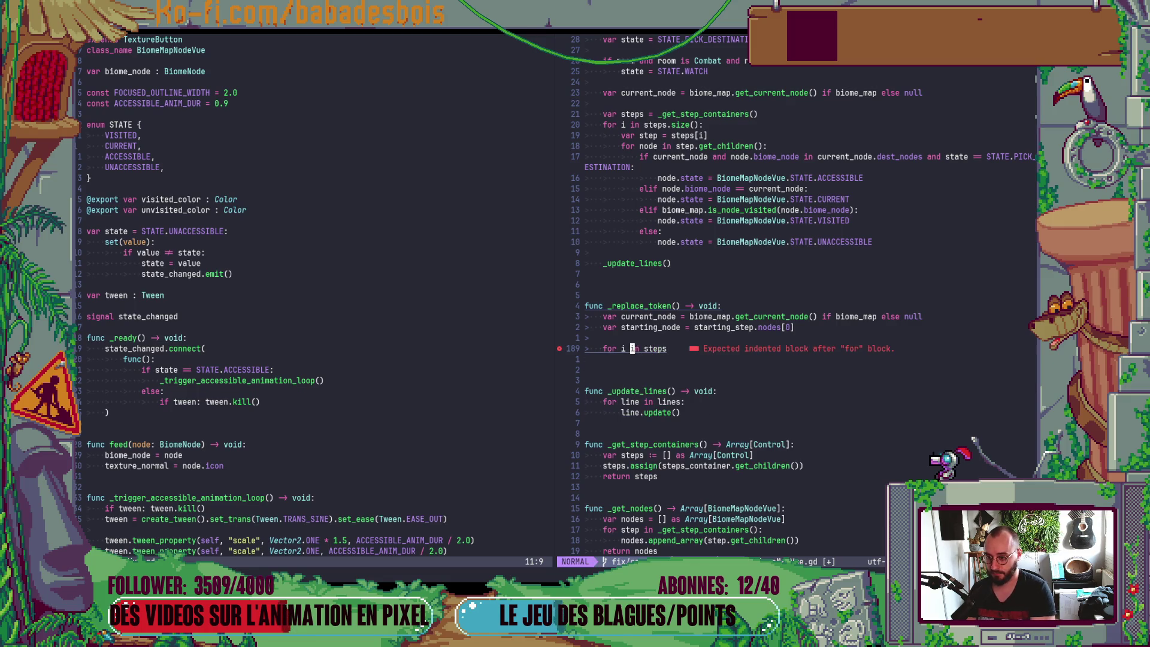
{"action": "type", "text": "step in step"}
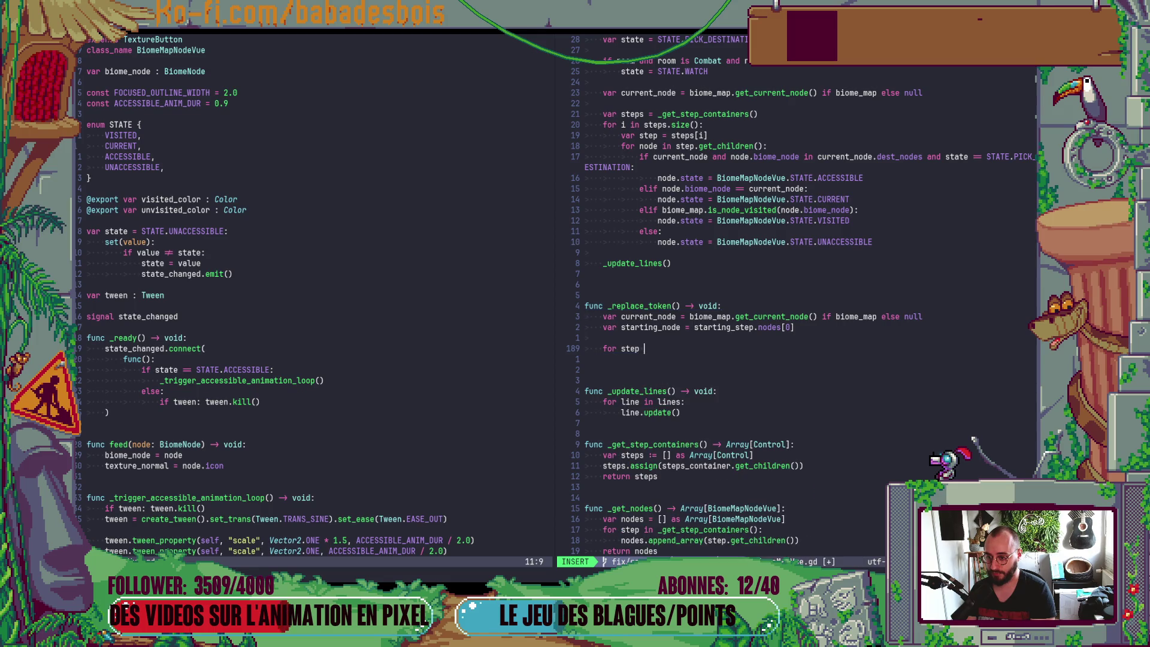
{"action": "type", "text": "s"}
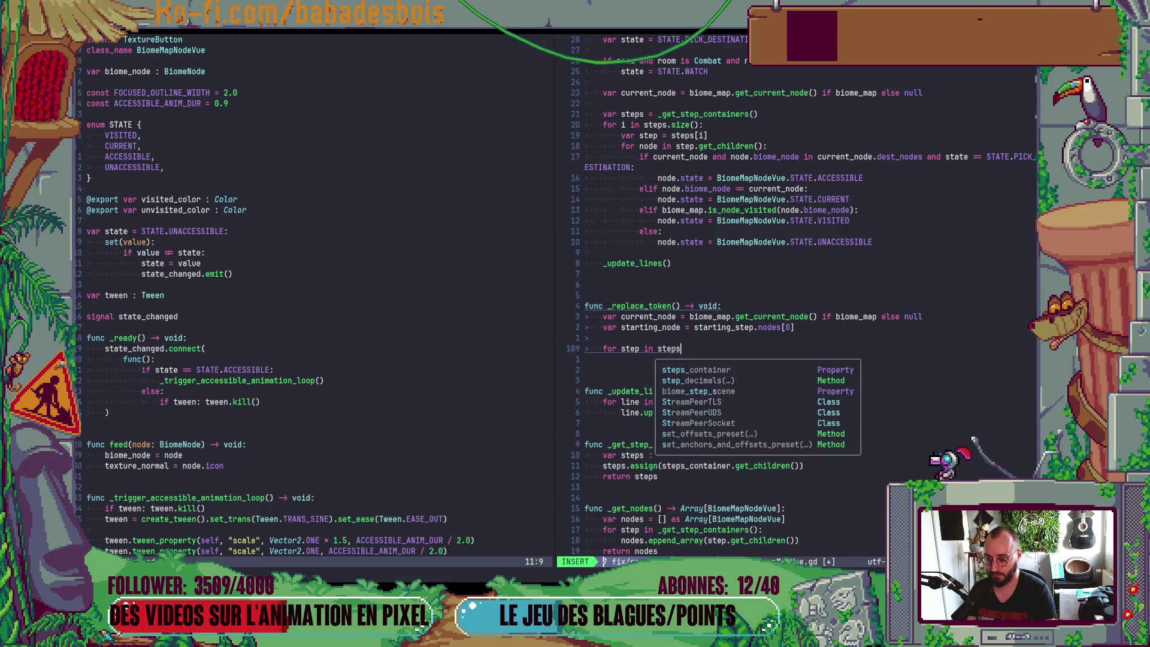
{"action": "type", "text": "():"}
{"action": "key", "text": "Return"}
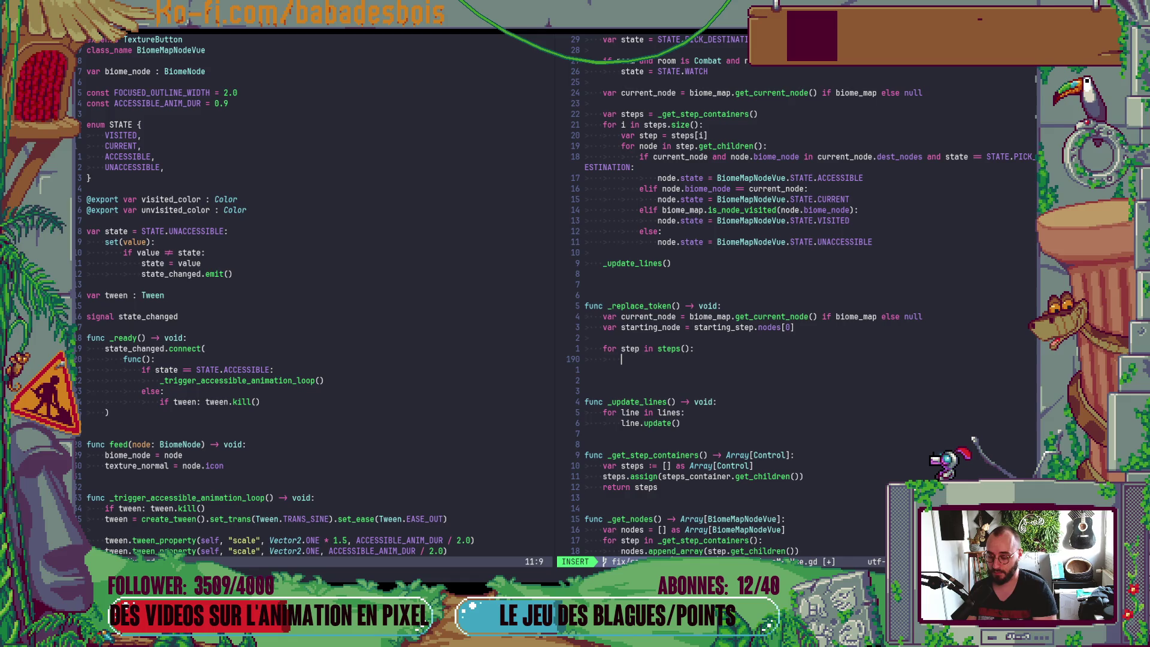
{"action": "type", "text": "var"}
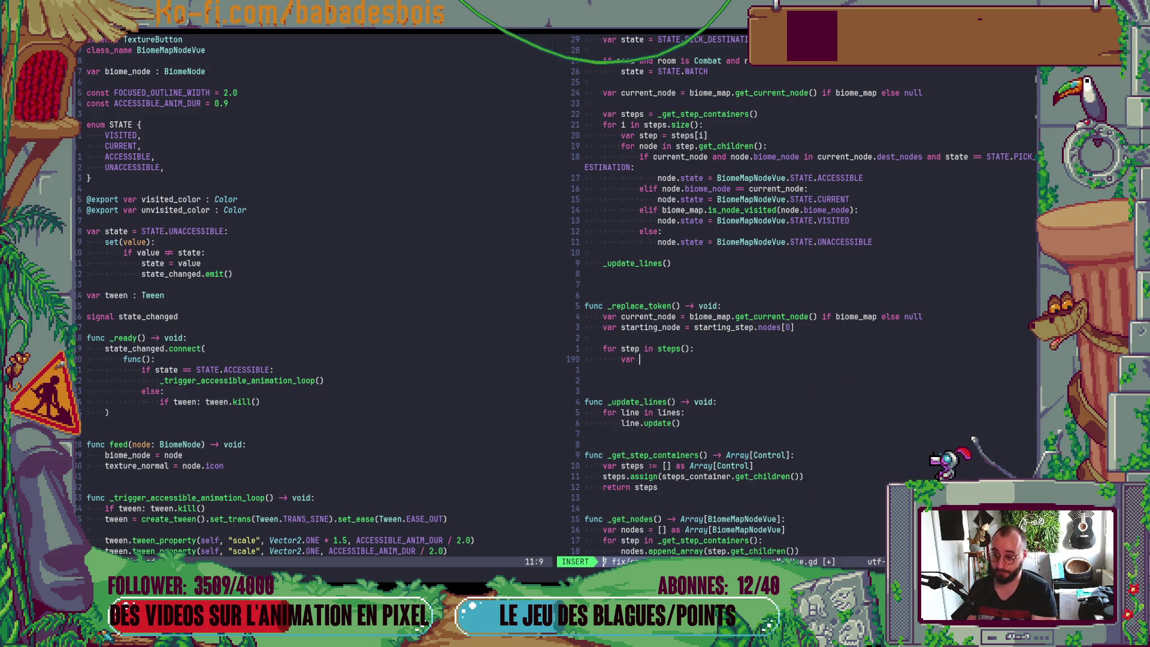
{"action": "key", "text": "Escape"}
{"action": "key", "text": "d"}
{"action": "key", "text": "d"}
Rename the starting_node variable to node_vue
{"action": "key", "text": "k"}
{"action": "key", "text": "k"}
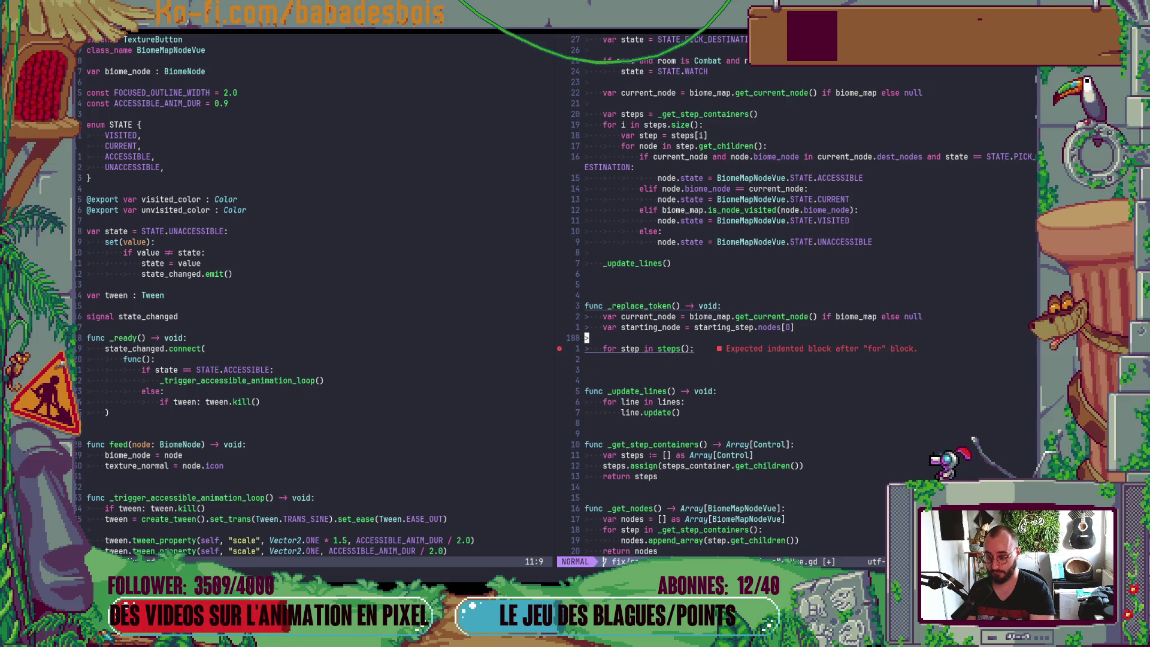
{"action": "key", "text": "k"}
{"action": "key", "text": "w"}
{"action": "type", "text": "w"}
{"action": "type", "text": "cwnode"}
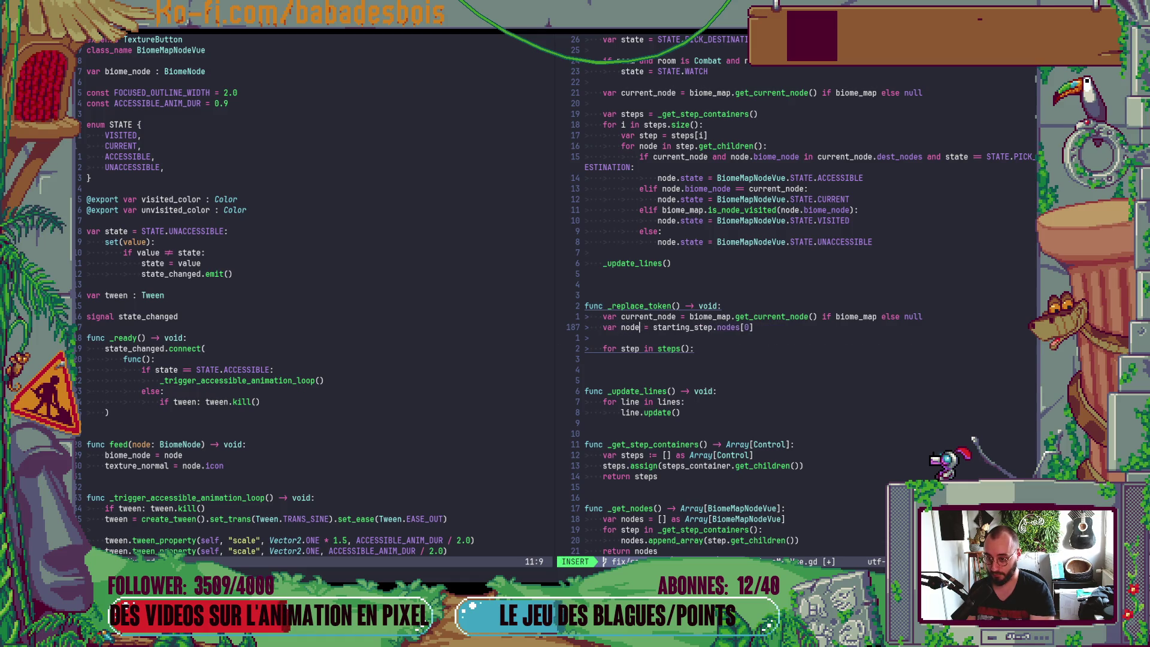
{"action": "key", "text": "Escape"}
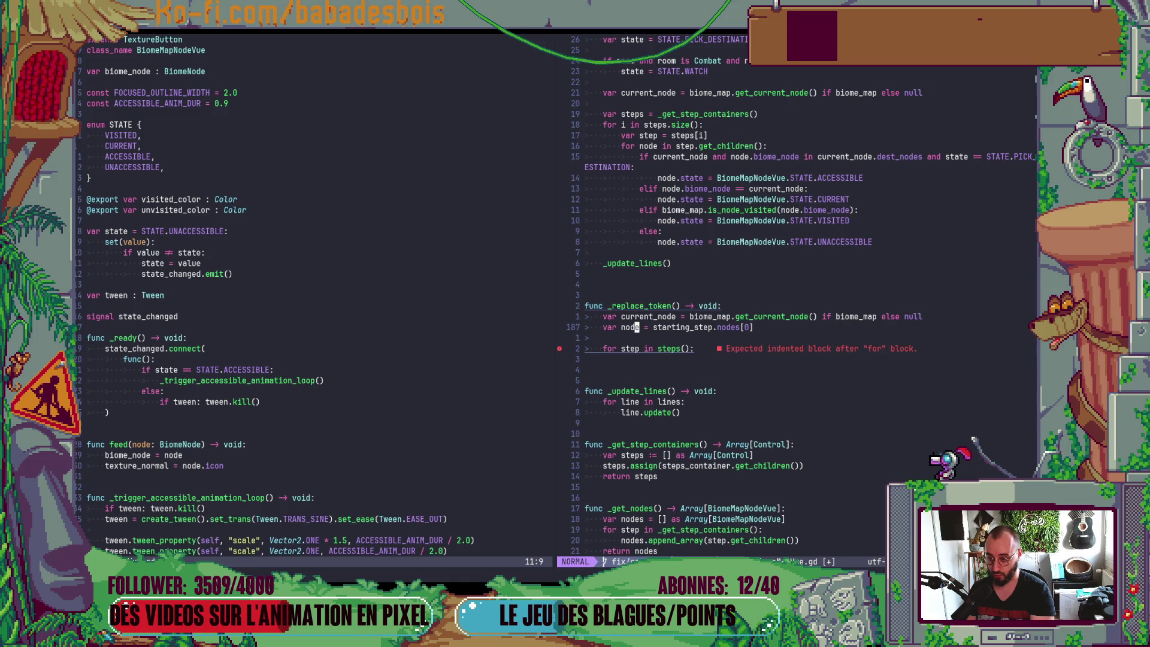
{"action": "type", "text": "a"}
{"action": "type", "text": "_vue"}
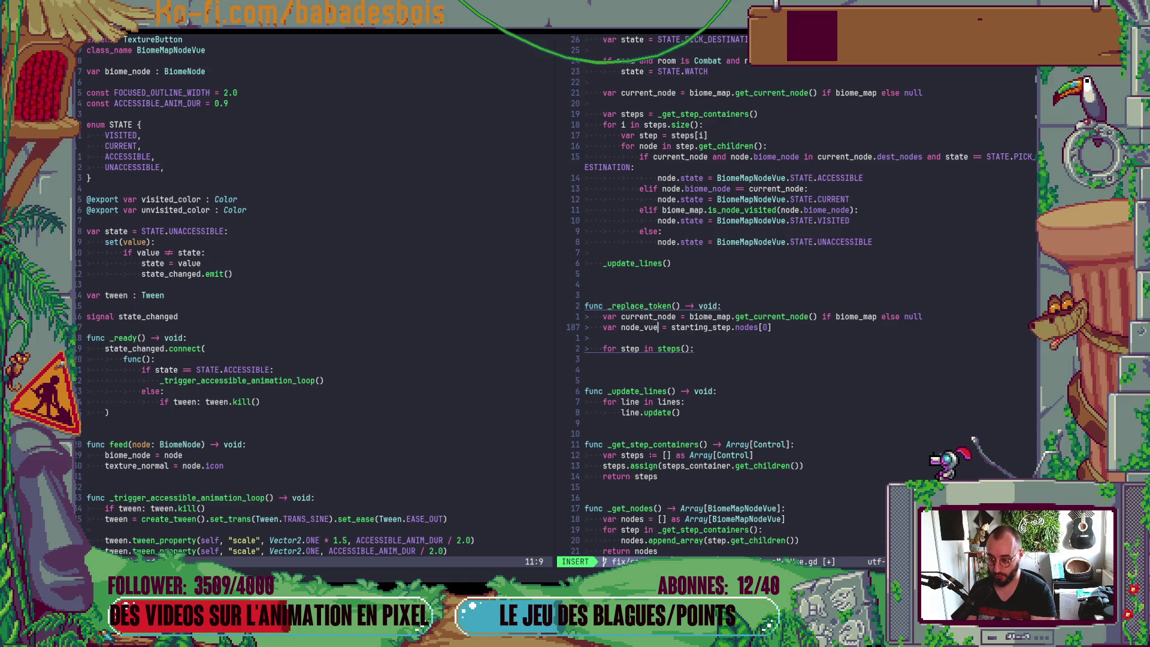
{"action": "key", "text": "Escape"}
Remove the parentheses so the loop header reads 'for step in steps:'
{"action": "key", "text": "j"}
{"action": "key", "text": "j"}
{"action": "key", "text": "A"}
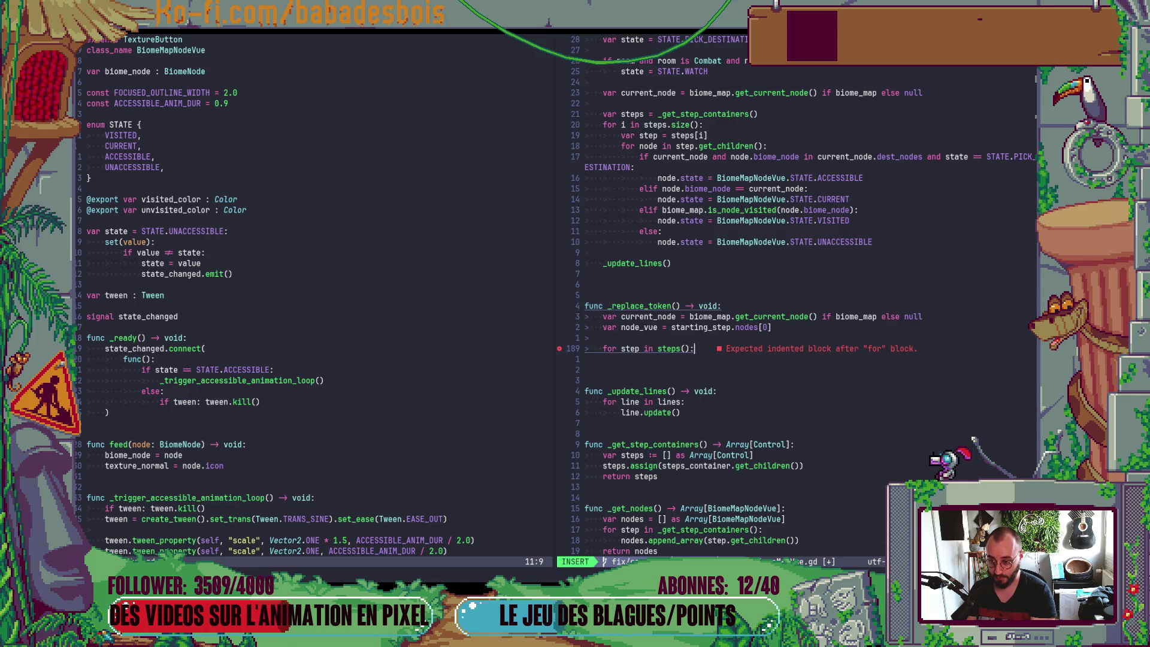
{"action": "key", "text": "Return"}
{"action": "key", "text": "Escape"}
{"action": "key", "text": "k"}
{"action": "key", "text": "f"}
{"action": "key", "text": "("}
{"action": "key", "text": "x"}
{"action": "key", "text": "x"}
Nest 'for node in step.nodes:' and 'if node.biome_node == current_node:' inside the loop
{"action": "key", "text": "o"}
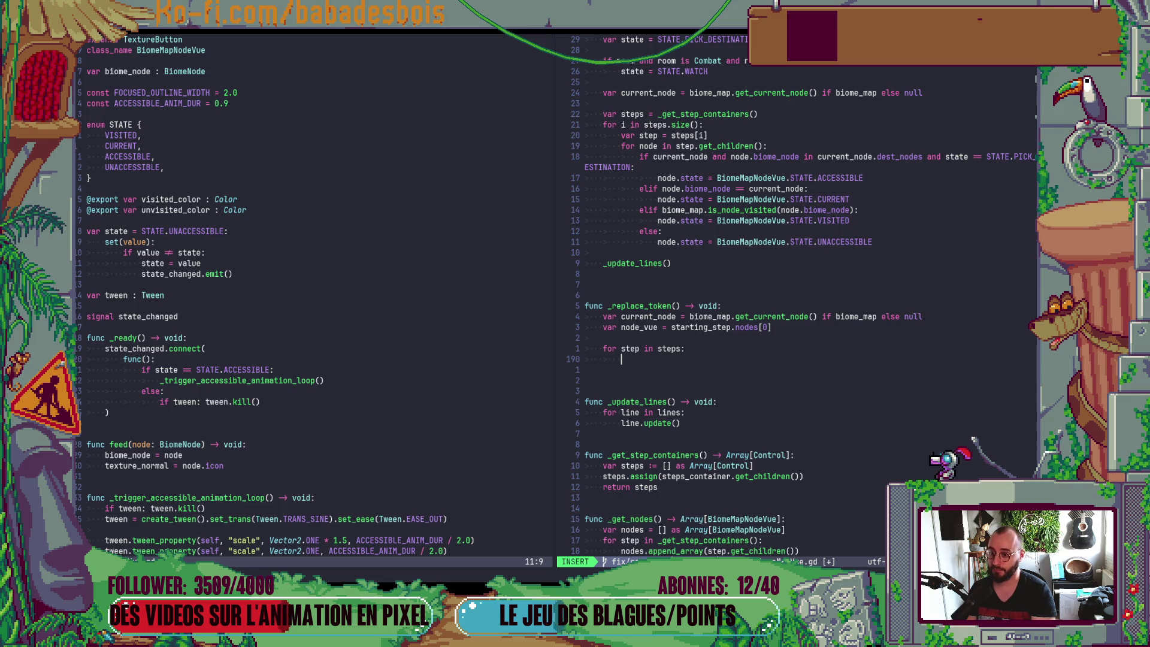
{"action": "type", "text": "for nod"}
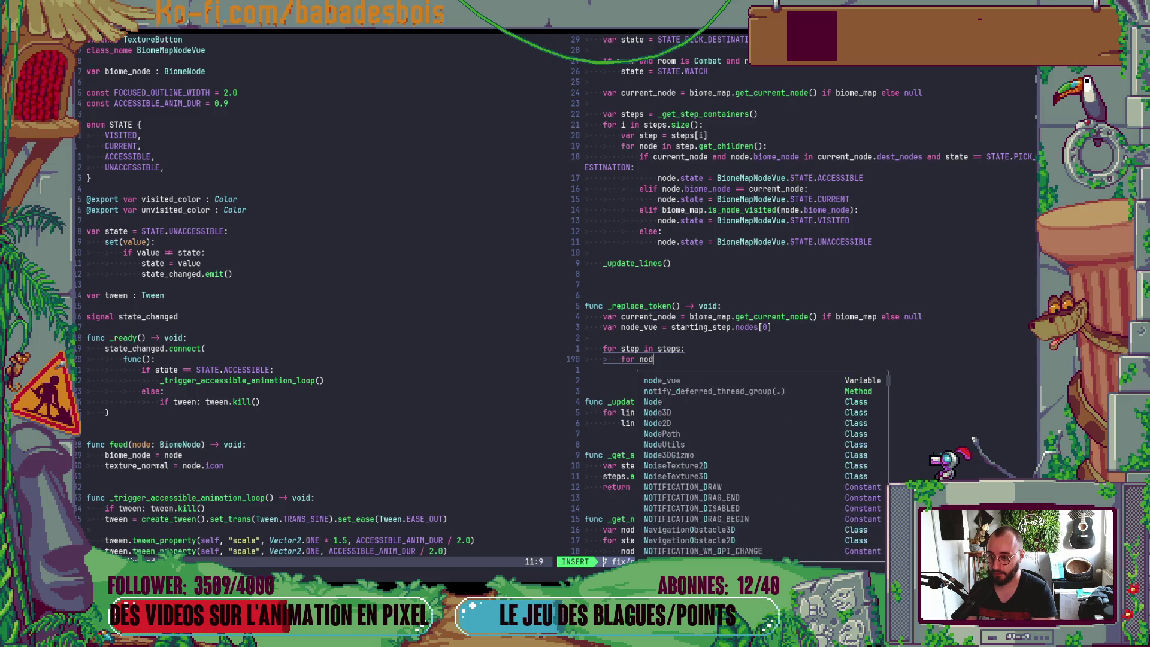
{"action": "type", "text": "e in step.s"}
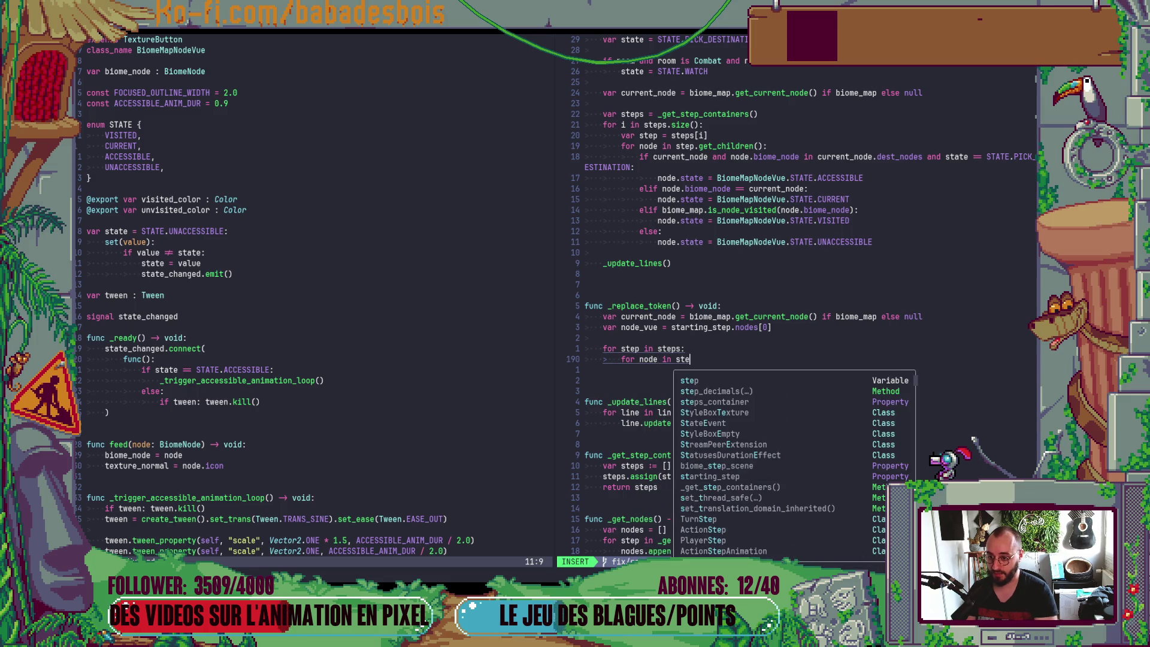
{"action": "key", "text": "BackSpace"}
{"action": "type", "text": "nodes"}
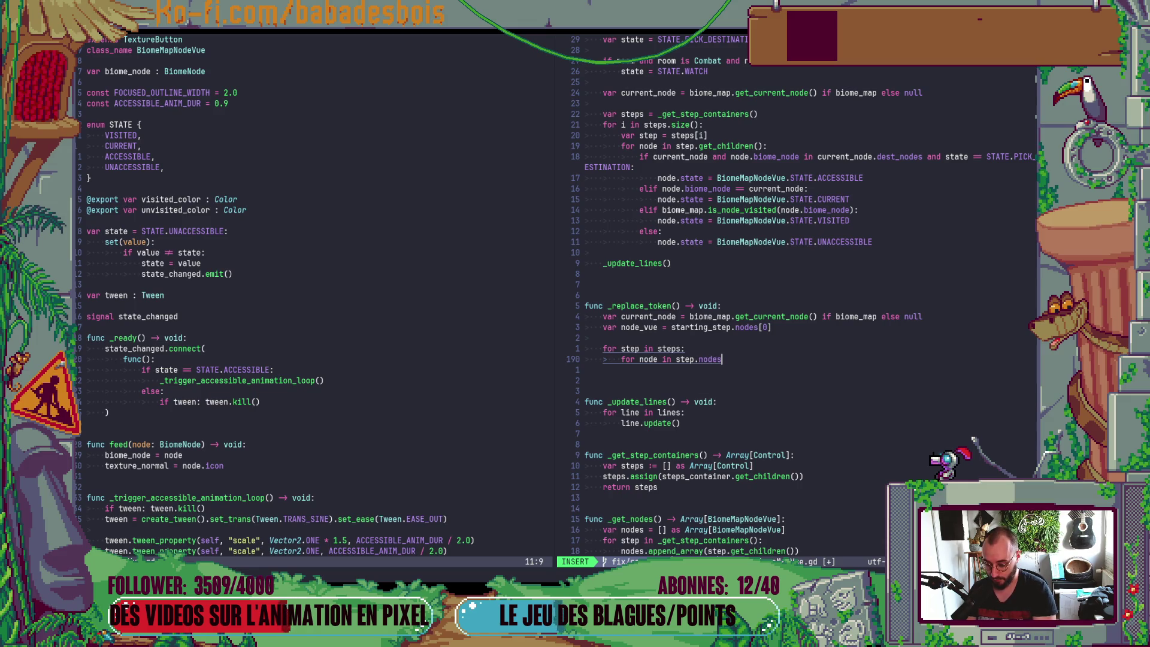
{"action": "type", "text": ":"}
{"action": "key", "text": "Return"}
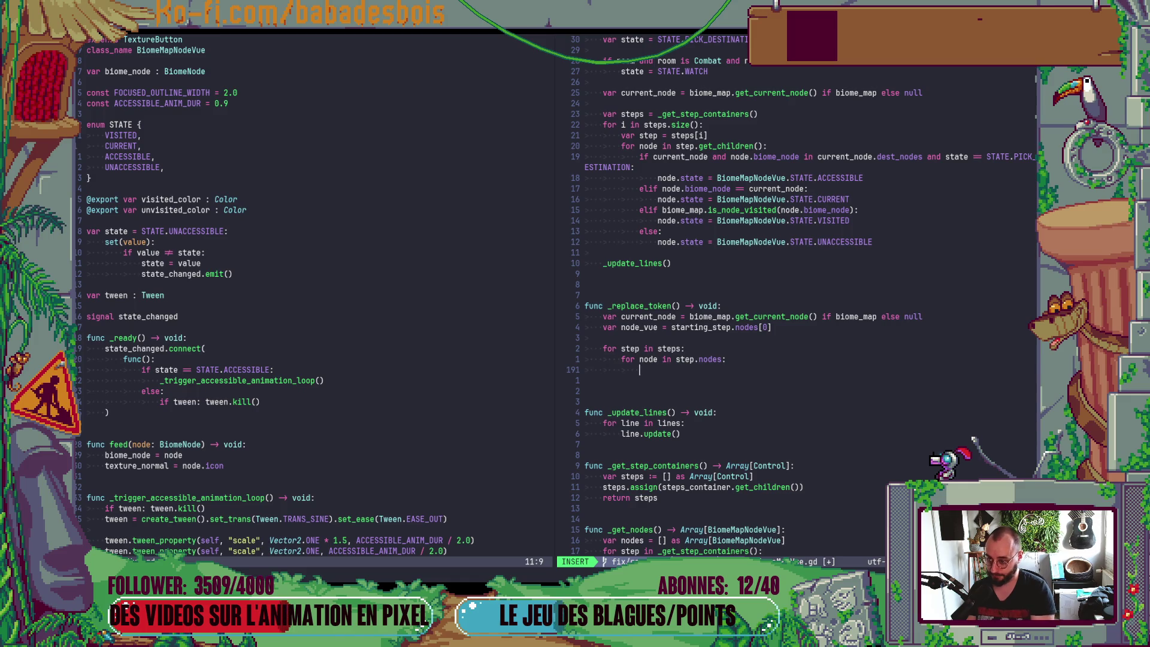
{"action": "type", "text": "if node.b"}
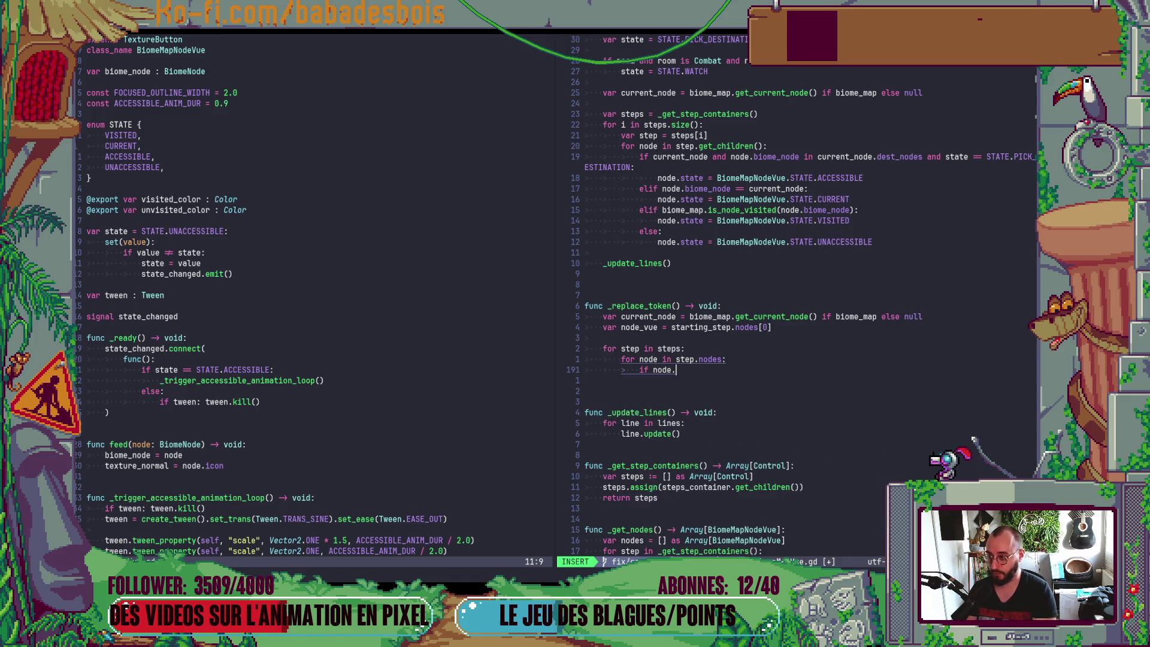
{"action": "type", "text": "iome_node == cu"}
{"action": "key", "text": "Return"}
{"action": "type", "text": ":"}
{"action": "key", "text": "Return"}
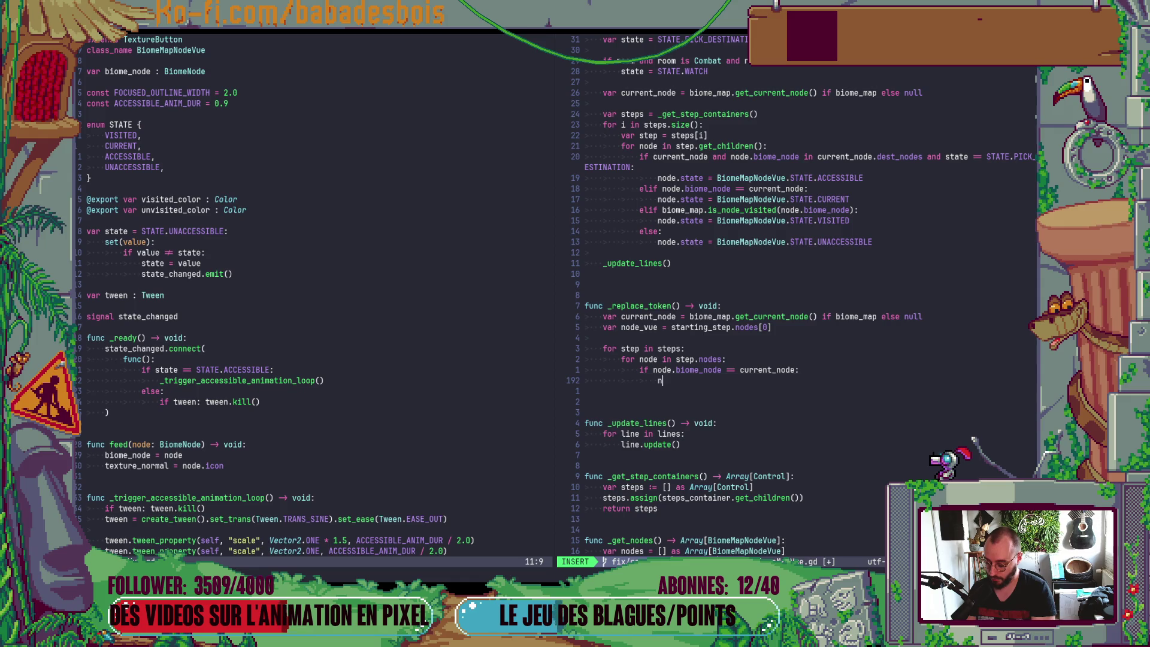